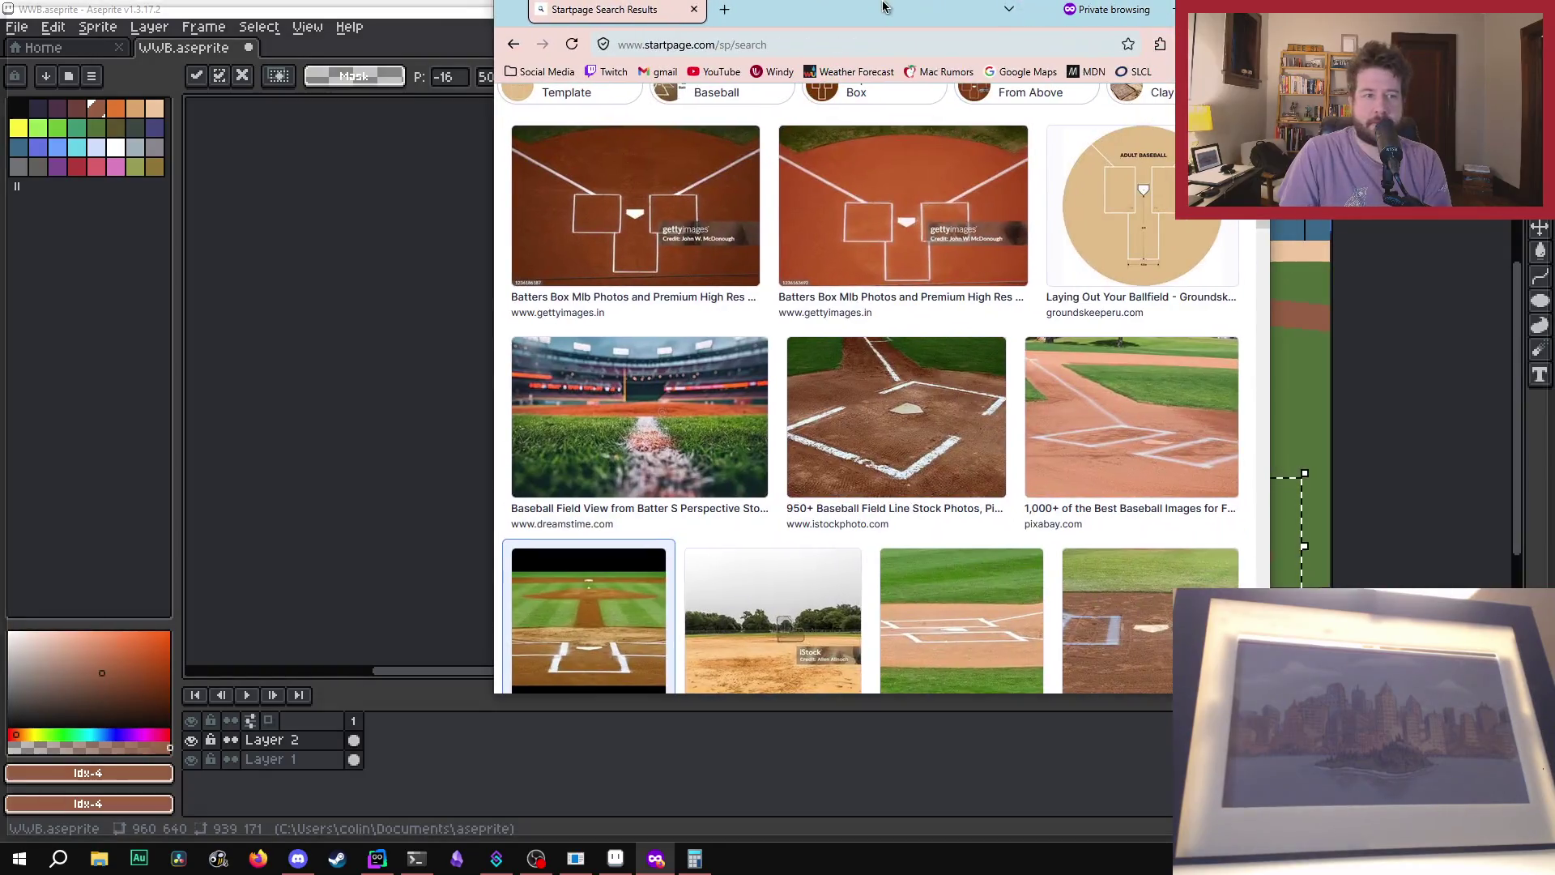
- Check the batter's-box reference photo, then shift the big dirt infield up and left in Aseprite
mouse_move(890, 17)
mouse_down()
mouse_move(1428, 77)
mouse_move(1057, 174)
mouse_move(1087, 42)
mouse_move(788, 57)
mouse_up()
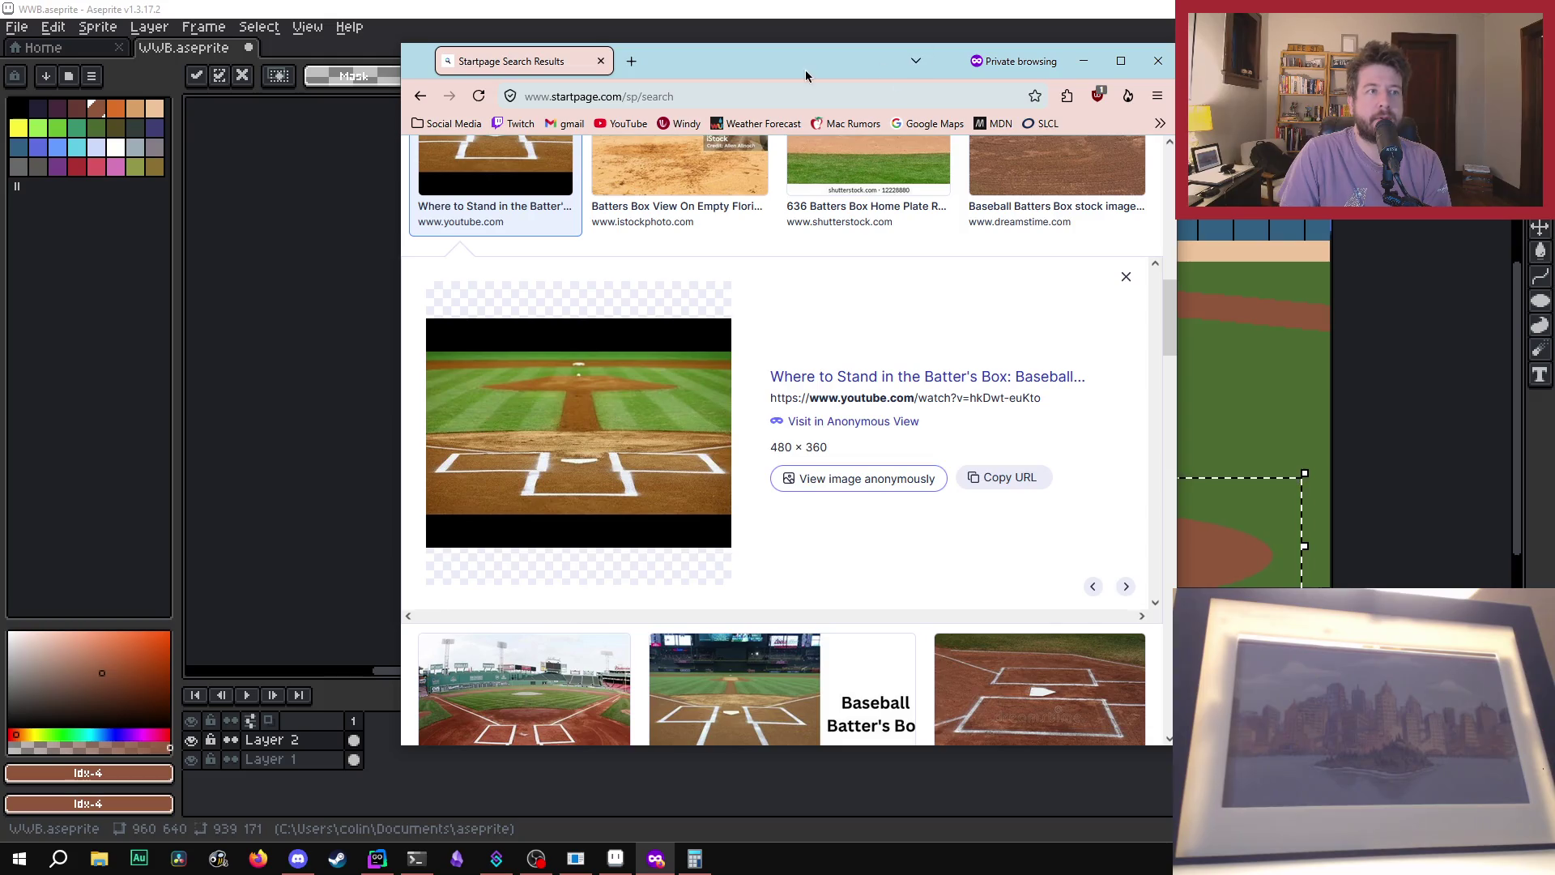
key(alt+Tab)
mouse_move(966, 558)
mouse_down()
mouse_move(937, 472)
mouse_move(947, 405)
mouse_move(975, 423)
mouse_move(965, 552)
mouse_move(958, 539)
mouse_move(984, 538)
mouse_up()
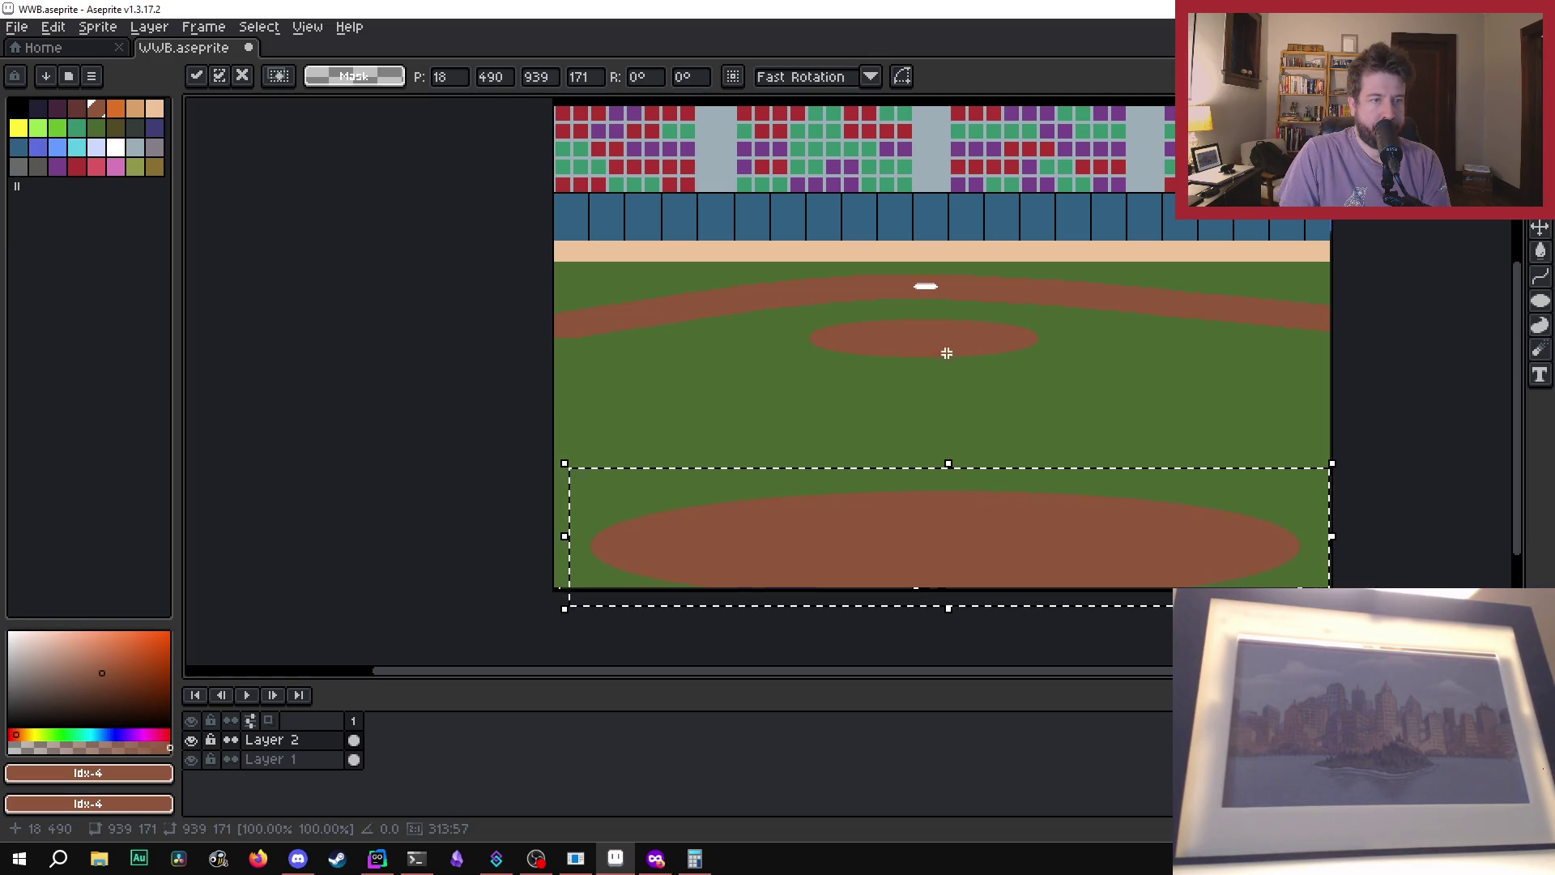
- Select the pitcher's mound, nudge it right under the white base, and deselect it
drag(790, 315, 1061, 366)
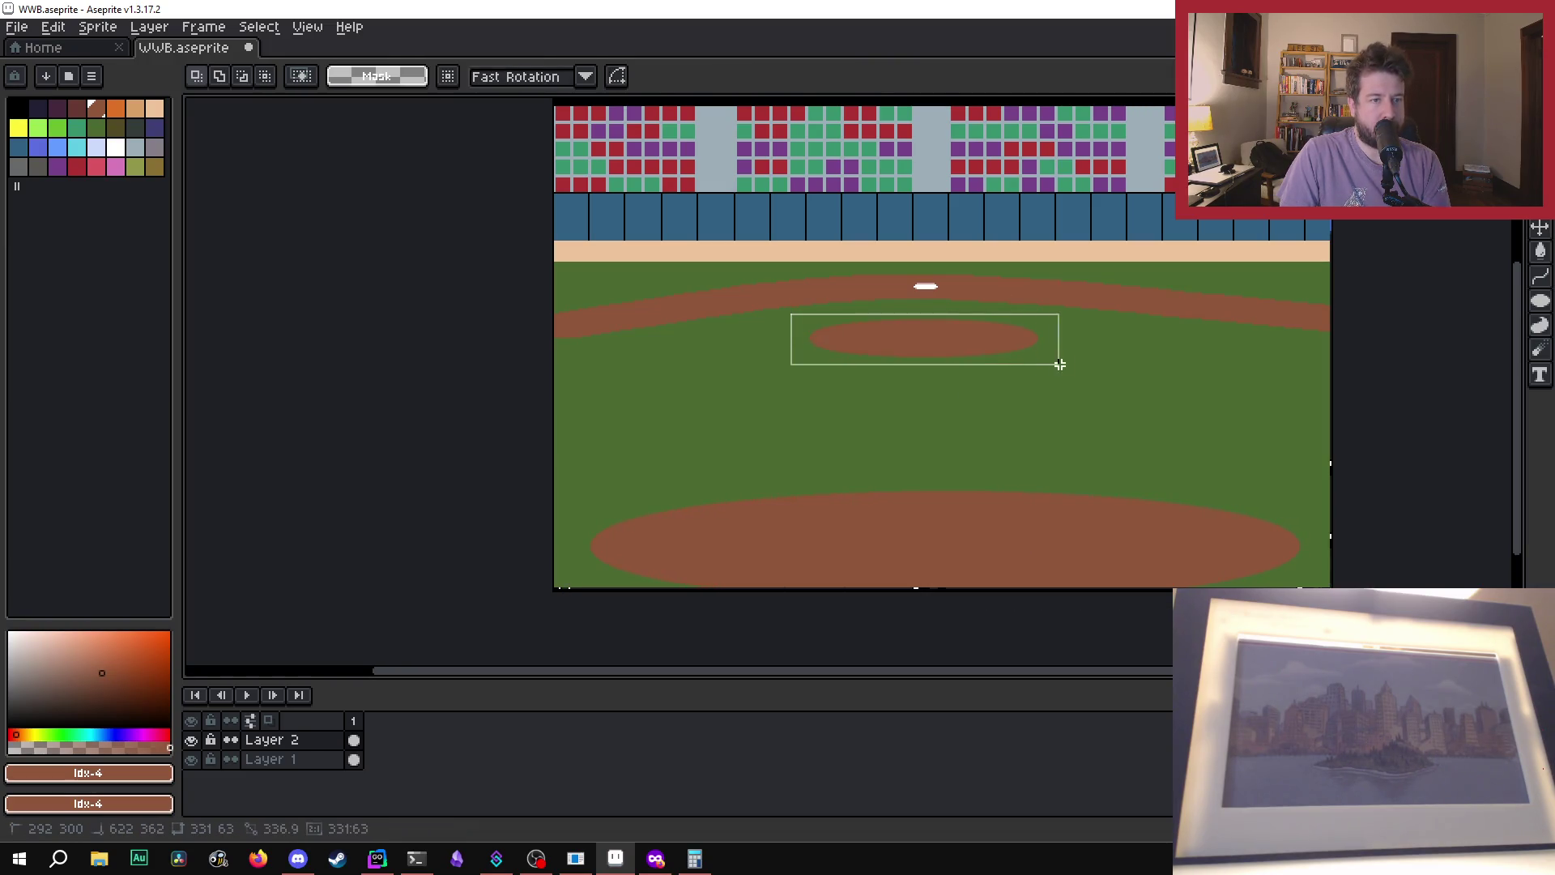
click(947, 358)
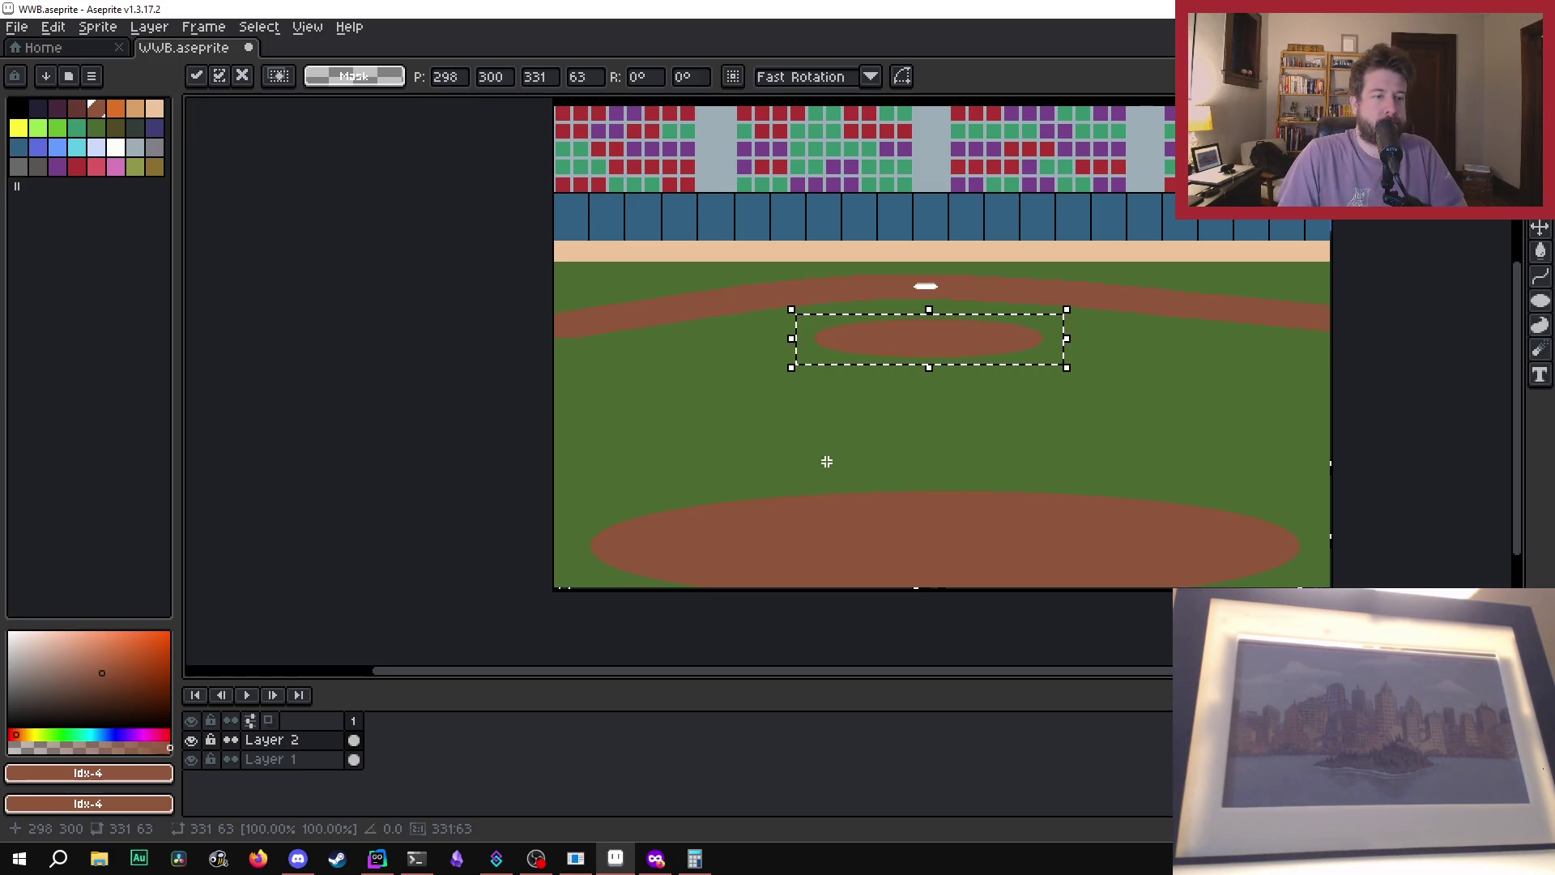
click(1115, 396)
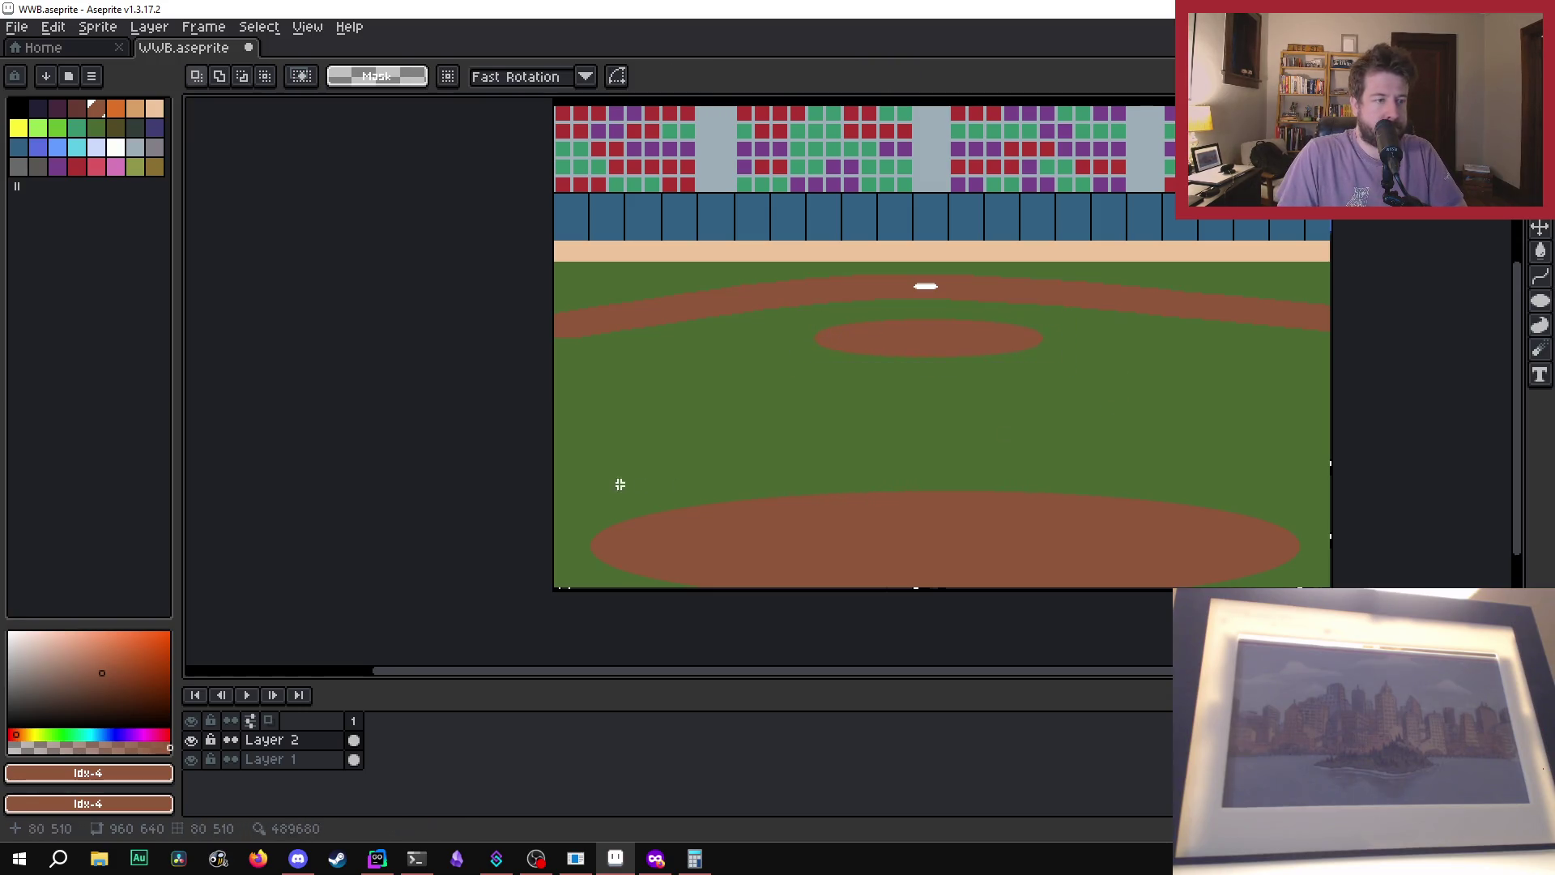
scroll(625, 459, up, 1)
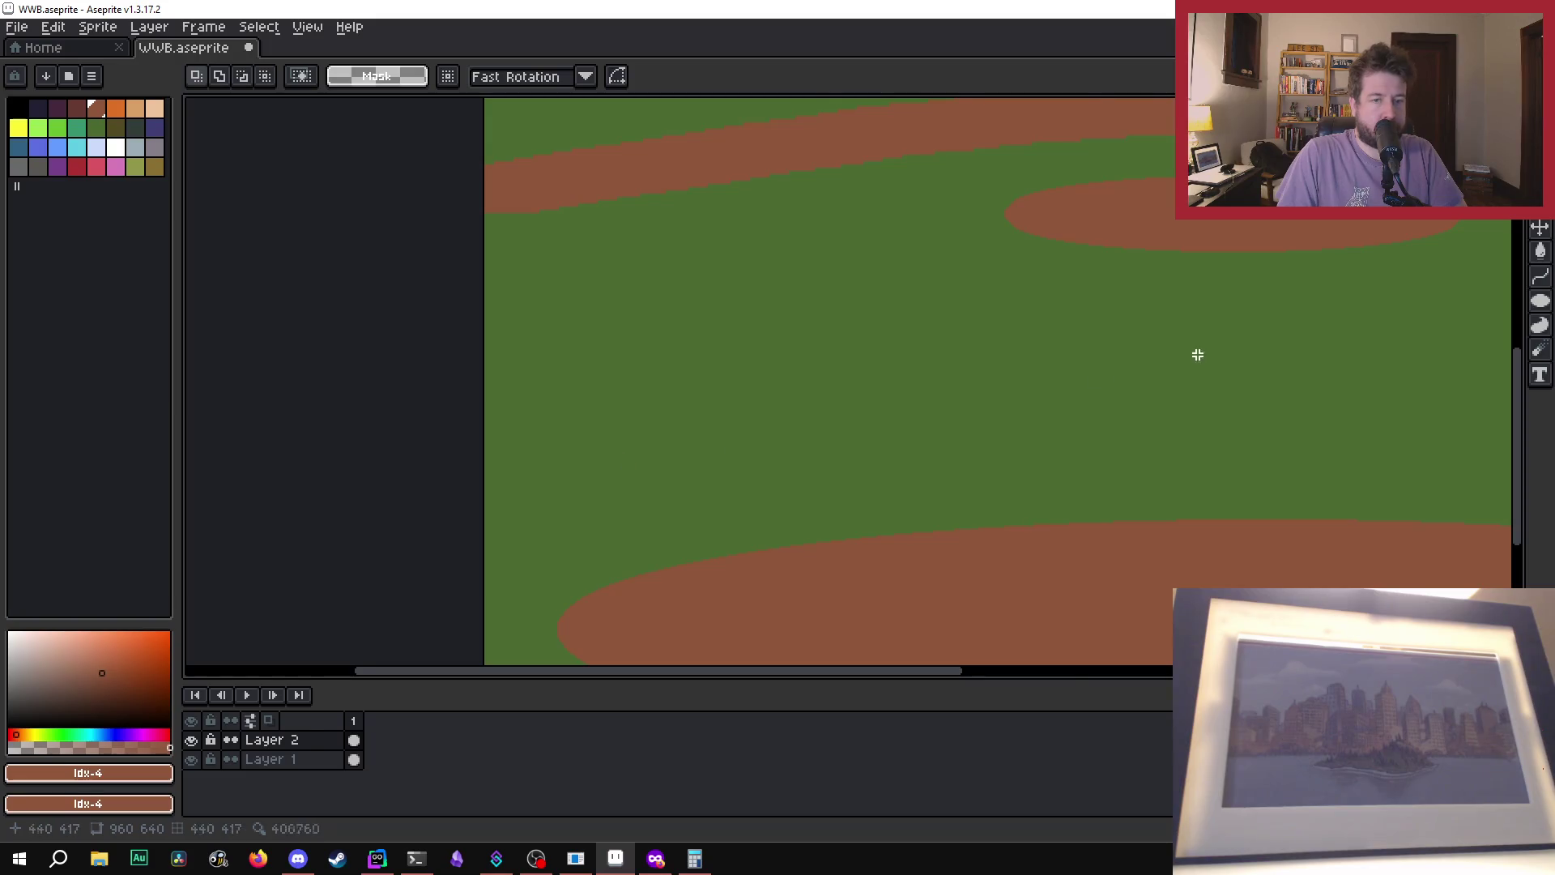
scroll(1033, 389, down, 1)
drag(926, 678, 1013, 679)
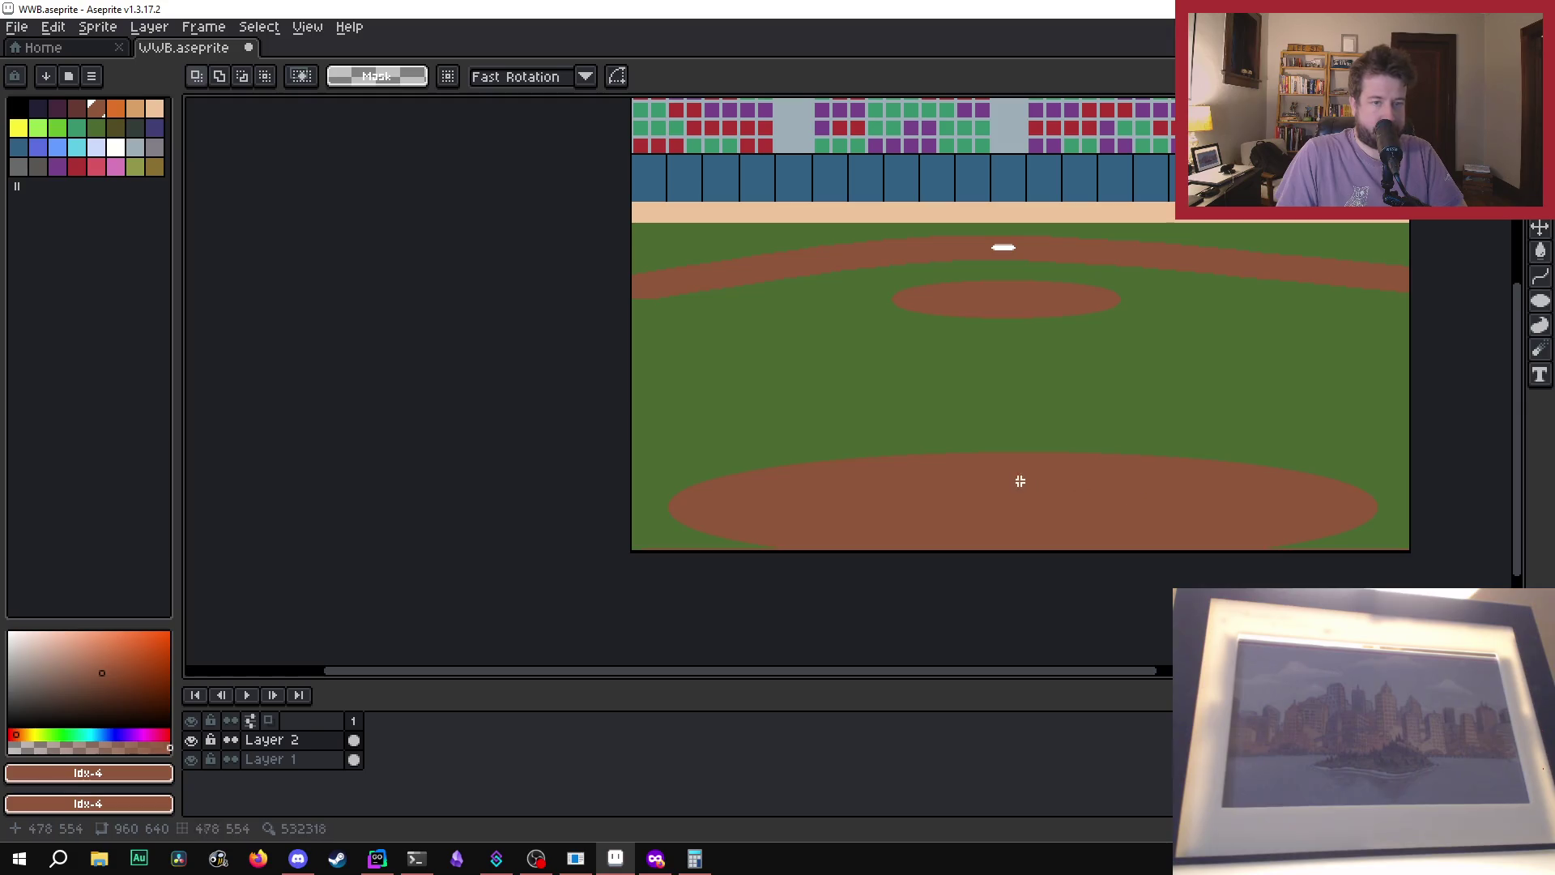
mouse_move(650, 447)
mouse_down()
mouse_move(1416, 549)
mouse_move(1399, 549)
mouse_up()
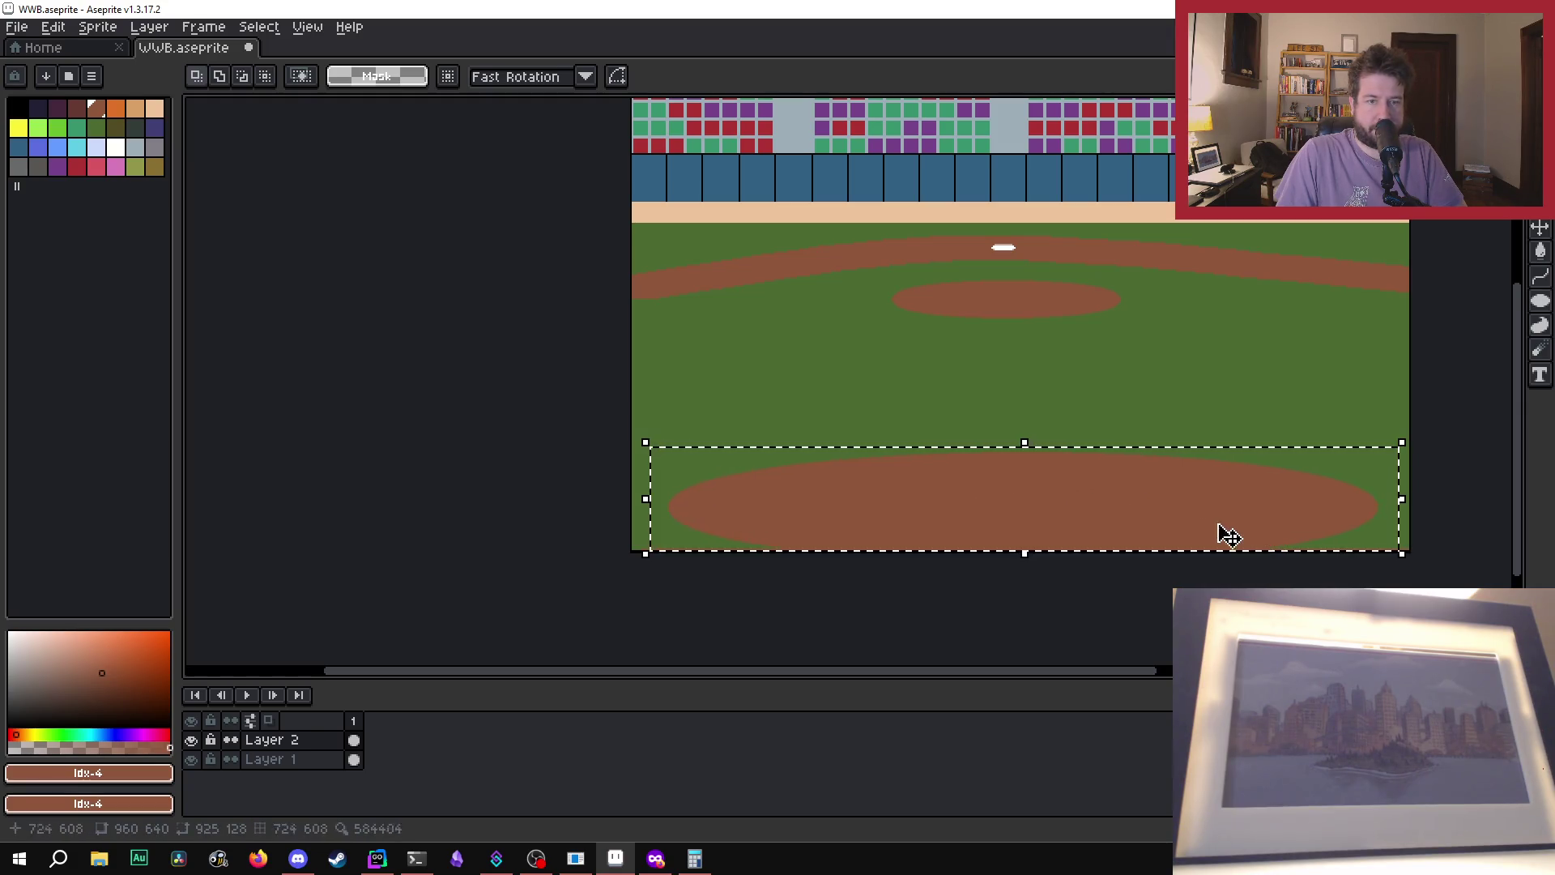
click(1121, 518)
key(Escape)
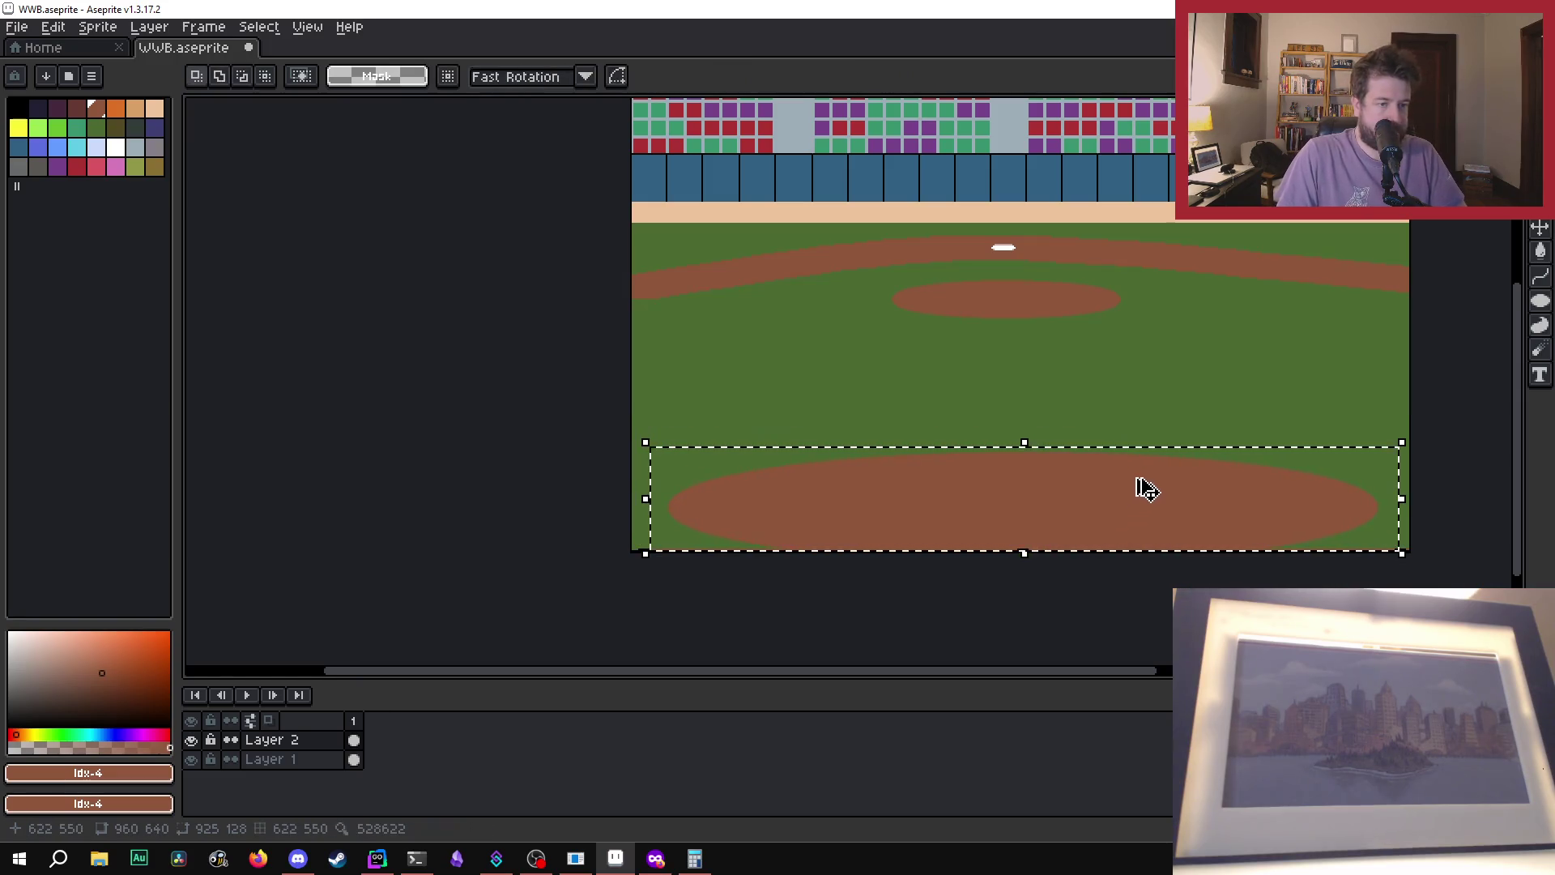
click(1159, 379)
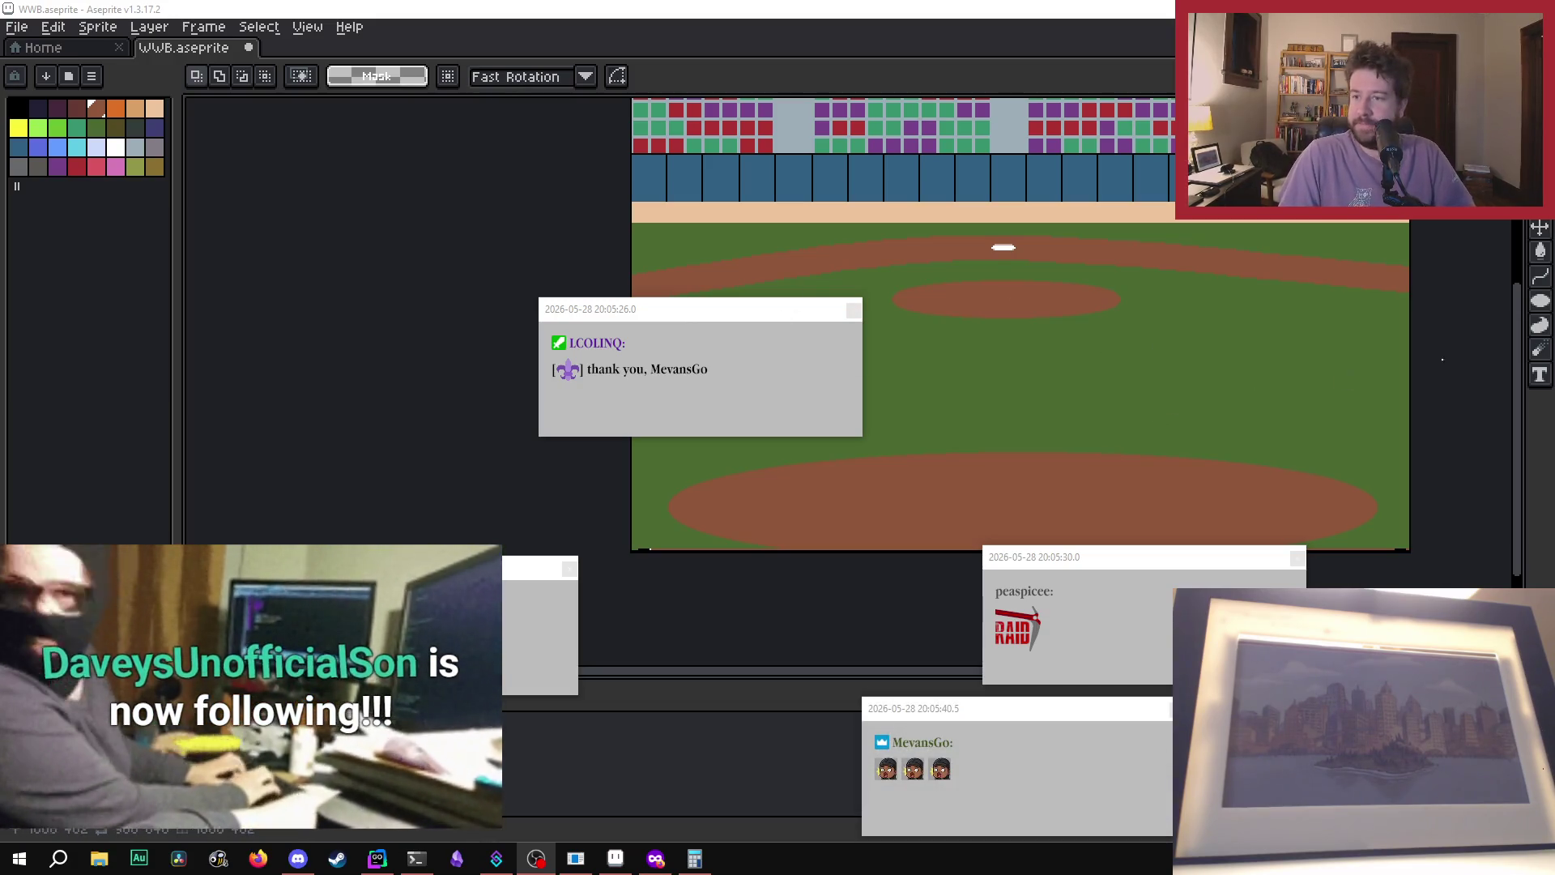
- Close the five chat pop-ups, including the thank-you and emote ones, covering the stadium drawing
click(568, 569)
click(1176, 708)
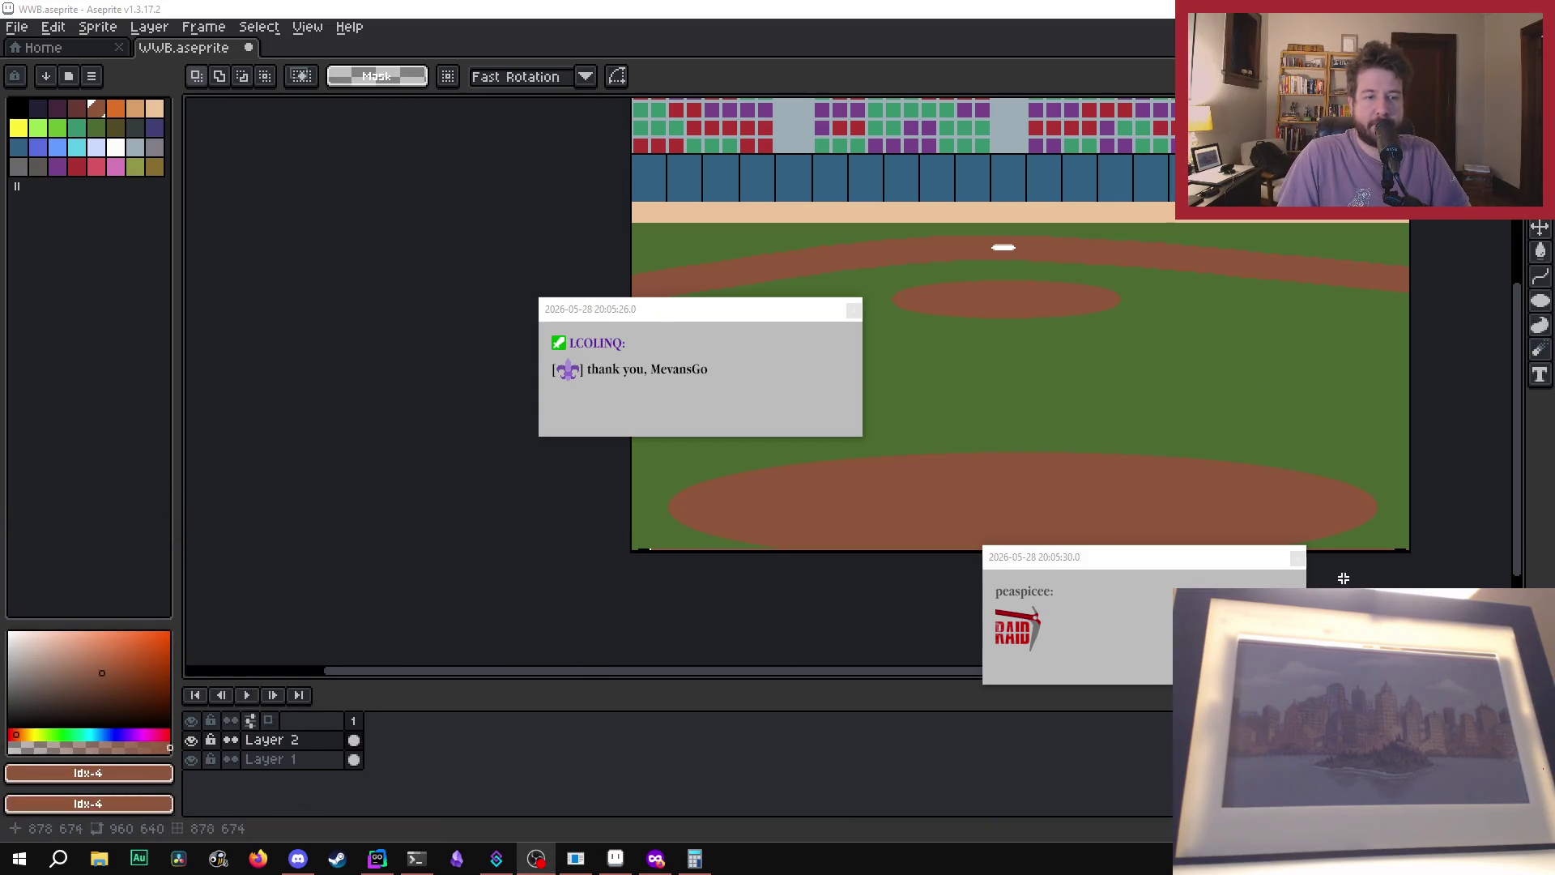
click(1295, 558)
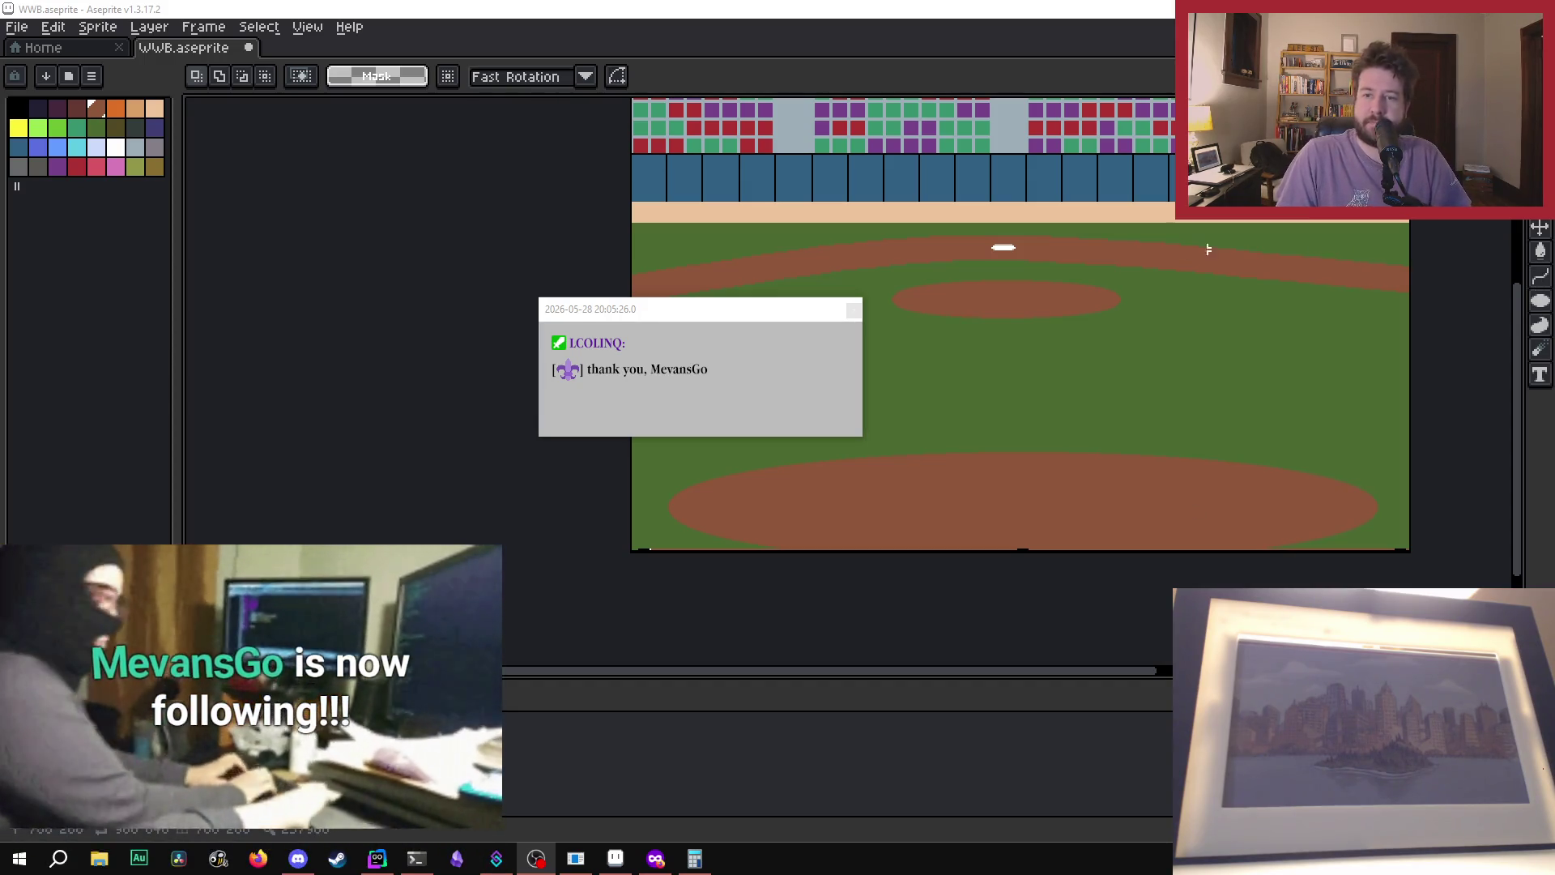
click(853, 313)
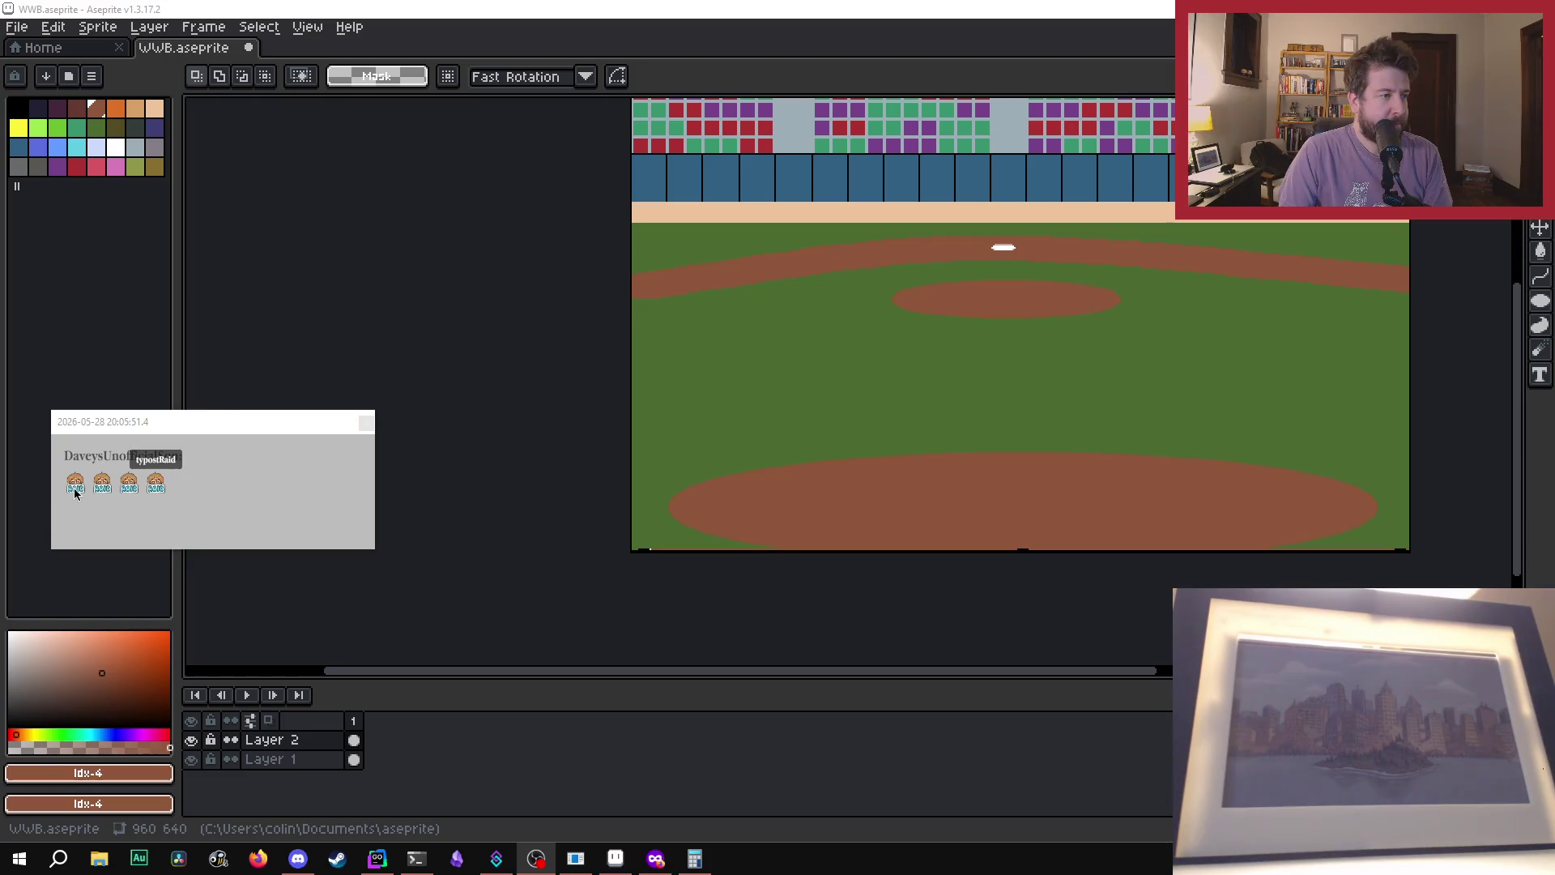
click(365, 423)
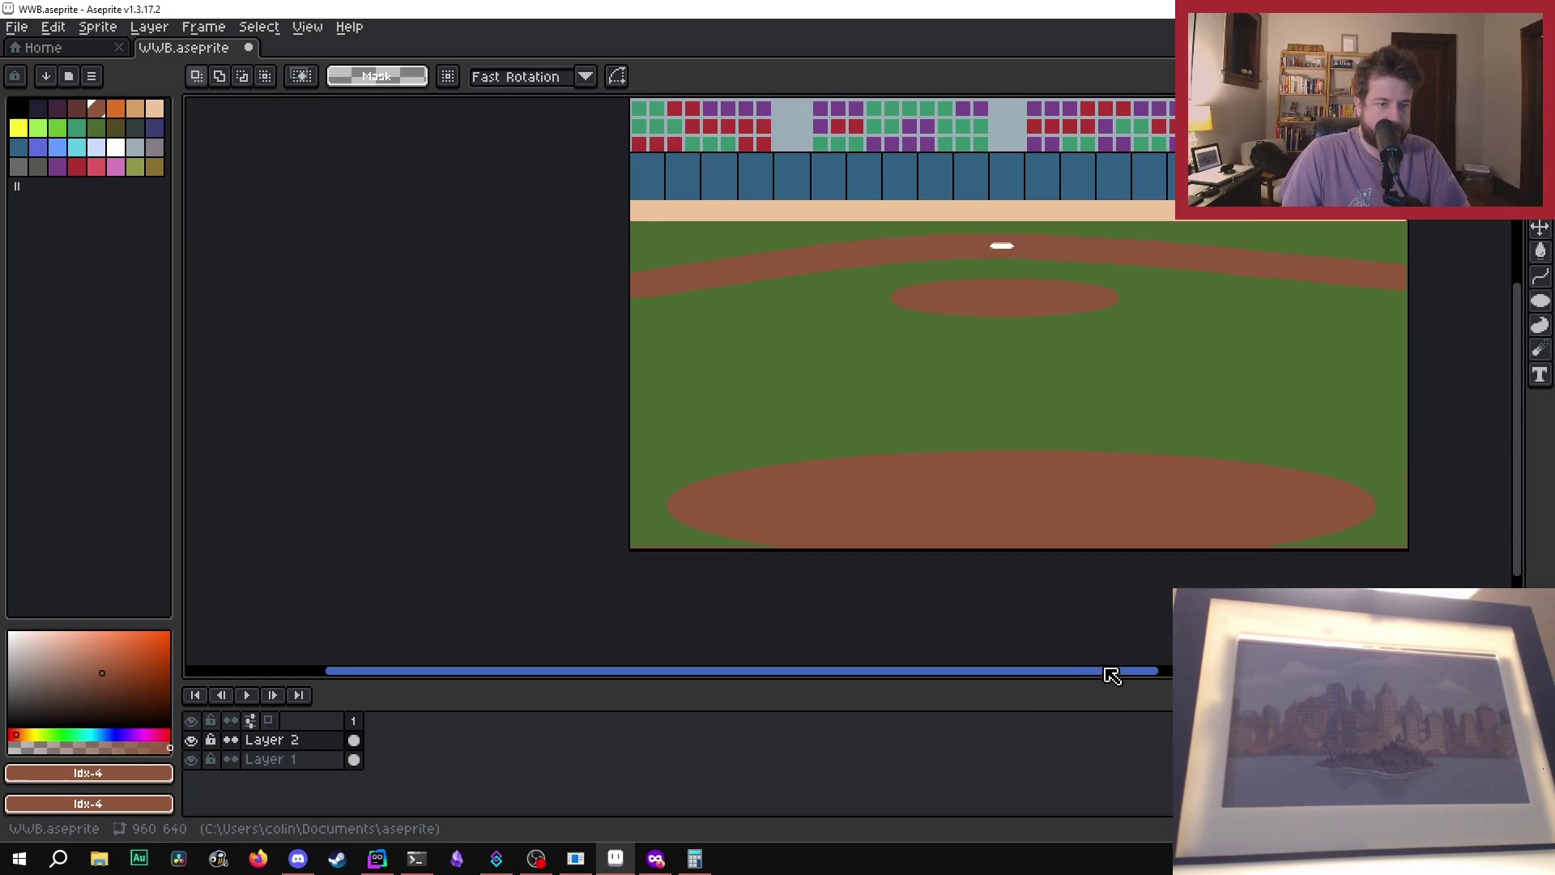
drag(1101, 674, 1192, 679)
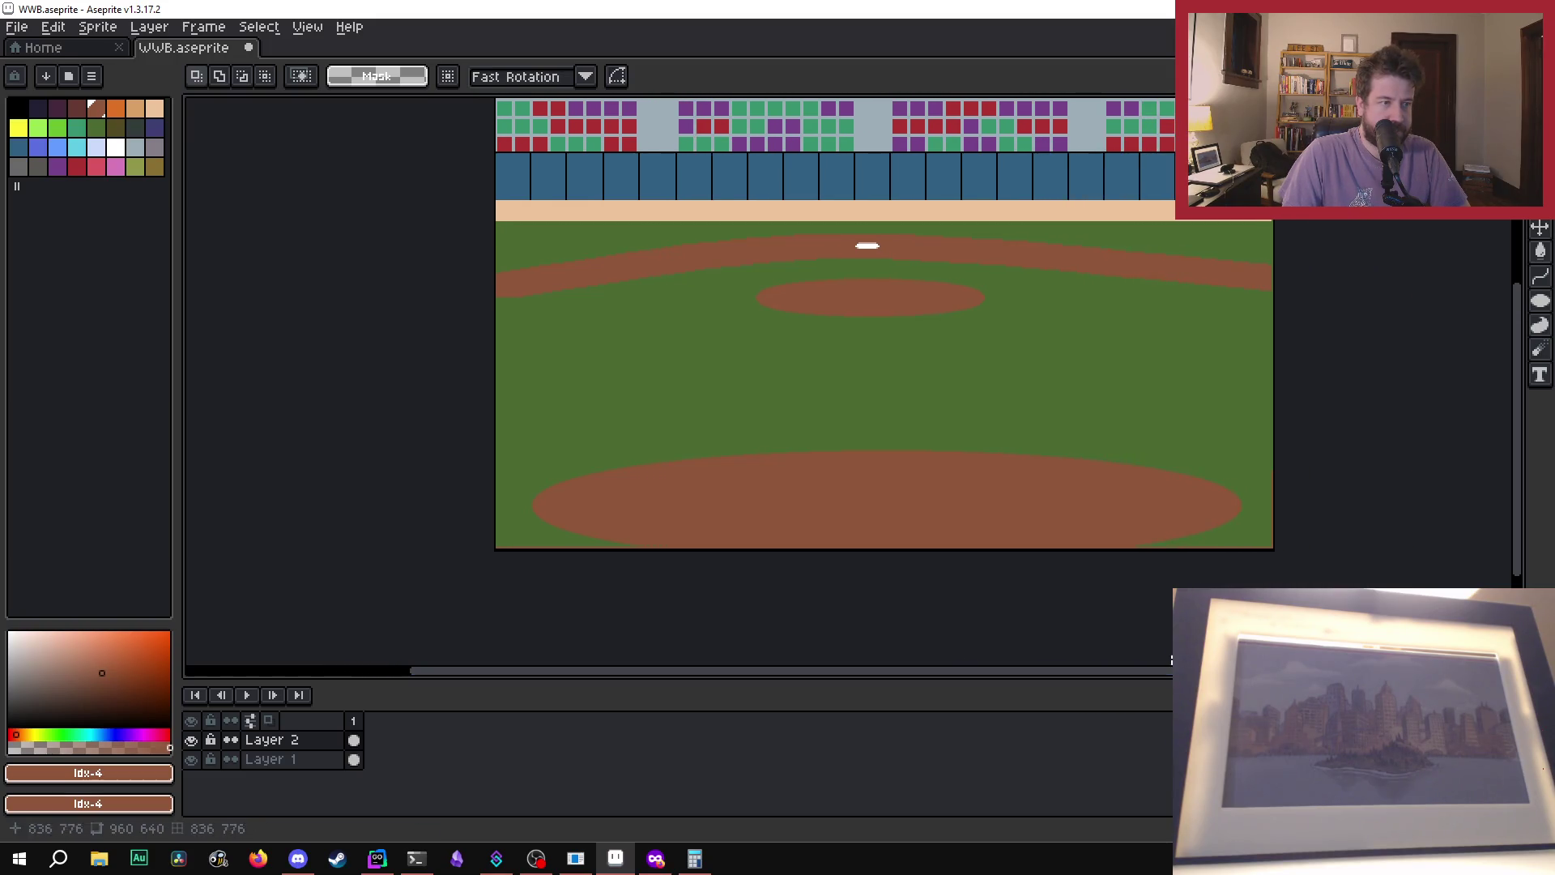
- Close the chat pop-ups over the canvas, including emote and nerd ones, and move Thank you up-right
drag(959, 677, 972, 677)
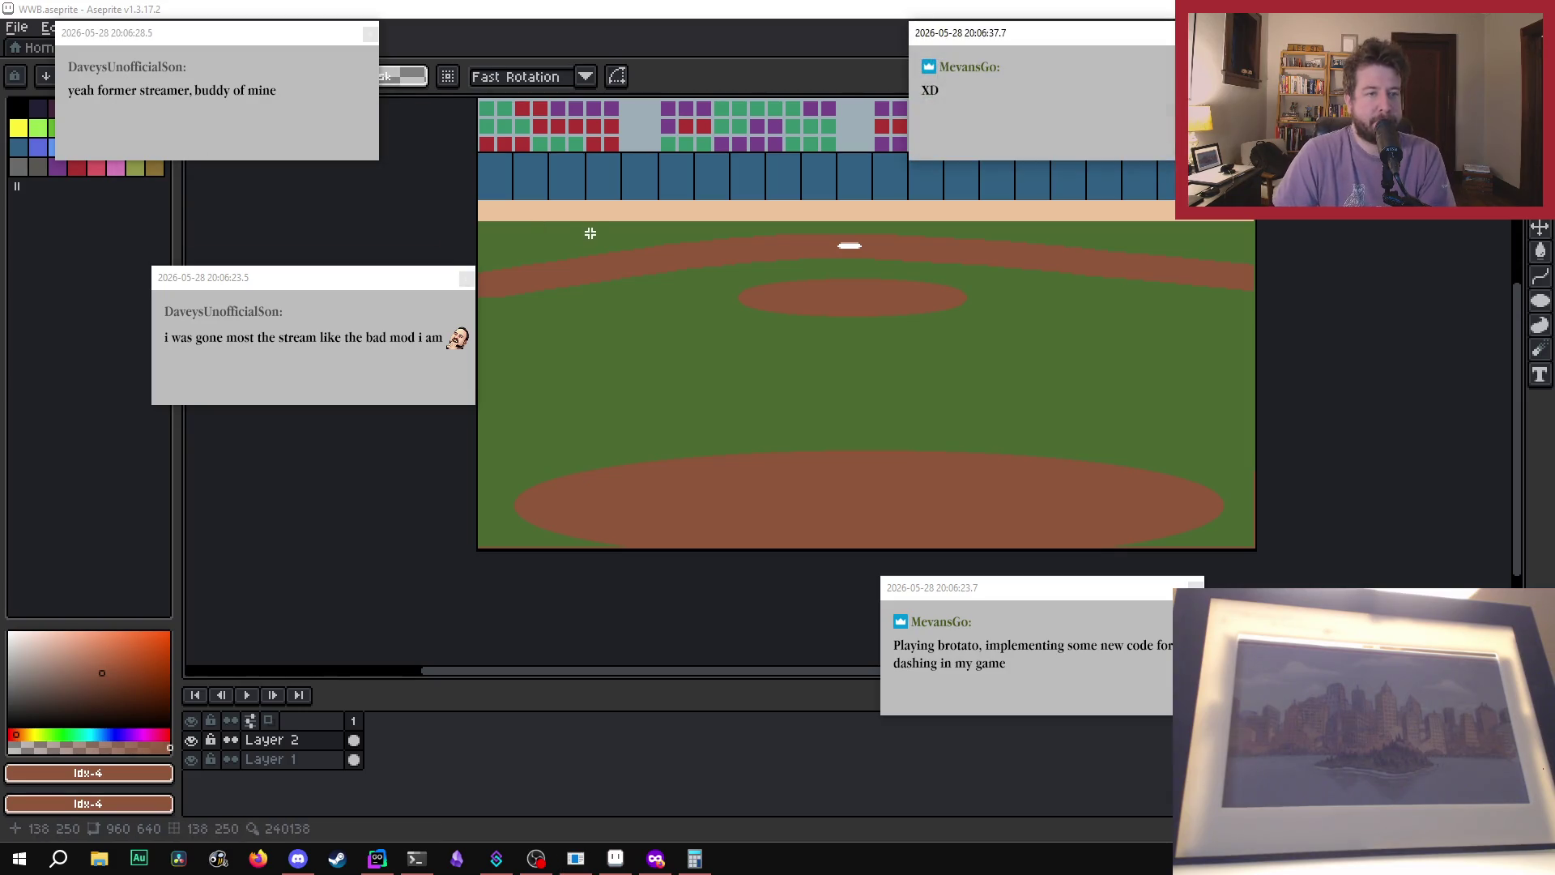
click(368, 36)
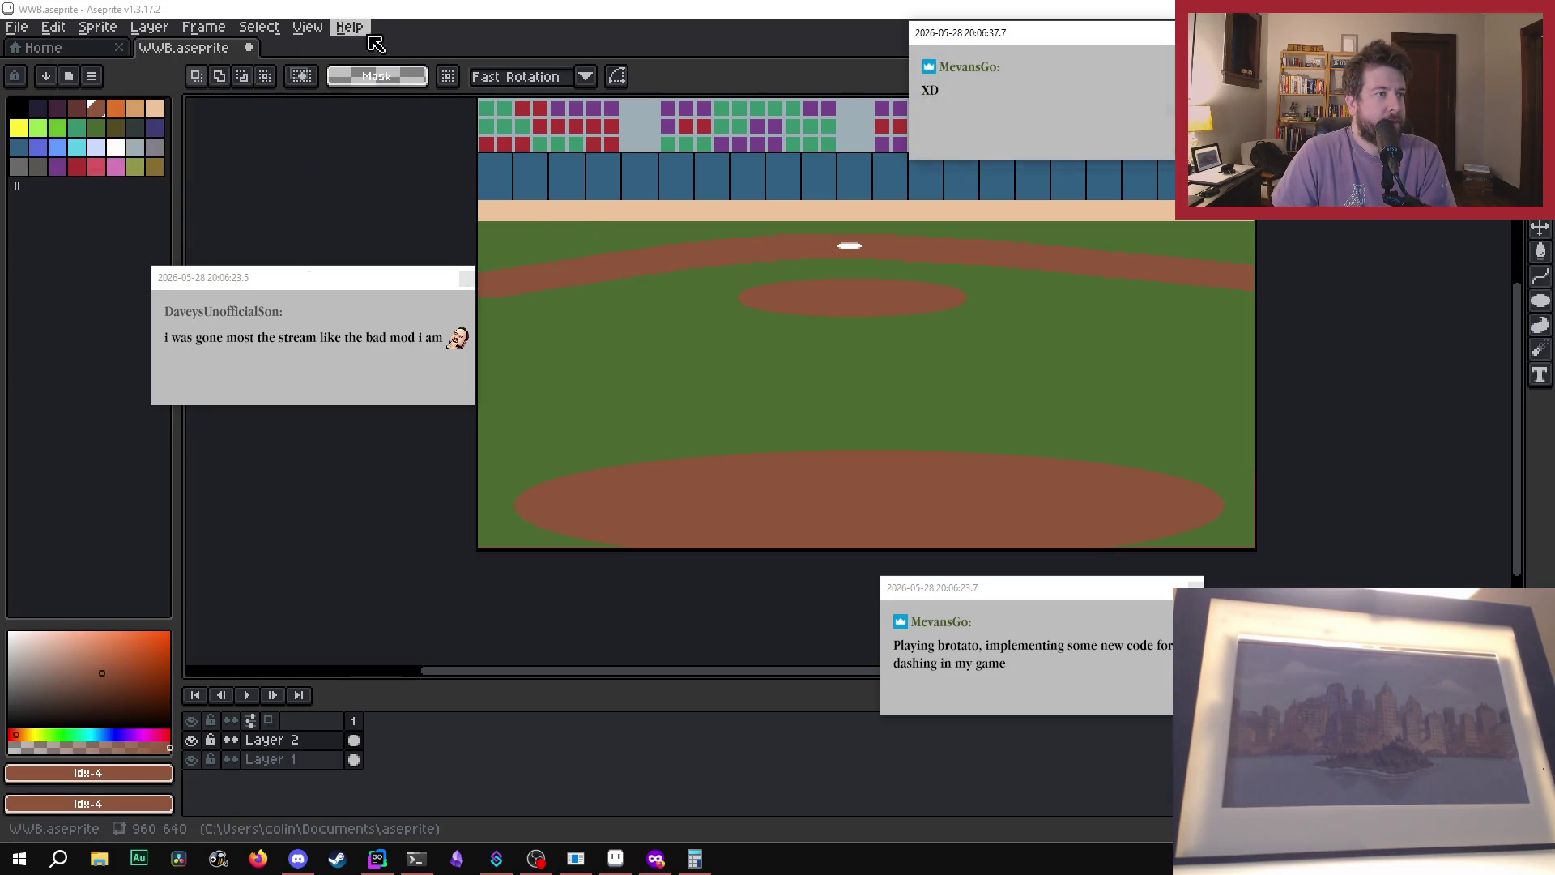
click(467, 278)
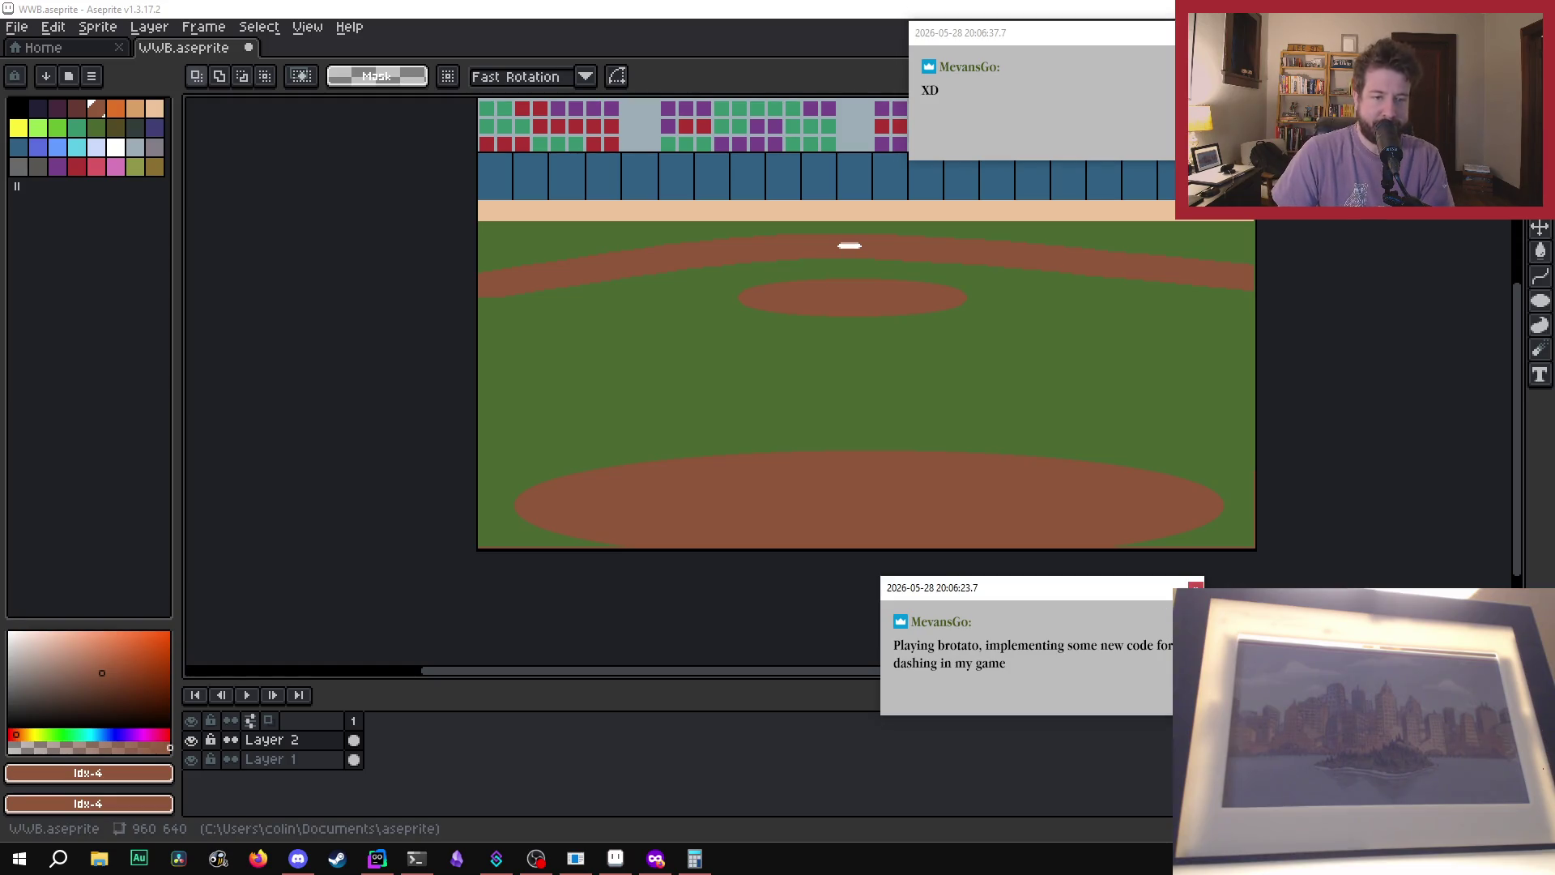
click(1195, 586)
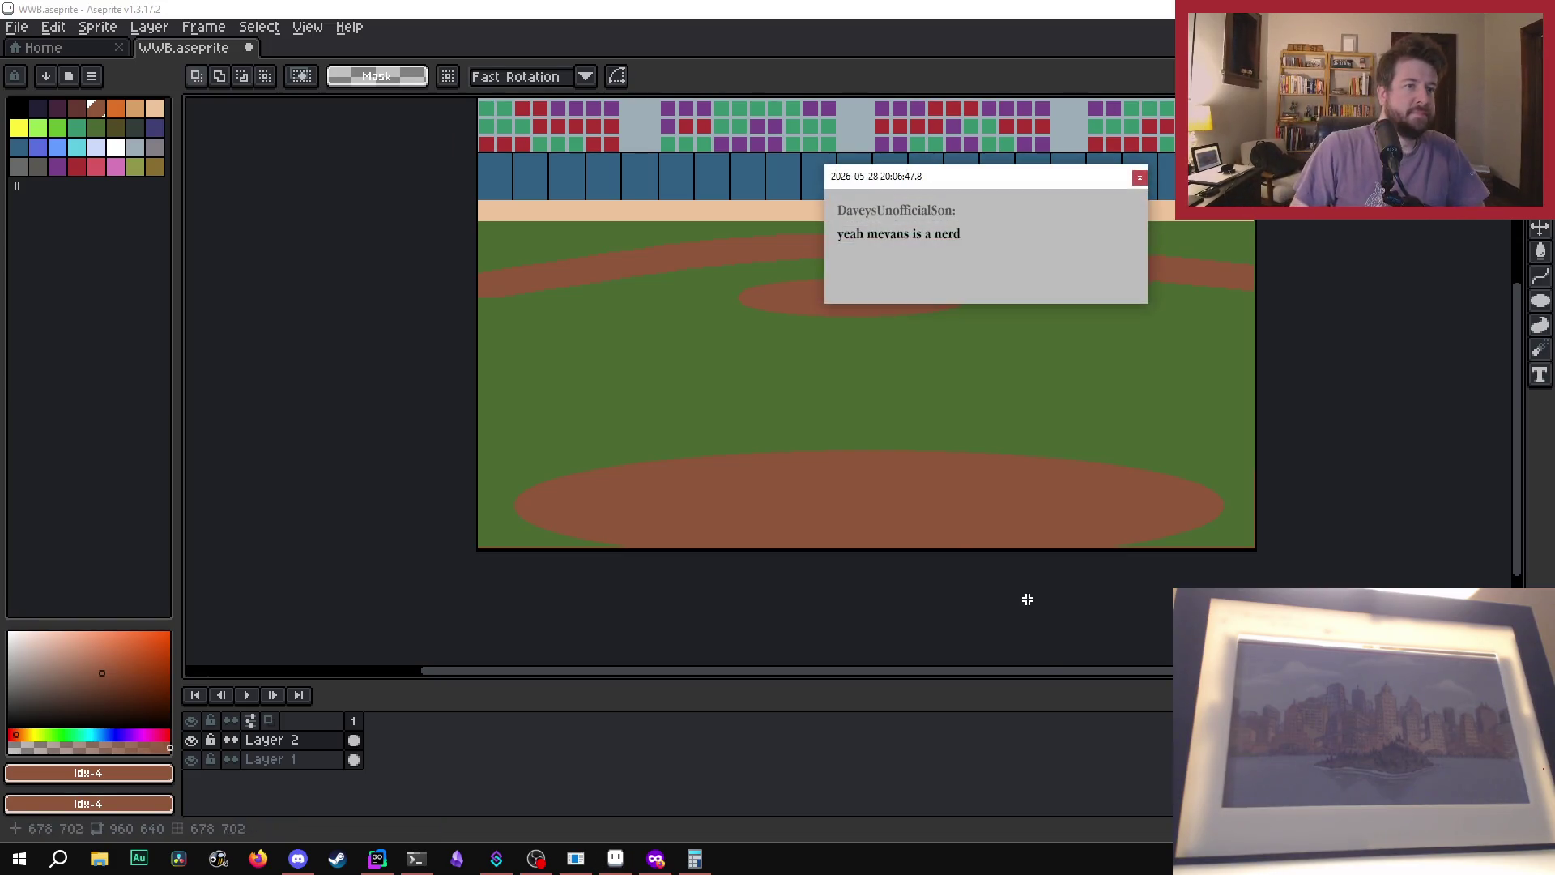
click(1140, 178)
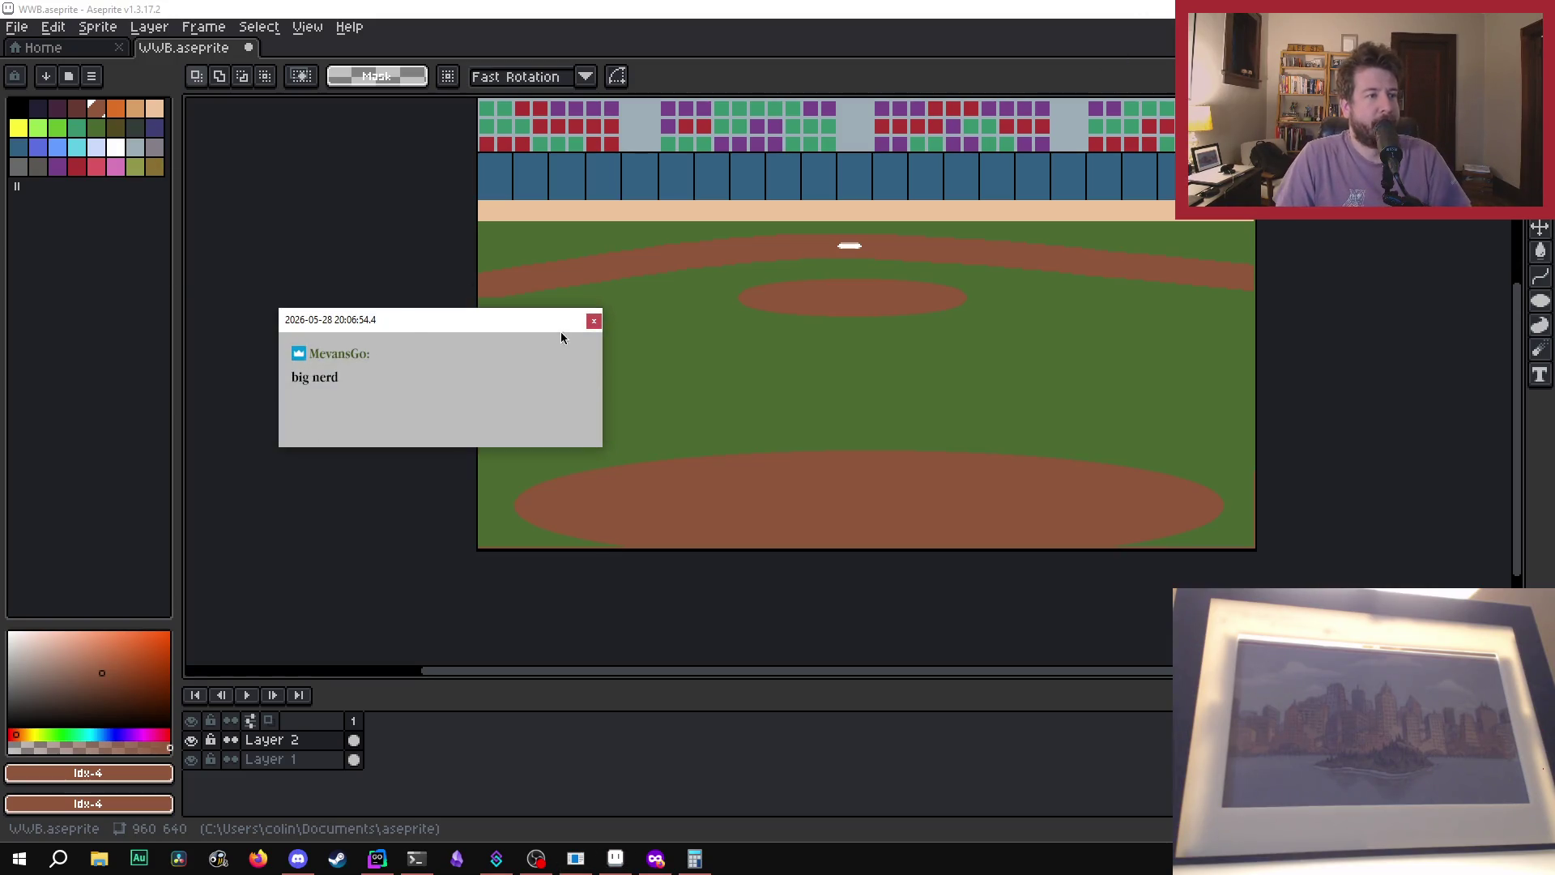
drag(451, 319, 904, 289)
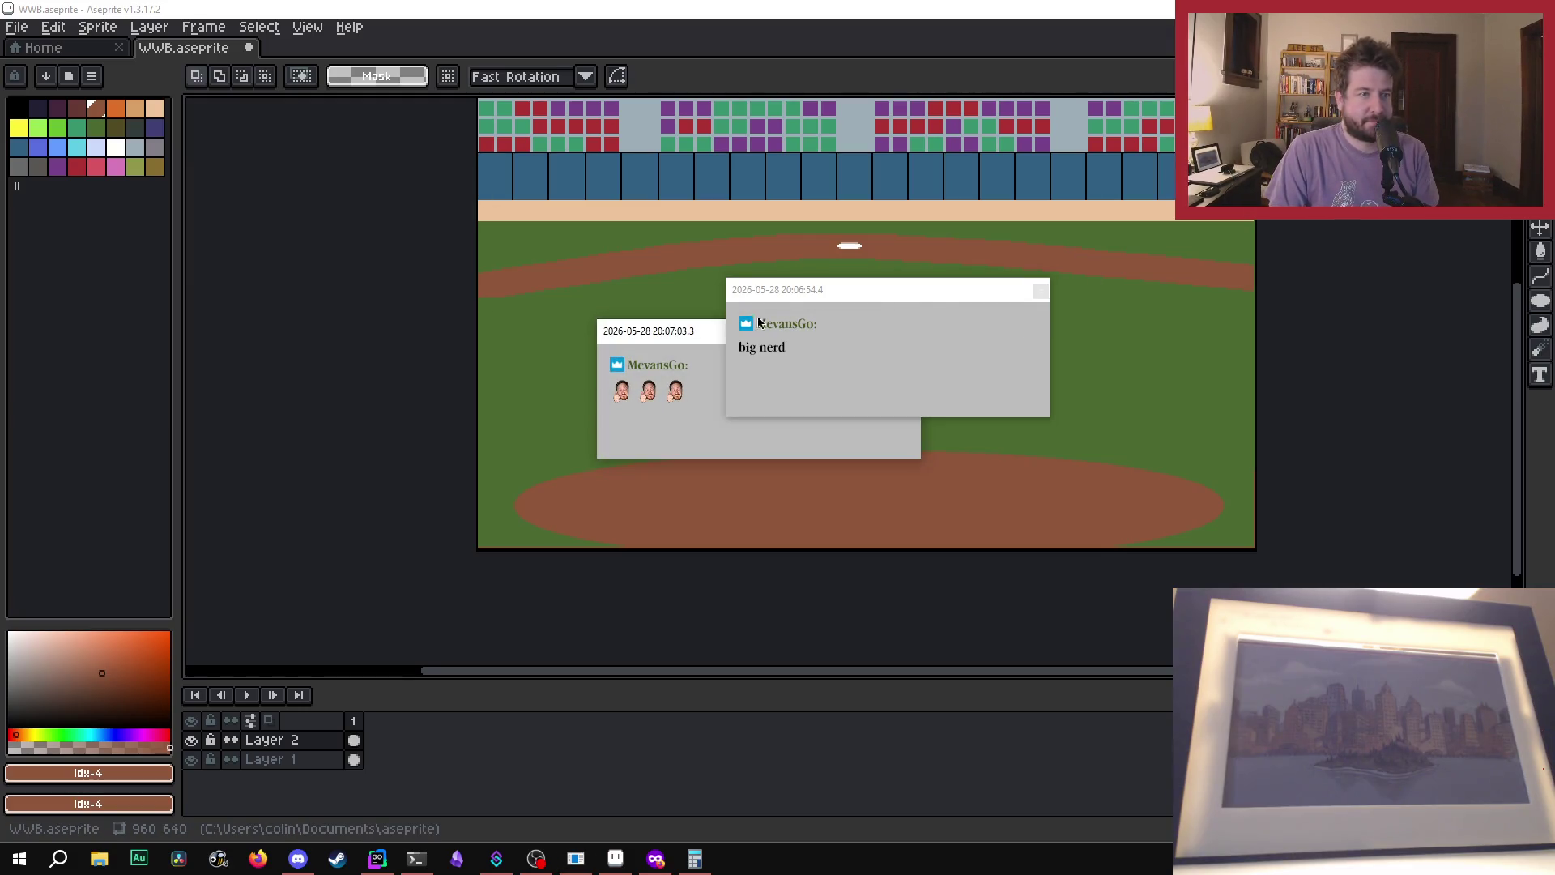
mouse_move(698, 332)
mouse_down()
mouse_move(767, 375)
mouse_move(1219, 219)
mouse_move(1199, 169)
mouse_move(935, 142)
mouse_move(507, 243)
mouse_move(411, 134)
mouse_move(371, 220)
mouse_move(1195, 102)
mouse_move(792, 257)
mouse_move(807, 326)
mouse_move(365, 207)
mouse_move(516, 176)
mouse_up()
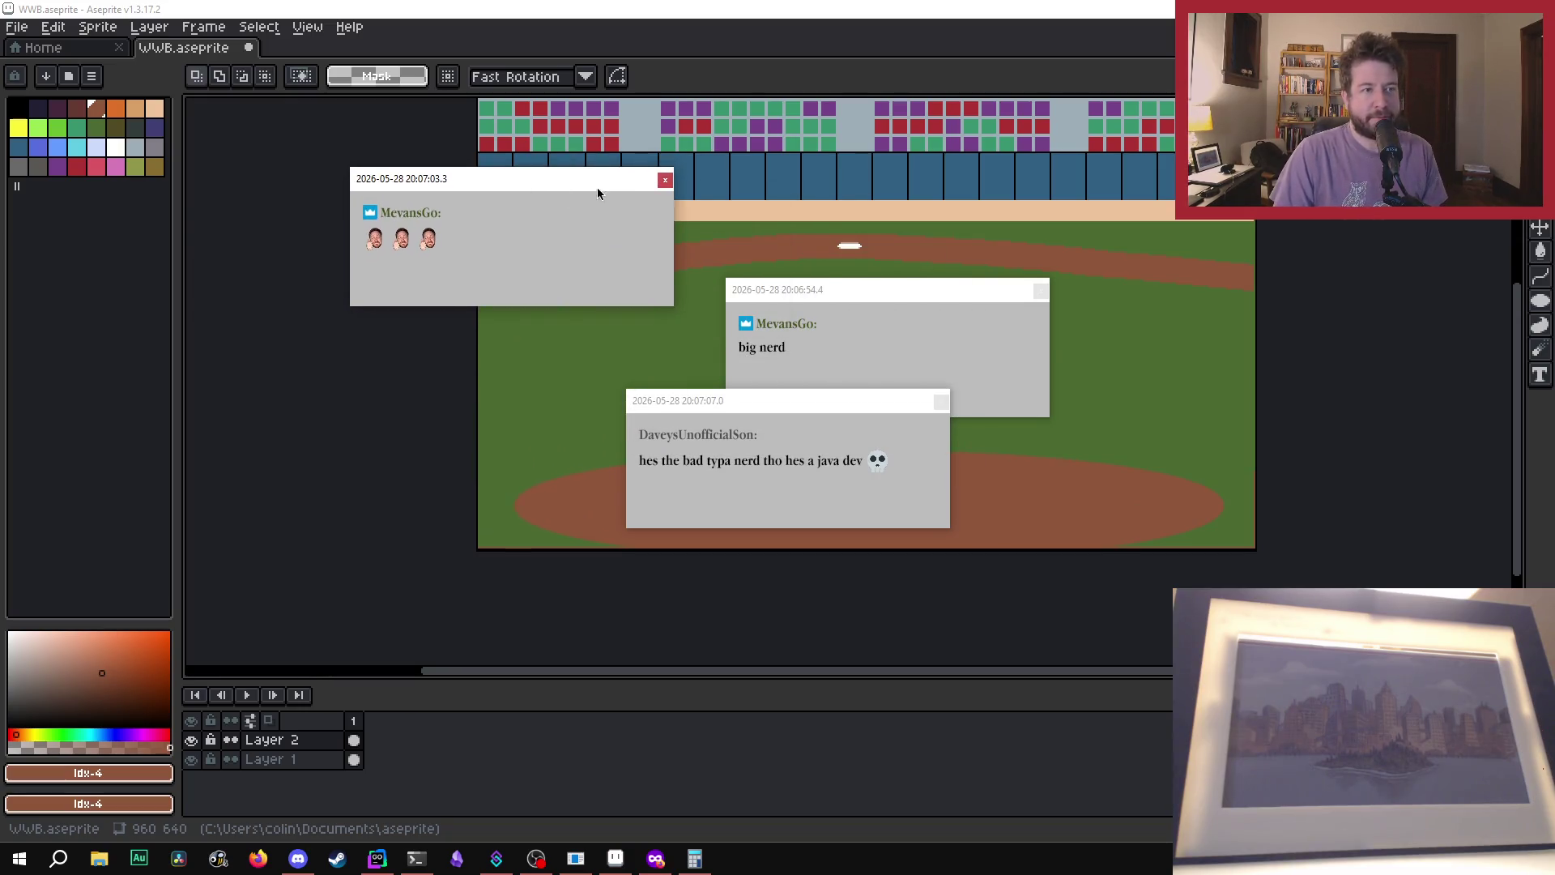
click(665, 180)
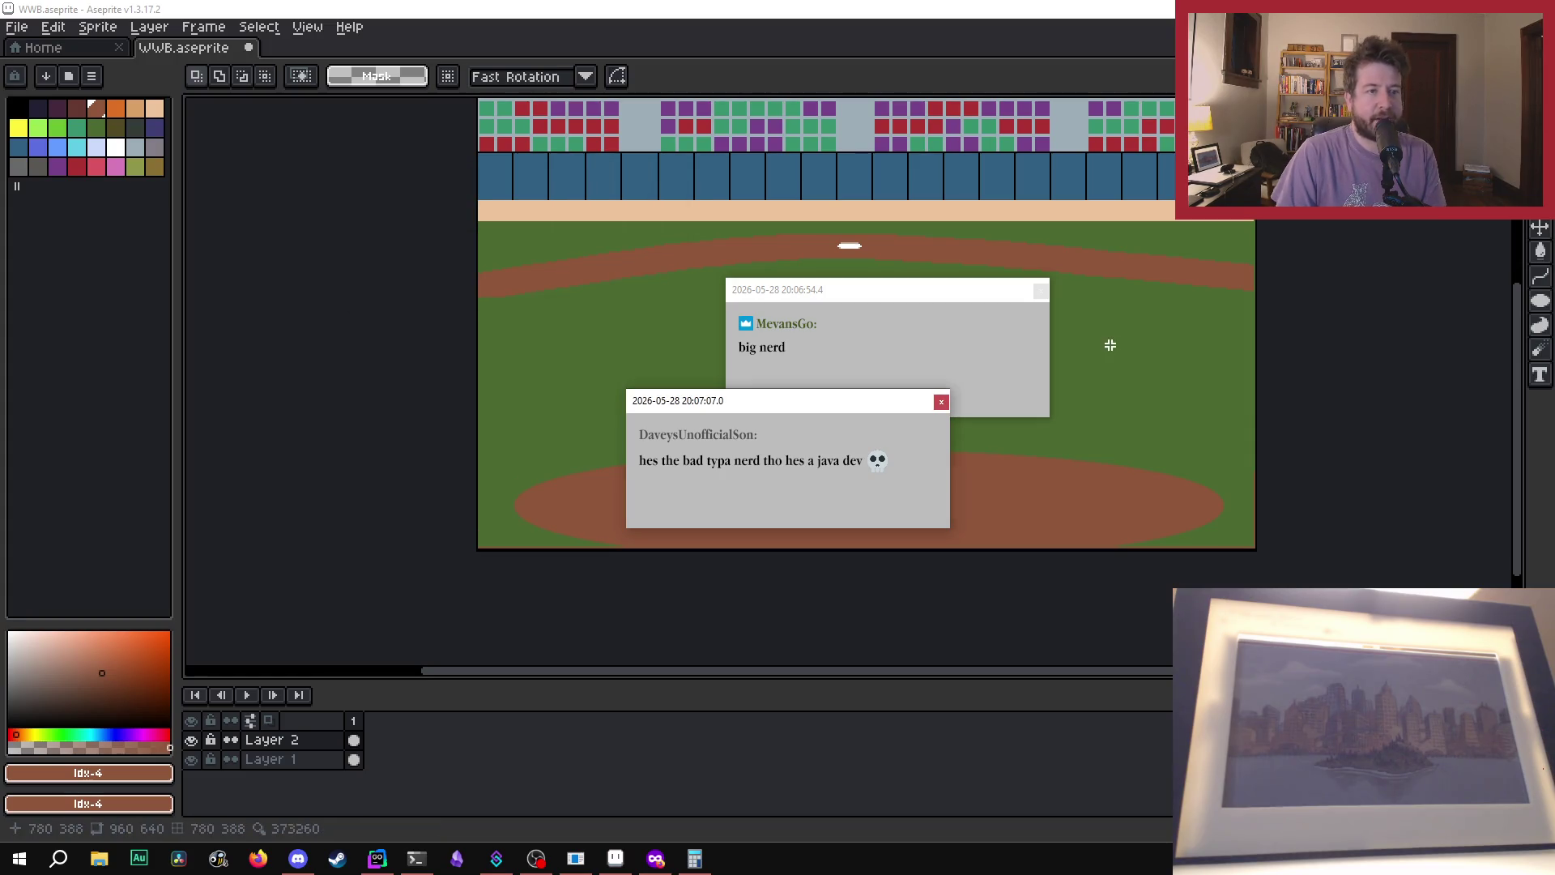
click(1041, 290)
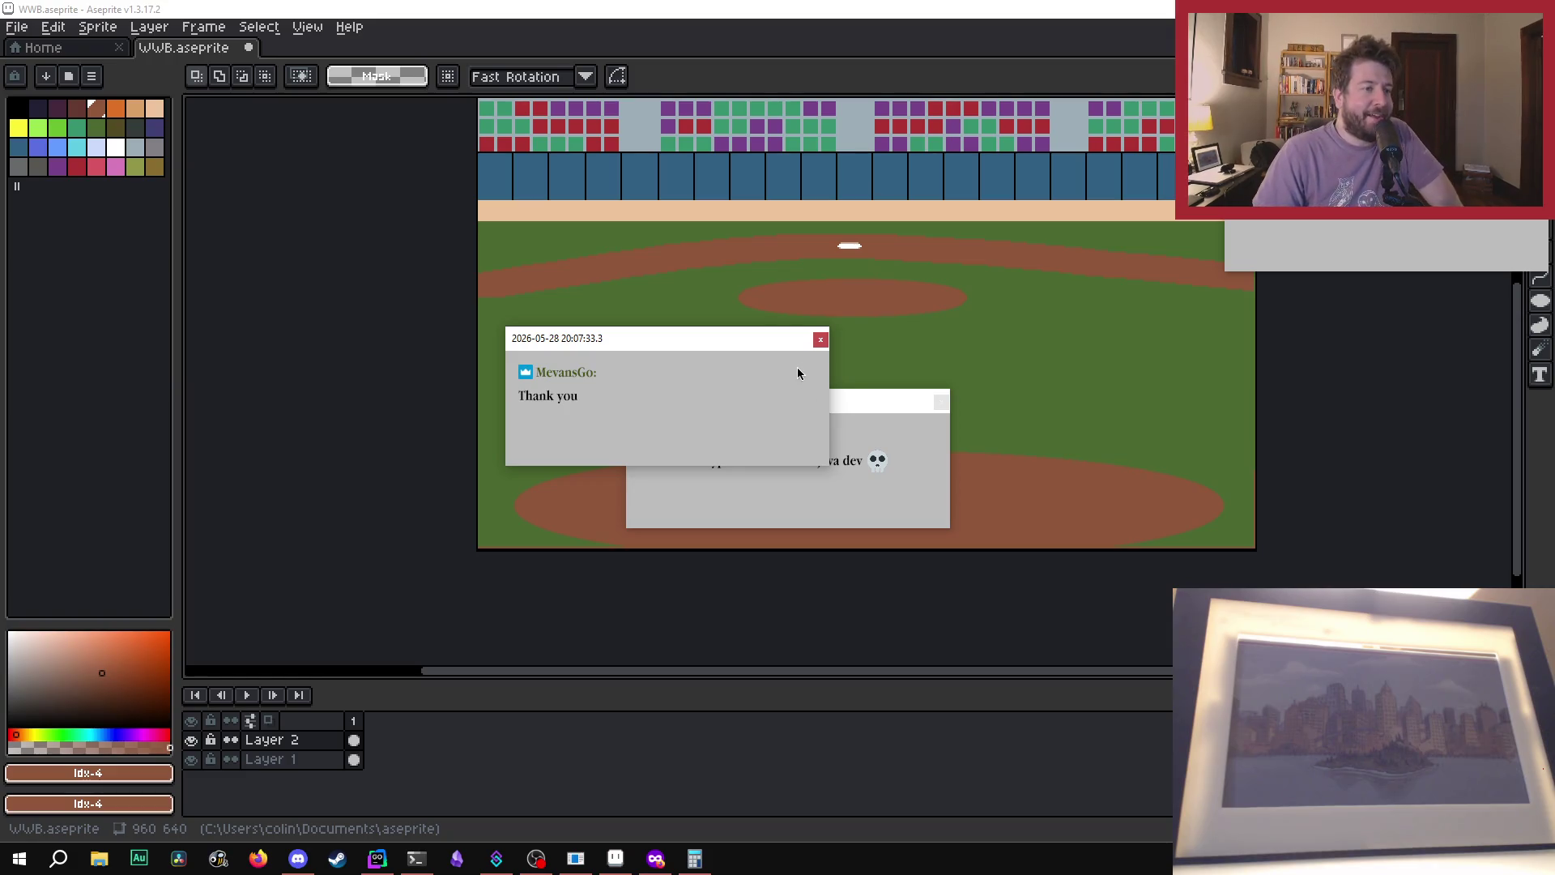
drag(779, 329, 871, 224)
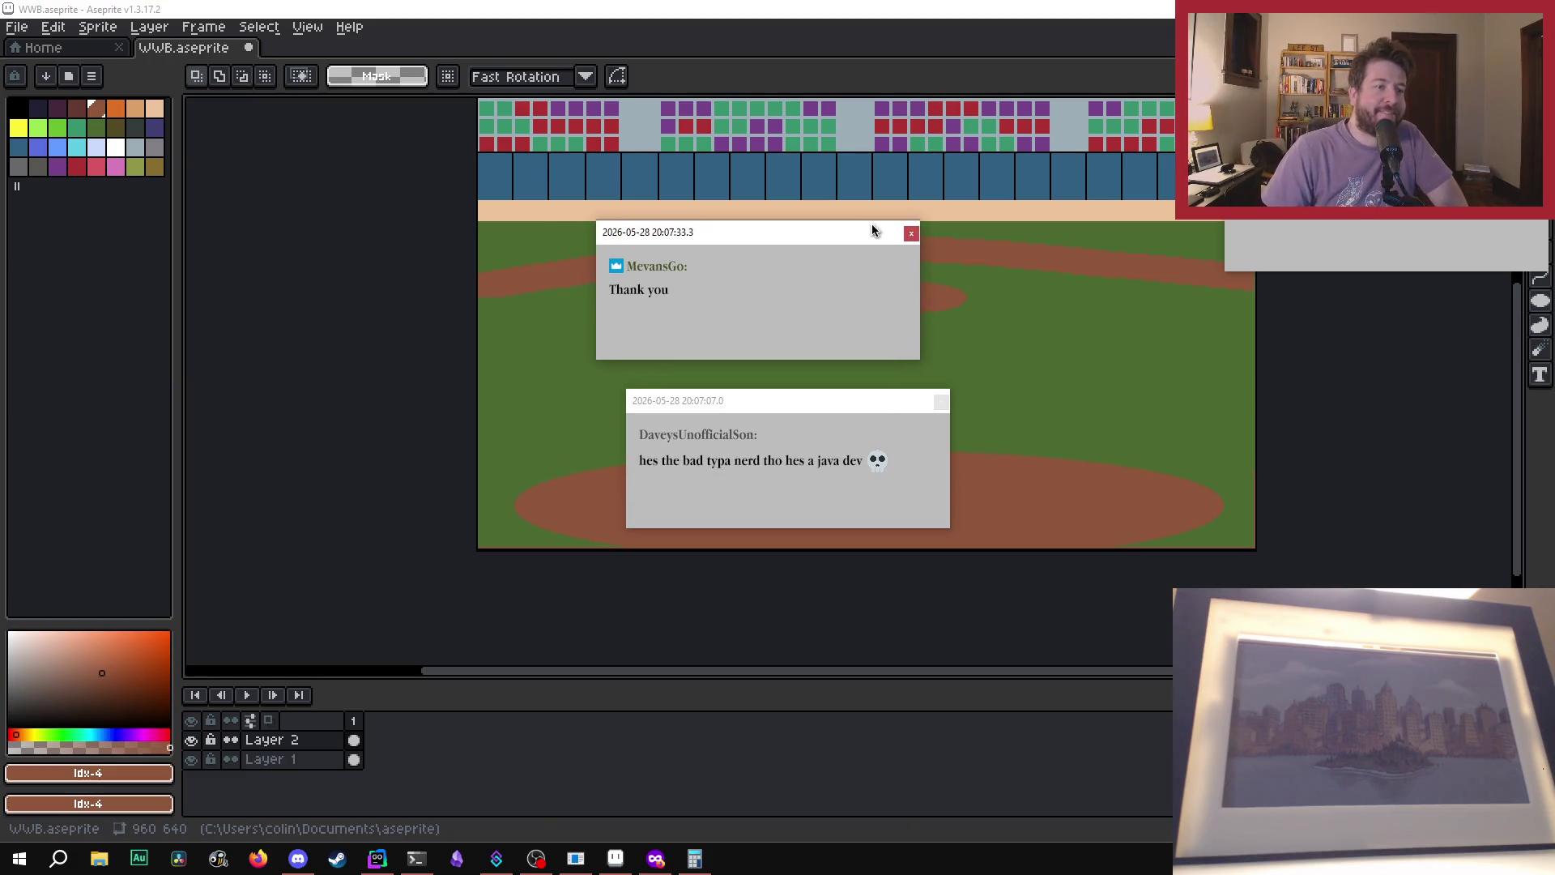
click(940, 402)
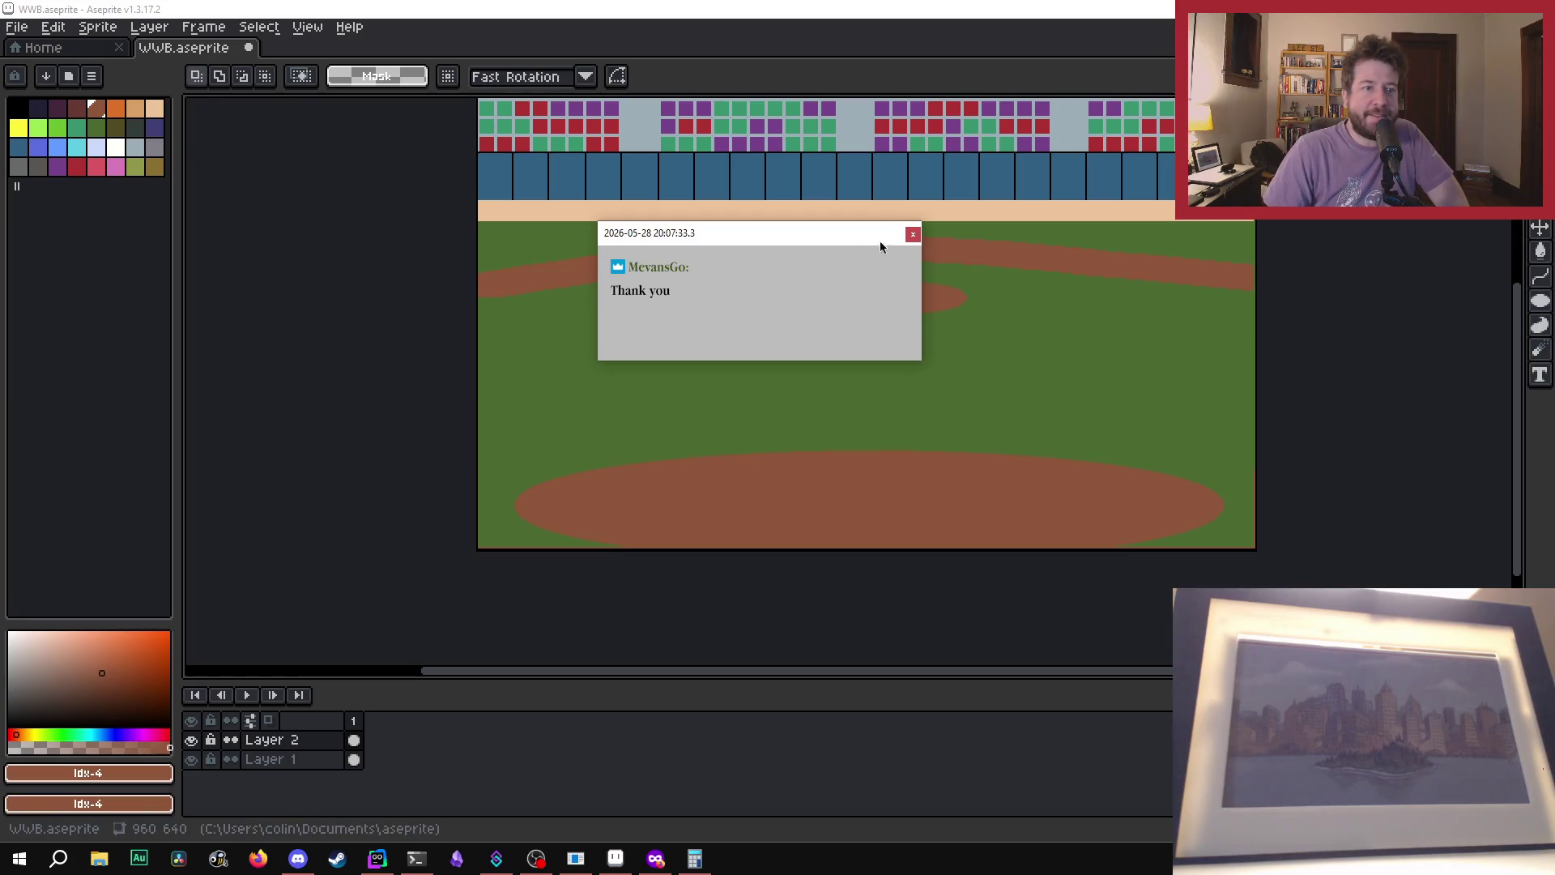
drag(879, 241, 1013, 216)
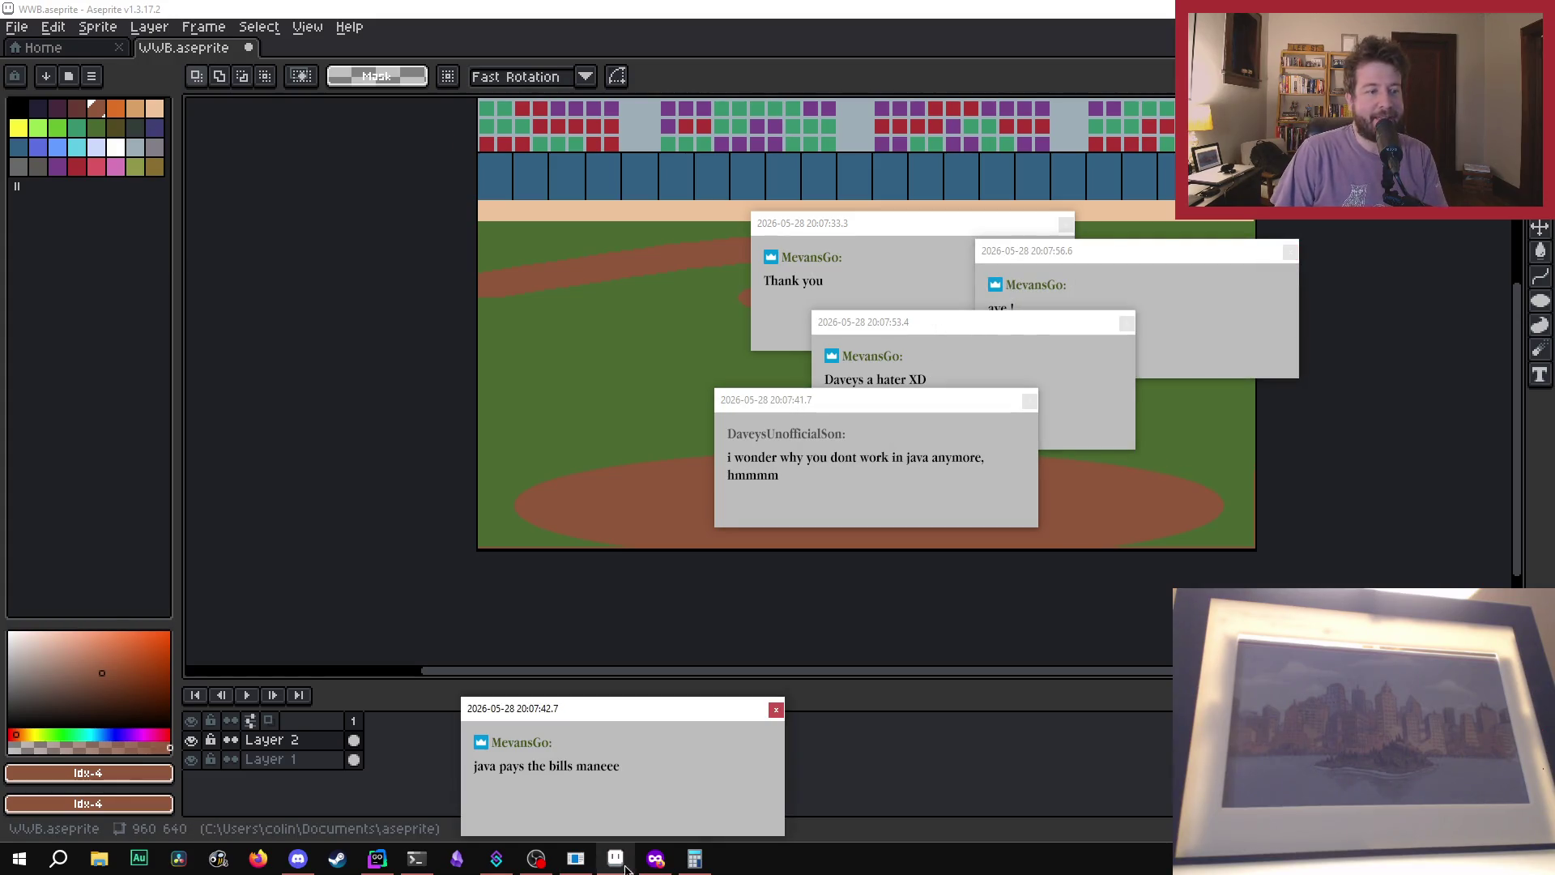
click(776, 709)
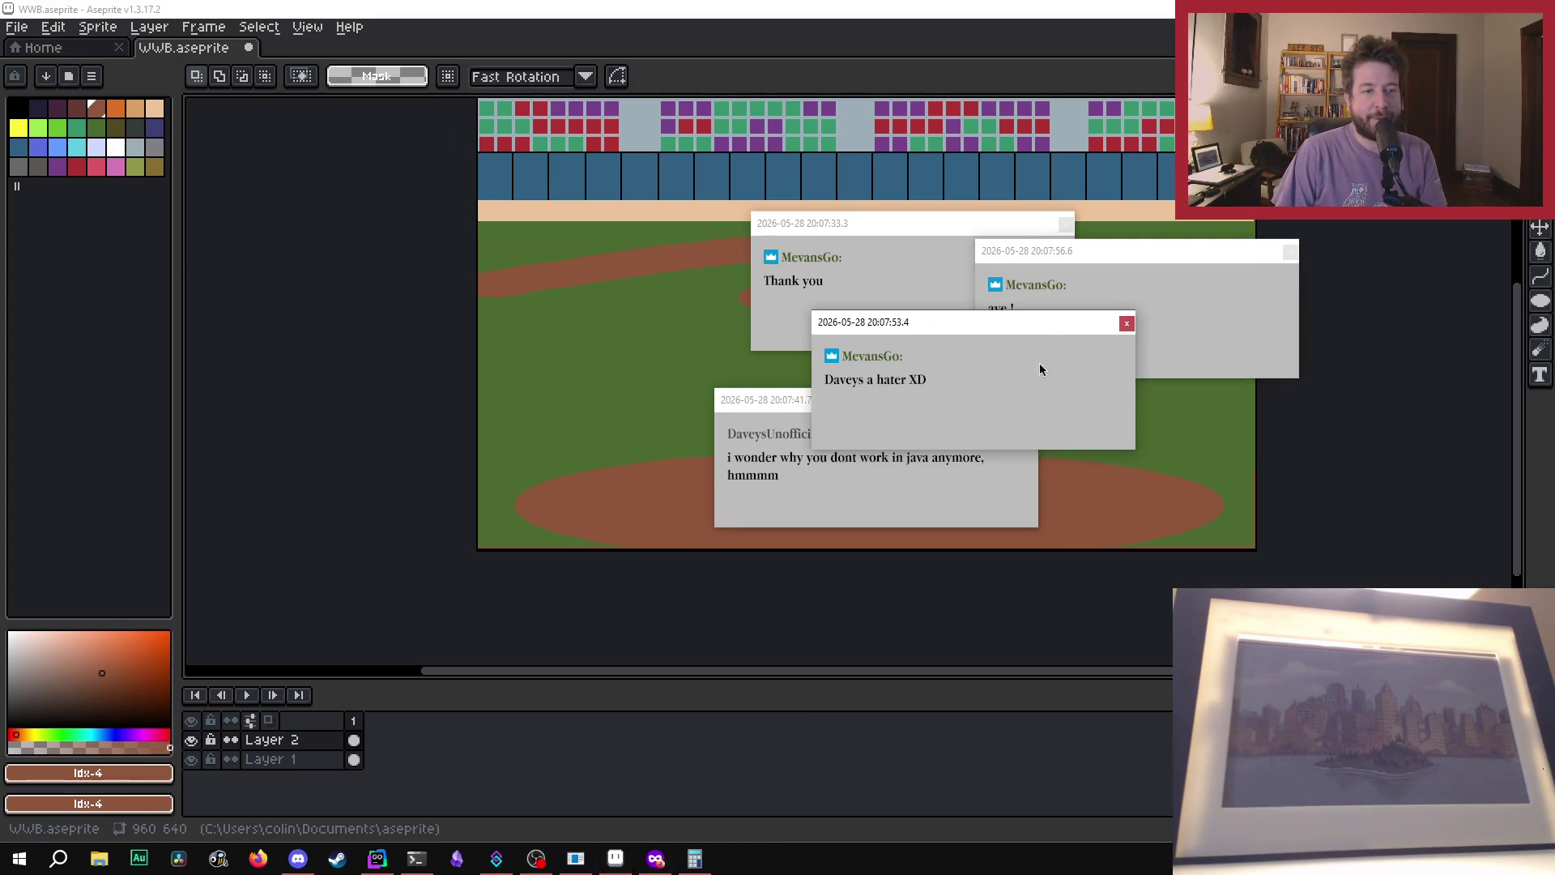
click(1127, 323)
click(1027, 400)
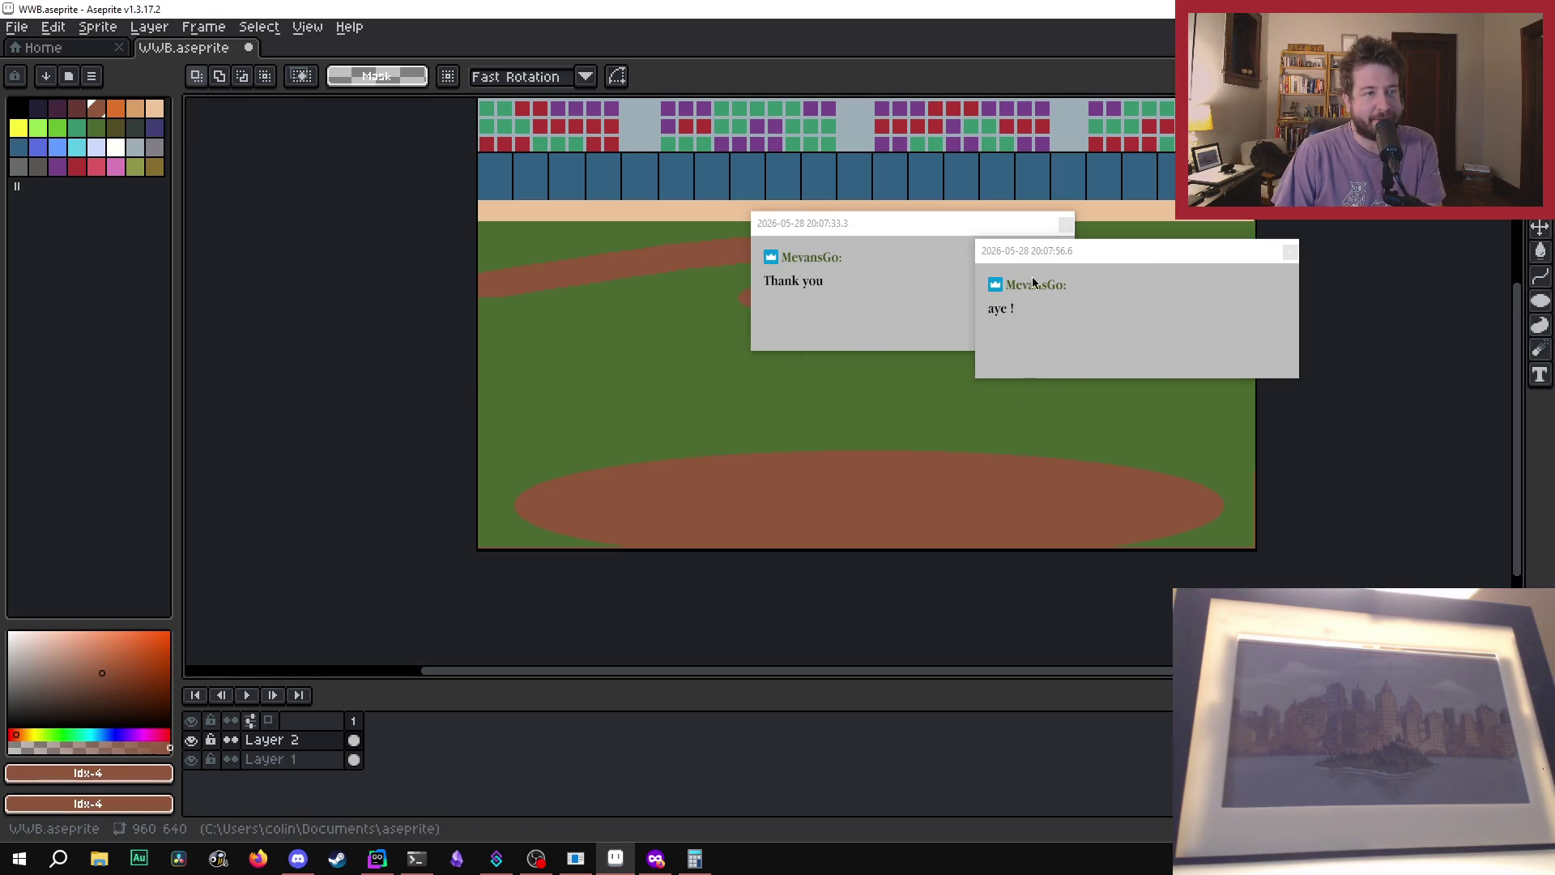
click(1066, 224)
click(1291, 254)
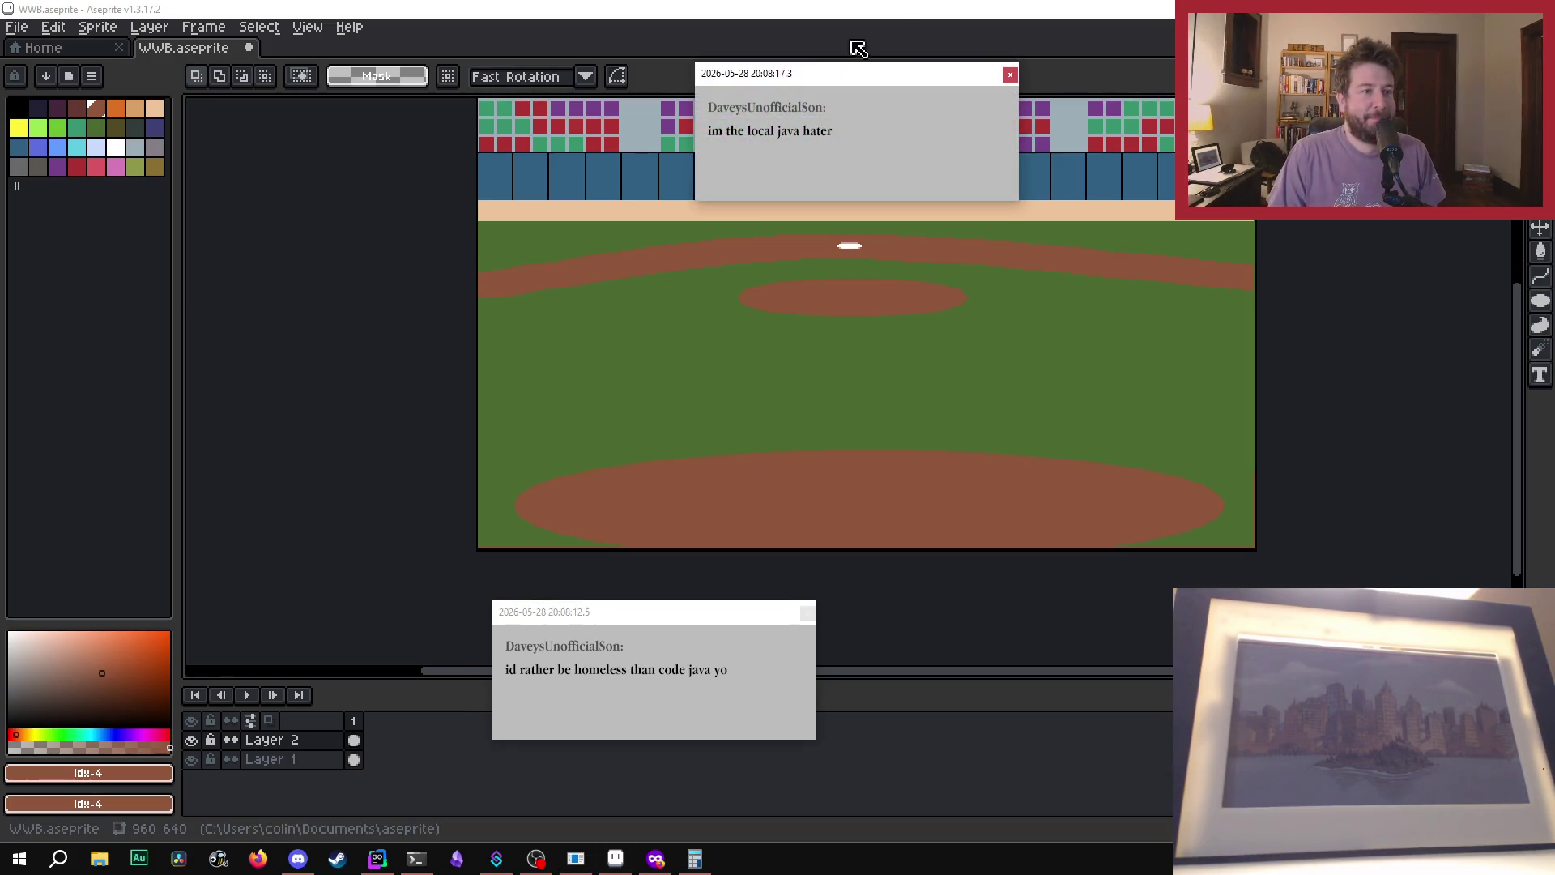
click(1010, 74)
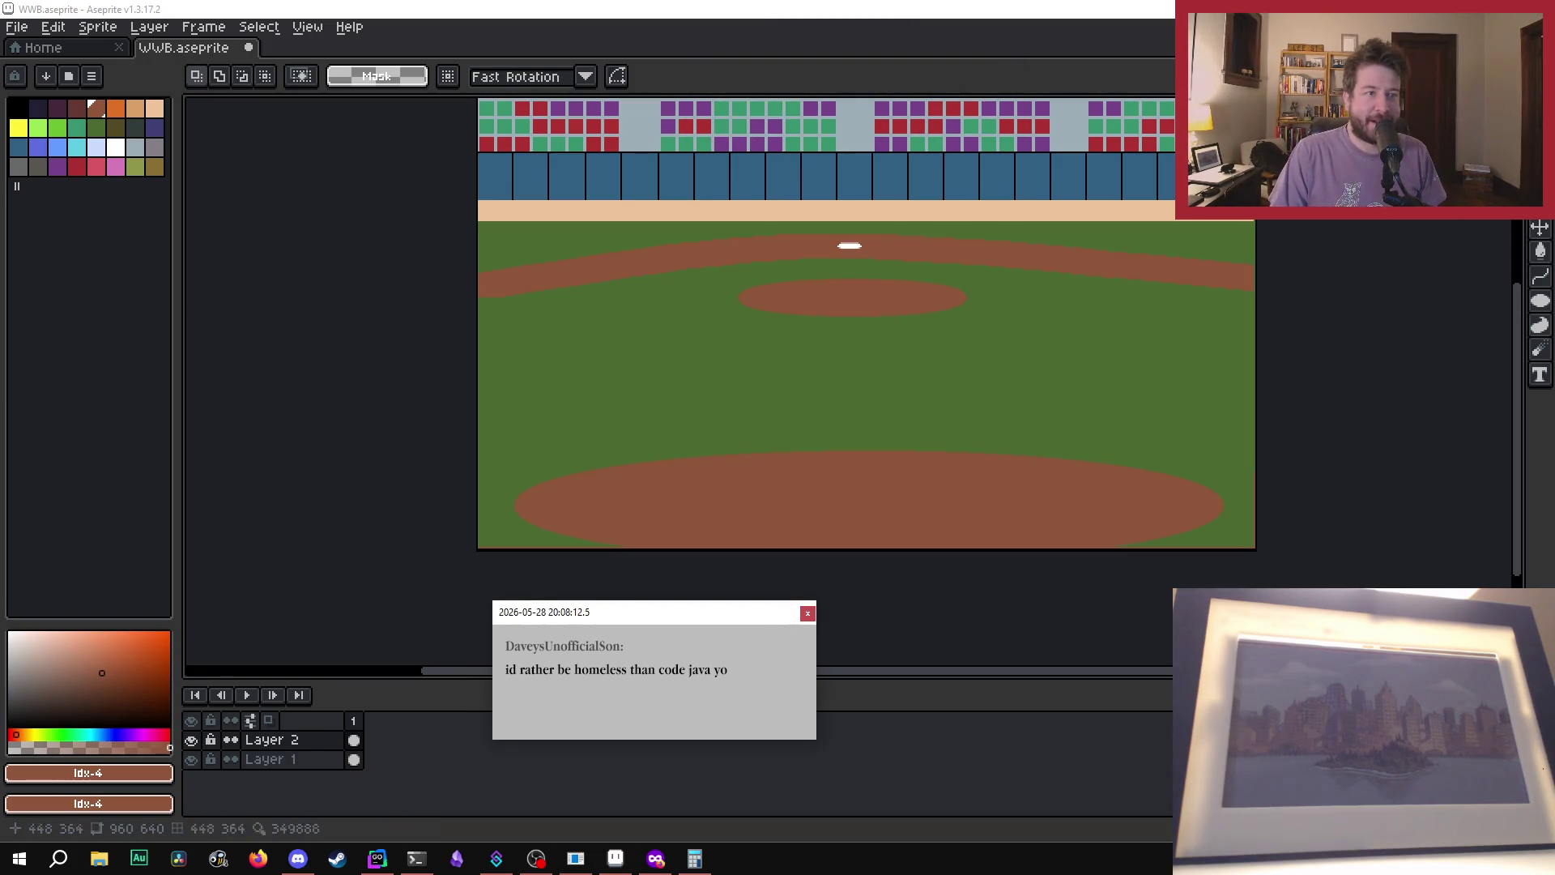
click(807, 613)
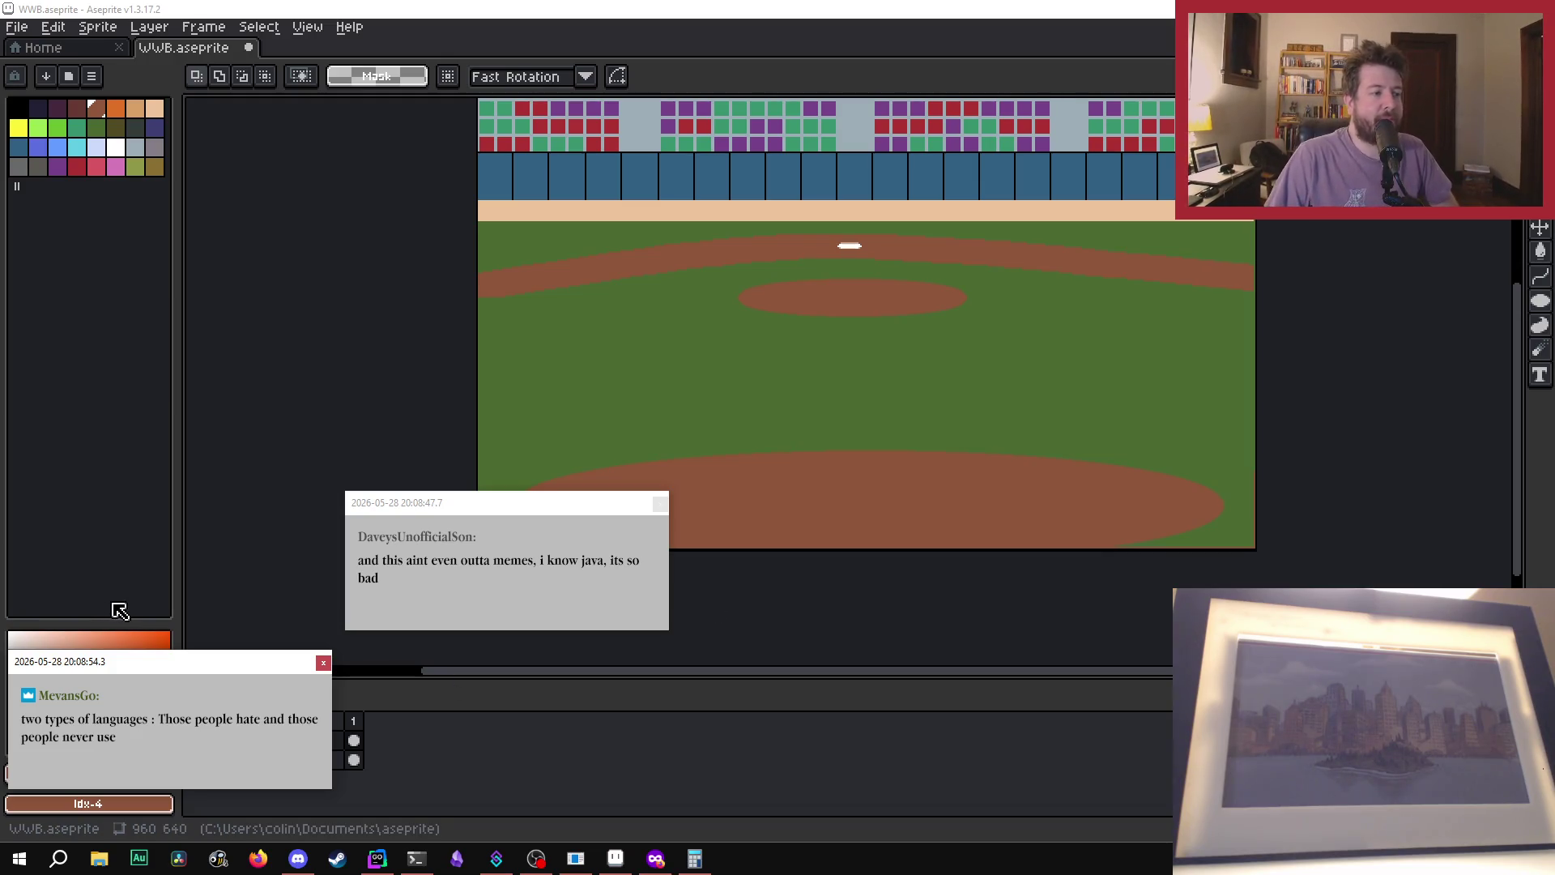
mouse_move(110, 663)
mouse_down()
mouse_move(374, 227)
mouse_move(360, 221)
mouse_up()
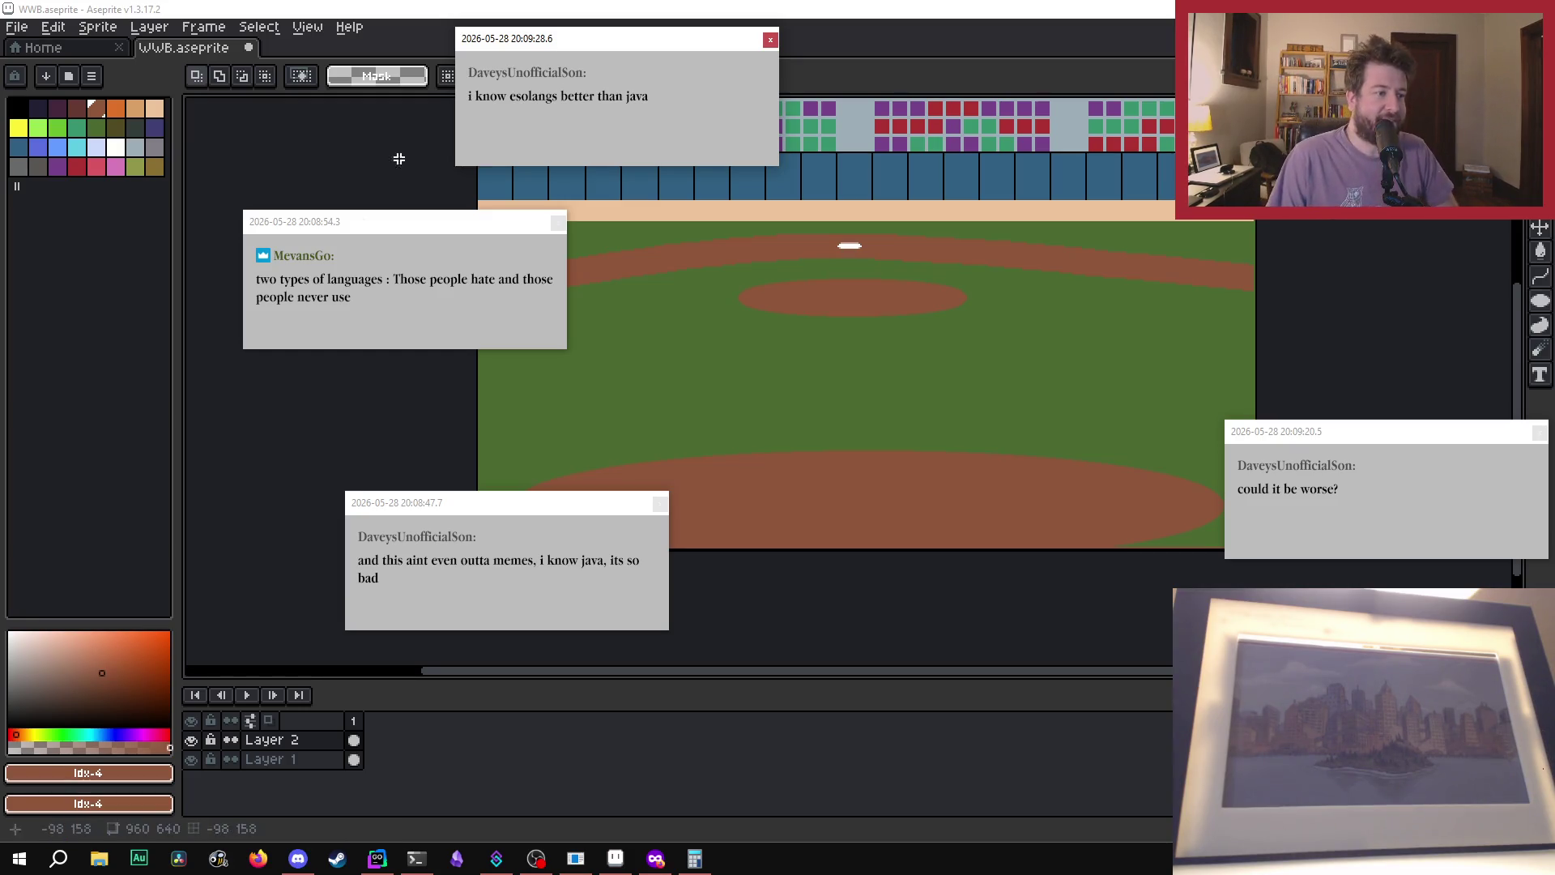
click(660, 503)
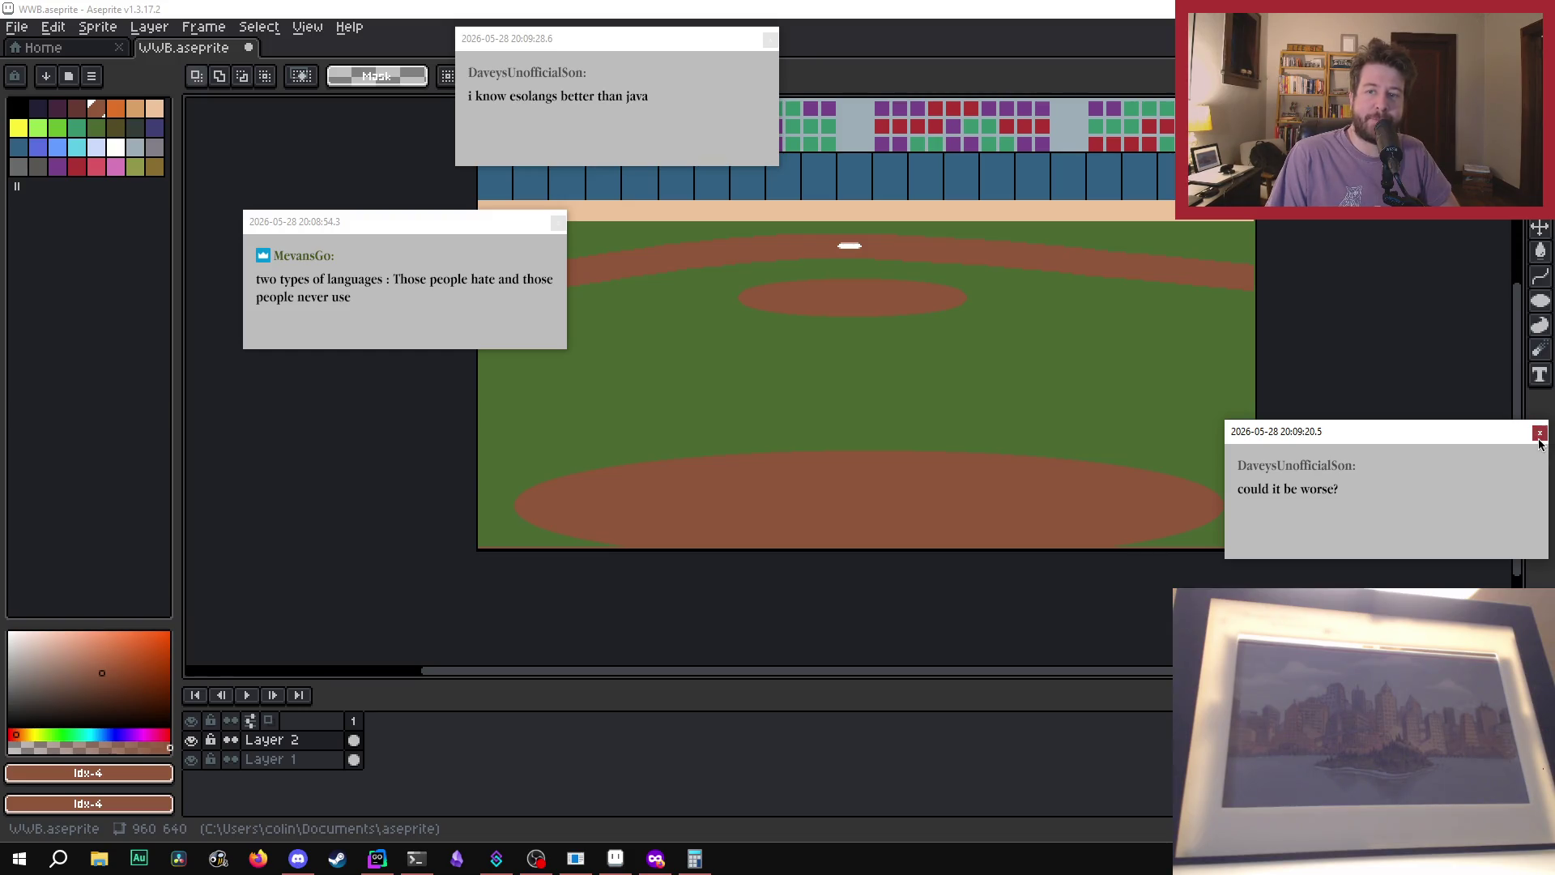
click(1540, 432)
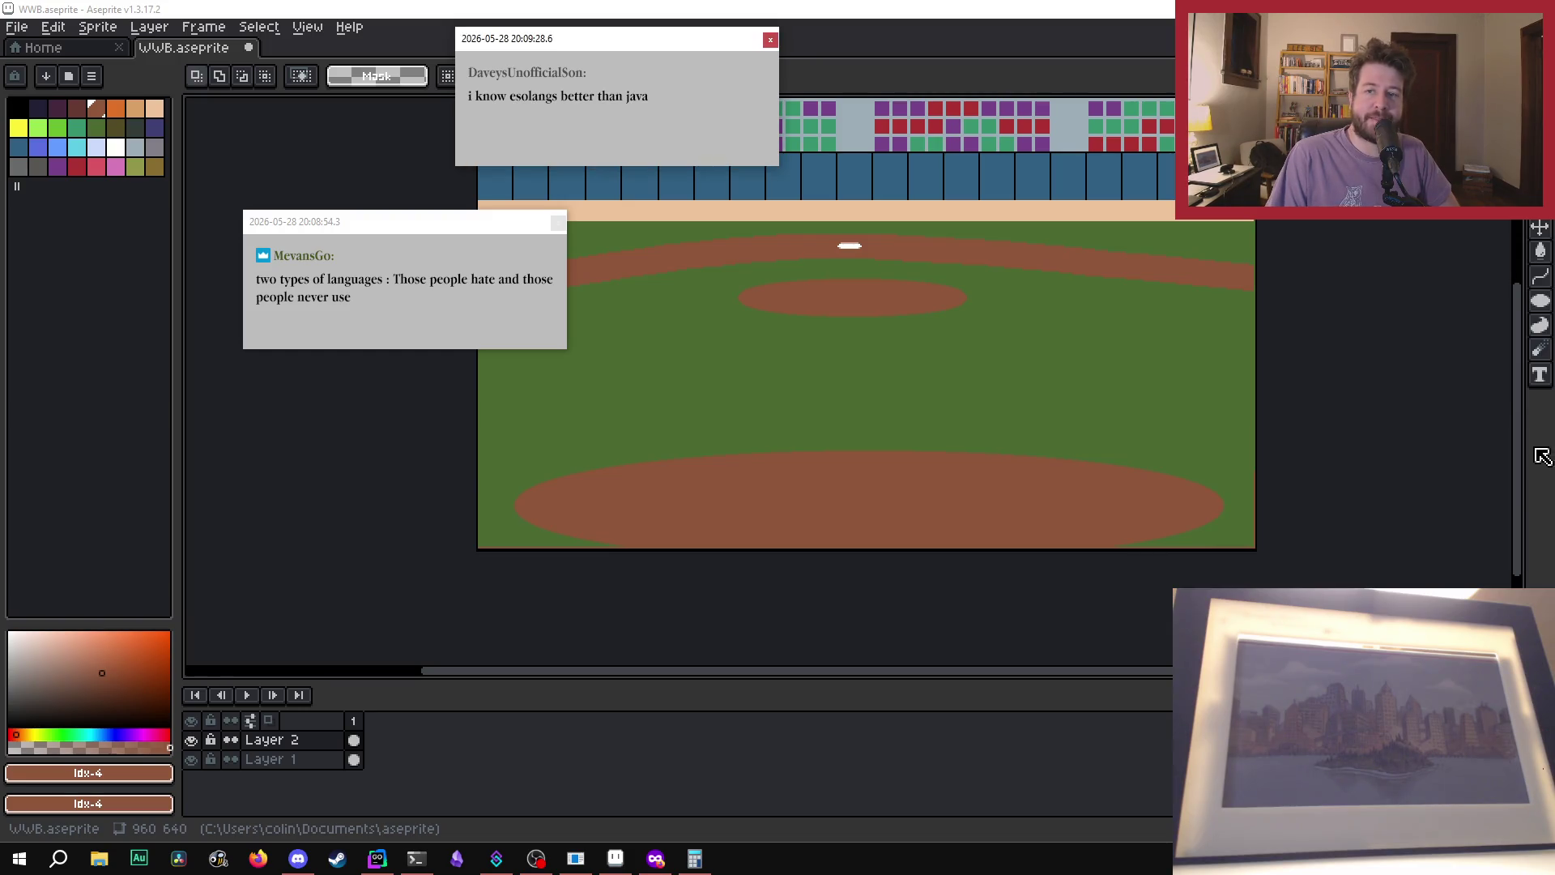
click(770, 40)
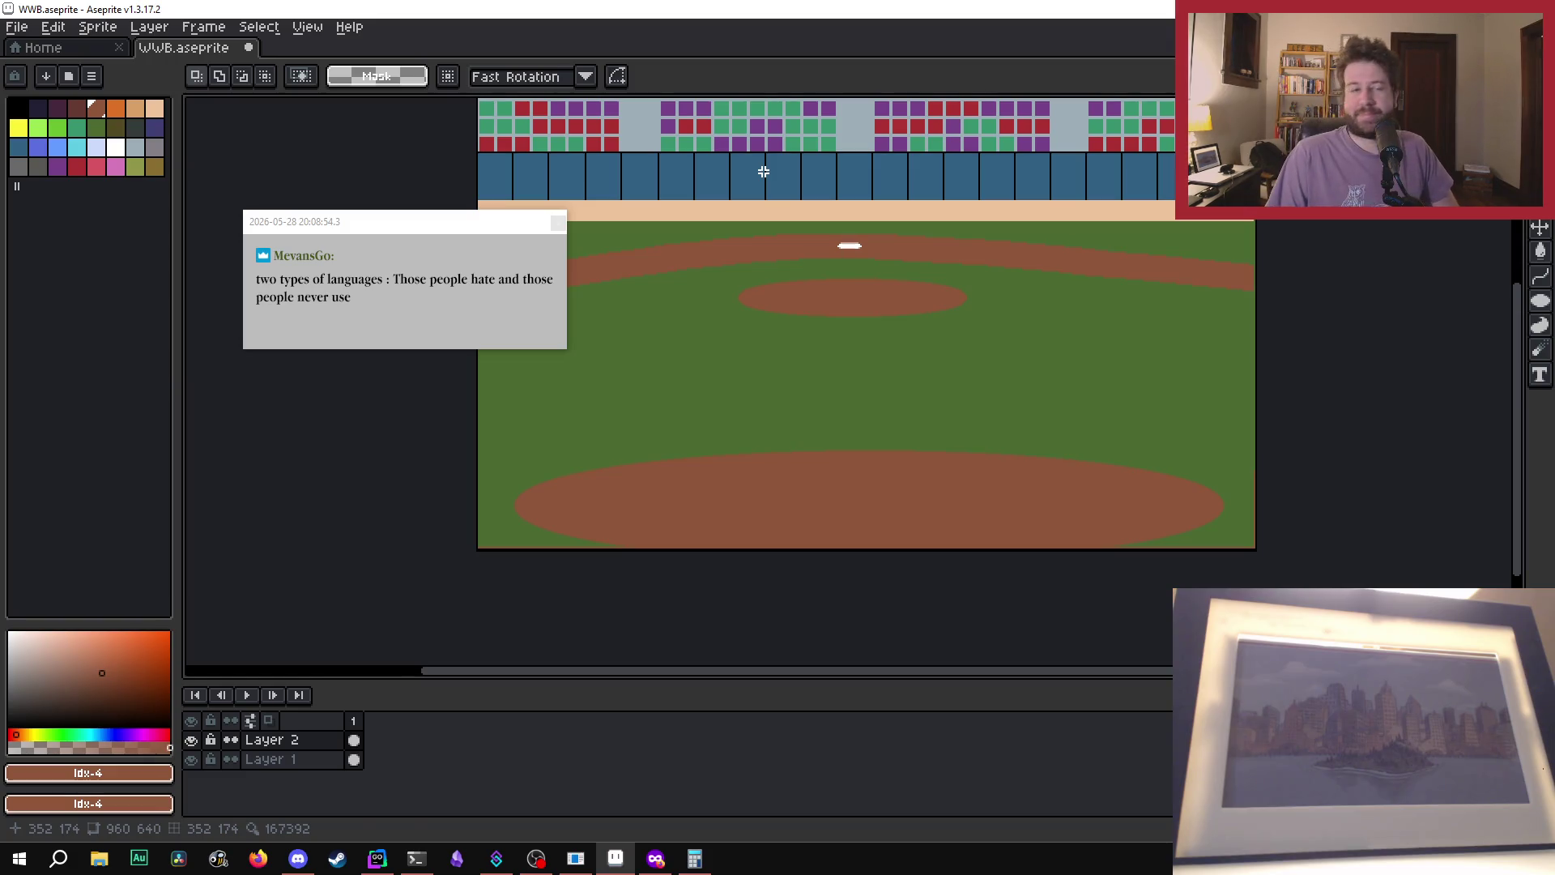
click(551, 228)
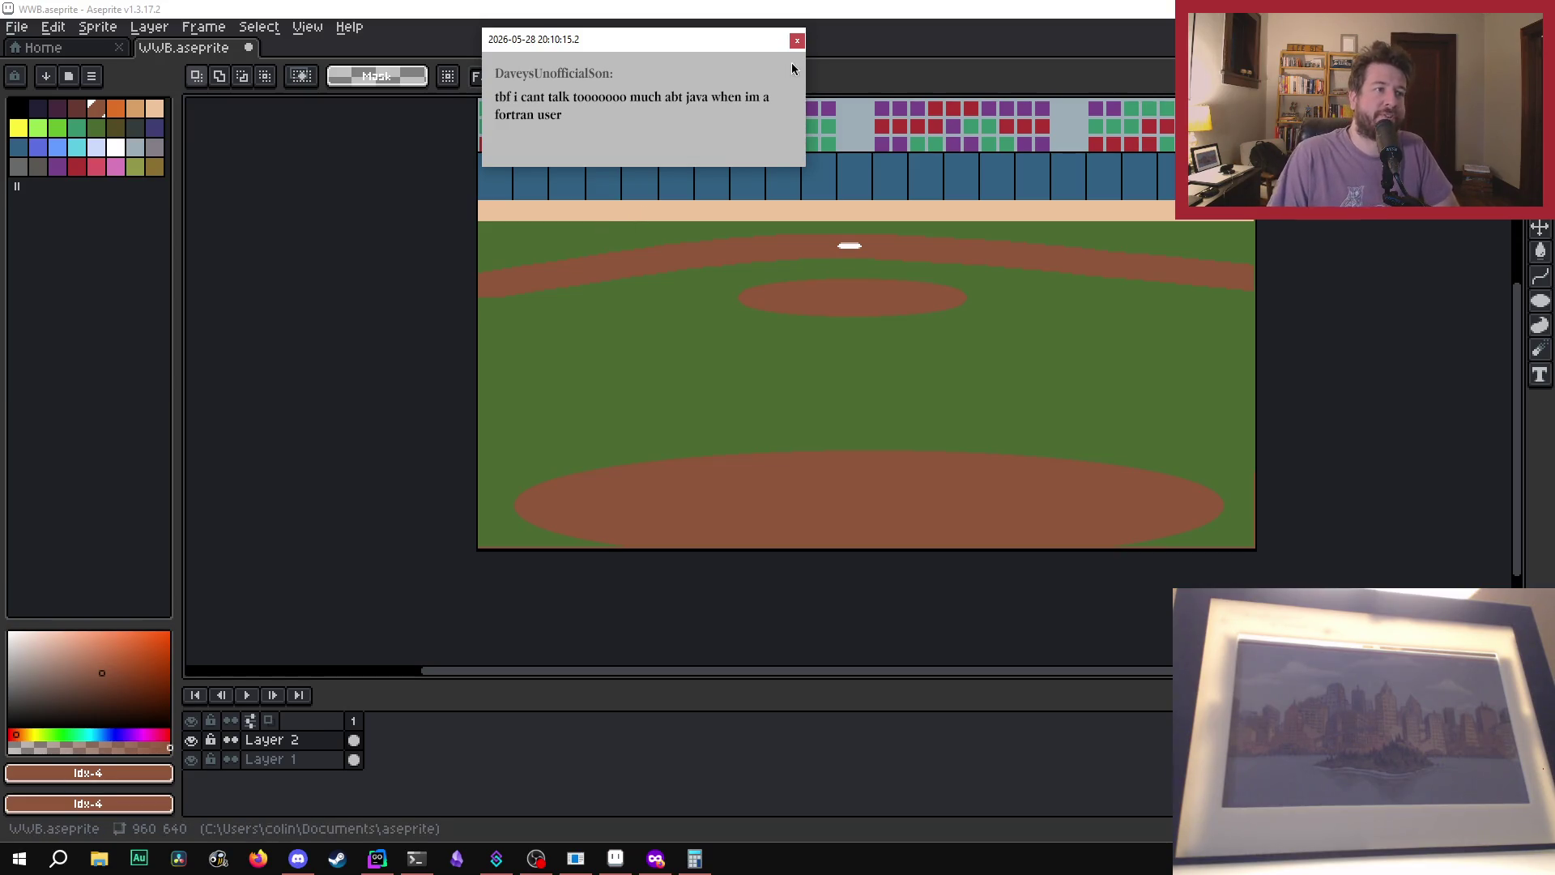
click(797, 40)
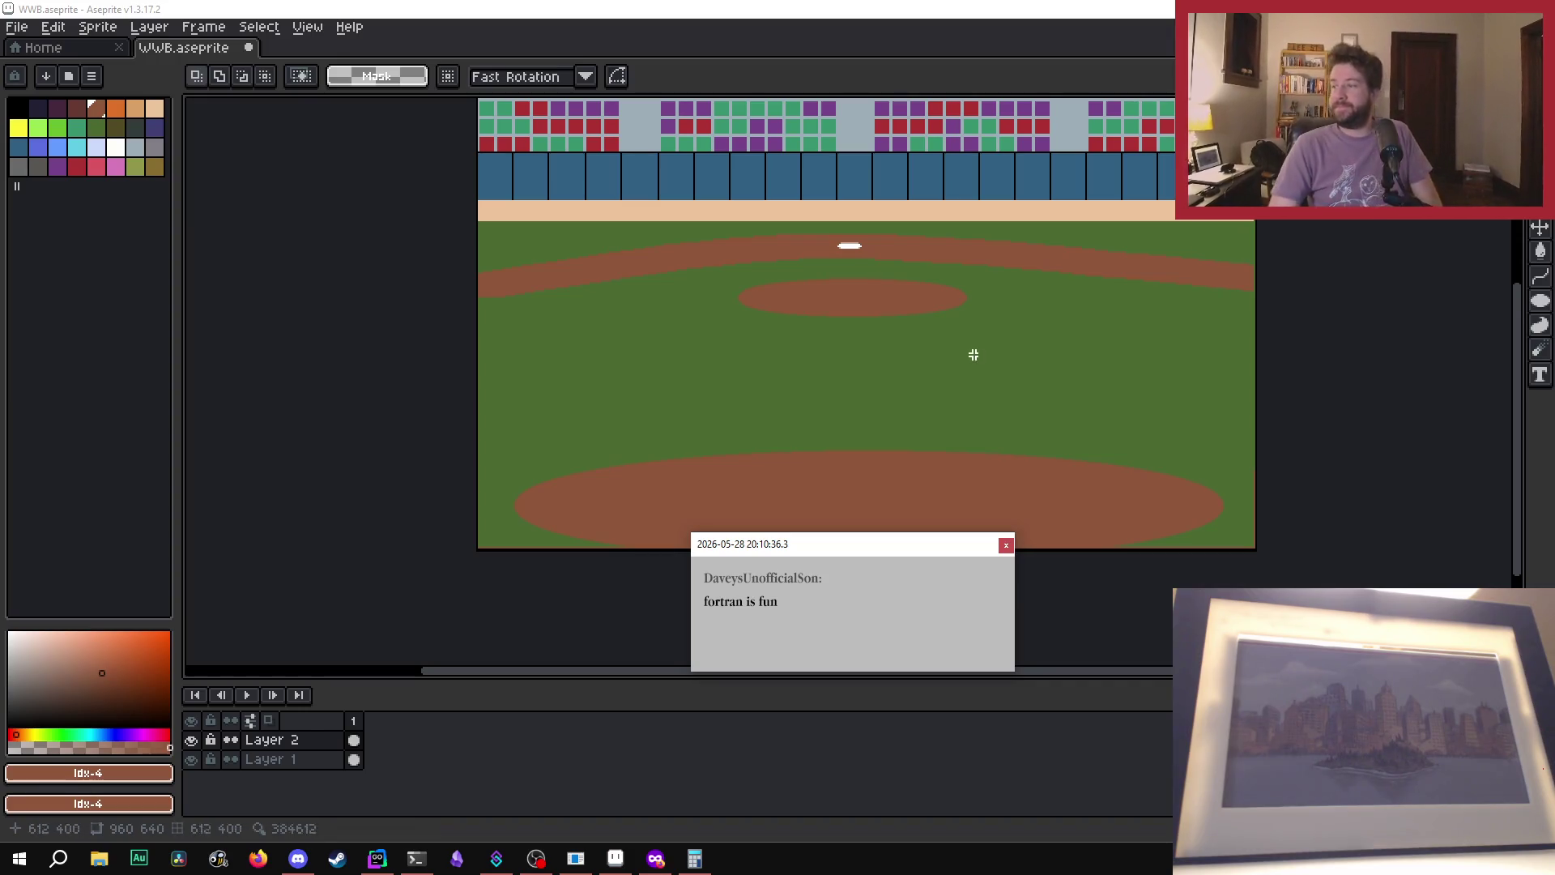
click(1002, 550)
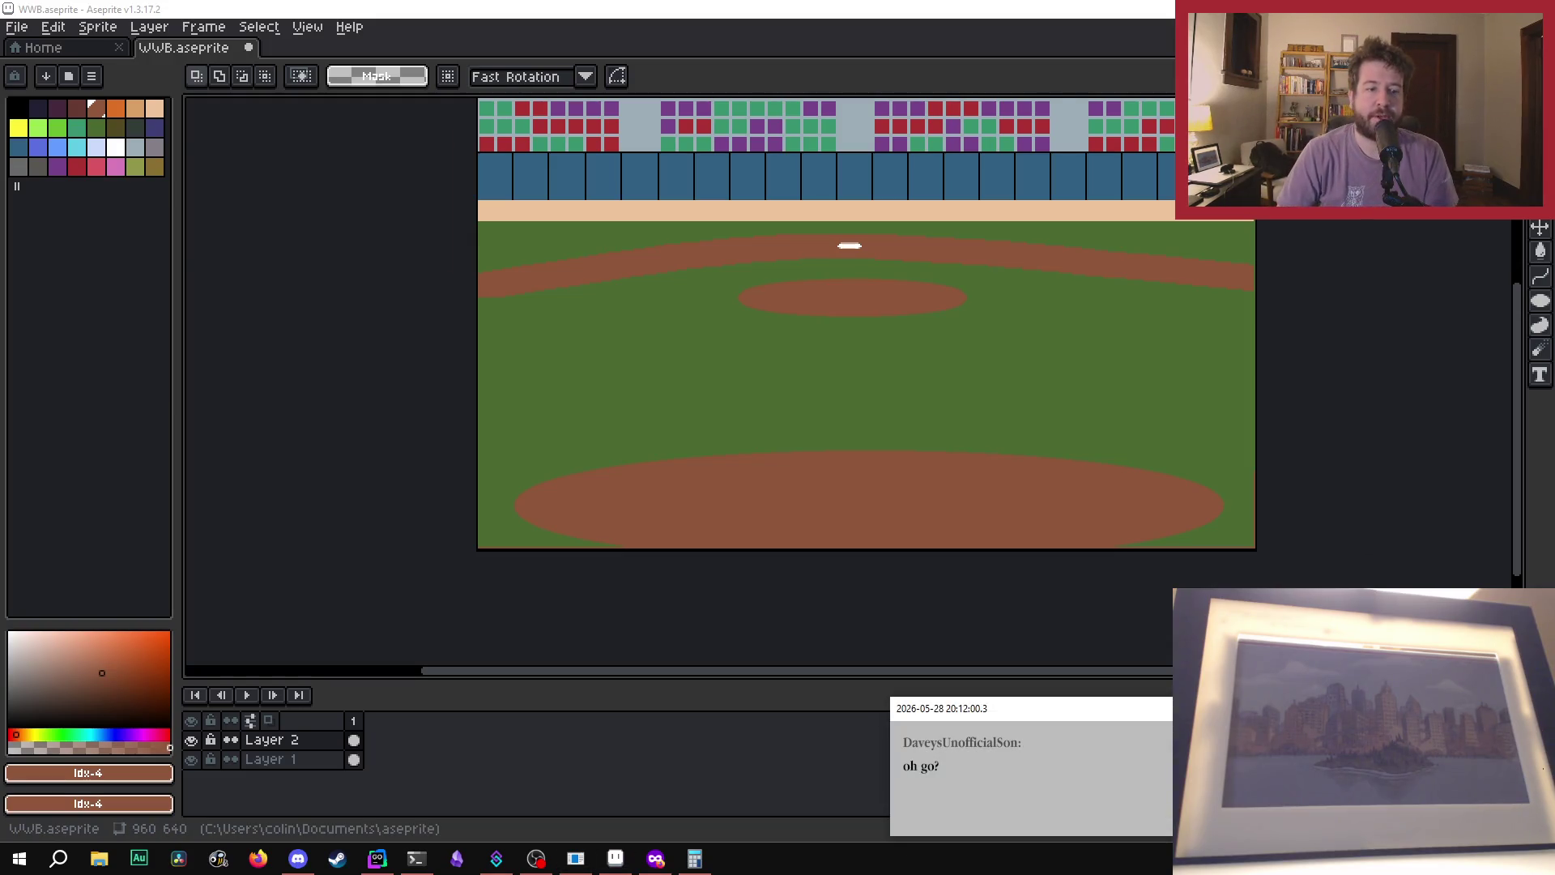
- Dismiss the 'oh go', field and 'go away' chat pop-ups to reveal the full ballpark
mouse_move(993, 710)
mouse_down()
mouse_move(1005, 657)
mouse_move(989, 303)
mouse_move(1025, 341)
mouse_up()
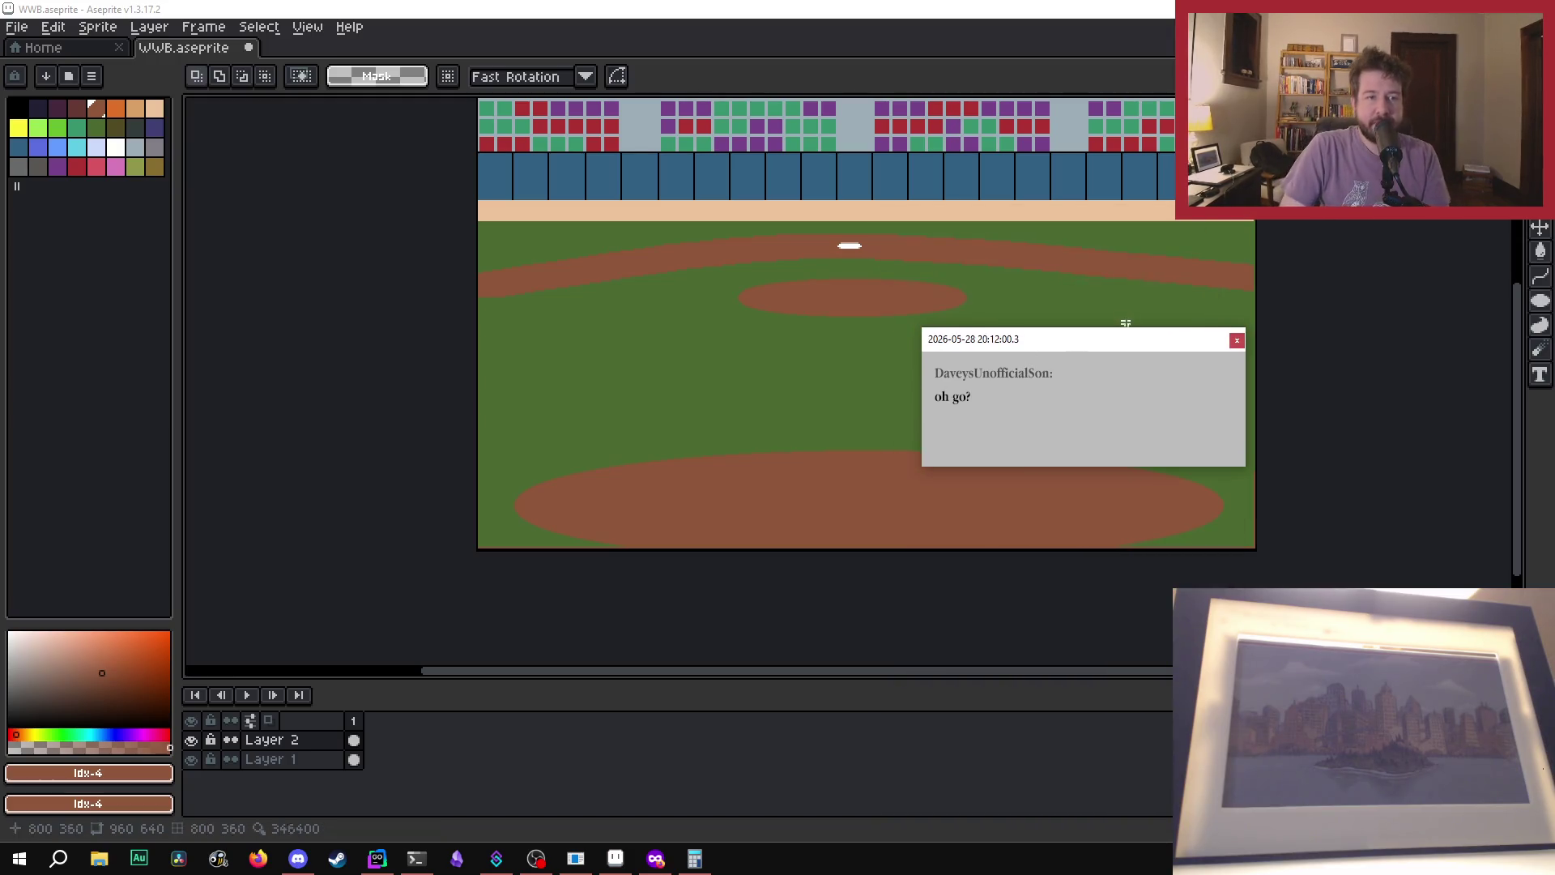
click(1237, 340)
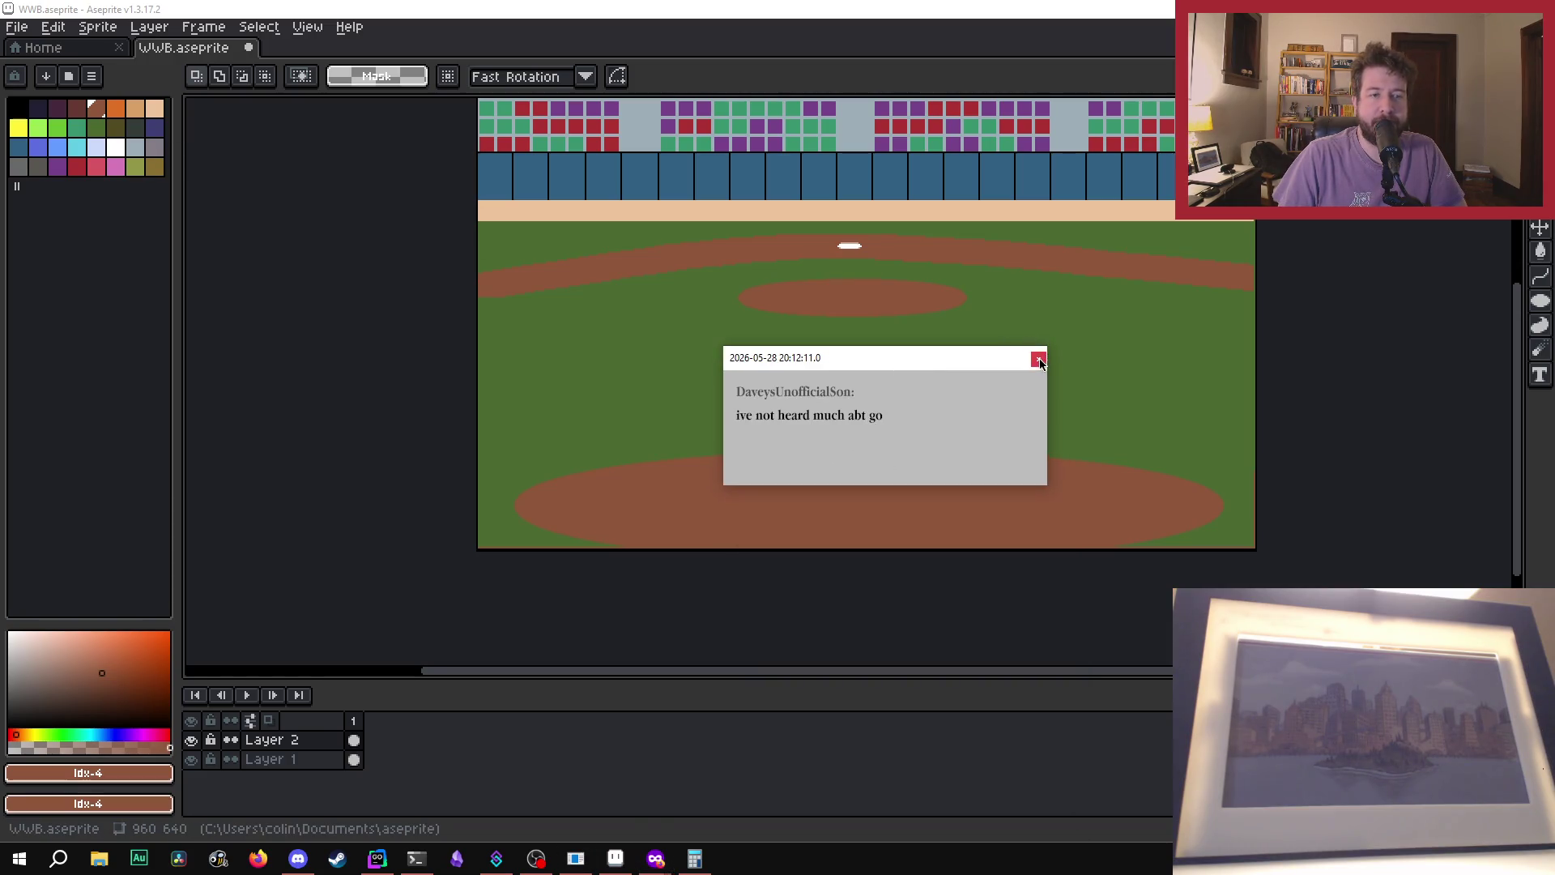
click(1039, 359)
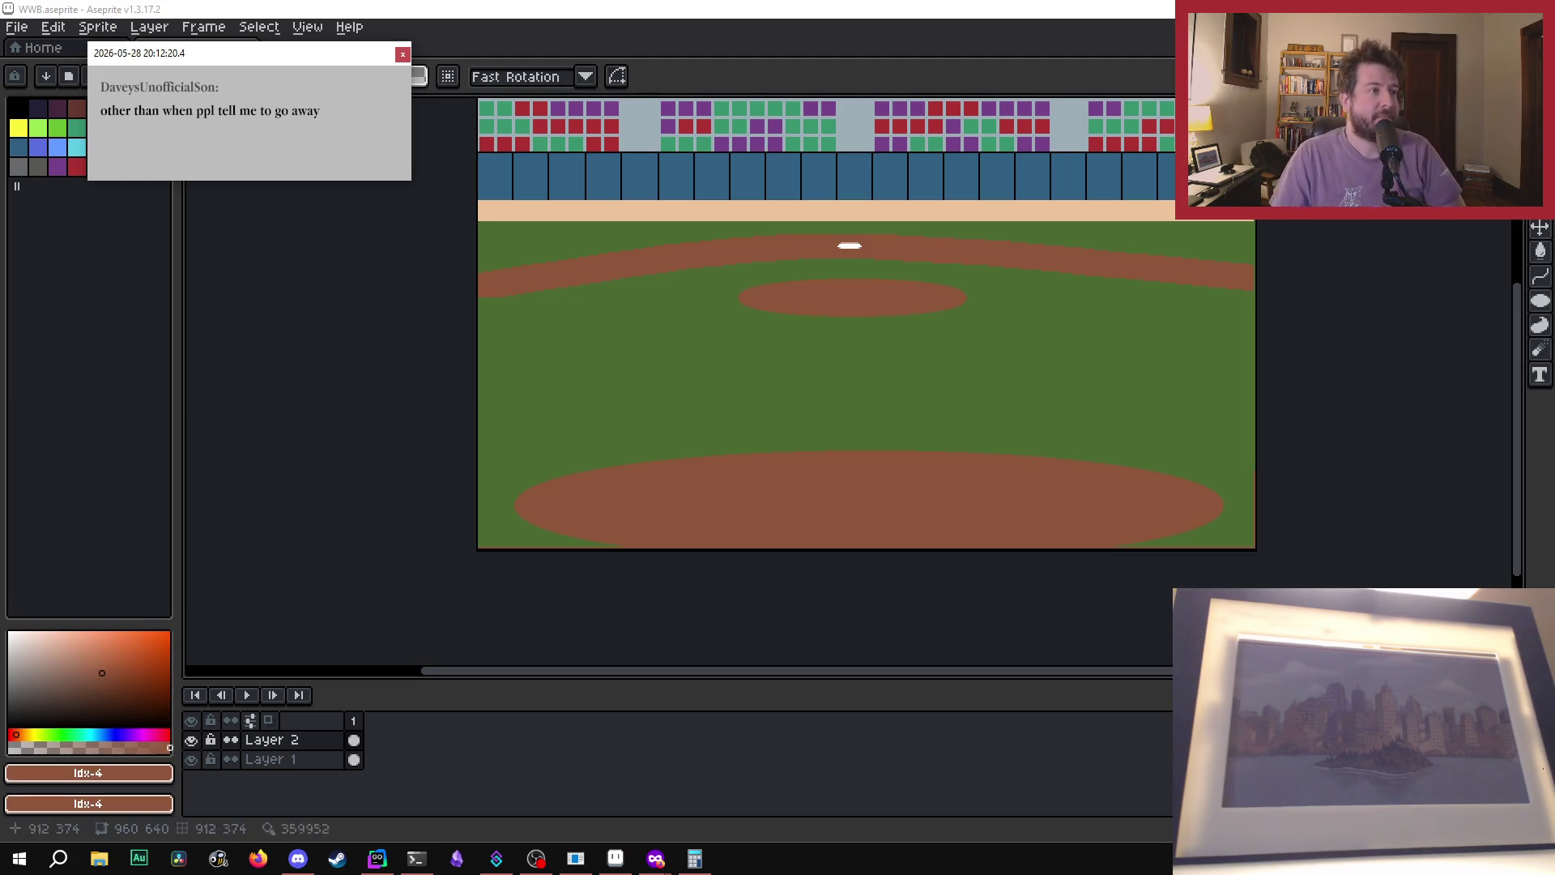
click(402, 54)
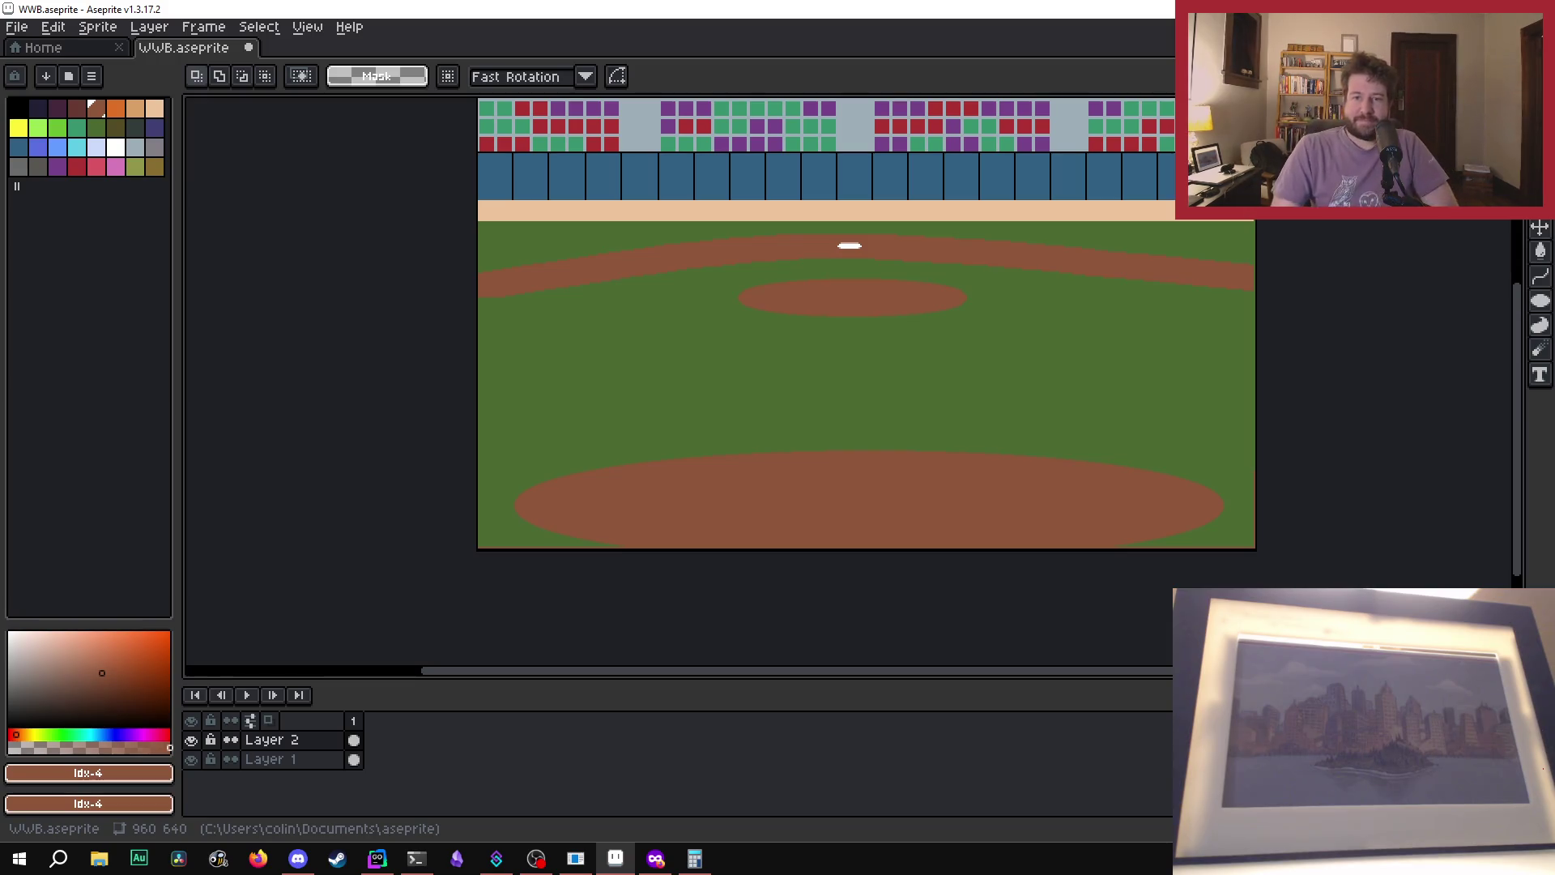
click(537, 858)
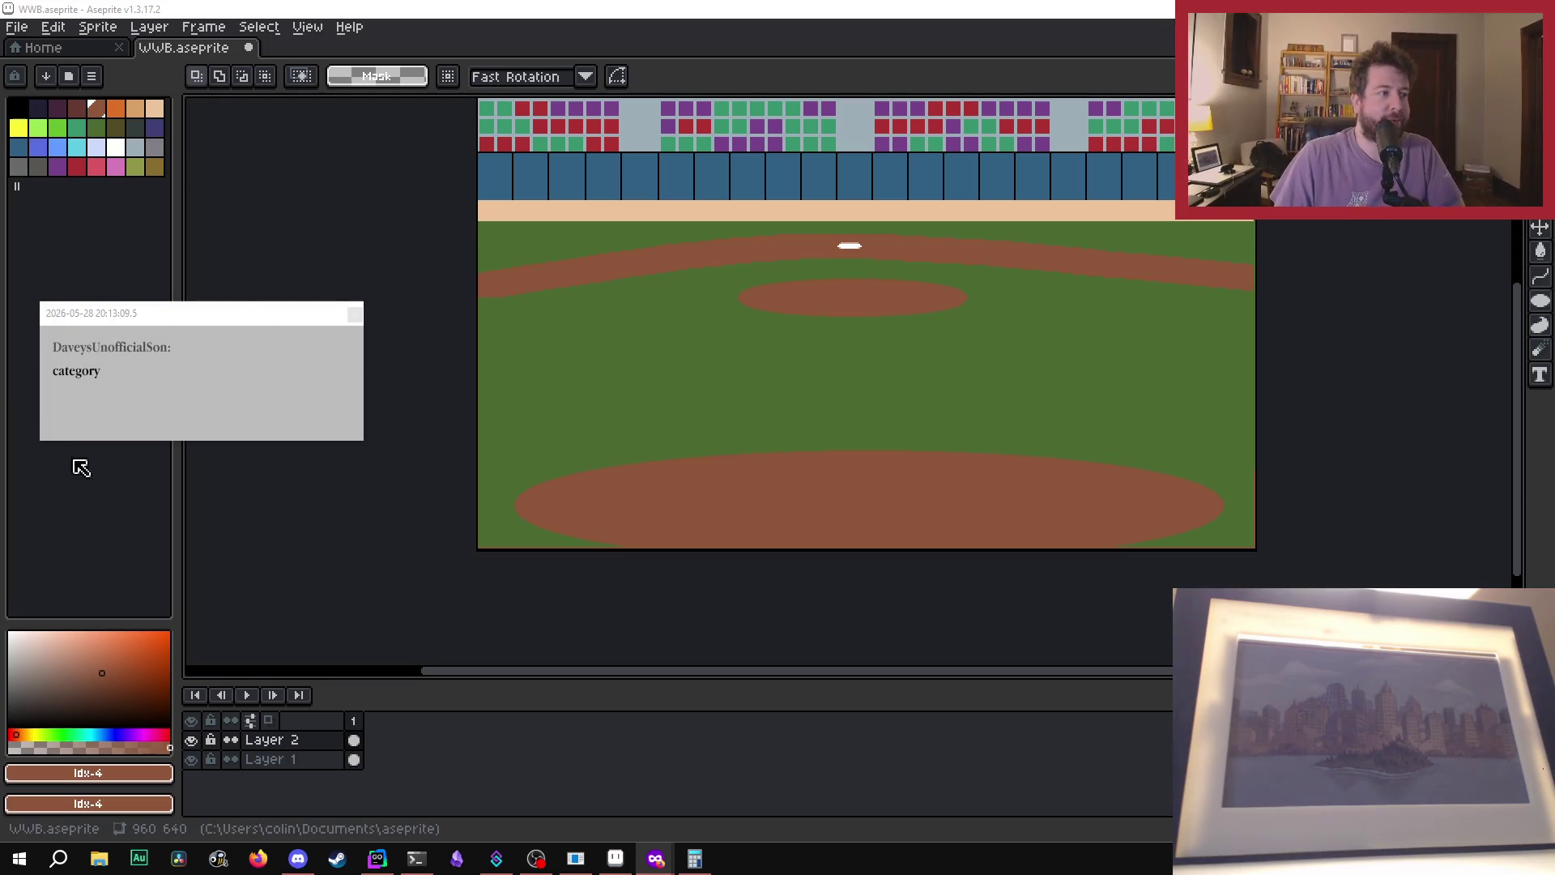
click(355, 315)
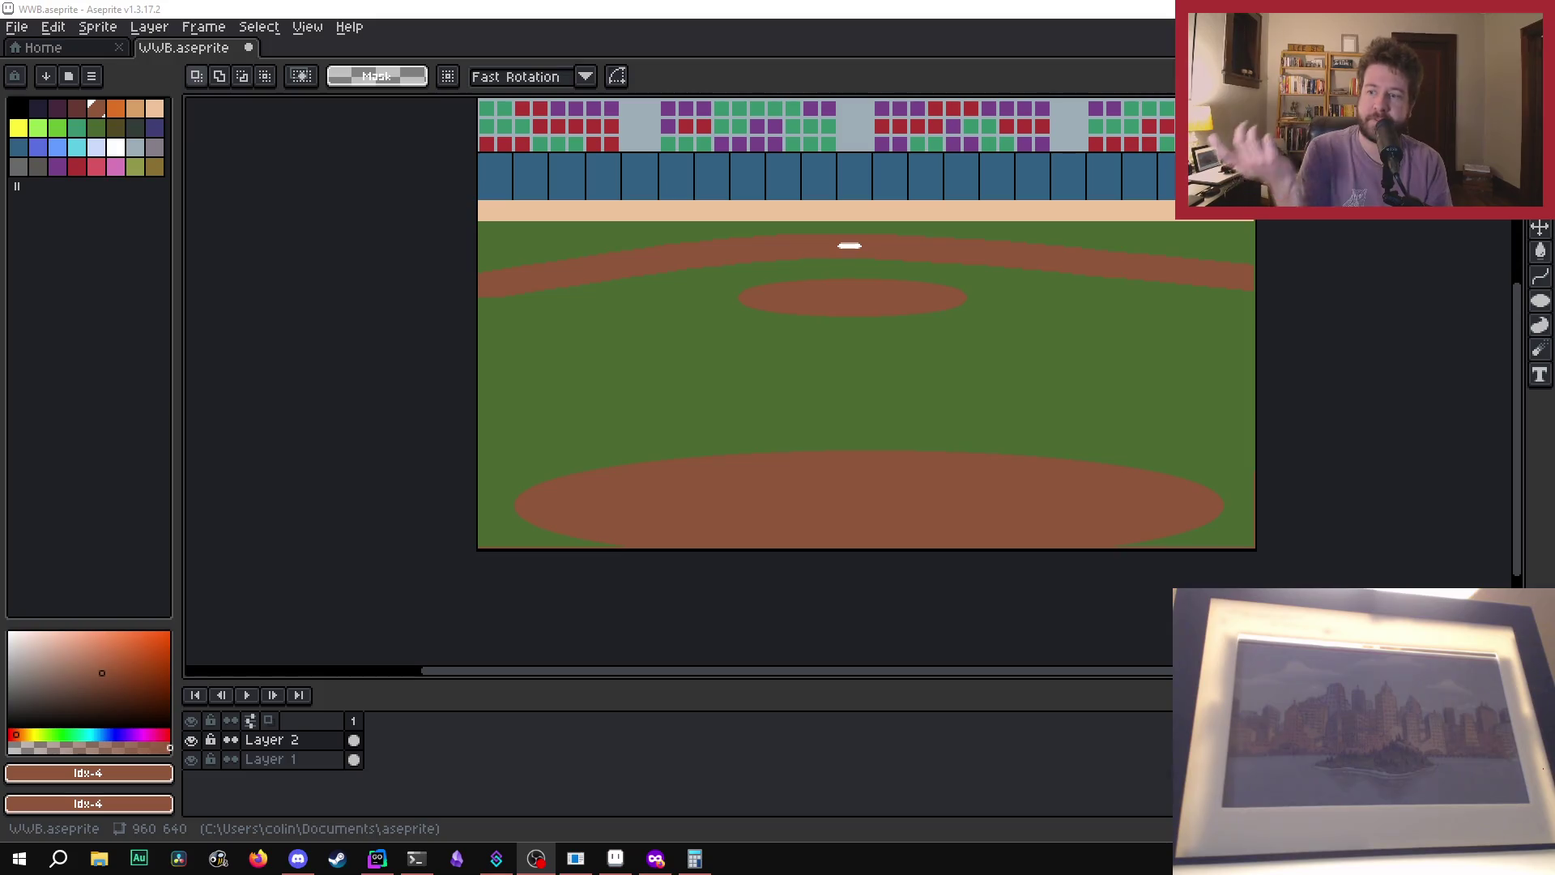
click(377, 858)
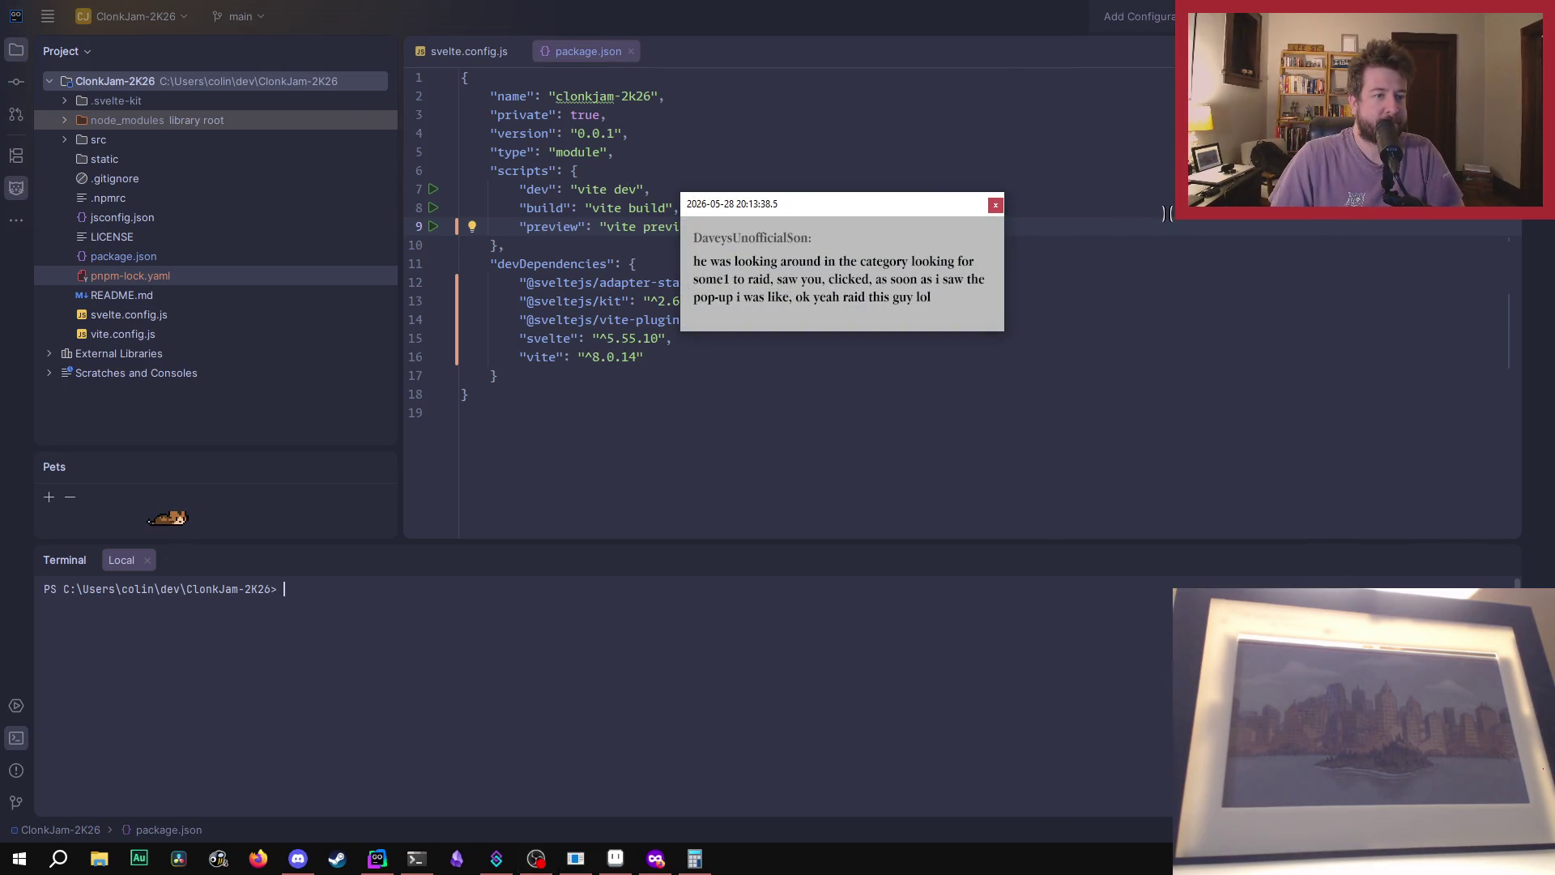
key(alt+Tab)
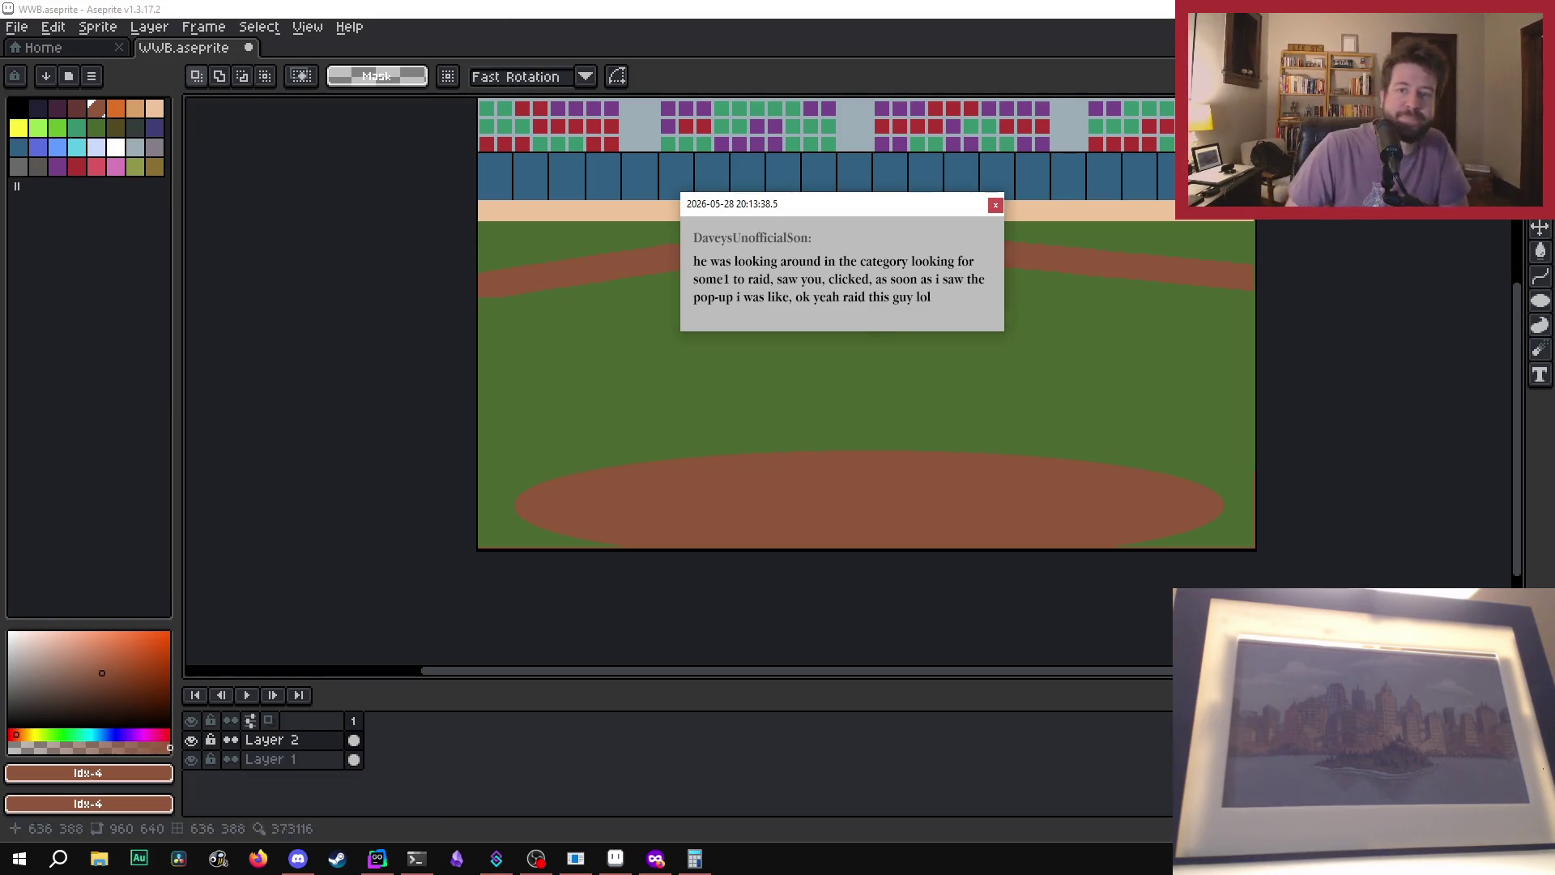
click(996, 205)
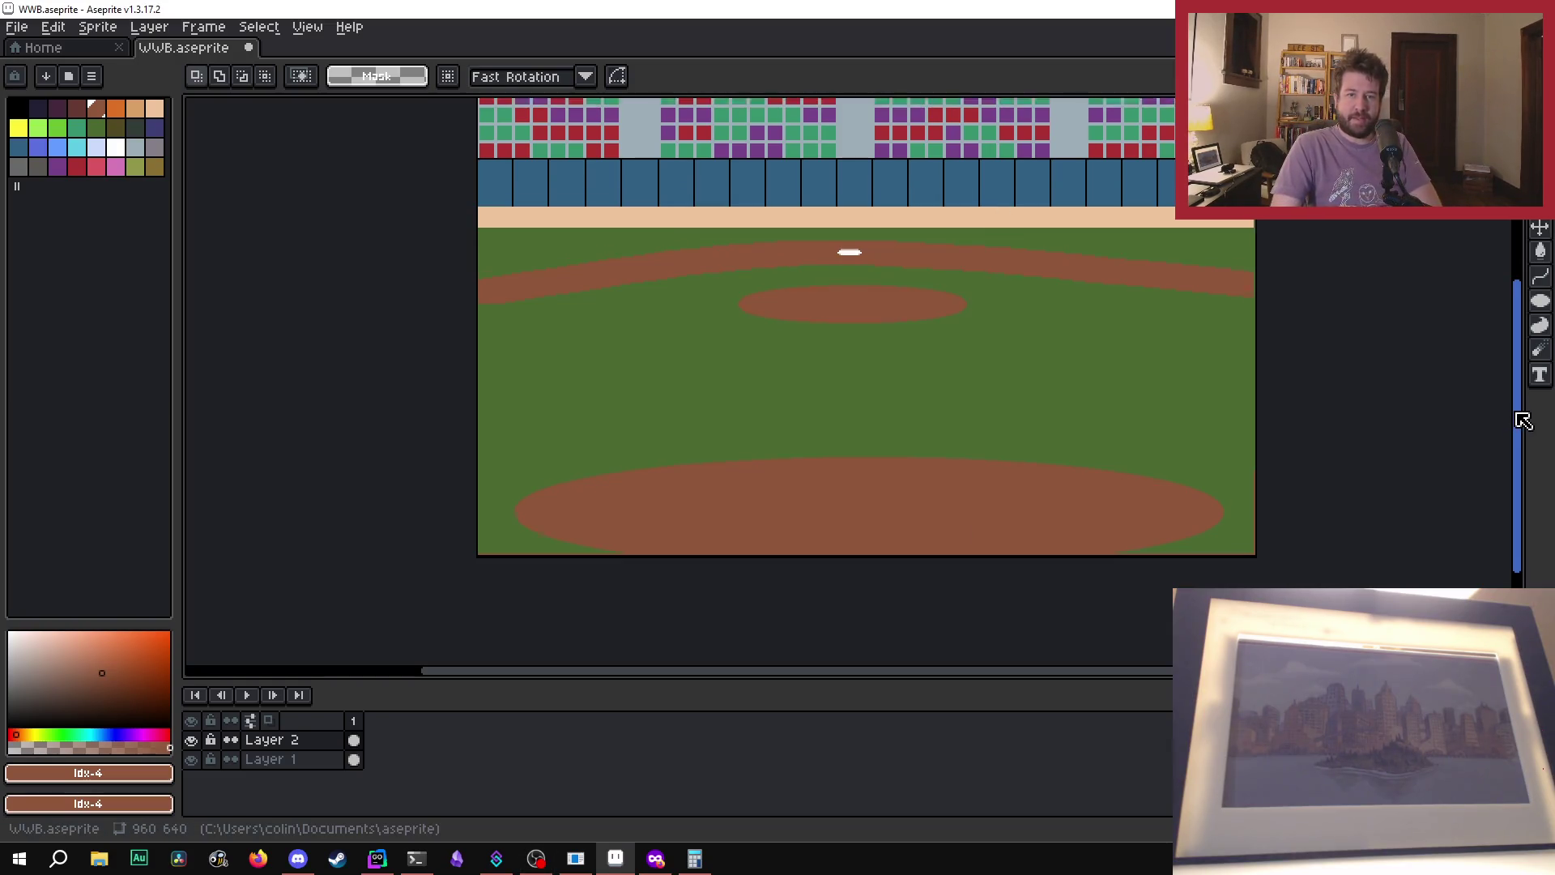
mouse_move(1517, 419)
mouse_down()
mouse_move(1527, 362)
mouse_move(1523, 382)
mouse_up()
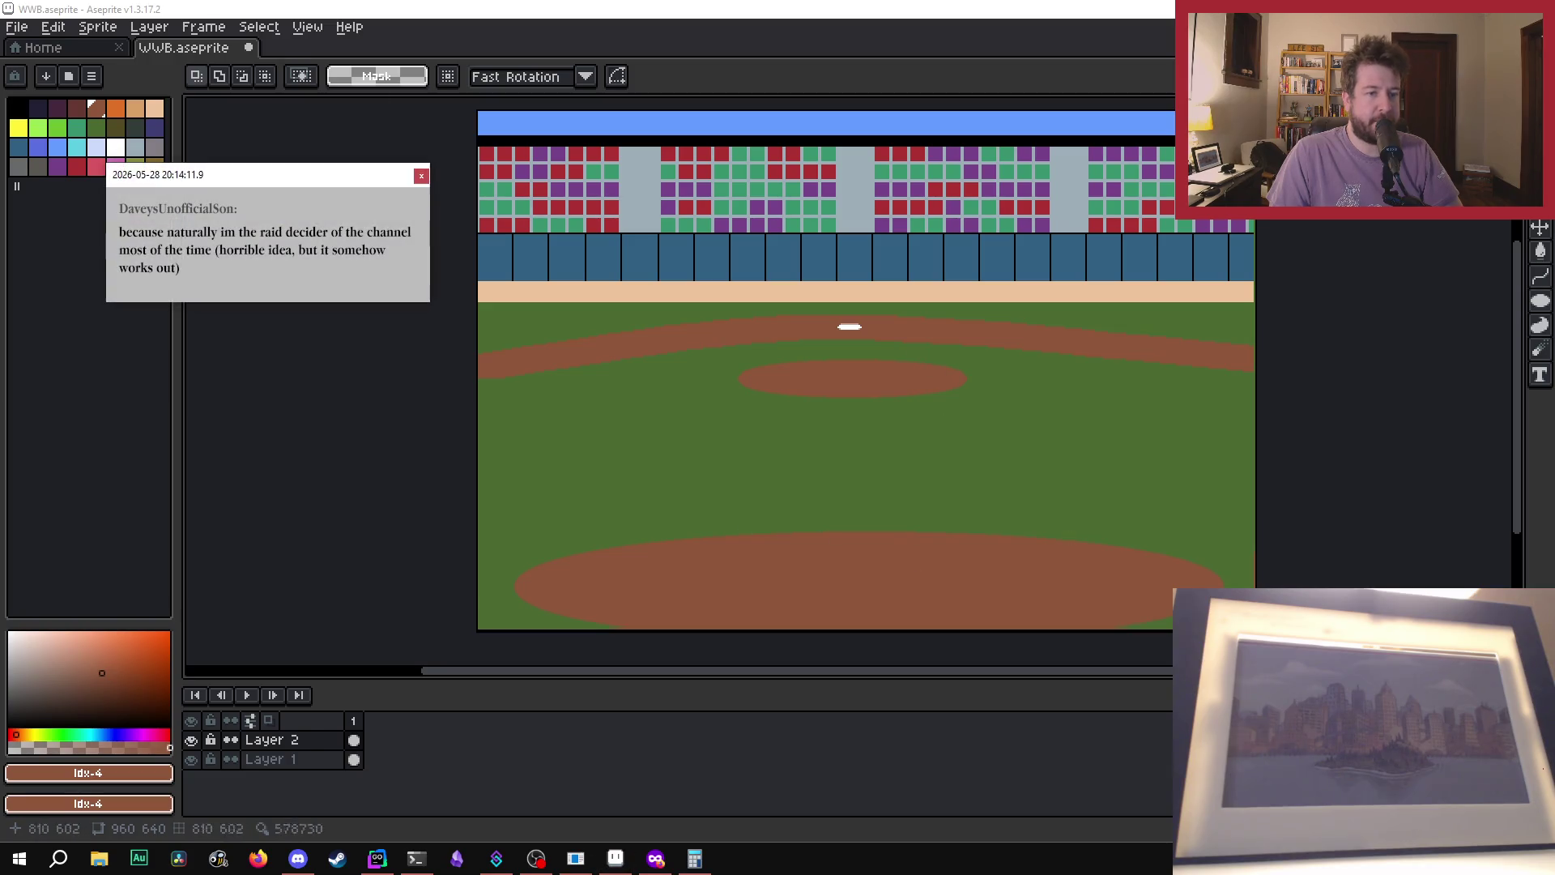
drag(253, 179, 923, 220)
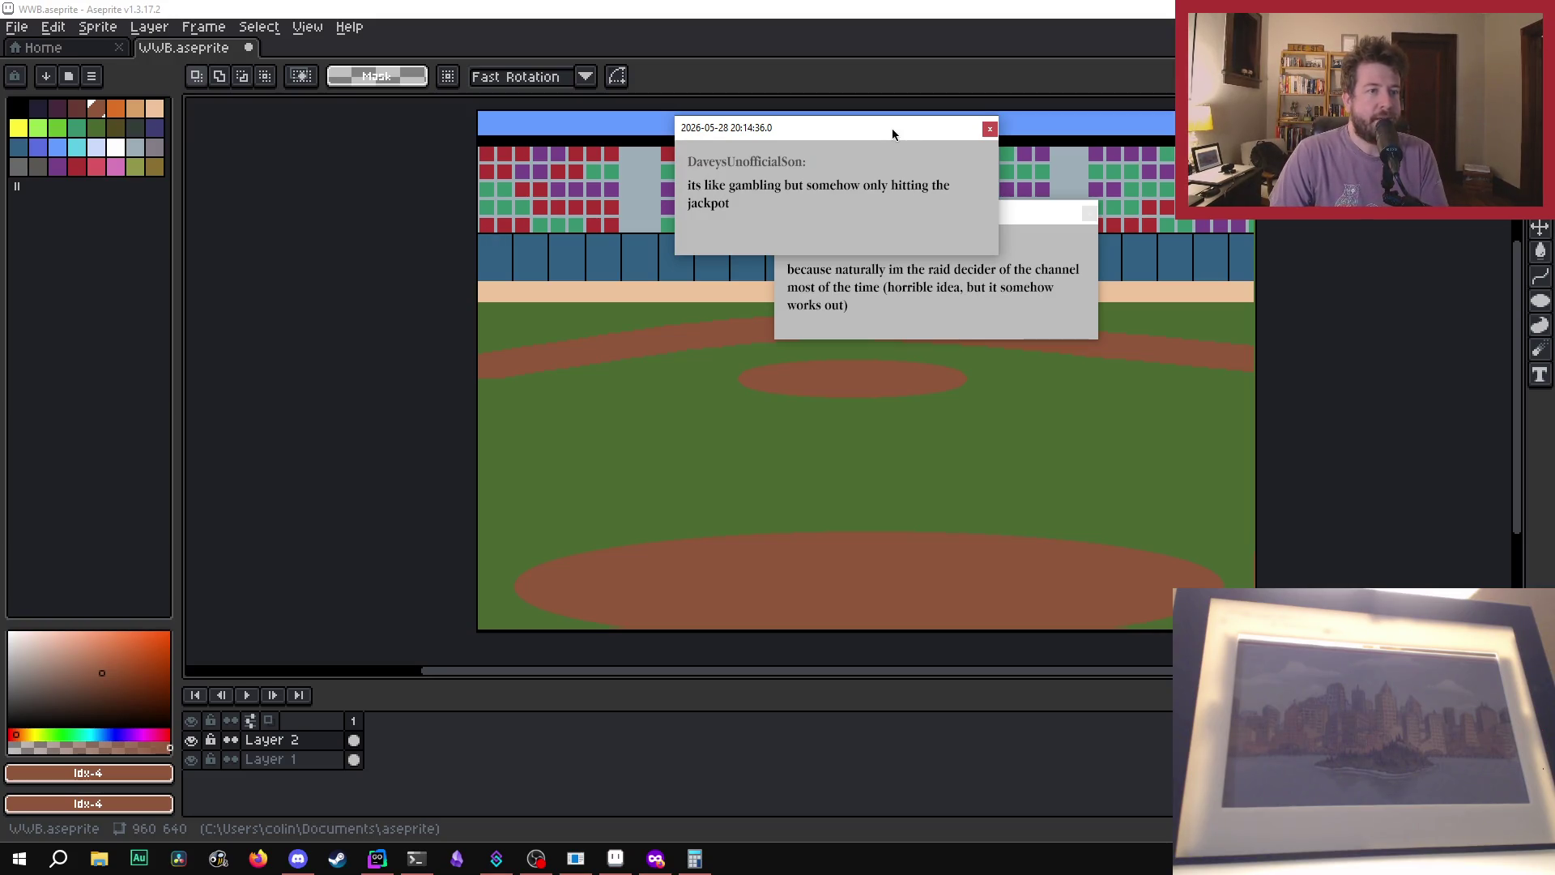
mouse_move(892, 132)
mouse_down()
mouse_move(814, 139)
mouse_move(623, 203)
mouse_move(661, 221)
mouse_up()
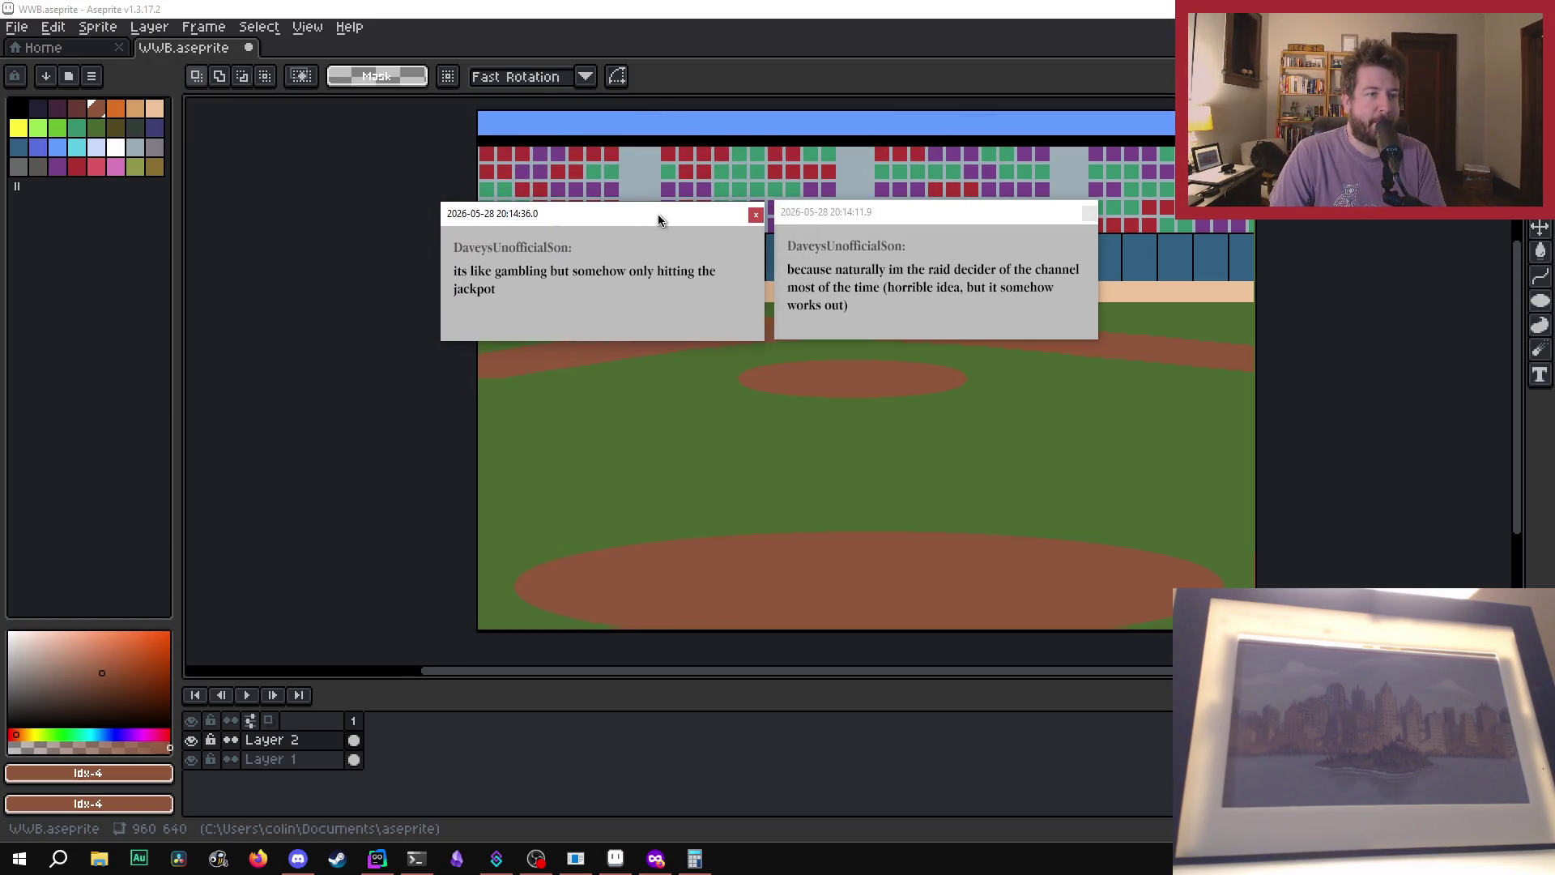
click(758, 214)
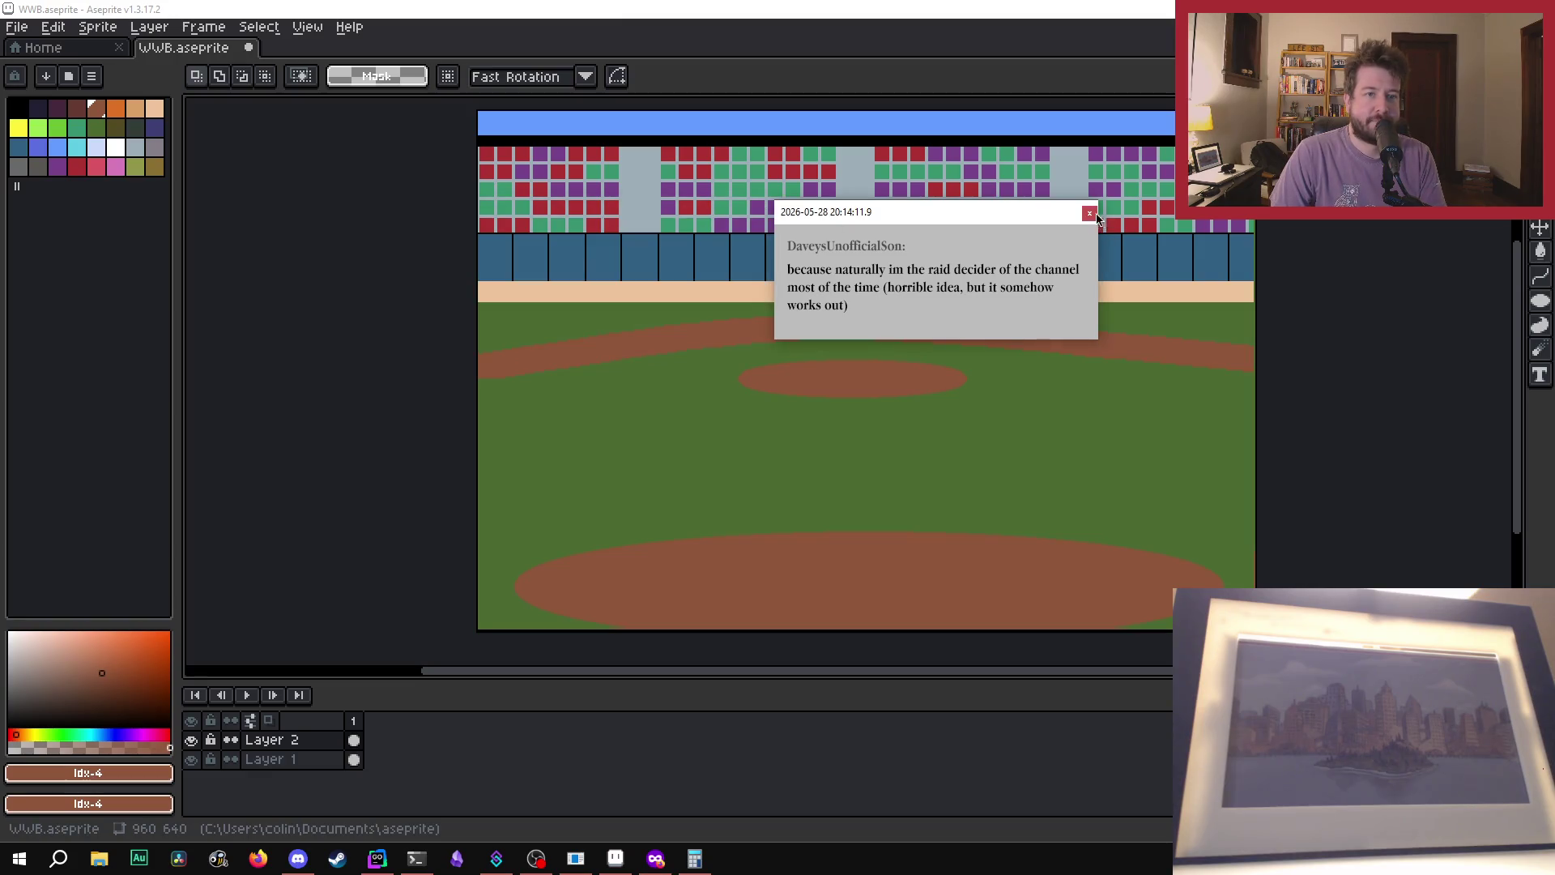
click(1089, 212)
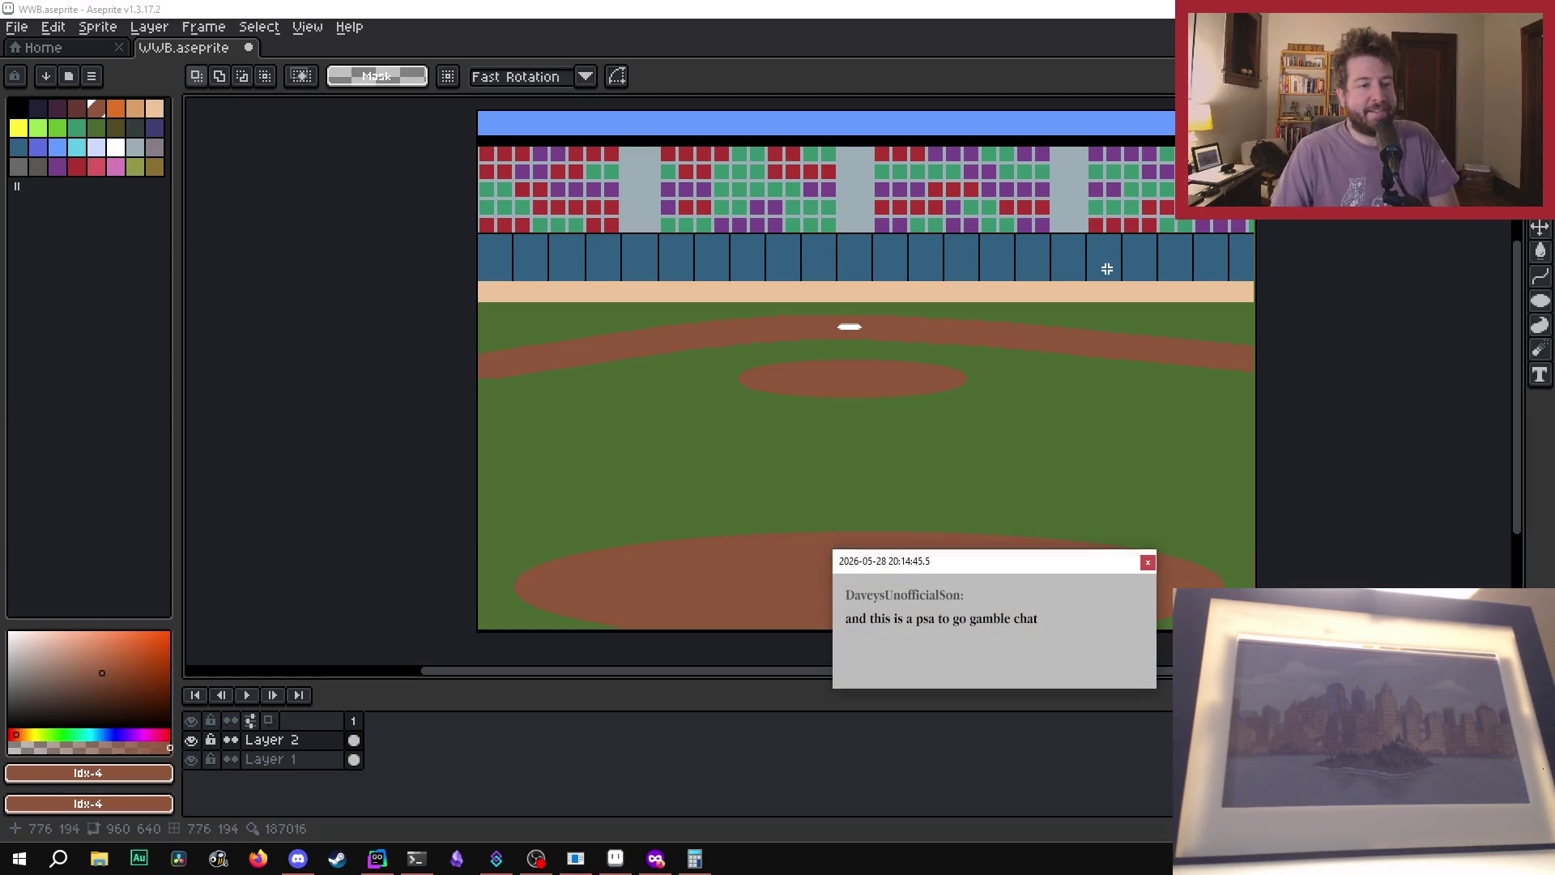
drag(1059, 563, 1090, 365)
click(1178, 368)
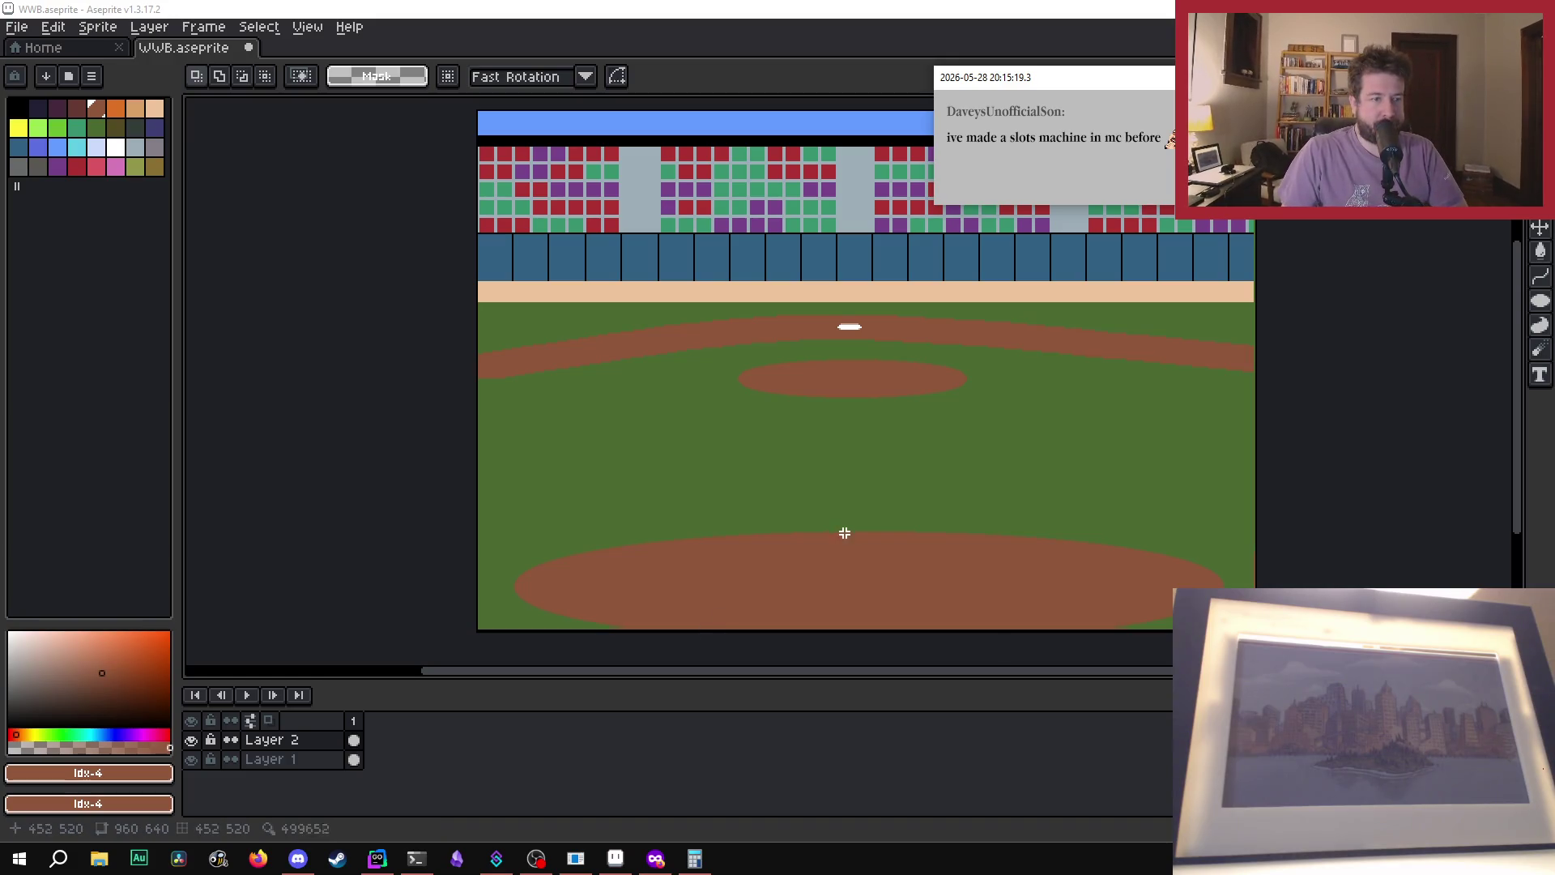
- Pick the Pencil brush with B, open the View menu, then highlight the Skript sample code
scroll(845, 533, up, 1)
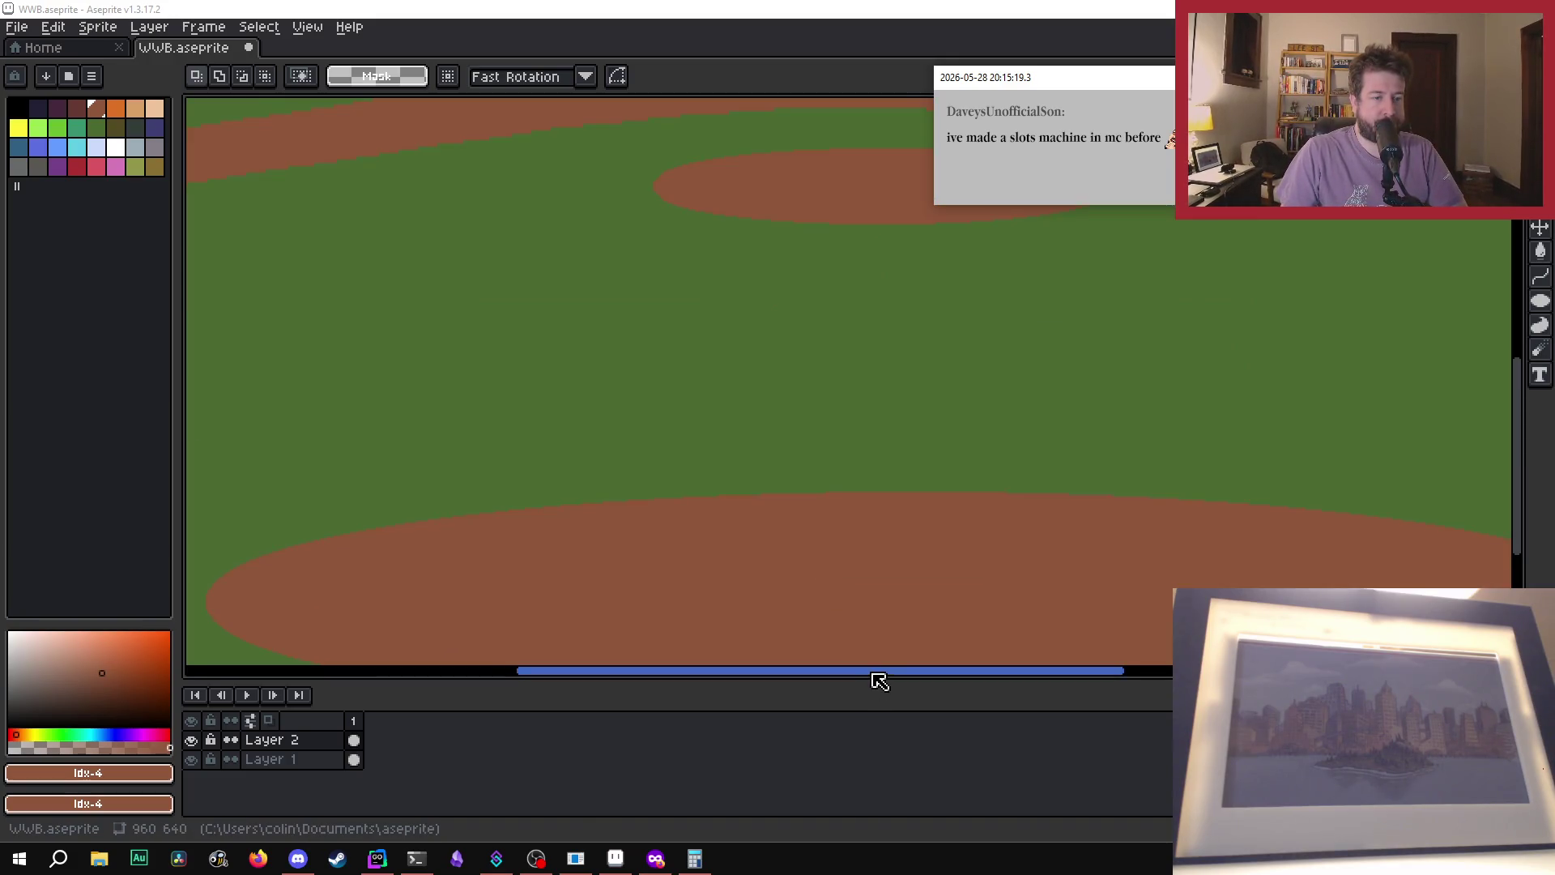
drag(880, 680, 895, 684)
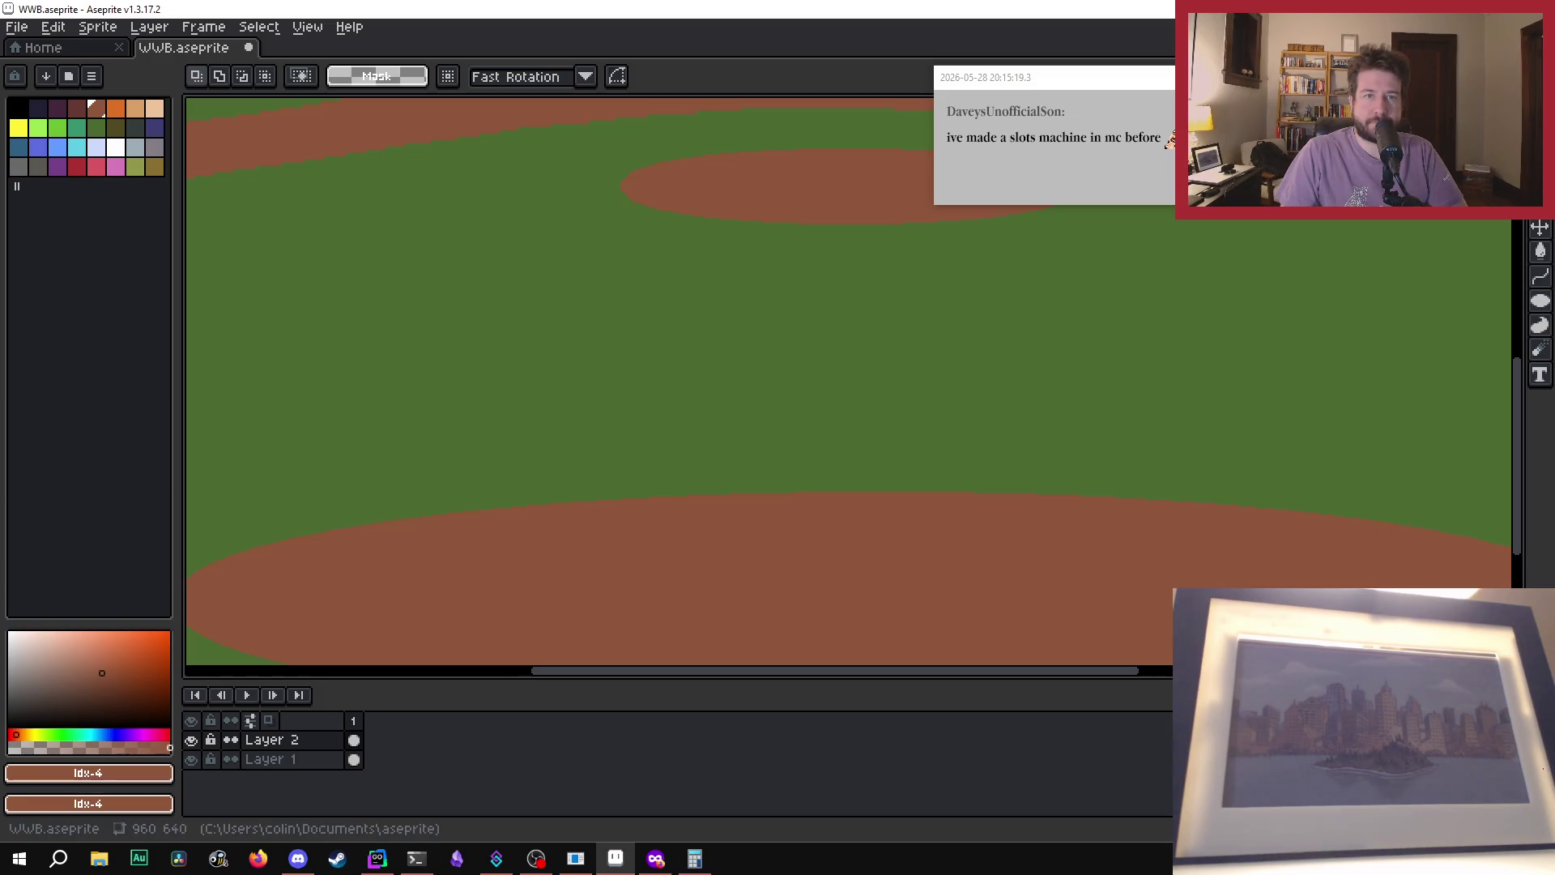
key(b)
scroll(973, 400, down, 2)
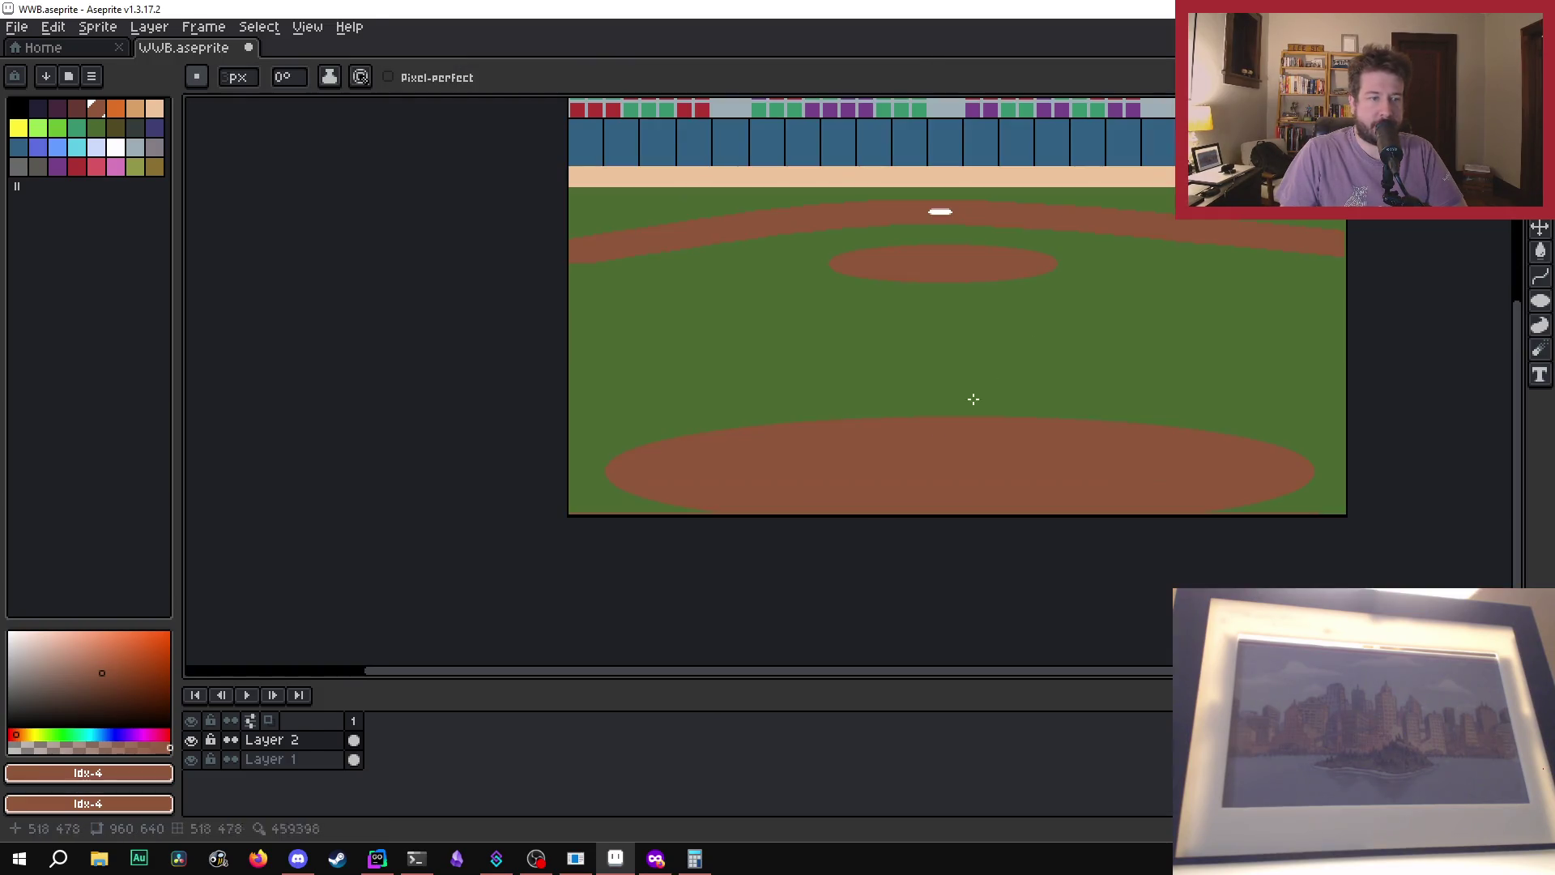
scroll(974, 399, up, 1)
click(304, 27)
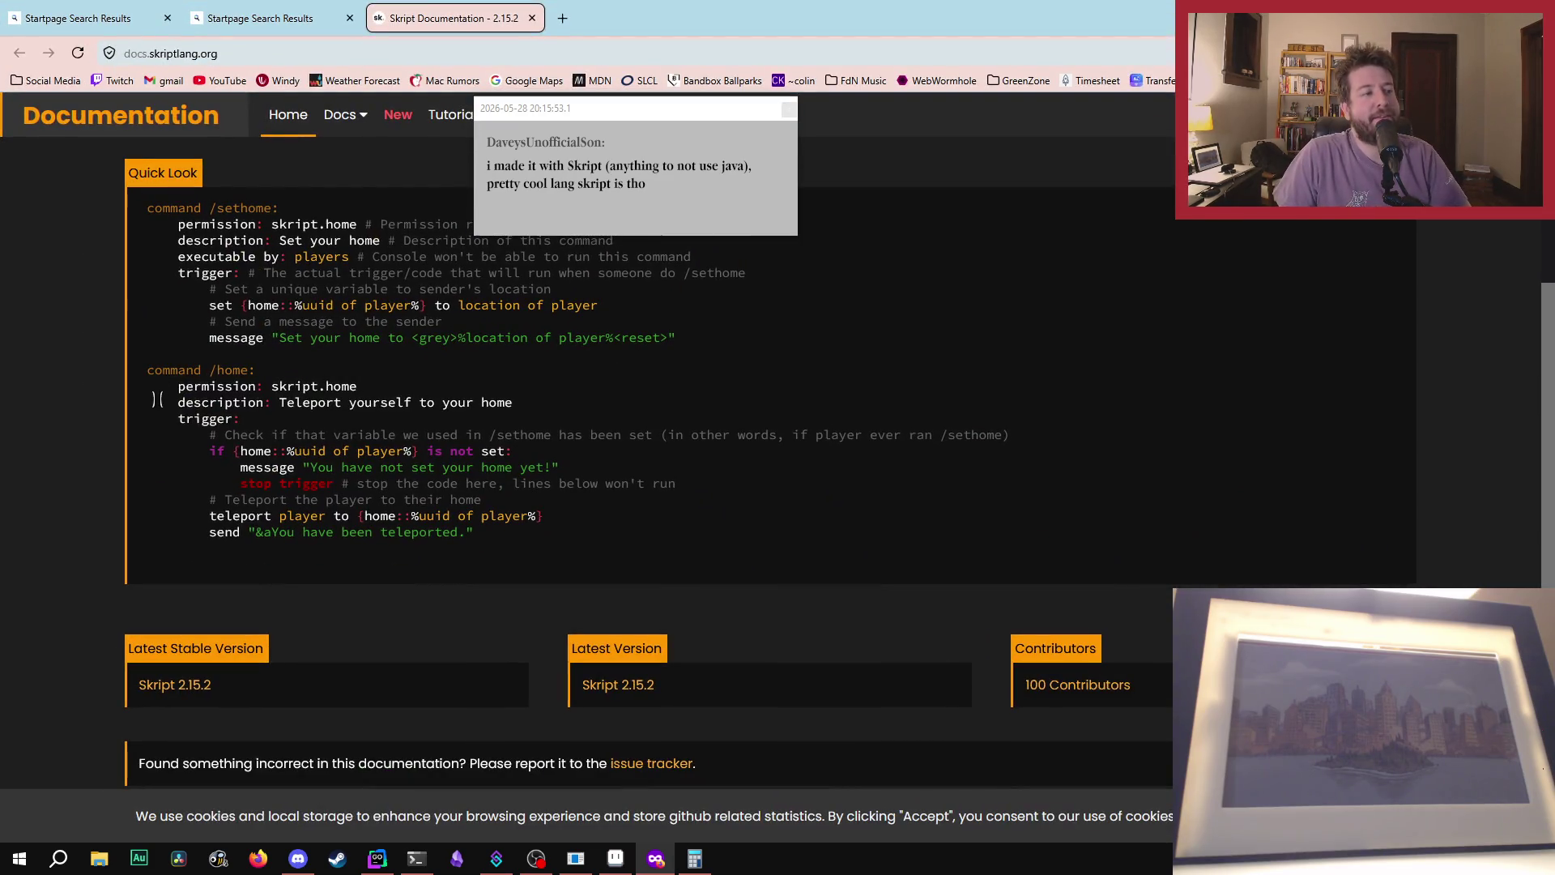
mouse_move(158, 386)
mouse_down()
mouse_move(243, 405)
mouse_move(451, 549)
mouse_up()
- Close the Skript and 'tab hater' chat notifications covering the Quick Look code example
click(560, 545)
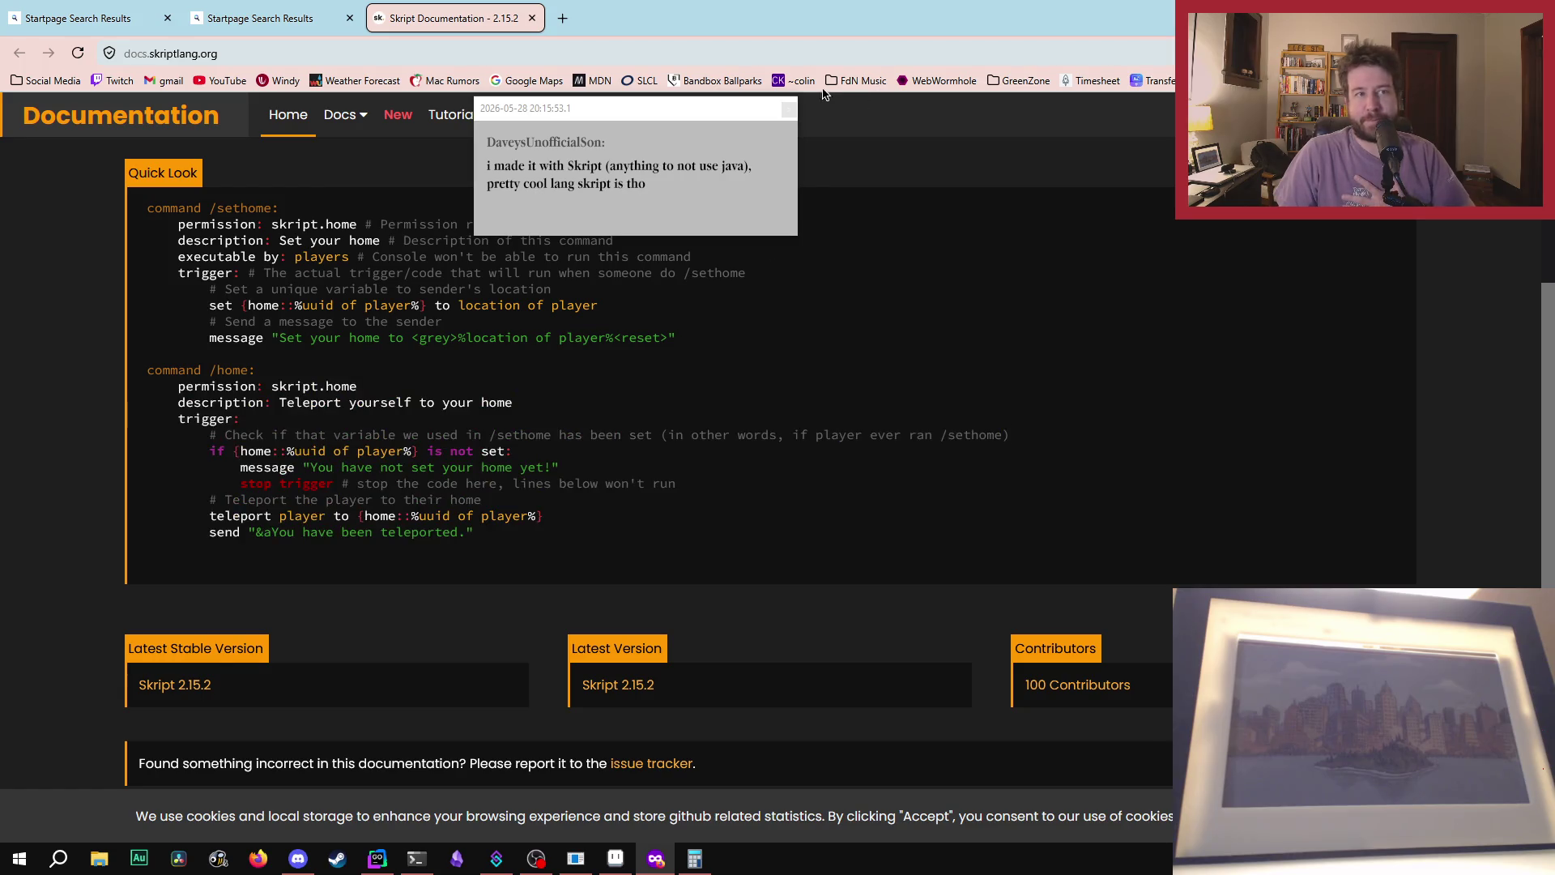
click(788, 109)
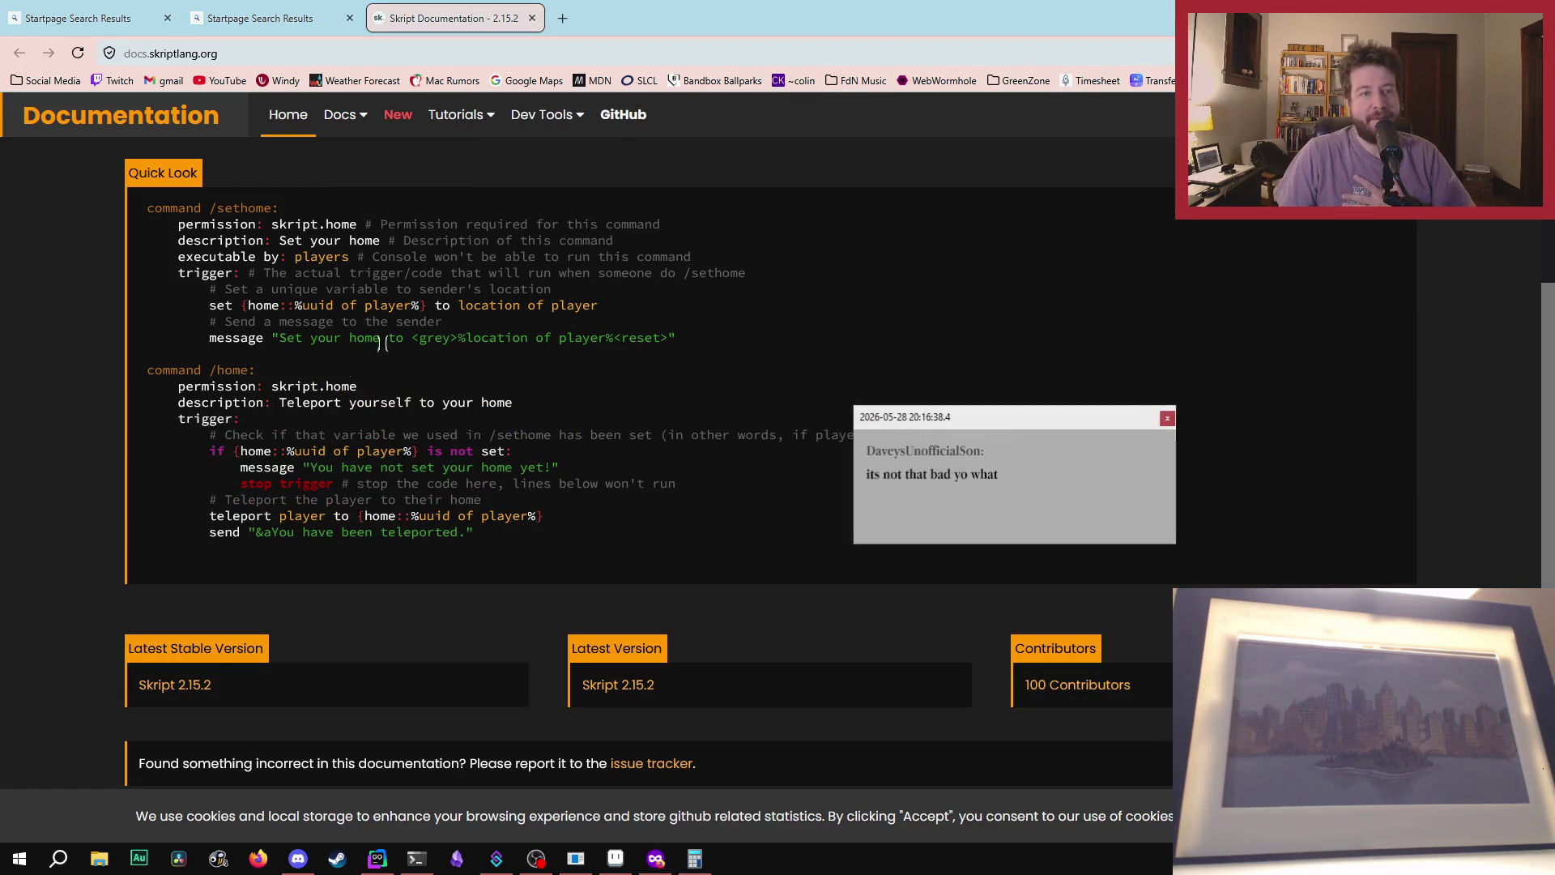
click(1168, 419)
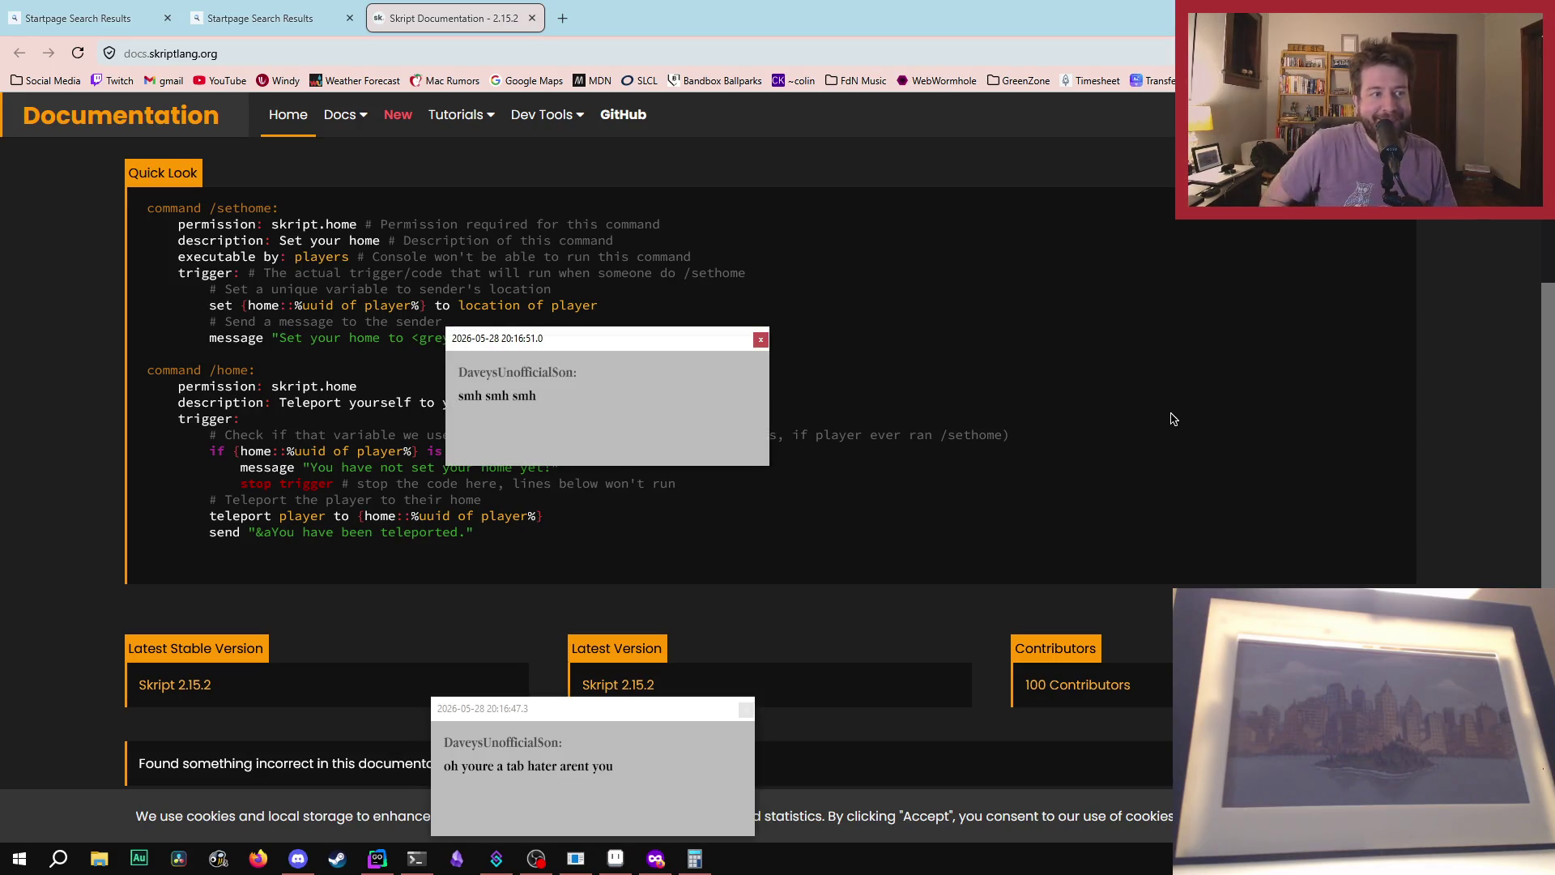
mouse_move(603, 725)
mouse_down()
mouse_move(973, 528)
mouse_move(941, 370)
mouse_up()
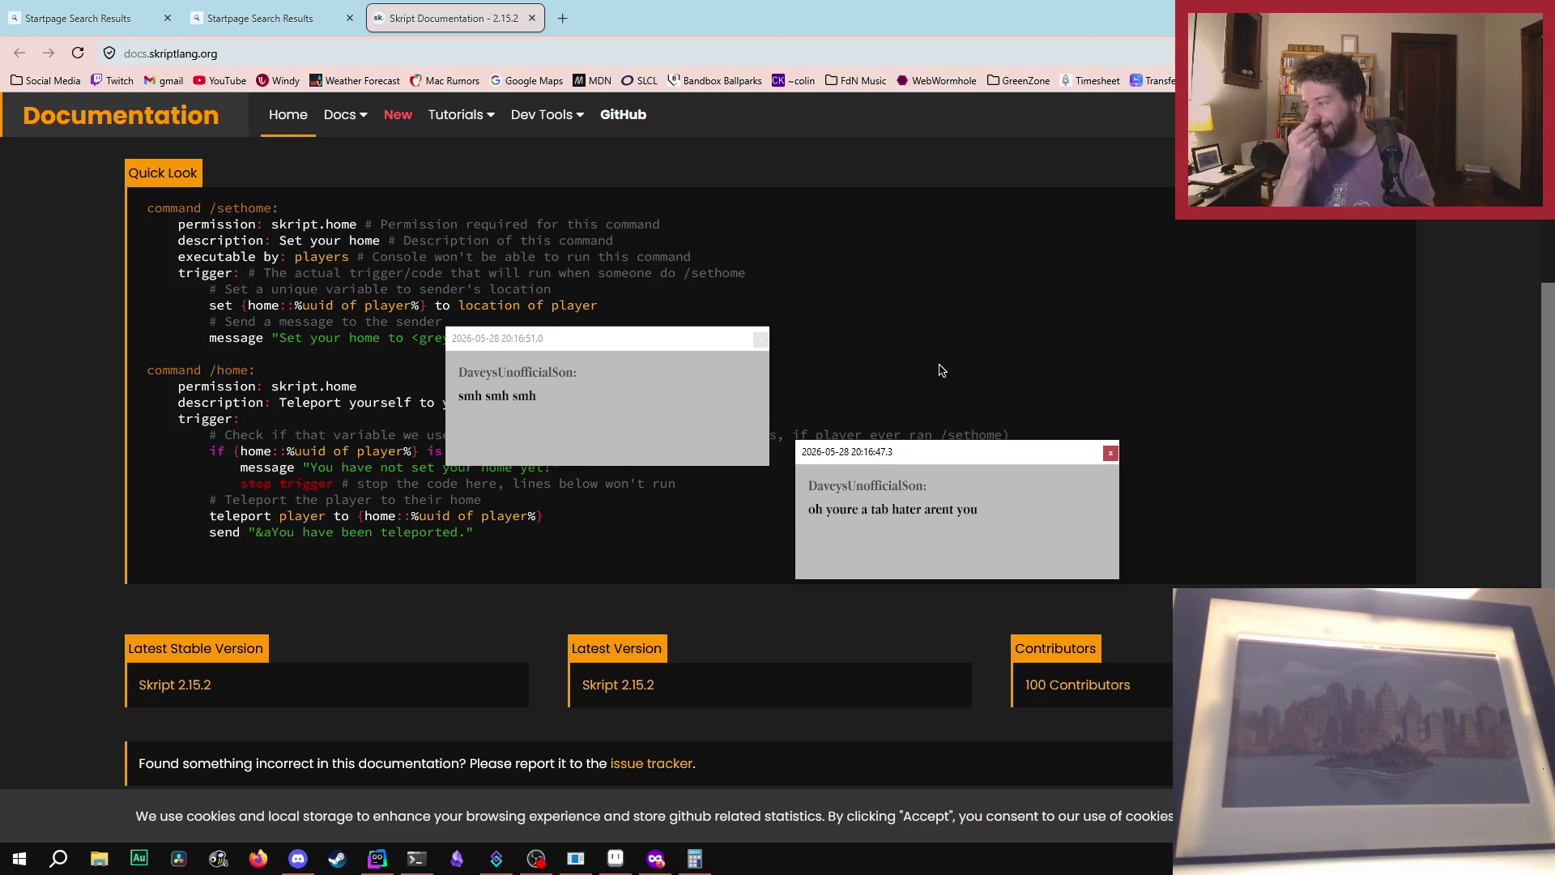
click(768, 357)
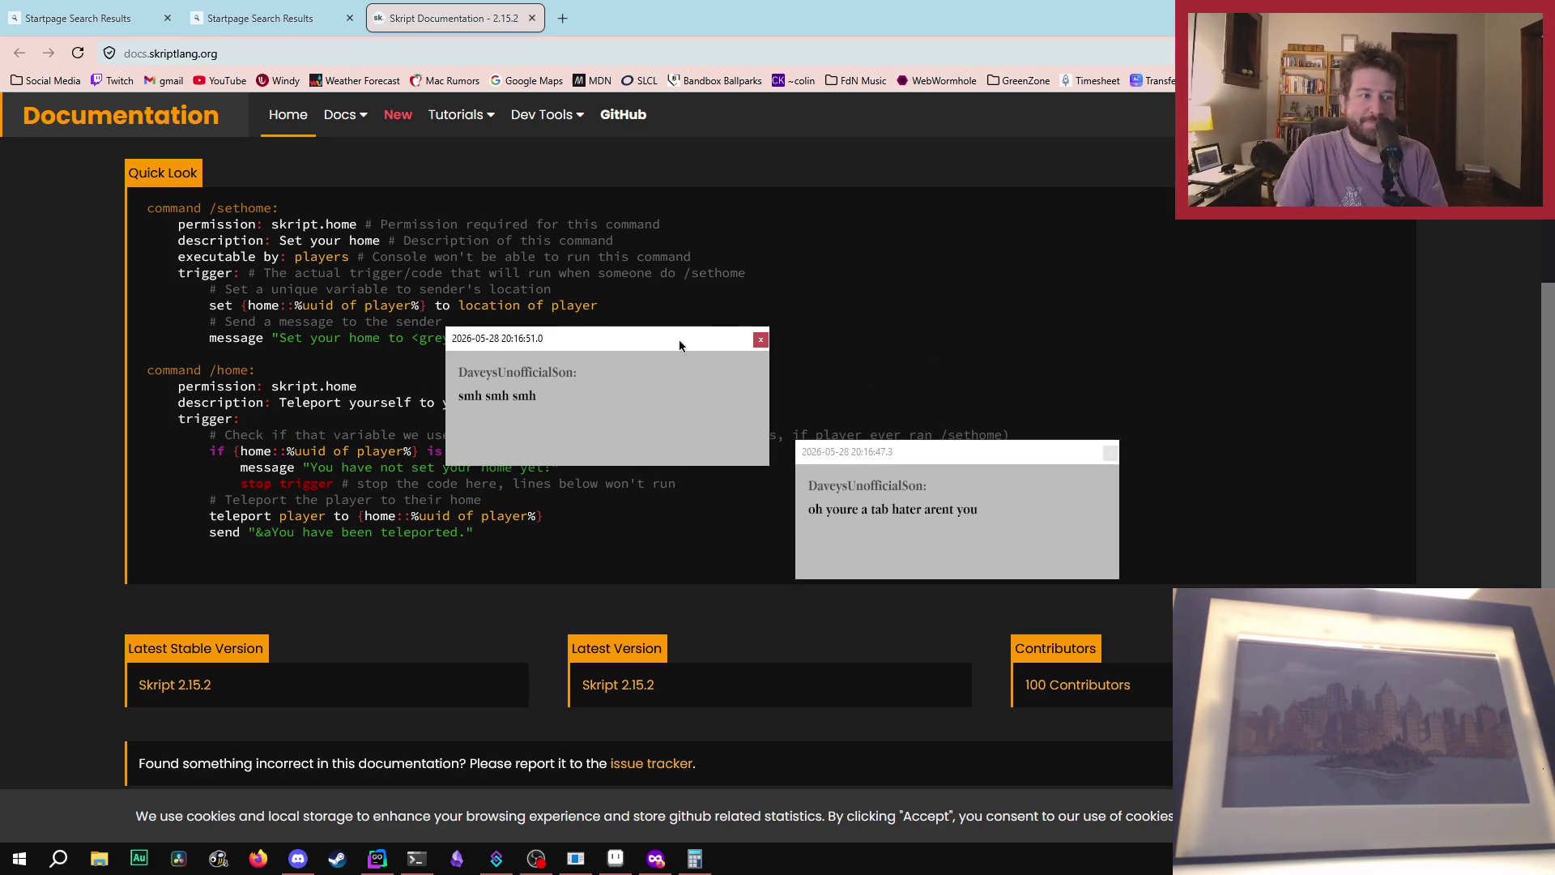
click(760, 339)
click(1110, 453)
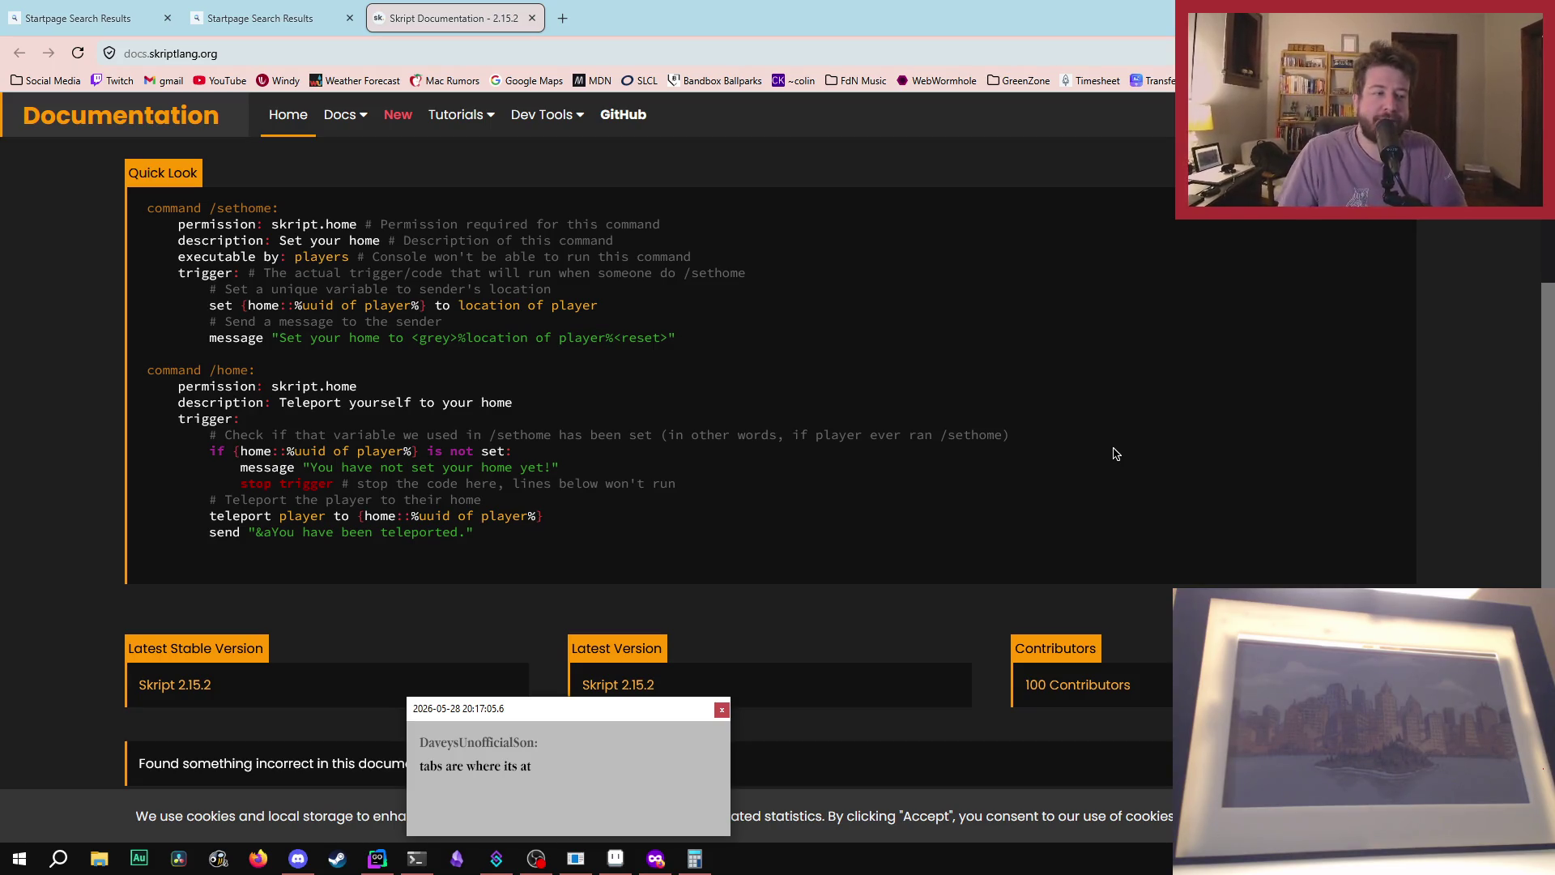
drag(573, 716, 920, 375)
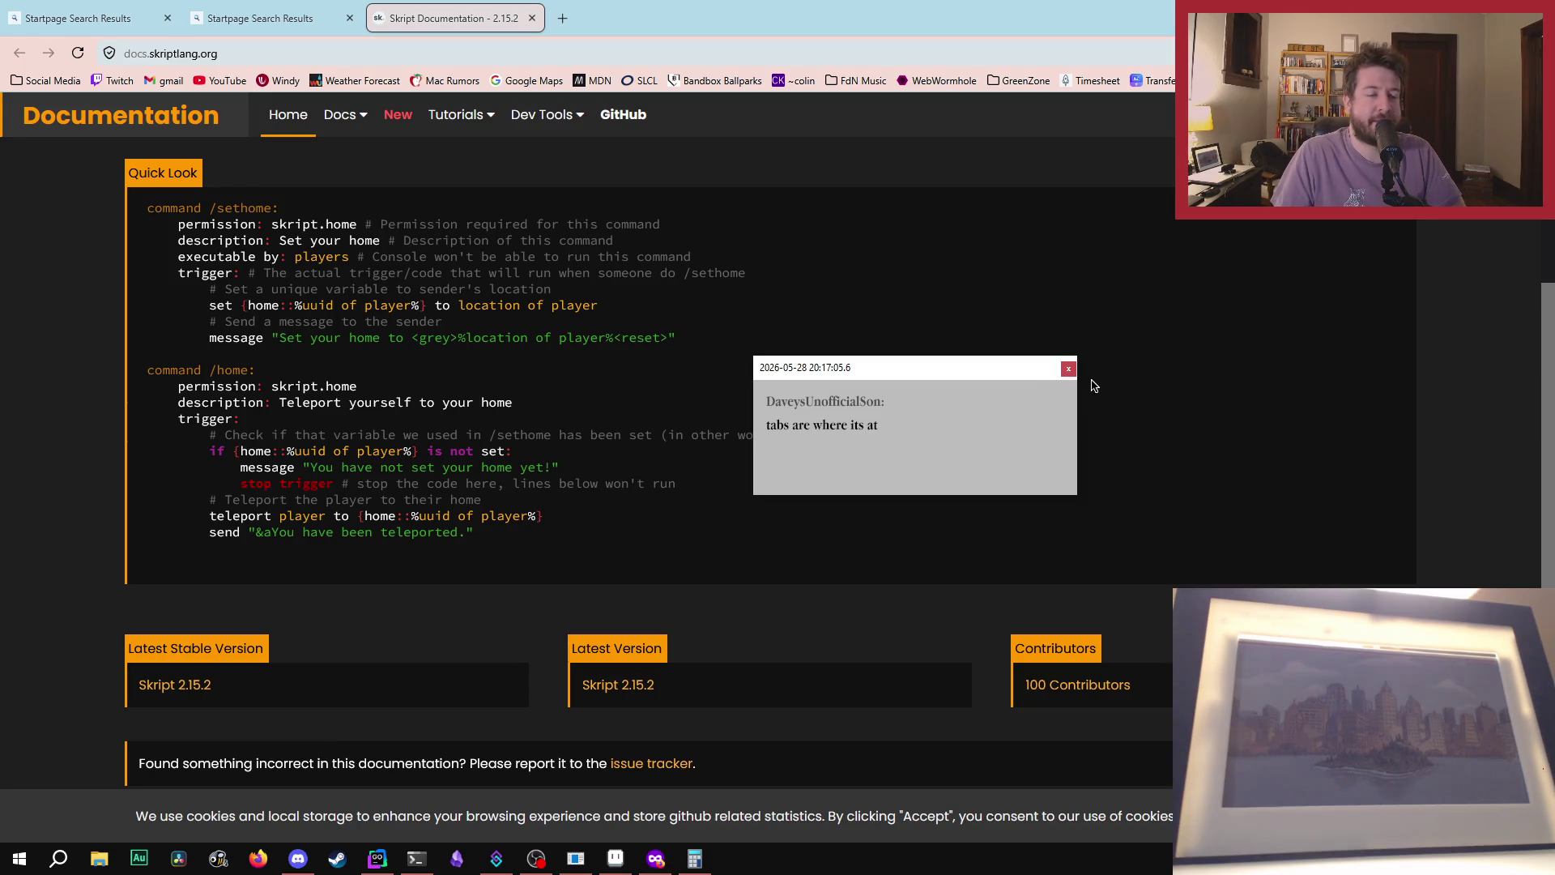
click(1069, 368)
scroll(1073, 370, down, 2)
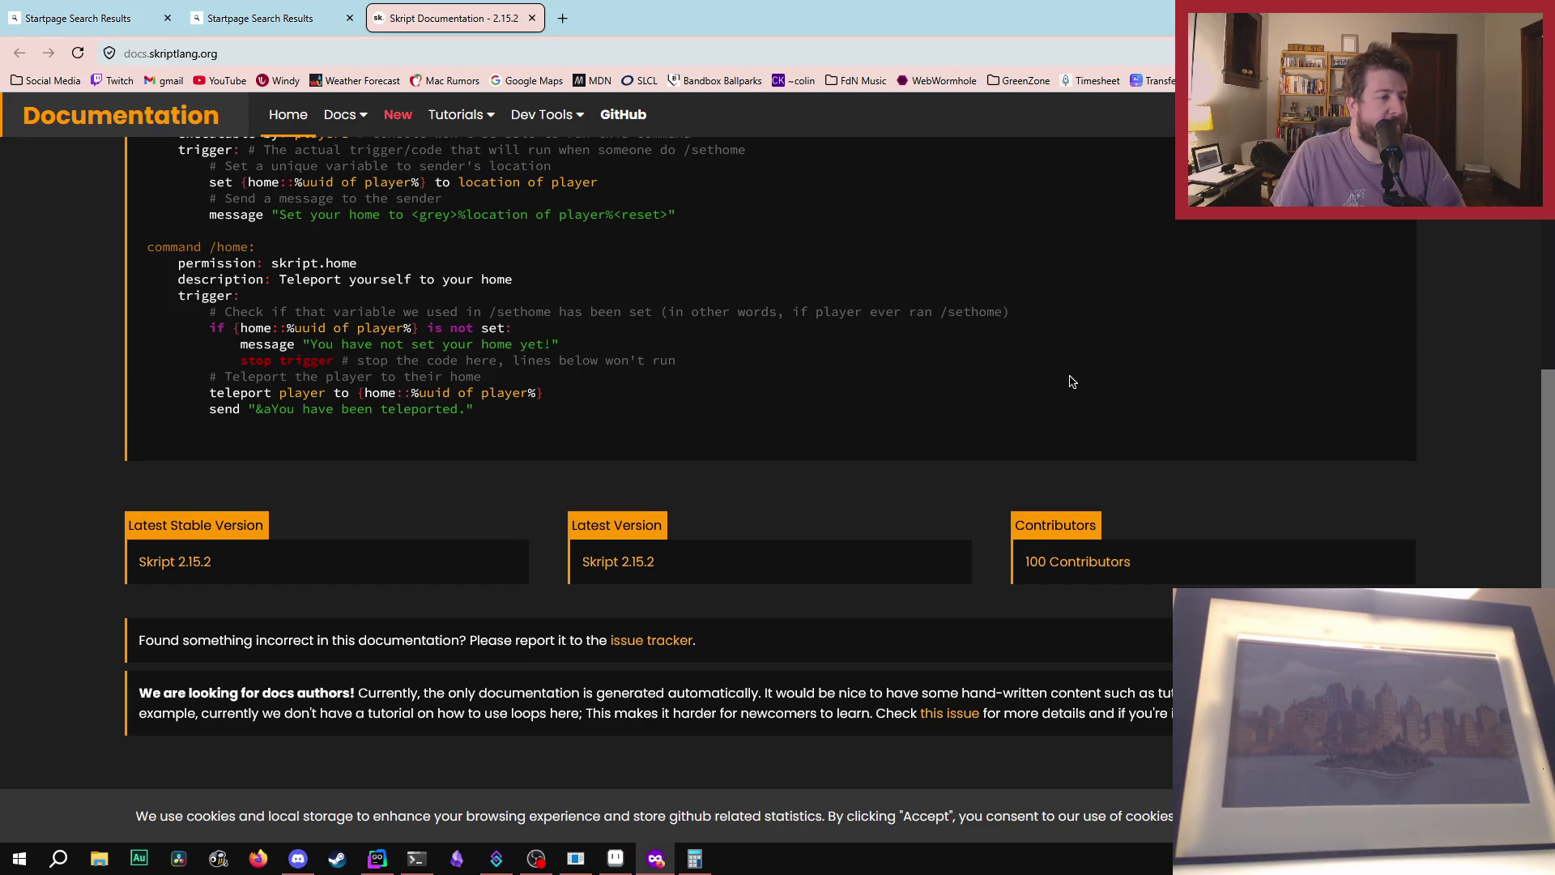
- Read the Skript intro and /home command example, dismissing a chat pop-up over the code
scroll(1071, 379, up, 2)
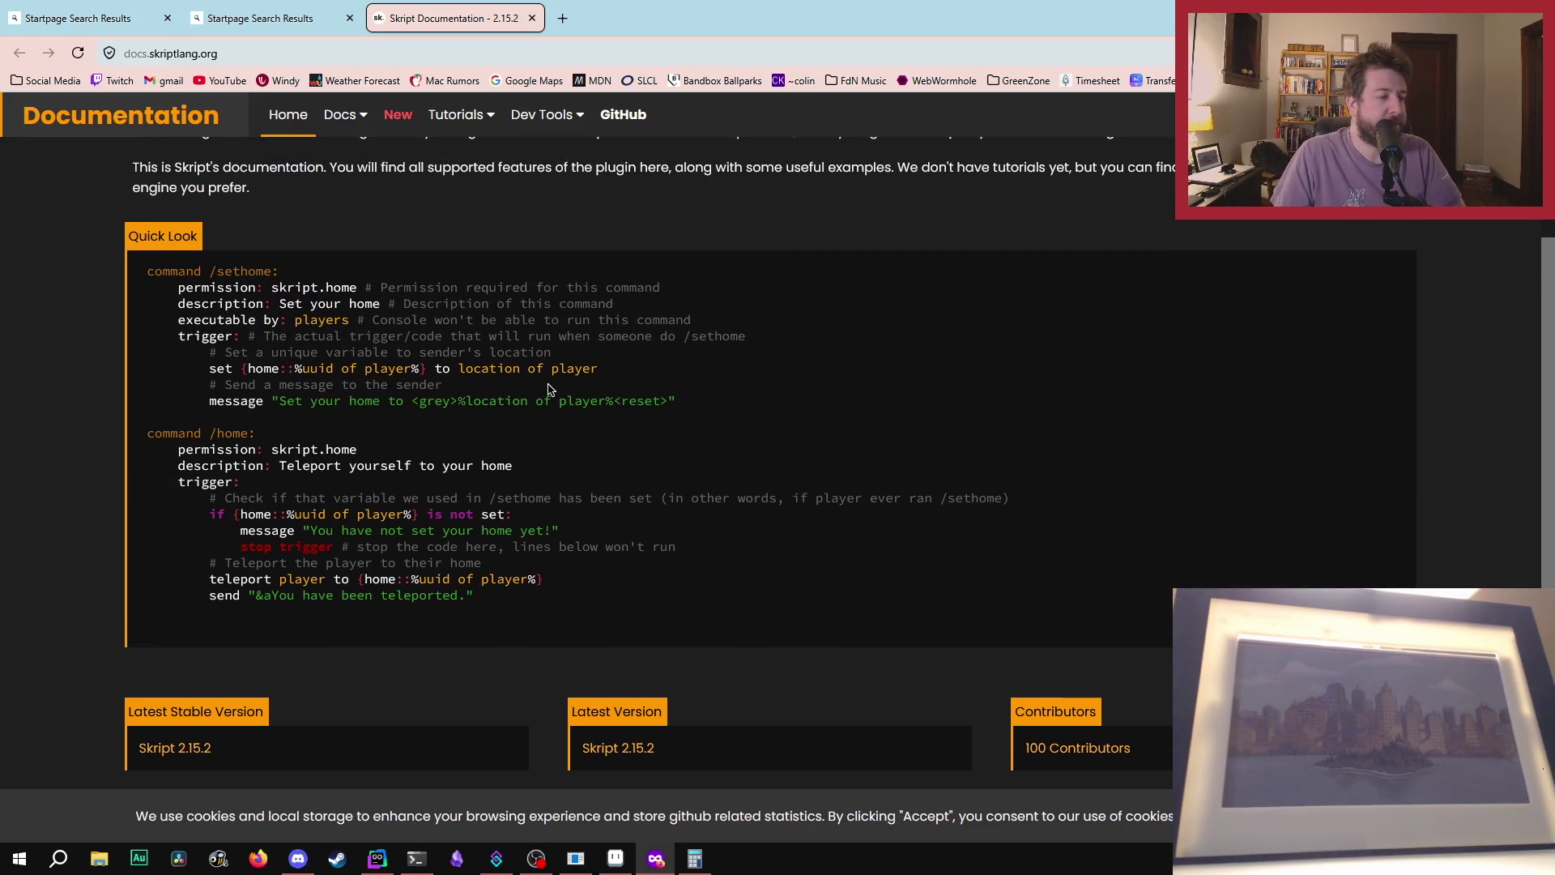
scroll(530, 403, up, 2)
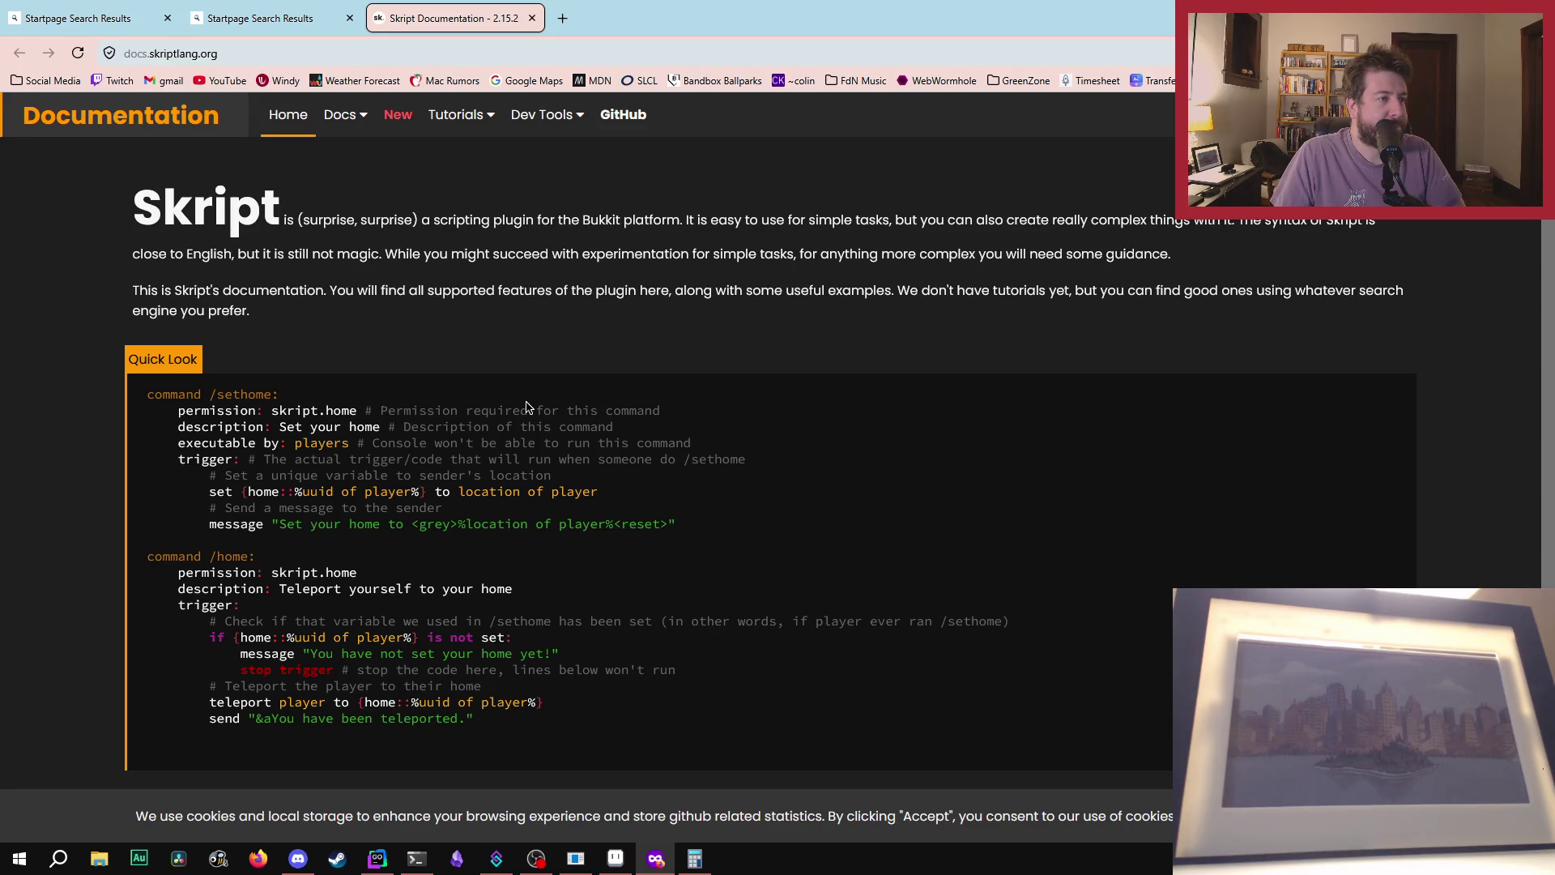
mouse_move(1254, 222)
mouse_down()
mouse_move(564, 293)
mouse_move(361, 247)
mouse_move(379, 253)
mouse_up()
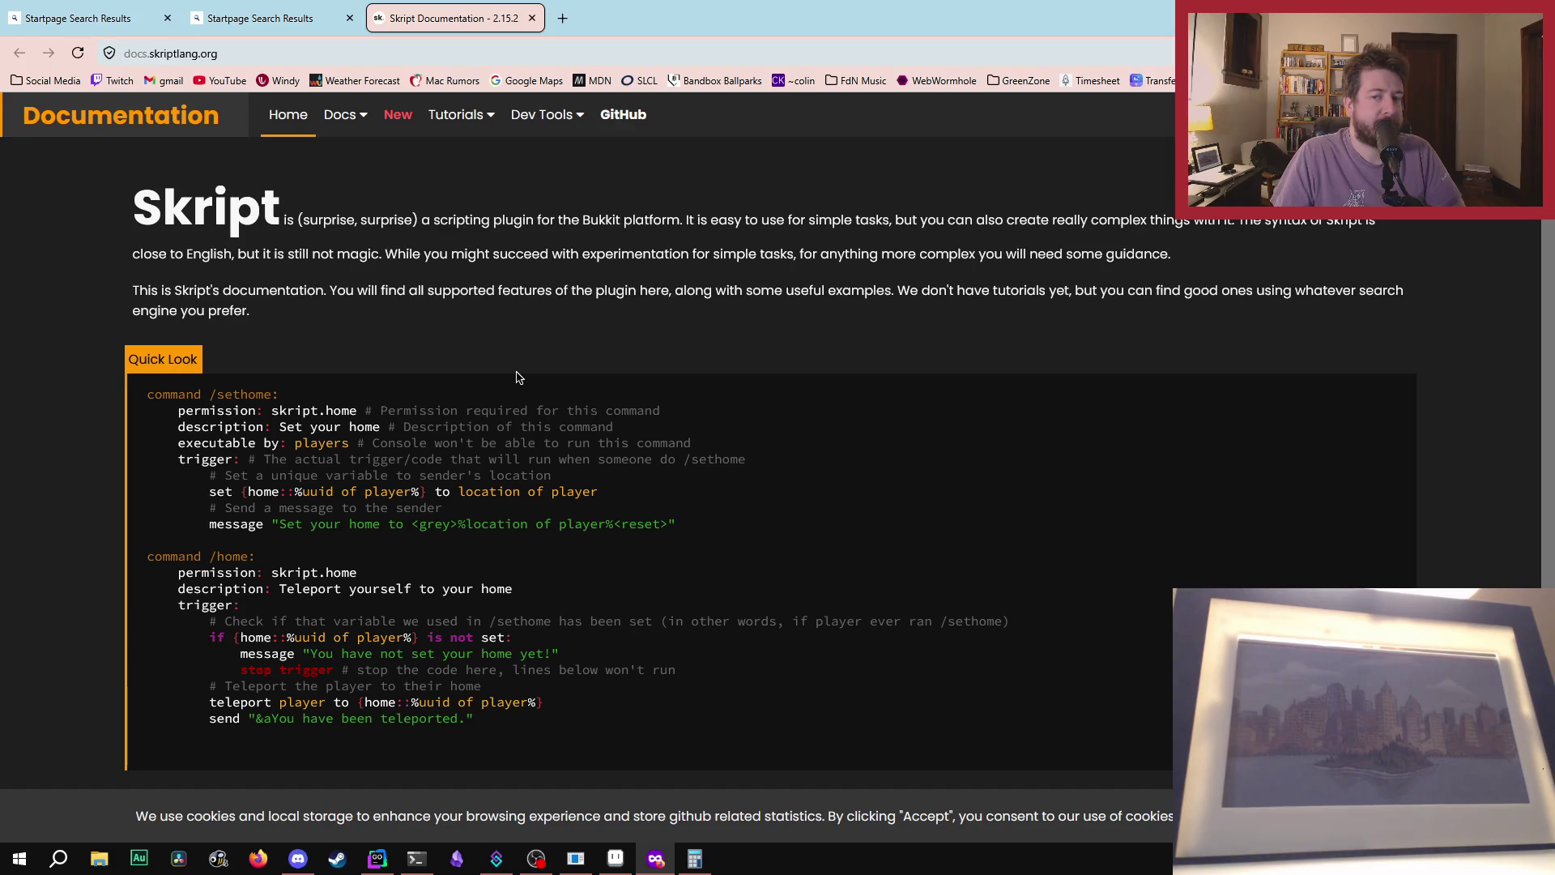
scroll(522, 381, down, 4)
scroll(531, 393, up, 4)
scroll(559, 388, down, 2)
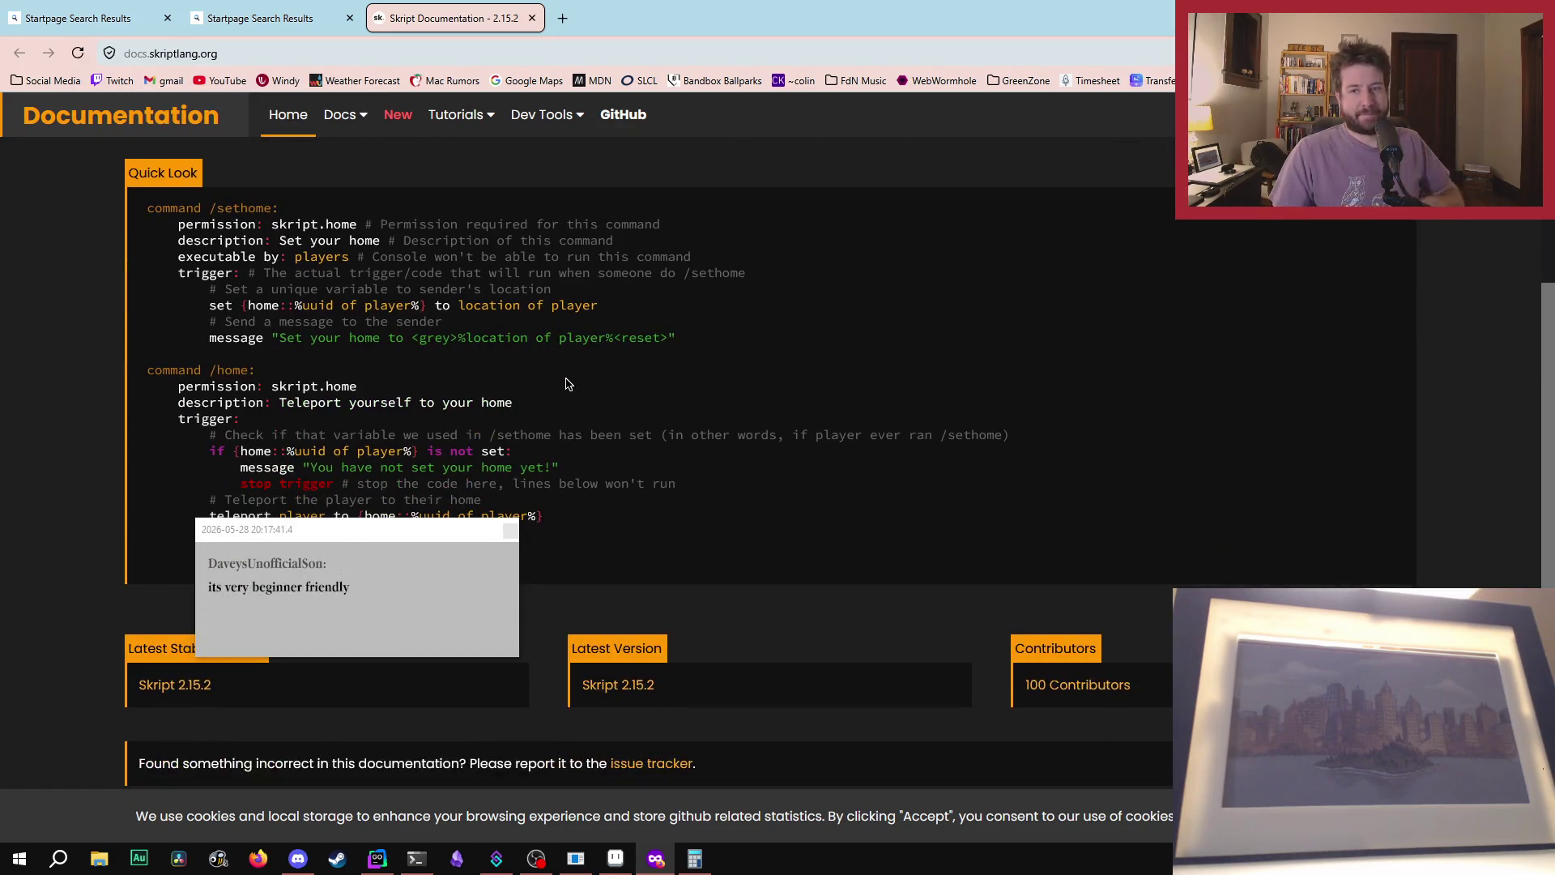
click(511, 531)
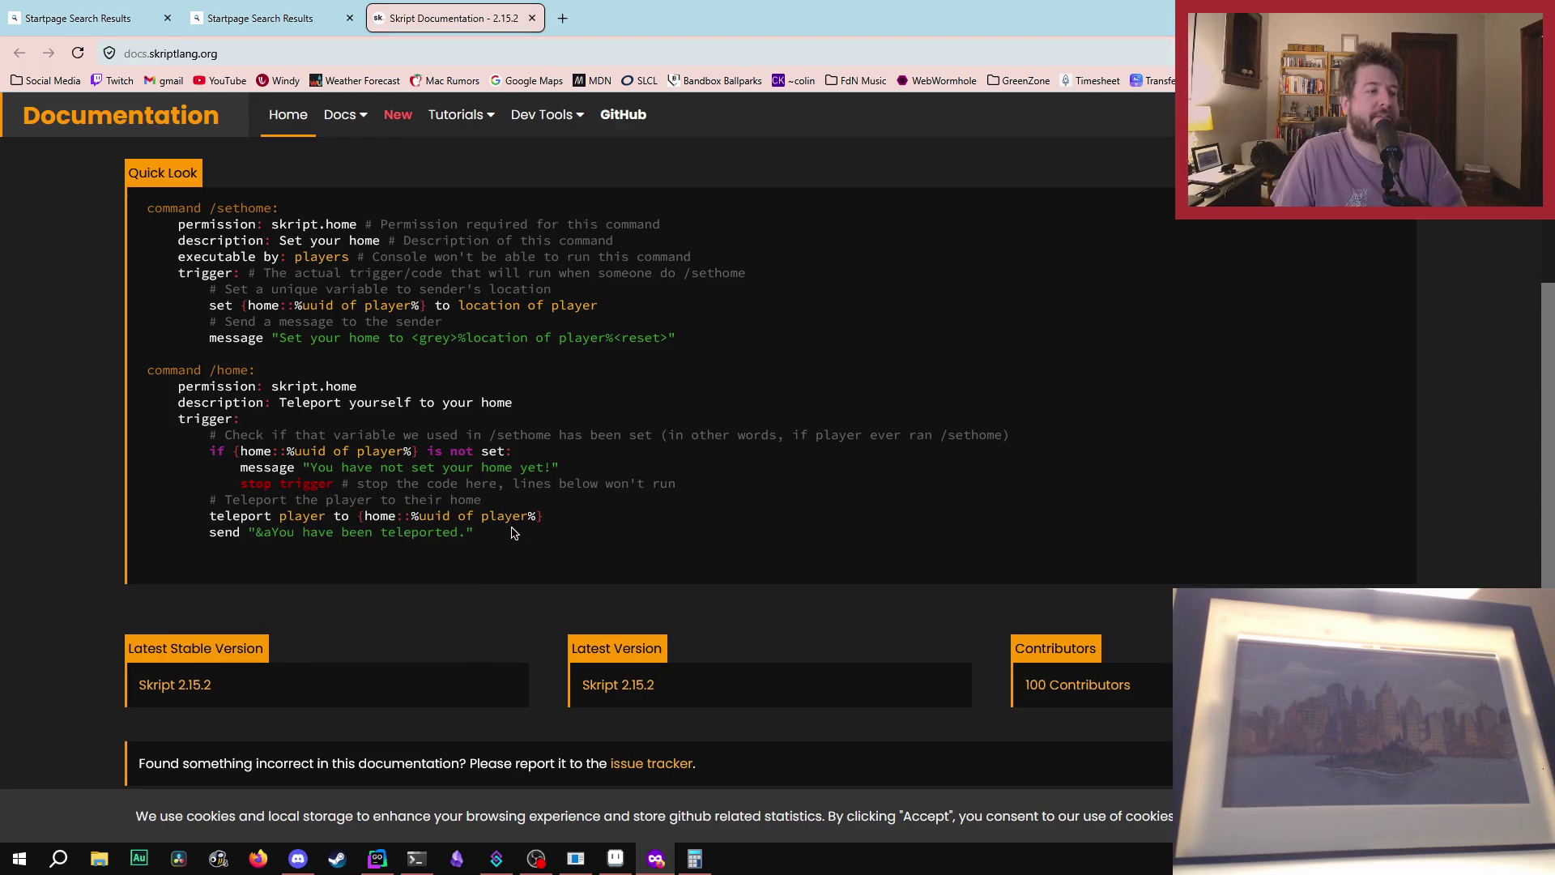
mouse_move(522, 540)
mouse_down()
mouse_move(150, 370)
mouse_move(344, 518)
mouse_move(502, 530)
mouse_up()
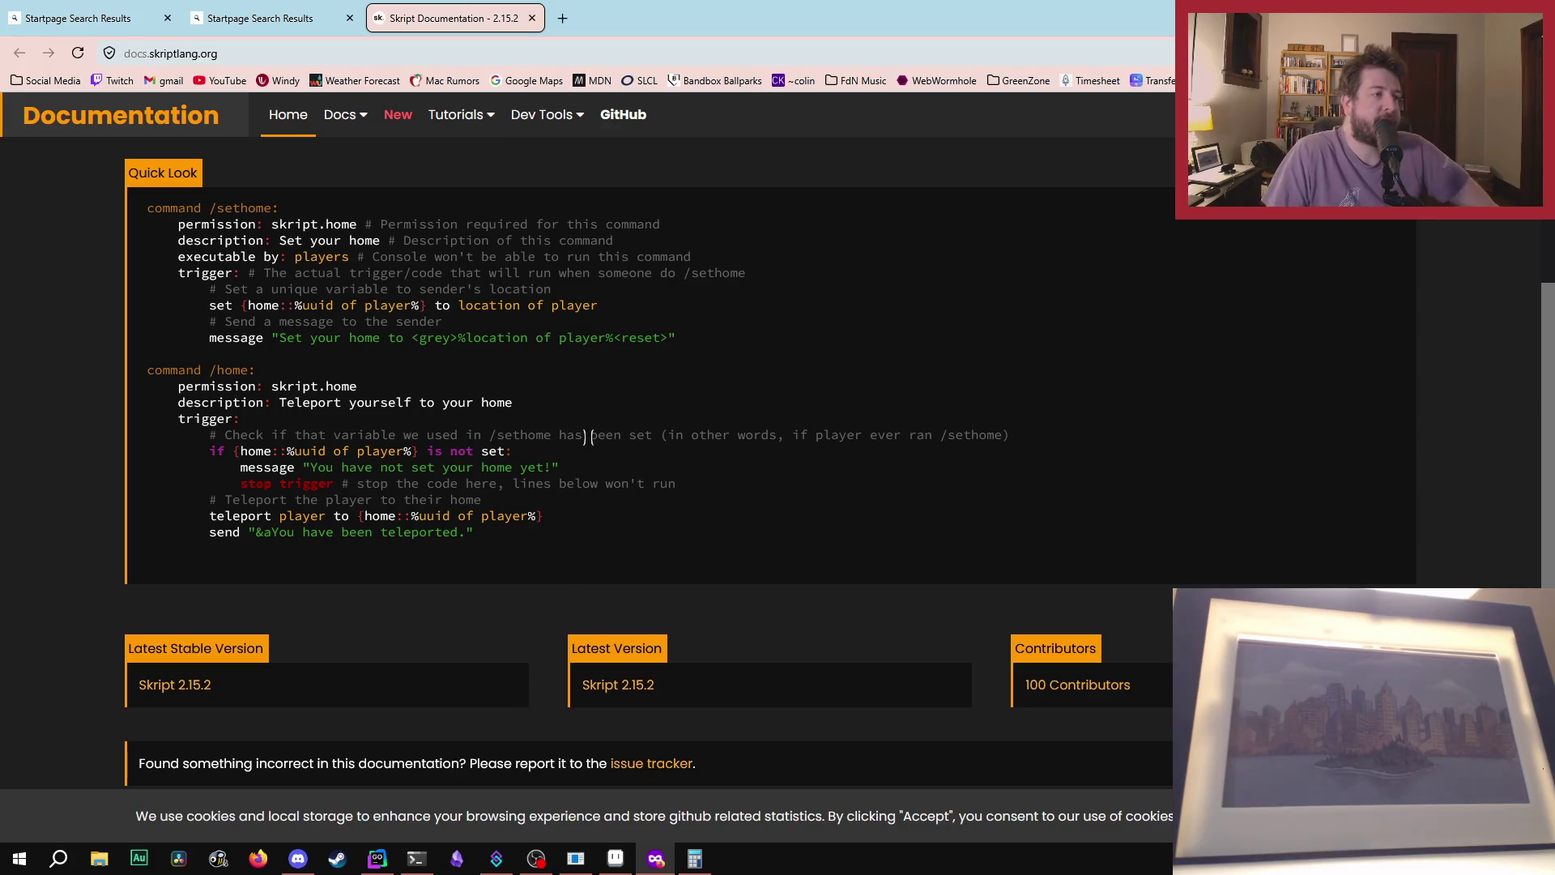
scroll(588, 437, up, 2)
- Browse the Events reference, go back to the docs home, and open a new private tab
mouse_move(345, 114)
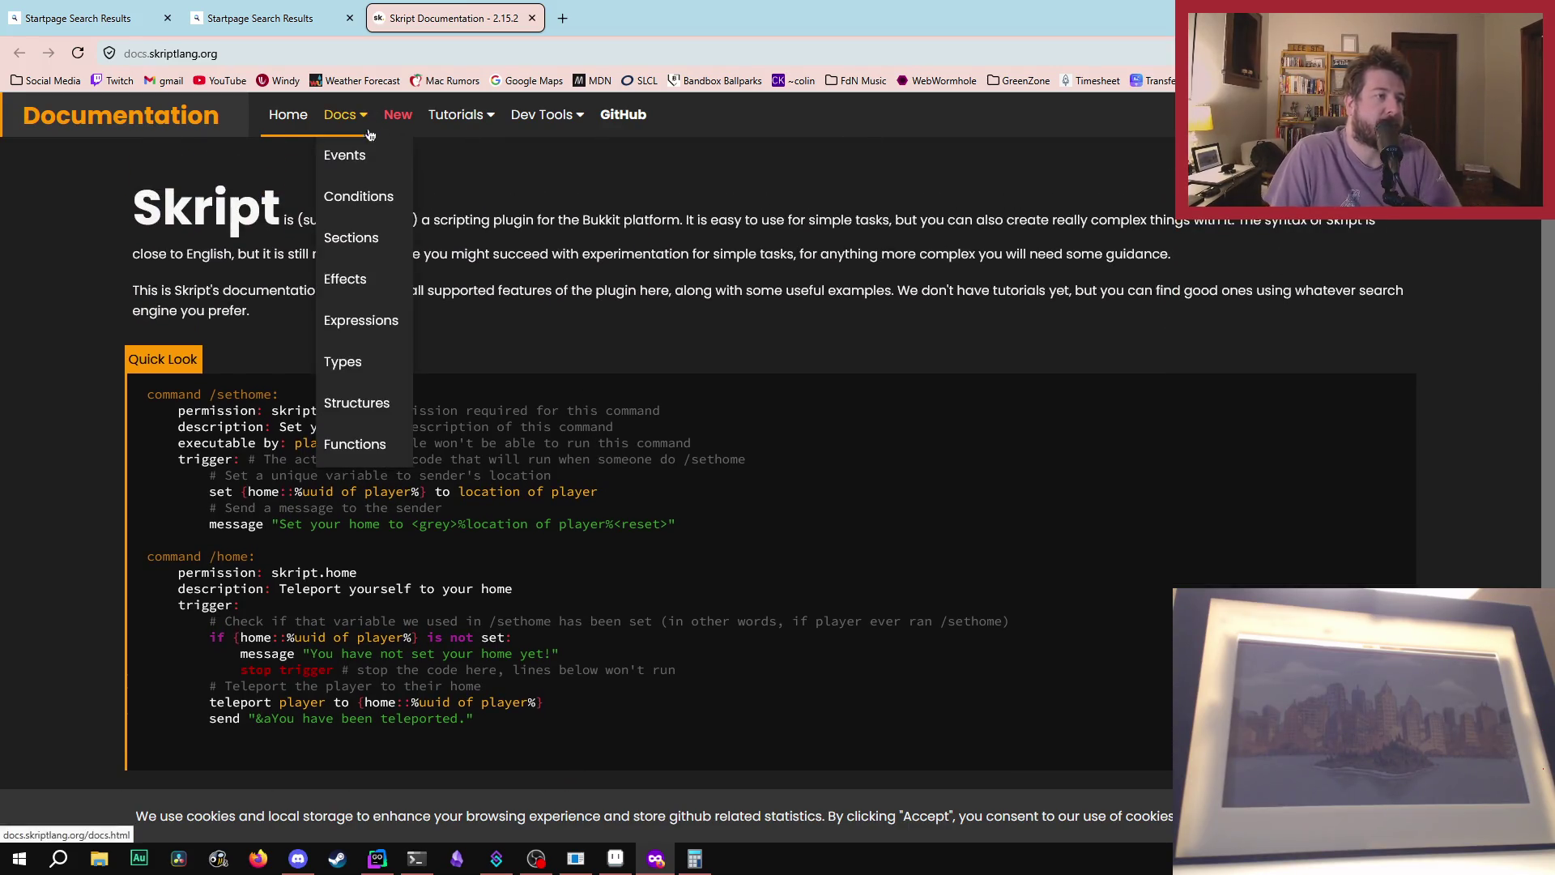
click(360, 158)
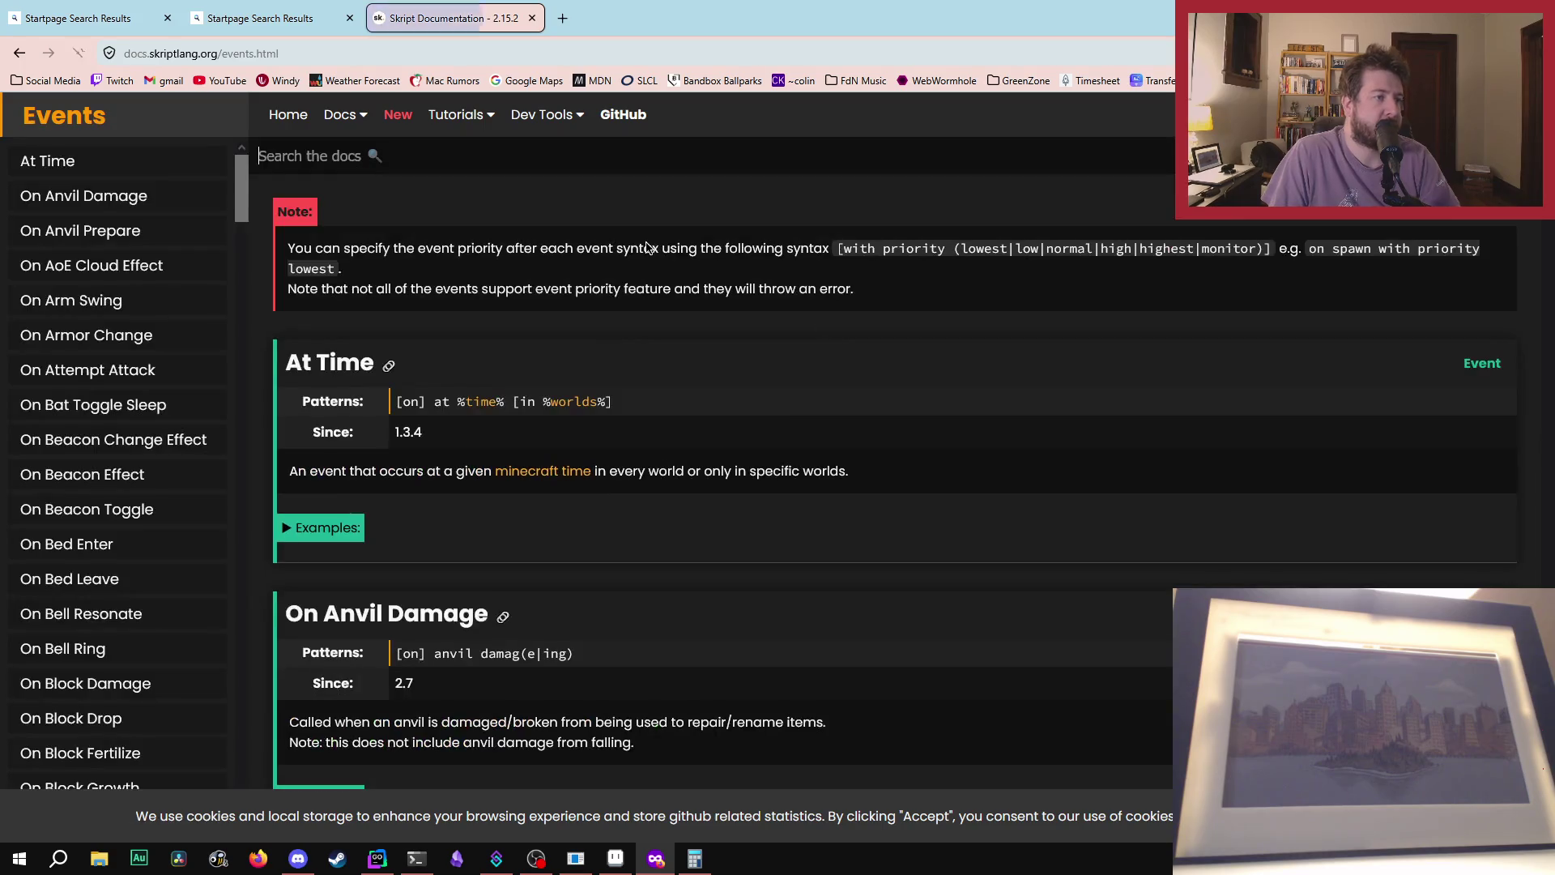
scroll(753, 451, down, 9)
scroll(750, 400, down, 5)
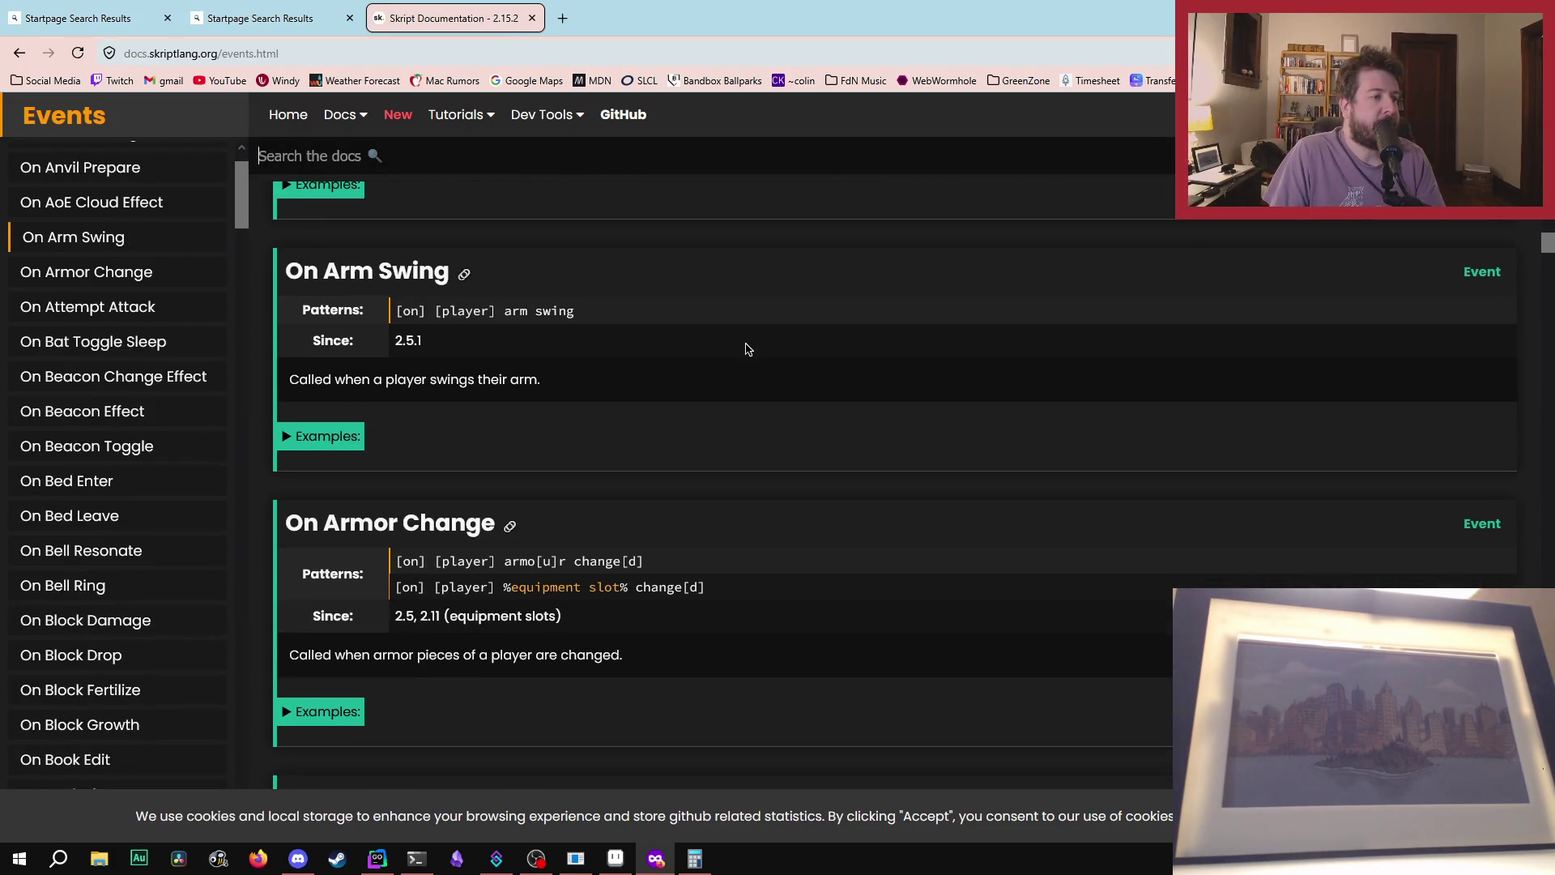
scroll(753, 364, down, 12)
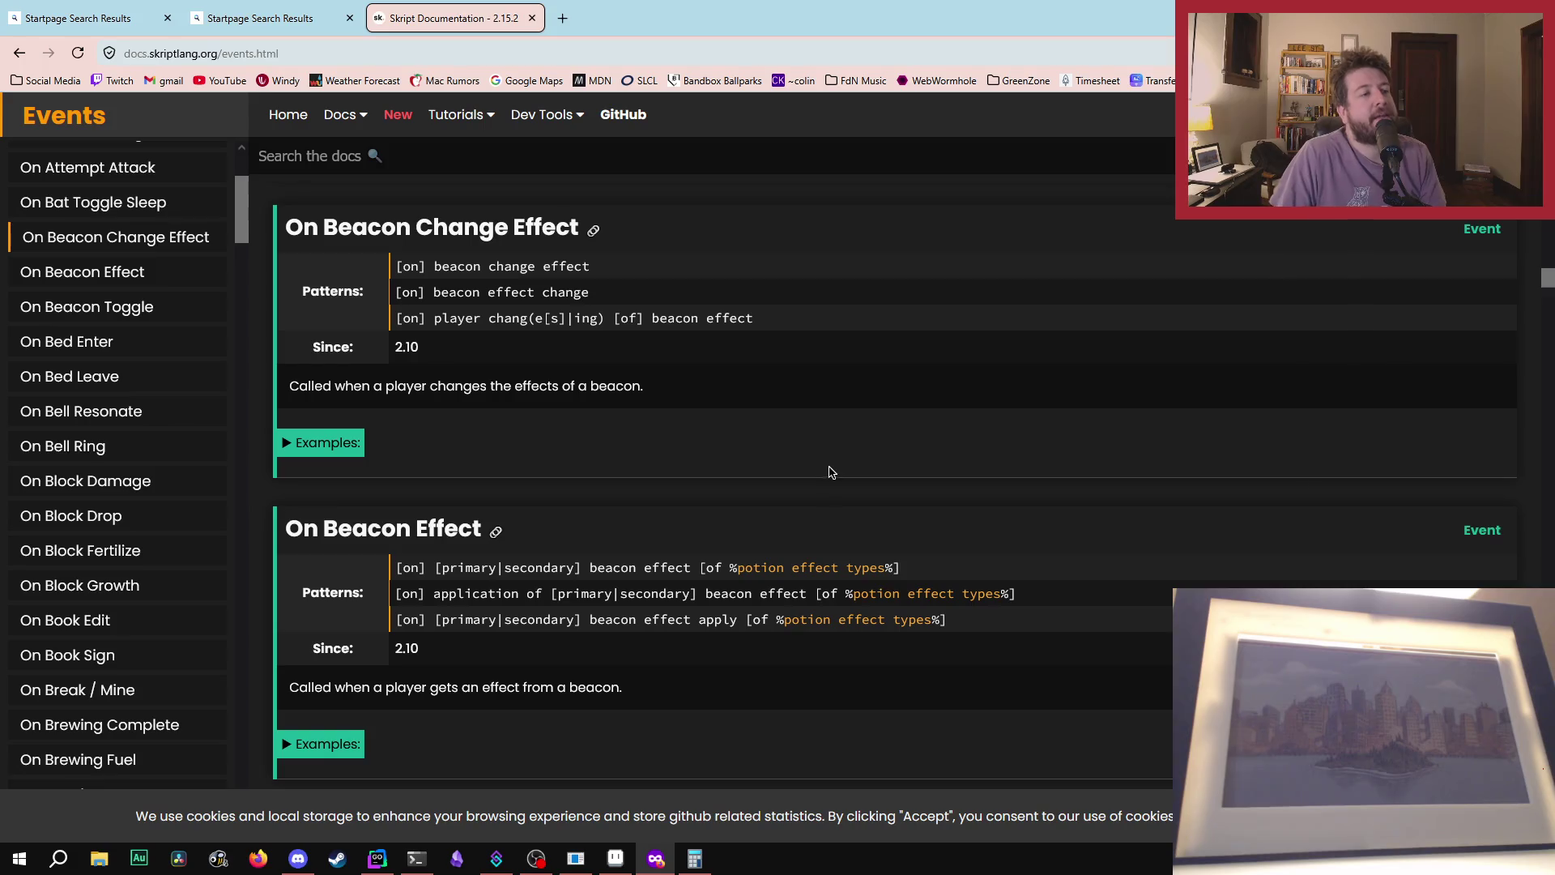
key(alt+Left)
click(565, 18)
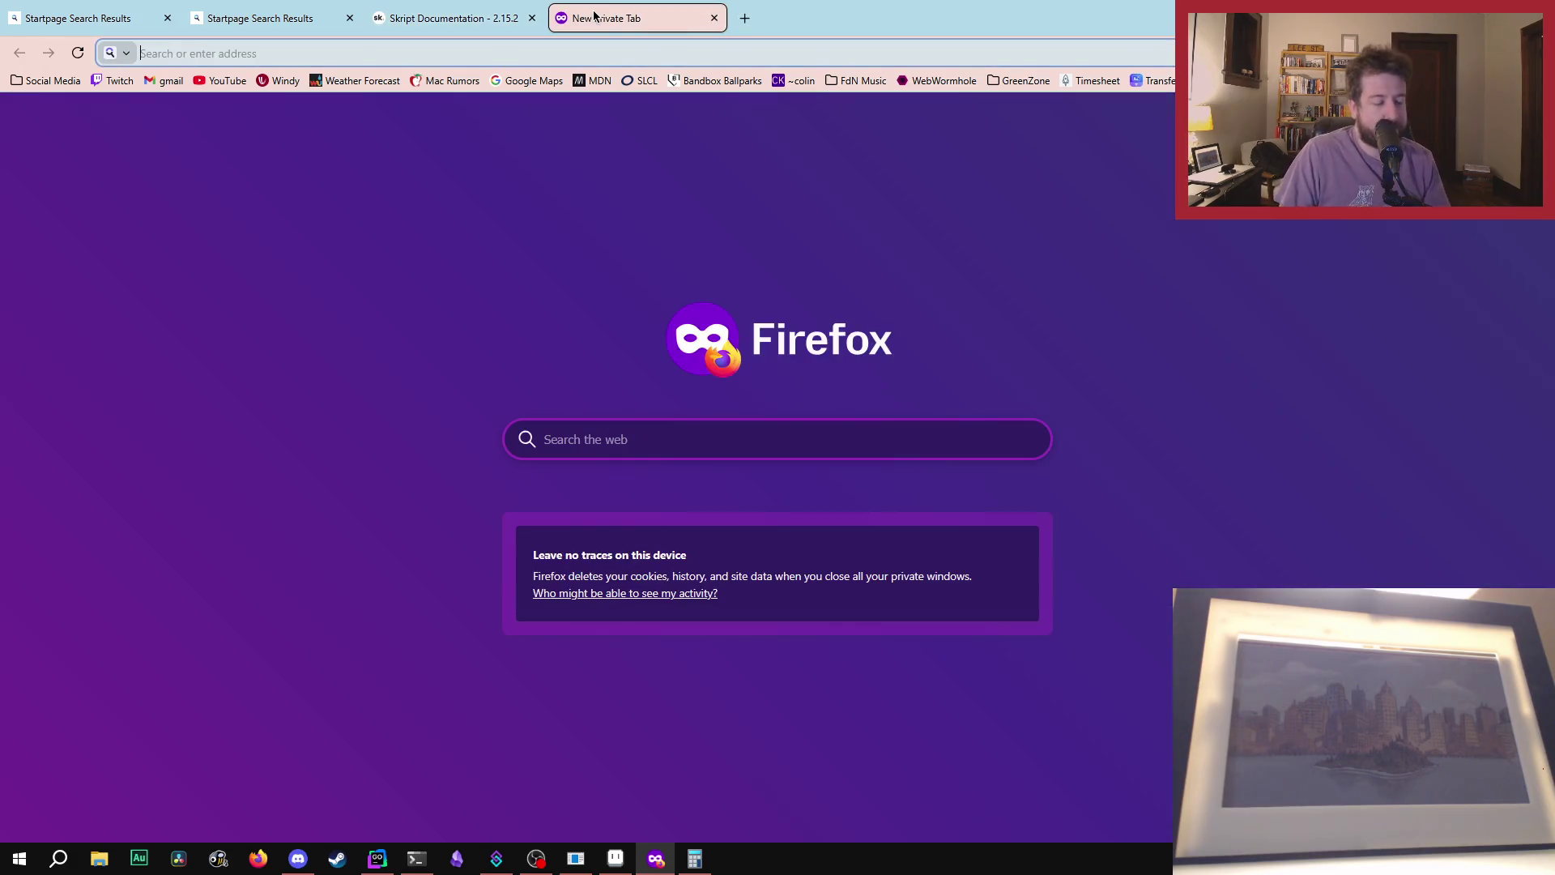
- Search 'GDSCript', skim the gdscript.com intro page, then close it to return to Skript docs
text(GDSC)
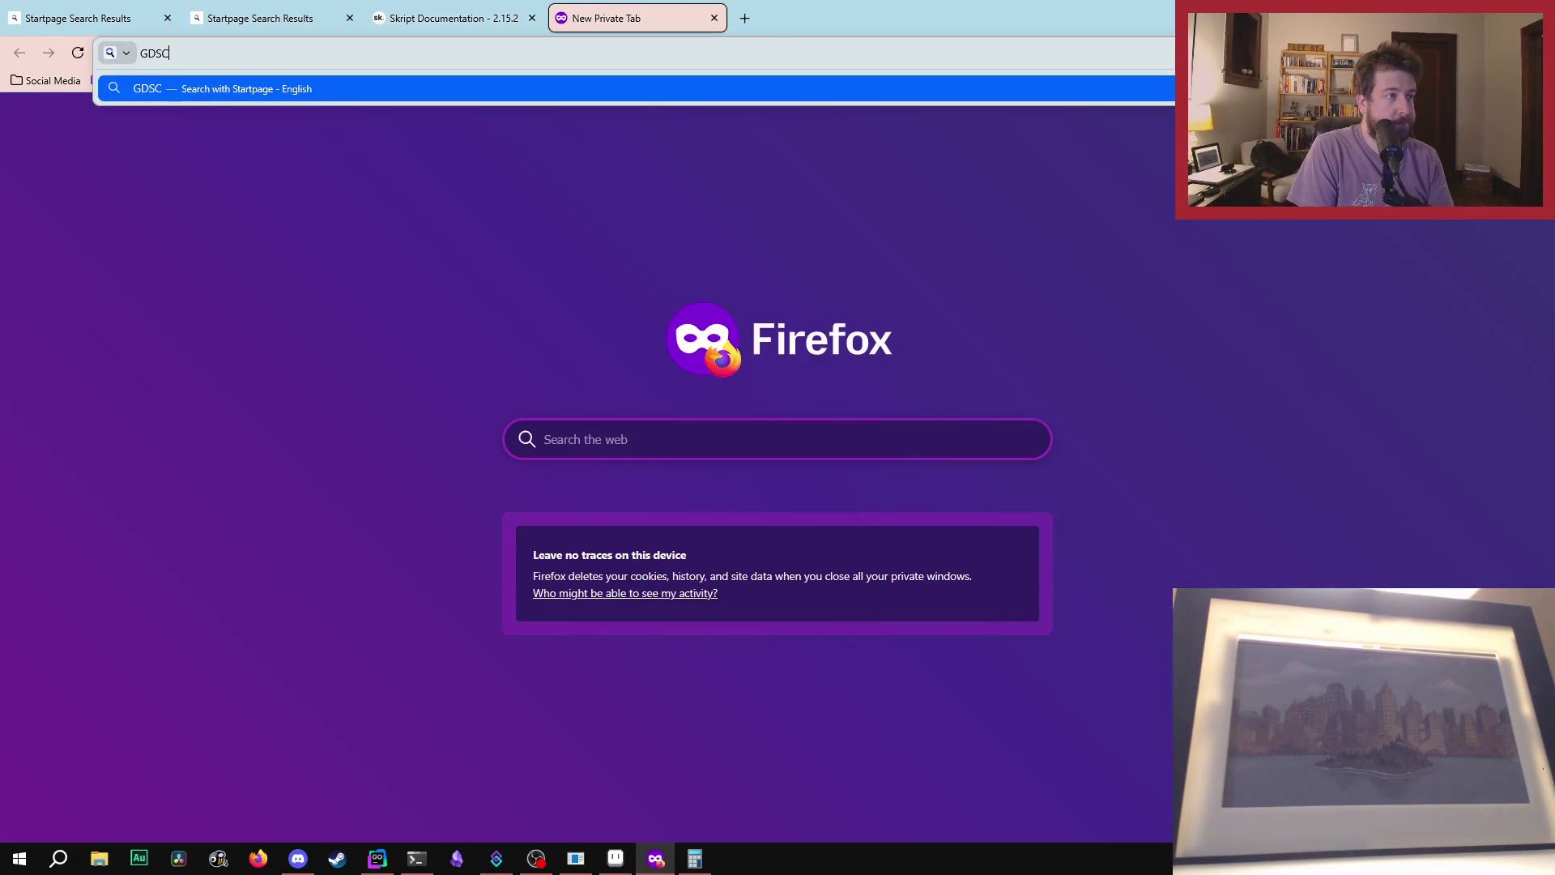
text(ript)
key(Return)
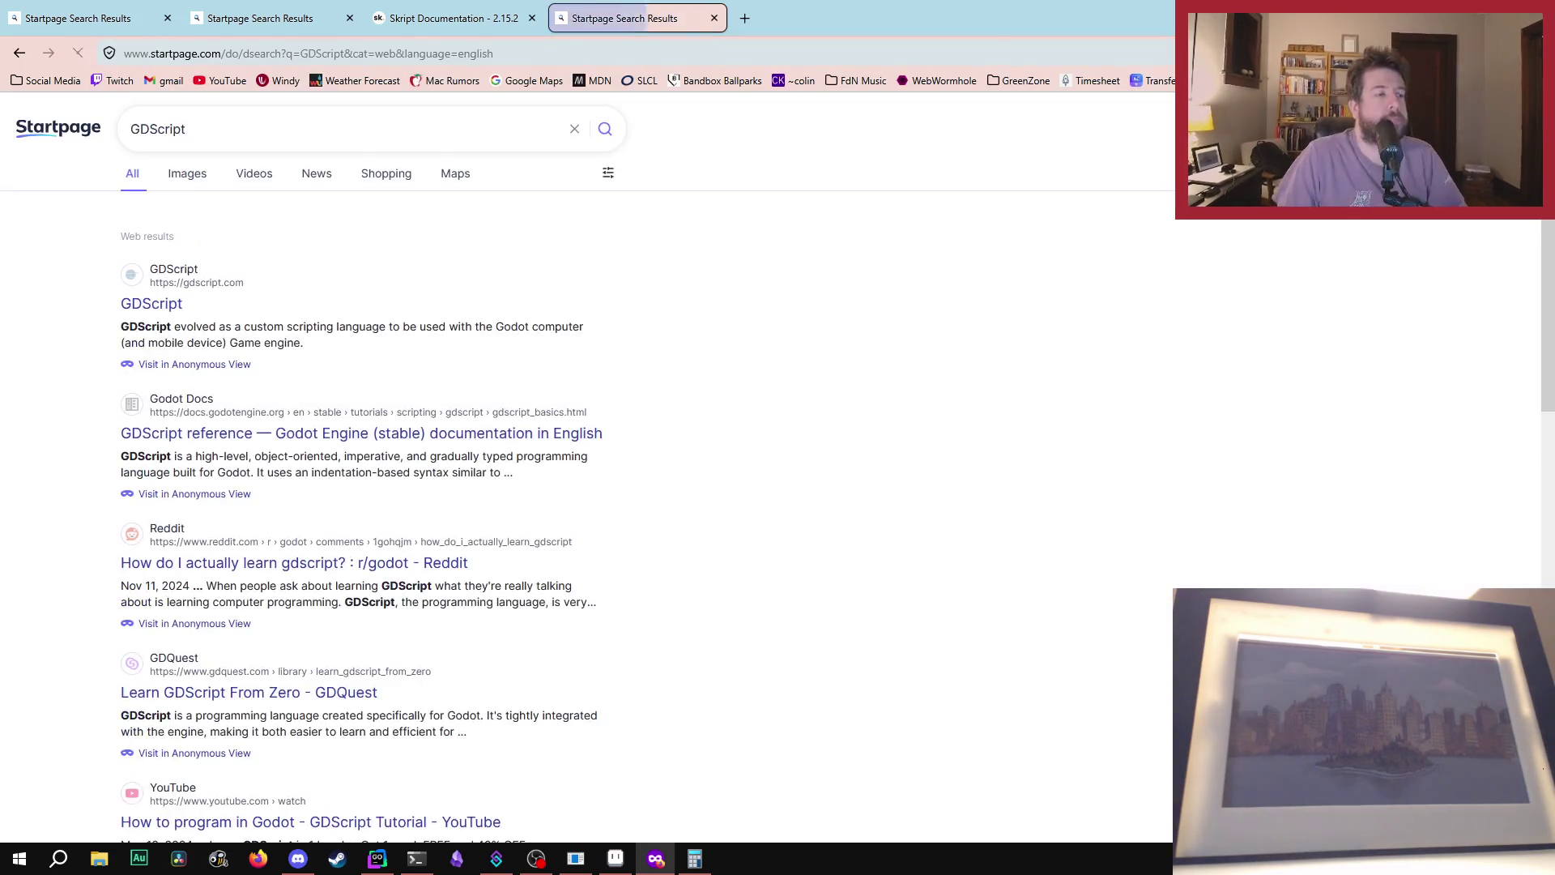
middle_click(152, 303)
middle_click(635, 30)
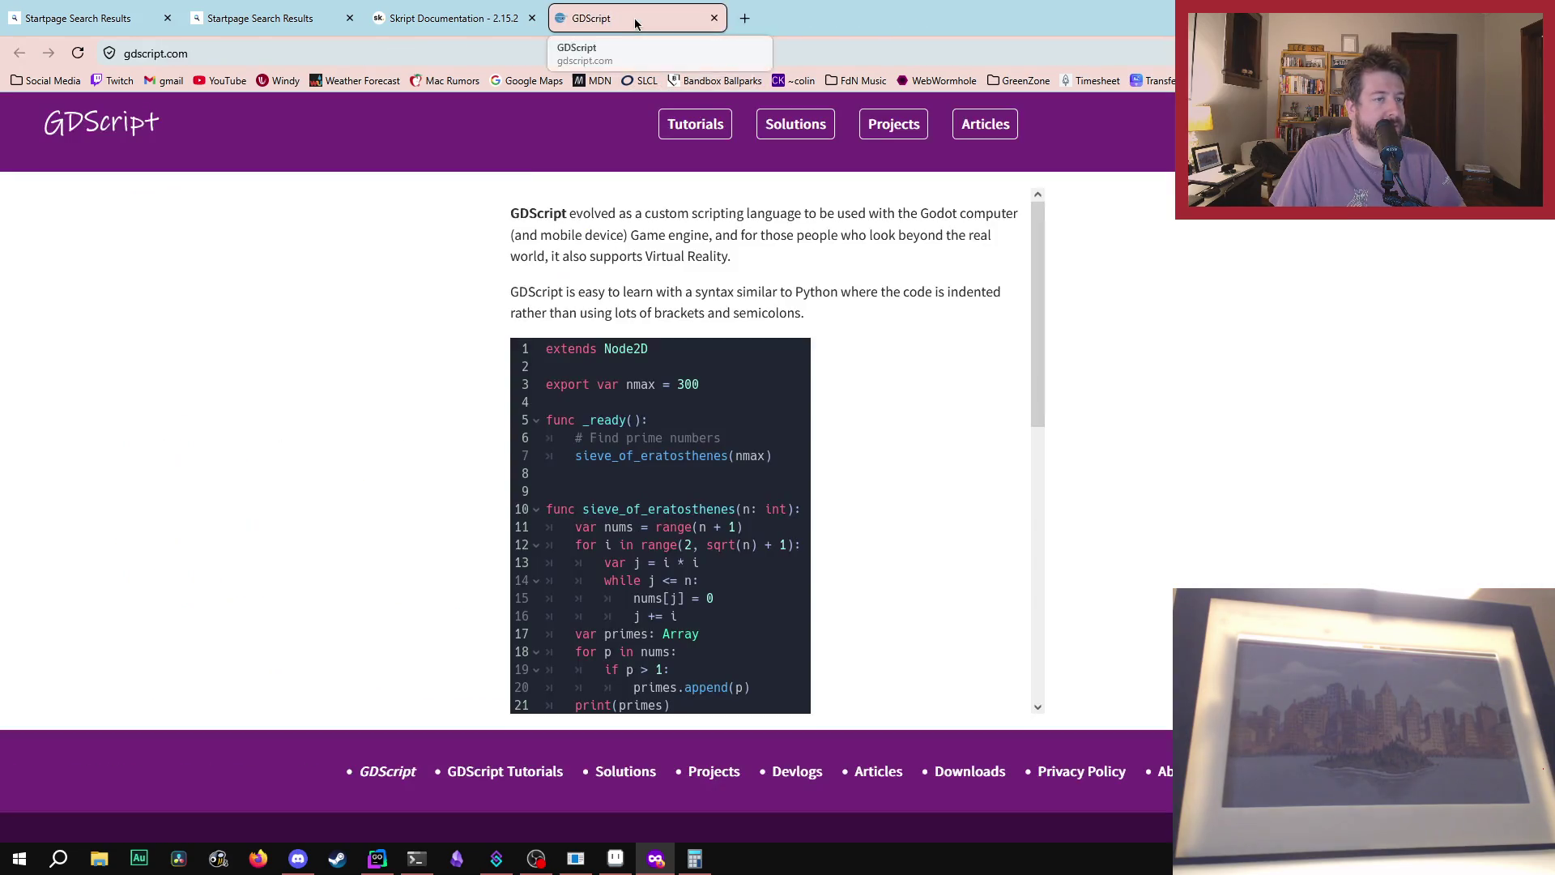
scroll(804, 425, down, 7)
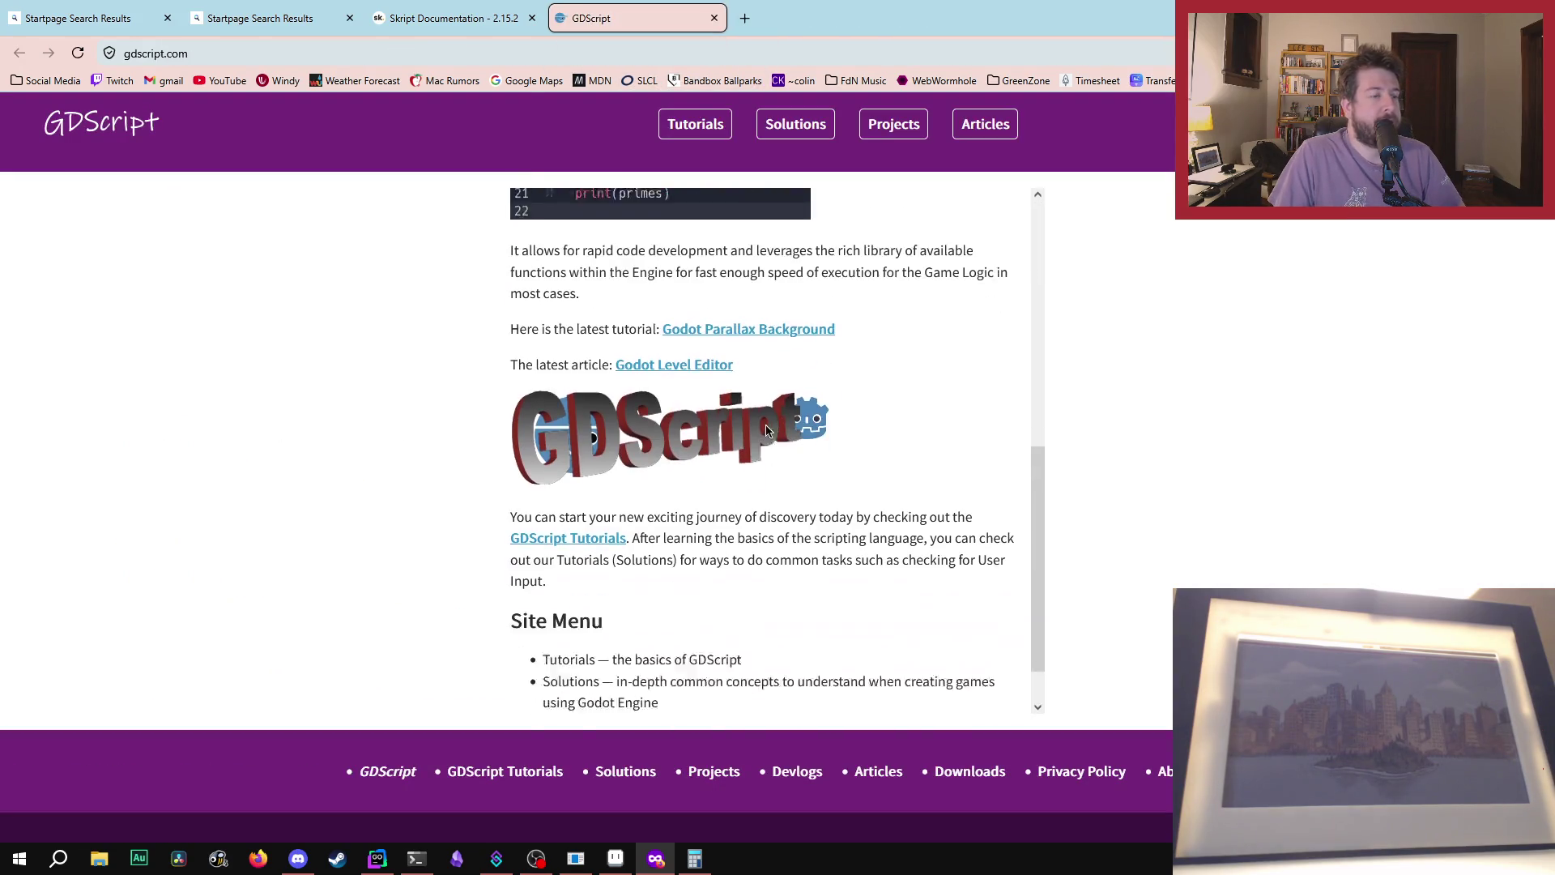
scroll(891, 518, up, 6)
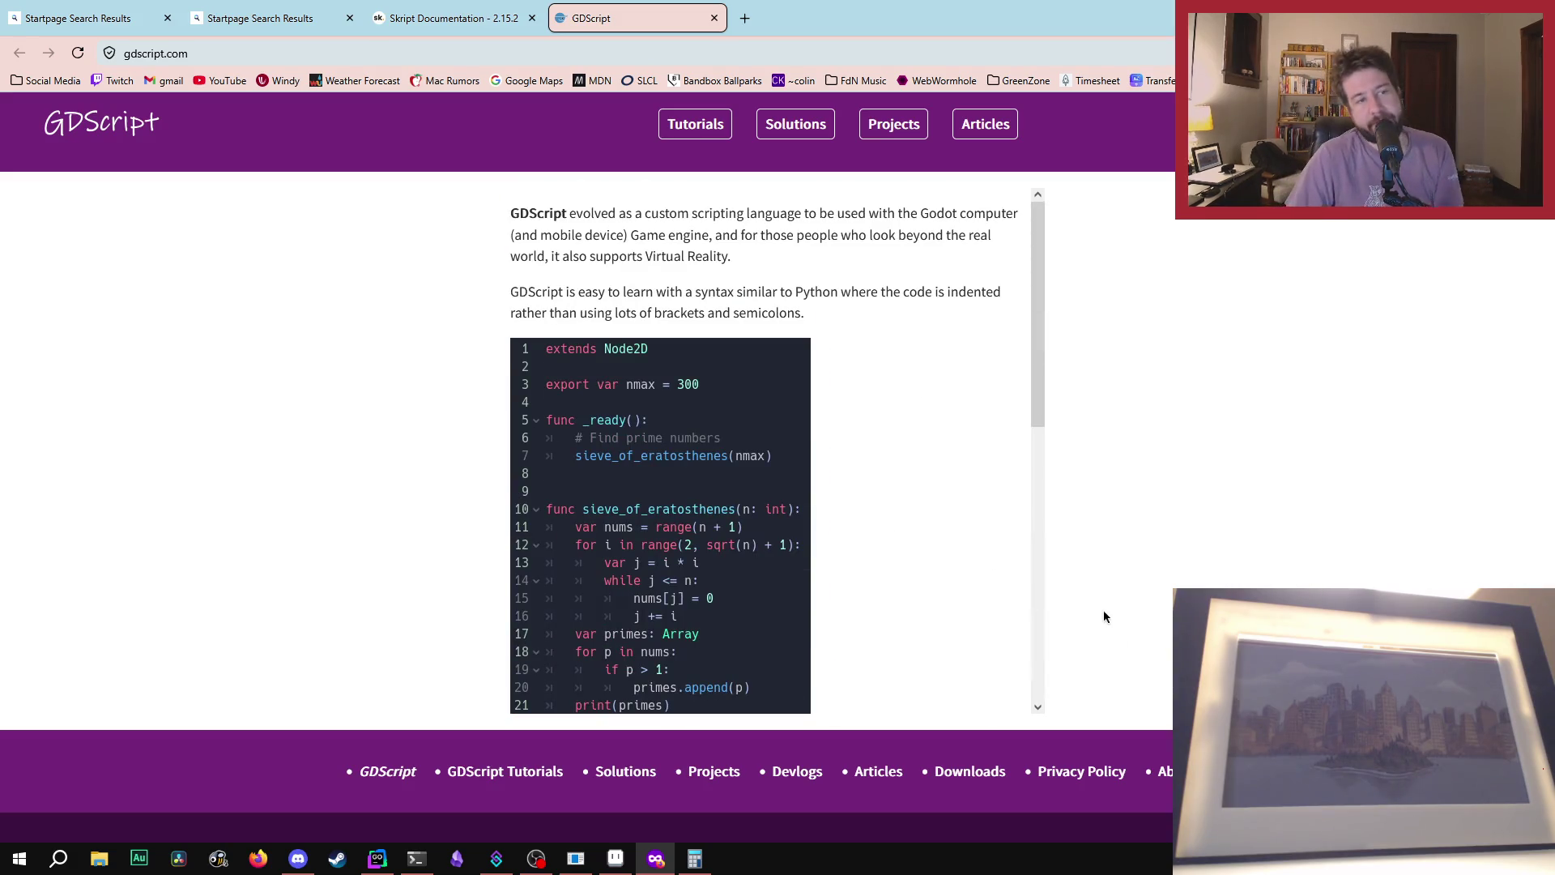
scroll(873, 401, down, 7)
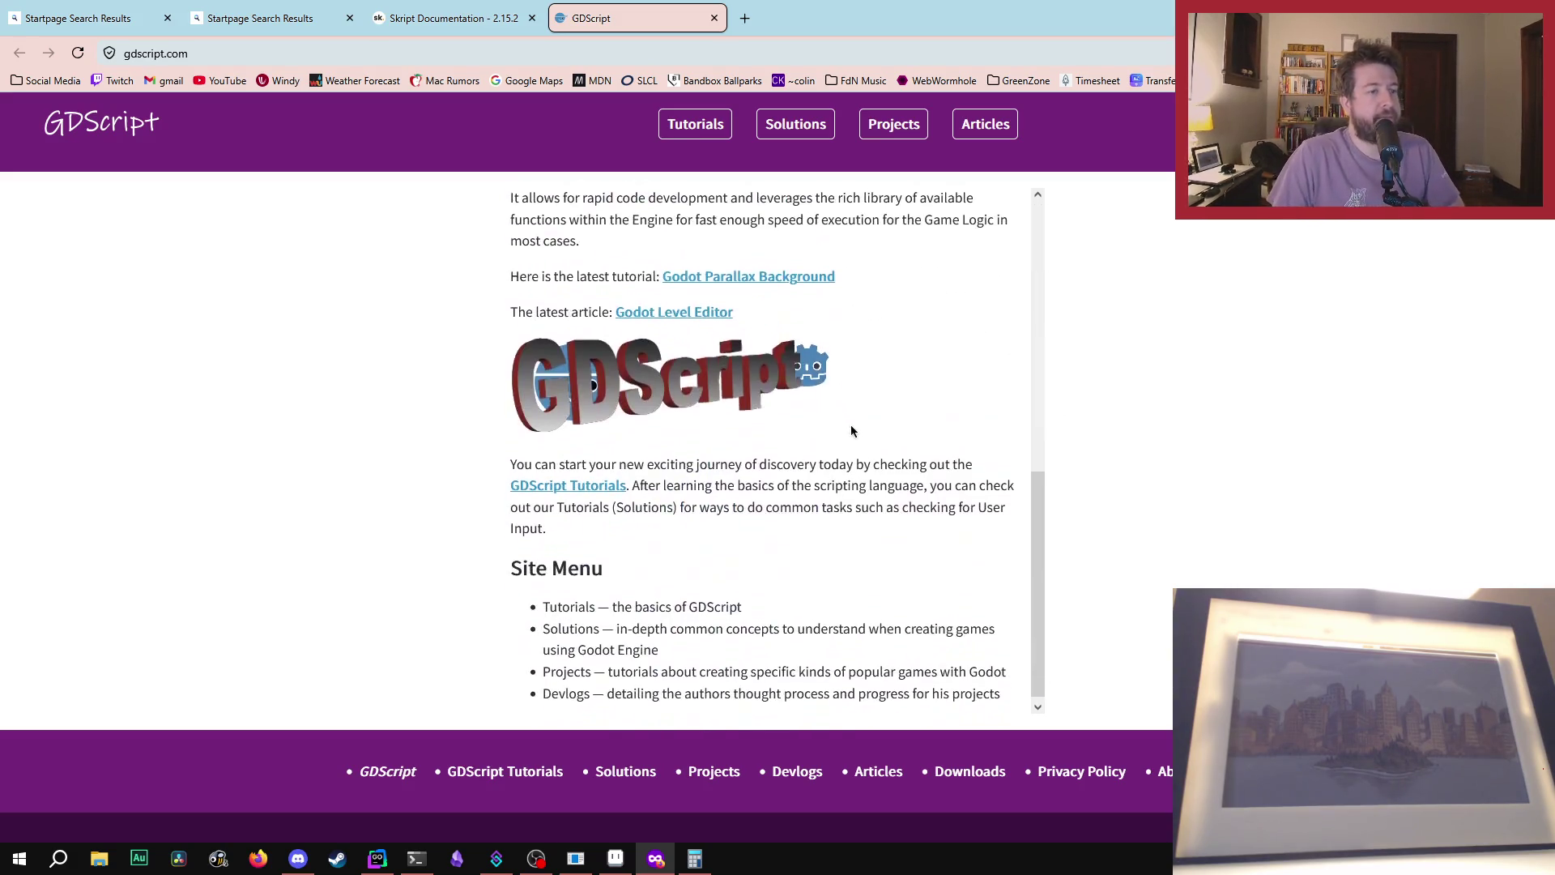
scroll(785, 371, up, 7)
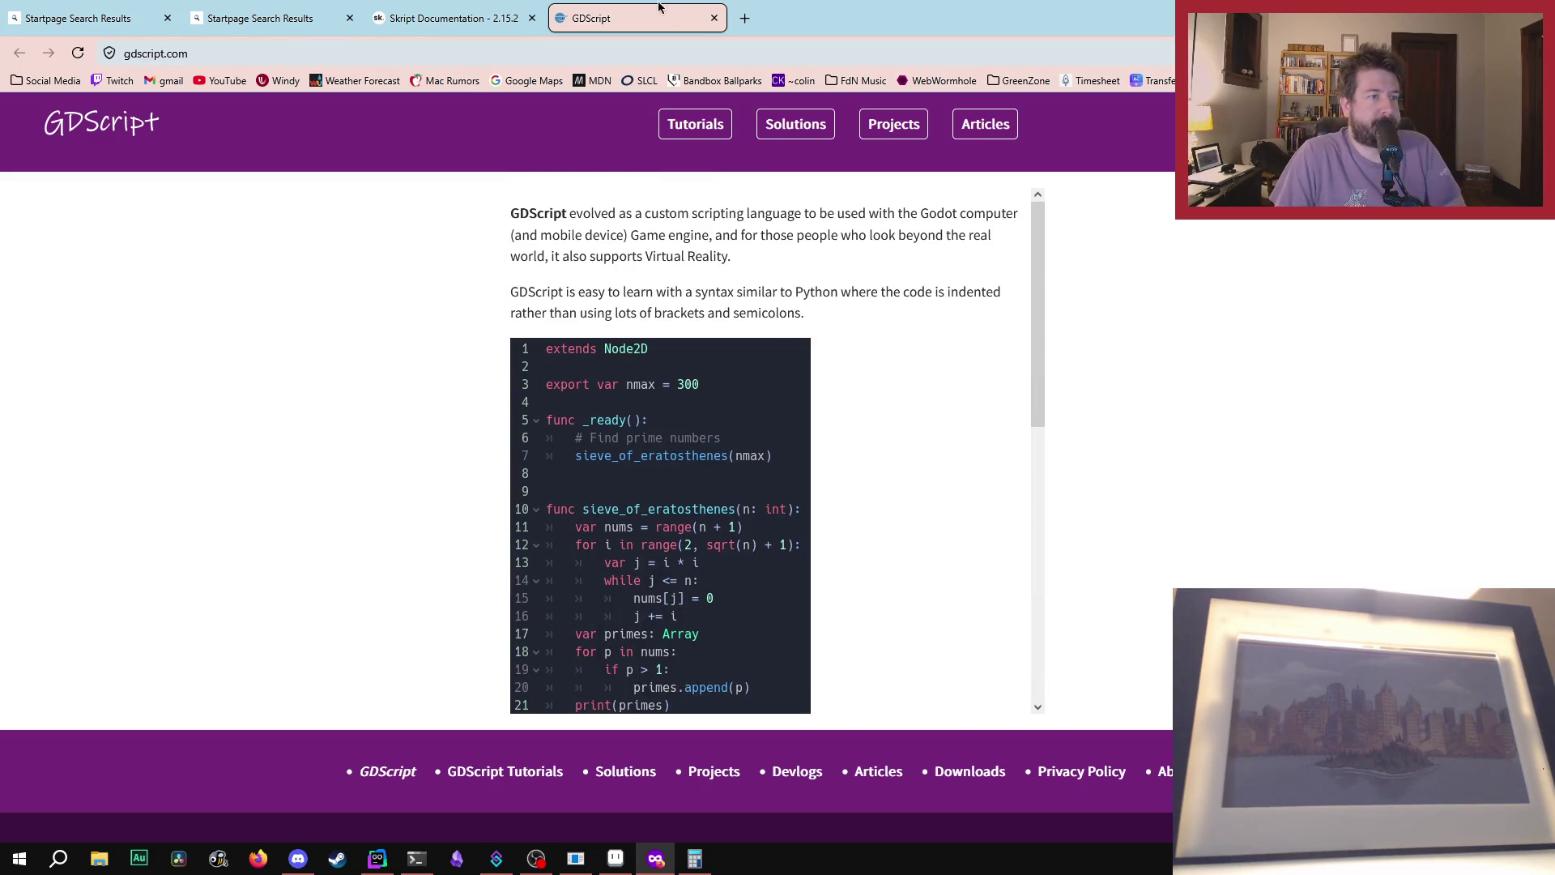
key(ctrl+w)
scroll(558, 496, down, 2)
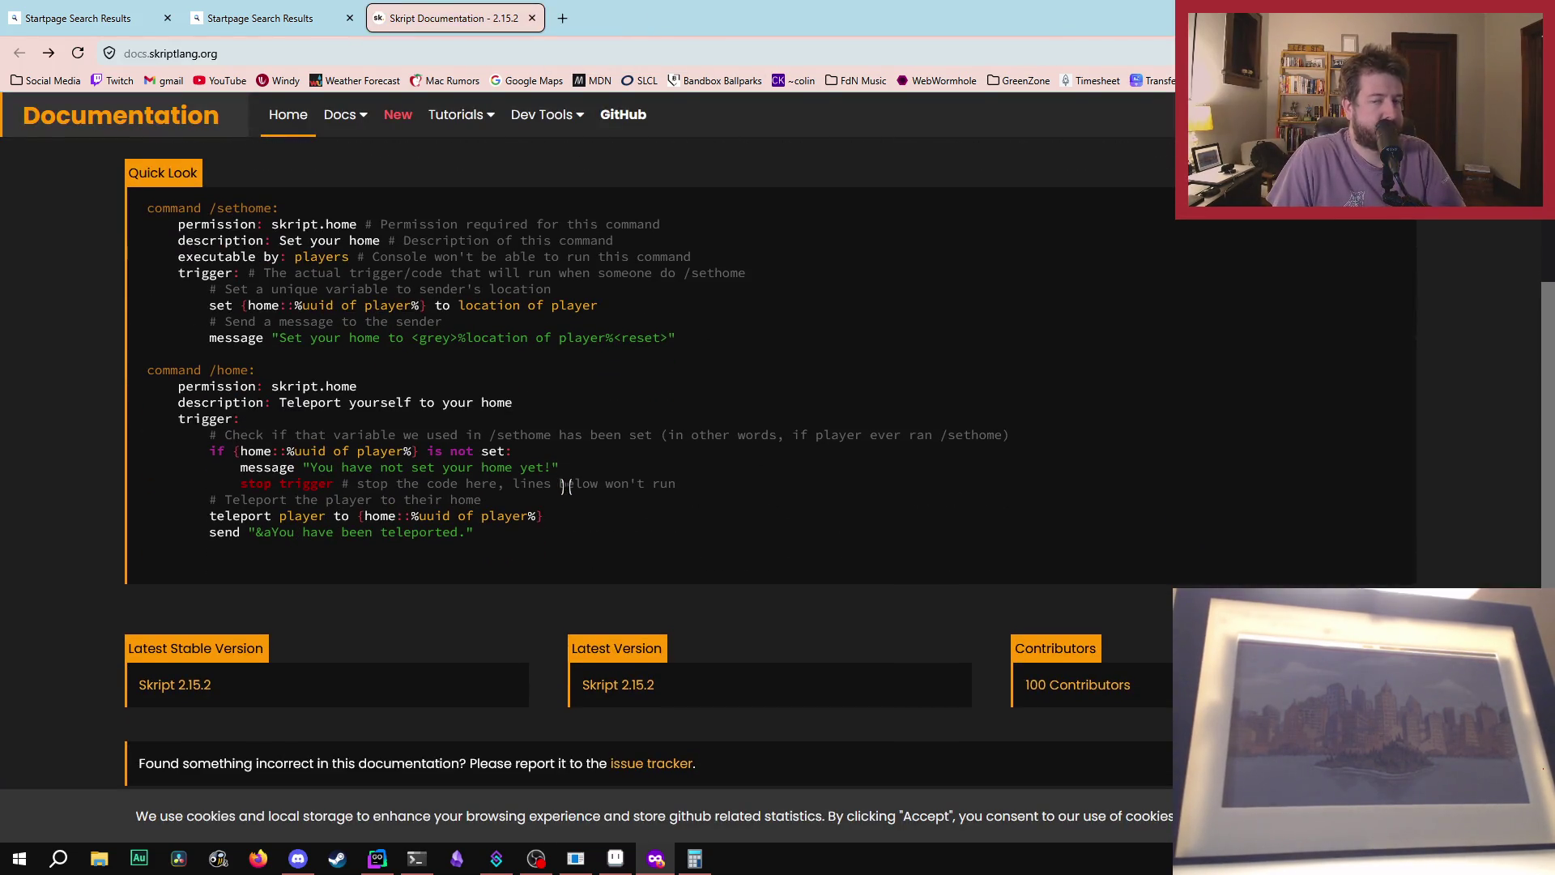
- Dismiss a chat pop-up and skim the Skript All Elements documentation page
scroll(565, 486, down, 2)
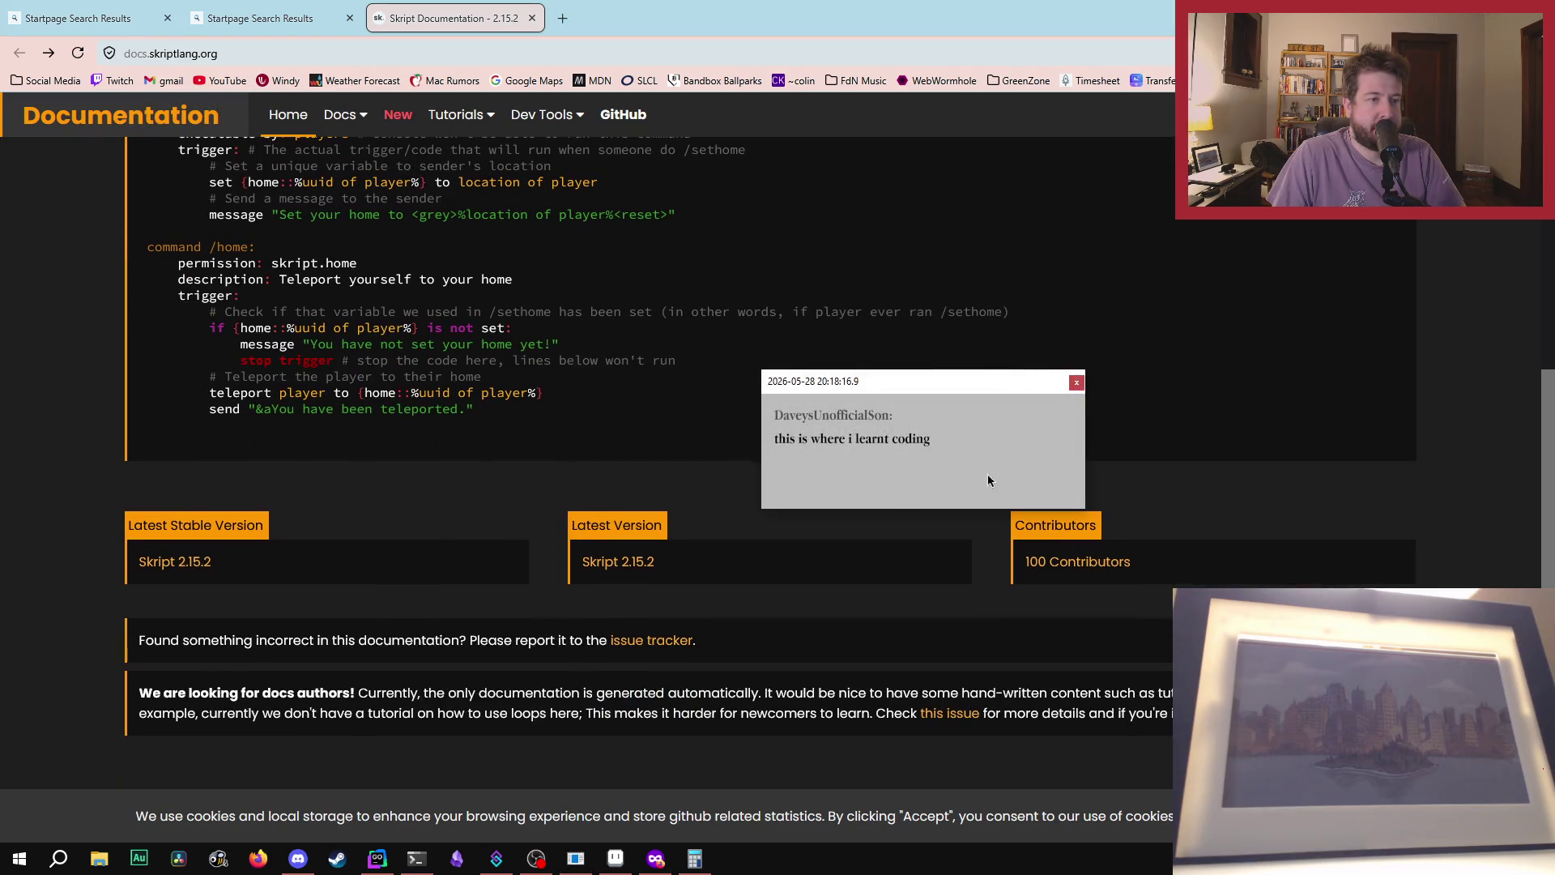
click(1077, 381)
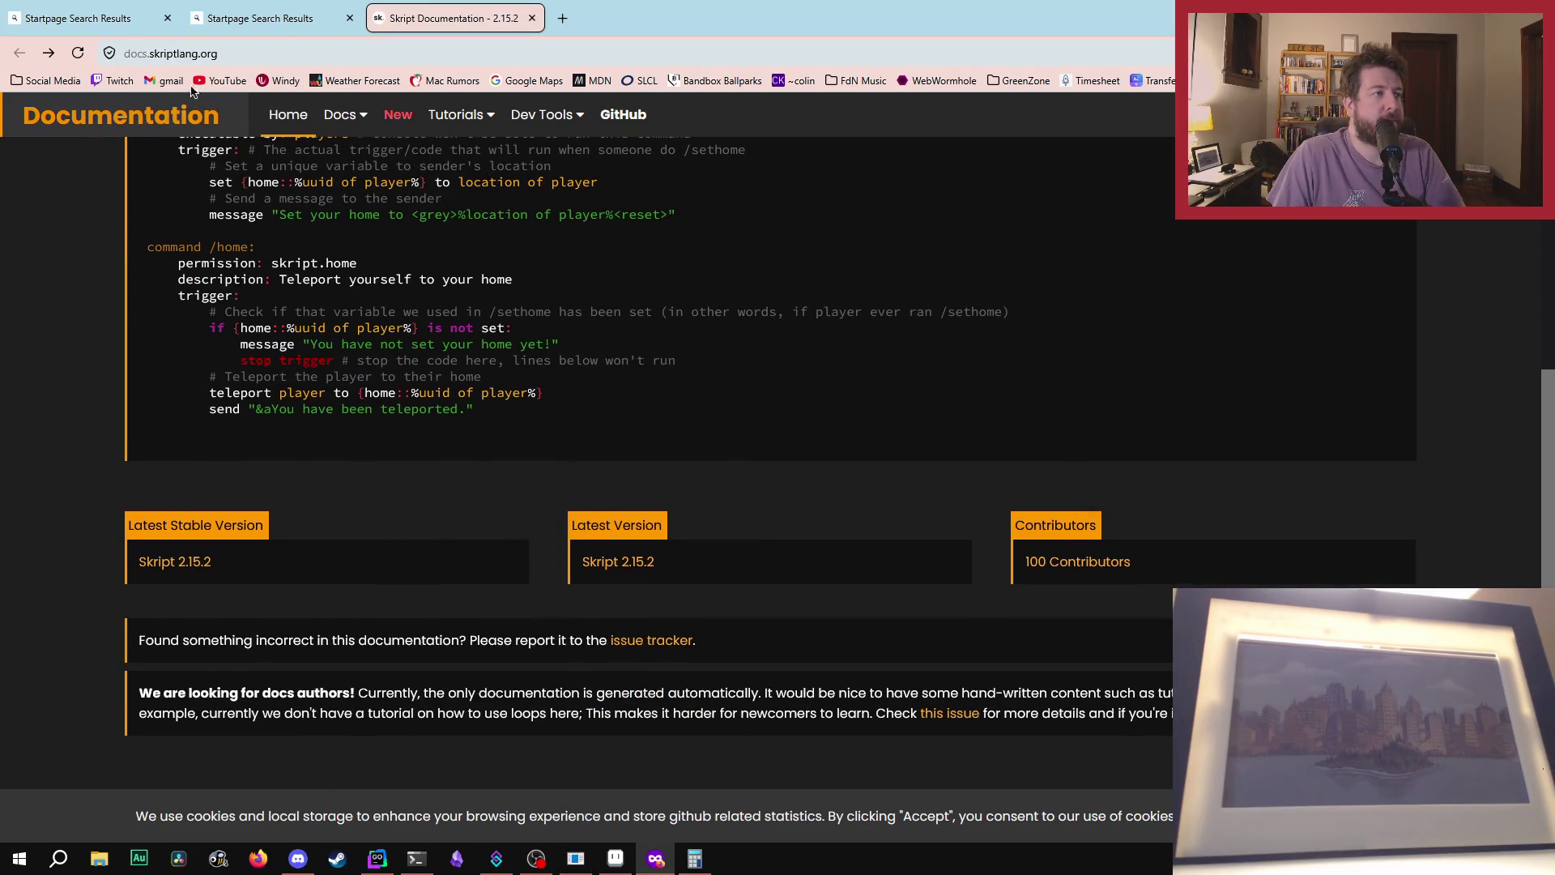
click(340, 114)
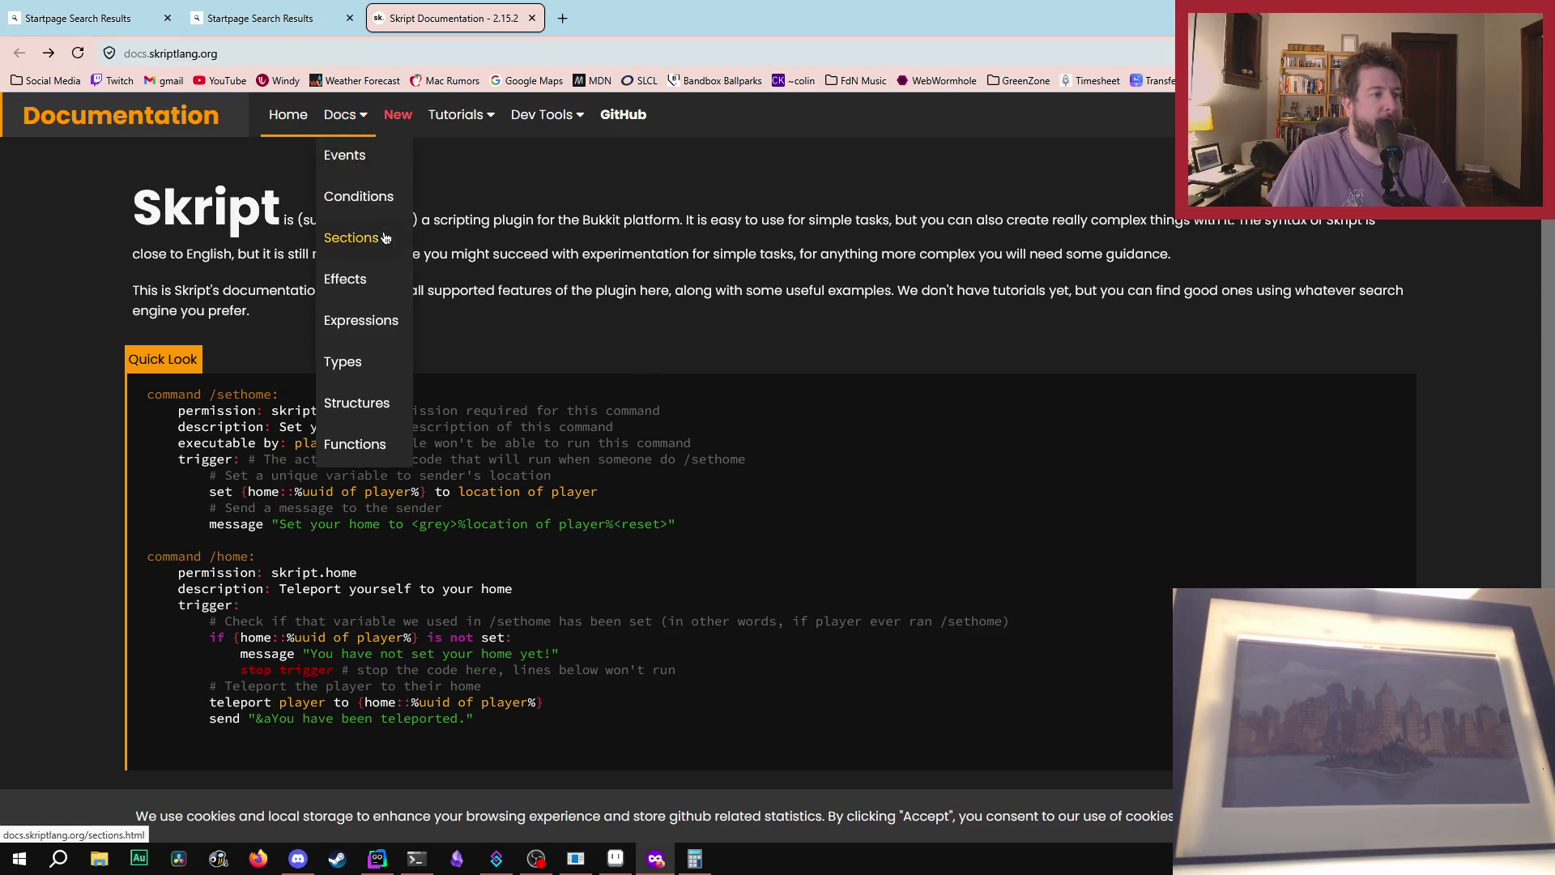
click(348, 114)
scroll(683, 516, down, 20)
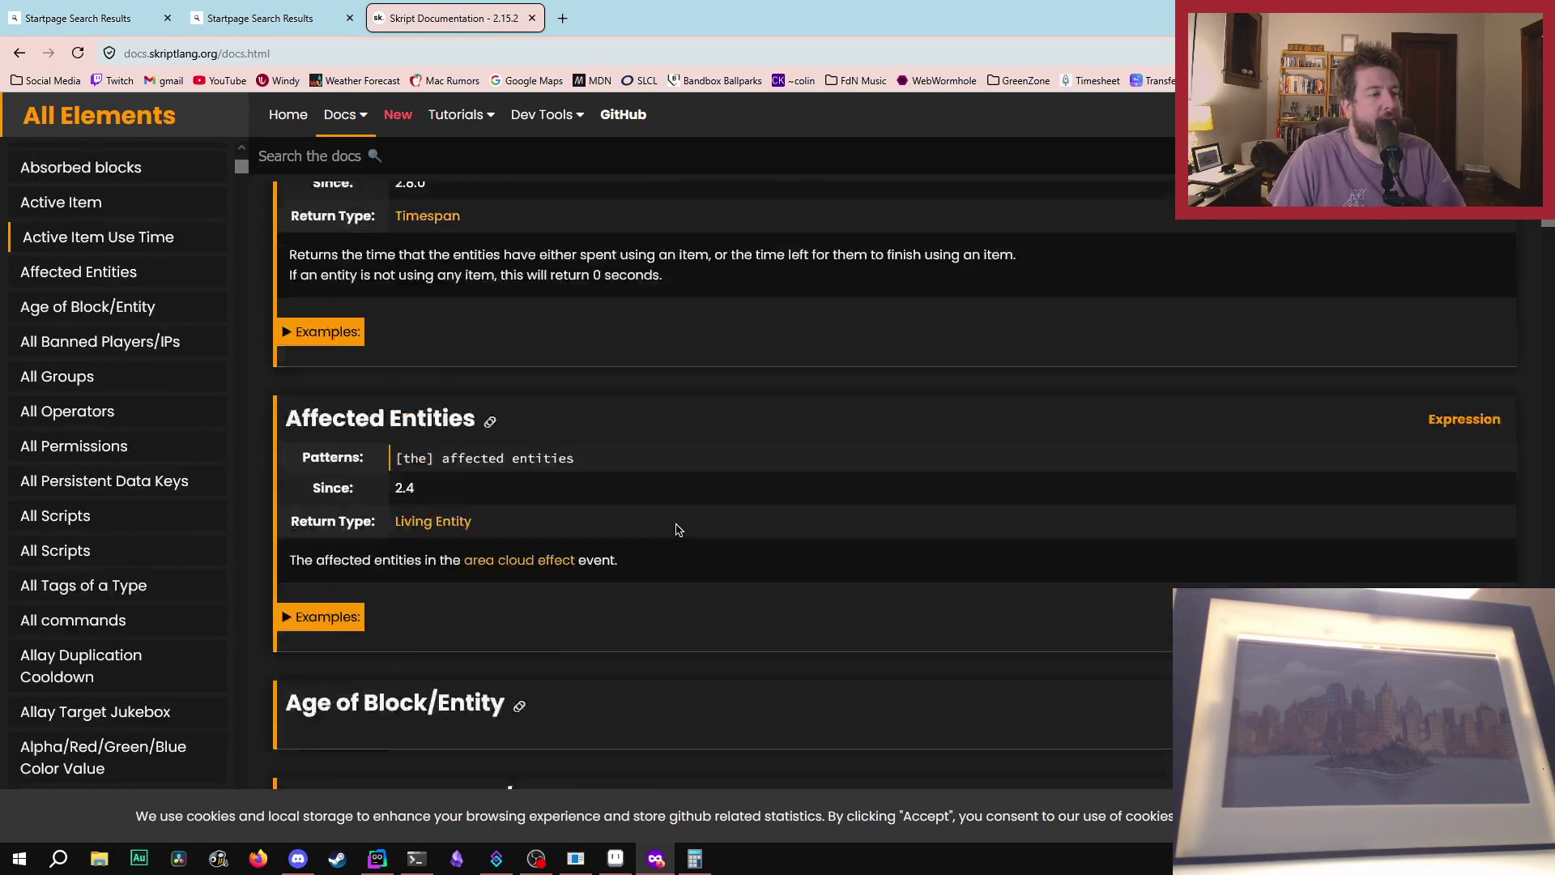
scroll(732, 515, down, 8)
scroll(731, 516, down, 20)
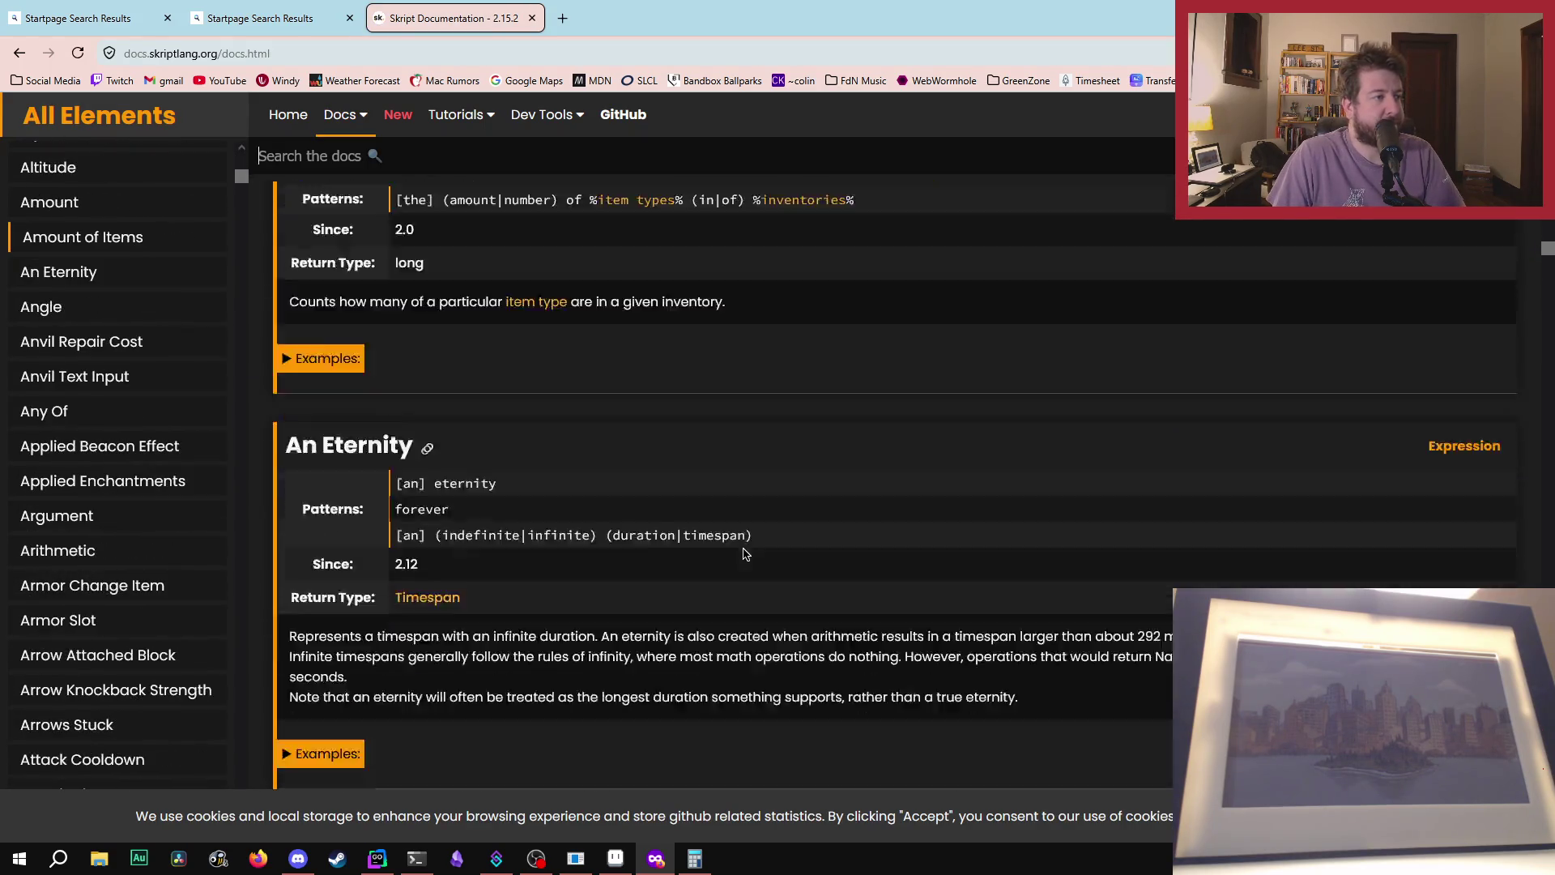
scroll(746, 554, up, 20)
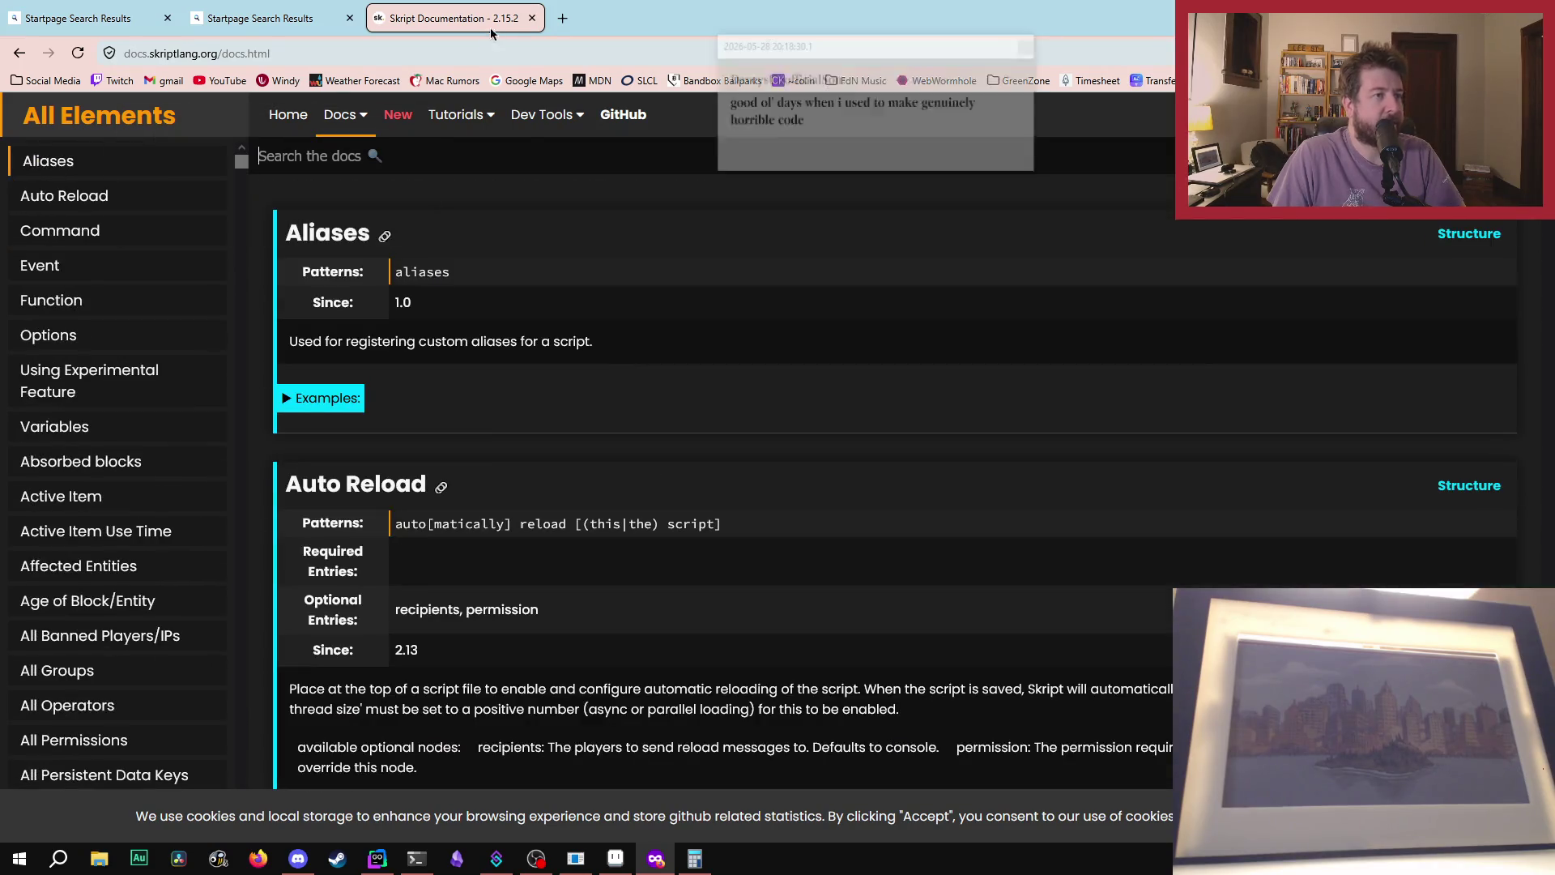
- Close the Skript documentation and search tabs, then shrink Firefox to uncover the drawing
mouse_move(482, 144)
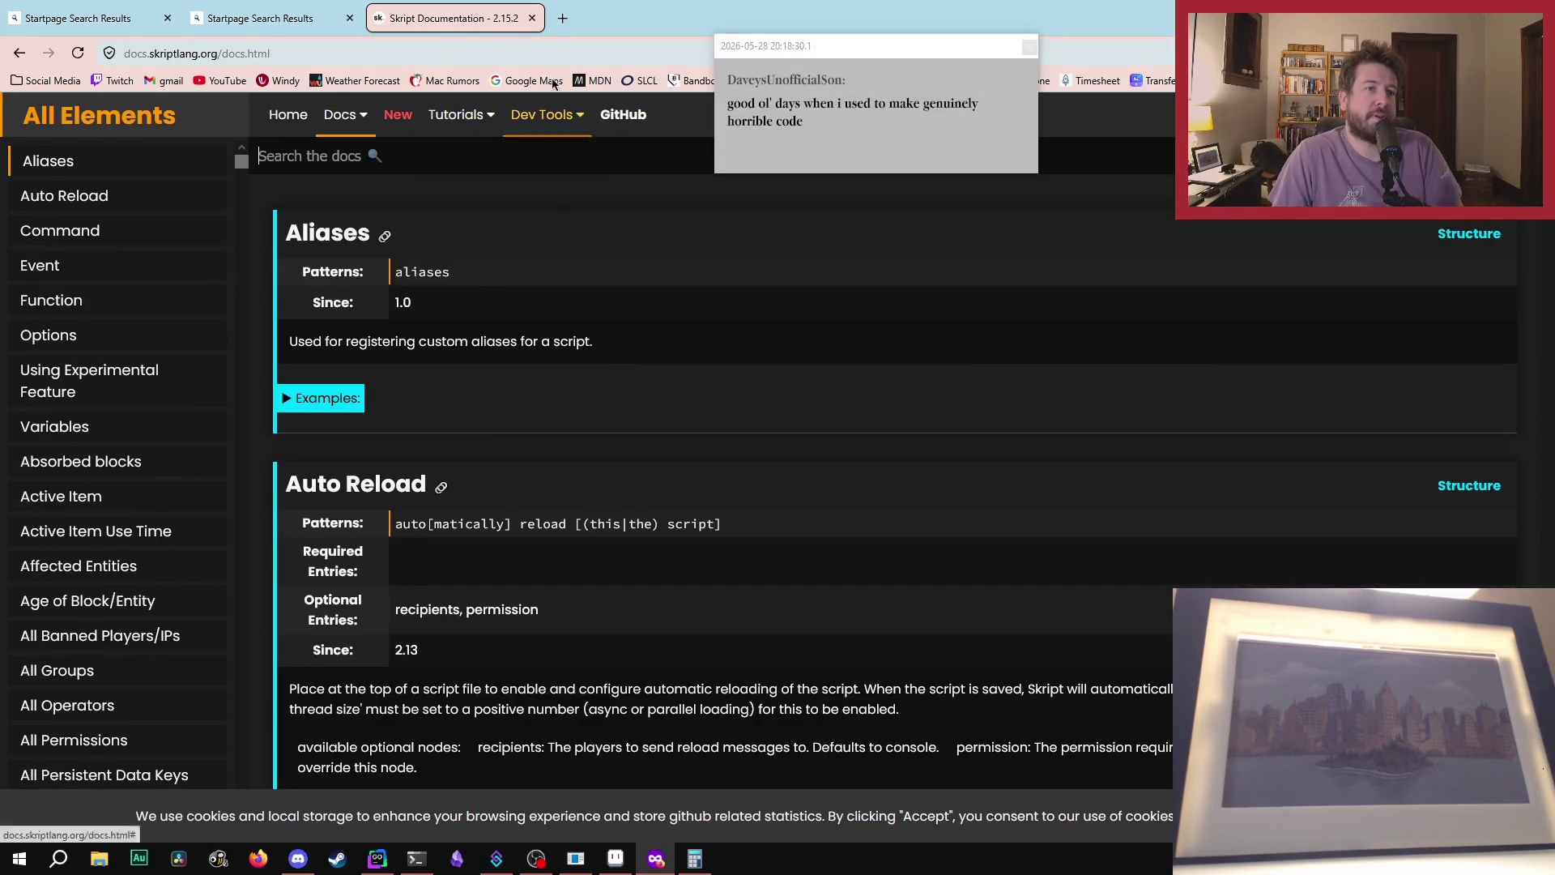
middle_click(504, 7)
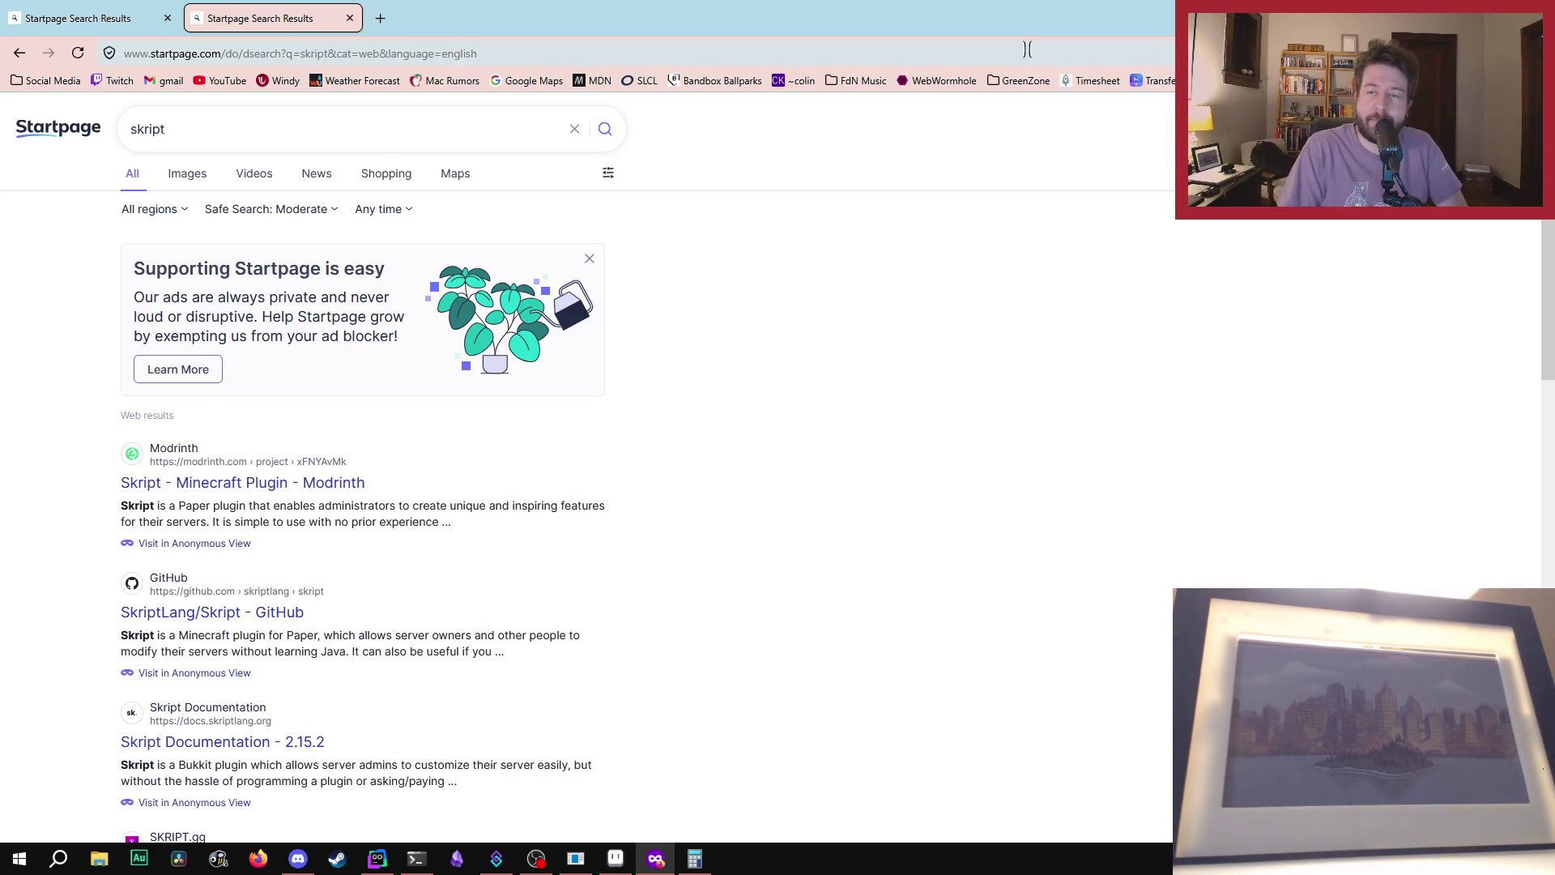
key(ctrl+w)
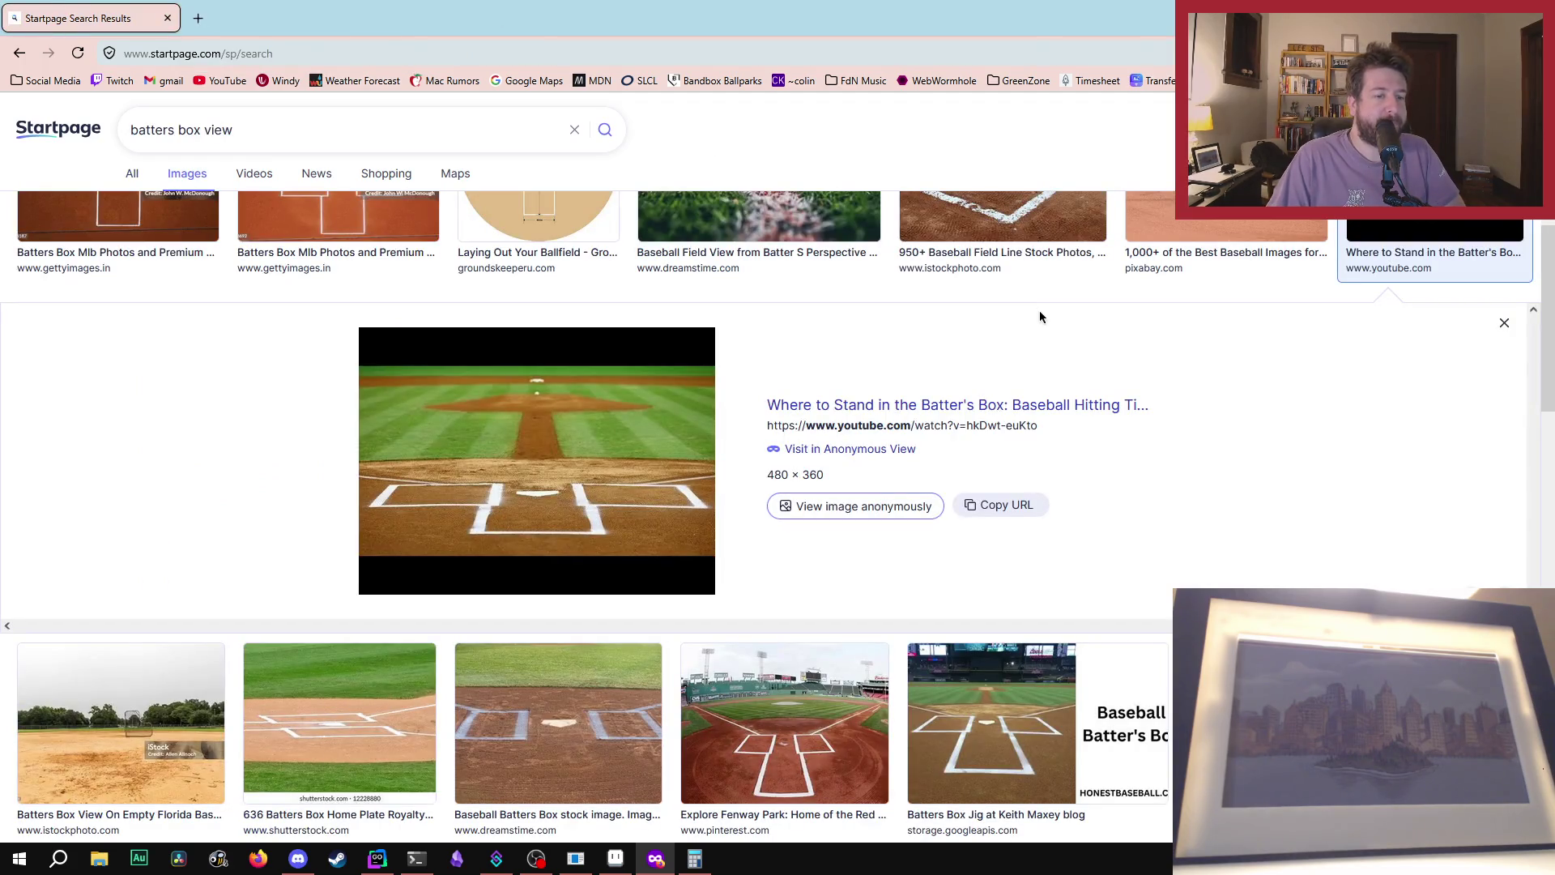
mouse_move(1004, 9)
mouse_down()
mouse_move(1004, 58)
mouse_move(1554, 58)
mouse_up()
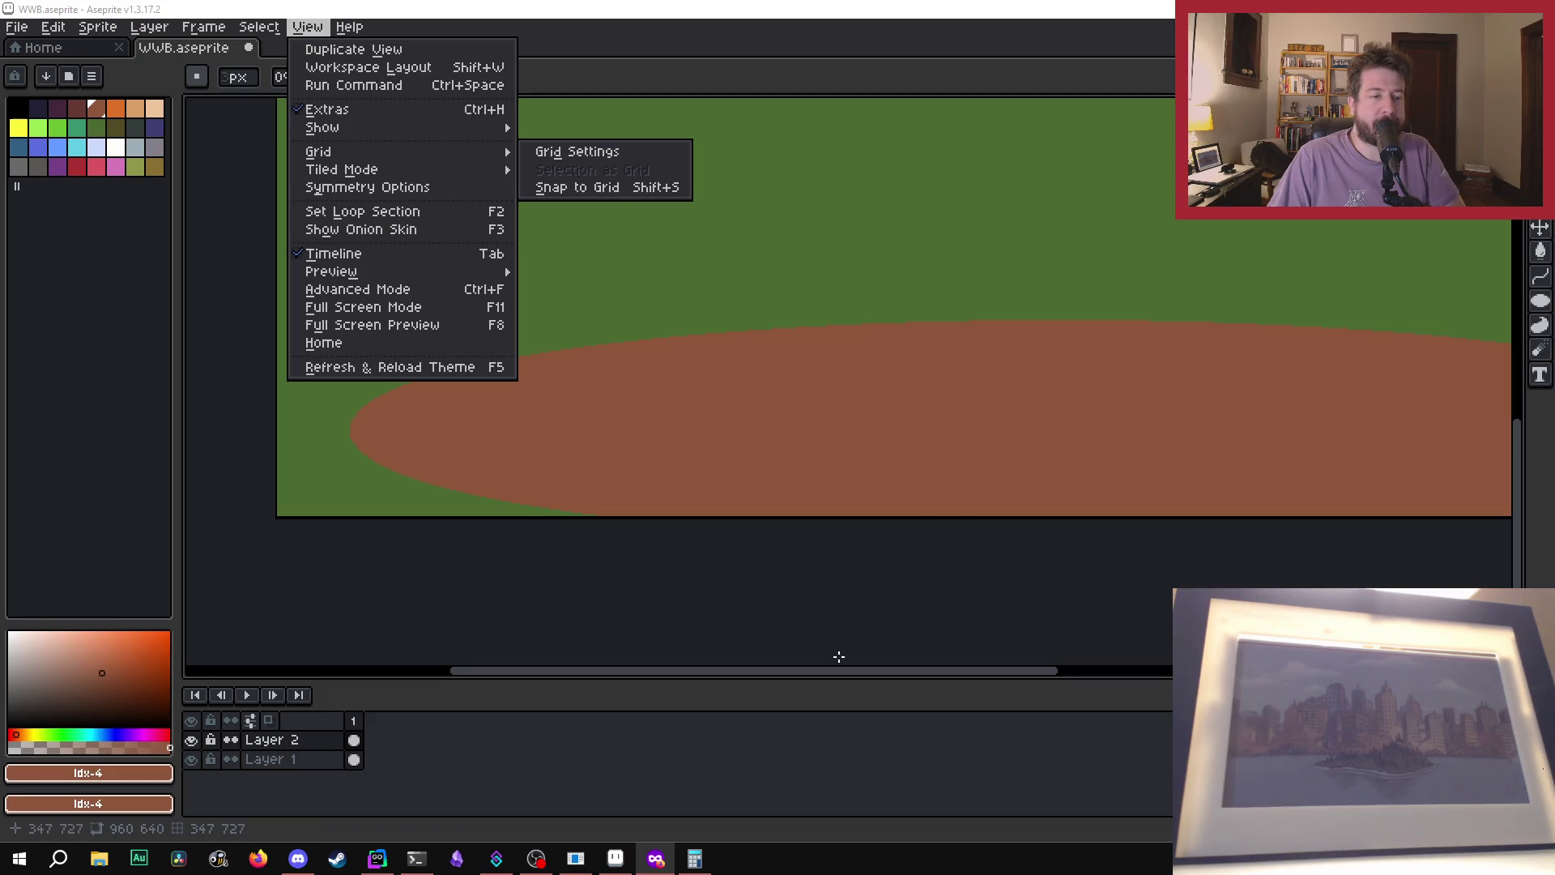
- Close the View menu and the chat notification, then zoom around the ballpark canvas
key(Escape)
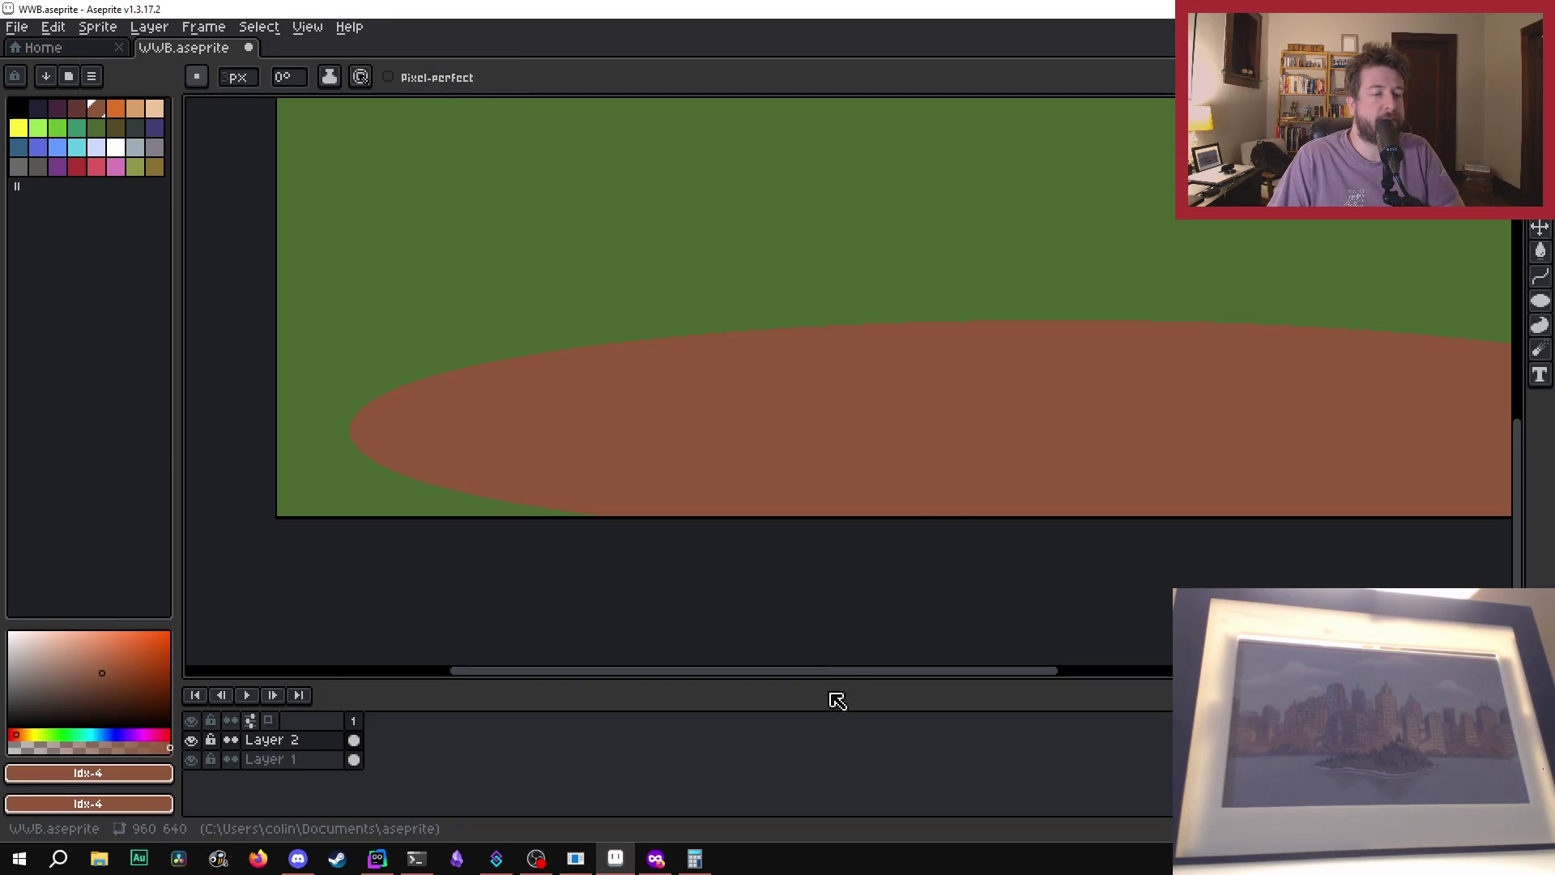
drag(850, 678, 964, 677)
scroll(781, 573, down, 2)
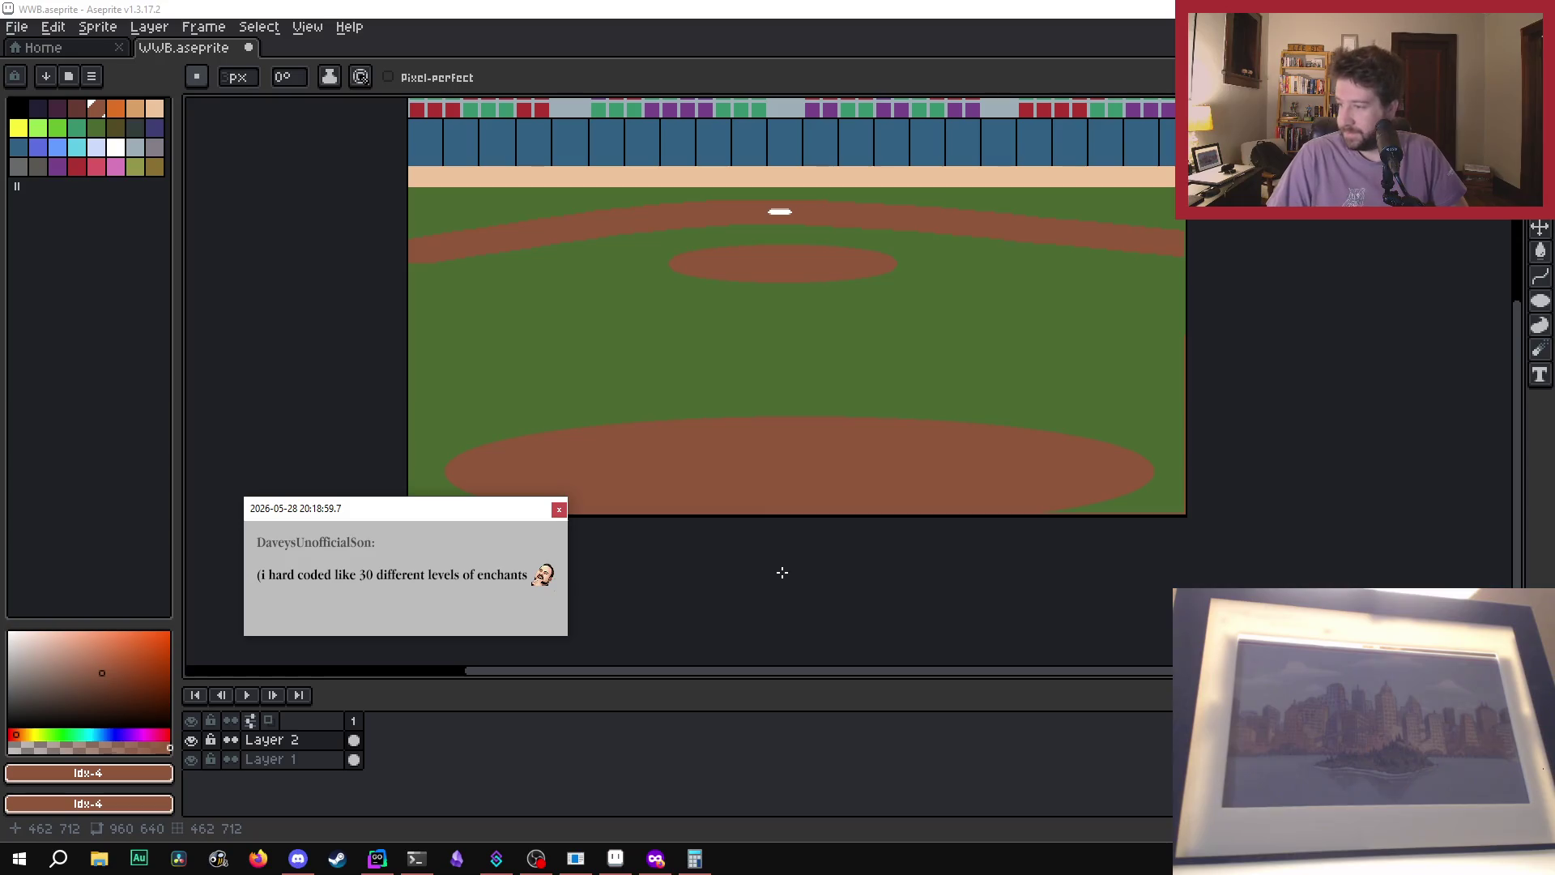
click(561, 509)
scroll(729, 462, up, 1)
scroll(777, 468, down, 1)
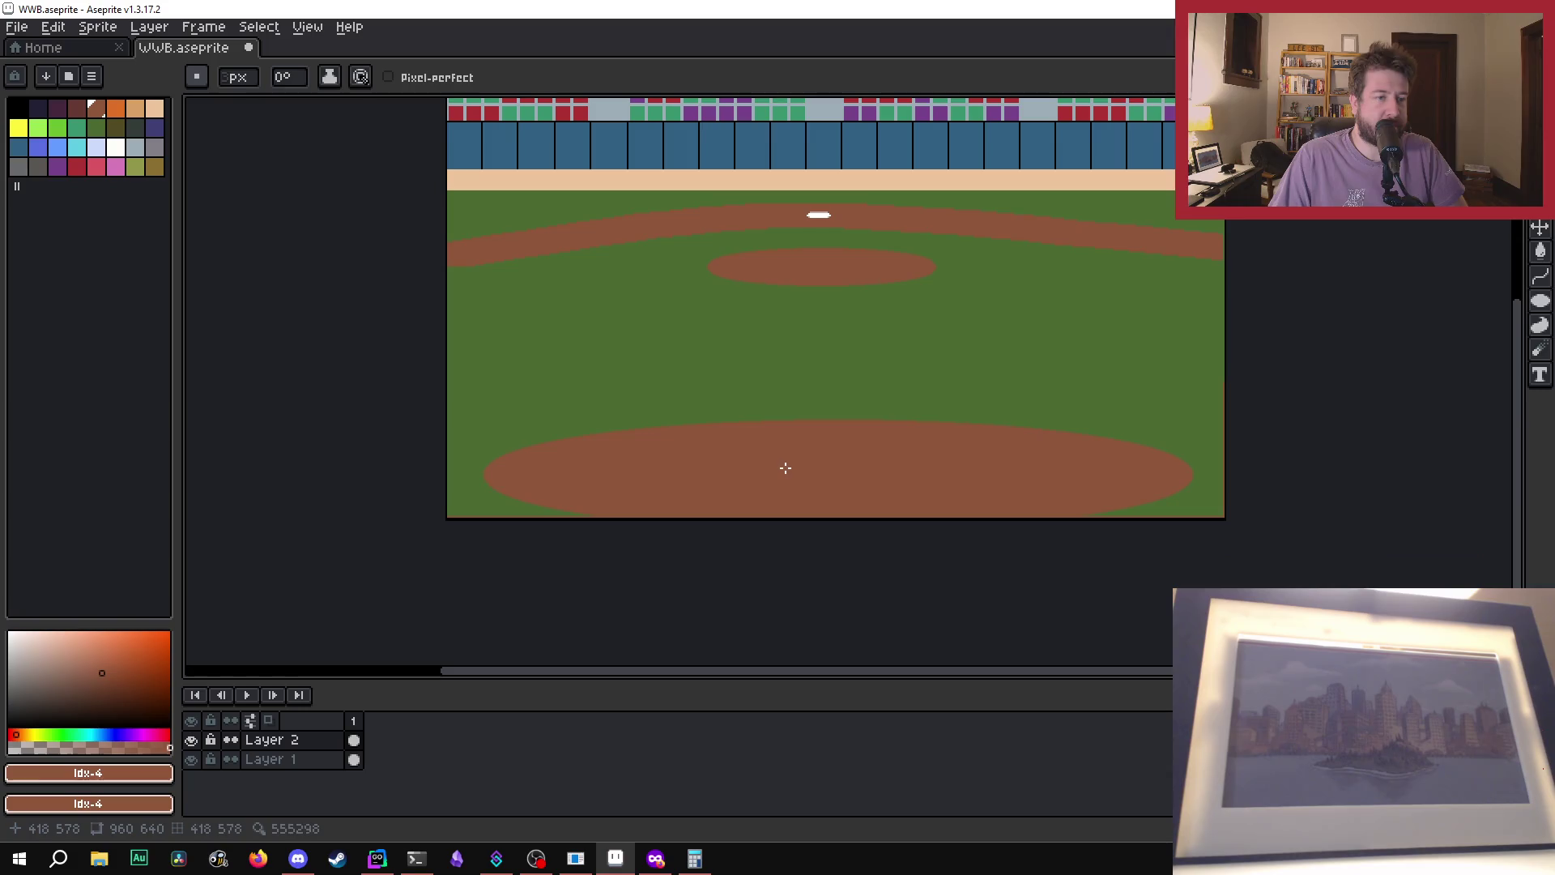
scroll(804, 447, up, 1)
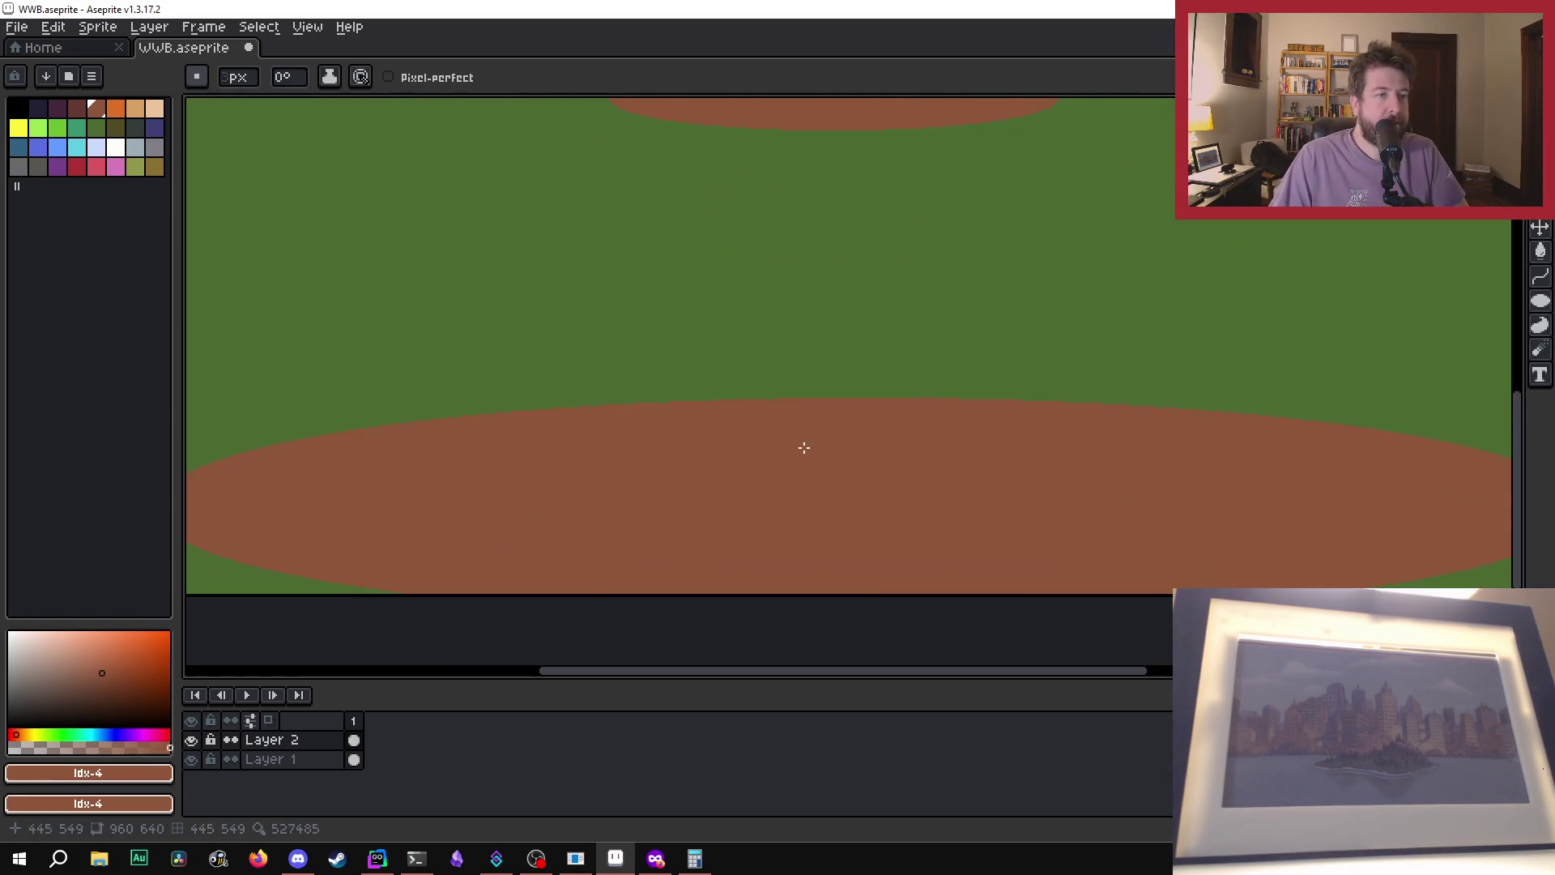
scroll(803, 447, down, 1)
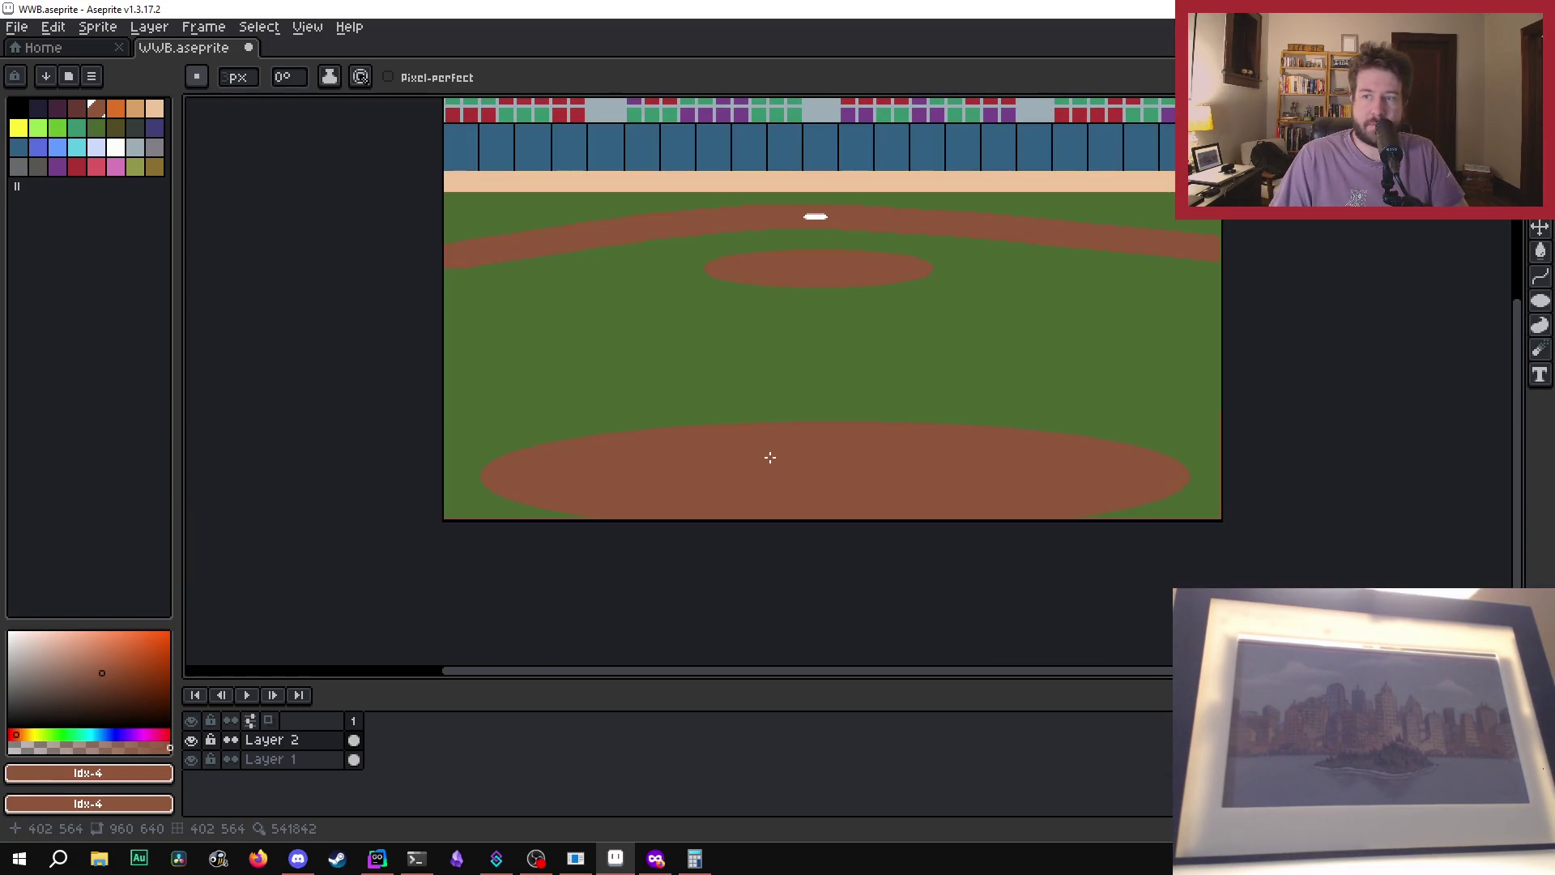
scroll(769, 458, up, 1)
scroll(768, 455, down, 1)
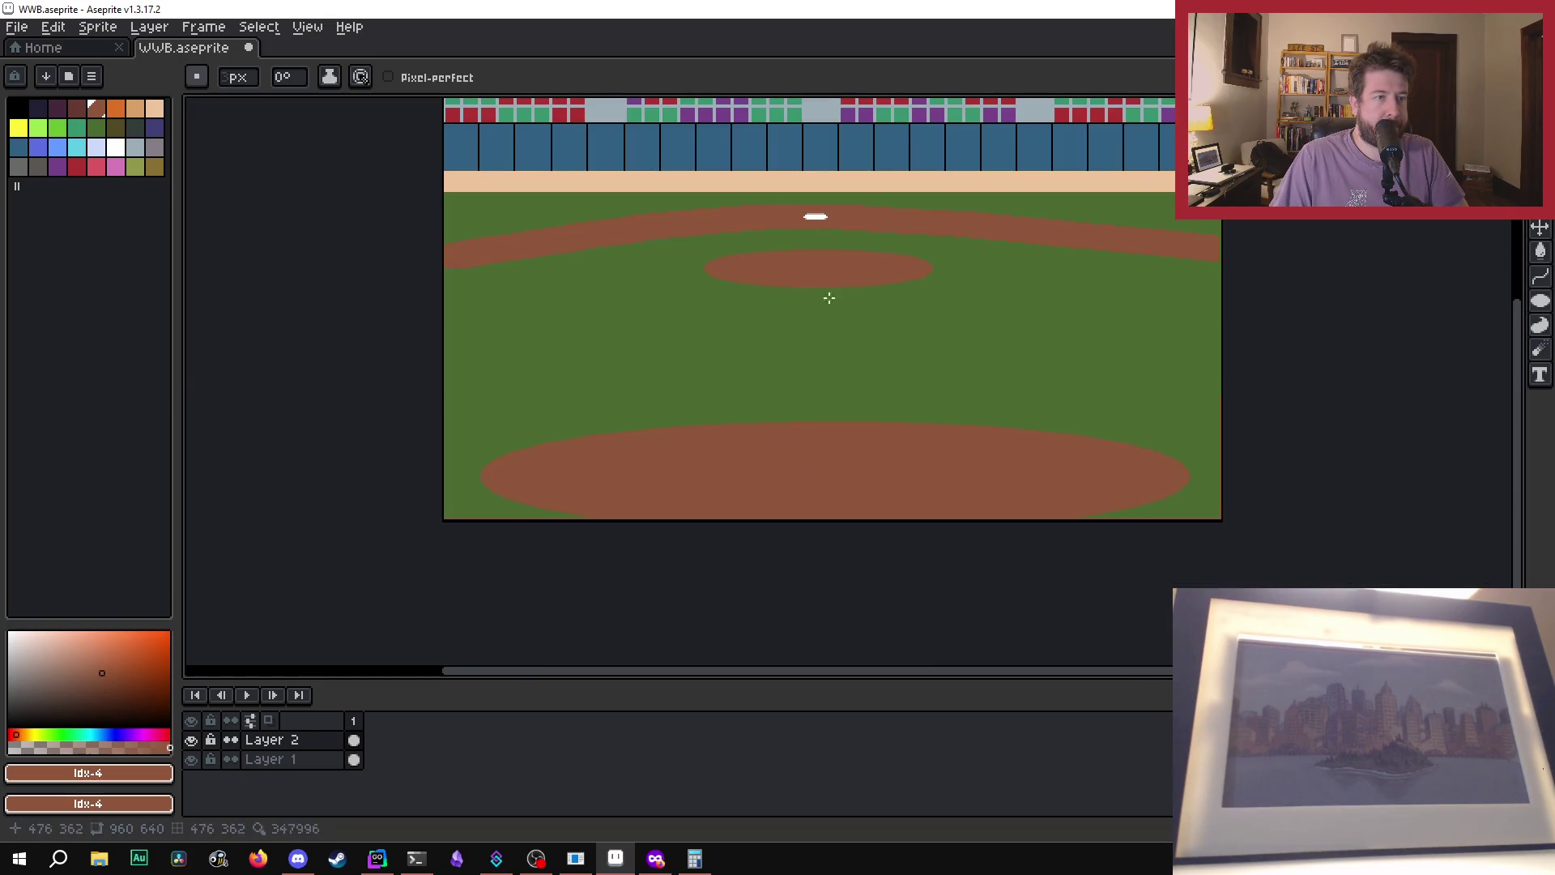
scroll(762, 455, up, 1)
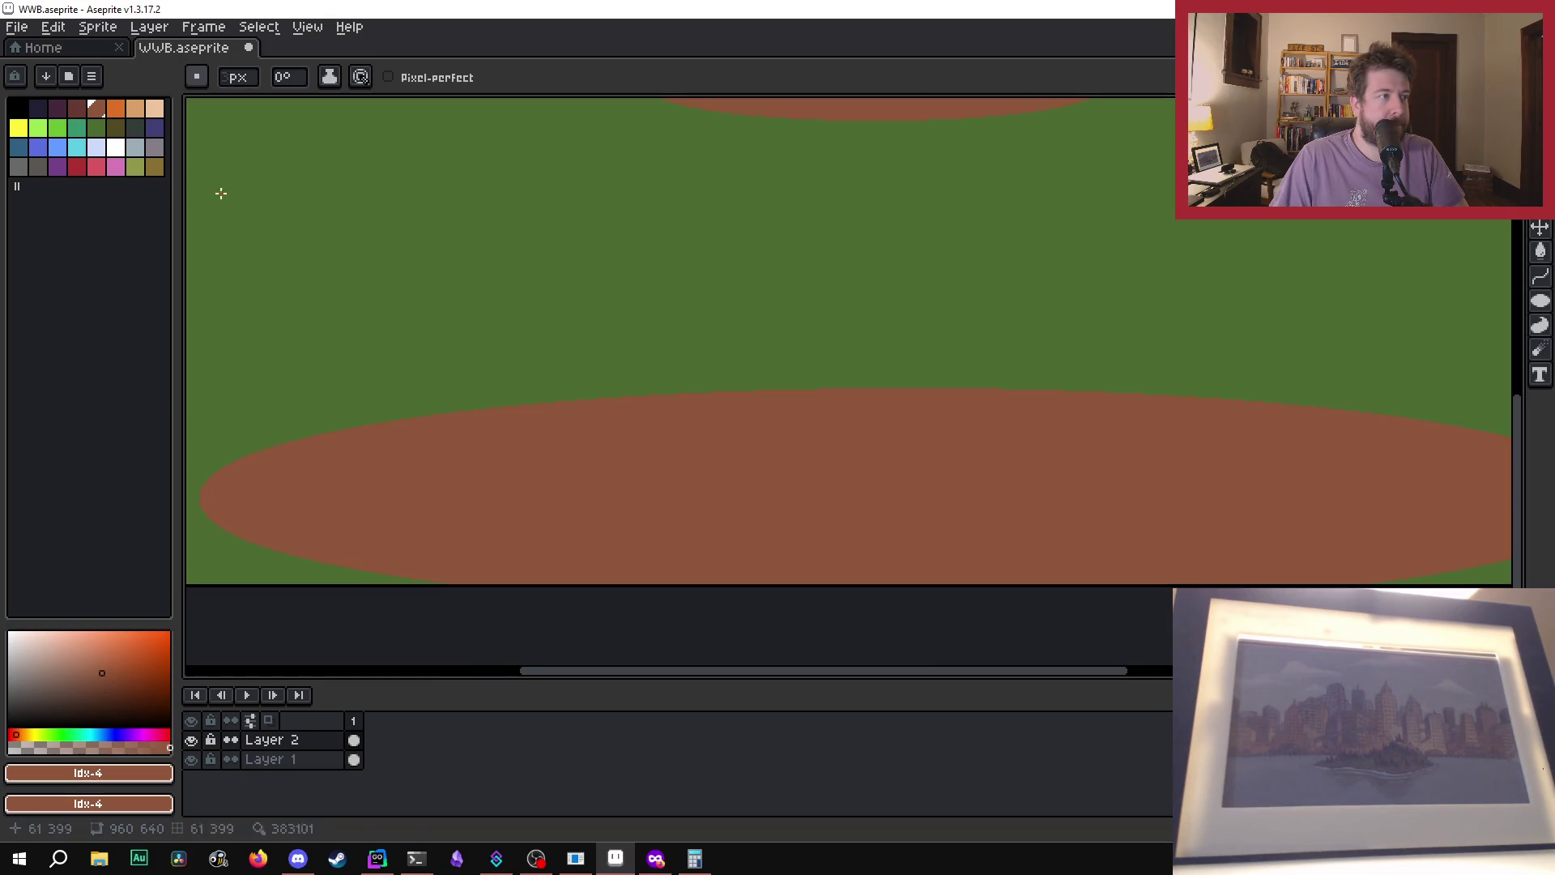
- Pick white from the palette as the drawing colour
click(115, 148)
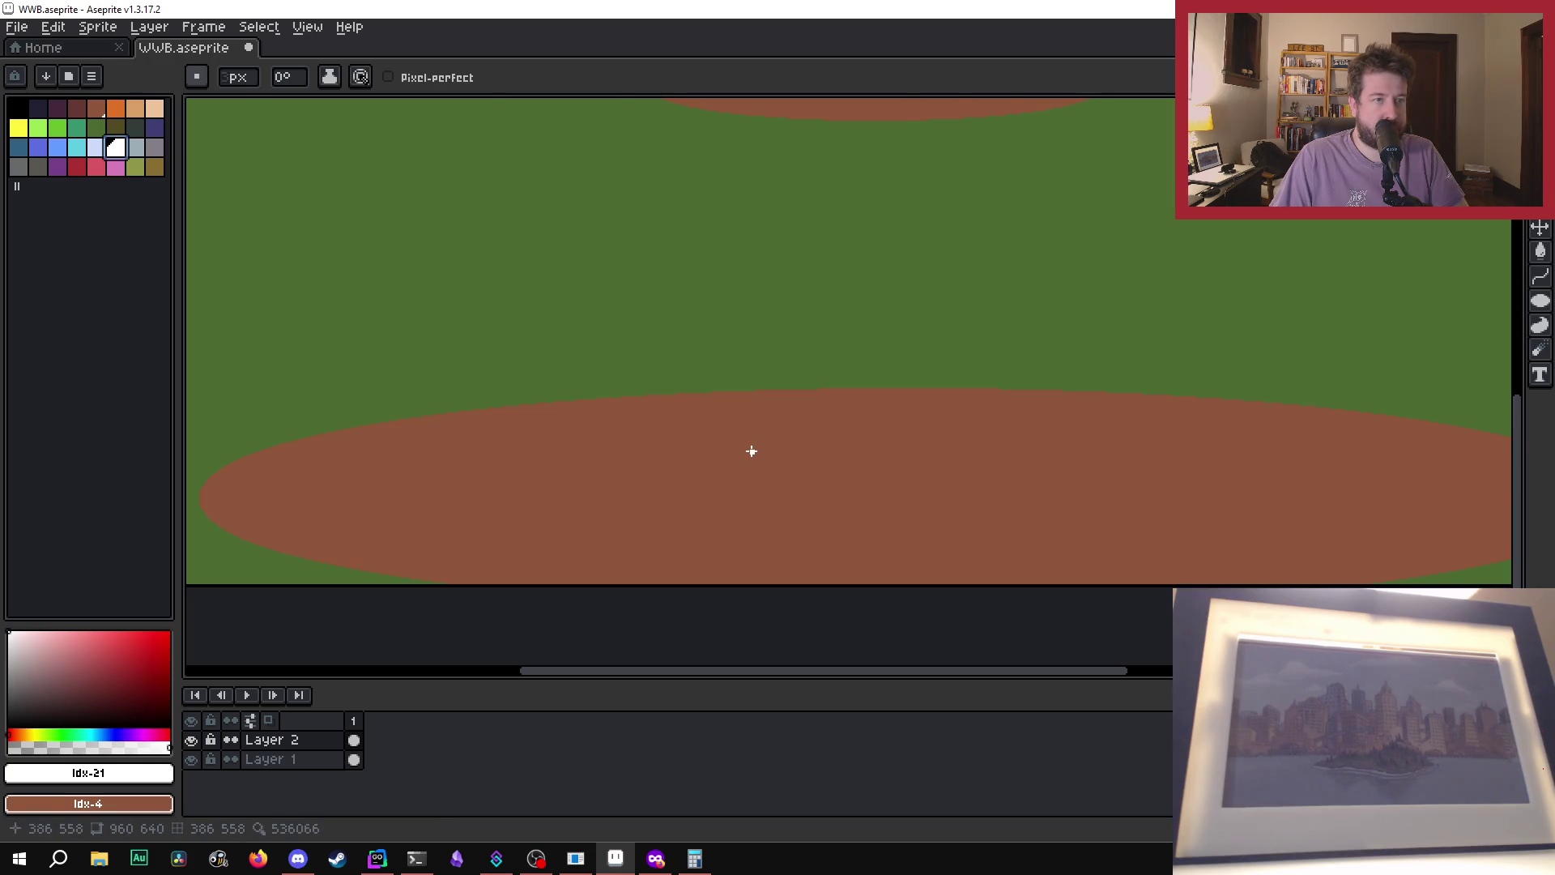
scroll(752, 452, down, 3)
scroll(752, 454, up, 3)
scroll(486, 592, down, 3)
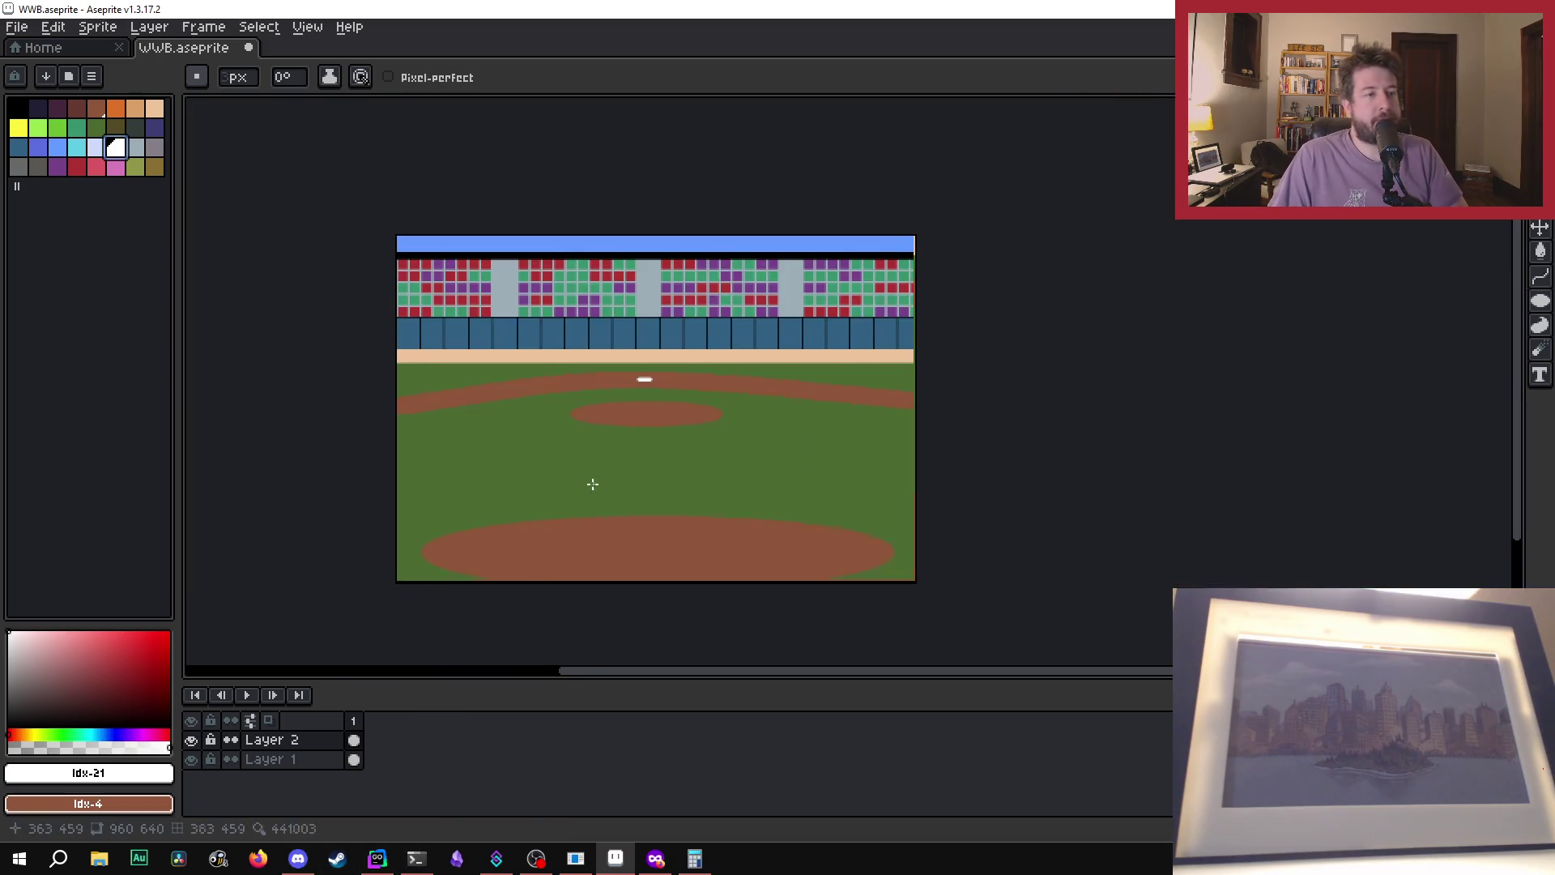
scroll(593, 484, up, 1)
scroll(358, 591, up, 1)
scroll(843, 555, down, 1)
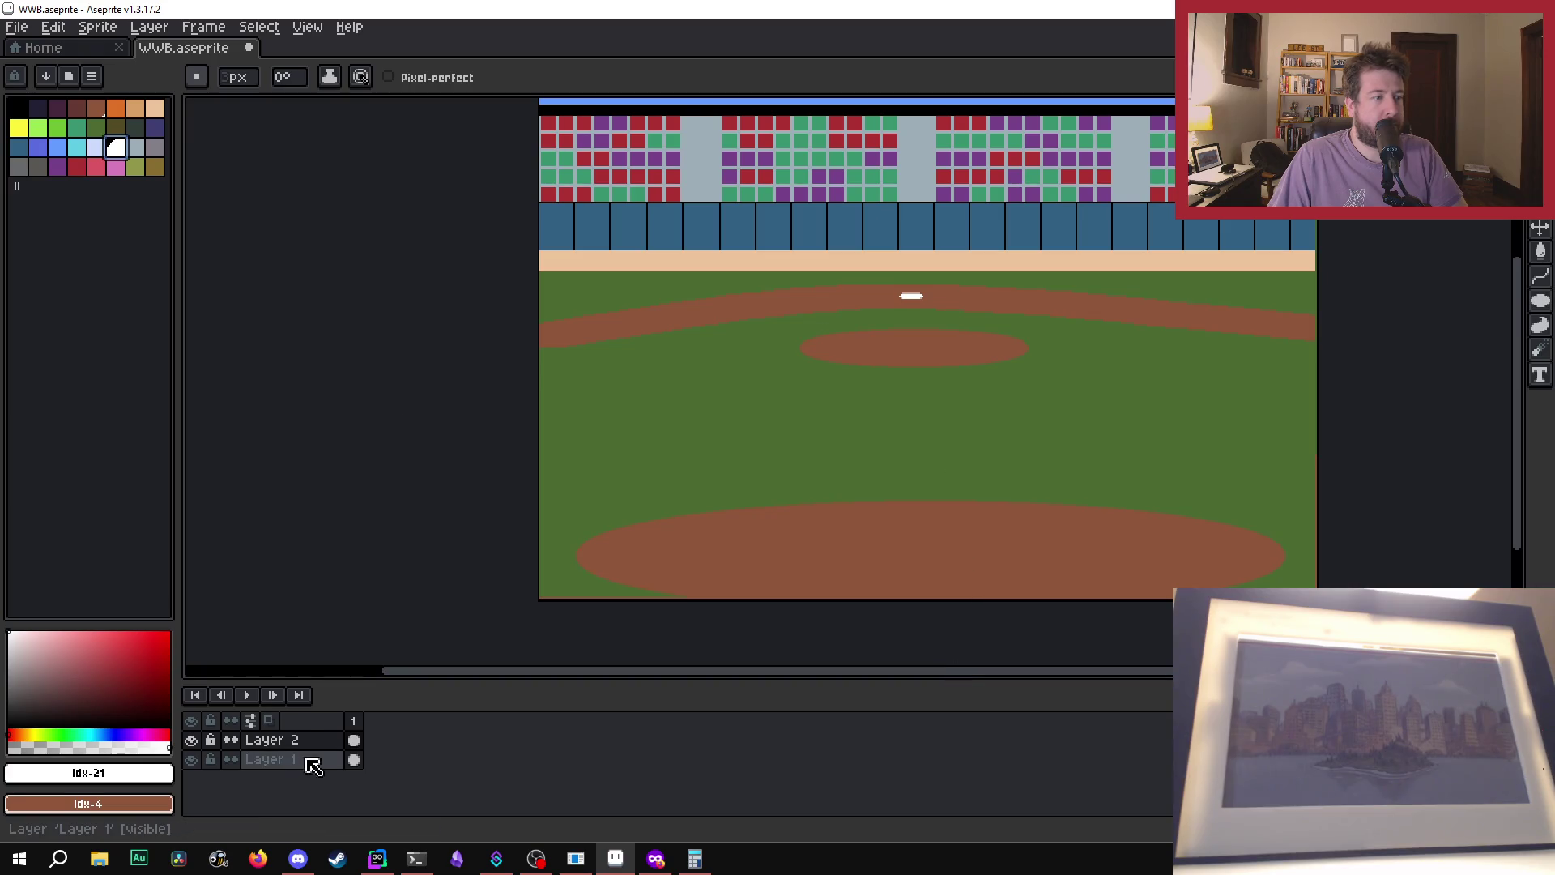
click(158, 30)
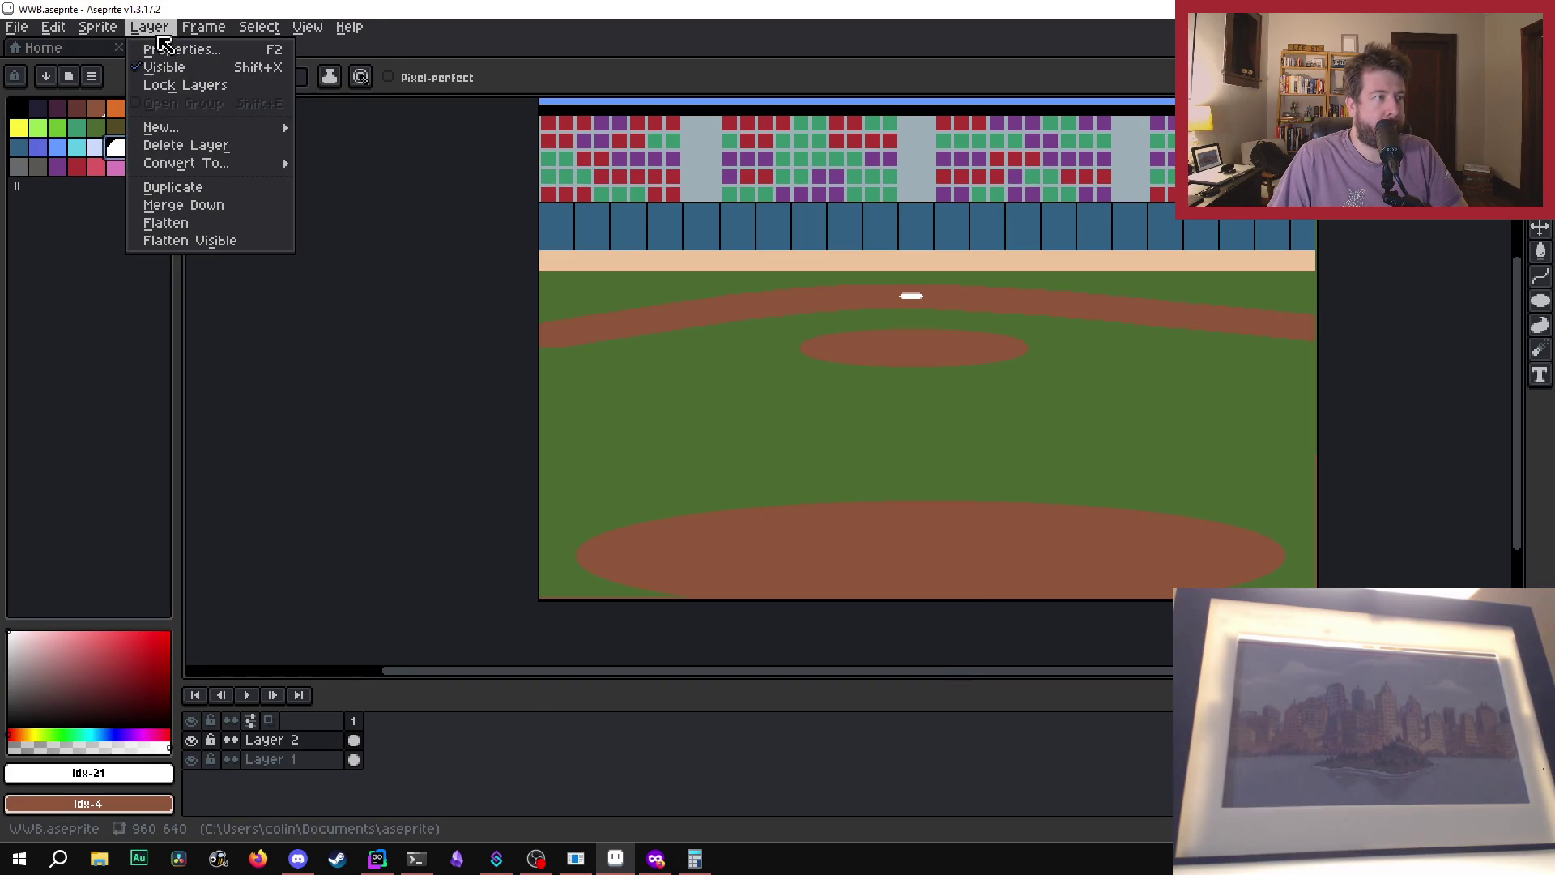
- Add a new empty Layer 3 above the others and clear the chat notification
mouse_move(161, 128)
click(333, 127)
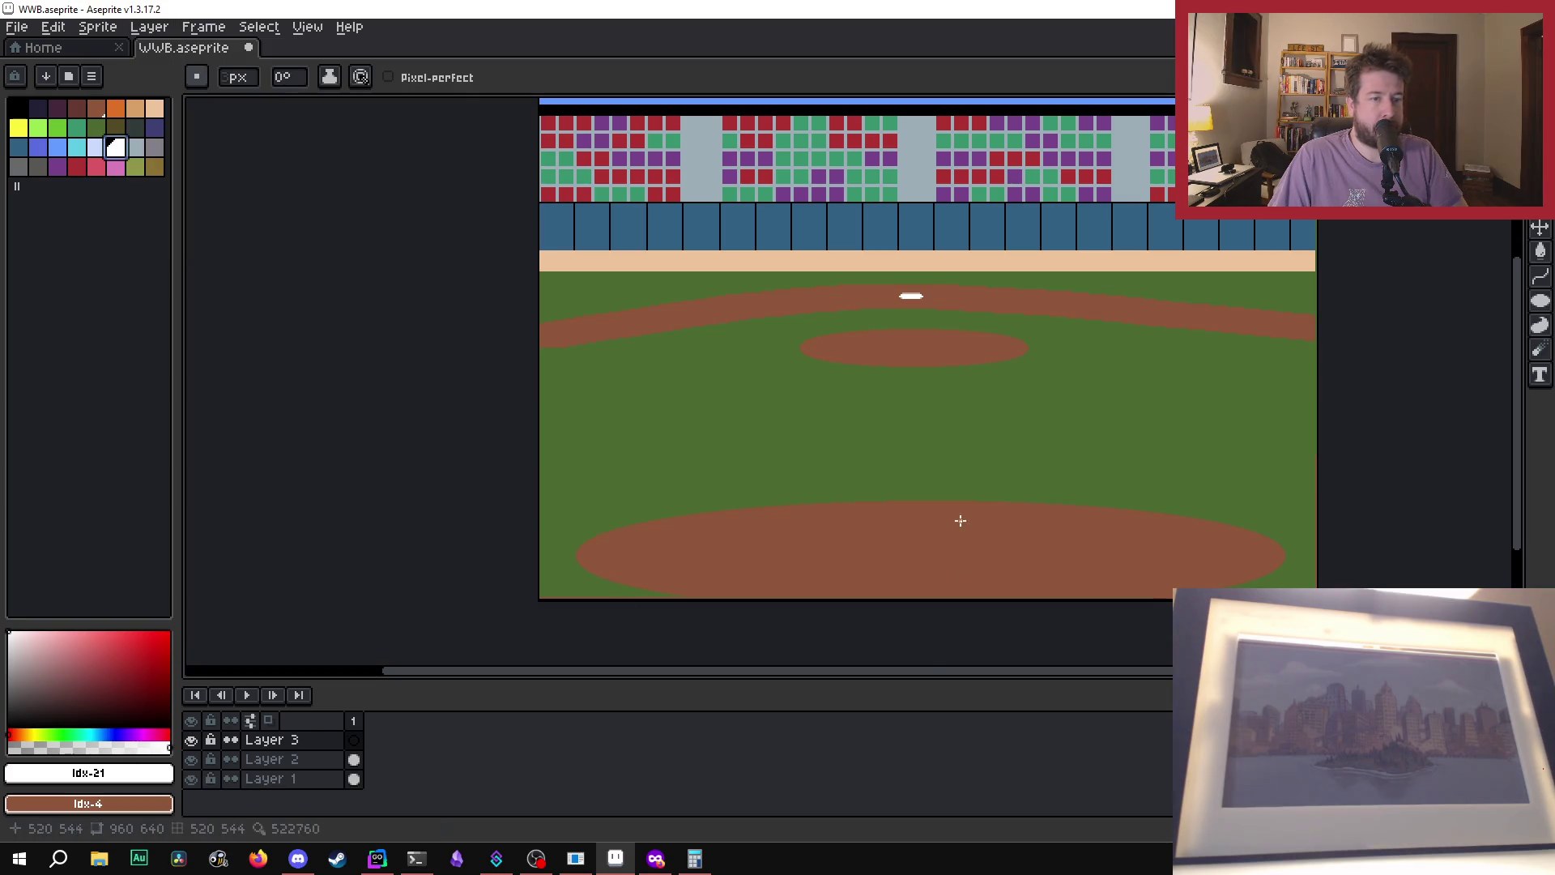
drag(961, 520, 883, 549)
scroll(843, 549, up, 2)
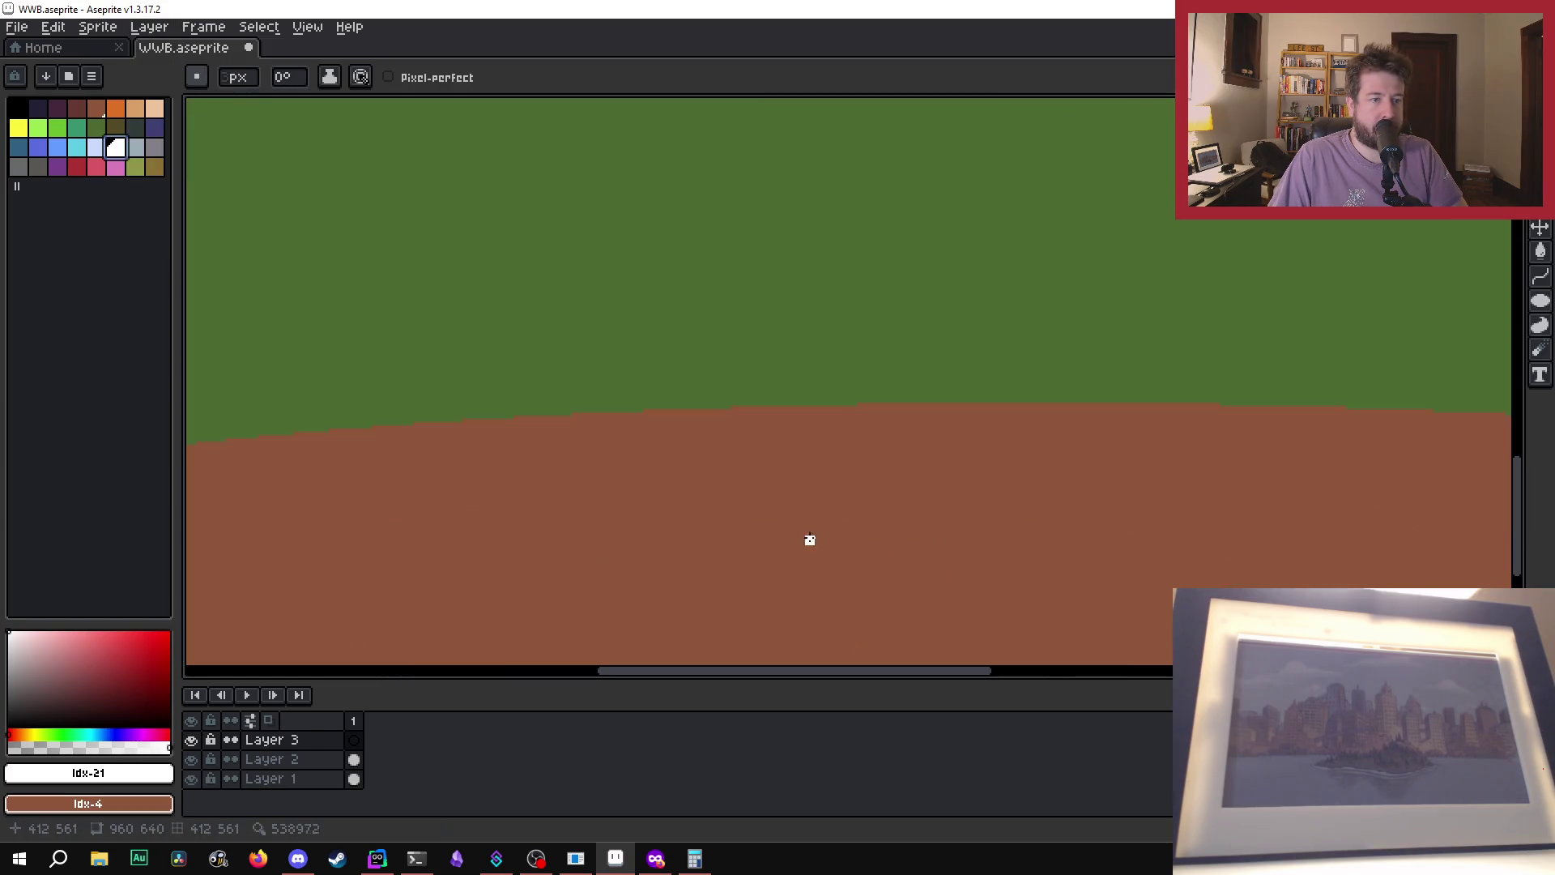
mouse_move(1513, 415)
mouse_down()
mouse_move(1513, 363)
mouse_move(1512, 431)
mouse_up()
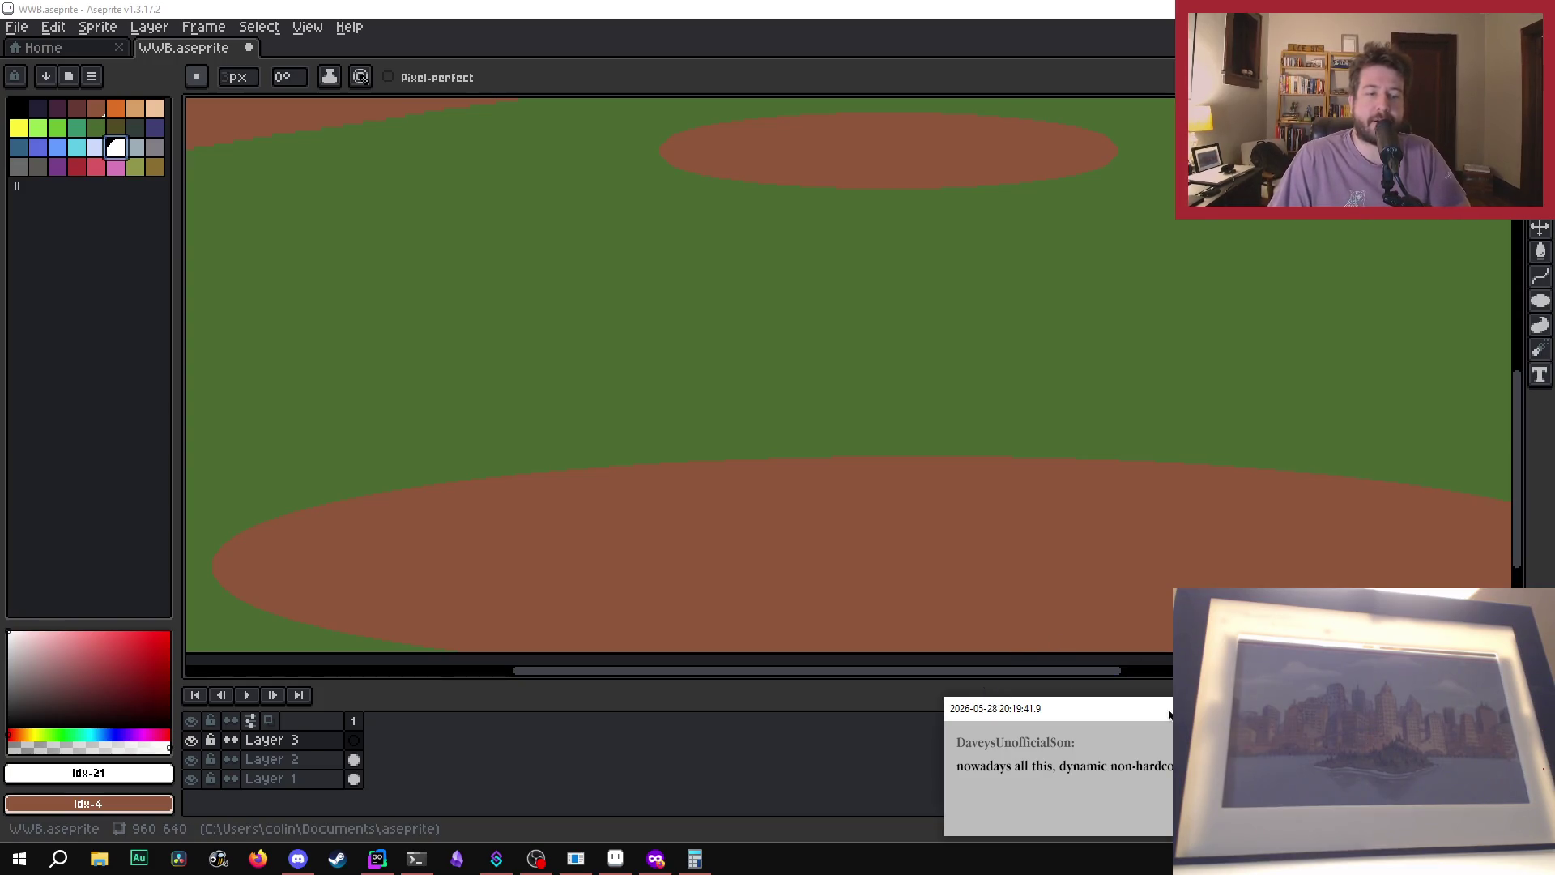
mouse_move(1169, 715)
mouse_down()
mouse_move(1207, 312)
mouse_move(1174, 260)
mouse_up()
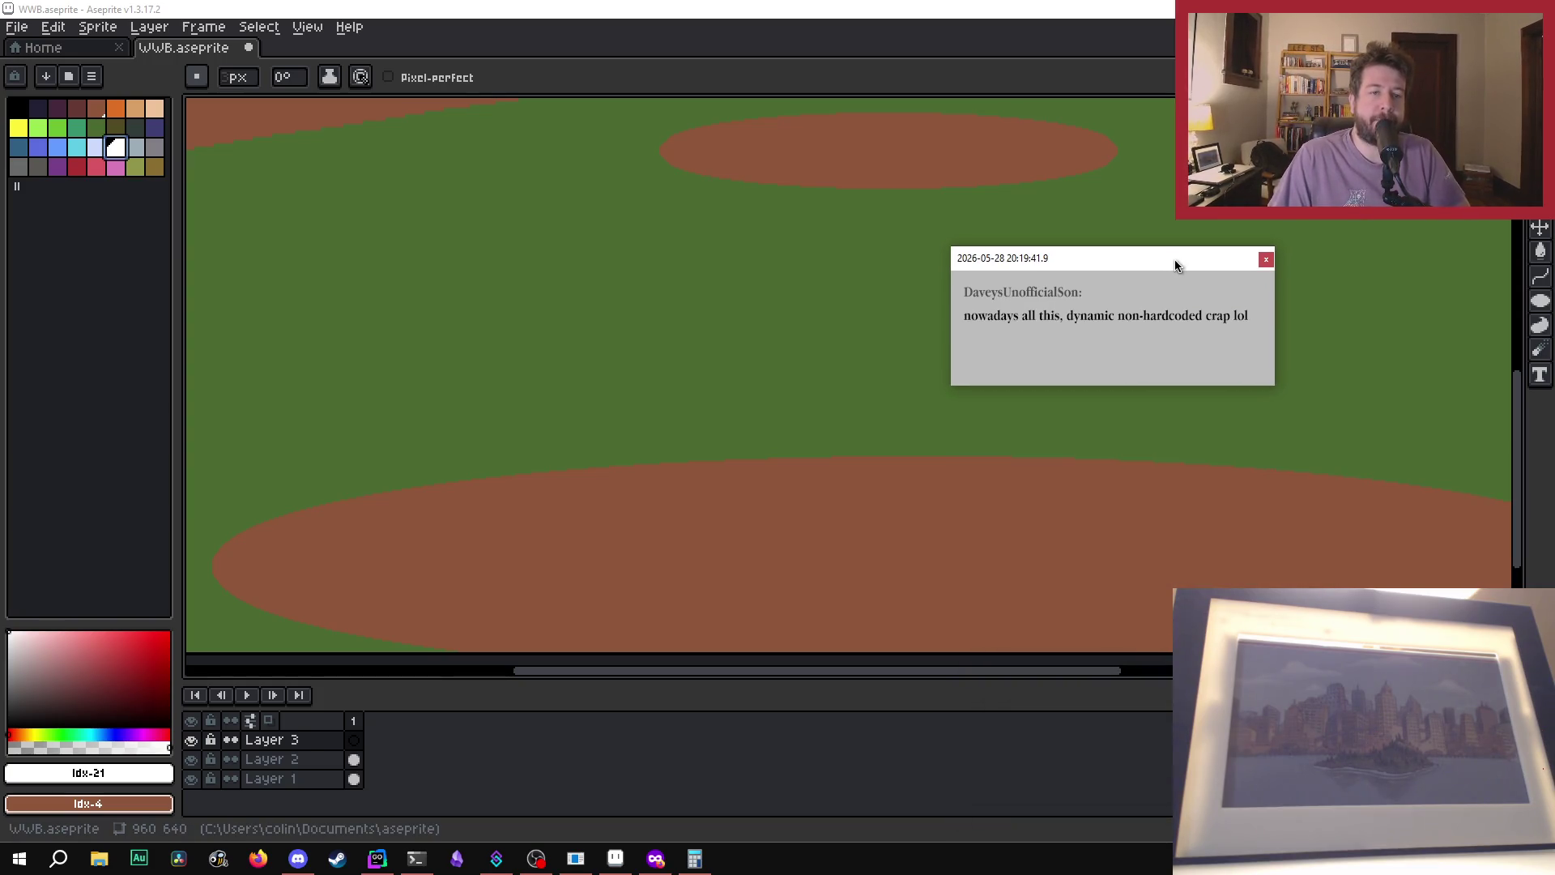
click(1265, 259)
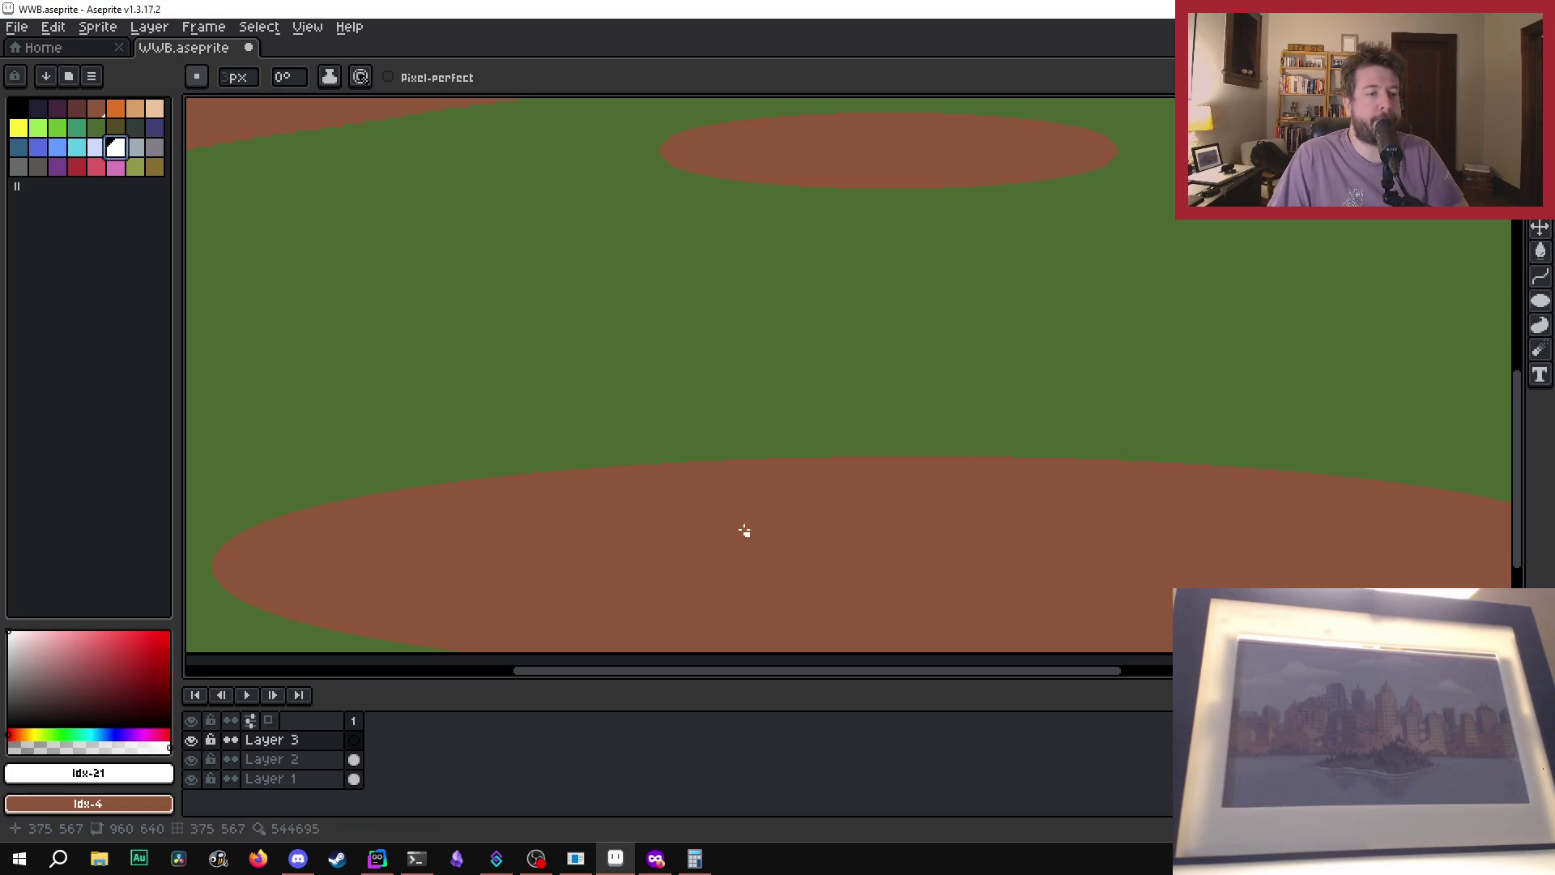
- Draw home plate's white top edge on the front dirt, redoing the cancelled attempts
drag(735, 504, 765, 505)
drag(903, 502, 924, 501)
key(Escape)
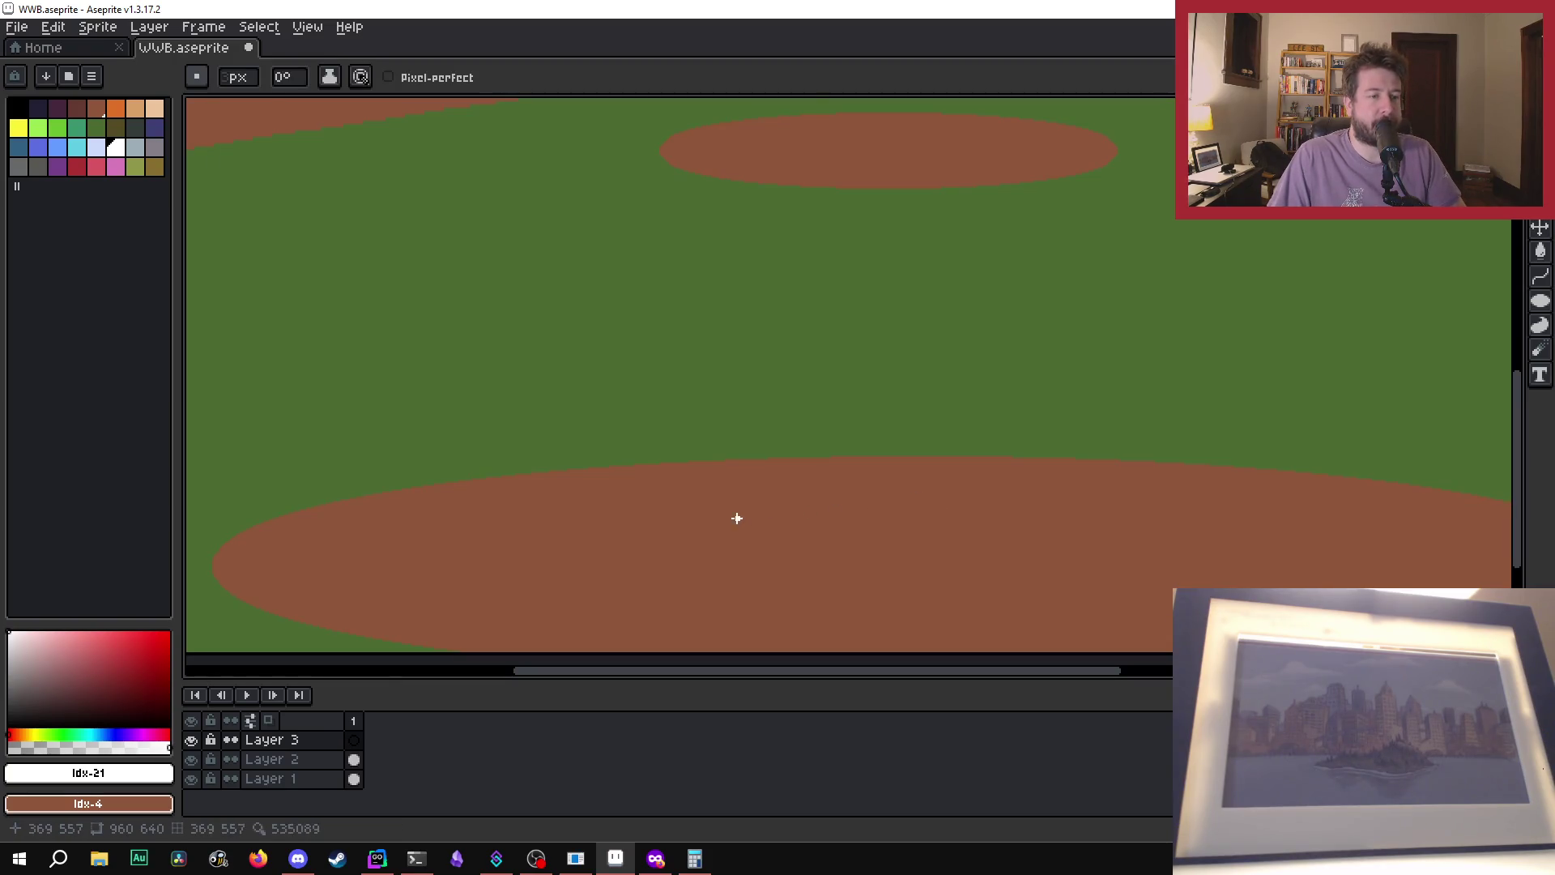
drag(736, 516, 920, 516)
key(Escape)
key(b)
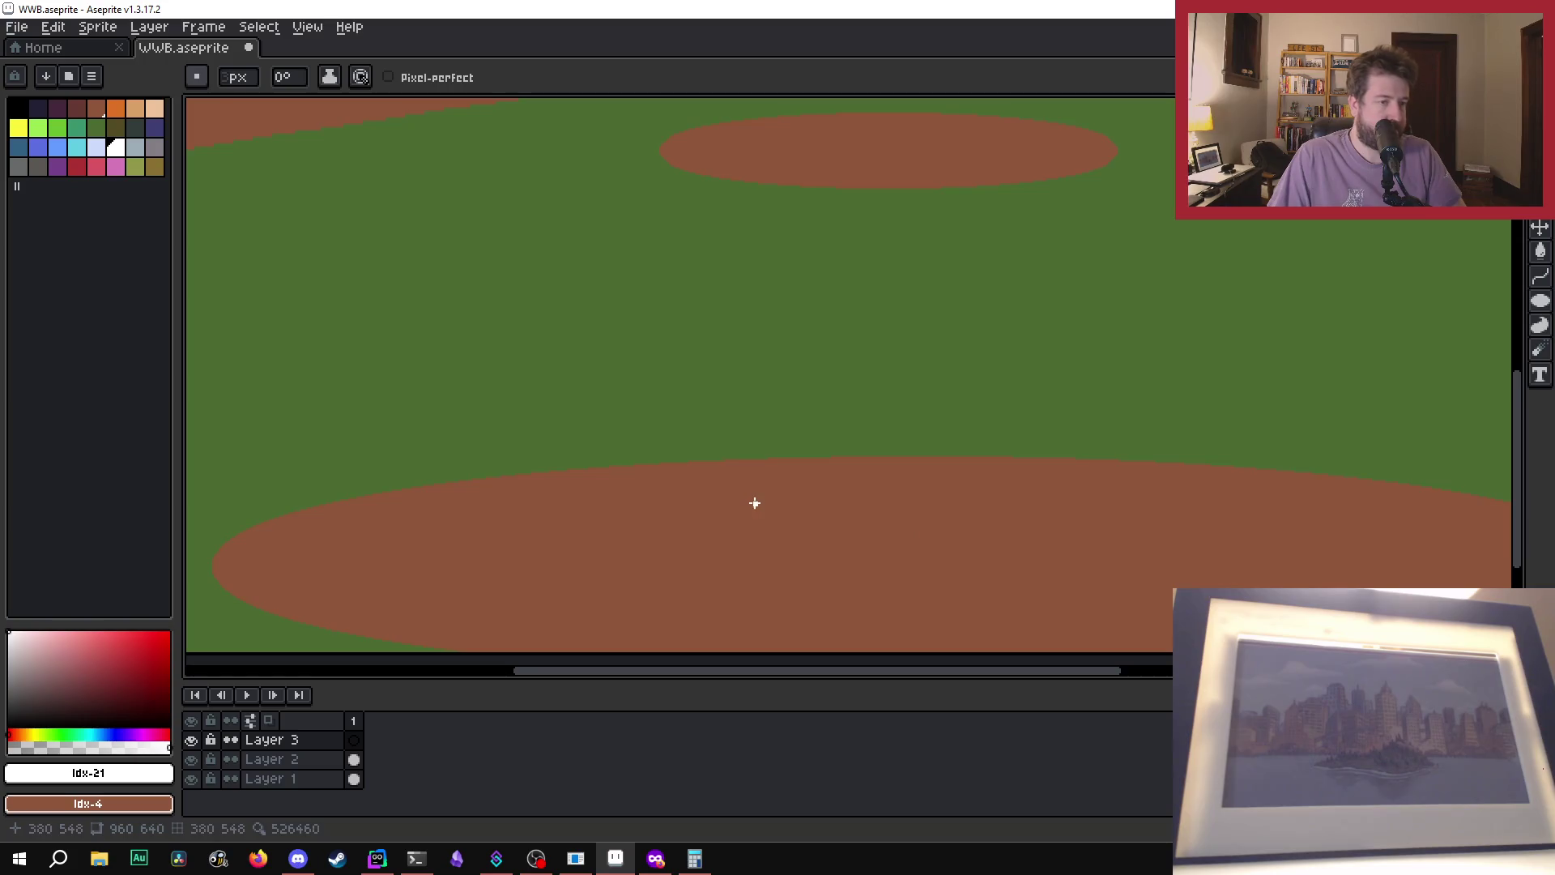
mouse_move(734, 524)
mouse_down()
mouse_move(940, 522)
mouse_move(831, 618)
mouse_move(1007, 580)
mouse_move(930, 554)
mouse_move(797, 663)
mouse_move(815, 549)
mouse_move(829, 582)
mouse_move(731, 517)
mouse_up()
- Cancel the stray line and draw home plate's left vertical side
key(Escape)
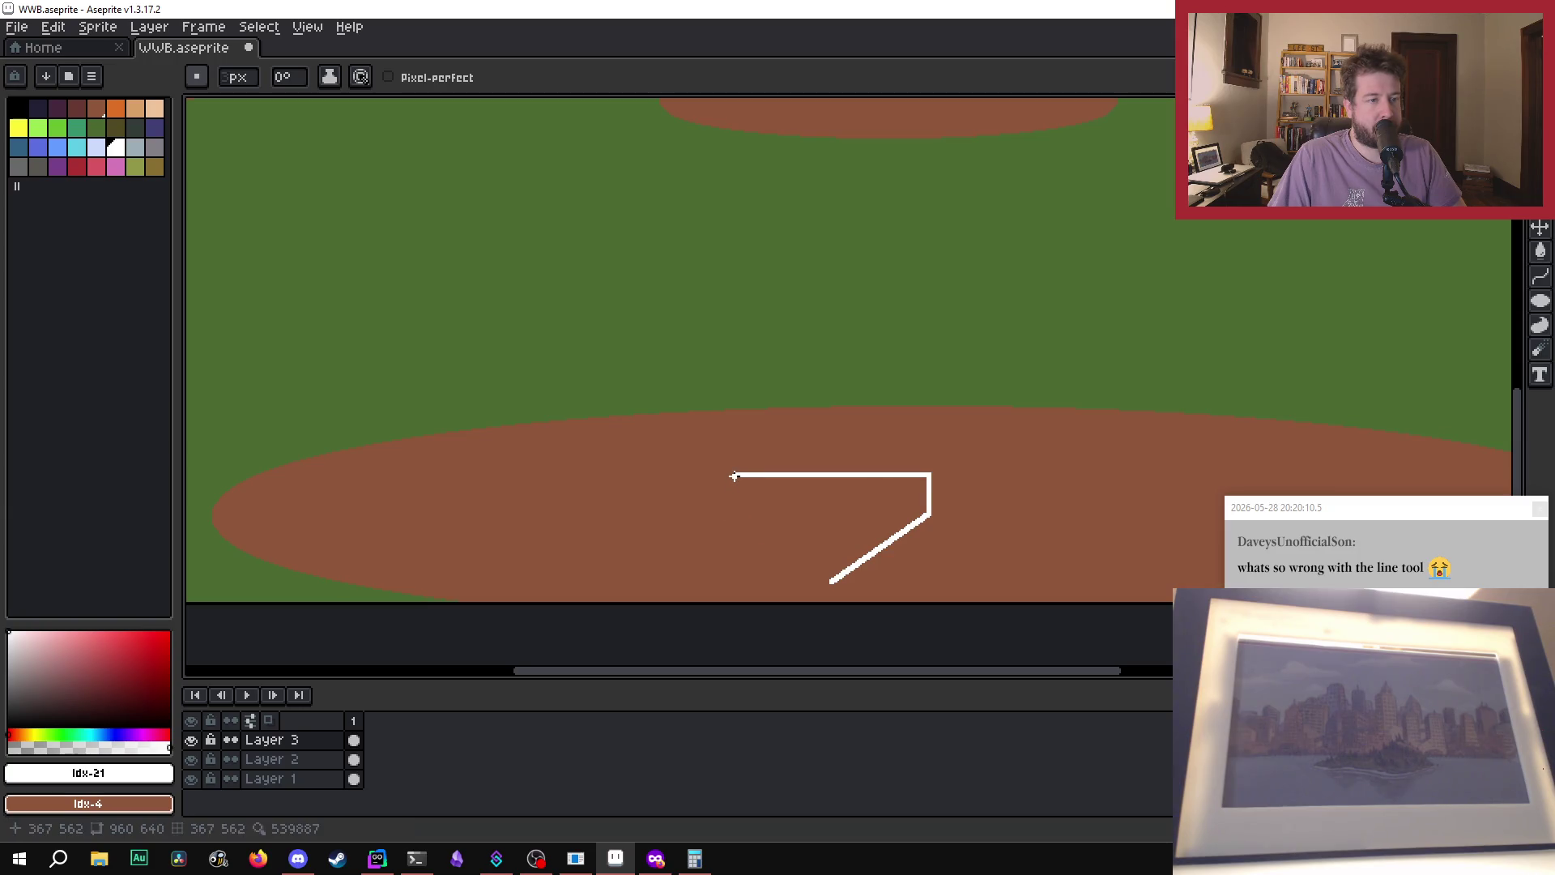
scroll(735, 473, up, 3)
scroll(733, 470, down, 1)
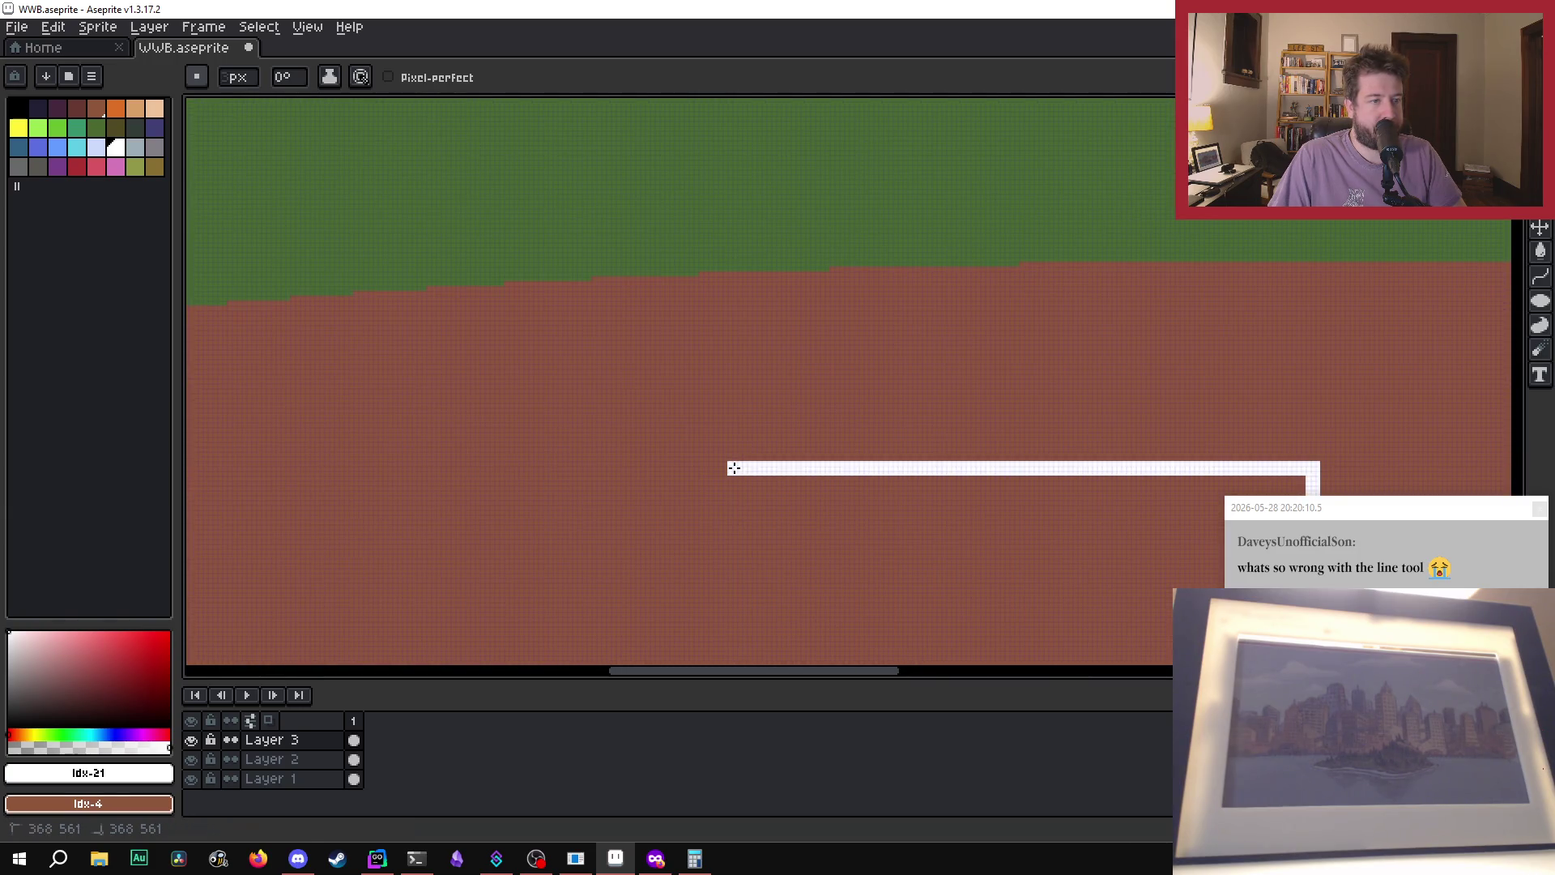
scroll(733, 468, down, 1)
drag(732, 468, 739, 541)
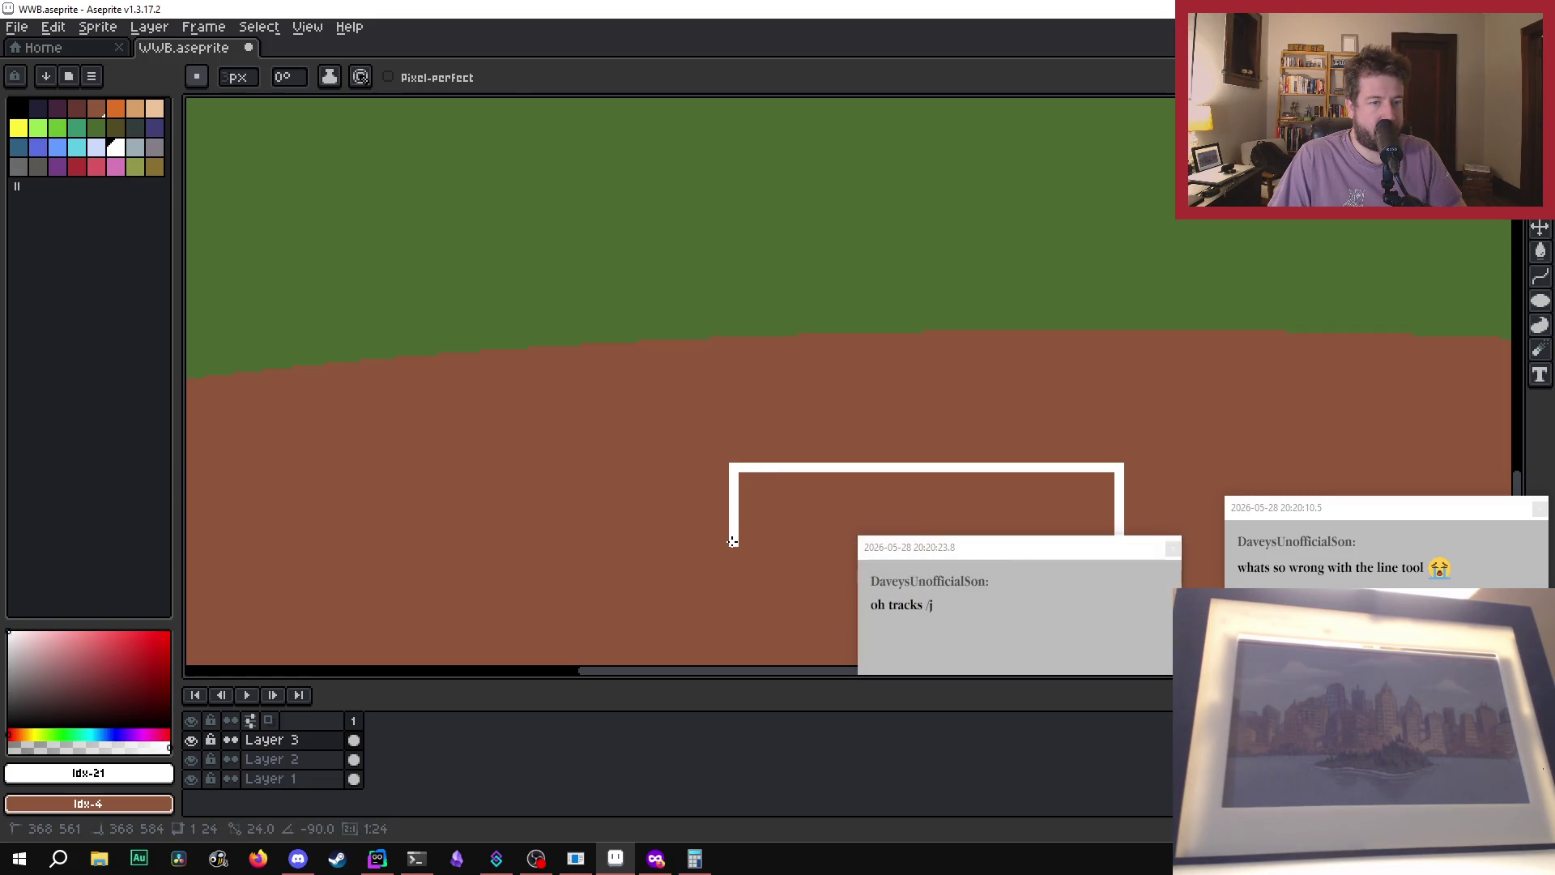
drag(733, 541, 733, 542)
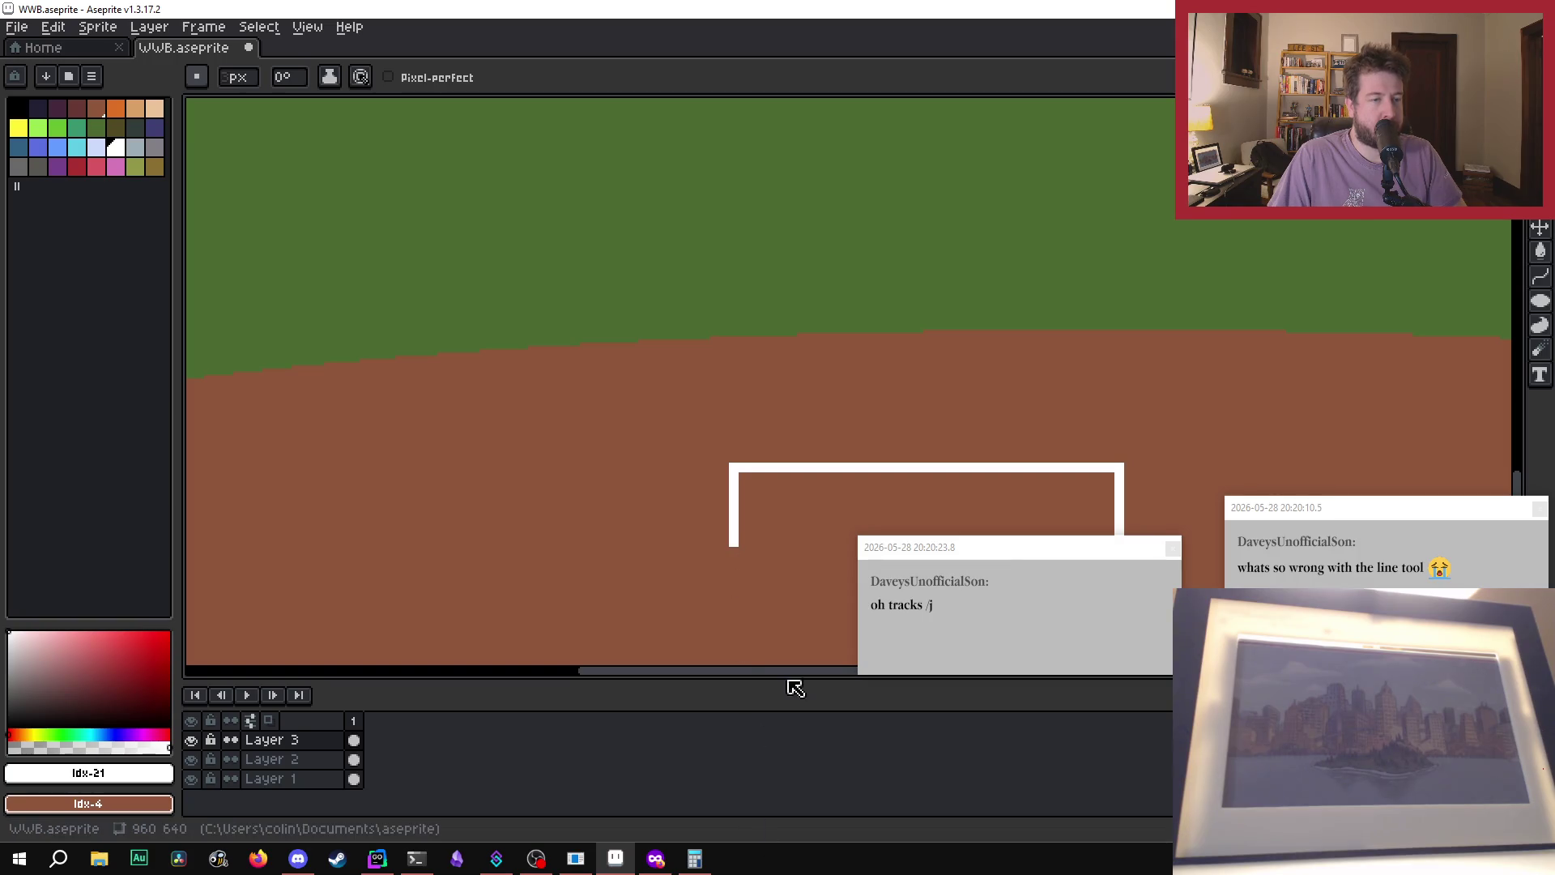
- Clear both chat notifications and draw the left slant down to the bottom point
click(1170, 550)
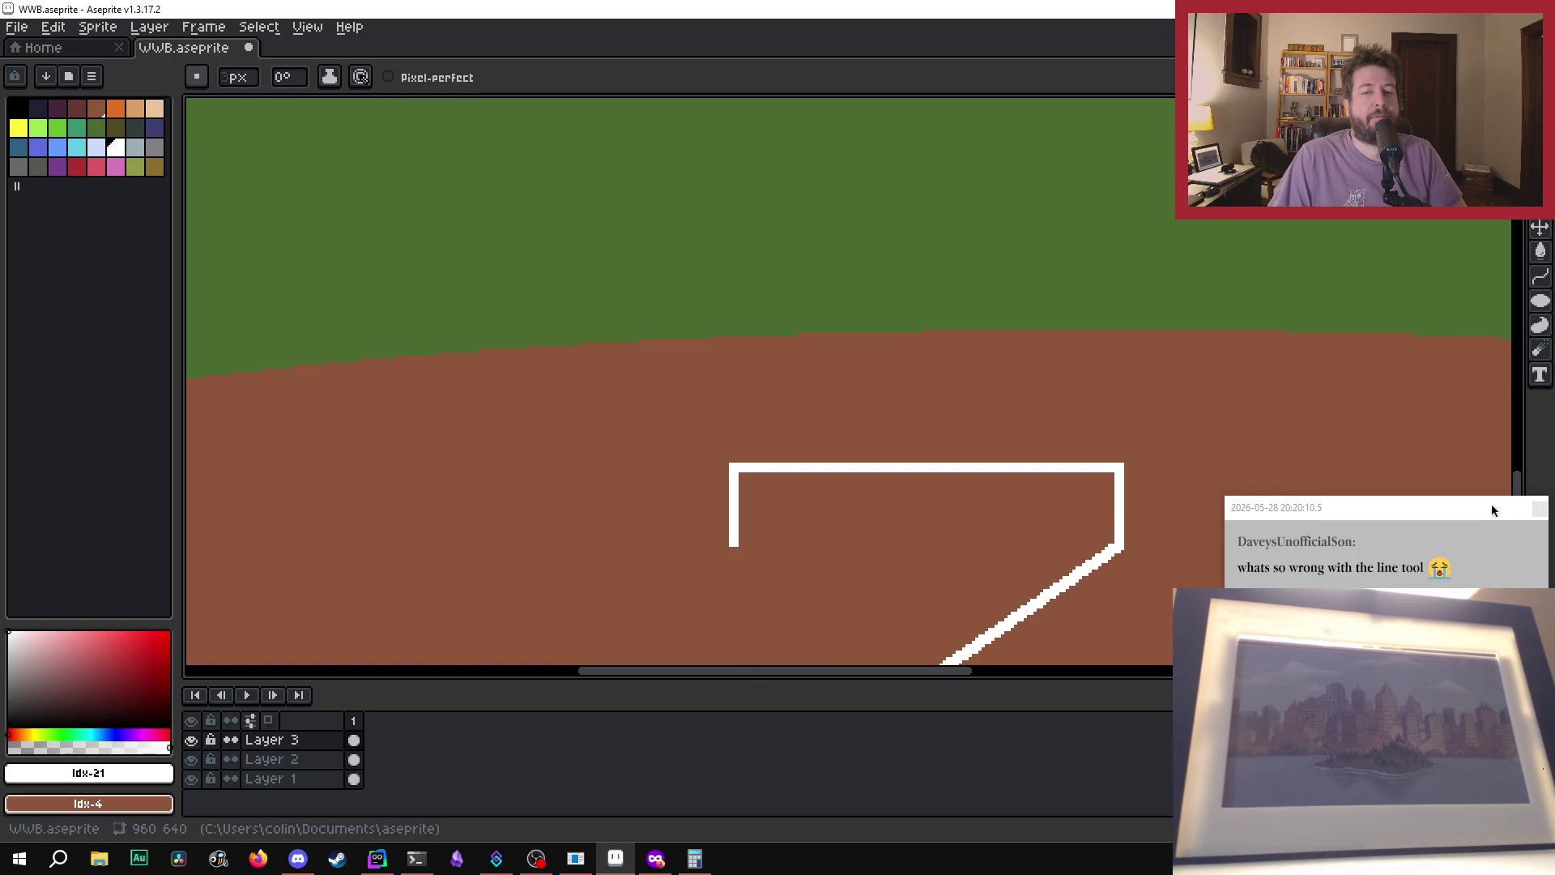
click(1539, 508)
scroll(1106, 411, down, 1)
scroll(1049, 536, up, 1)
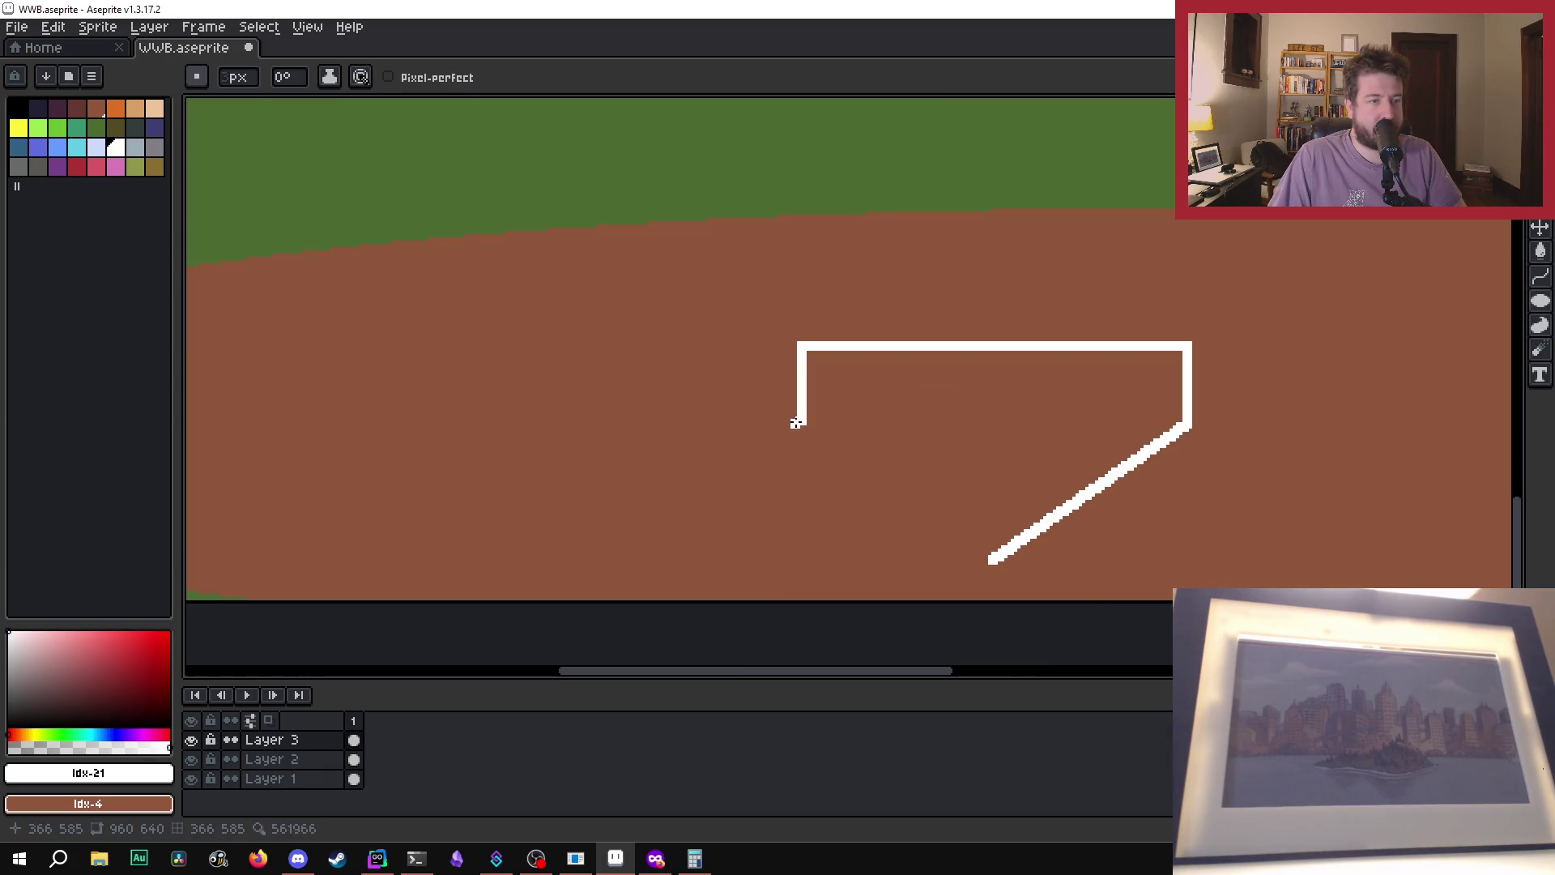
drag(801, 422, 985, 558)
- Marquee-select the first home-plate outline and delete it from Layer 3
scroll(984, 558, down, 3)
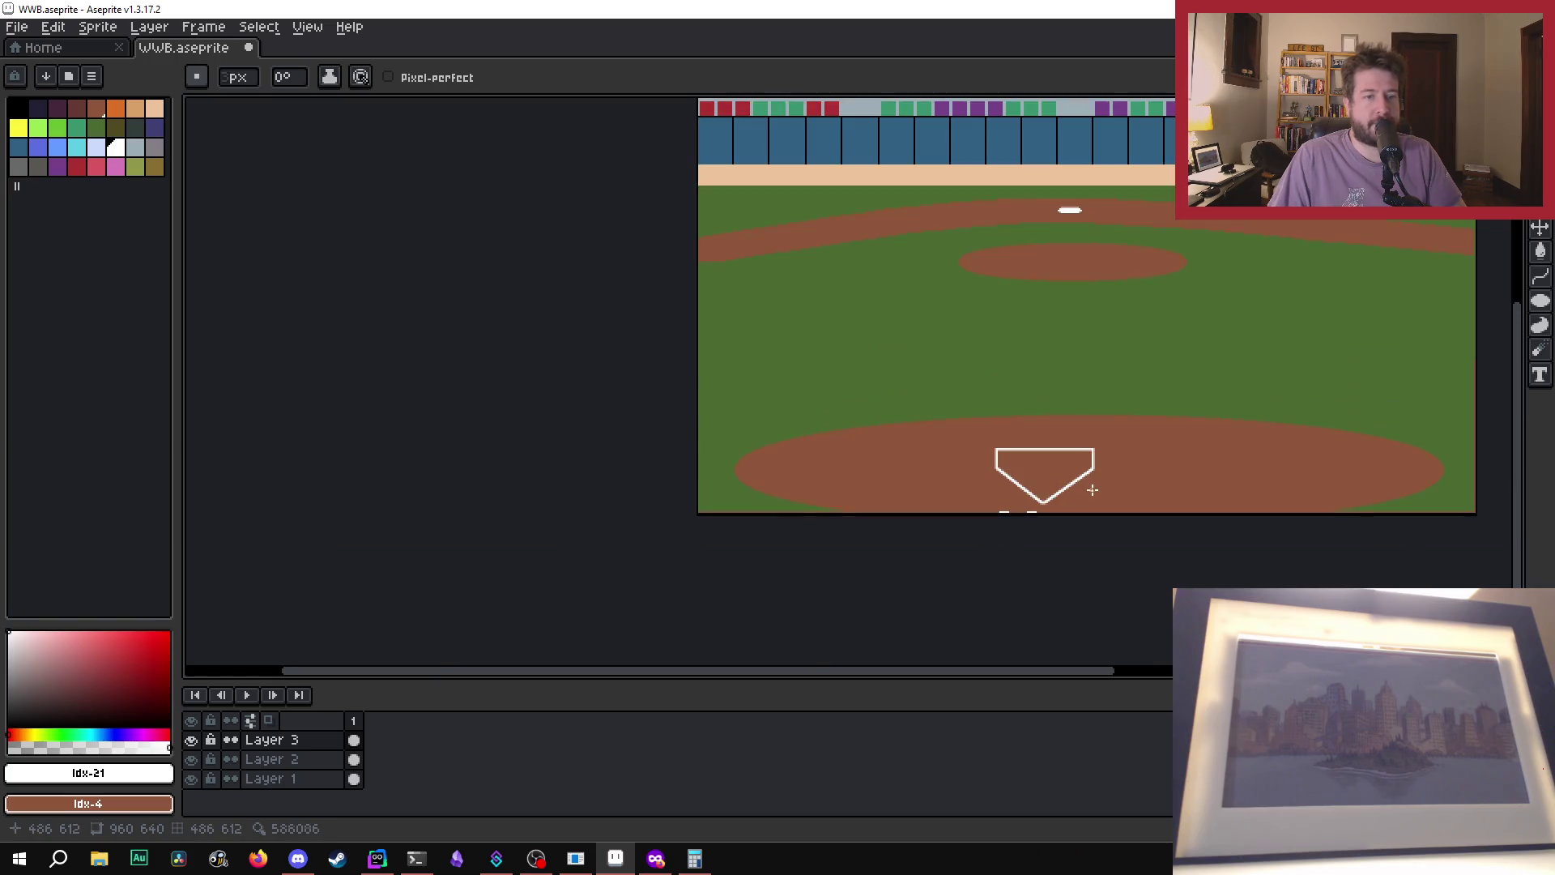
drag(998, 676, 1064, 657)
scroll(1004, 513, up, 1)
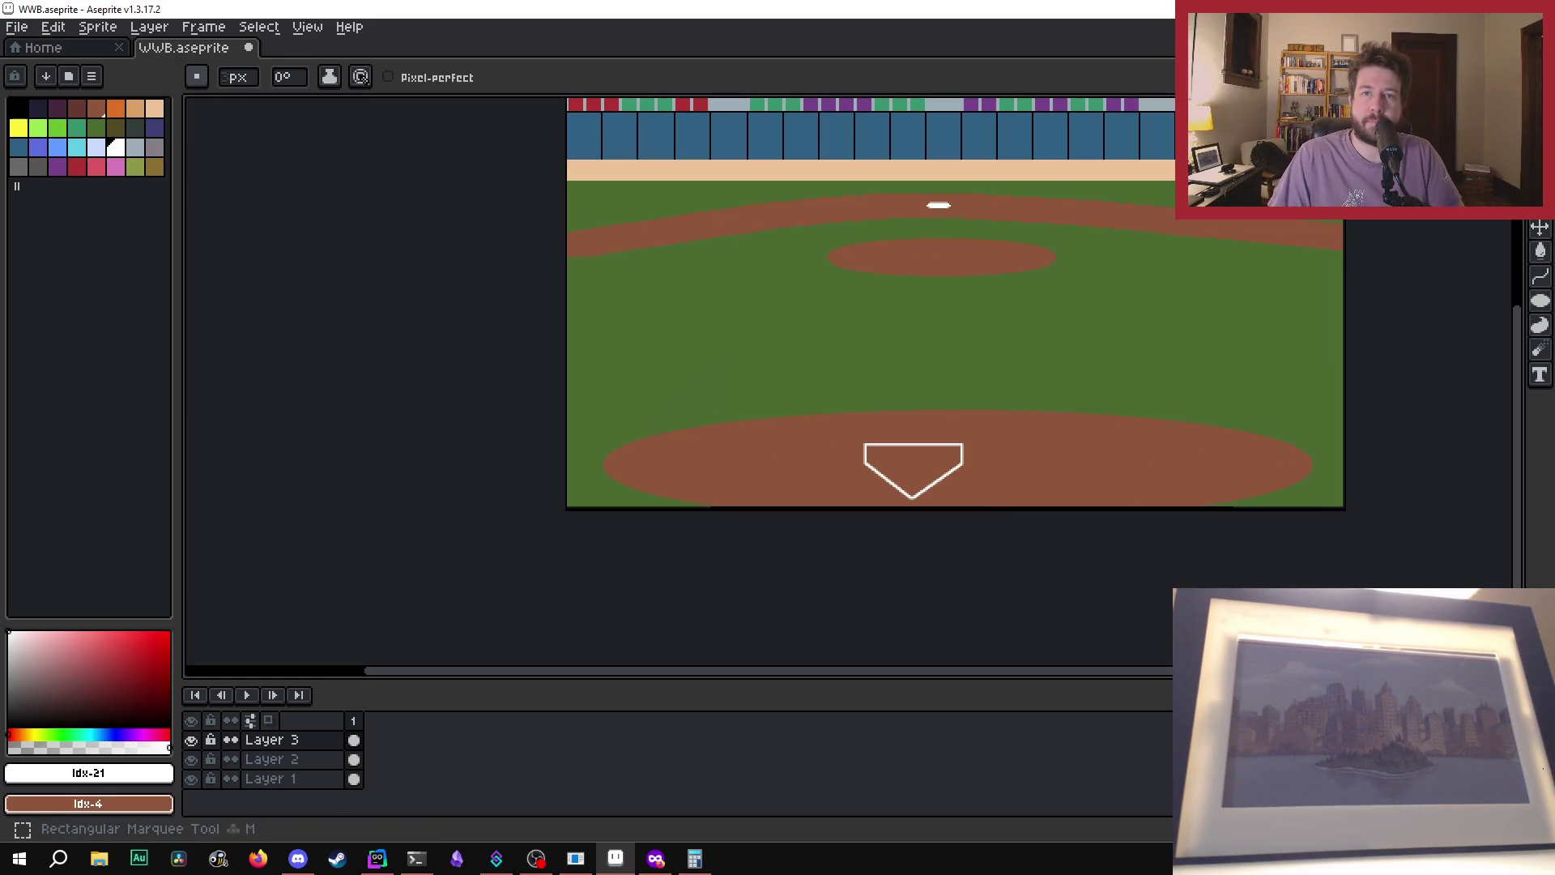
key(m)
mouse_move(844, 431)
mouse_down()
mouse_move(968, 474)
mouse_move(989, 507)
mouse_move(917, 467)
mouse_move(937, 466)
mouse_up()
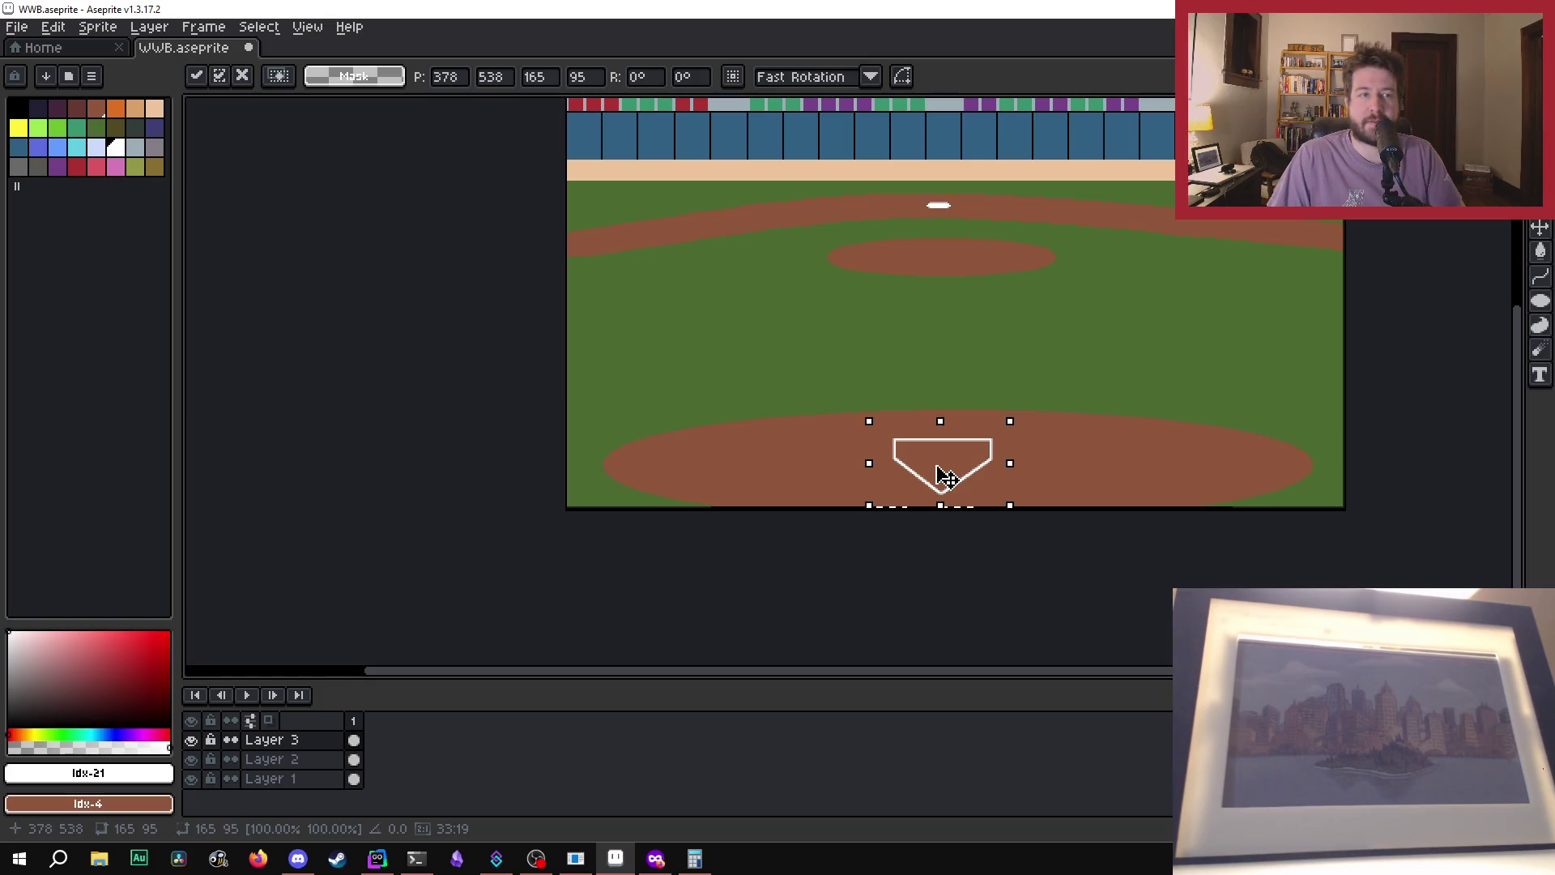
drag(936, 468, 929, 469)
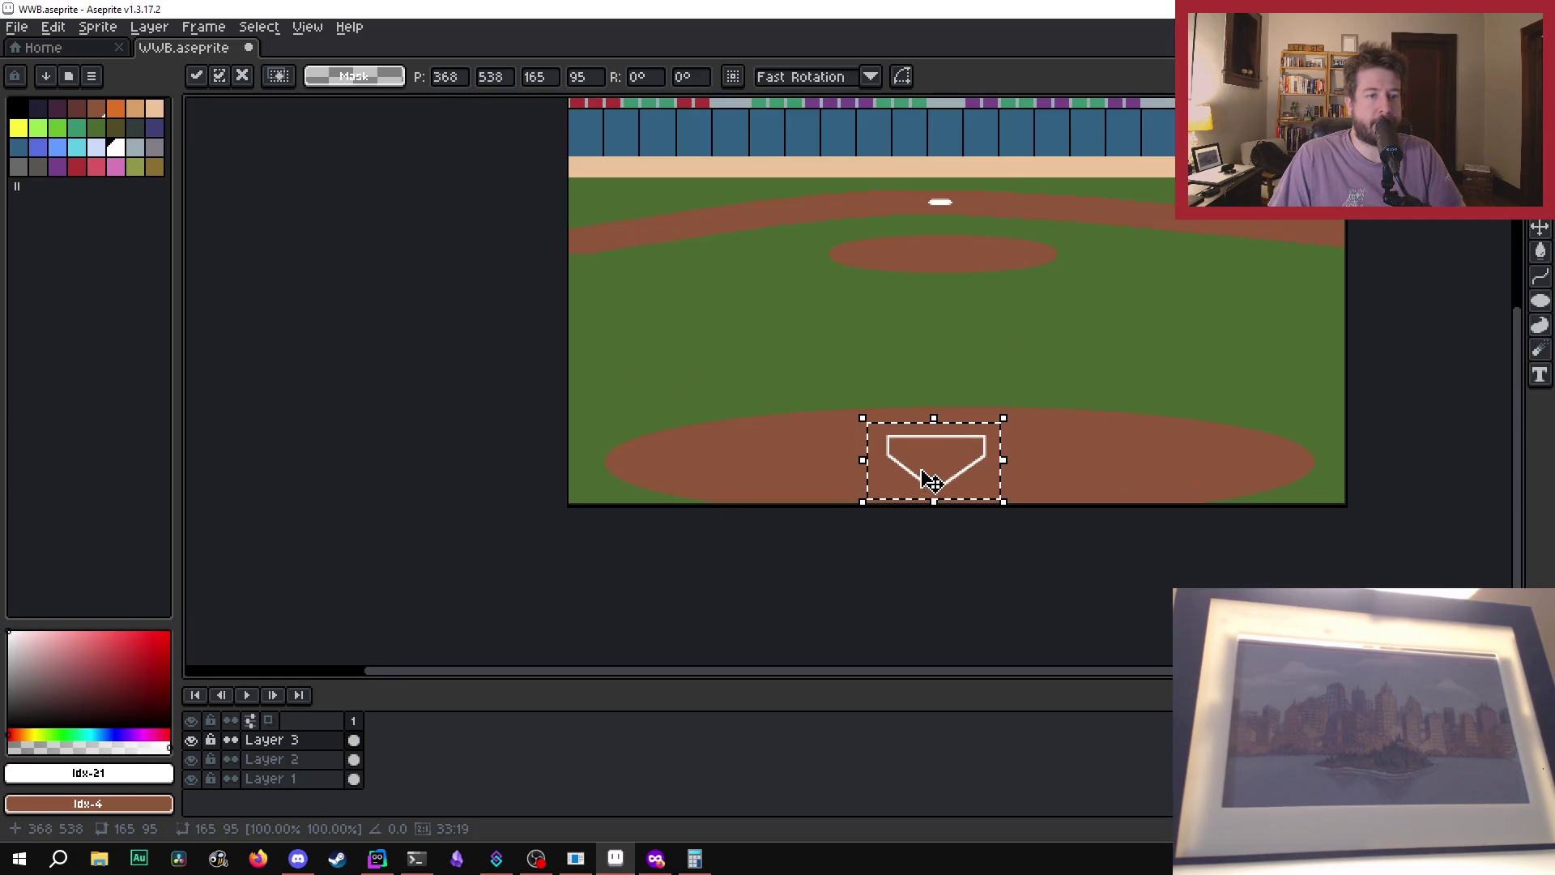
scroll(922, 470, up, 2)
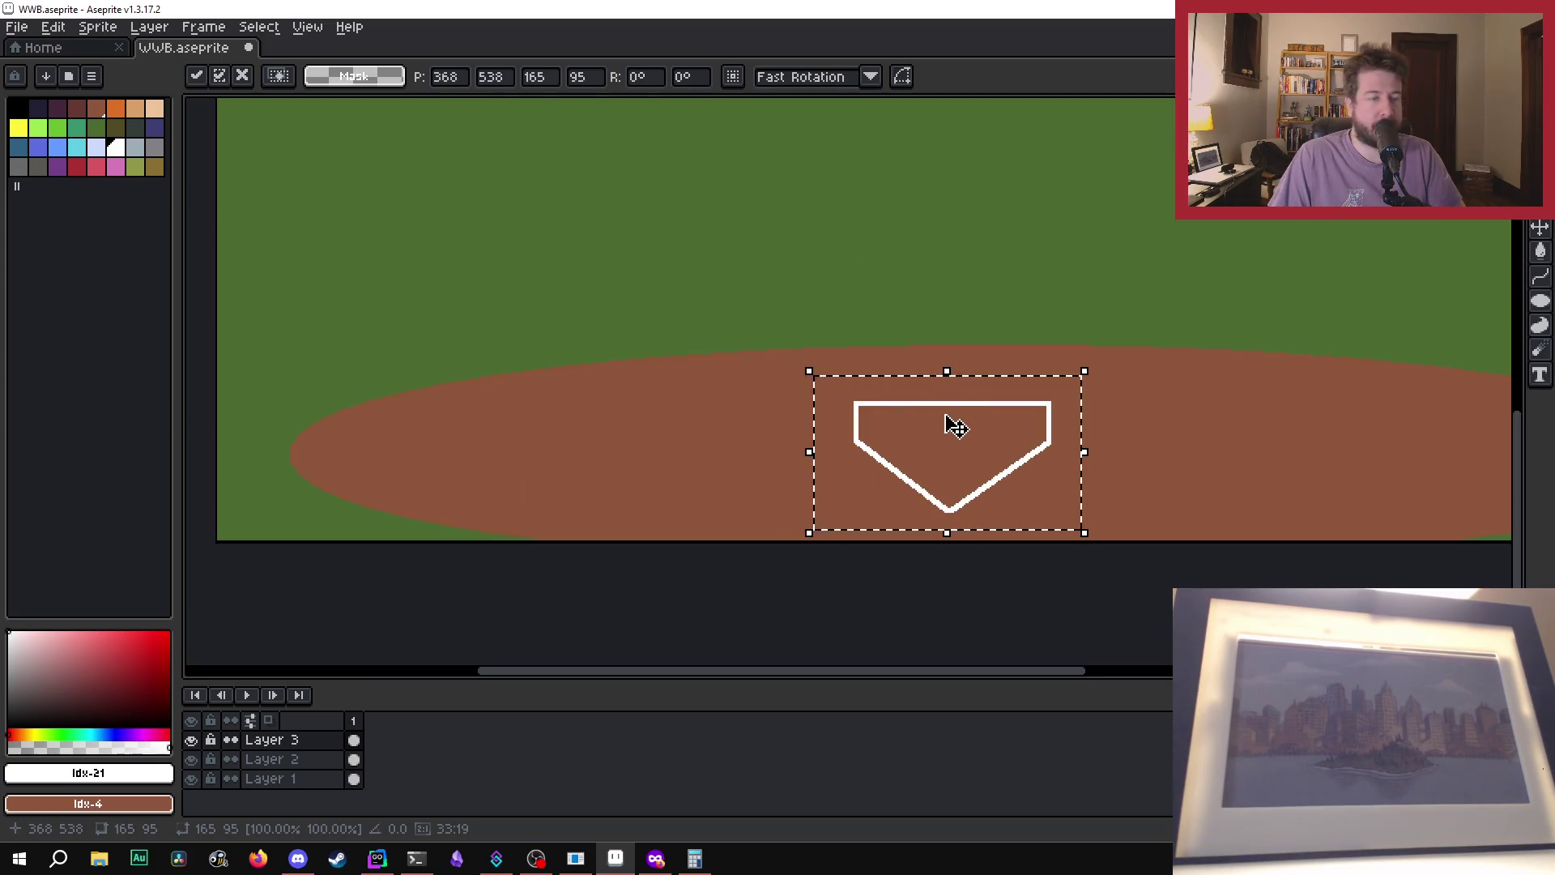
key(Delete)
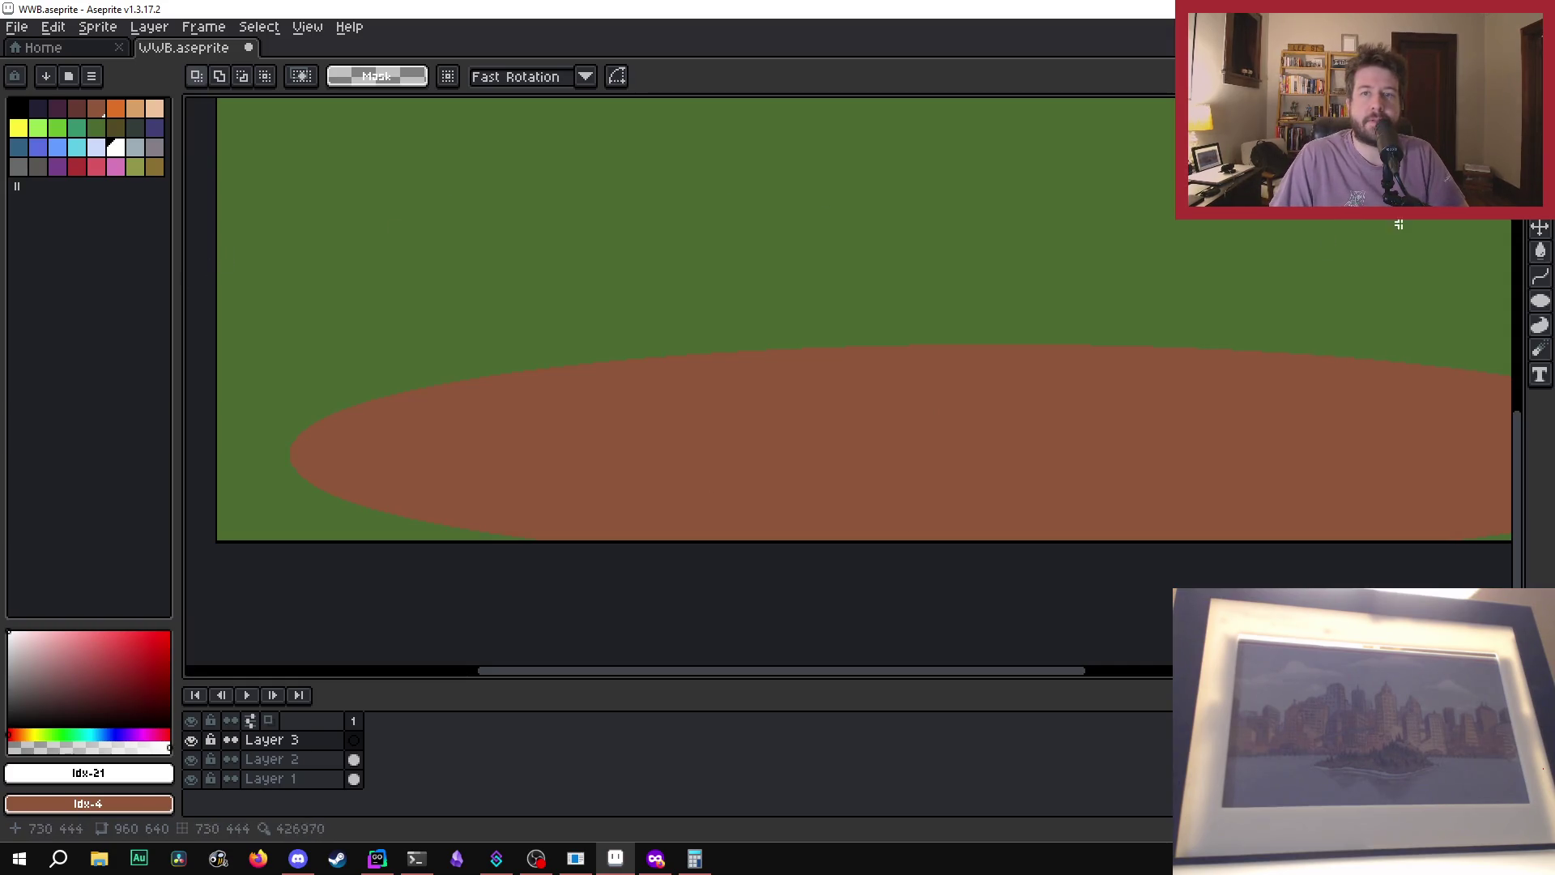
key(b)
scroll(816, 432, down, 3)
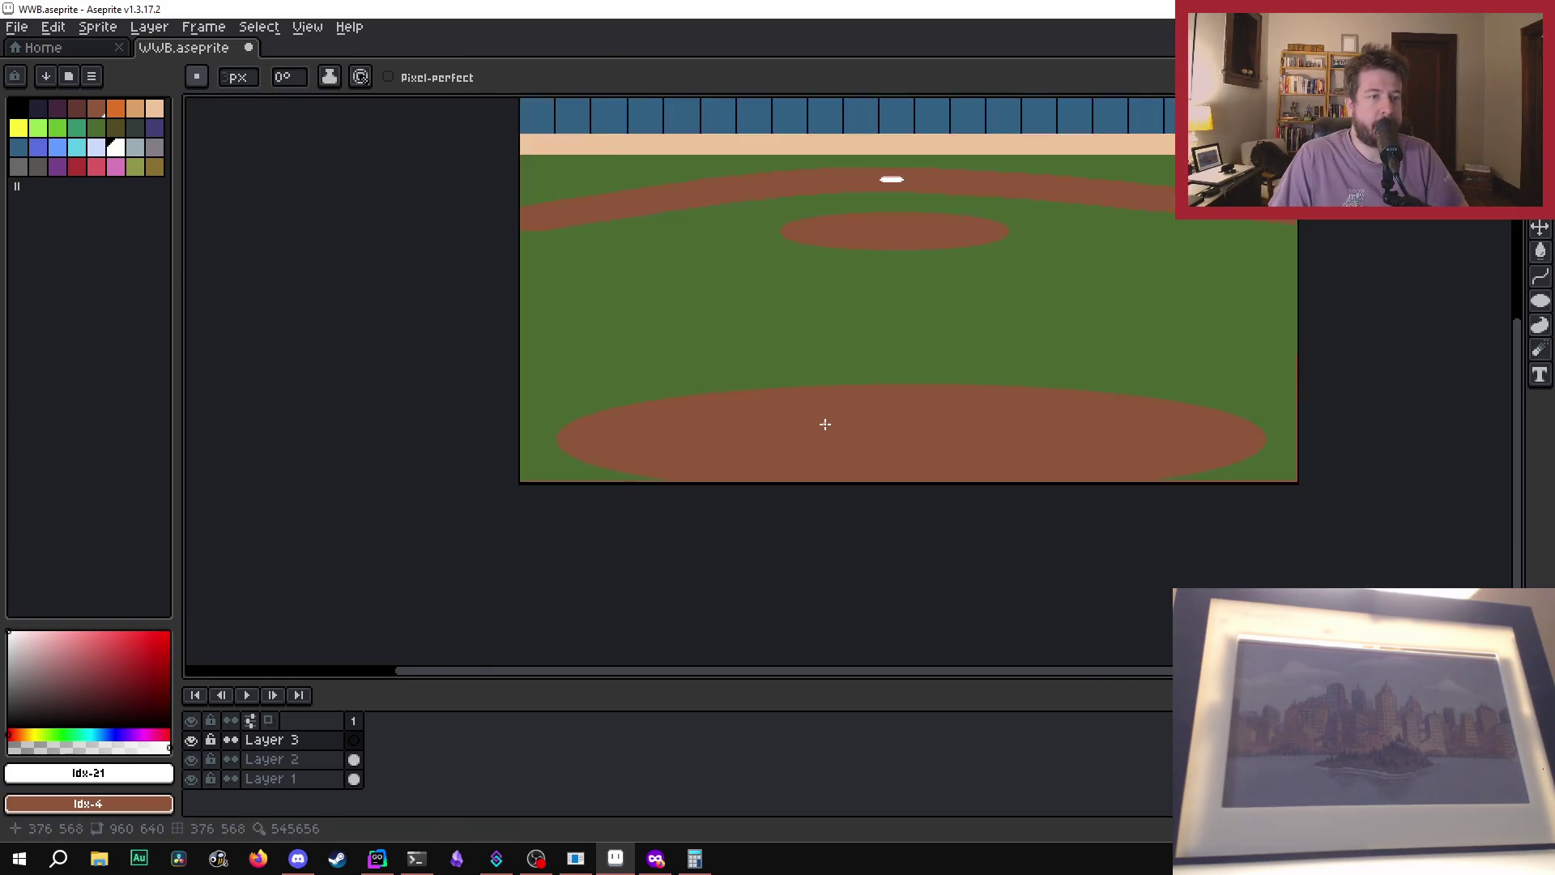
- Draw a white top edge, two short sides and two diagonals meeting at the bottom point
scroll(834, 430, up, 4)
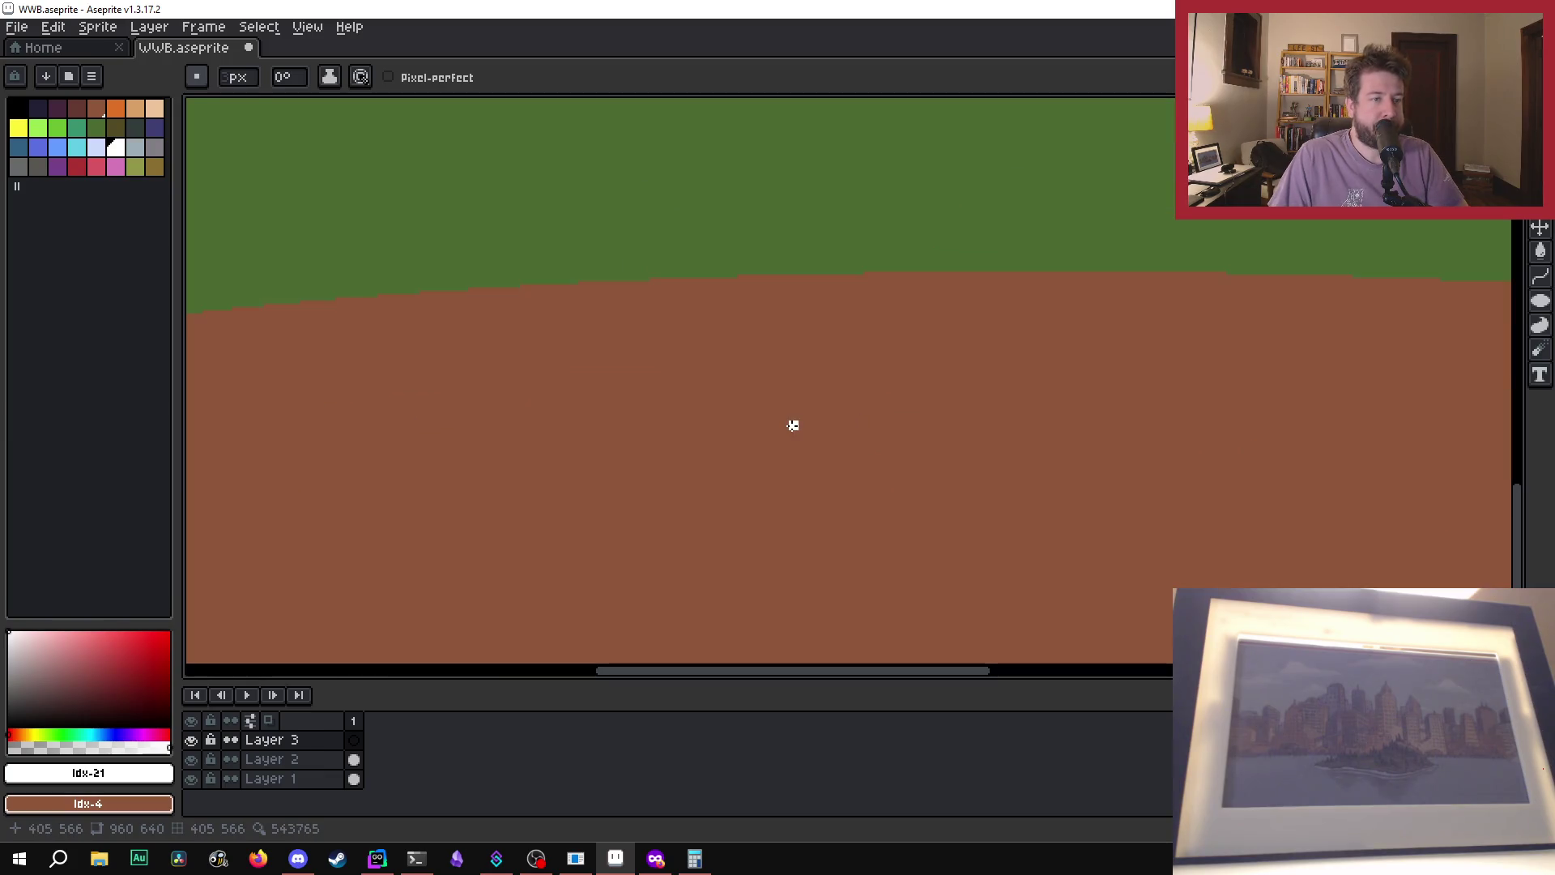
drag(793, 425, 998, 425)
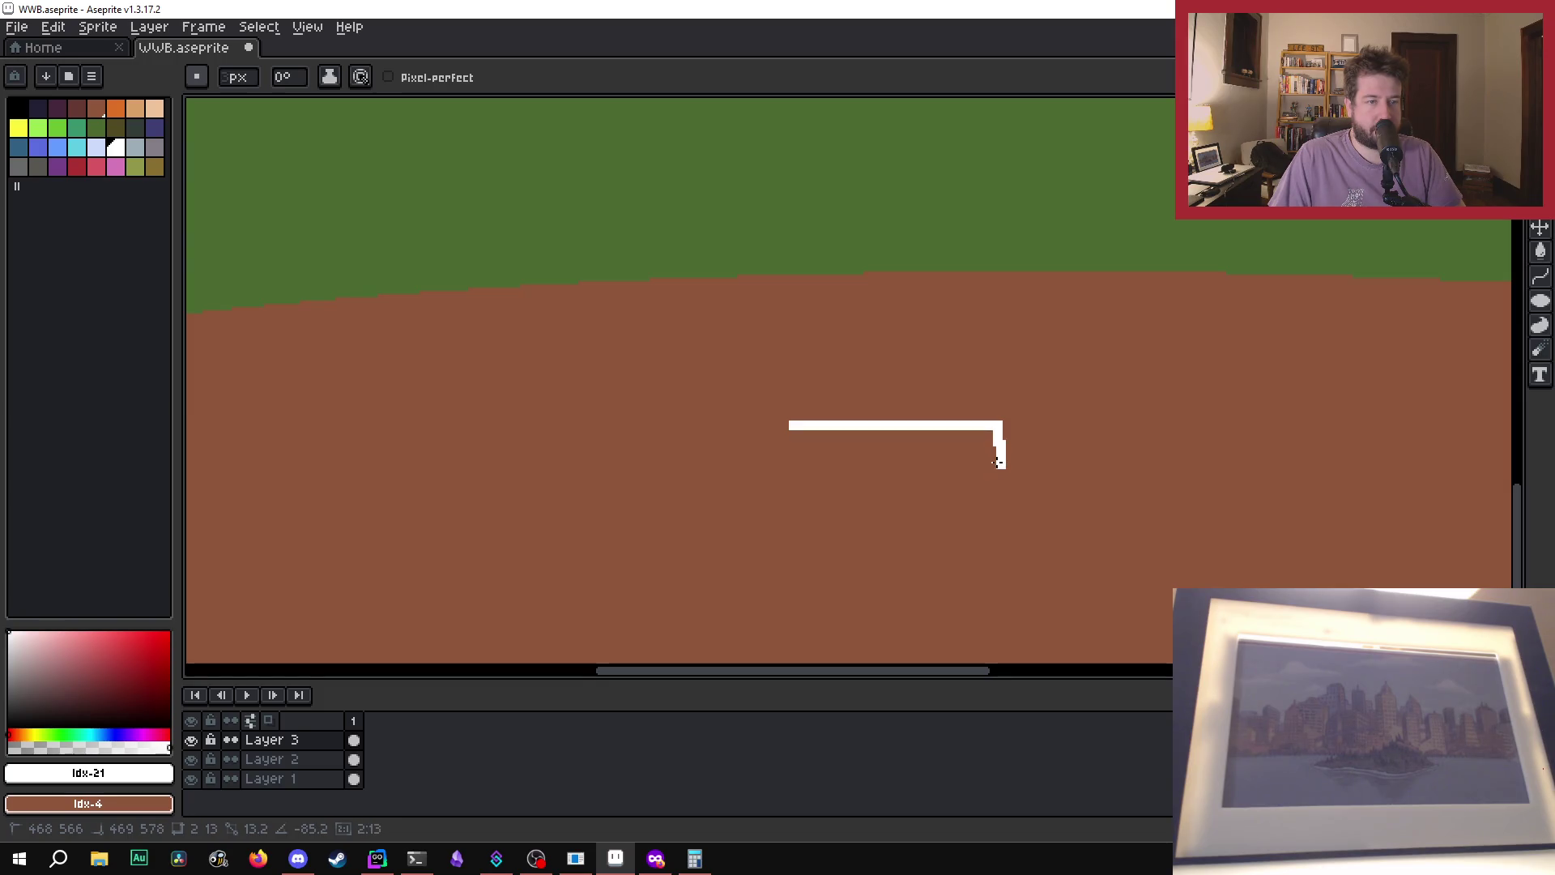
click(997, 463)
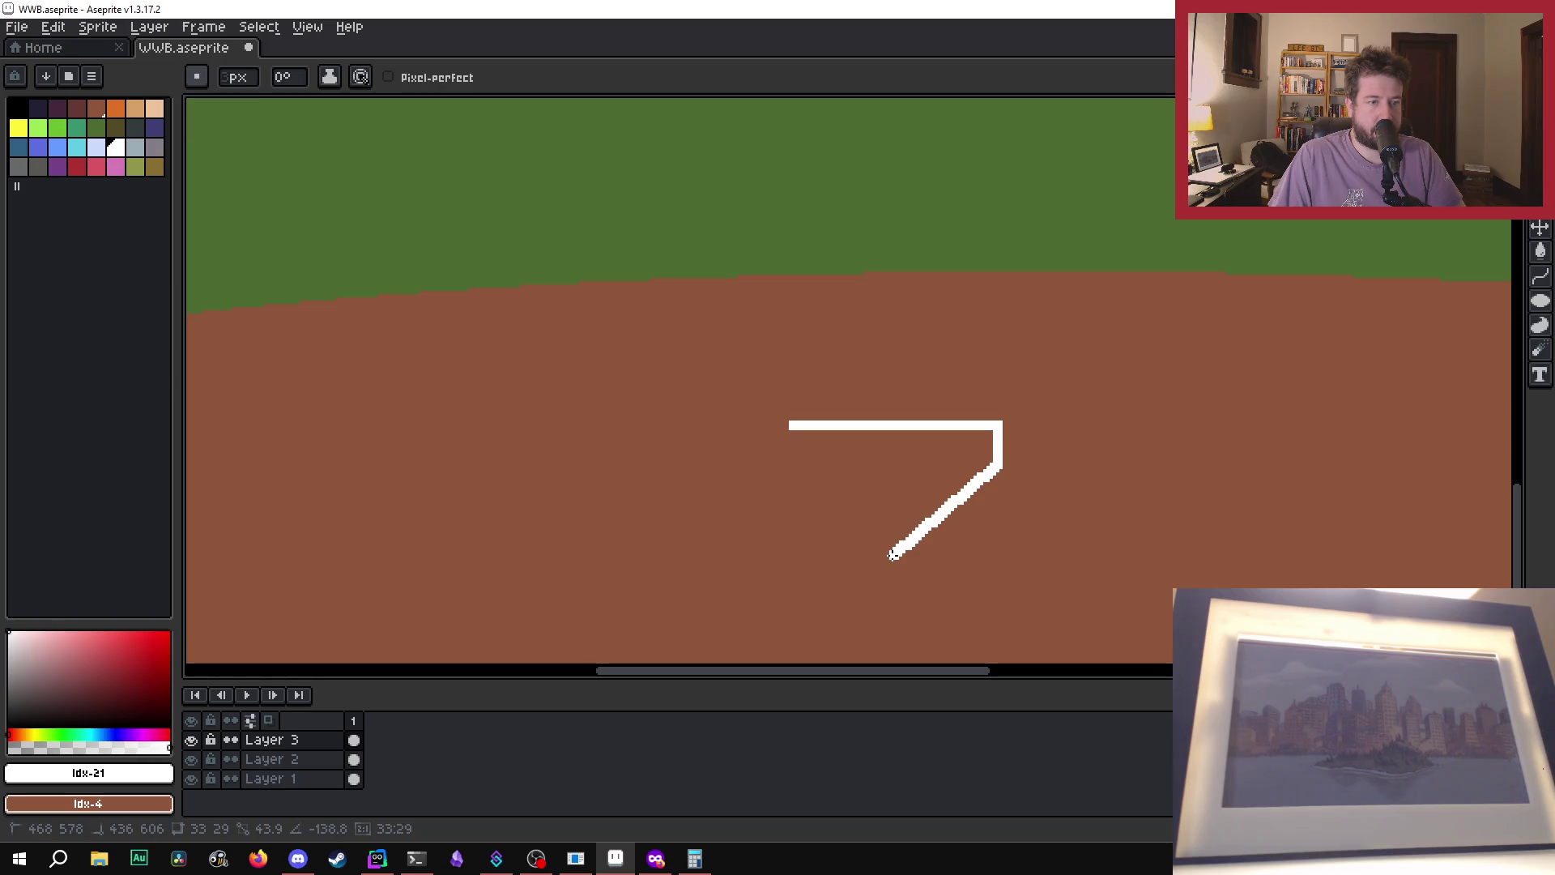
shift+click(896, 554)
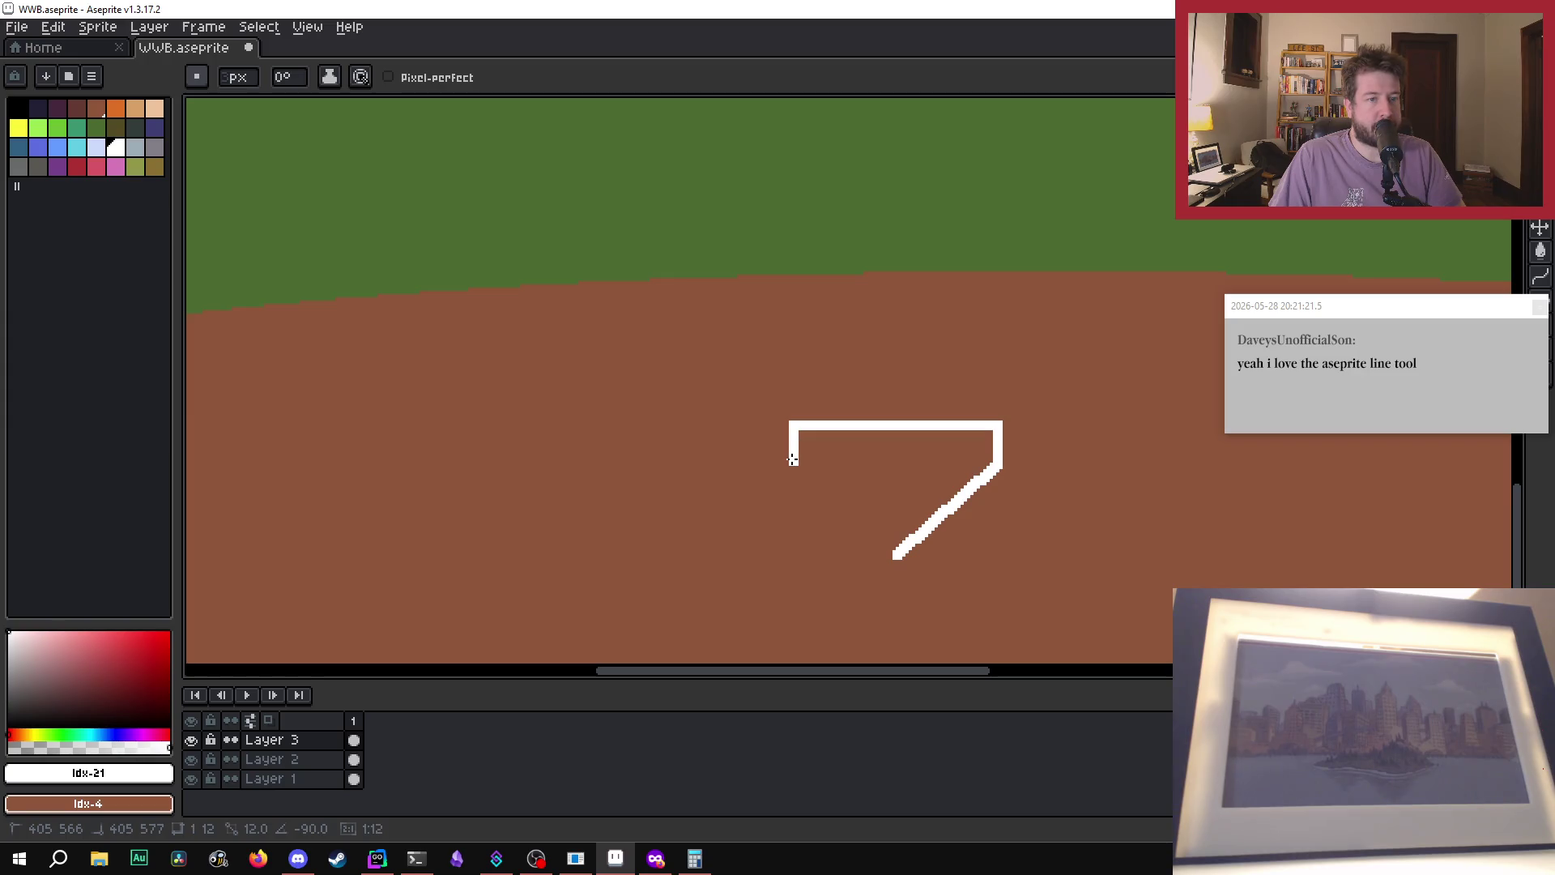
shift+click(793, 459)
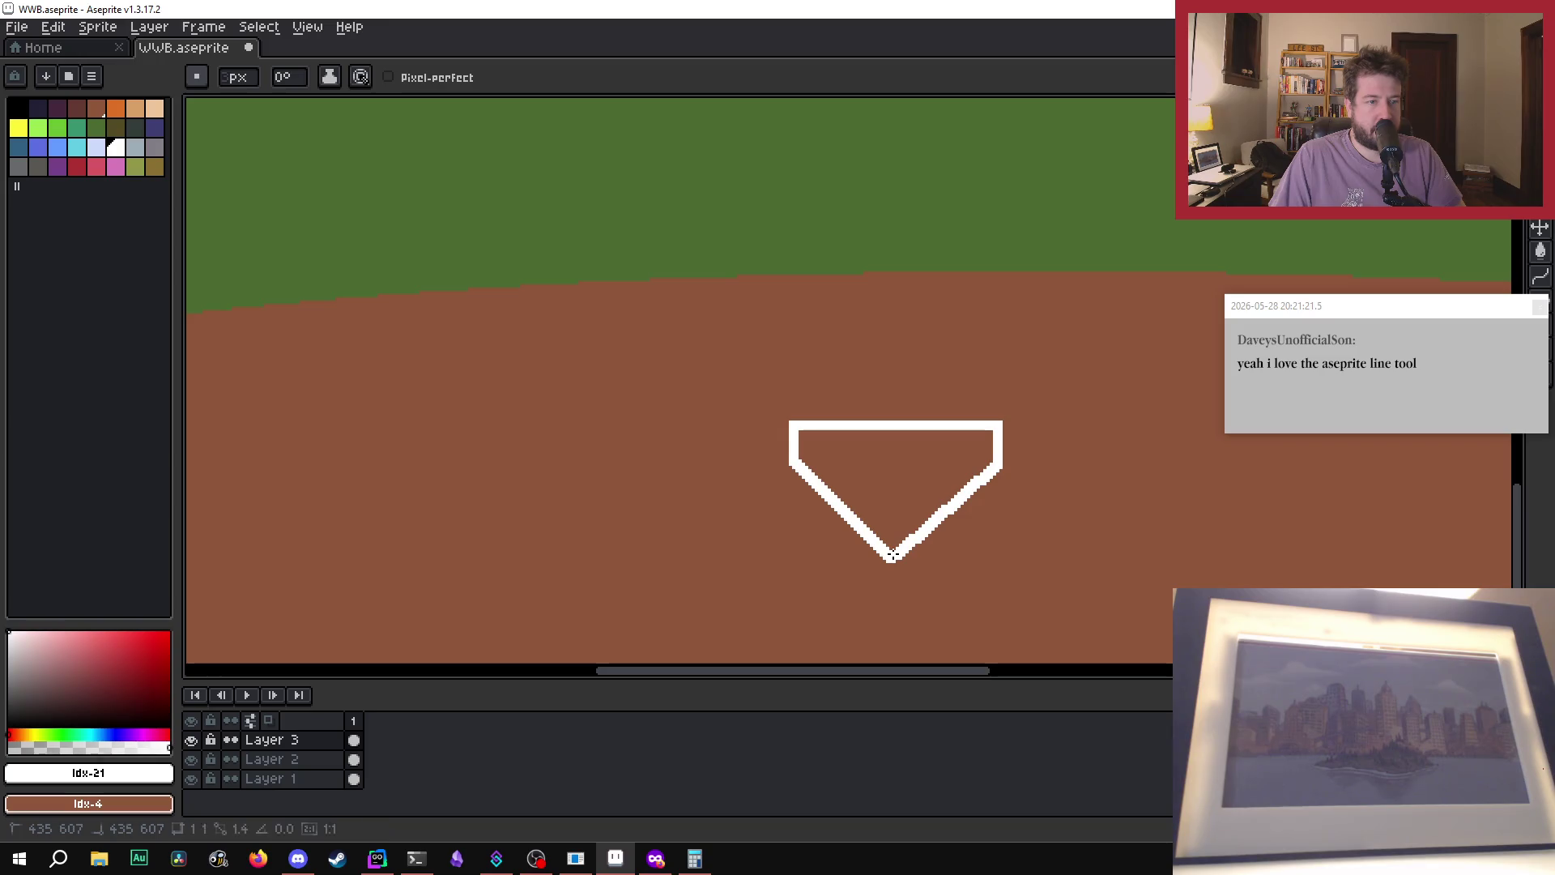
drag(891, 556, 995, 466)
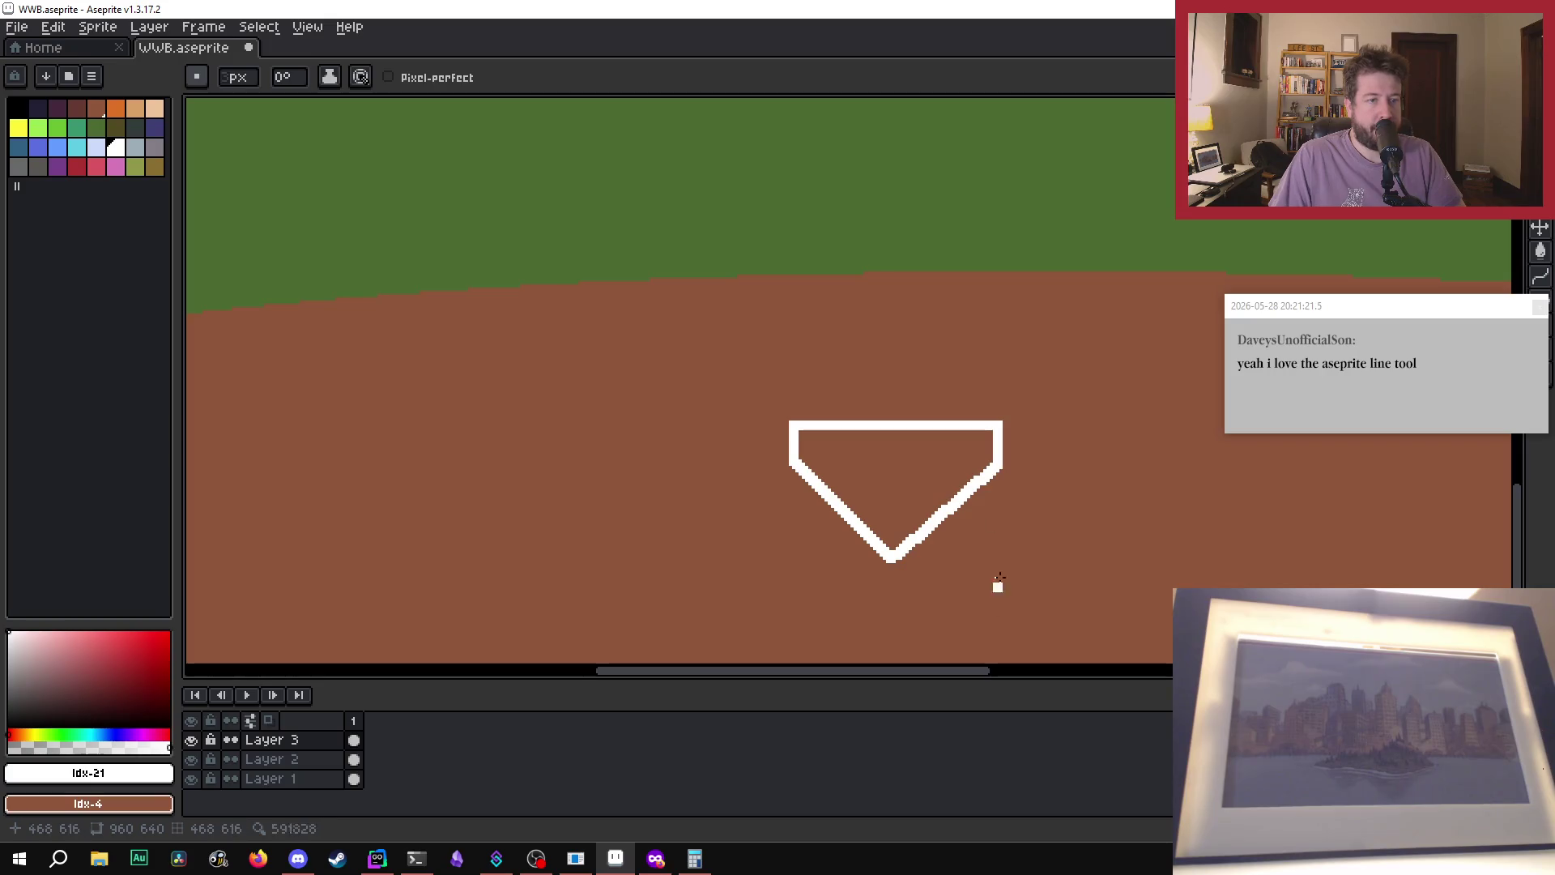
scroll(999, 581, up, 1)
scroll(911, 489, up, 1)
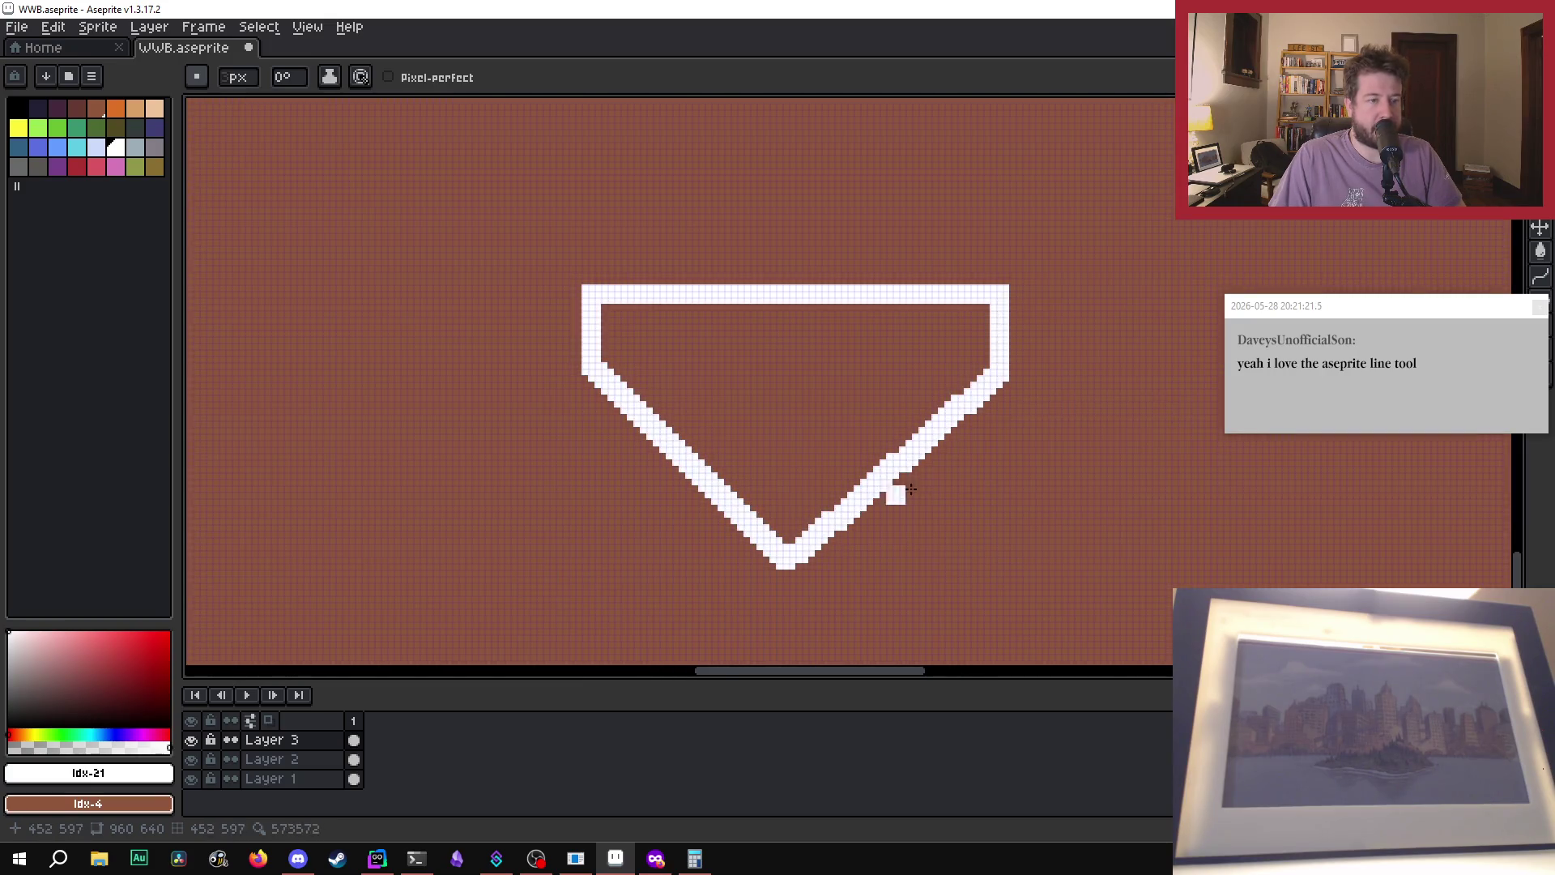
- Undo the uneven diagonals and both short sides of the home-plate outline
scroll(858, 506, up, 1)
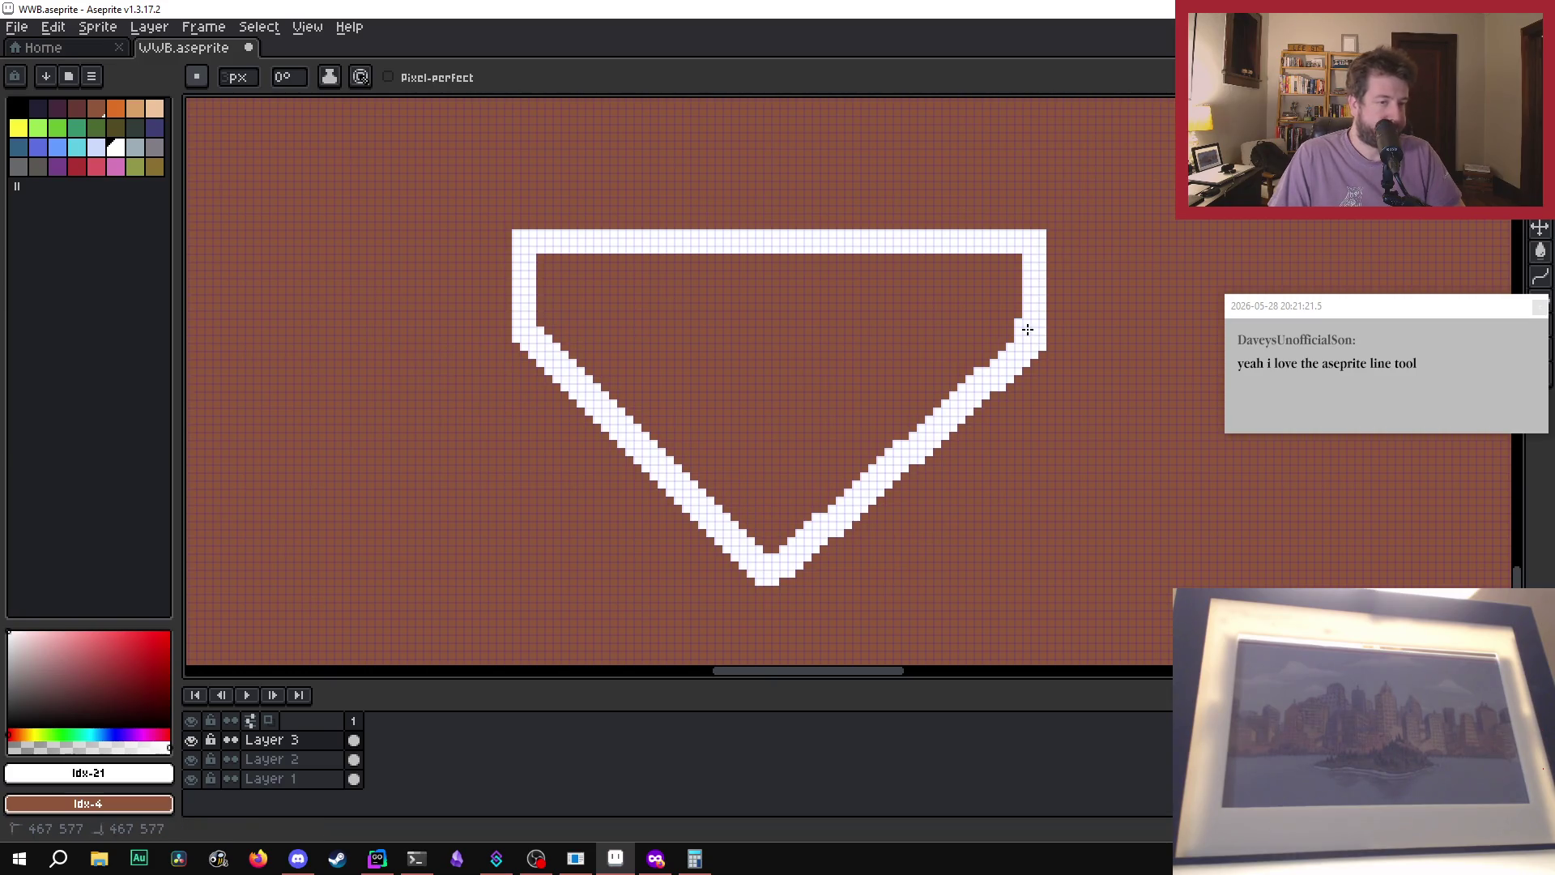
mouse_move(1027, 329)
mouse_down()
mouse_move(840, 497)
mouse_move(878, 457)
mouse_move(902, 448)
mouse_move(802, 553)
mouse_move(767, 567)
mouse_up()
key(v)
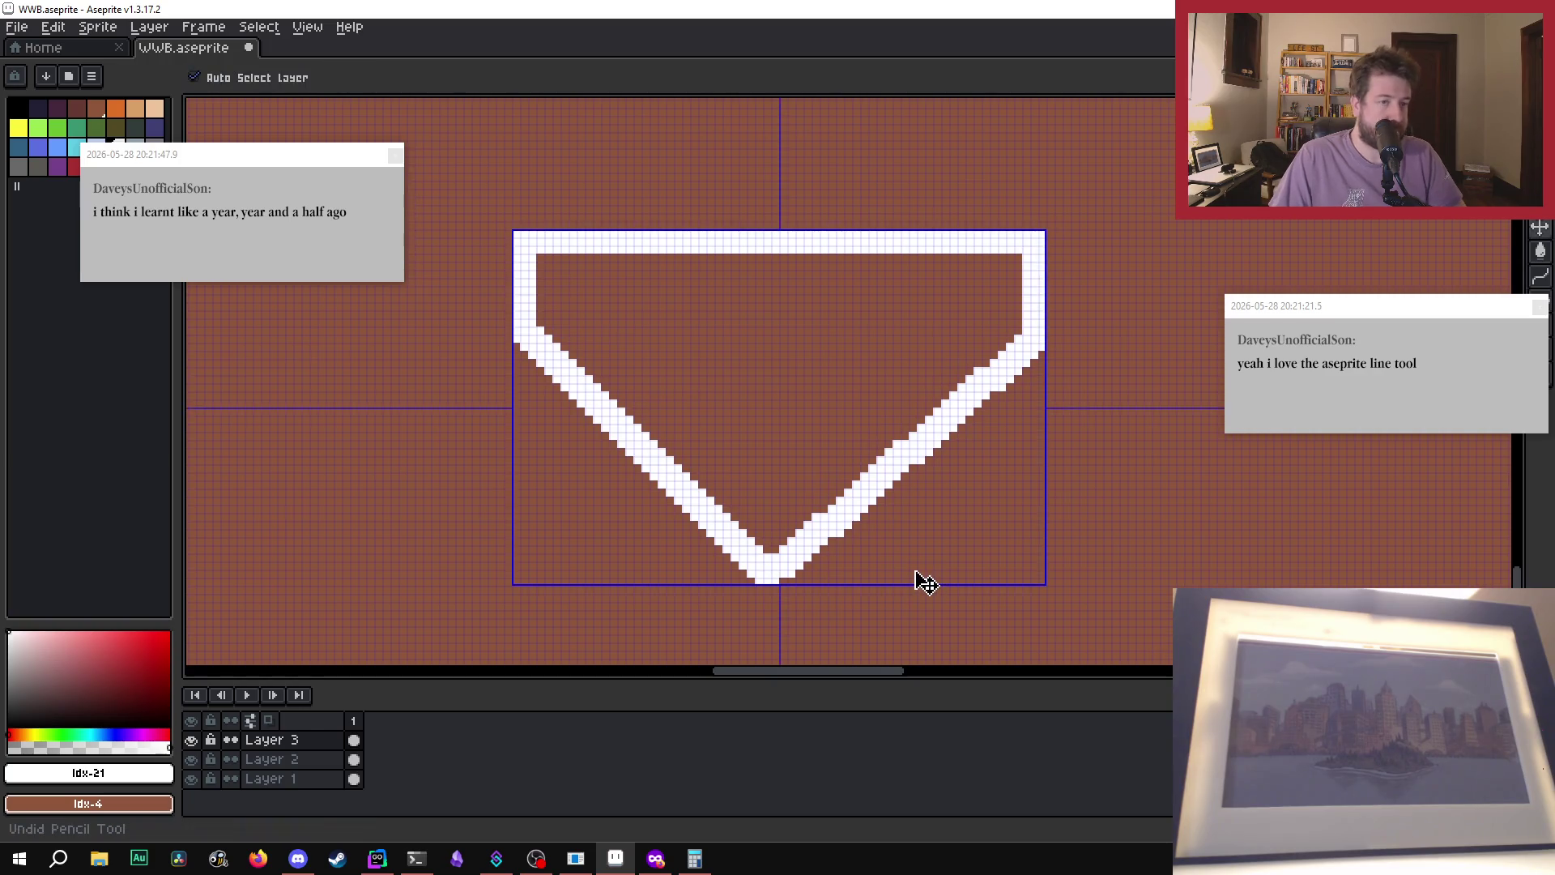
key(ctrl+z)
key(ctrl+z)
key(ctrl+z)
key(l)
drag(522, 242, 522, 339)
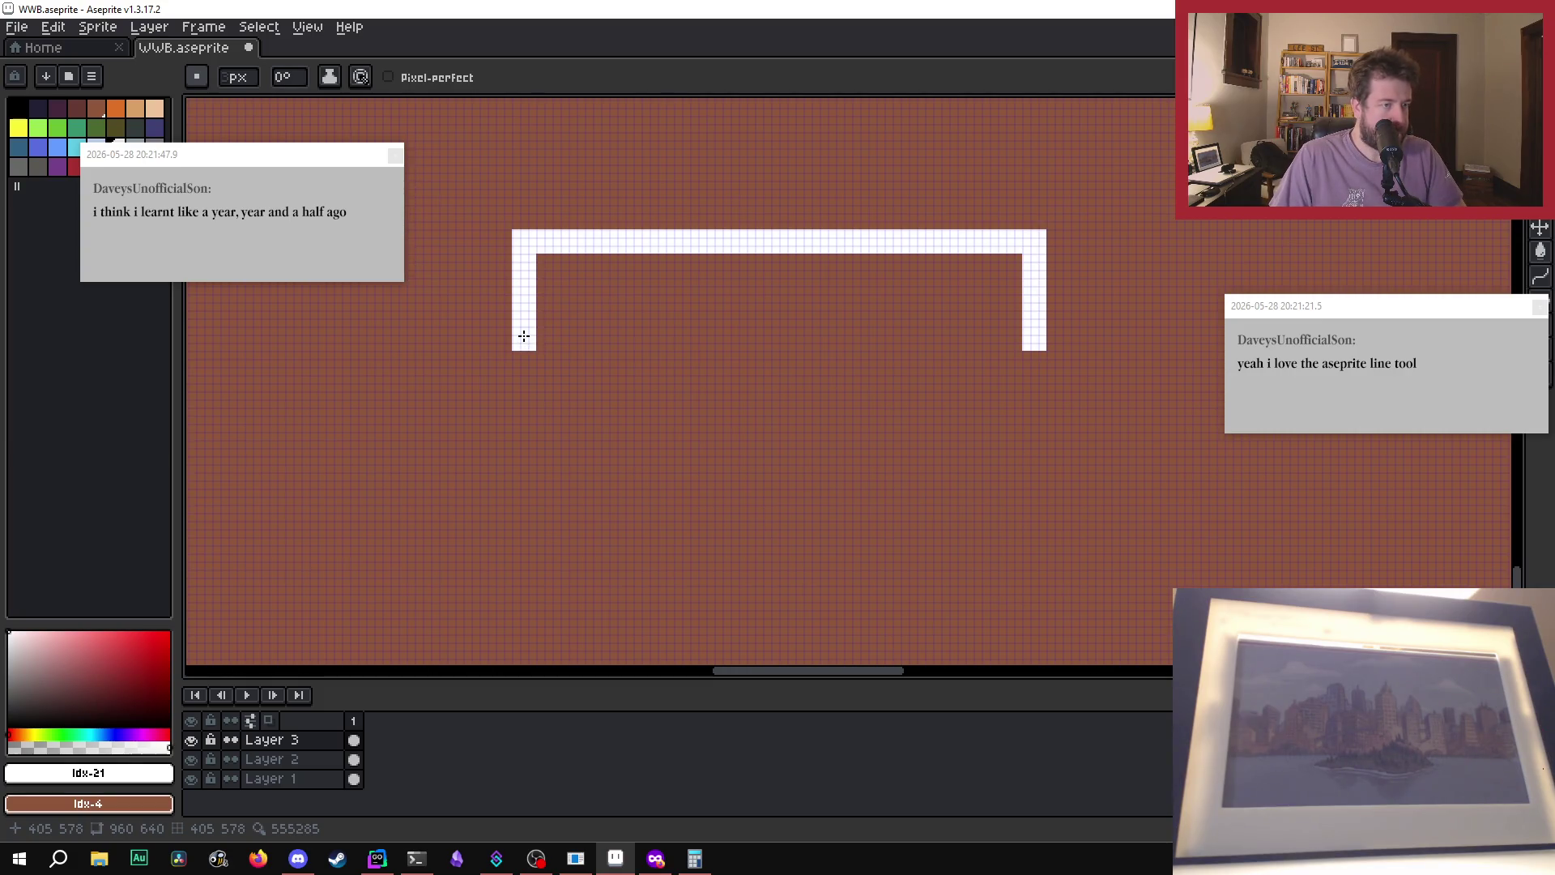
mouse_move(524, 335)
mouse_down()
mouse_move(534, 375)
mouse_move(712, 555)
mouse_move(732, 556)
mouse_up()
key(ctrl+z)
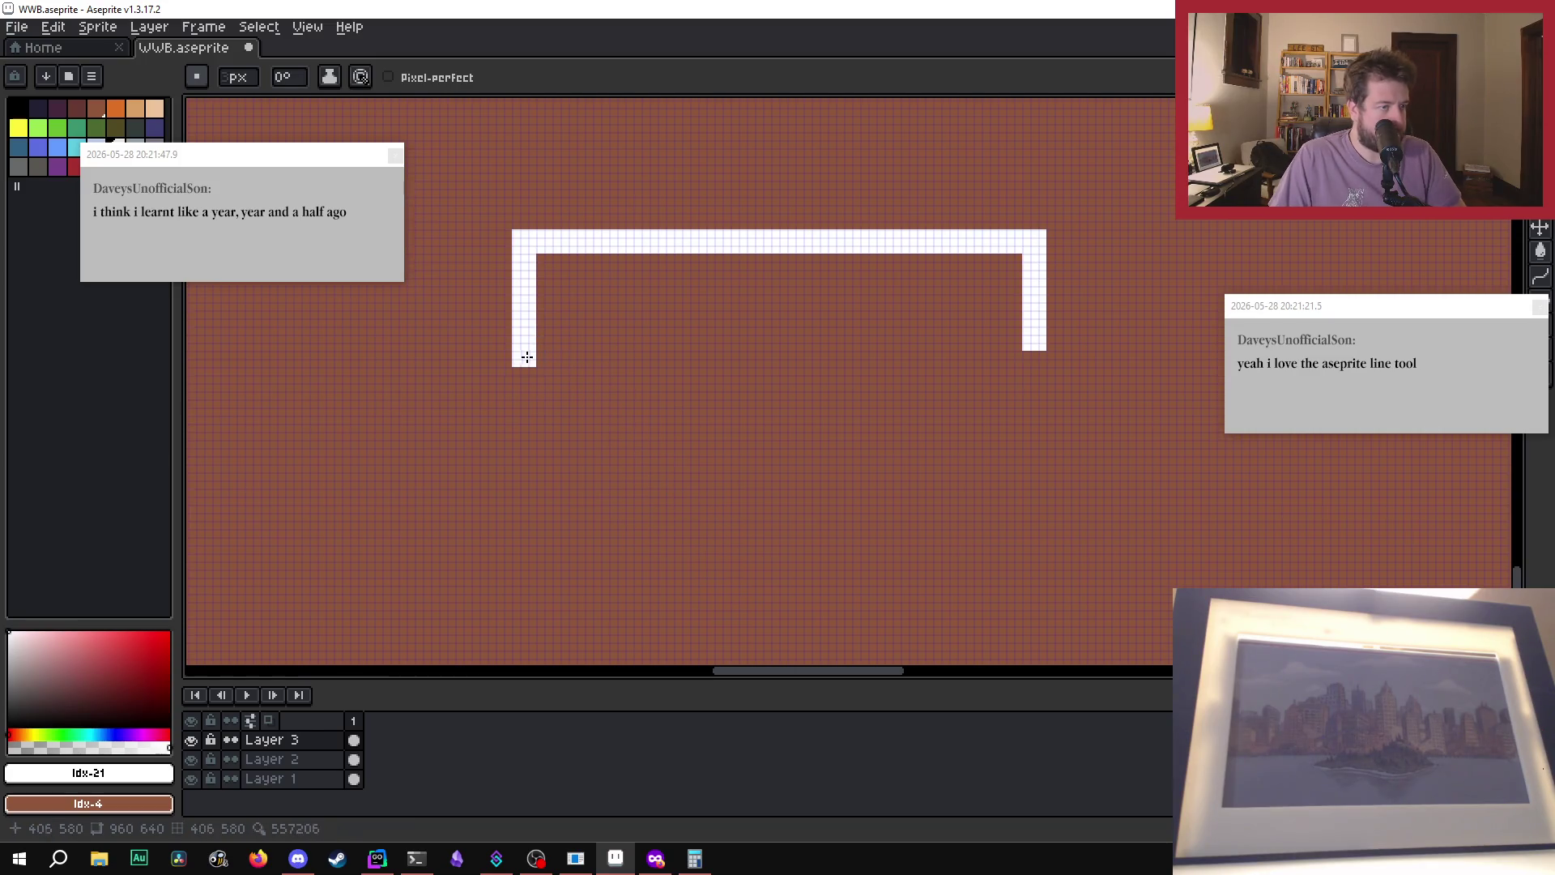
key(ctrl)
key(ctrl+z)
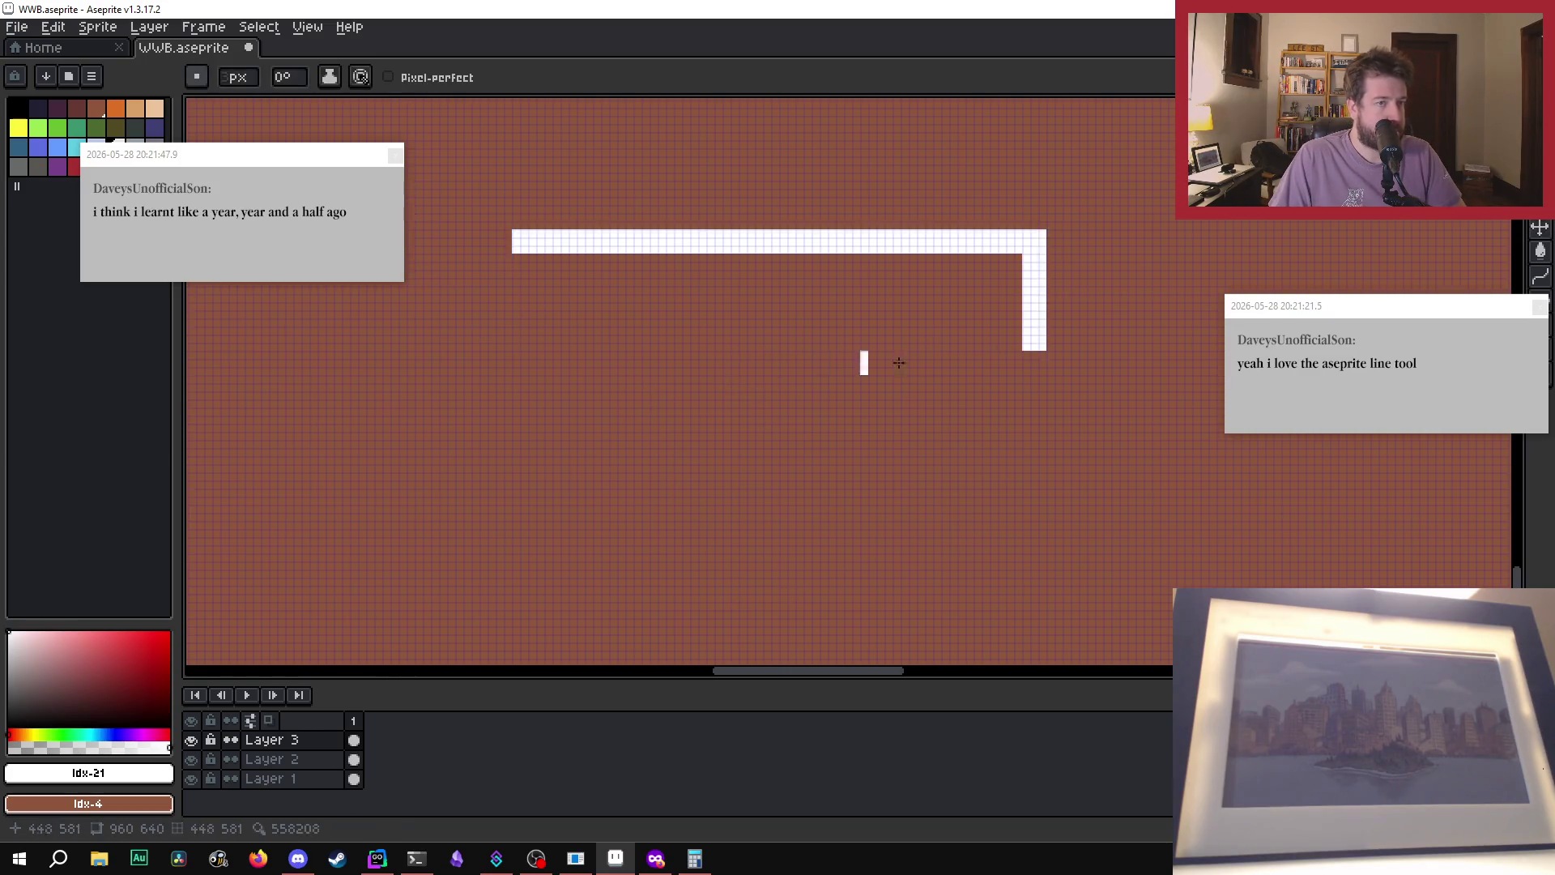
key(ctrl+z)
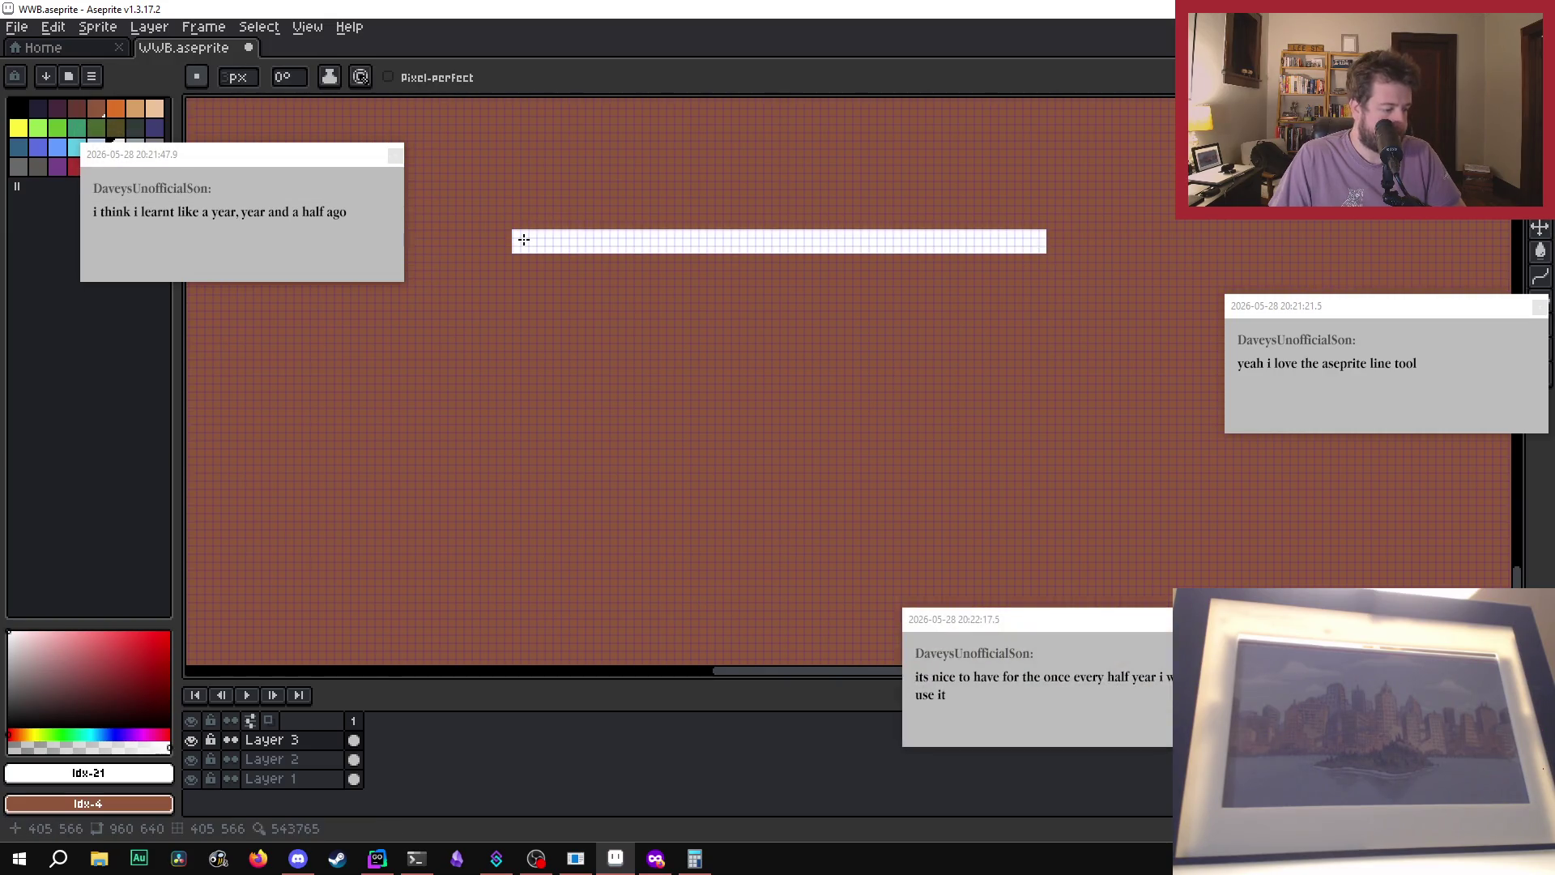
- Redraw even left and right sides down from the top edge and dismiss the chat popups
key(shift)
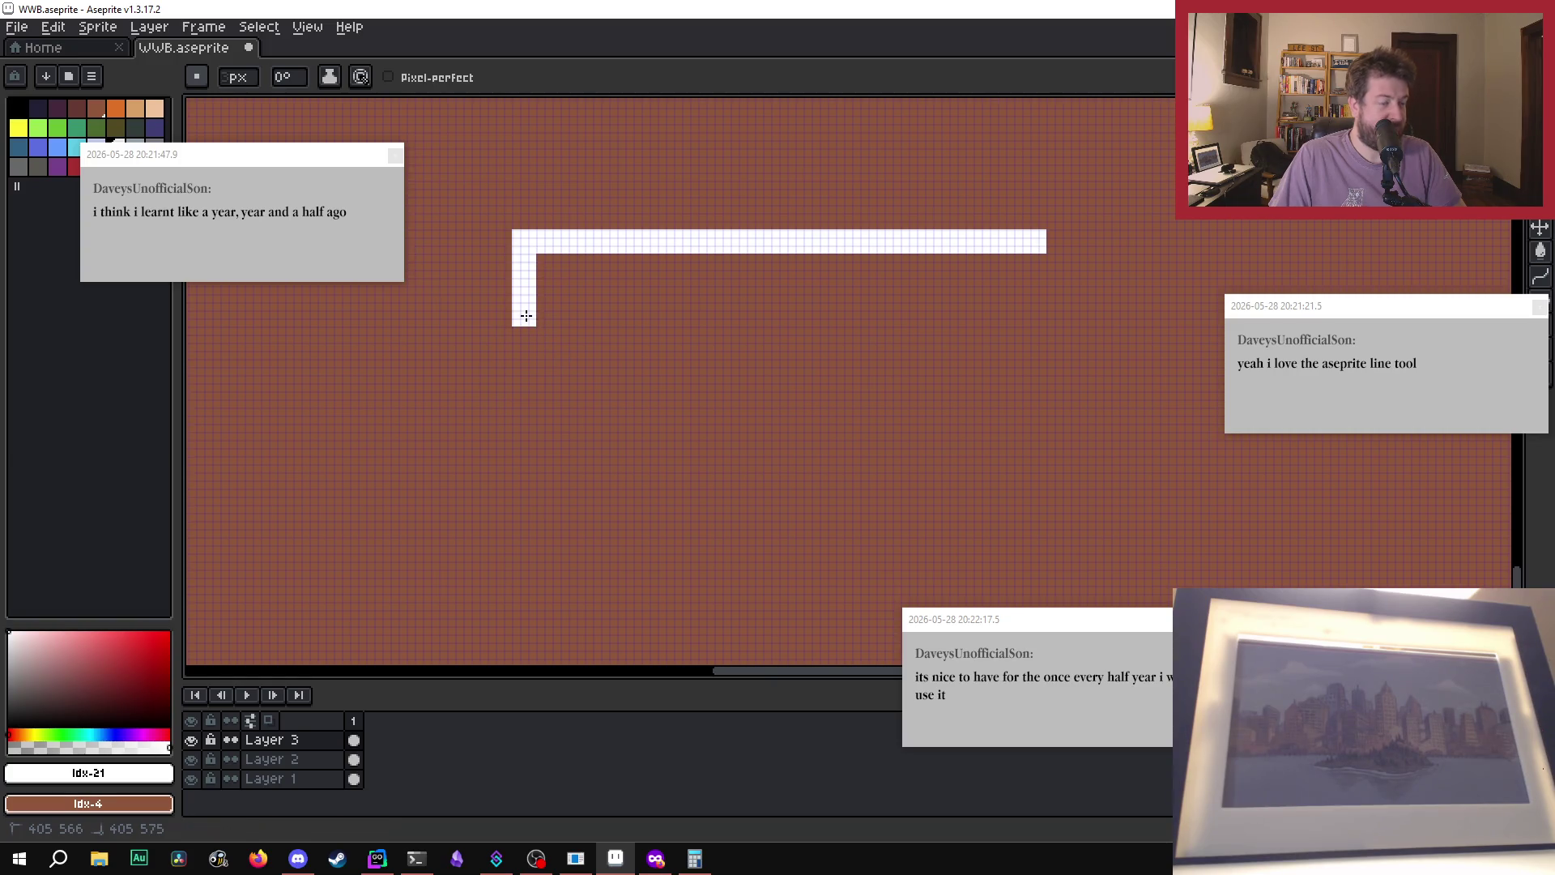
click(527, 316)
click(1035, 239)
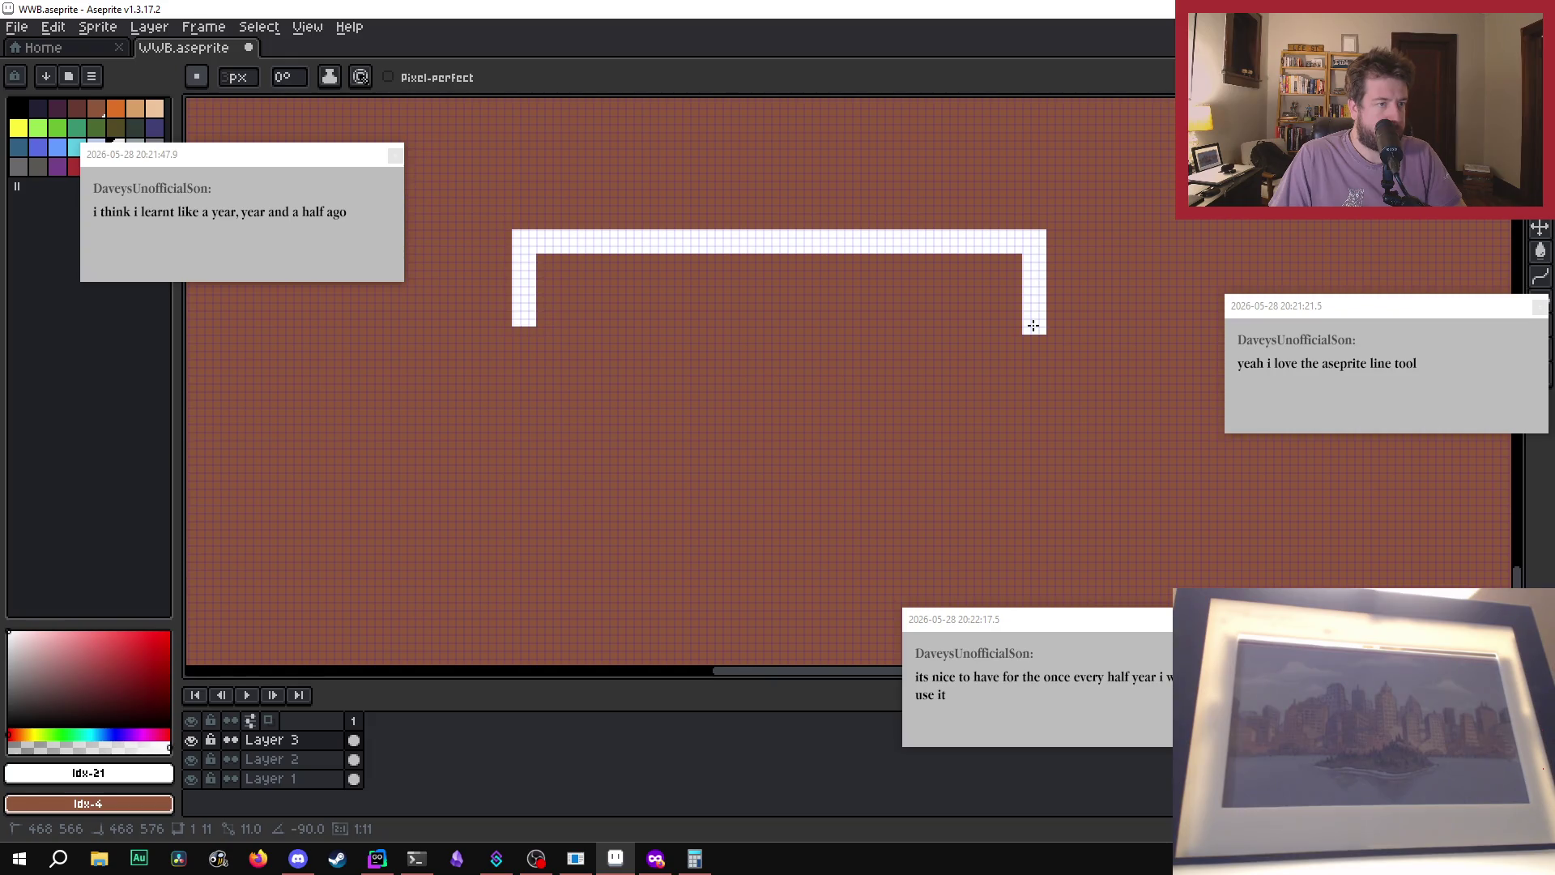
click(1033, 326)
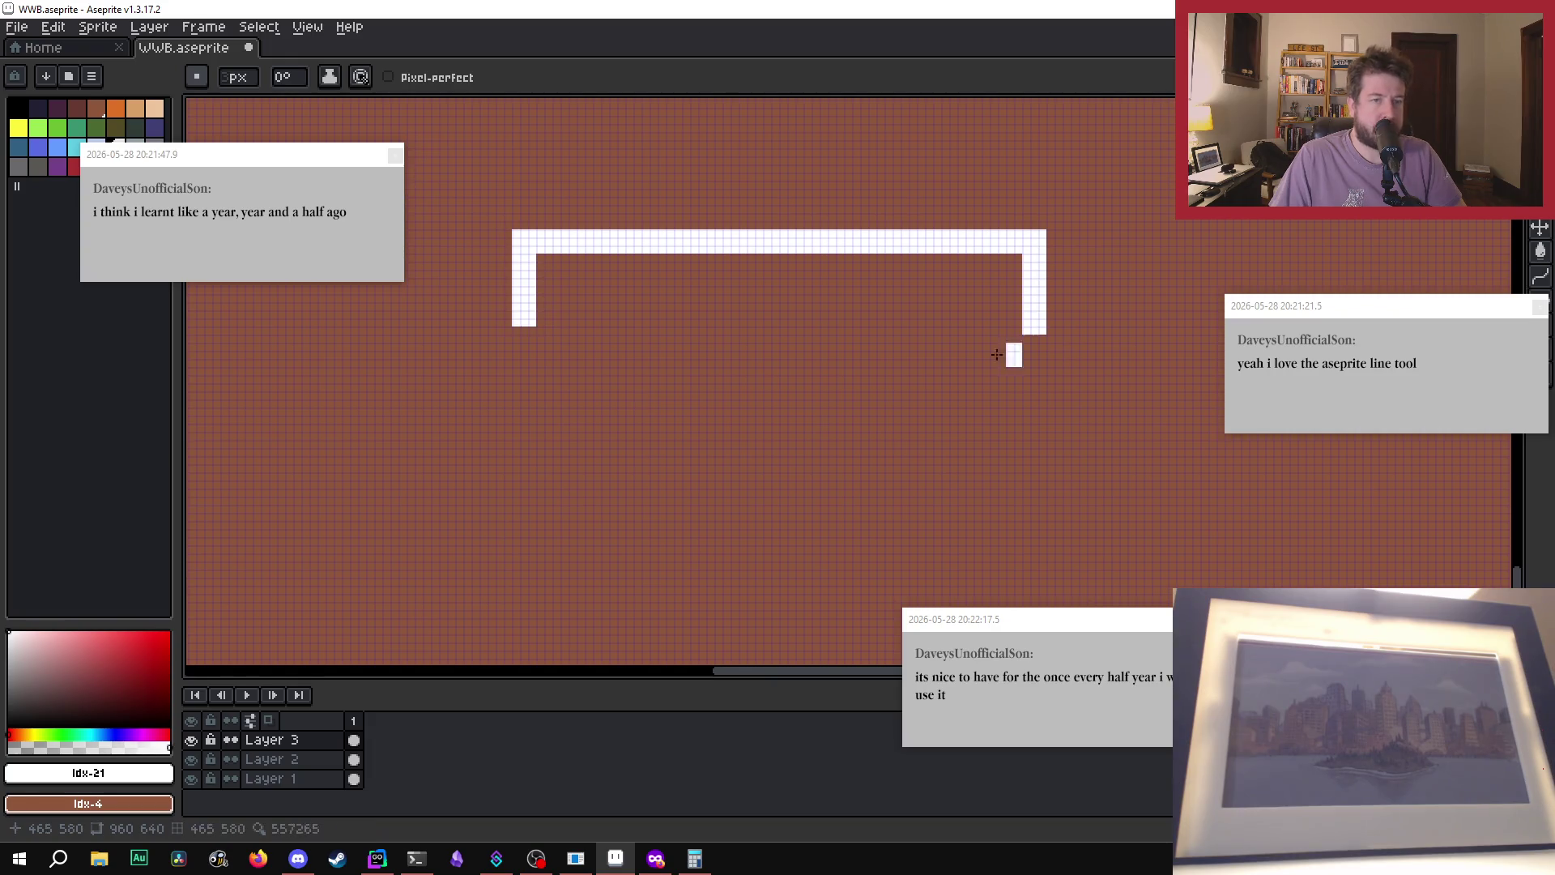
click(398, 158)
click(1217, 618)
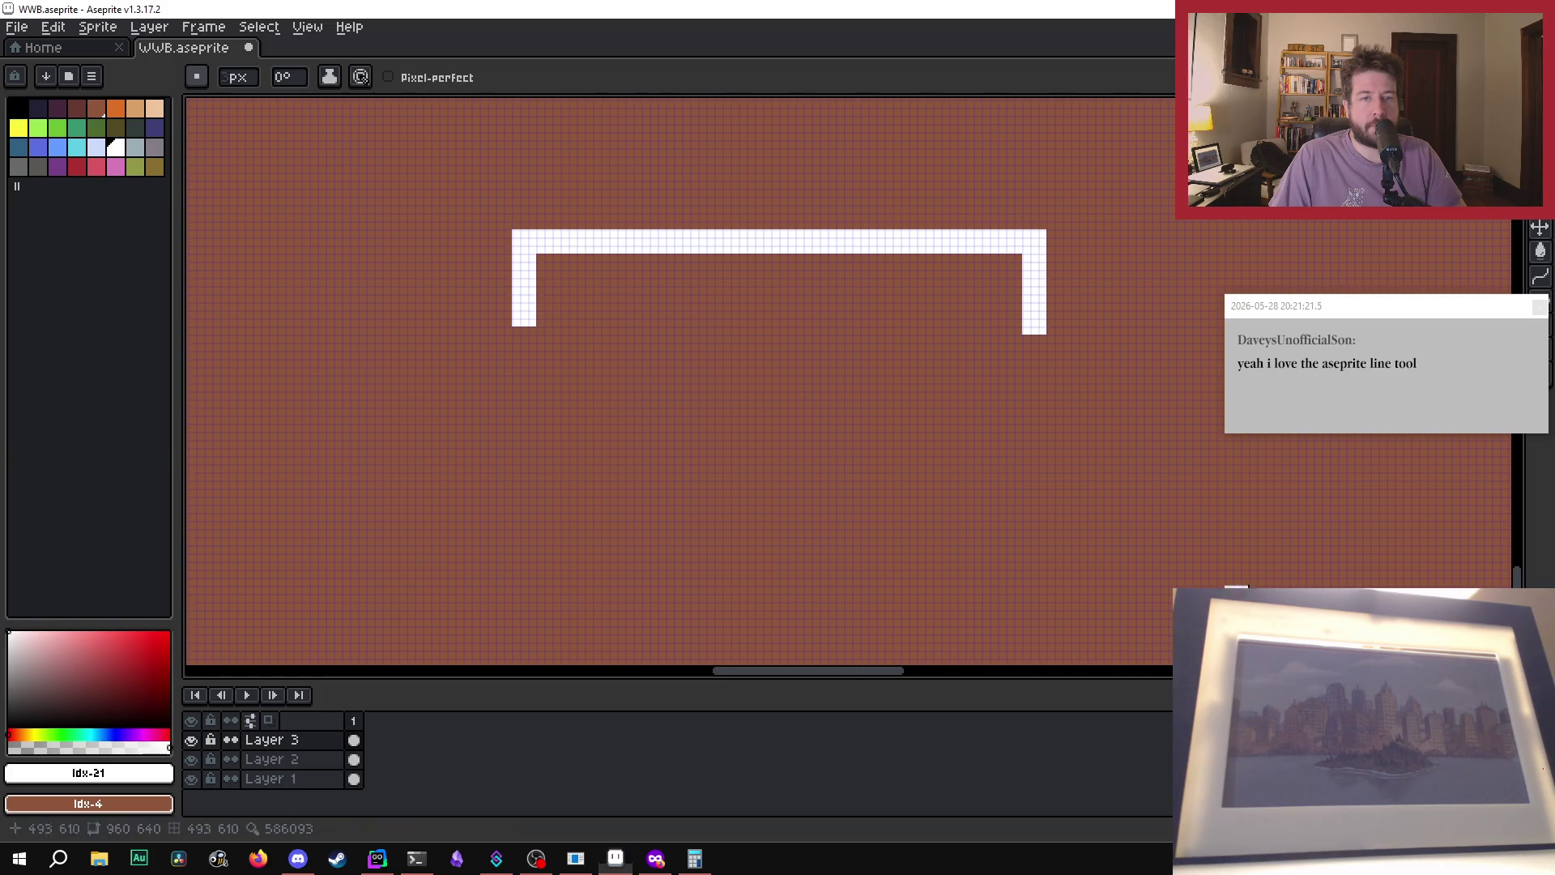
click(1542, 311)
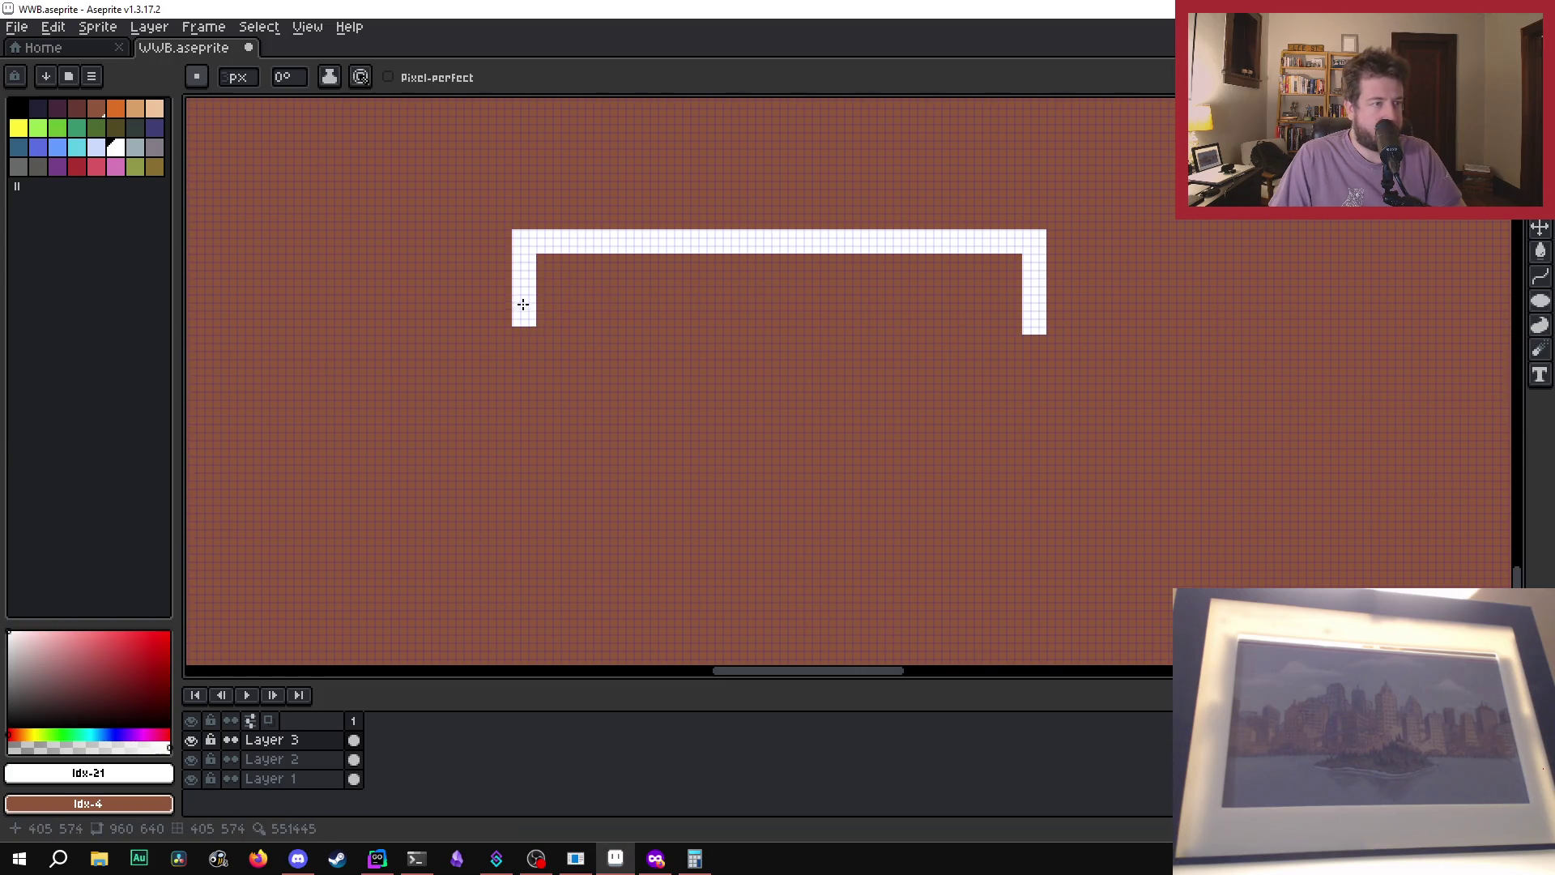
- Draw the 45° edges so they meet at home plate's bottom point
mouse_move(526, 314)
mouse_down()
mouse_move(783, 571)
mouse_move(996, 407)
mouse_move(1036, 323)
mouse_up()
scroll(1085, 341, down, 8)
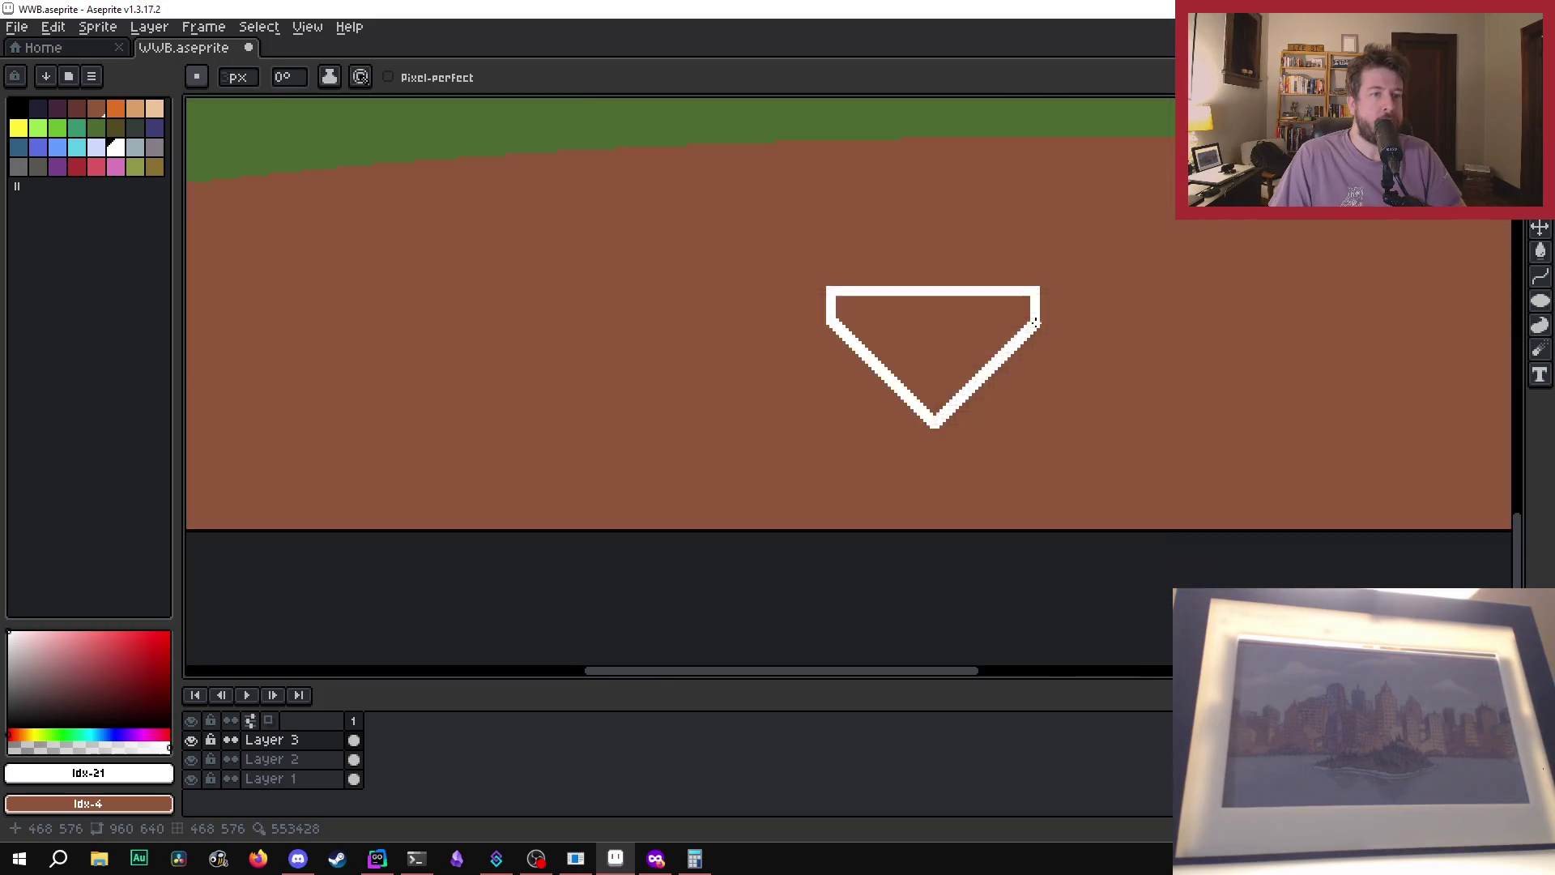
scroll(1061, 357, up, 1)
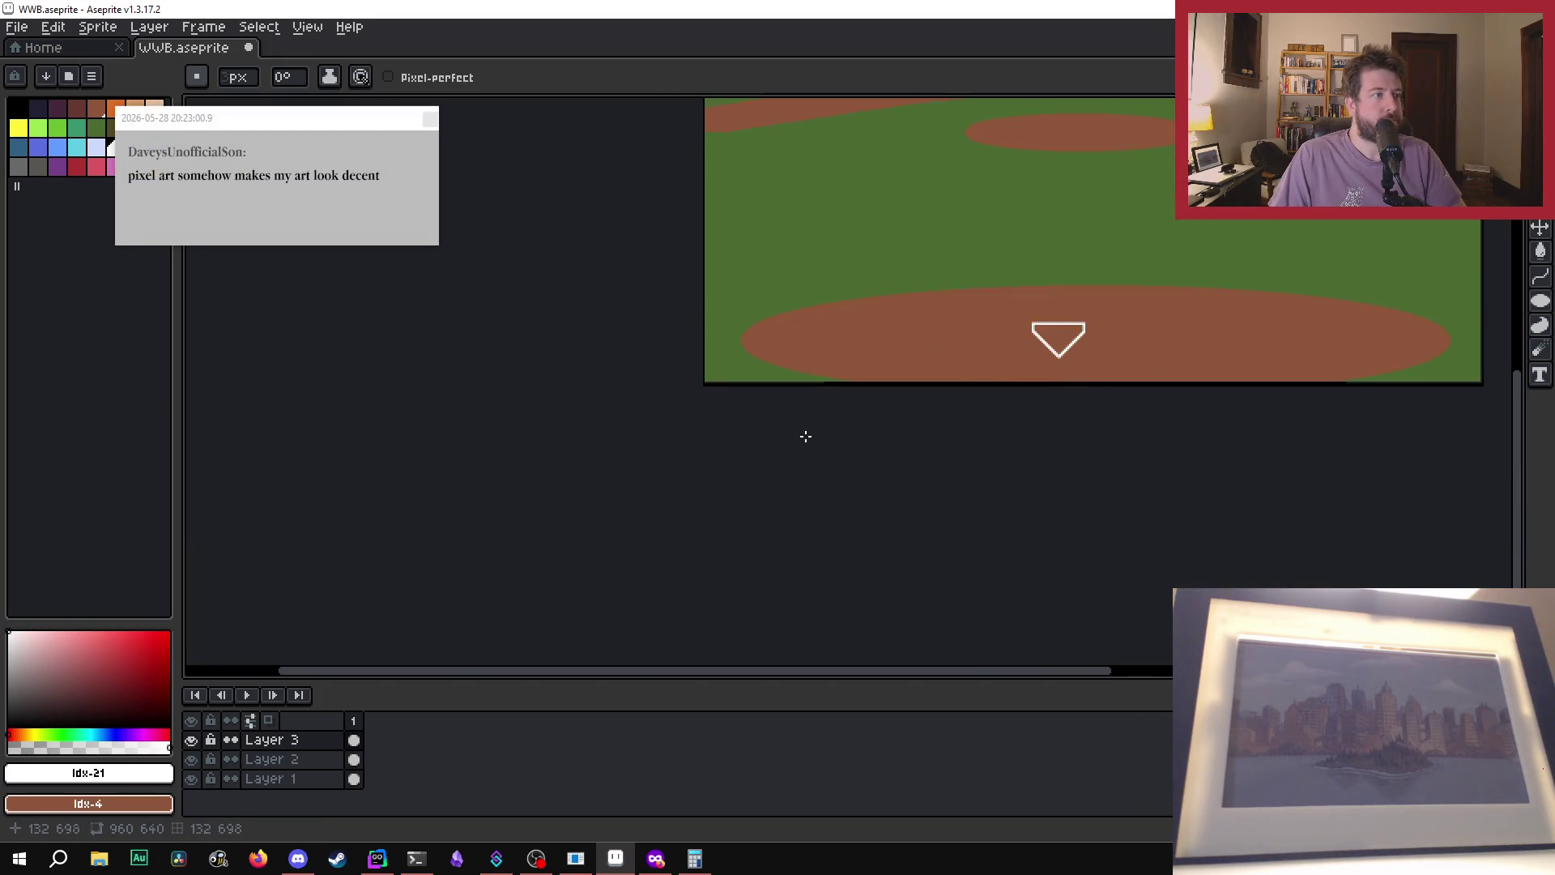
scroll(791, 513, down, 1)
scroll(1042, 496, up, 1)
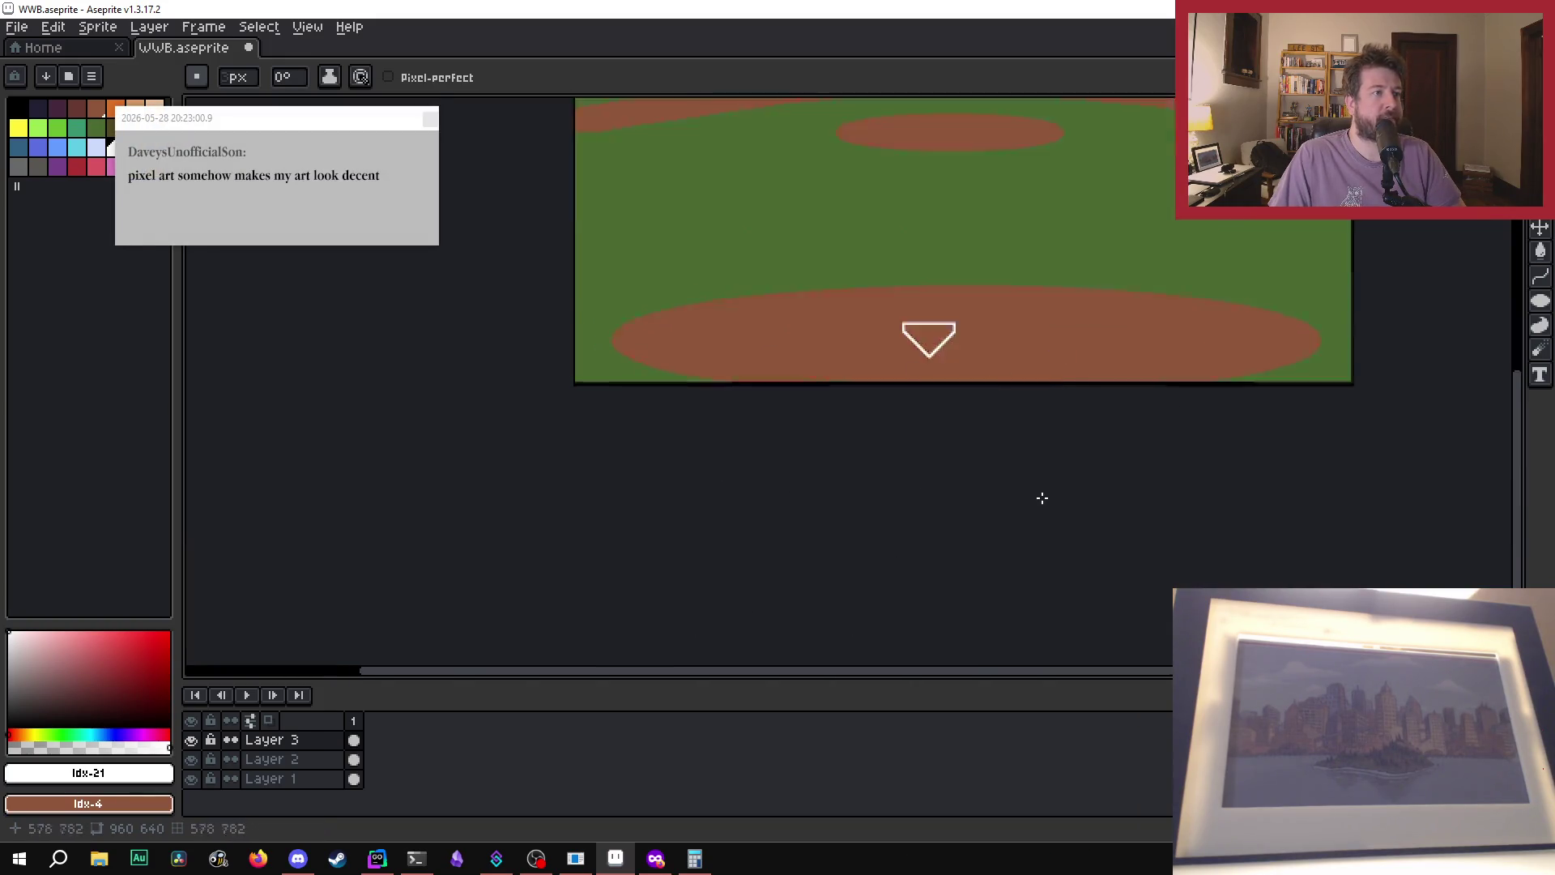
scroll(902, 624, down, 1)
- Zoom out to check home plate against the whole field and dismiss the chat popup
drag(913, 673, 931, 671)
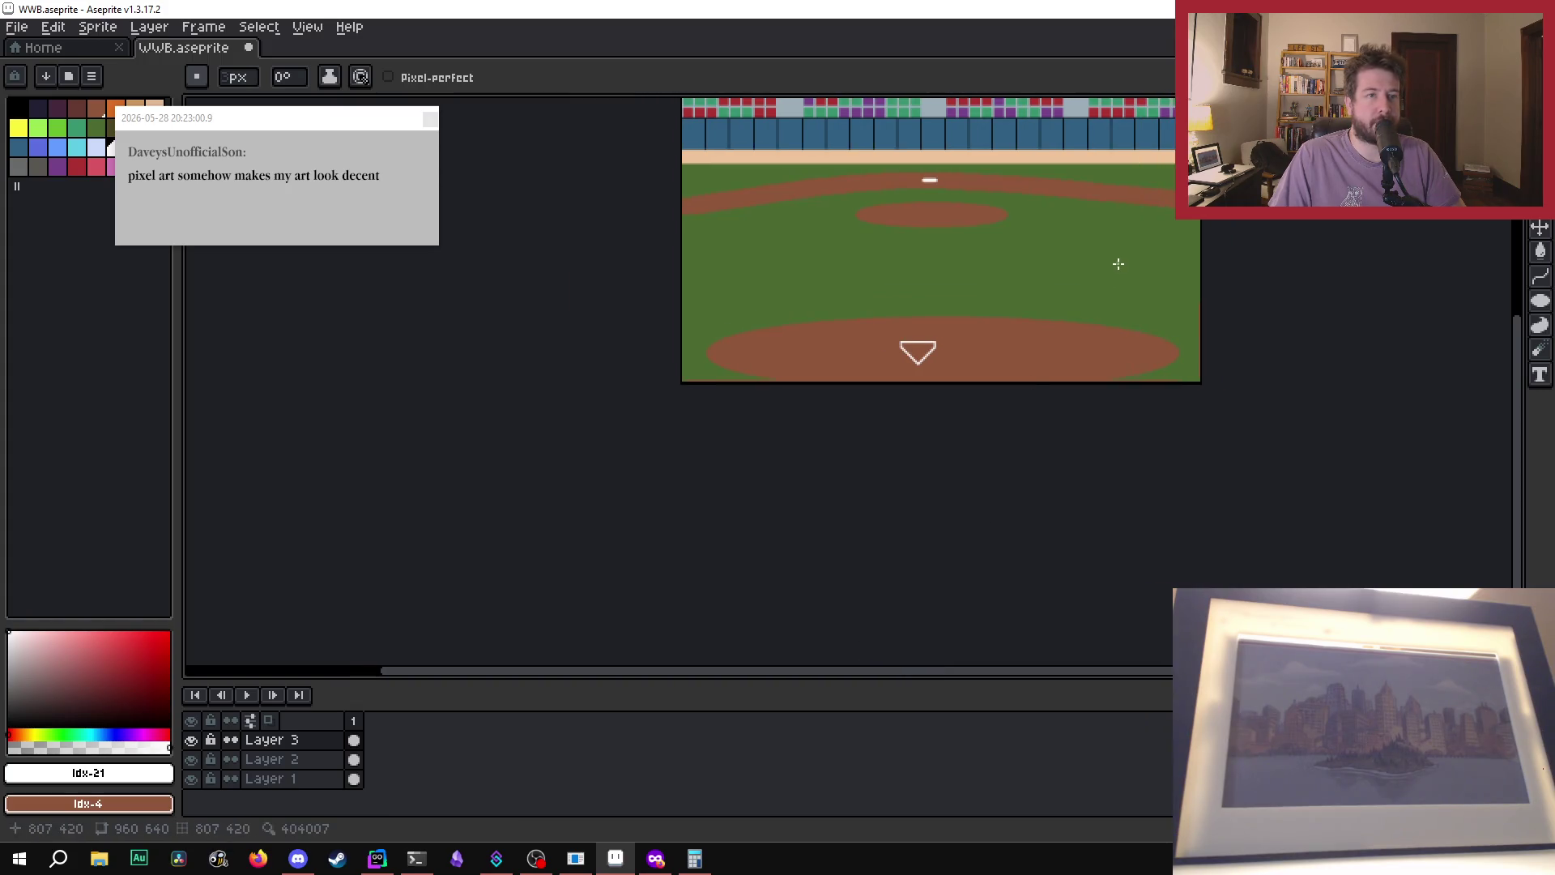
scroll(1269, 481, up, 1)
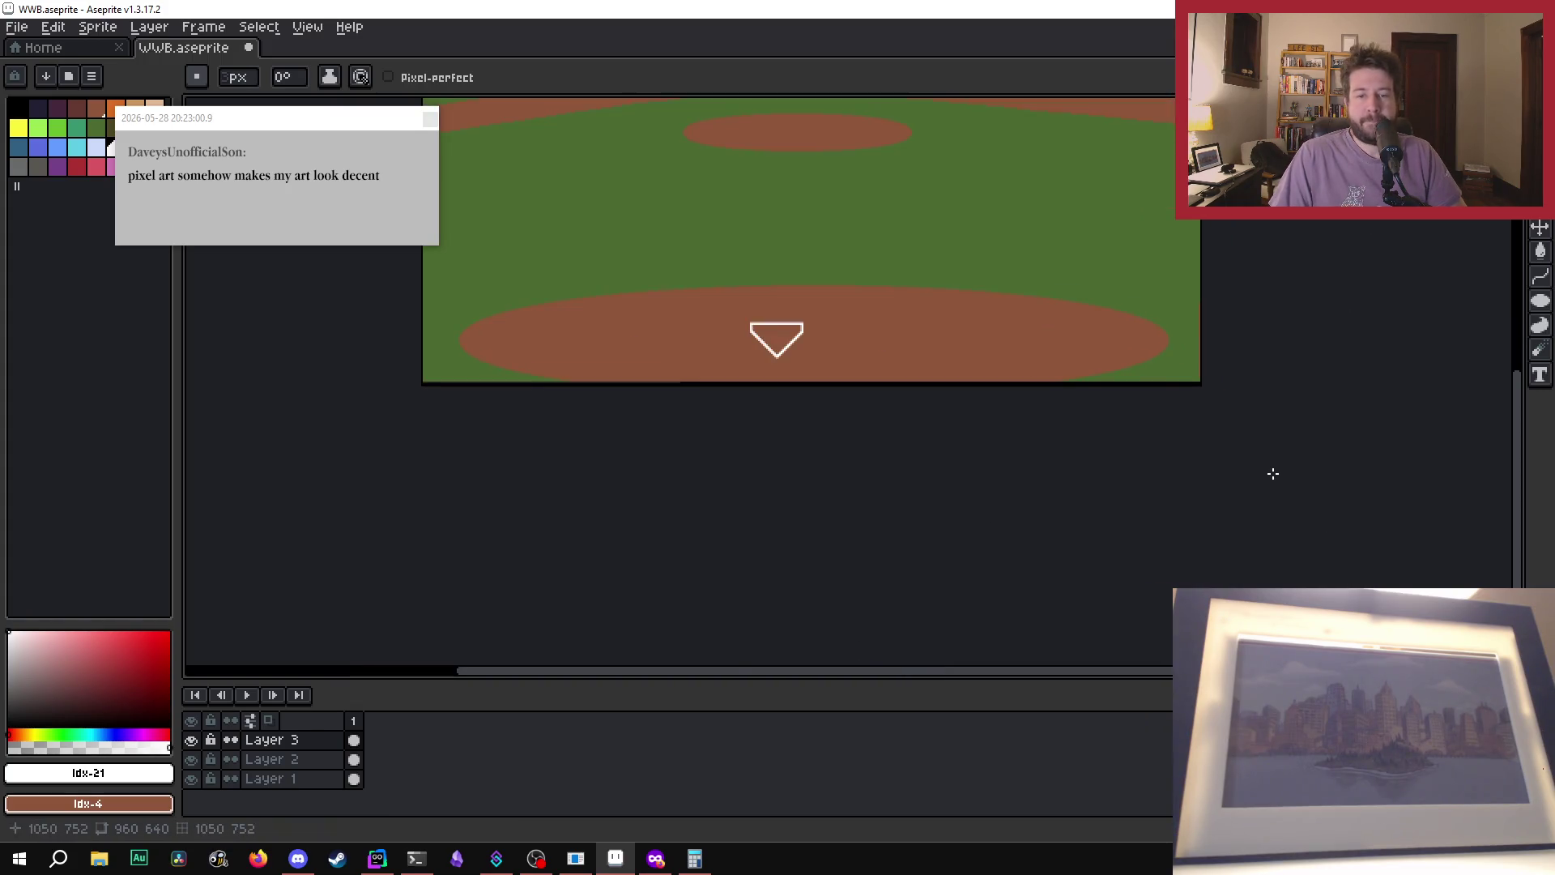
scroll(1260, 494, up, 2)
mouse_move(920, 672)
mouse_down()
mouse_move(736, 660)
mouse_move(701, 638)
mouse_up()
scroll(701, 638, down, 2)
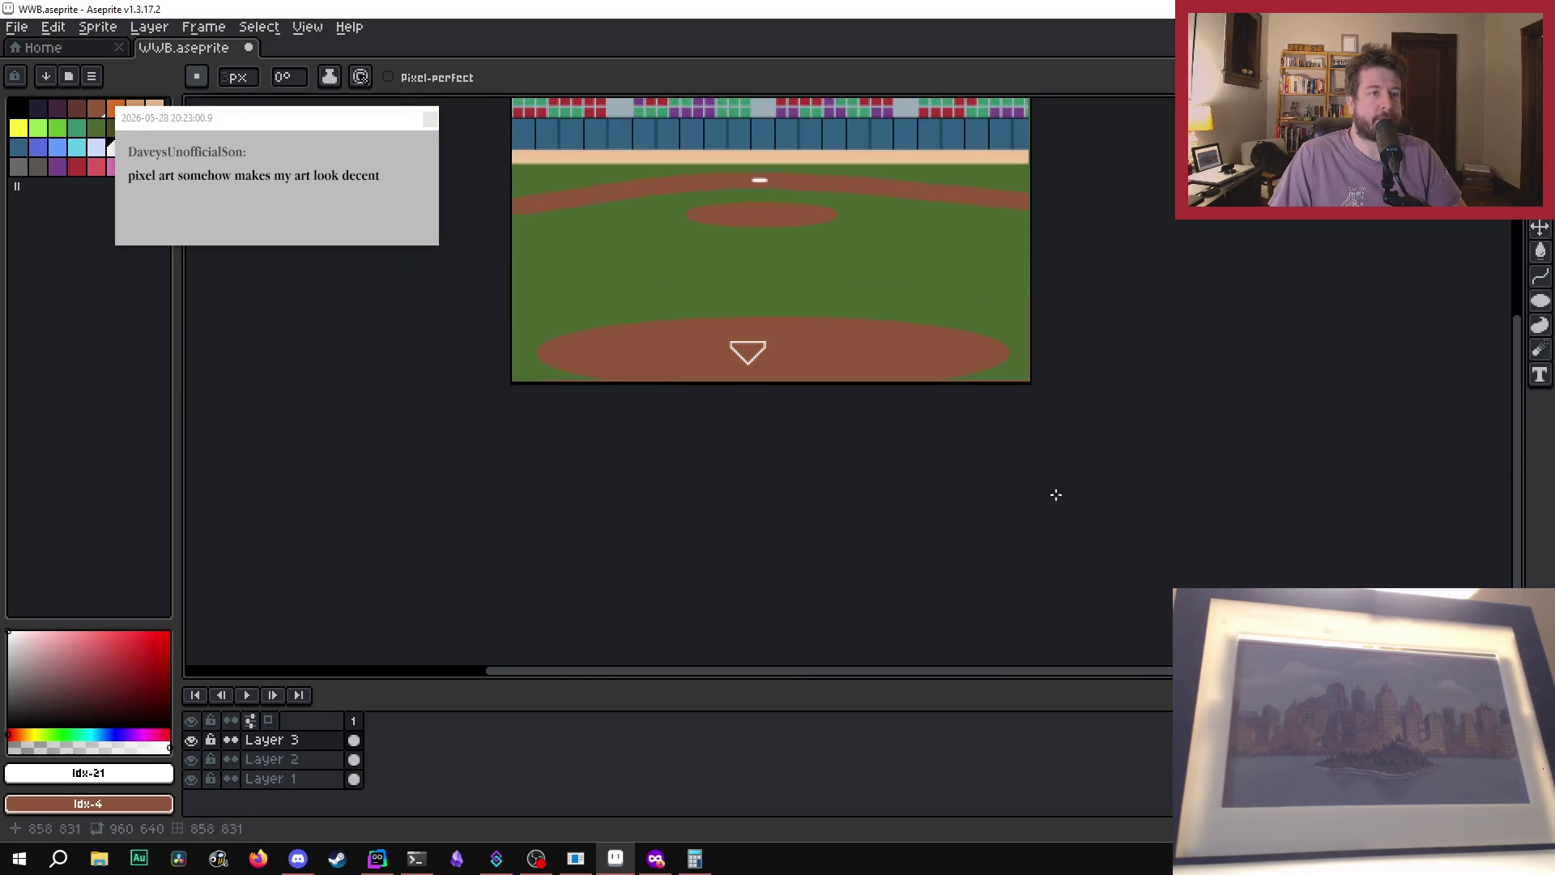
drag(1518, 449, 1517, 352)
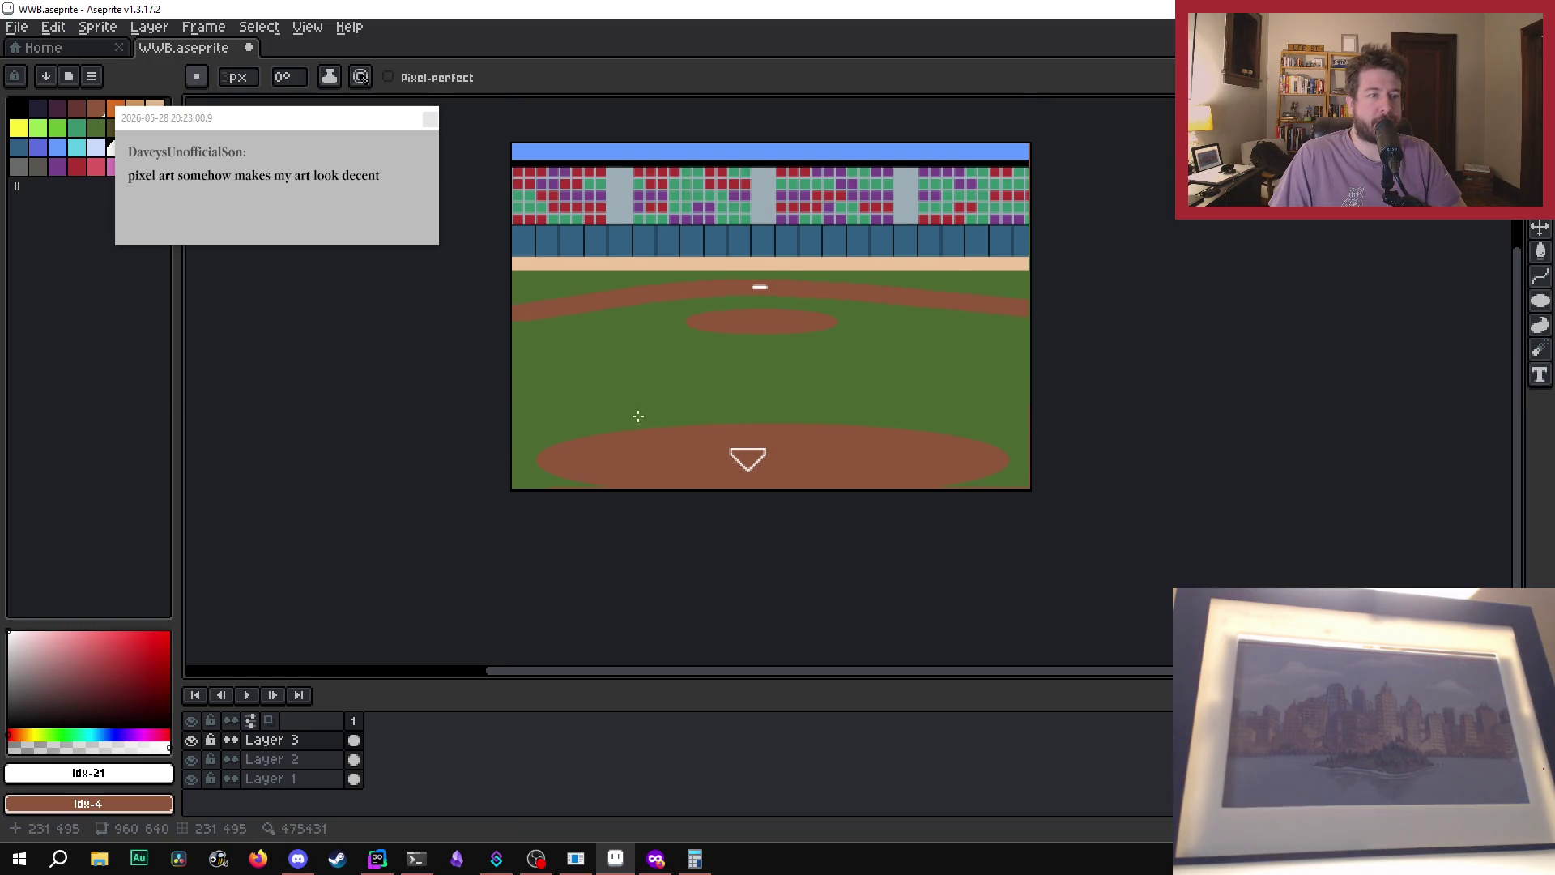
scroll(740, 477, up, 2)
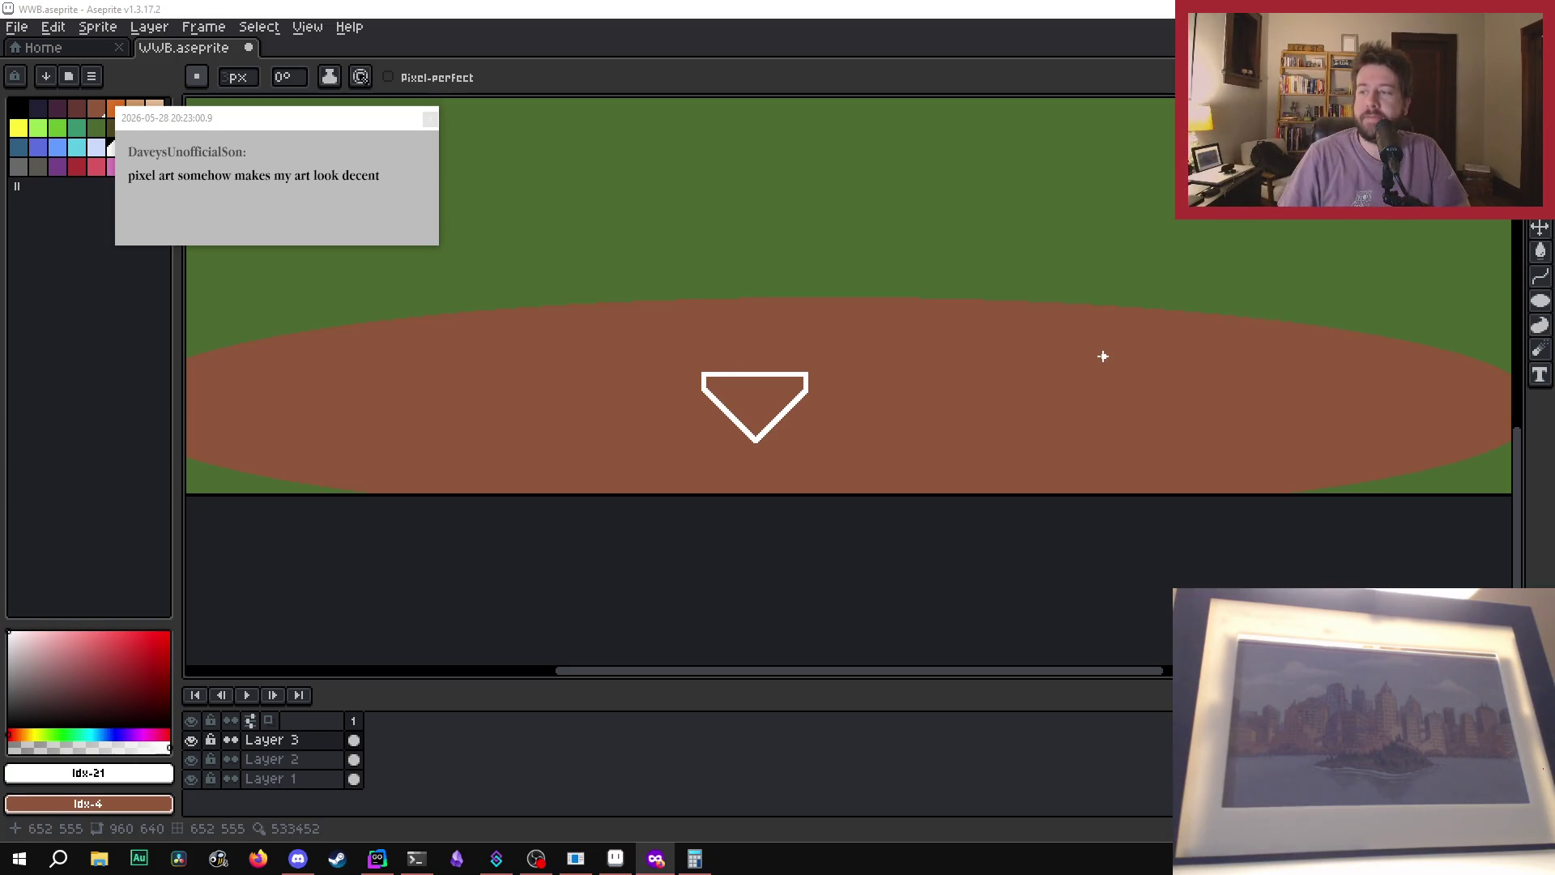
scroll(566, 394, up, 1)
scroll(566, 394, down, 1)
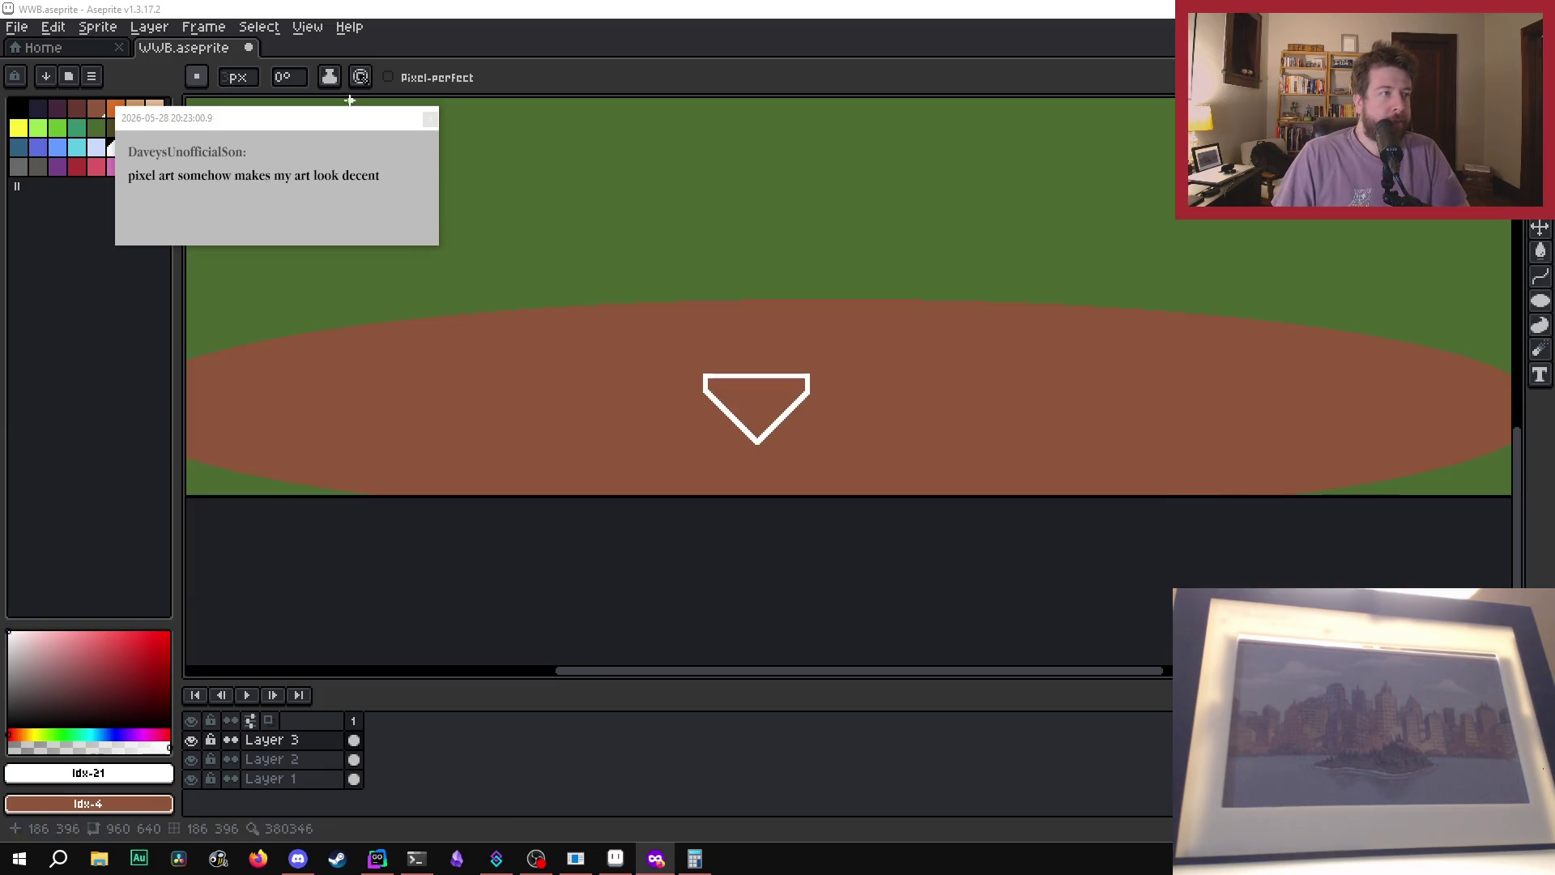
click(430, 125)
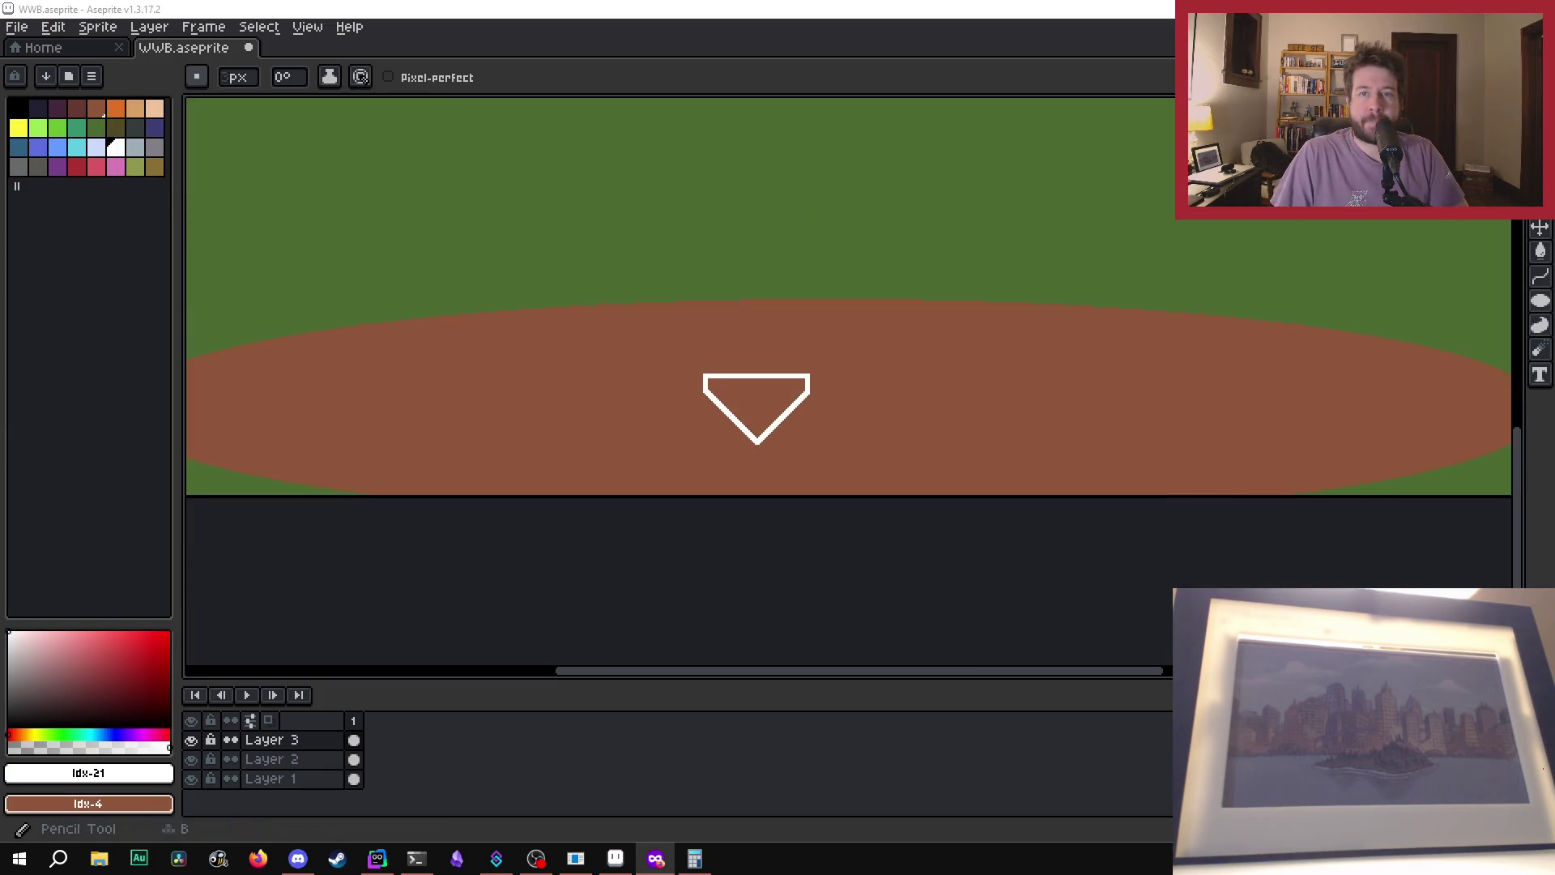
- Select home plate, nudge it up-left to 394,534, and bring up File Explorer
key(m)
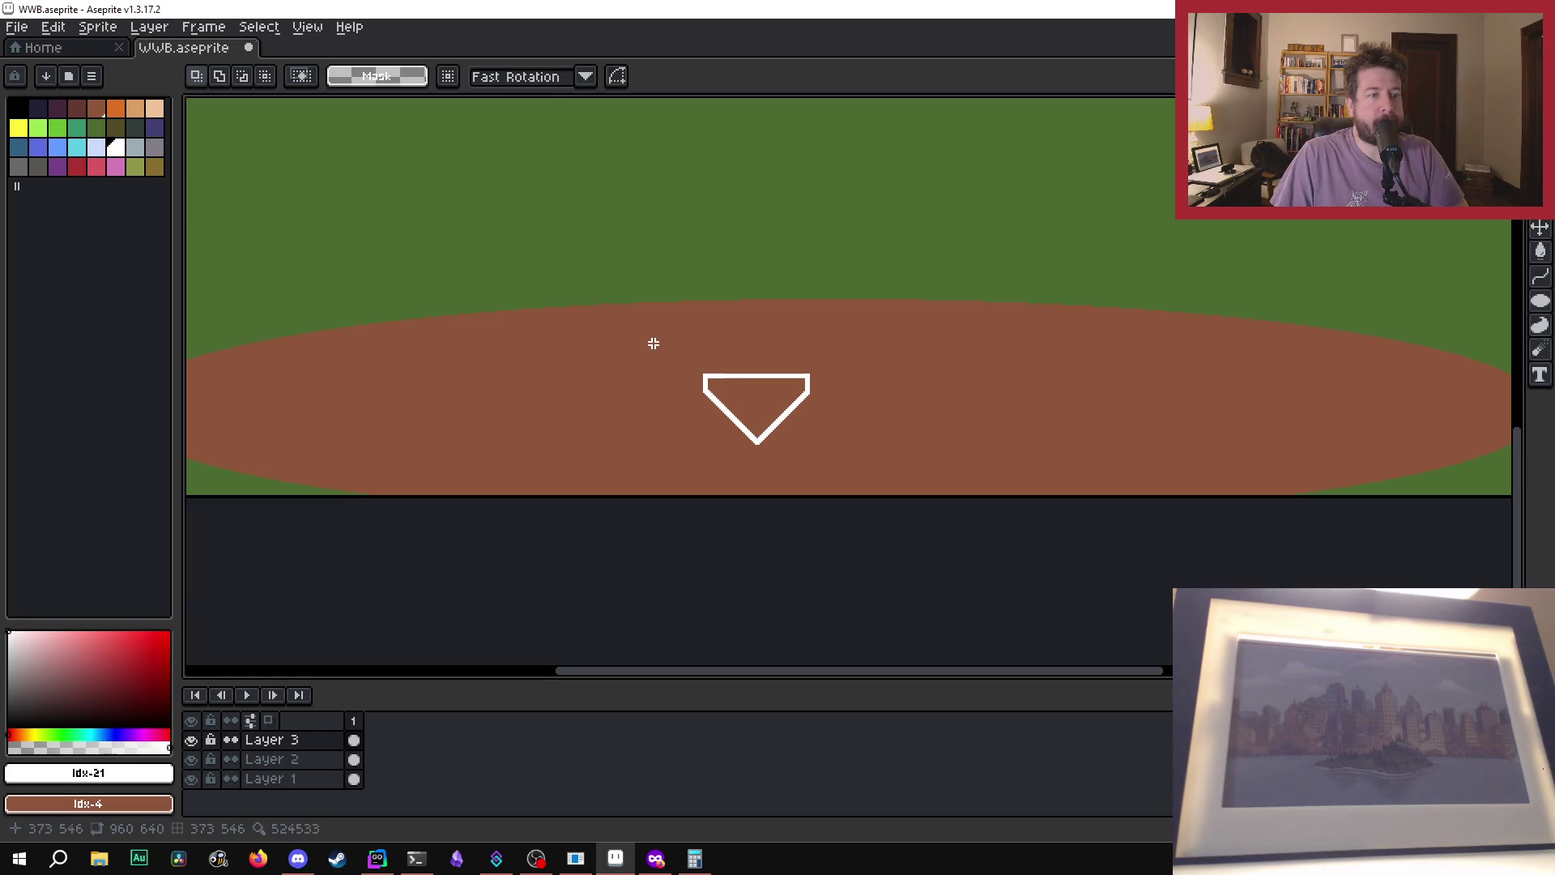
drag(656, 343, 848, 463)
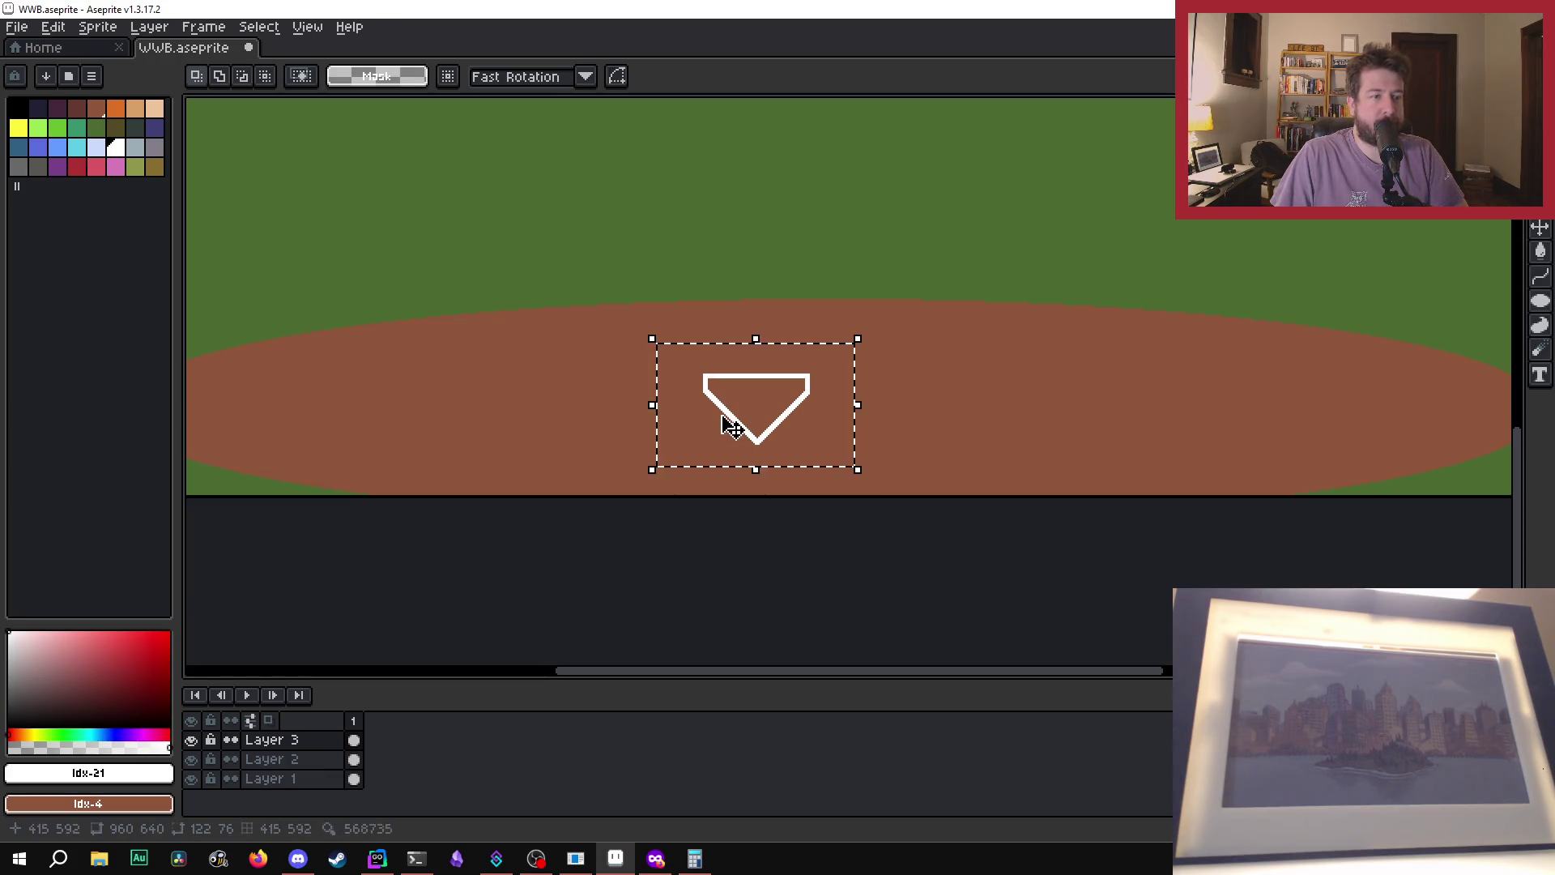
mouse_move(735, 423)
mouse_down()
mouse_move(771, 413)
mouse_move(763, 392)
mouse_up()
scroll(770, 411, down, 3)
scroll(769, 410, up, 2)
scroll(770, 407, up, 1)
scroll(766, 392, down, 2)
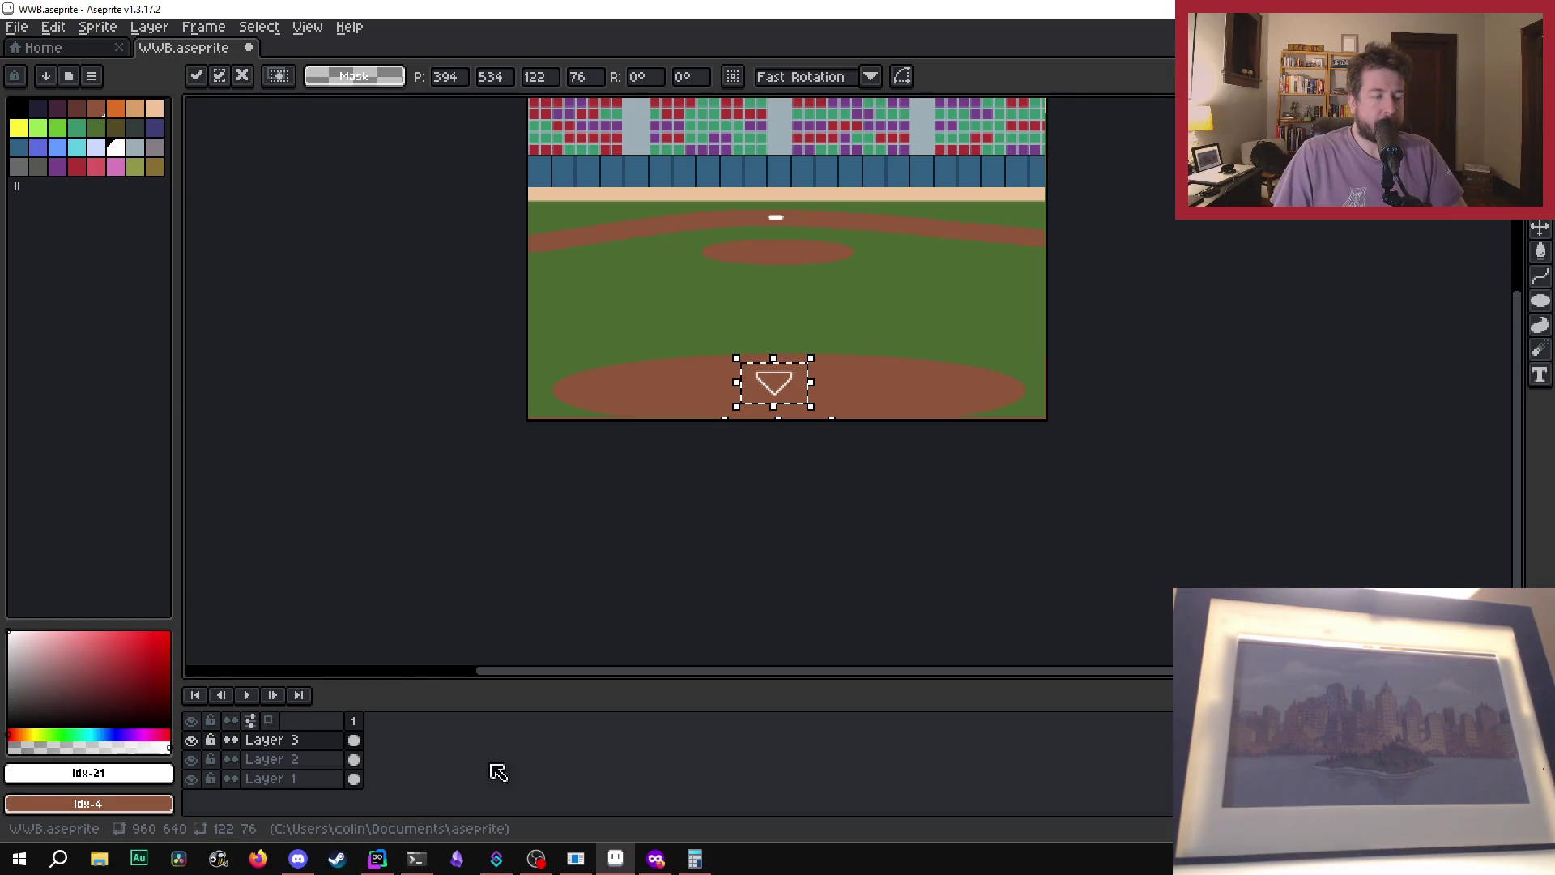
scroll(721, 223, up, 1)
click(99, 859)
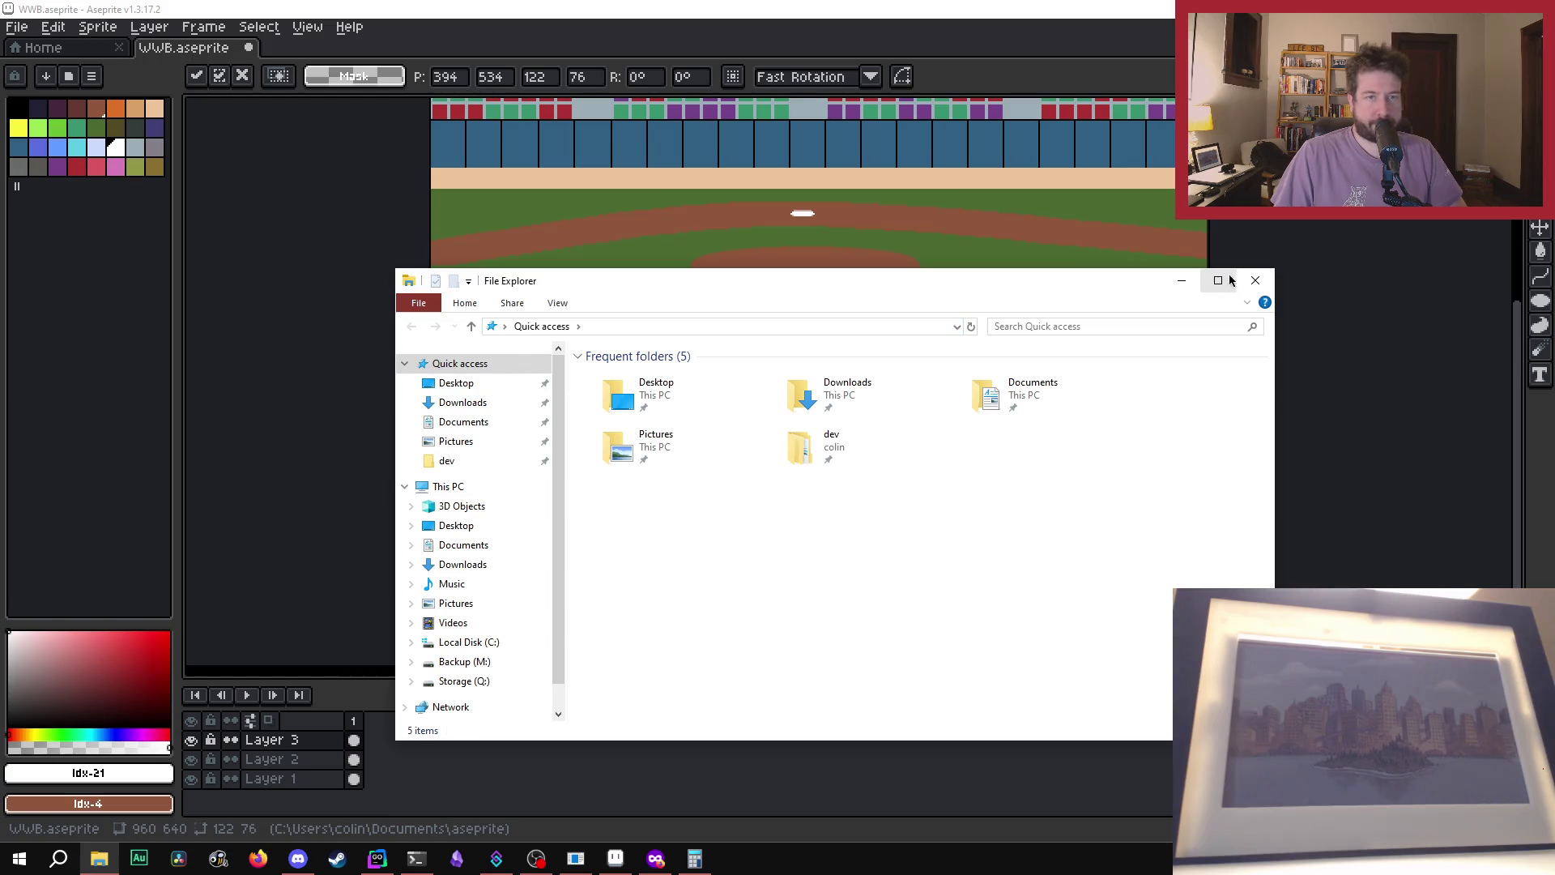
- Find Gomoco-City.gif in File Explorer, view it in Photos, then close the preview
click(1256, 281)
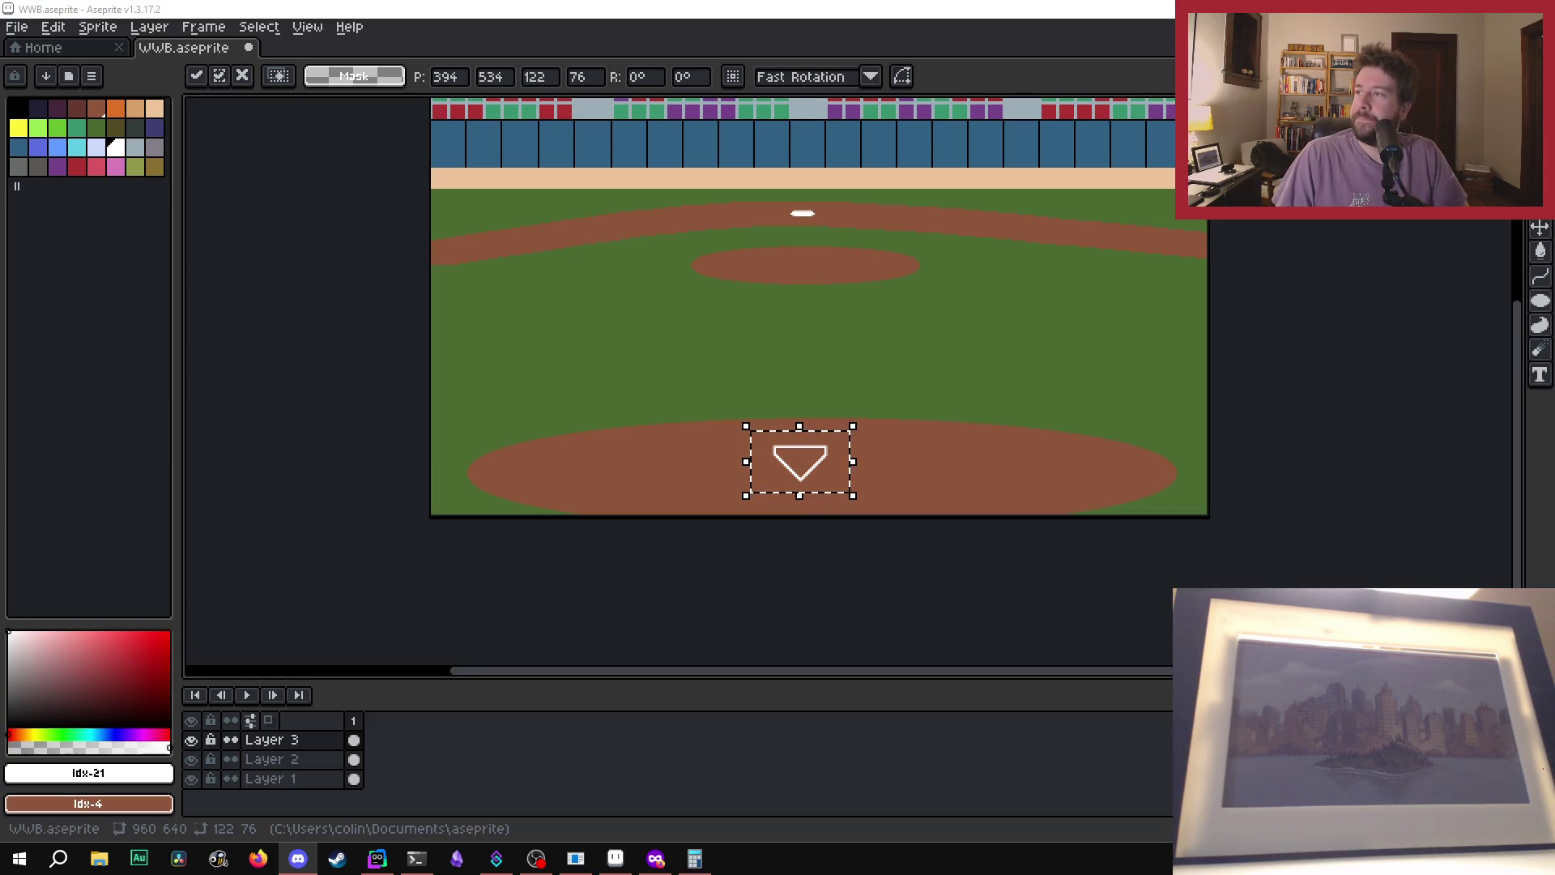
scroll(726, 484, up, 1)
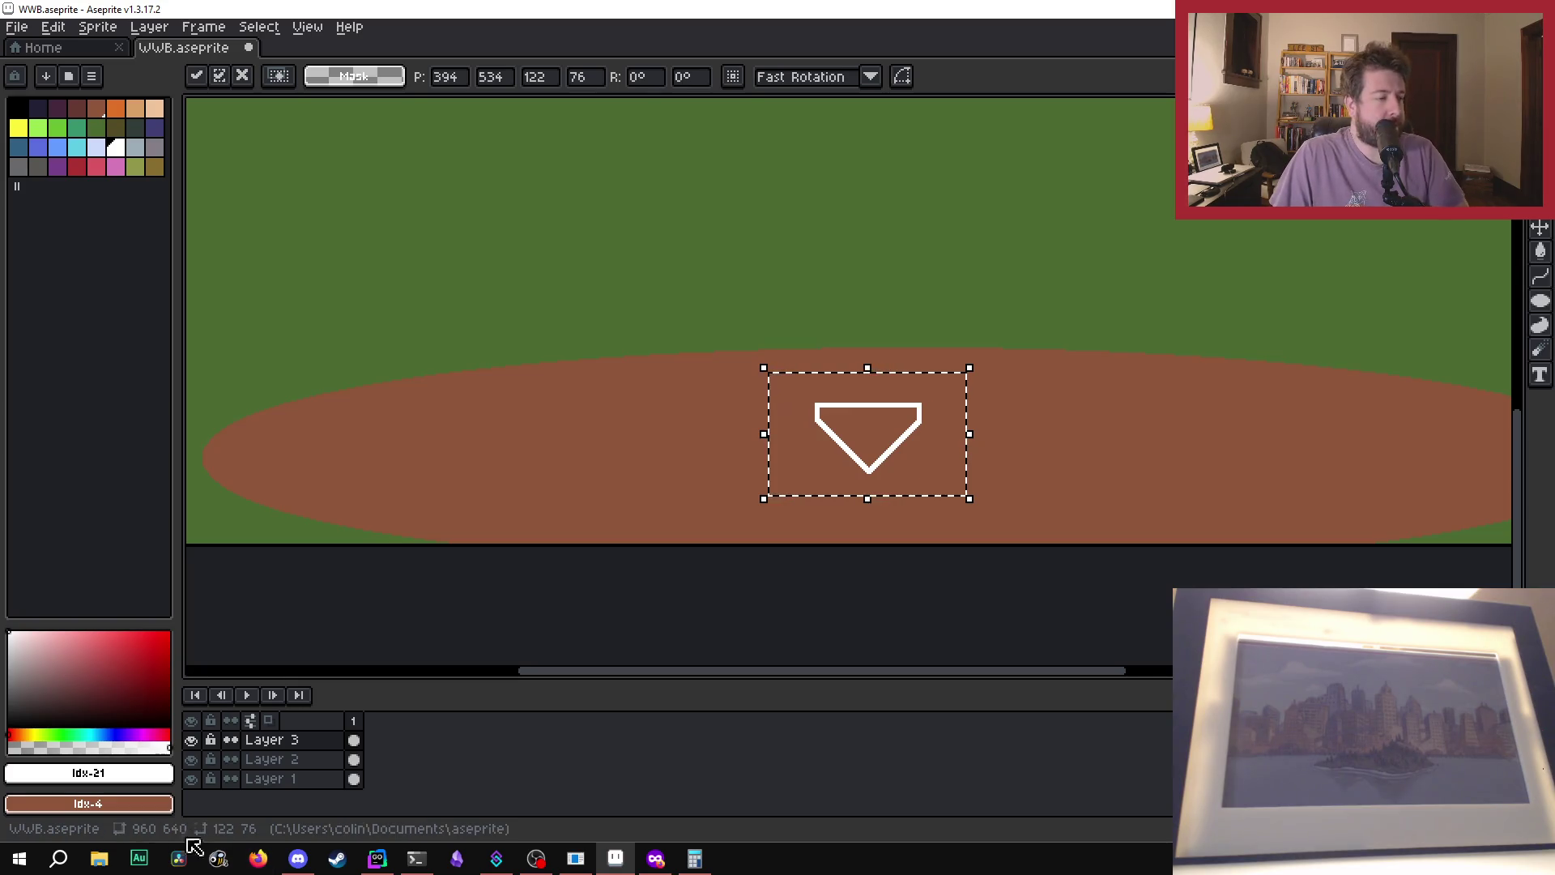
click(16, 26)
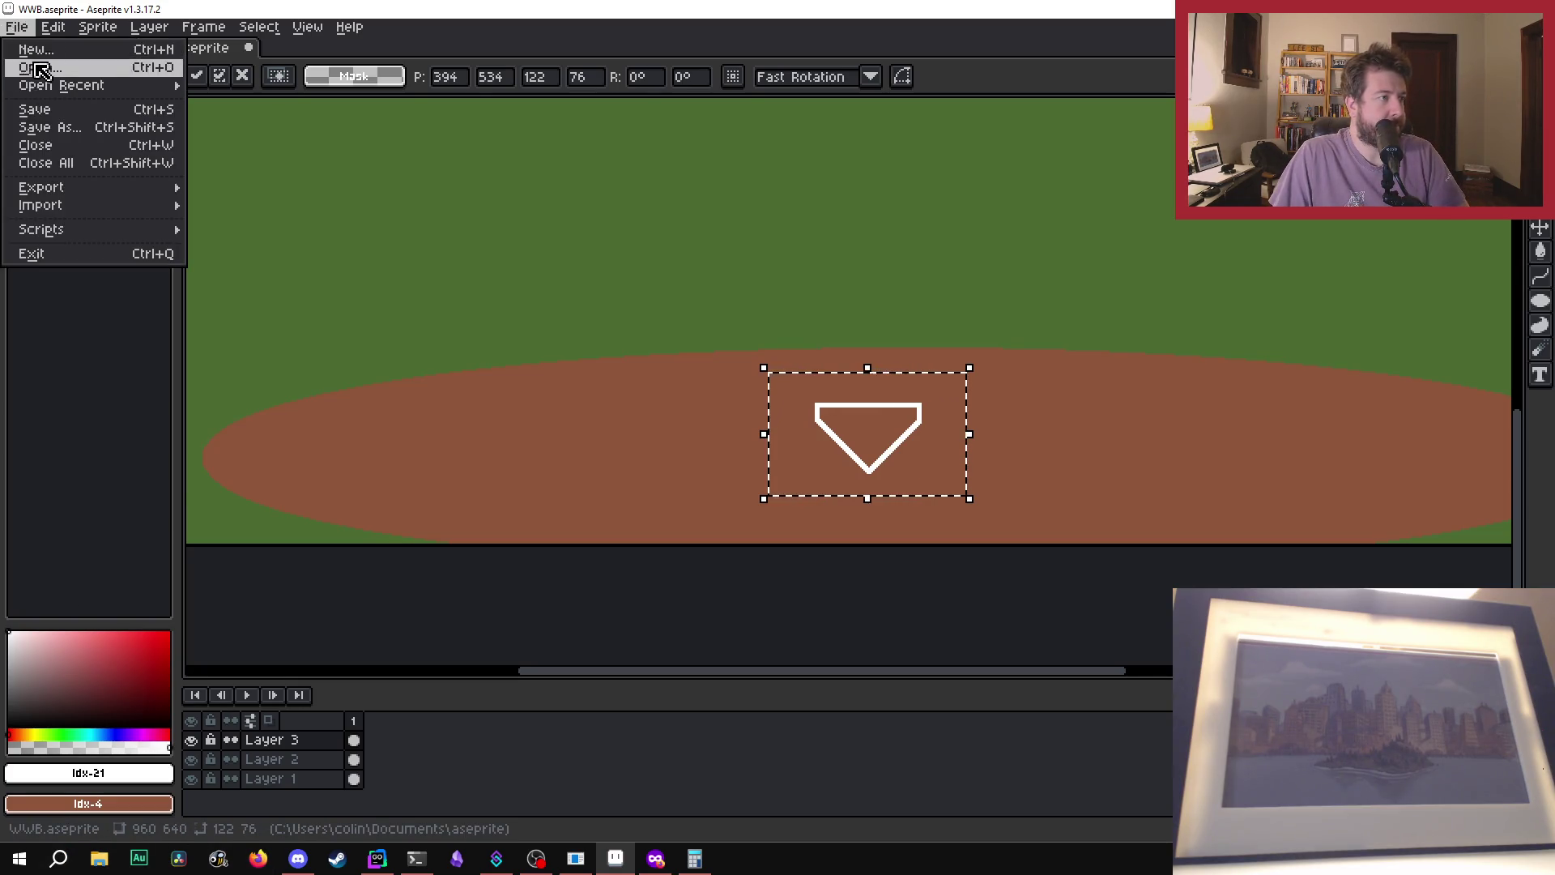
click(99, 859)
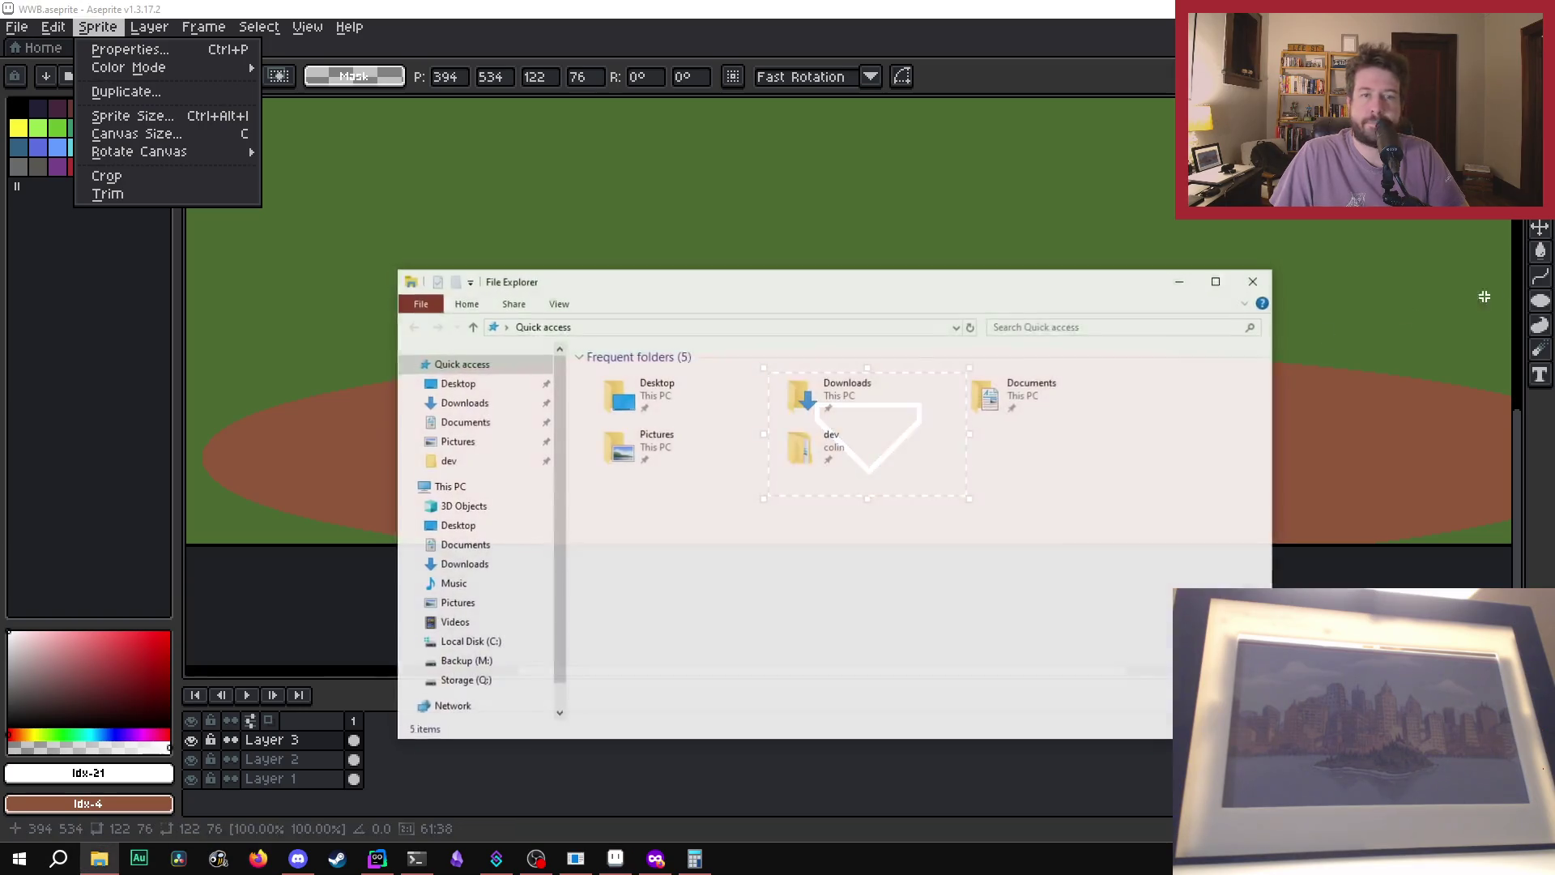
drag(850, 295, 1554, 295)
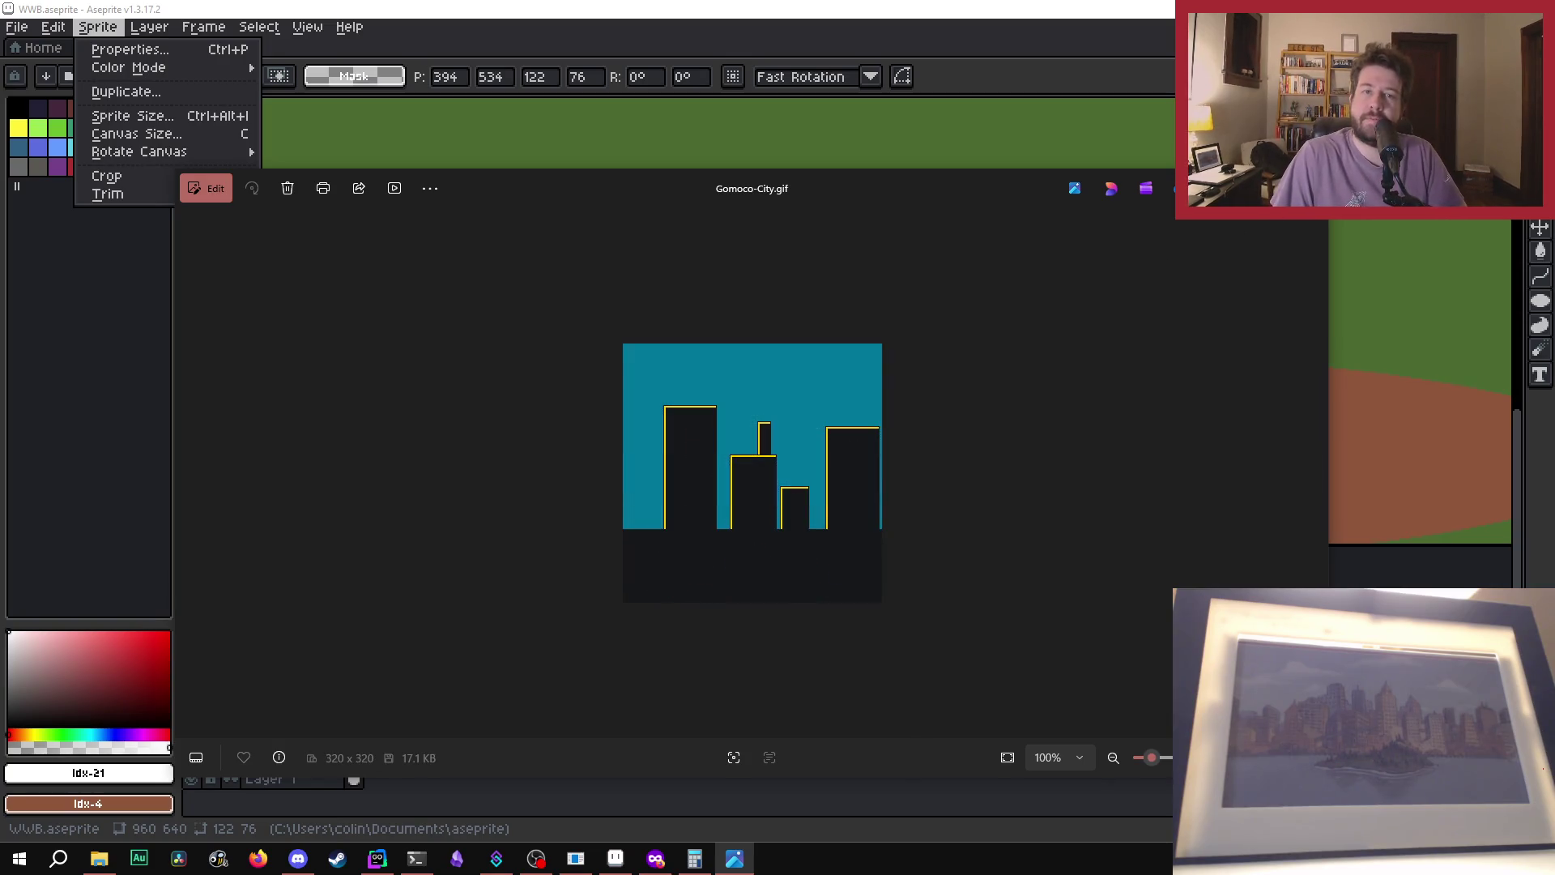
key(alt+F4)
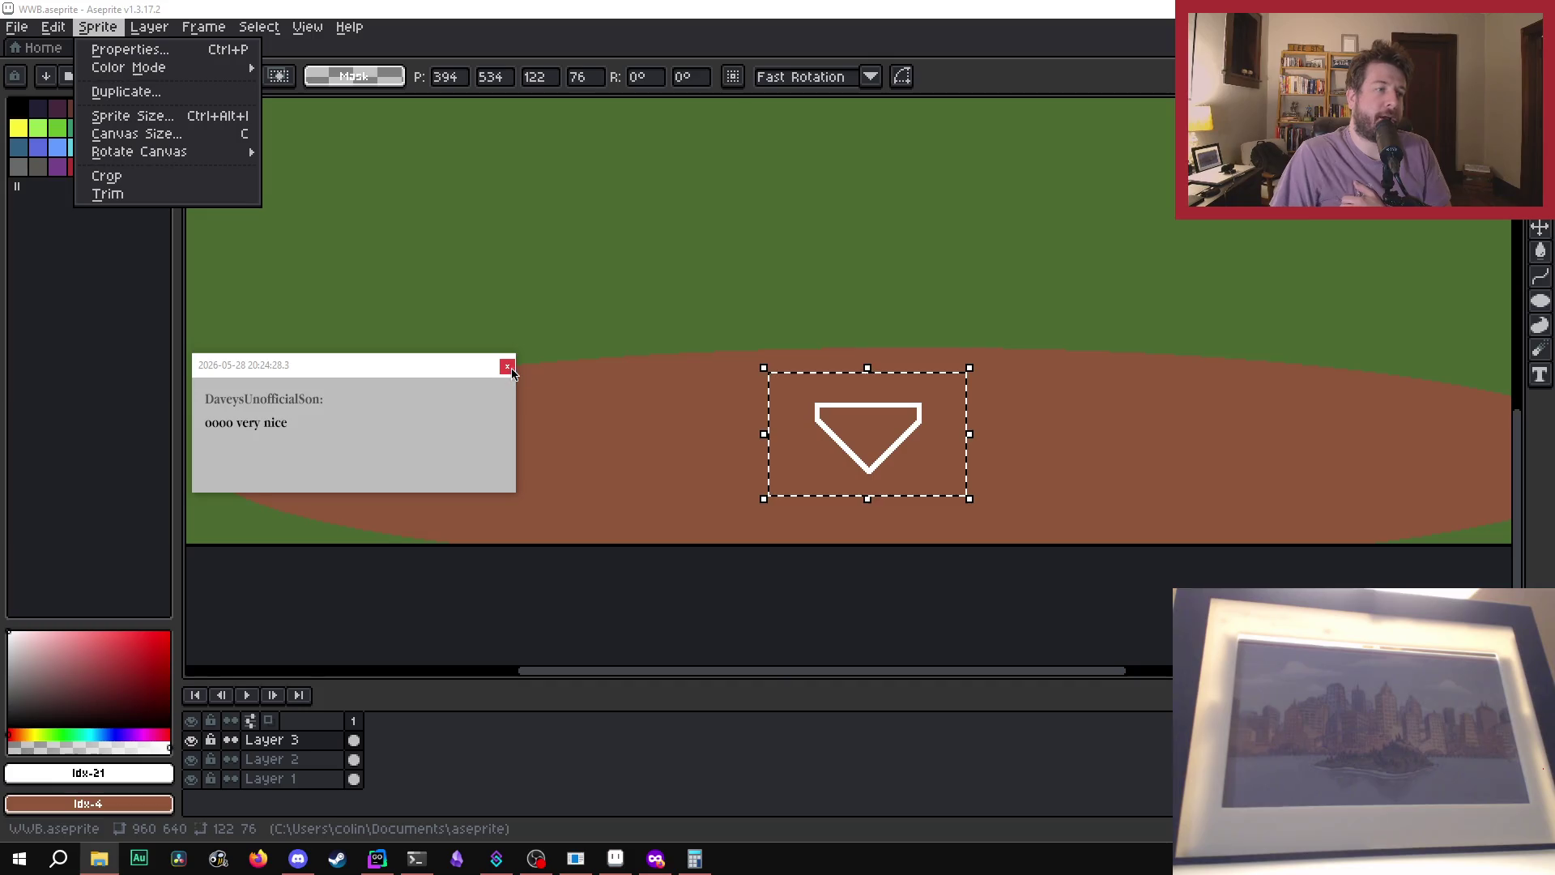
- Dismiss the three chat notifications and close the Sprite menu
click(508, 367)
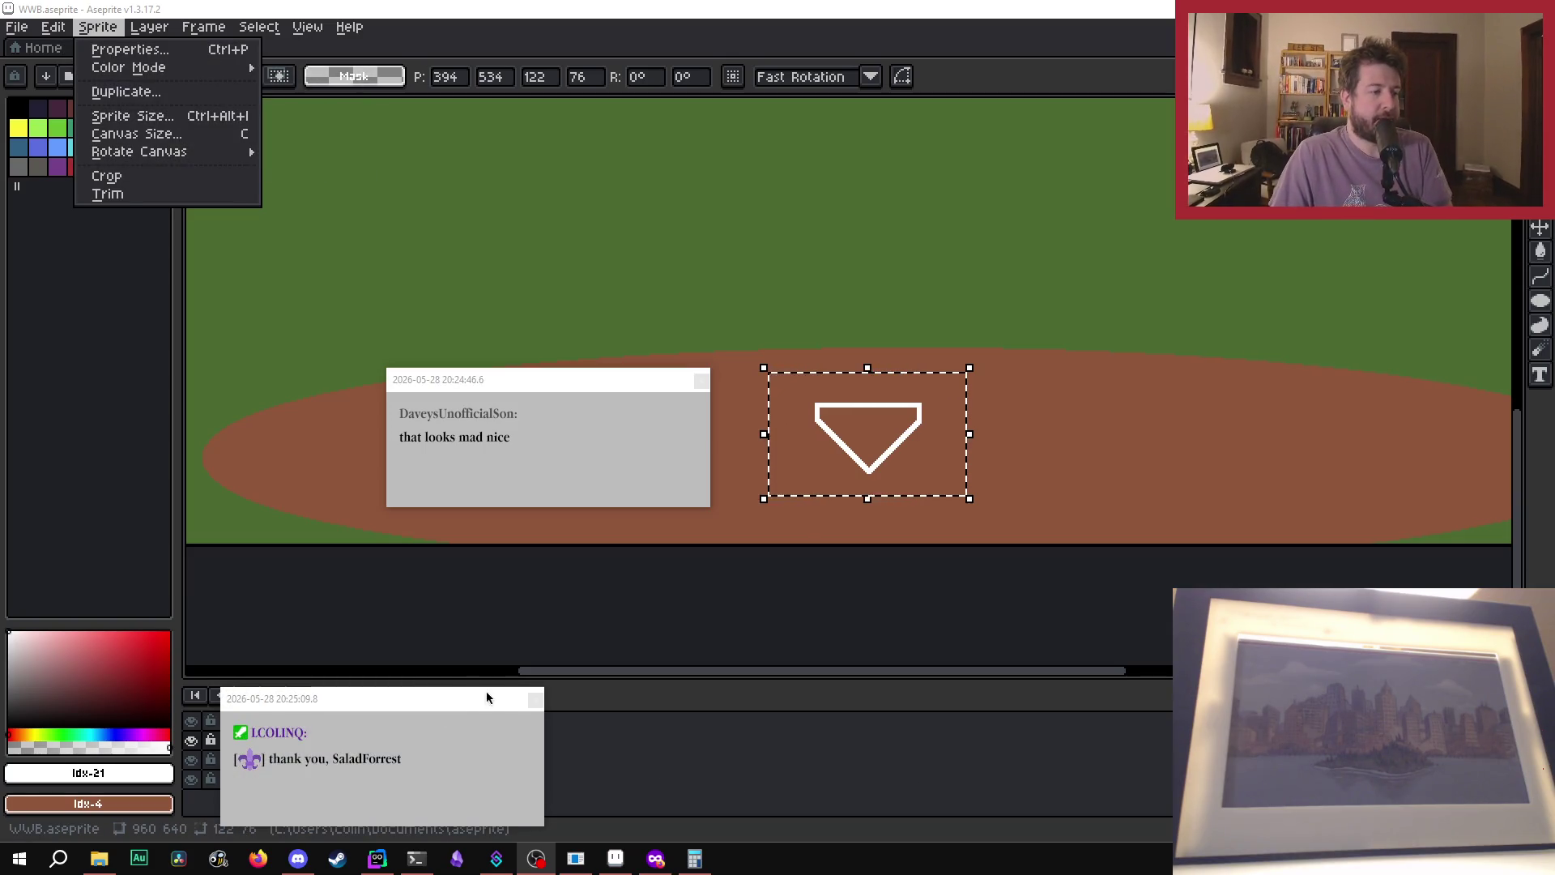
click(537, 701)
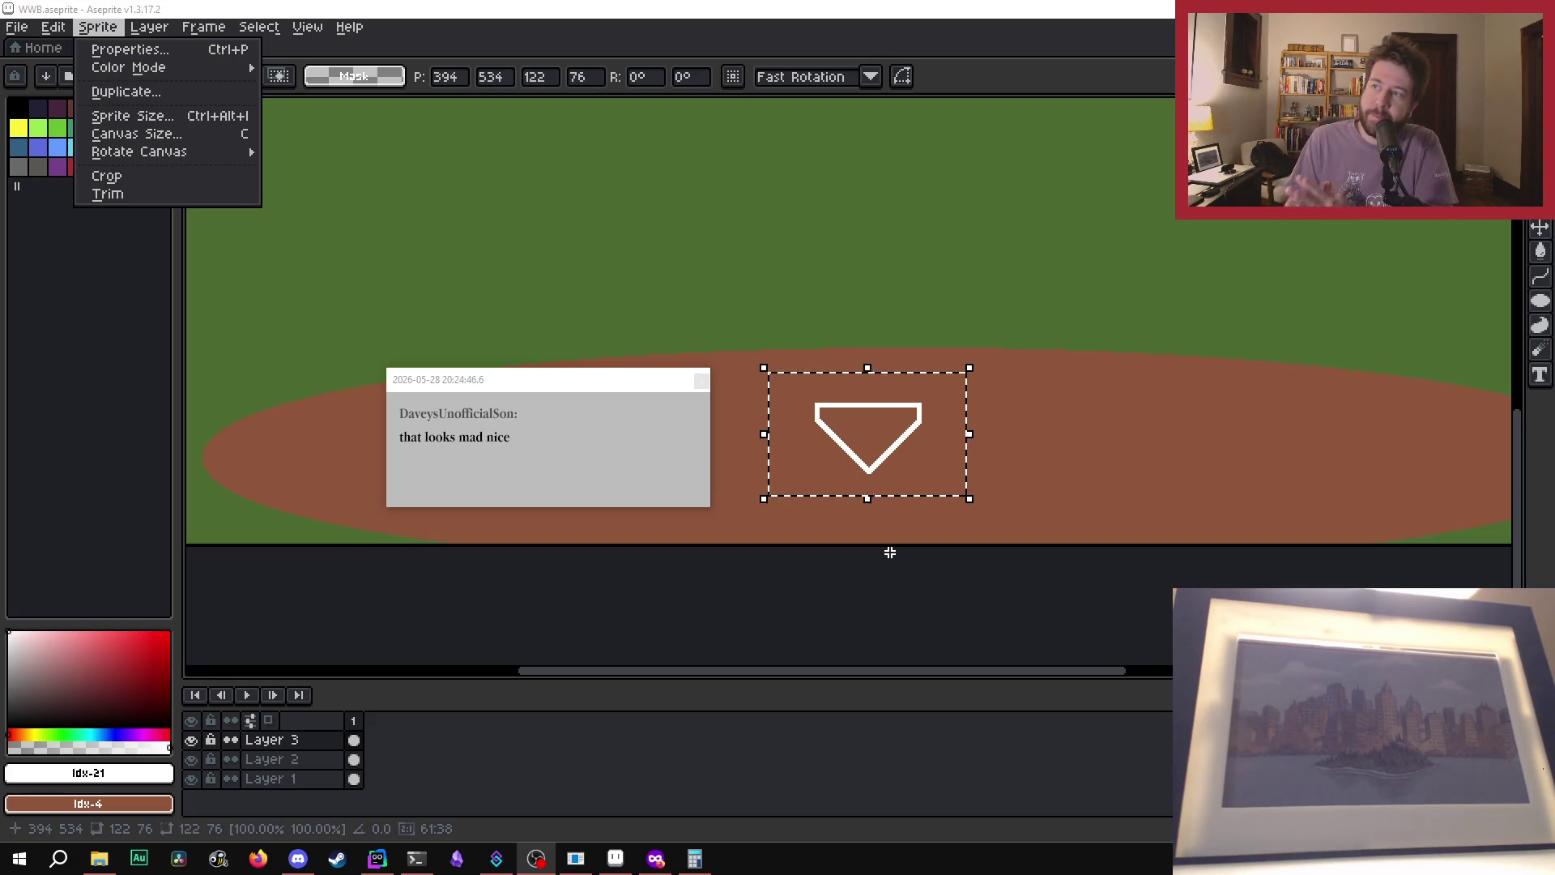
click(701, 382)
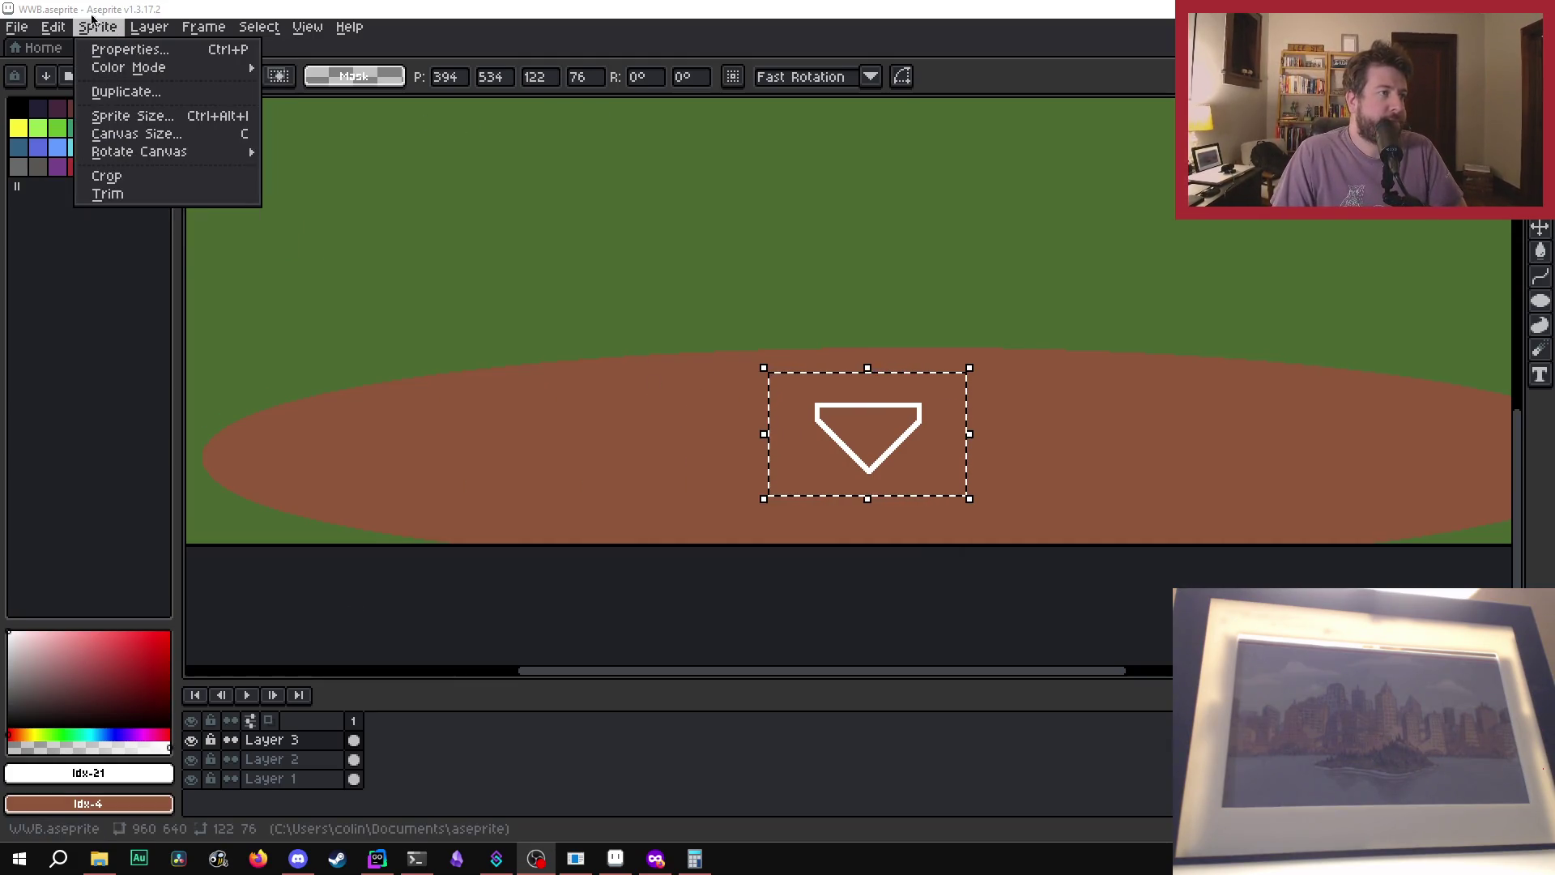
key(Escape)
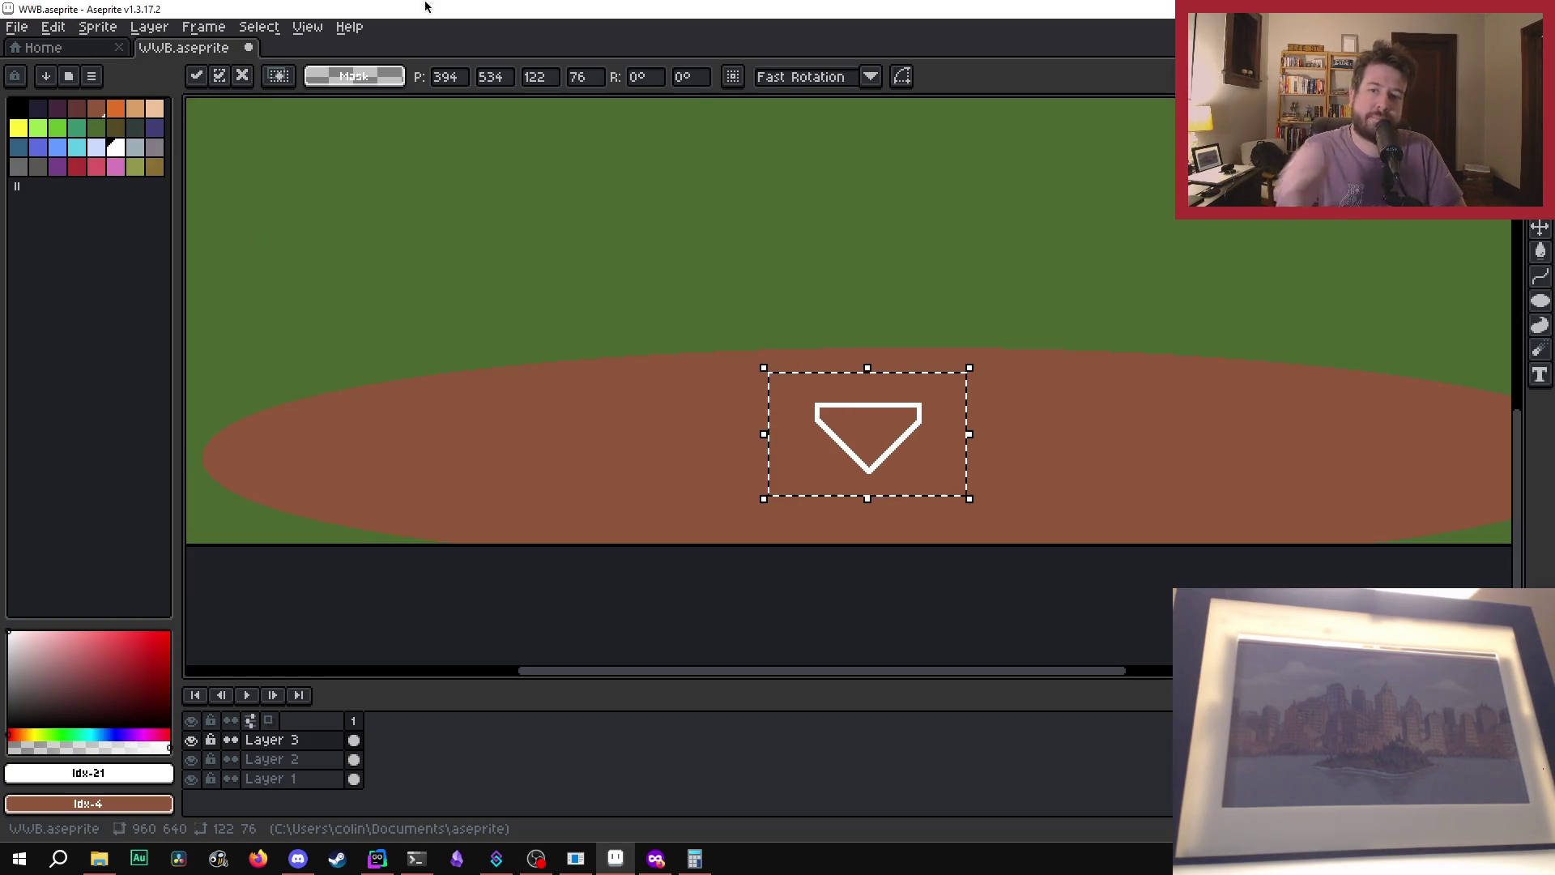
- Fill the inside of the home plate outline with solid white using the Paint Bucket
scroll(777, 549, down, 2)
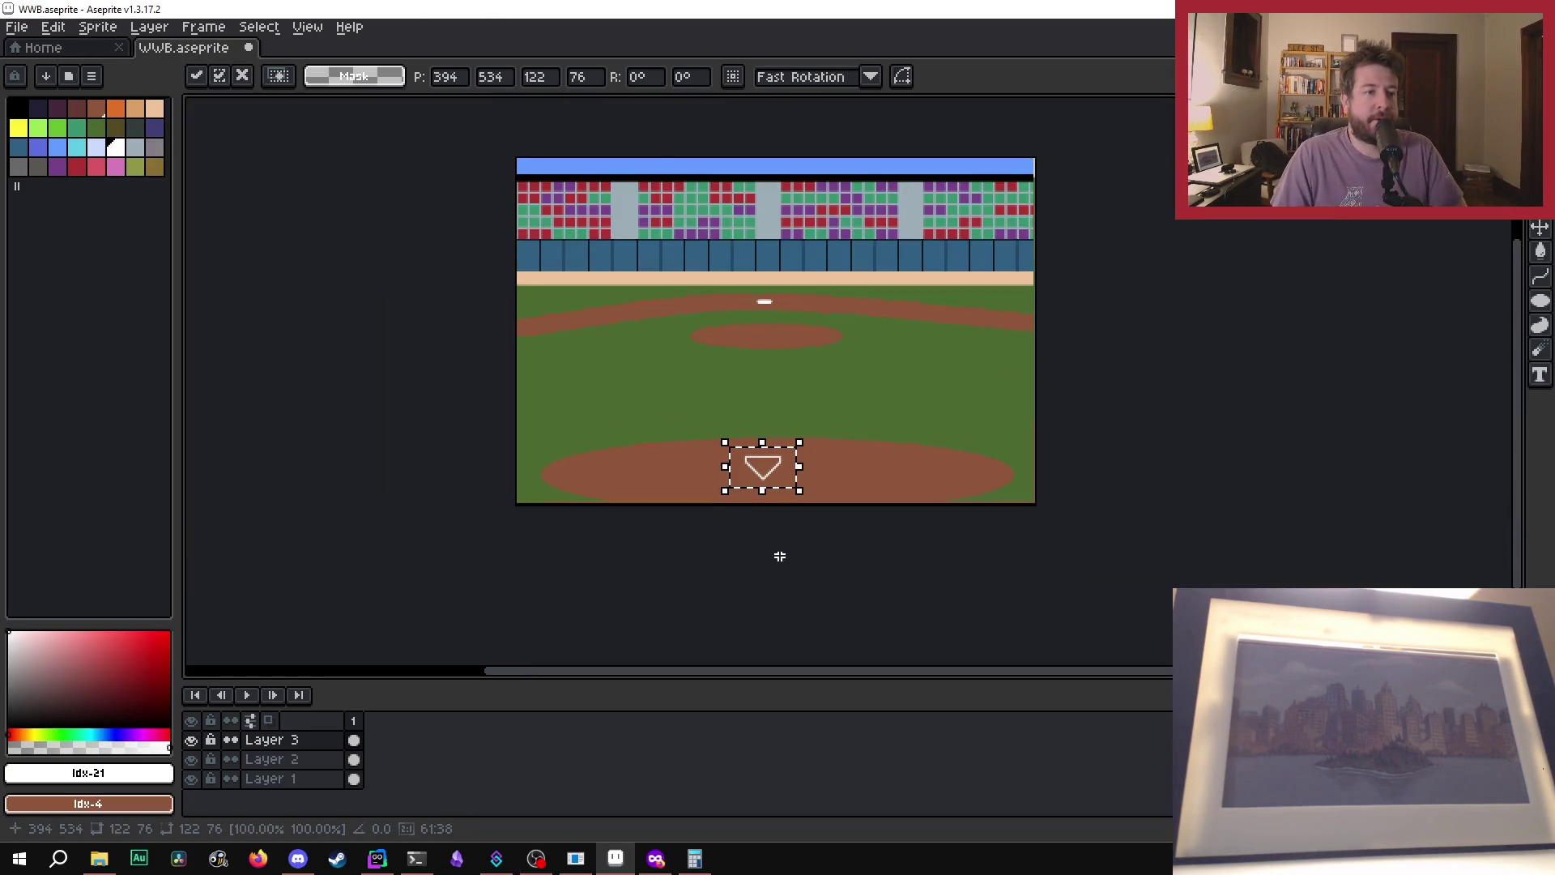
scroll(786, 518, up, 2)
scroll(794, 512, up, 1)
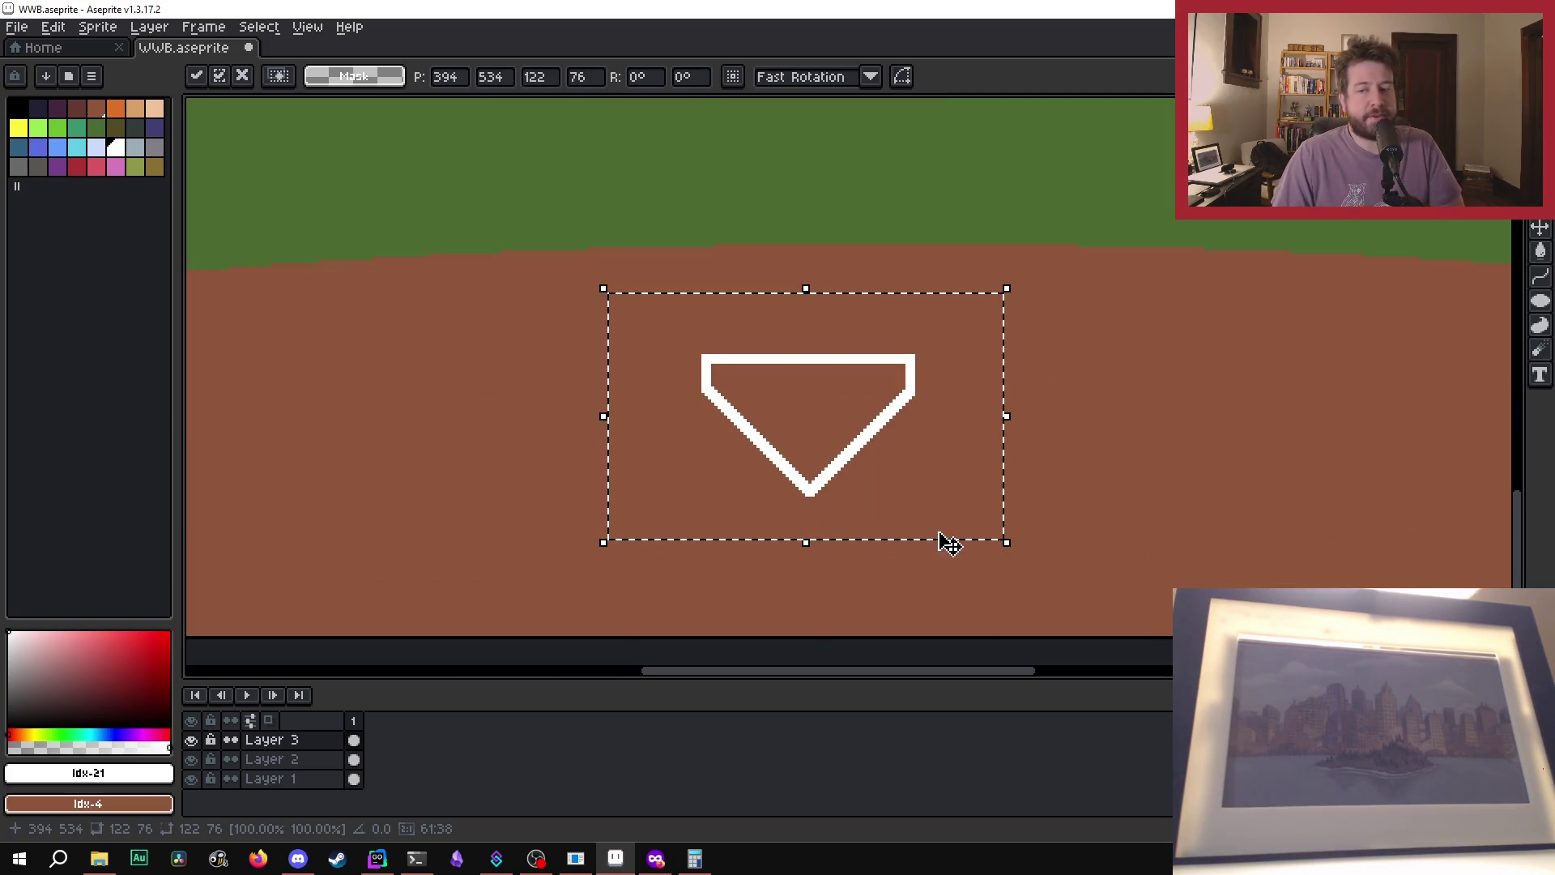
scroll(971, 426, down, 1)
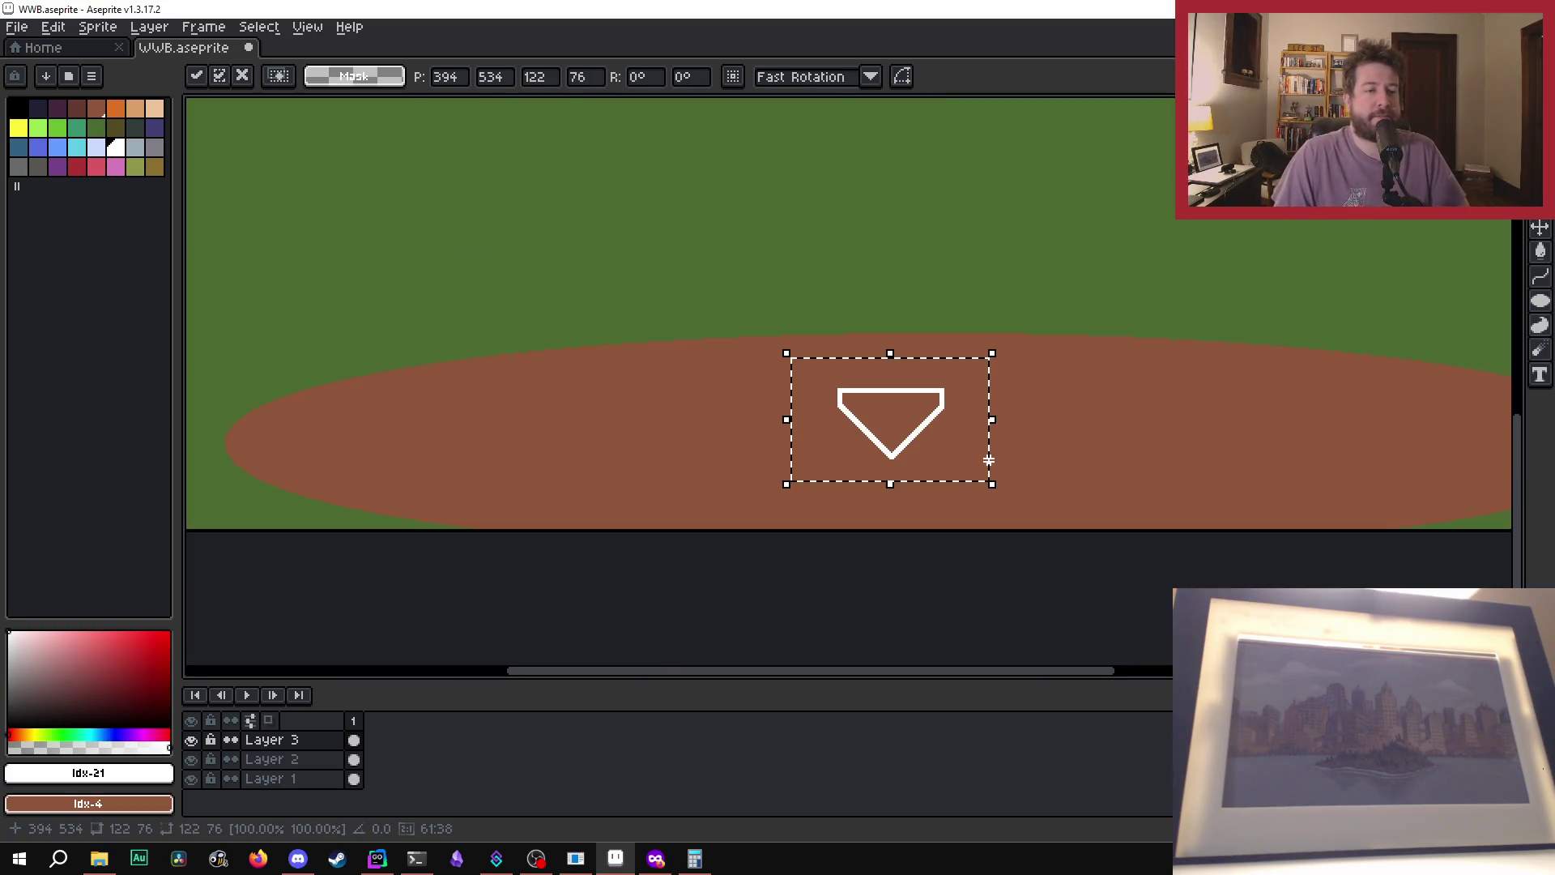
key(g)
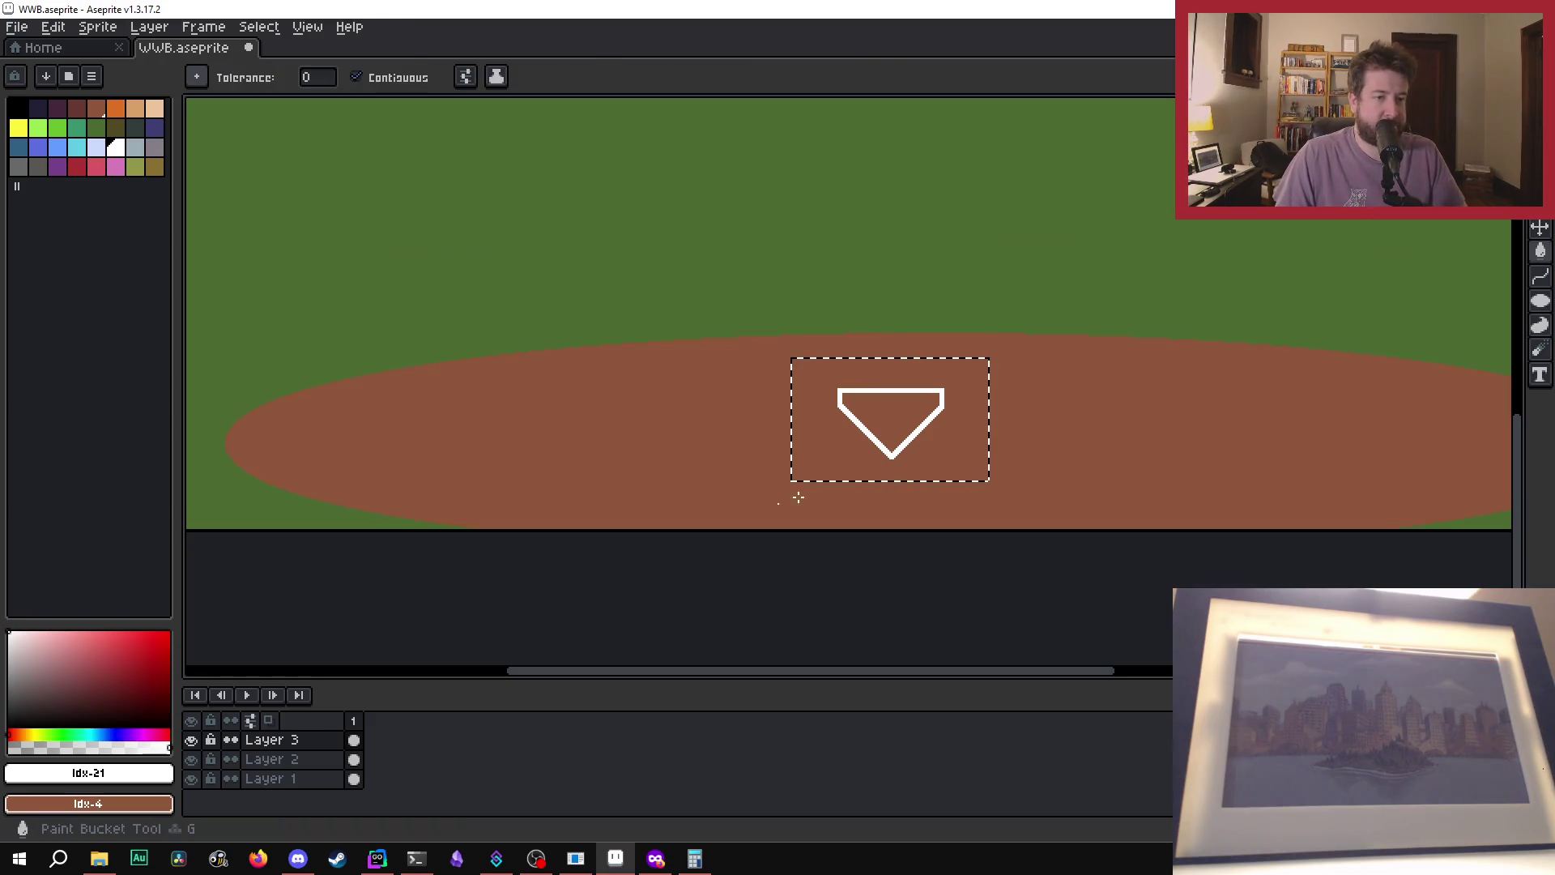
click(904, 440)
- Shift the selection box over home plate, then deselect it
scroll(905, 440, down, 3)
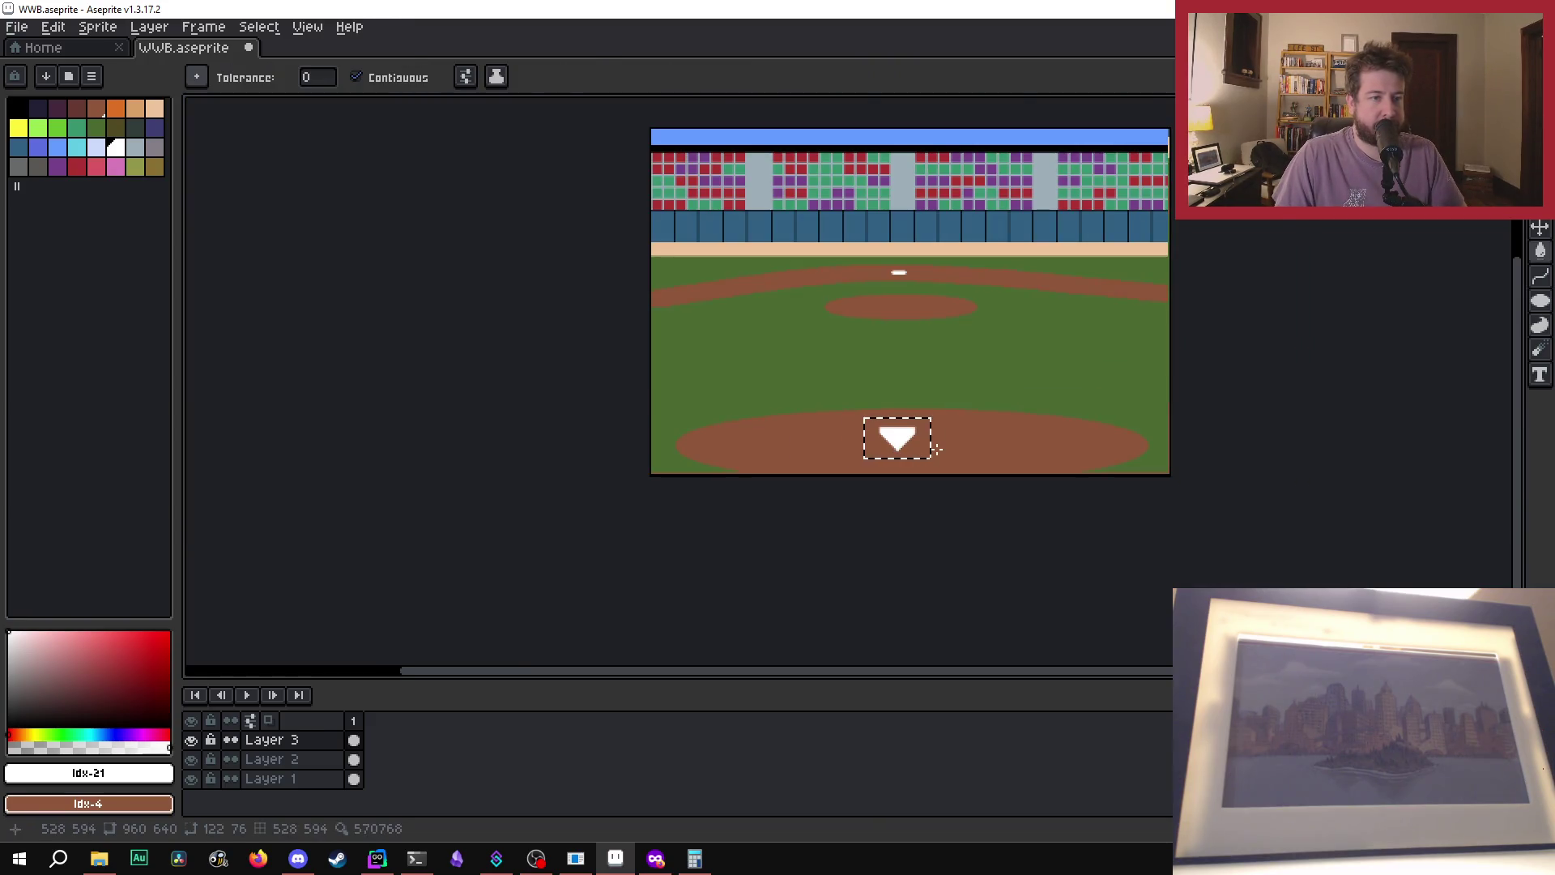
scroll(877, 428, up, 3)
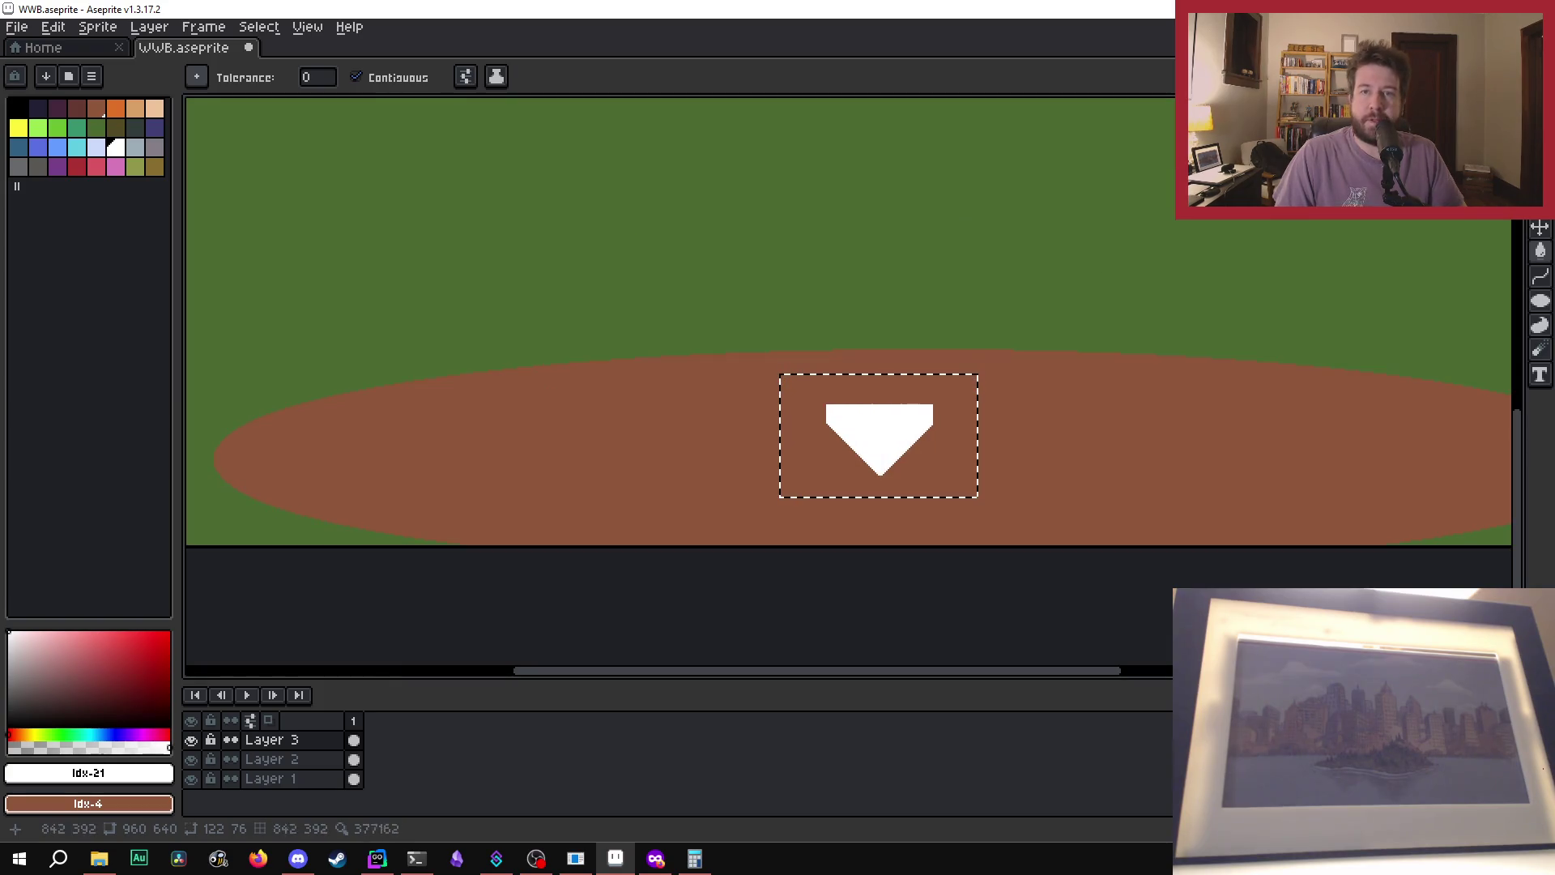
key(w)
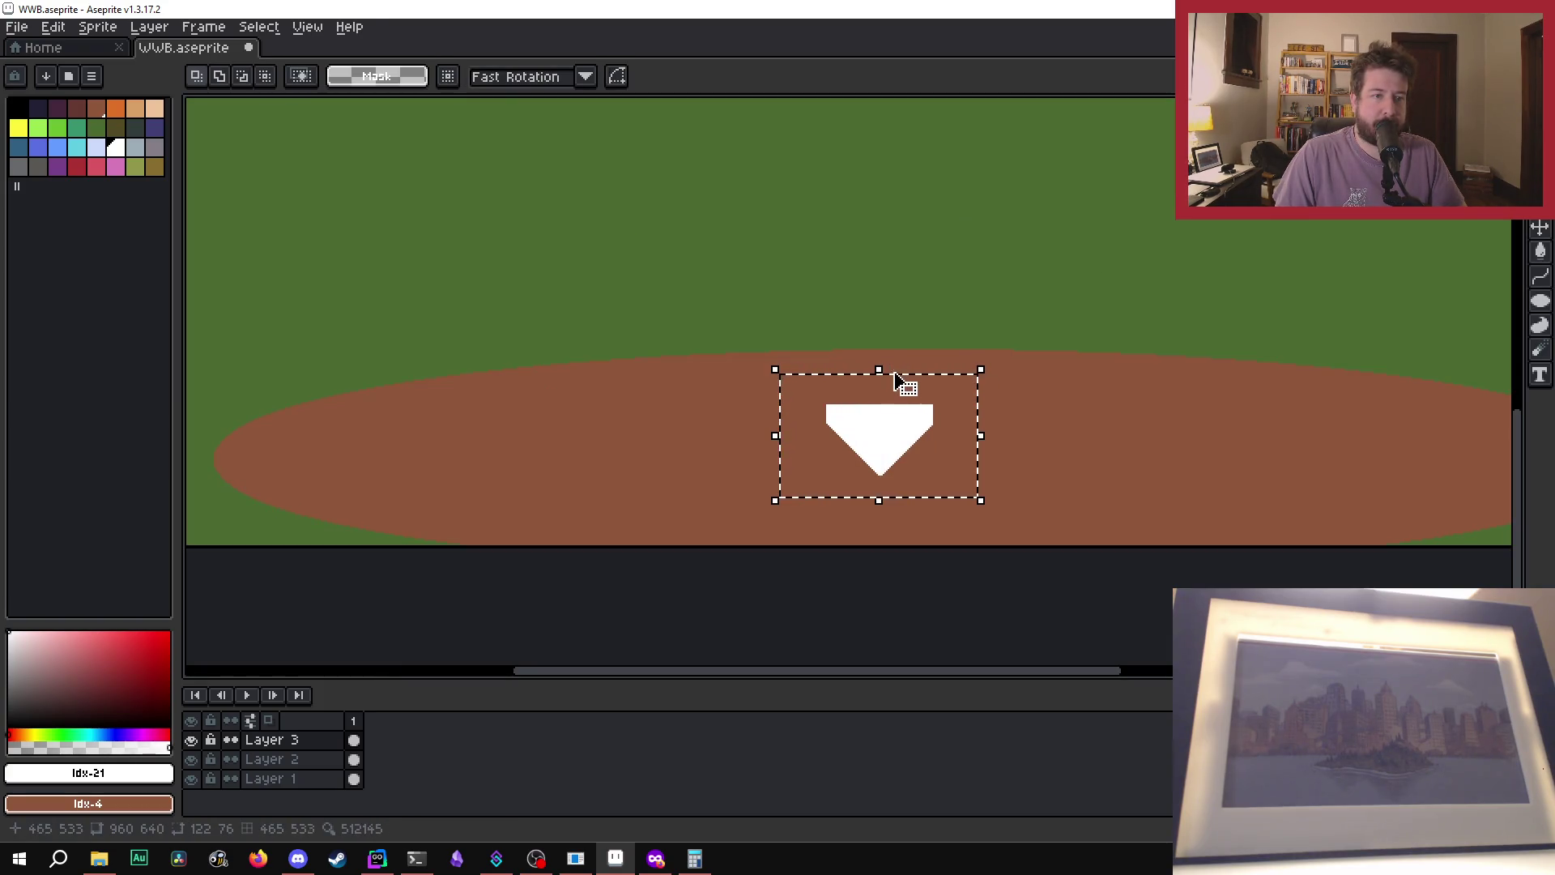
drag(896, 382, 910, 374)
key(ctrl+d)
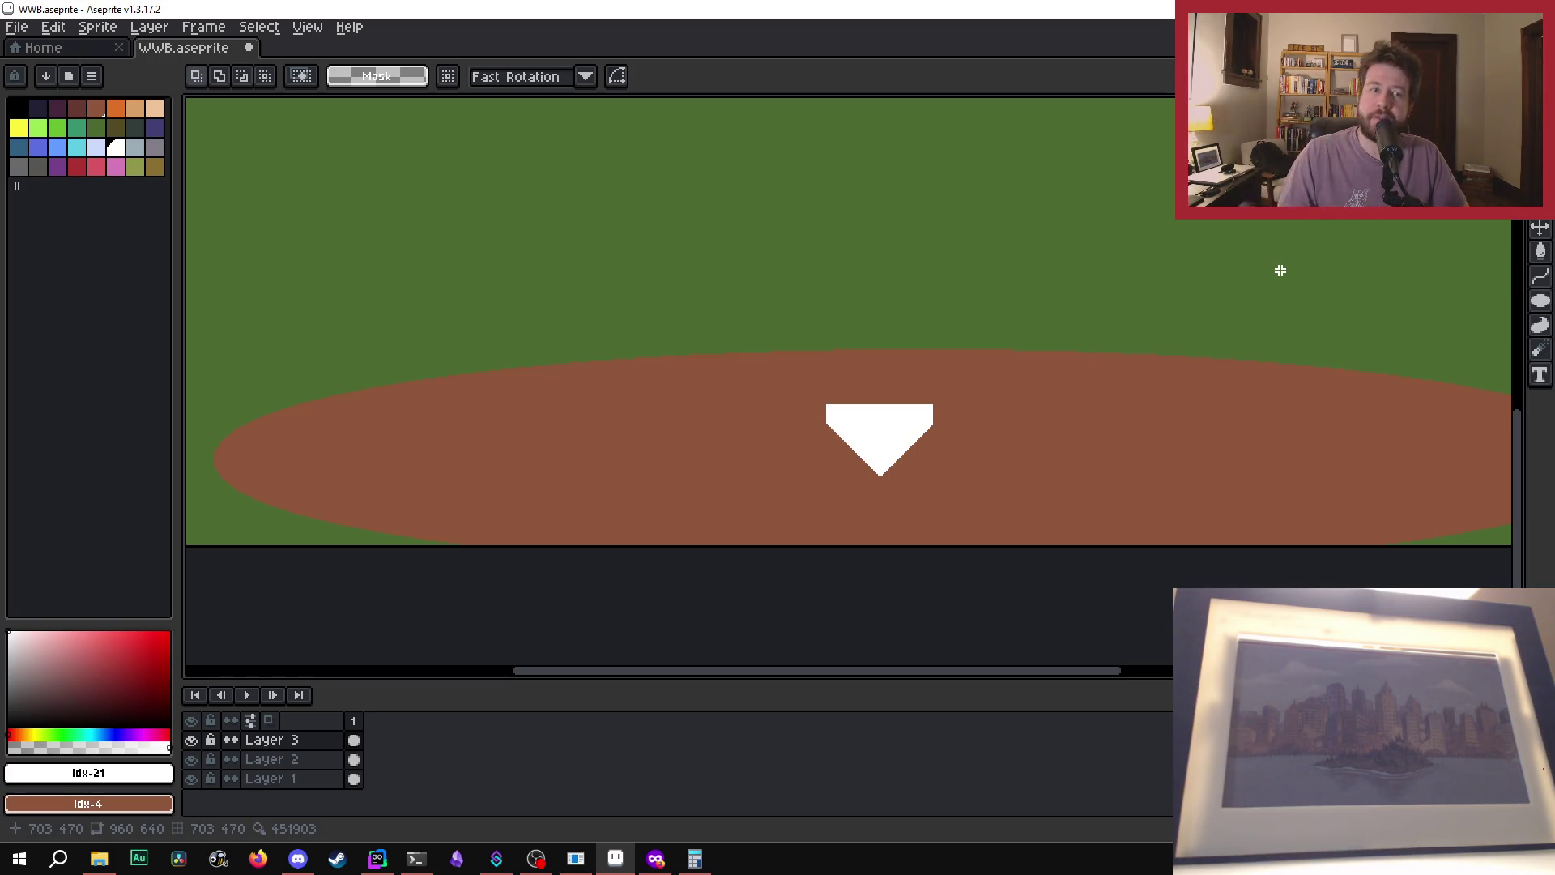
scroll(947, 451, down, 1)
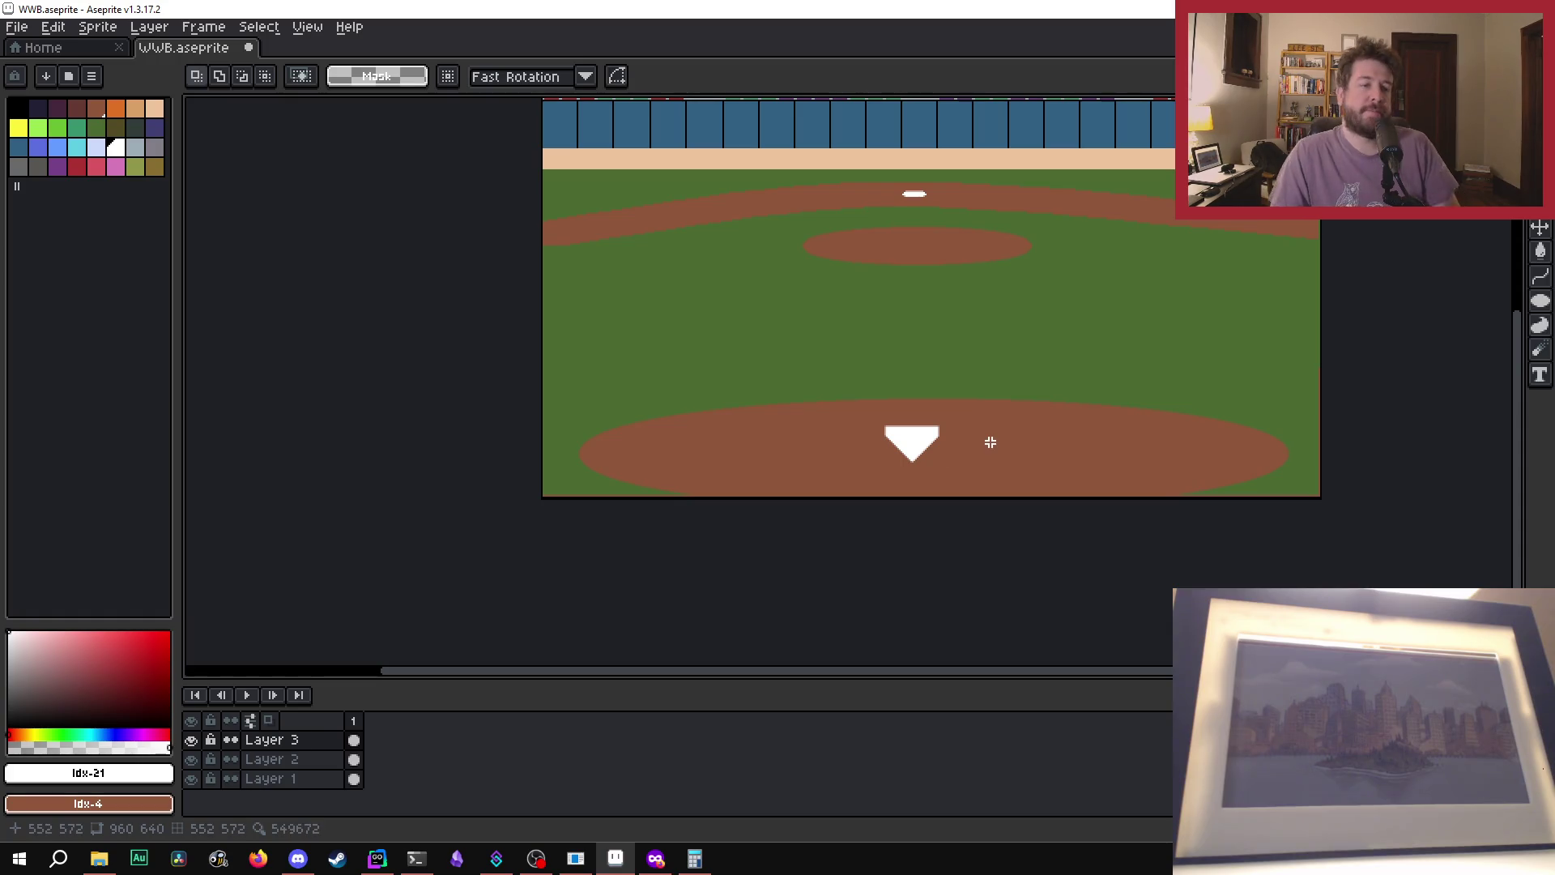
scroll(902, 492, up, 1)
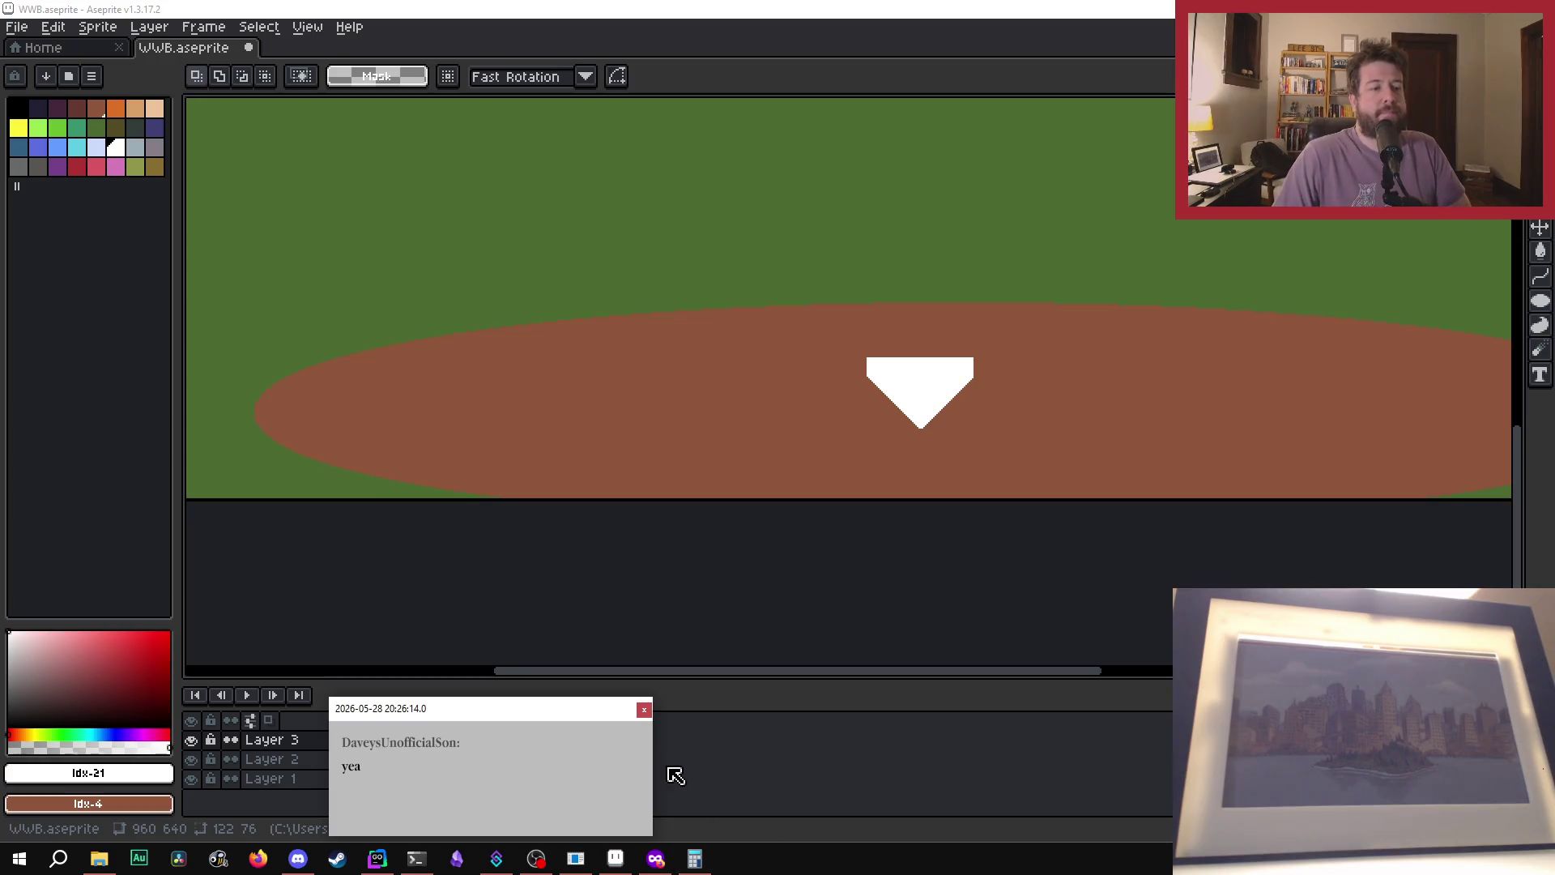
- Dismiss the chat notification and zoom out to frame the whole ballpark sprite
click(646, 708)
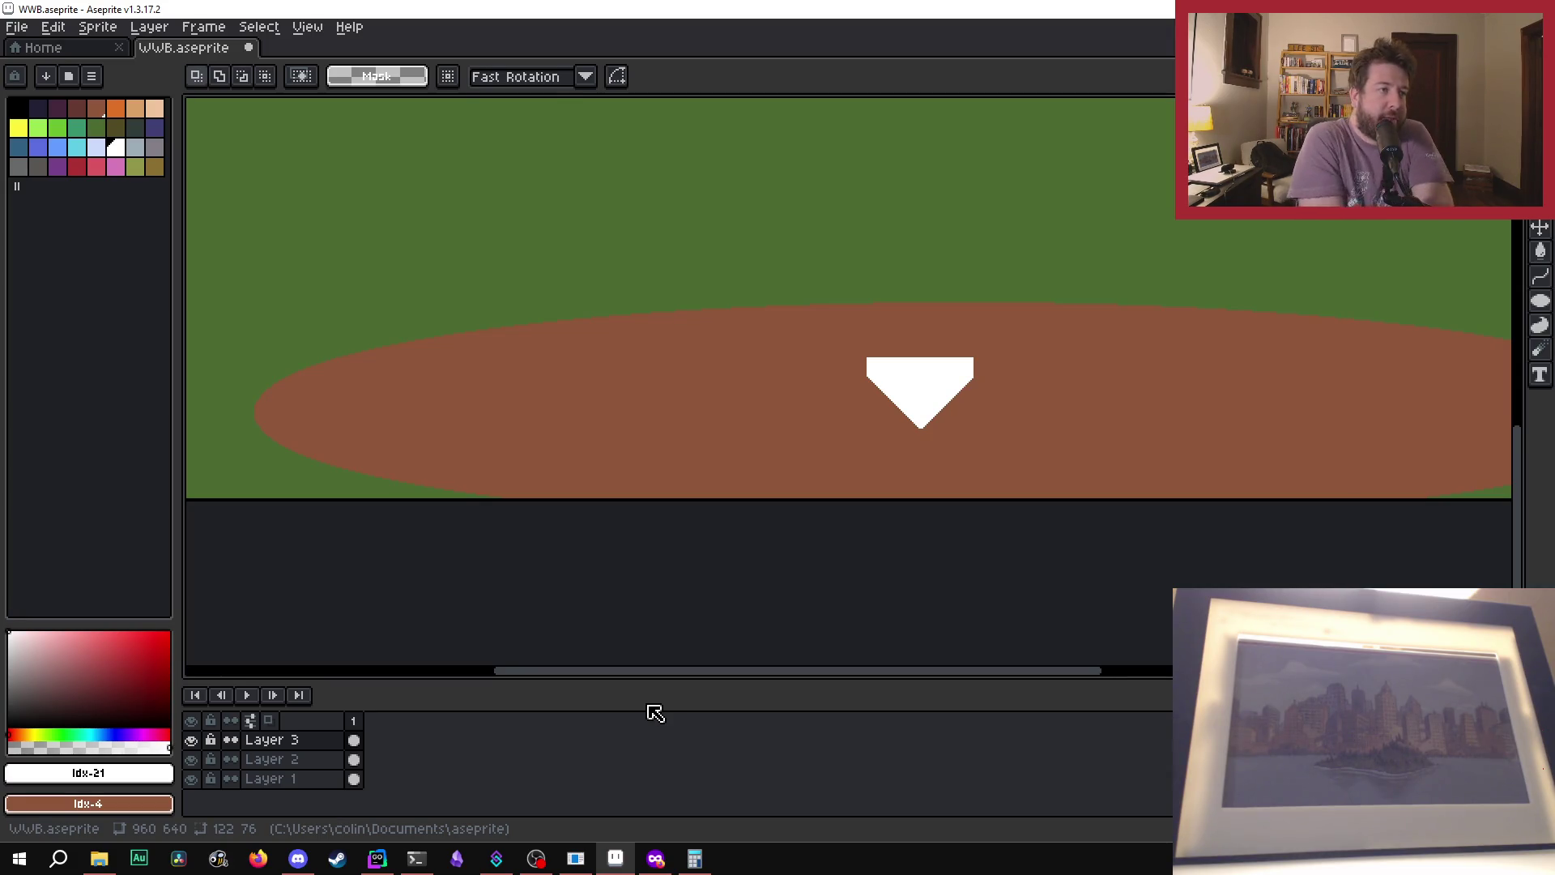
scroll(785, 386, up, 1)
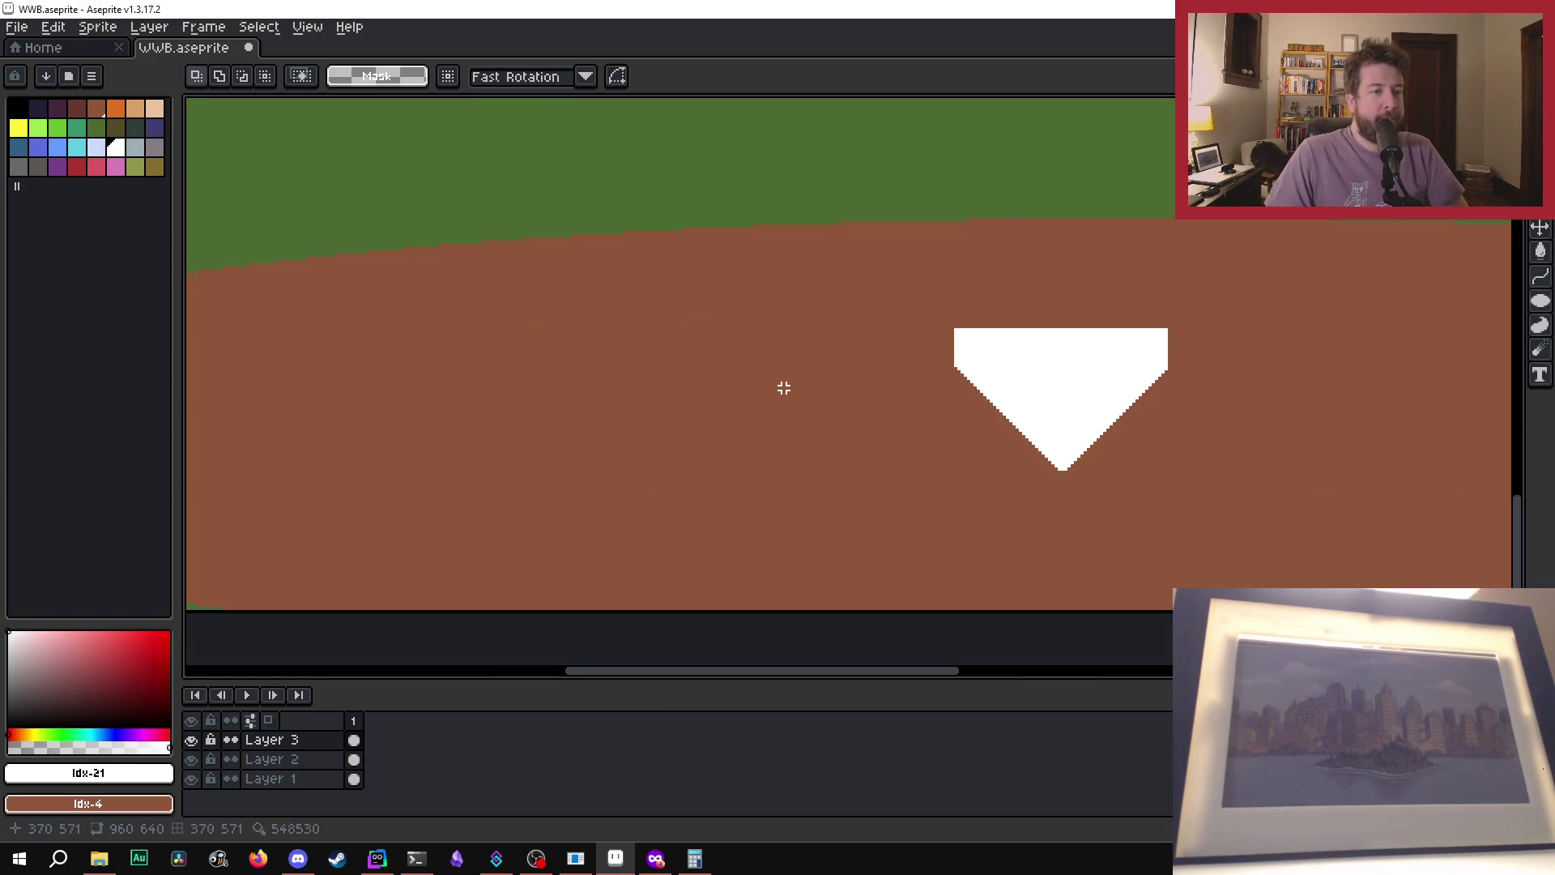
scroll(785, 391, down, 1)
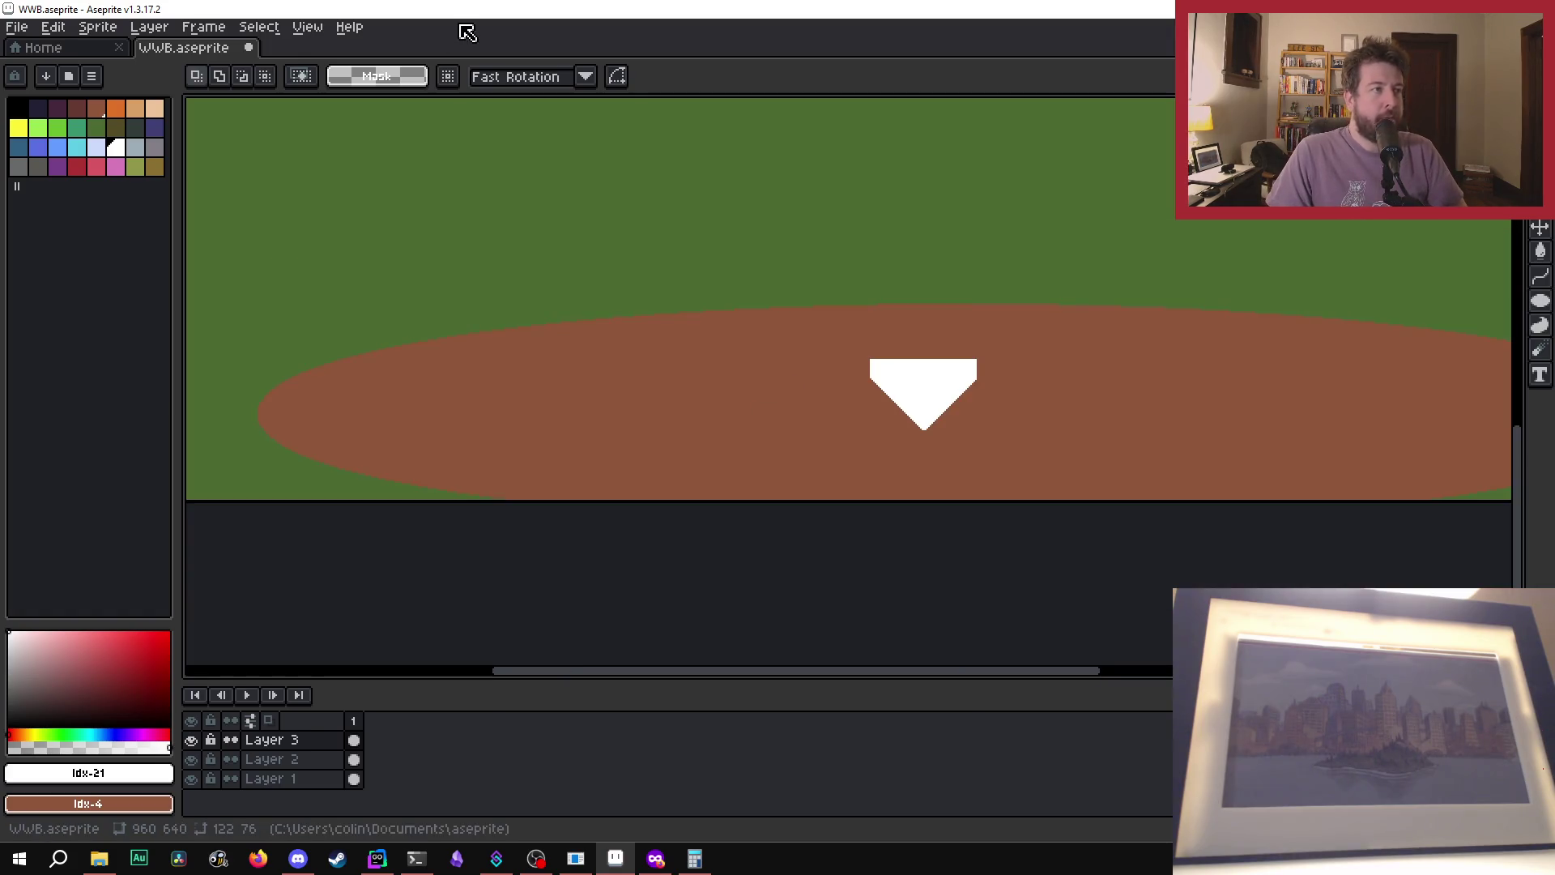
key(b)
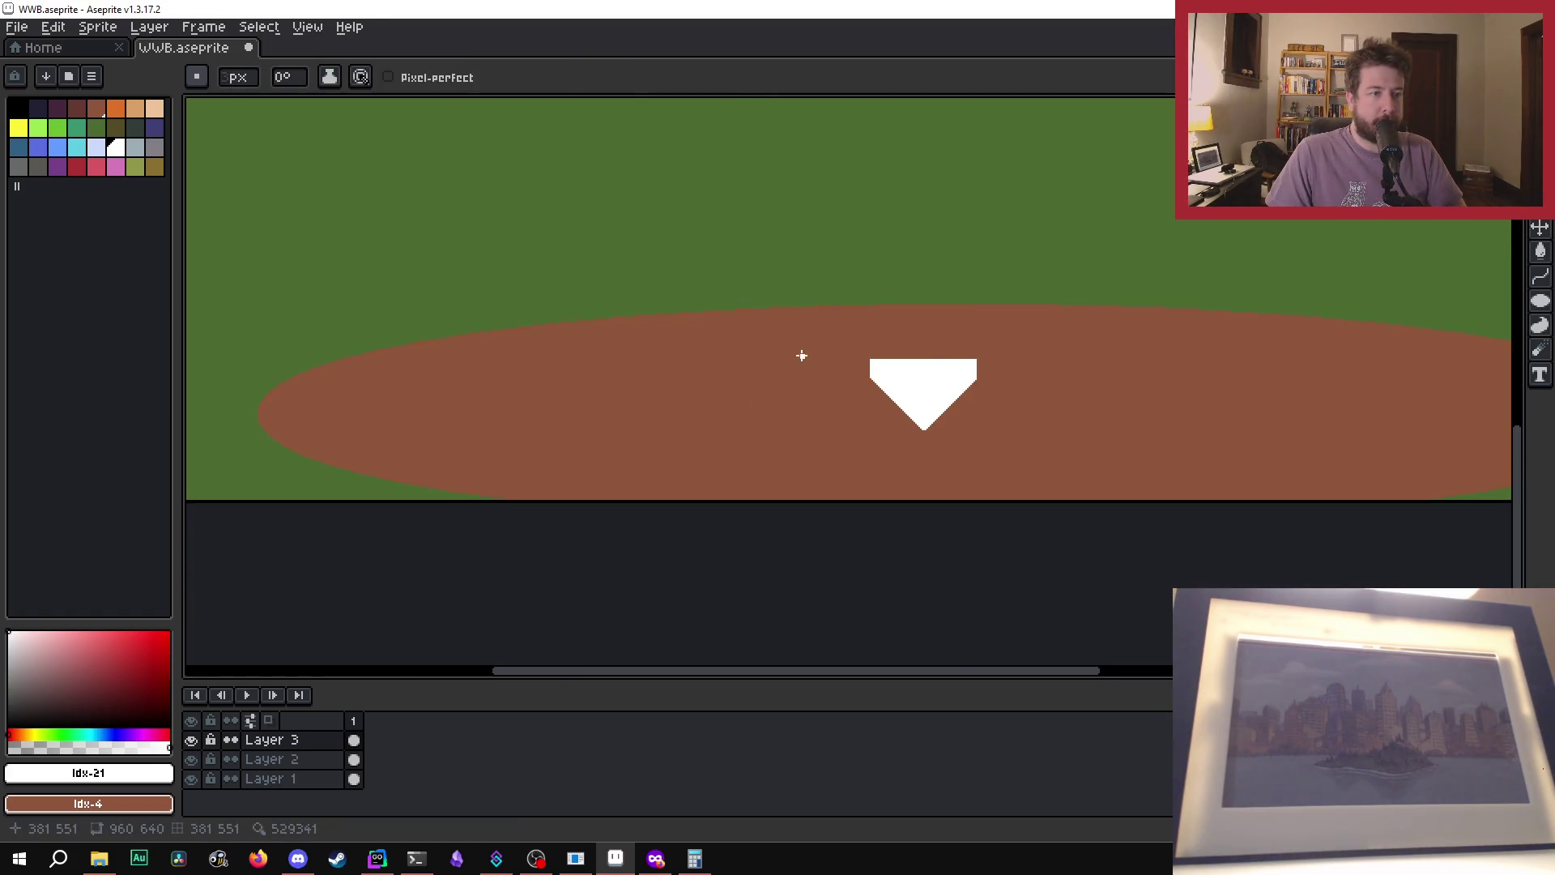
scroll(801, 355, up, 1)
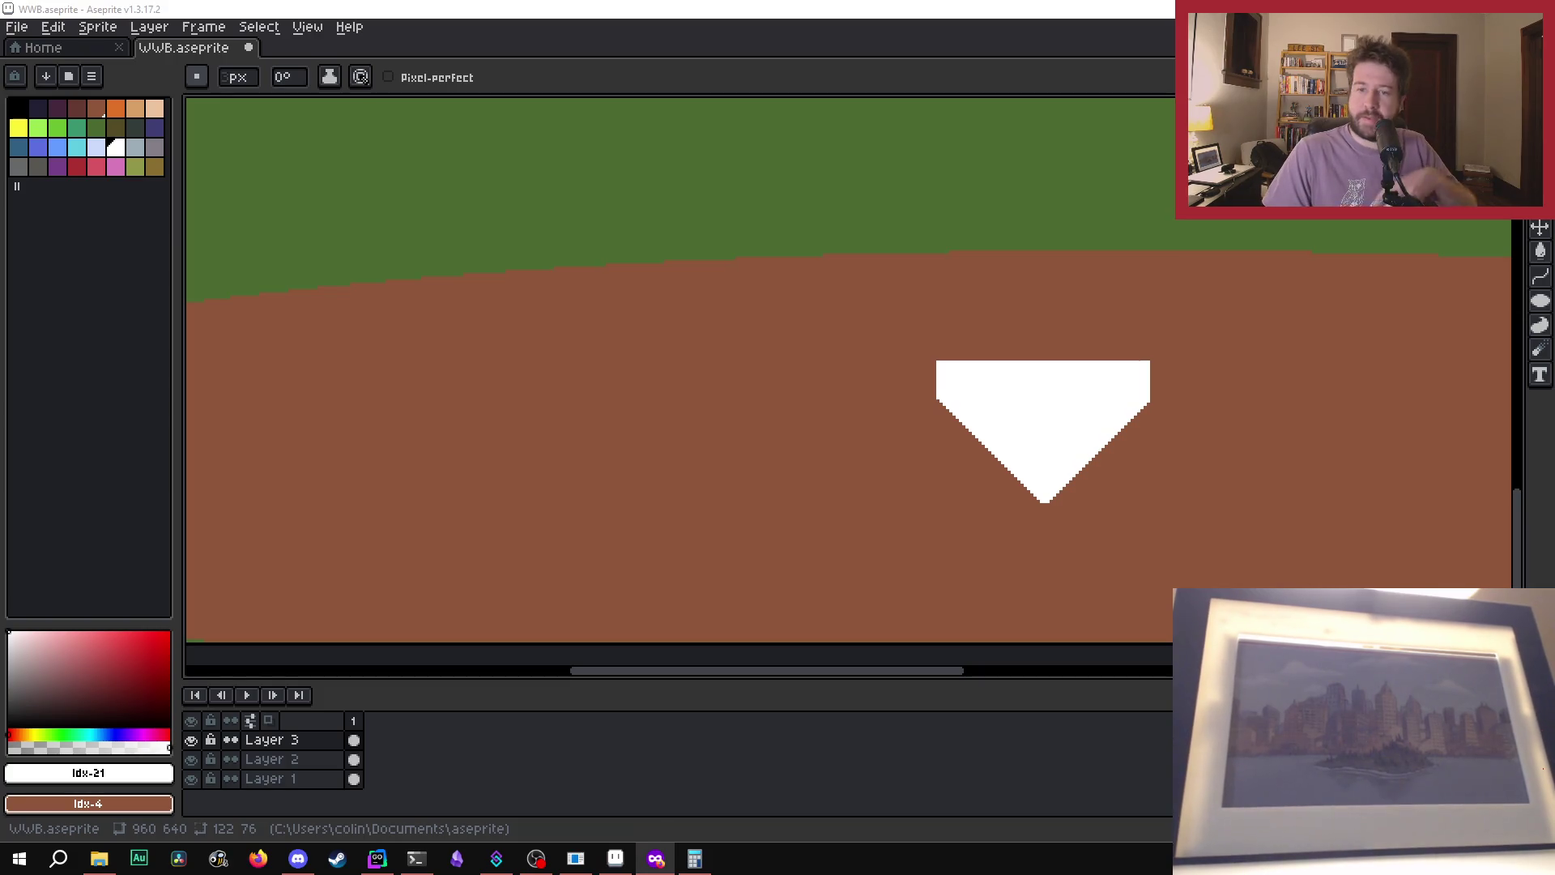
scroll(750, 336, down, 1)
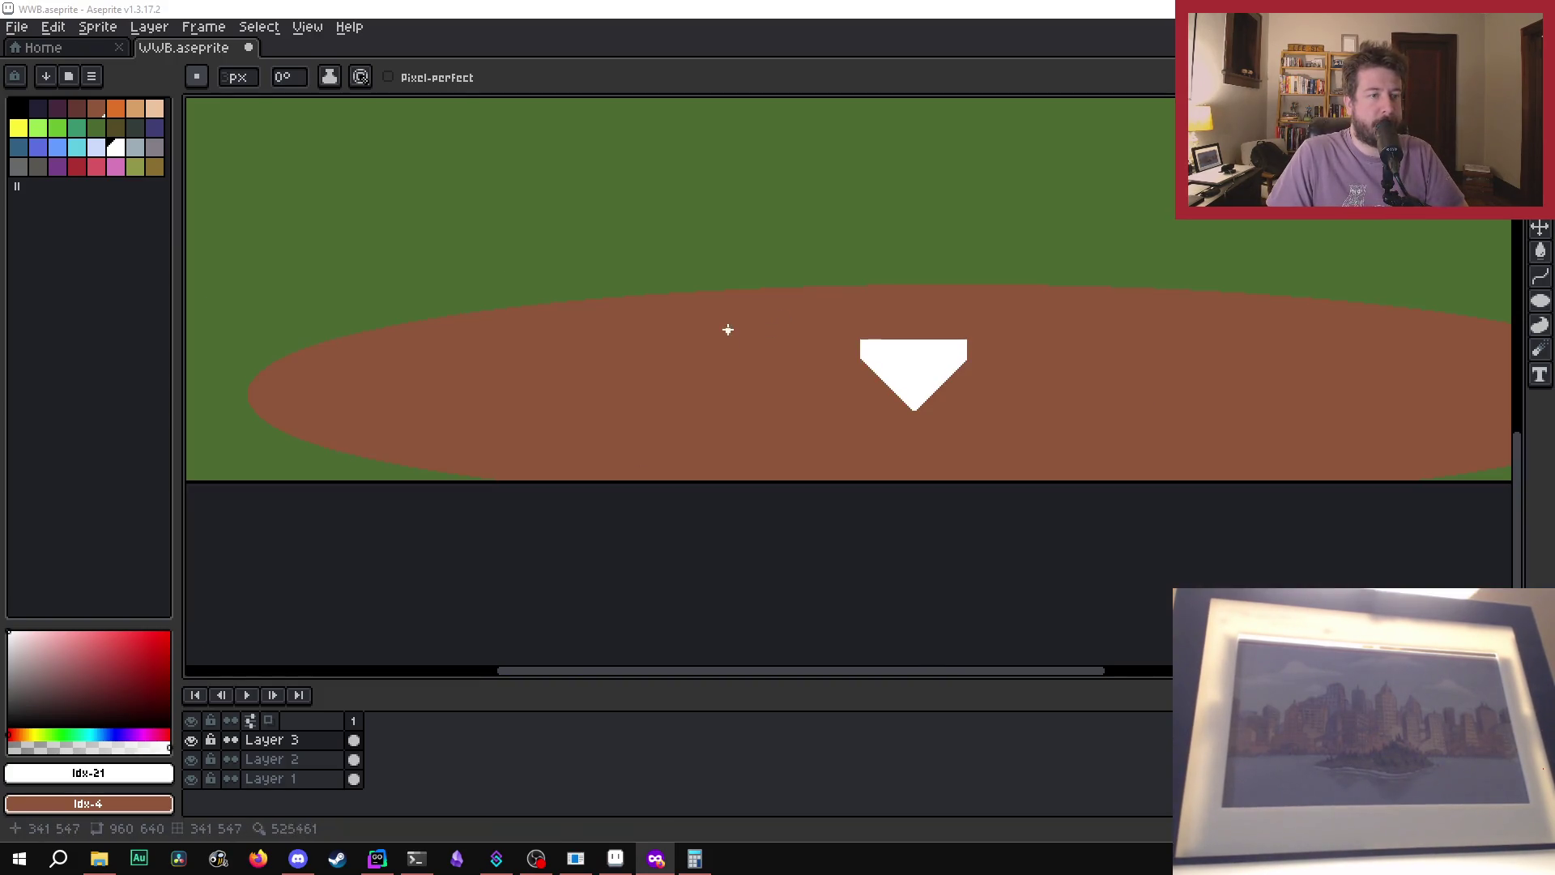
scroll(764, 334, down, 1)
scroll(782, 356, down, 1)
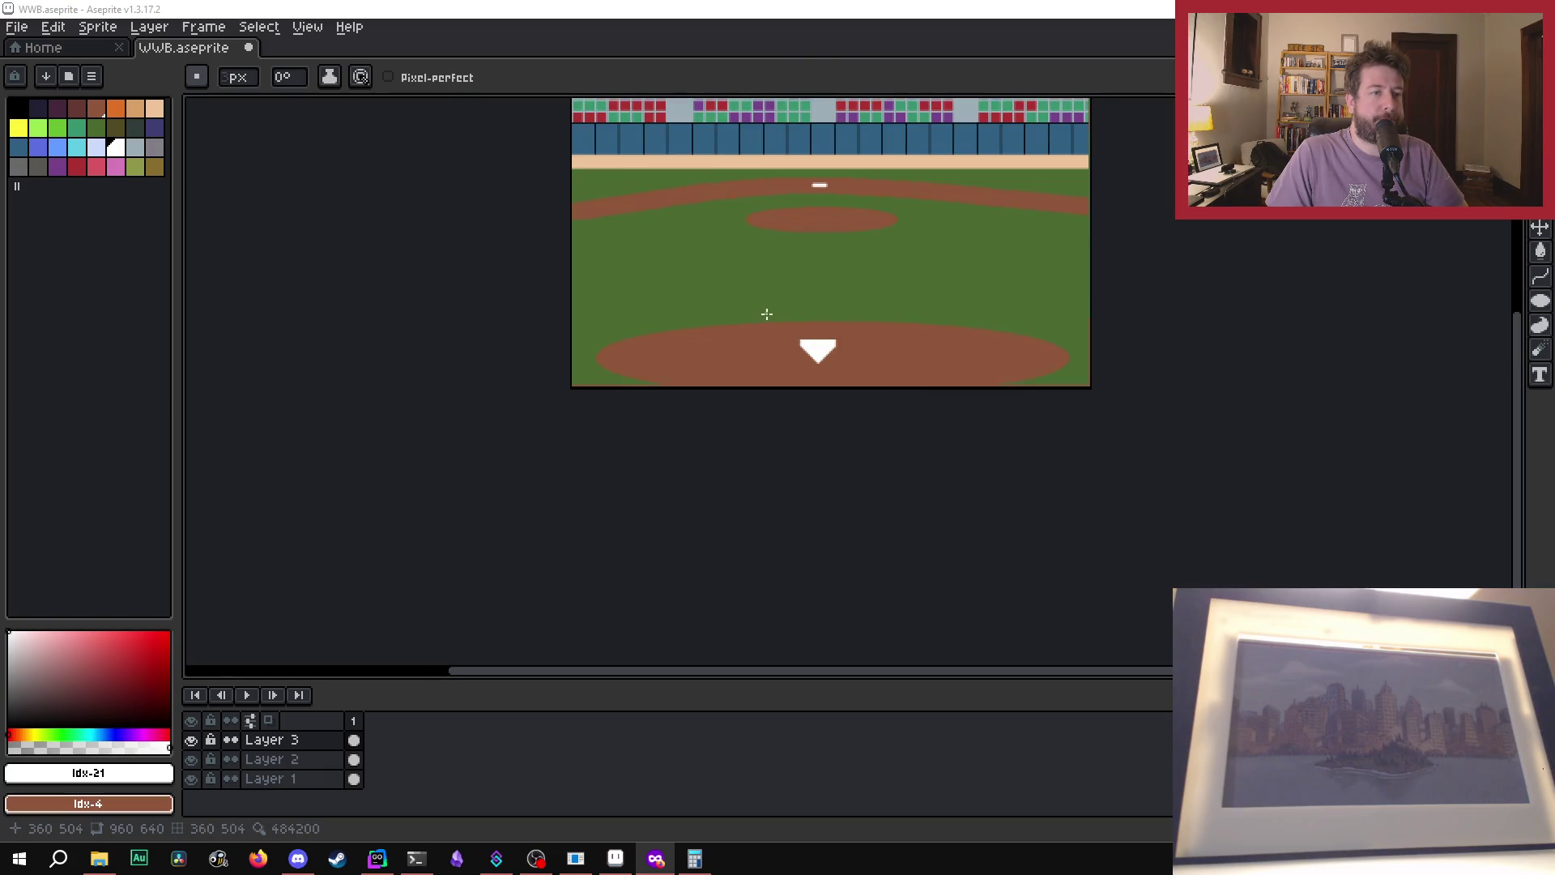
scroll(767, 276, up, 1)
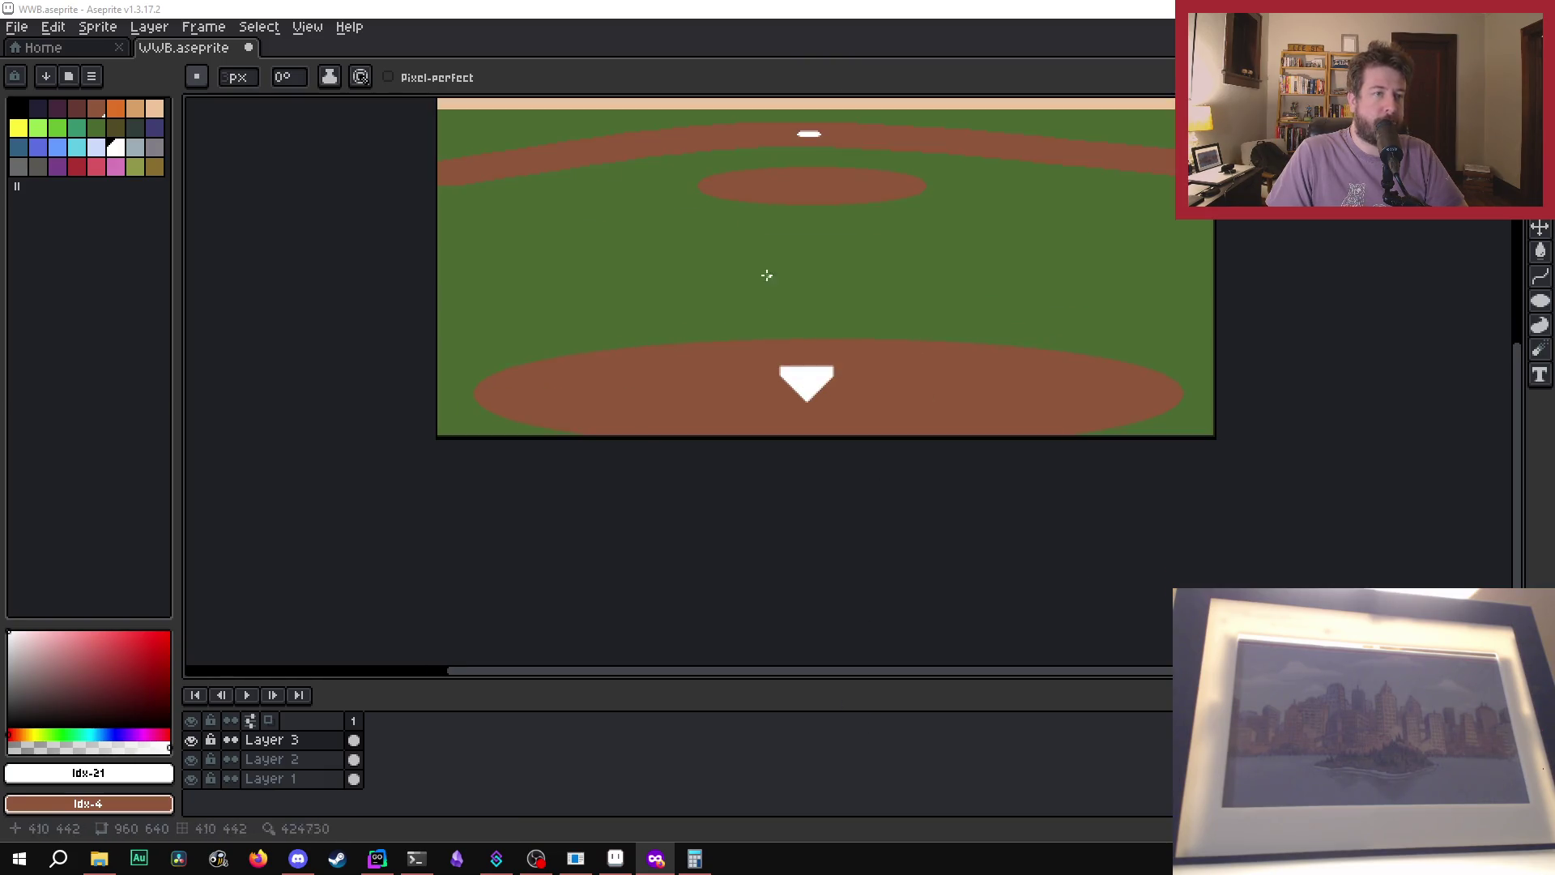
scroll(878, 440, up, 2)
scroll(931, 537, down, 2)
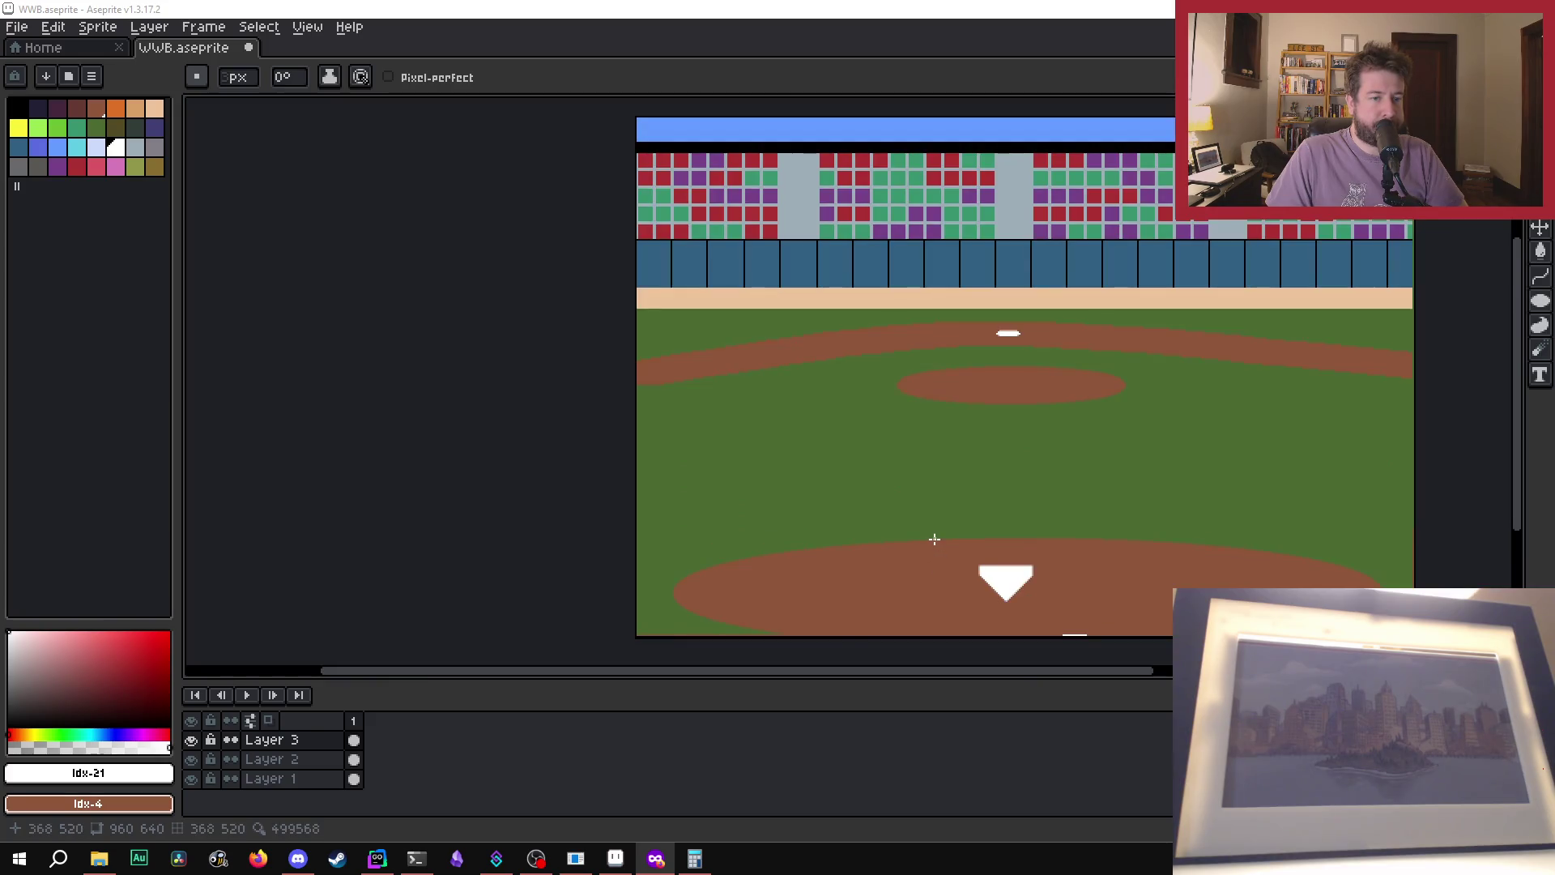
scroll(934, 538, up, 1)
scroll(942, 557, down, 1)
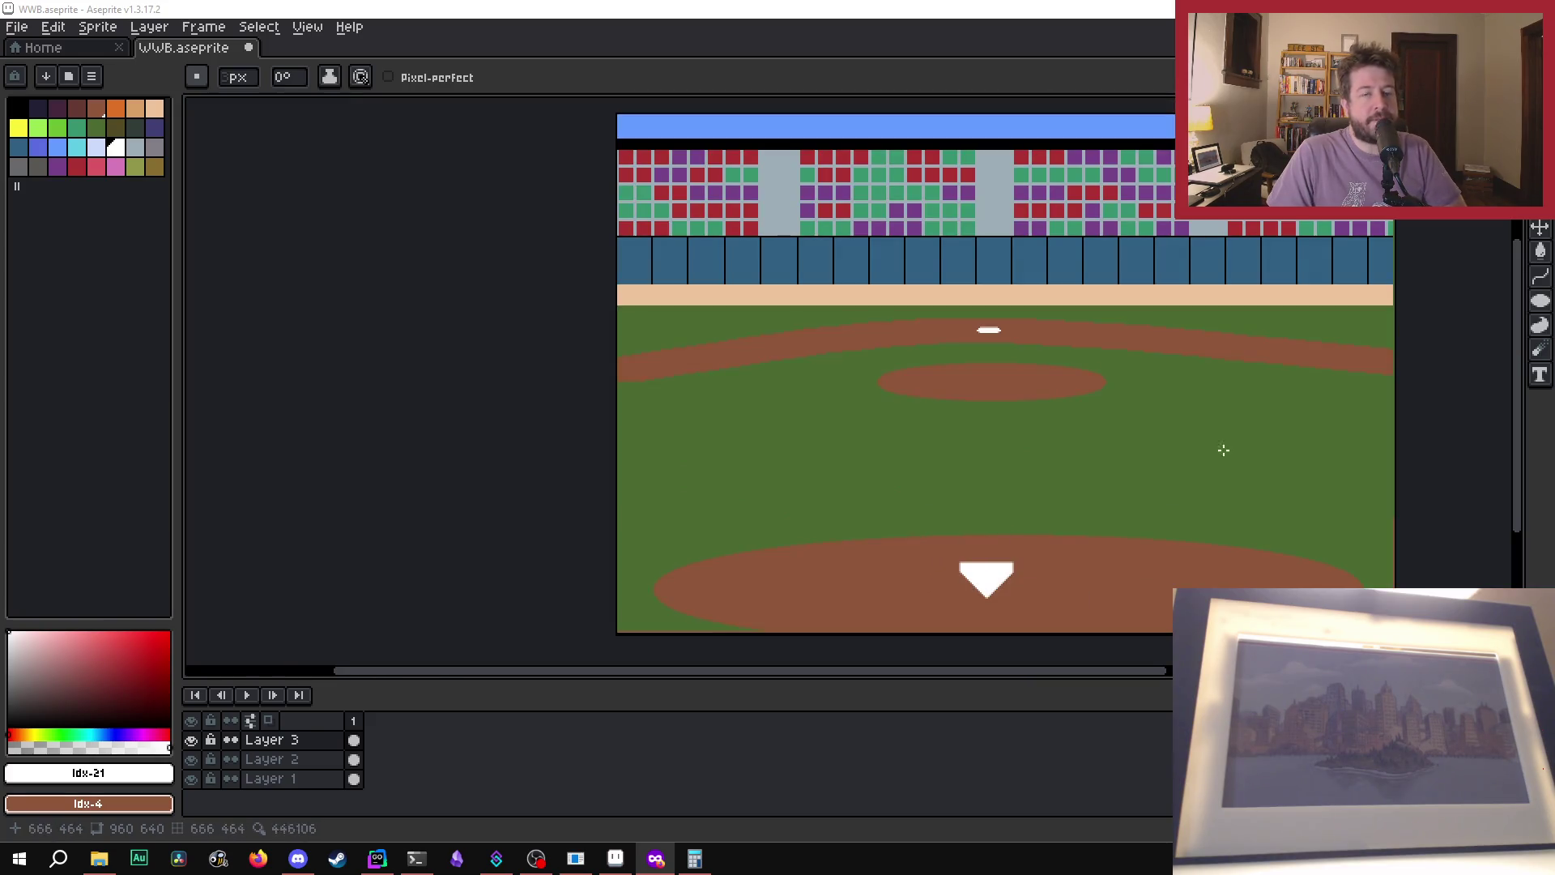
- Move the white home plate up and right to 408,538 on the dirt, then release the selection
key(m)
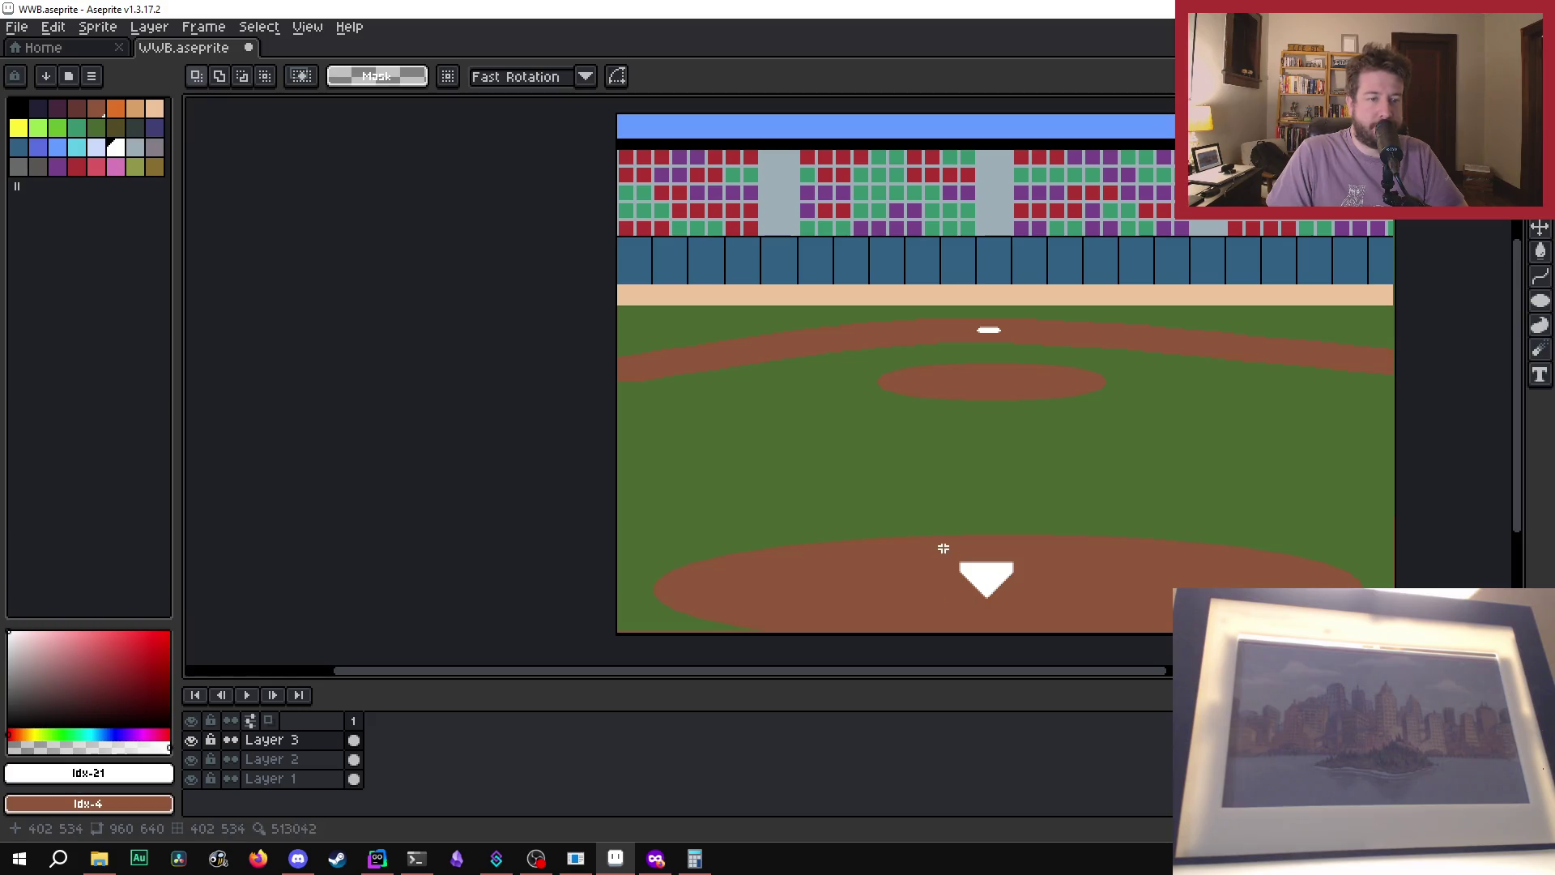
mouse_move(943, 548)
mouse_down()
mouse_move(1042, 638)
mouse_move(1004, 592)
mouse_up()
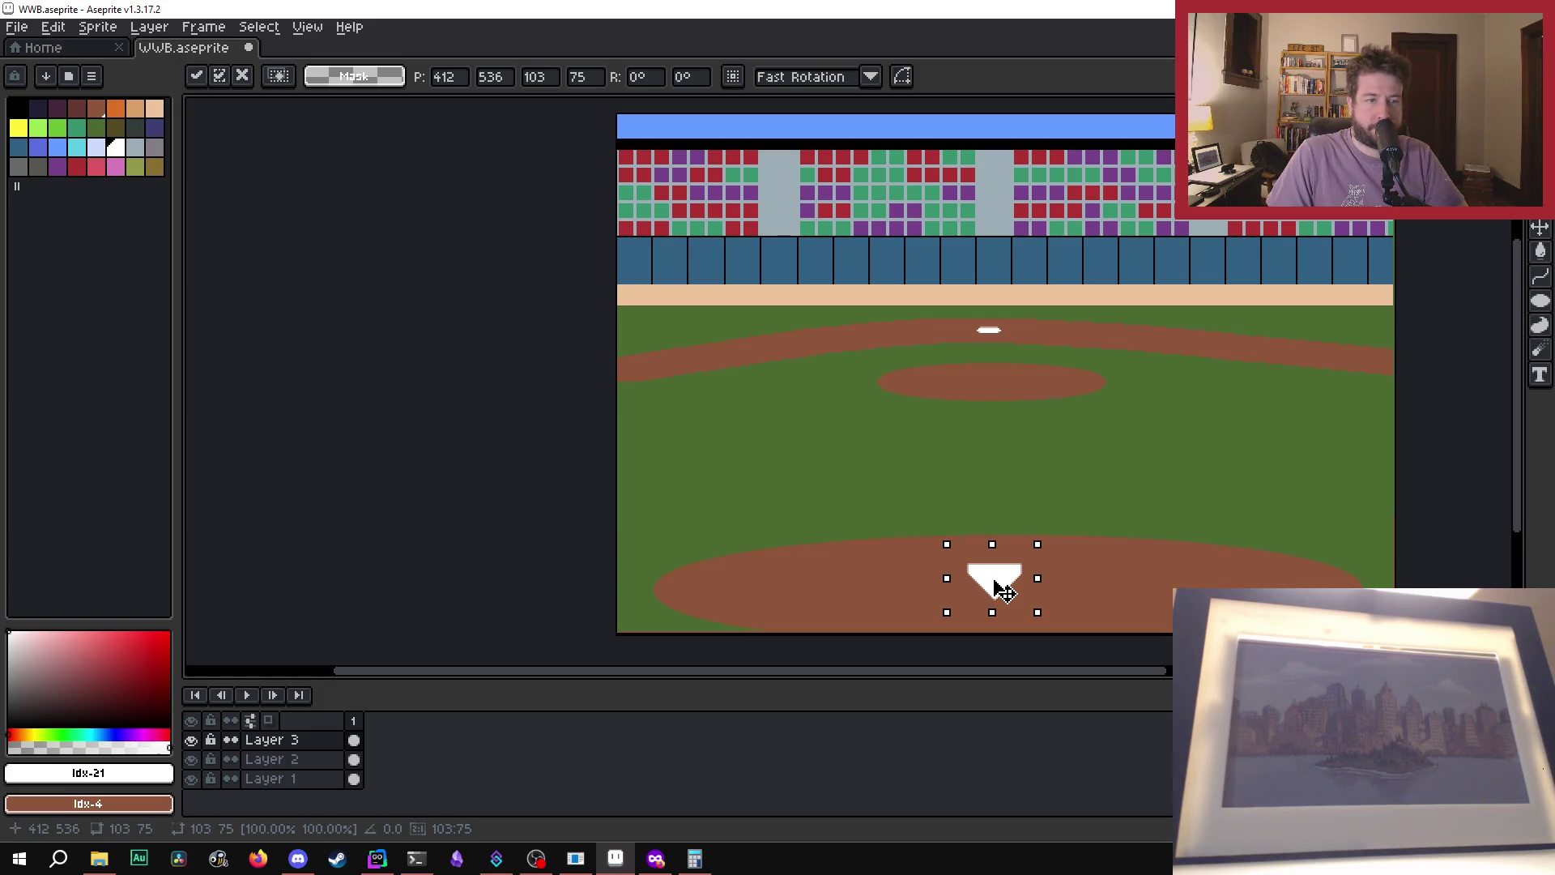
key(Up)
key(Up)
drag(995, 580, 996, 583)
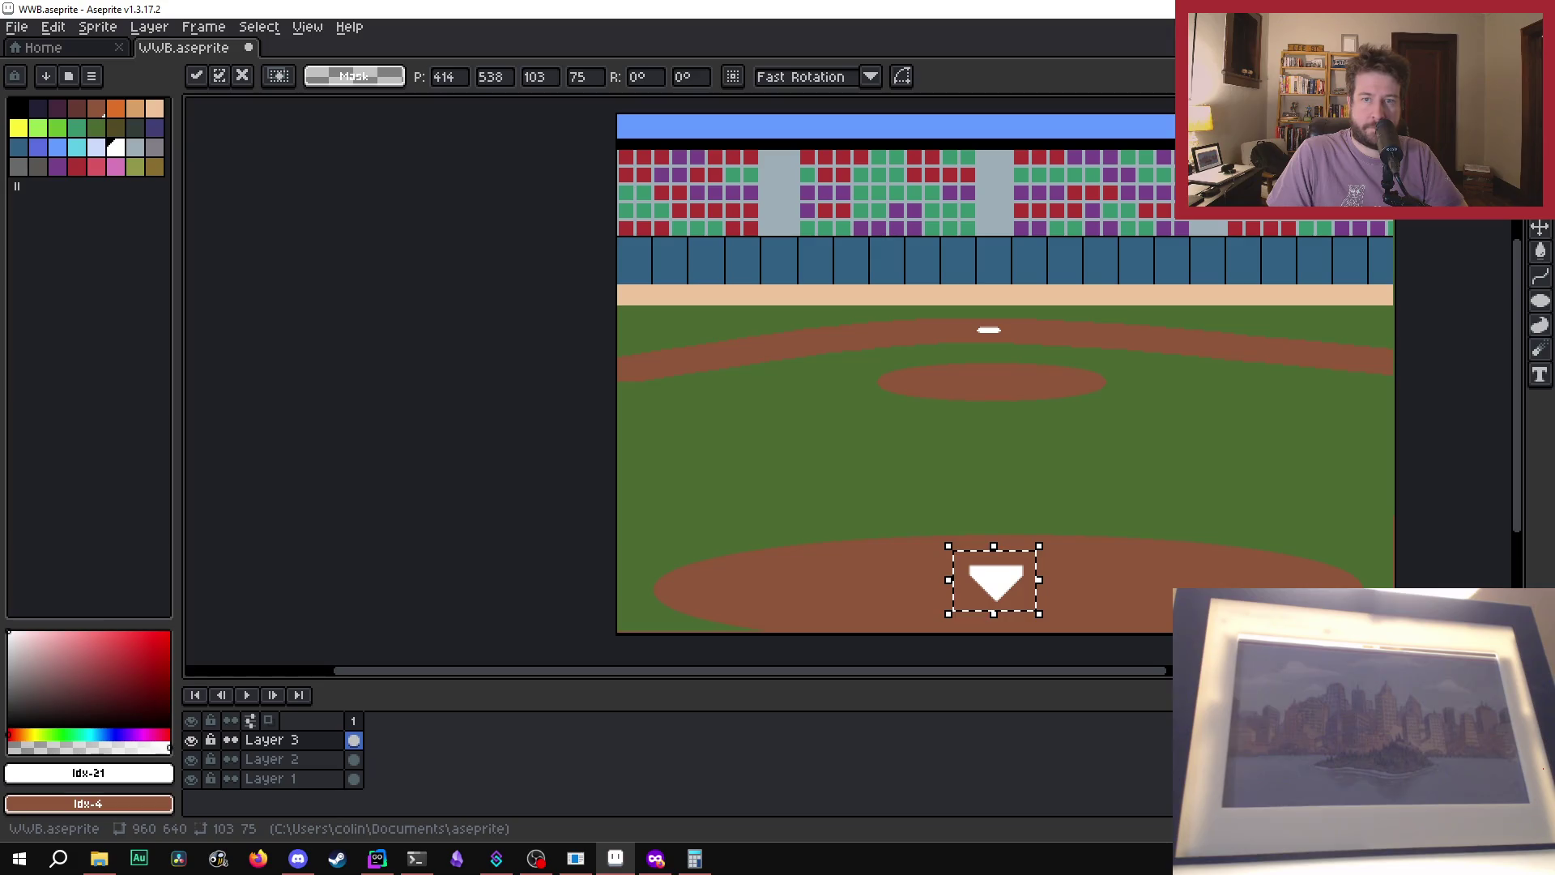
click(1081, 561)
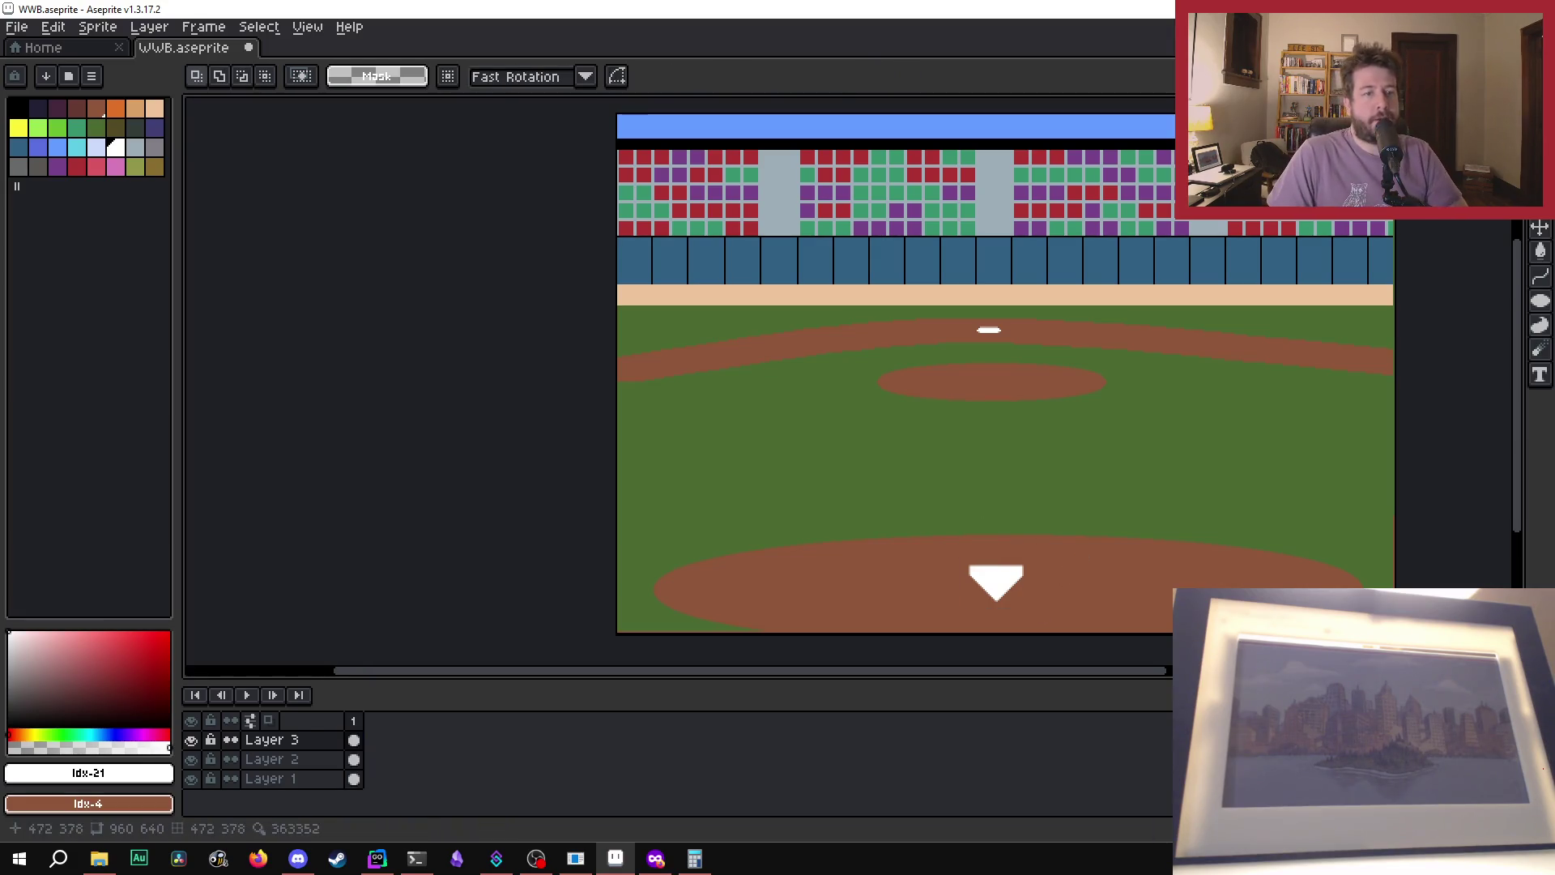
mouse_move(948, 546)
mouse_down()
mouse_move(1039, 614)
mouse_move(1000, 587)
mouse_up()
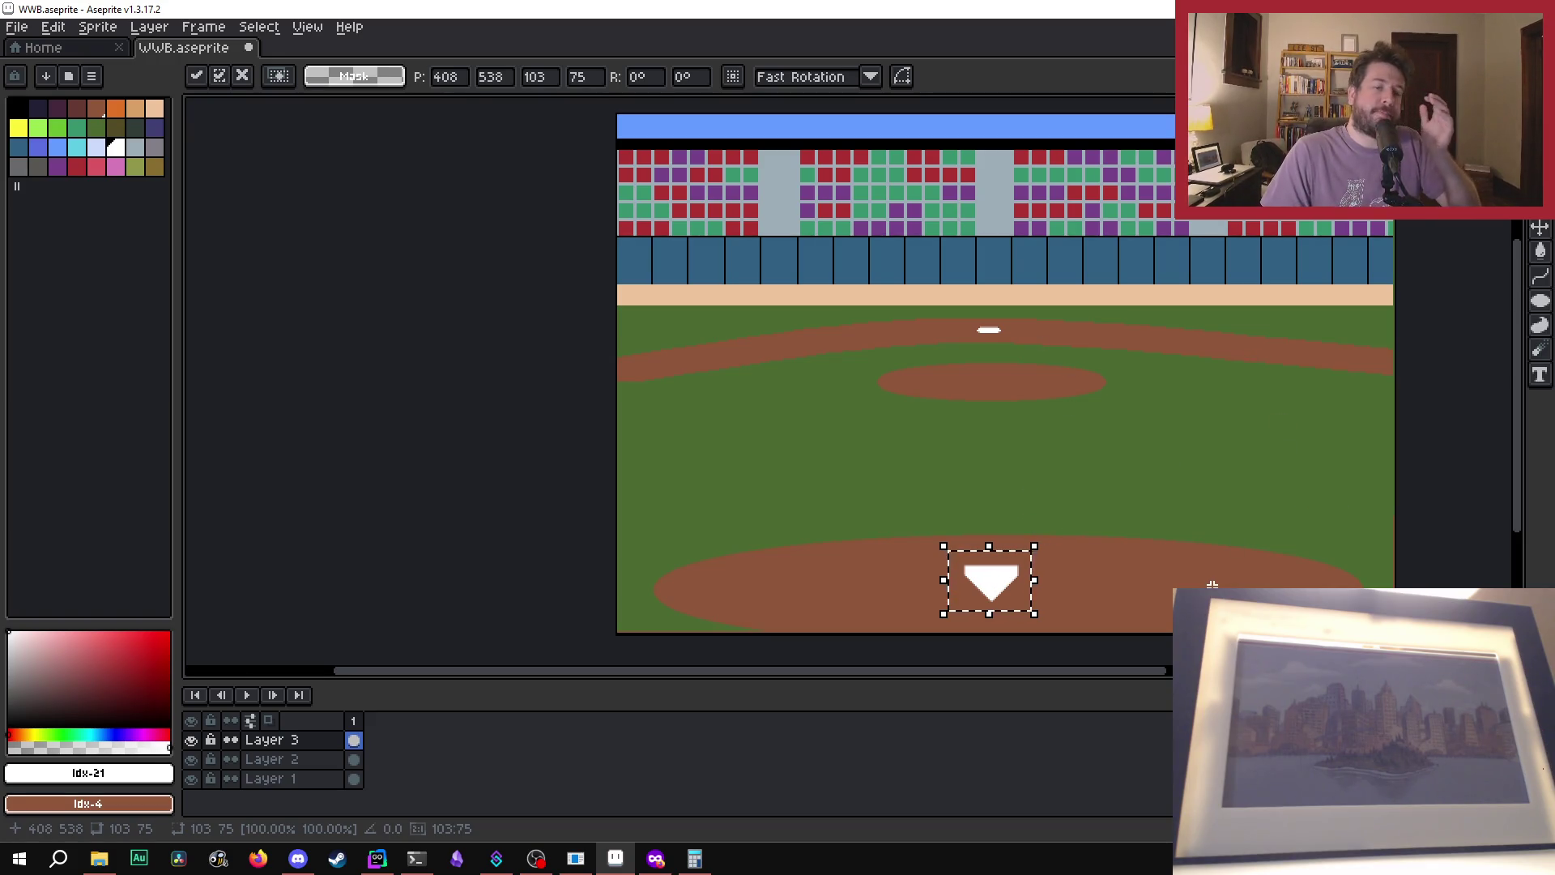
key(ctrl+d)
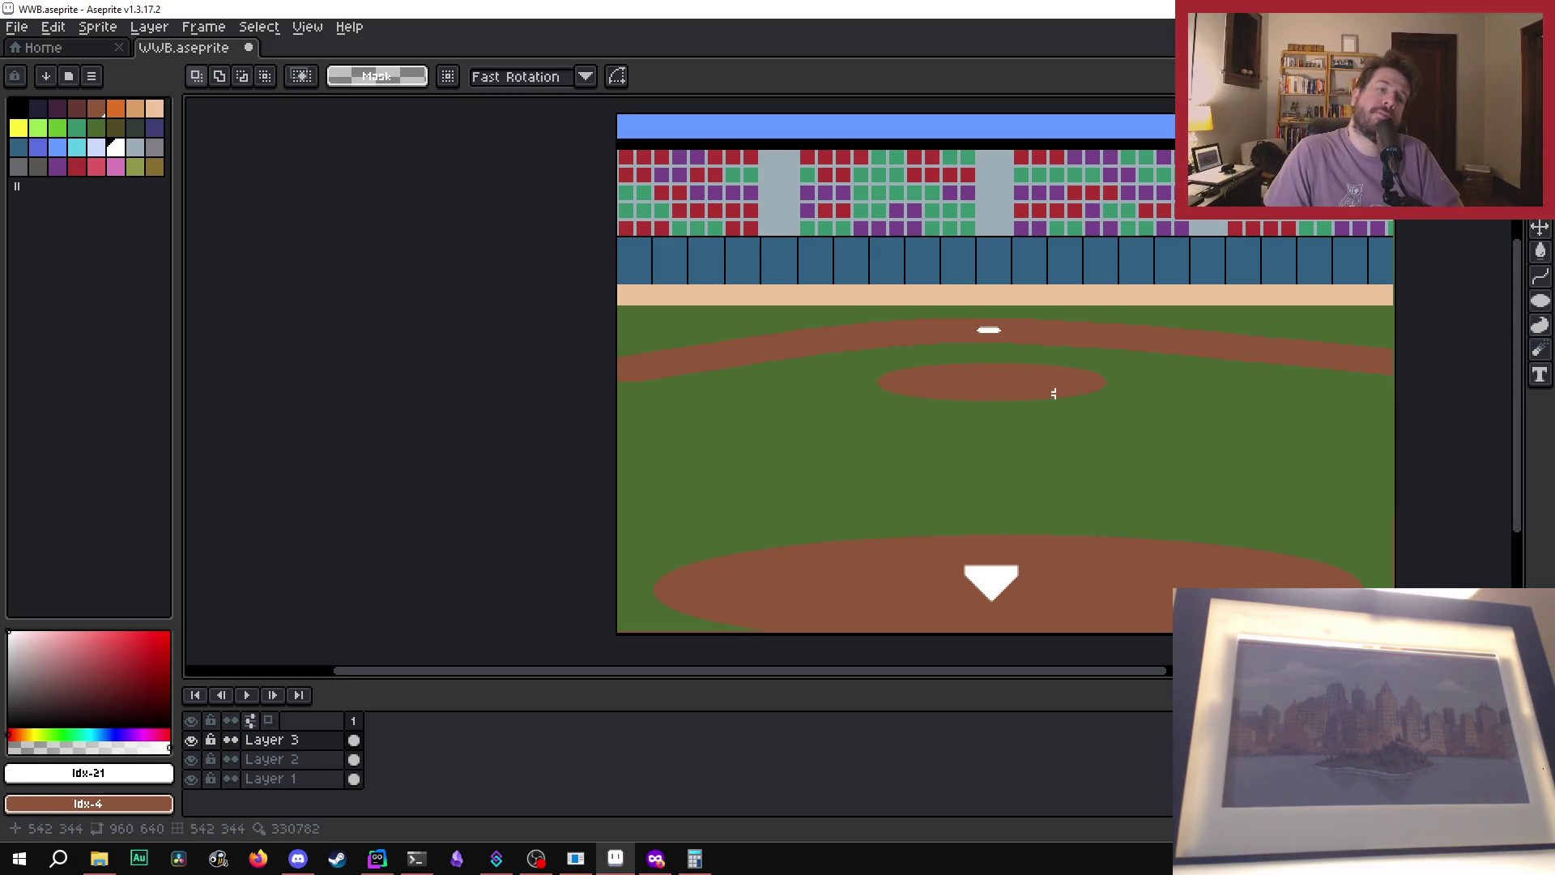
scroll(939, 603, up, 2)
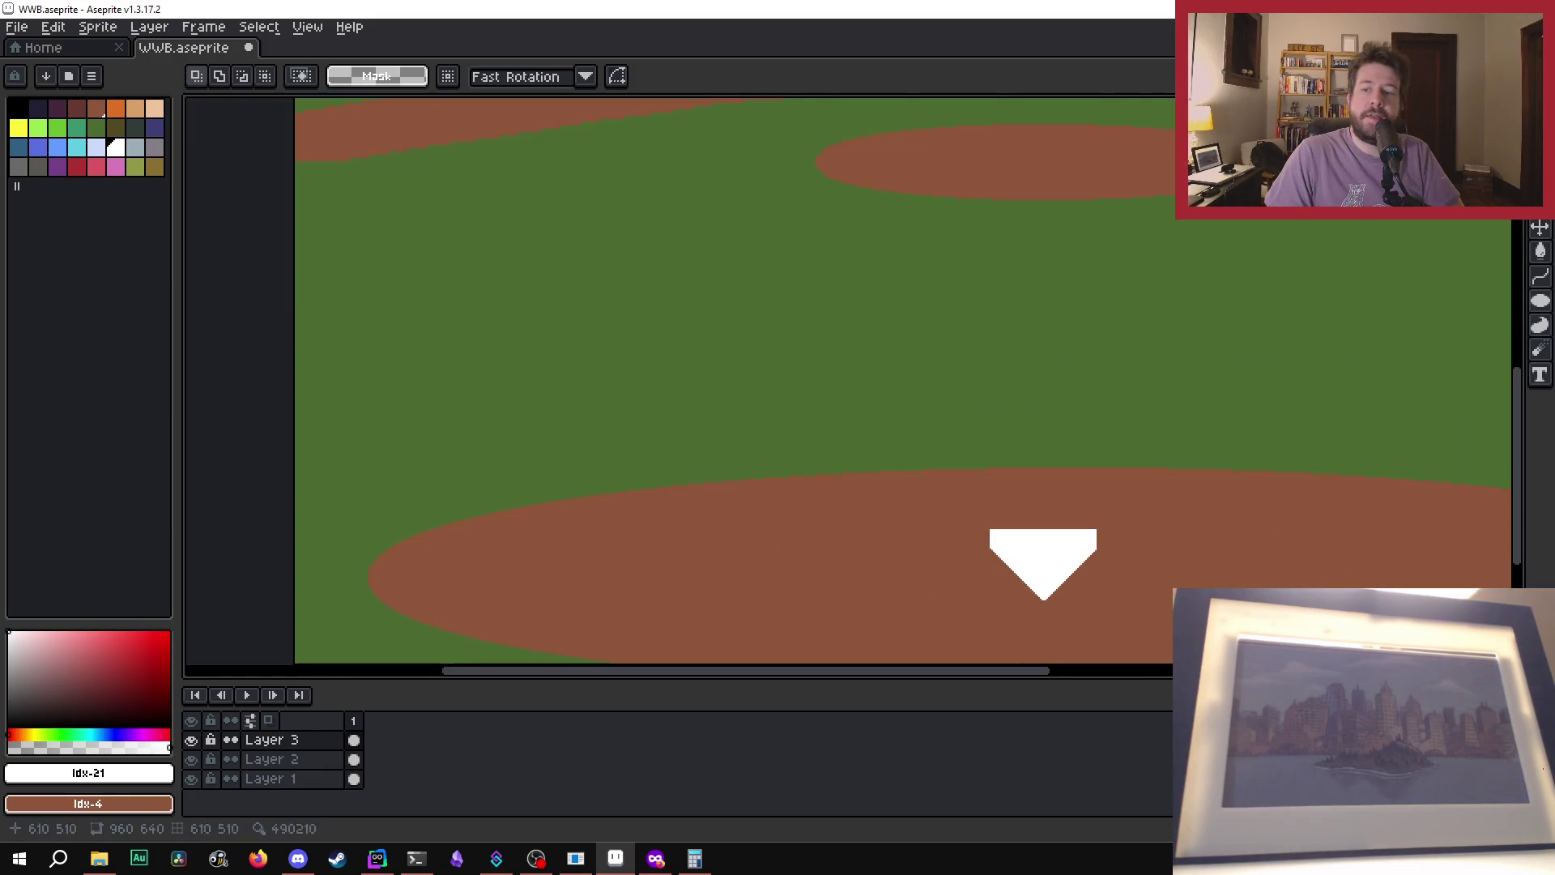
scroll(1117, 365, down, 1)
scroll(1053, 453, up, 2)
scroll(951, 319, down, 1)
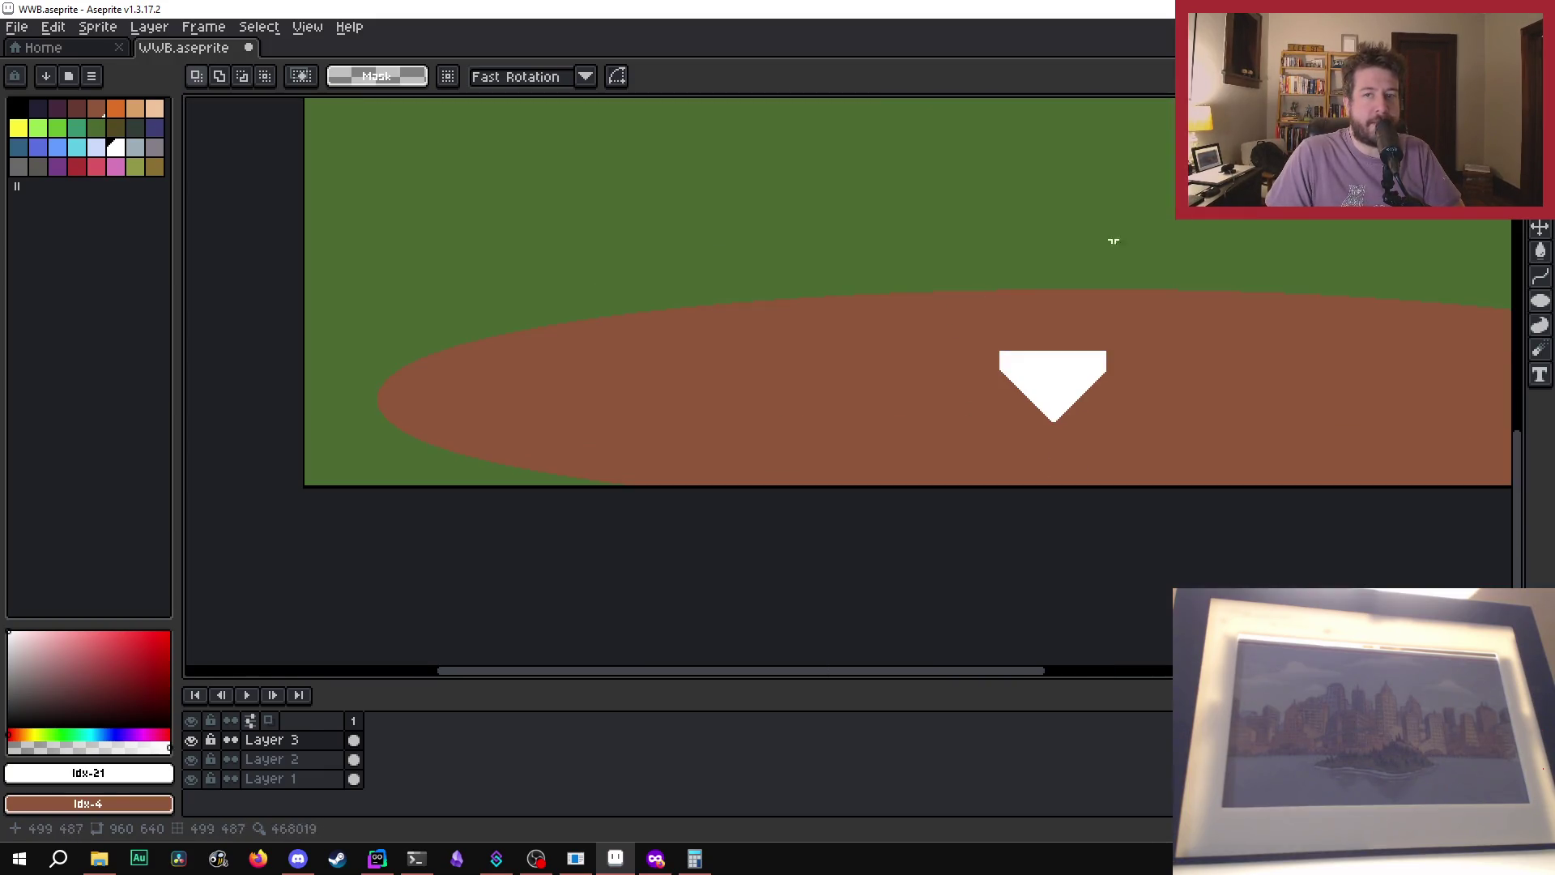
- Draw a white rectangular batter's-box outline just left of home plate with the Pencil, then prepare the Eraser for its corner
key(b)
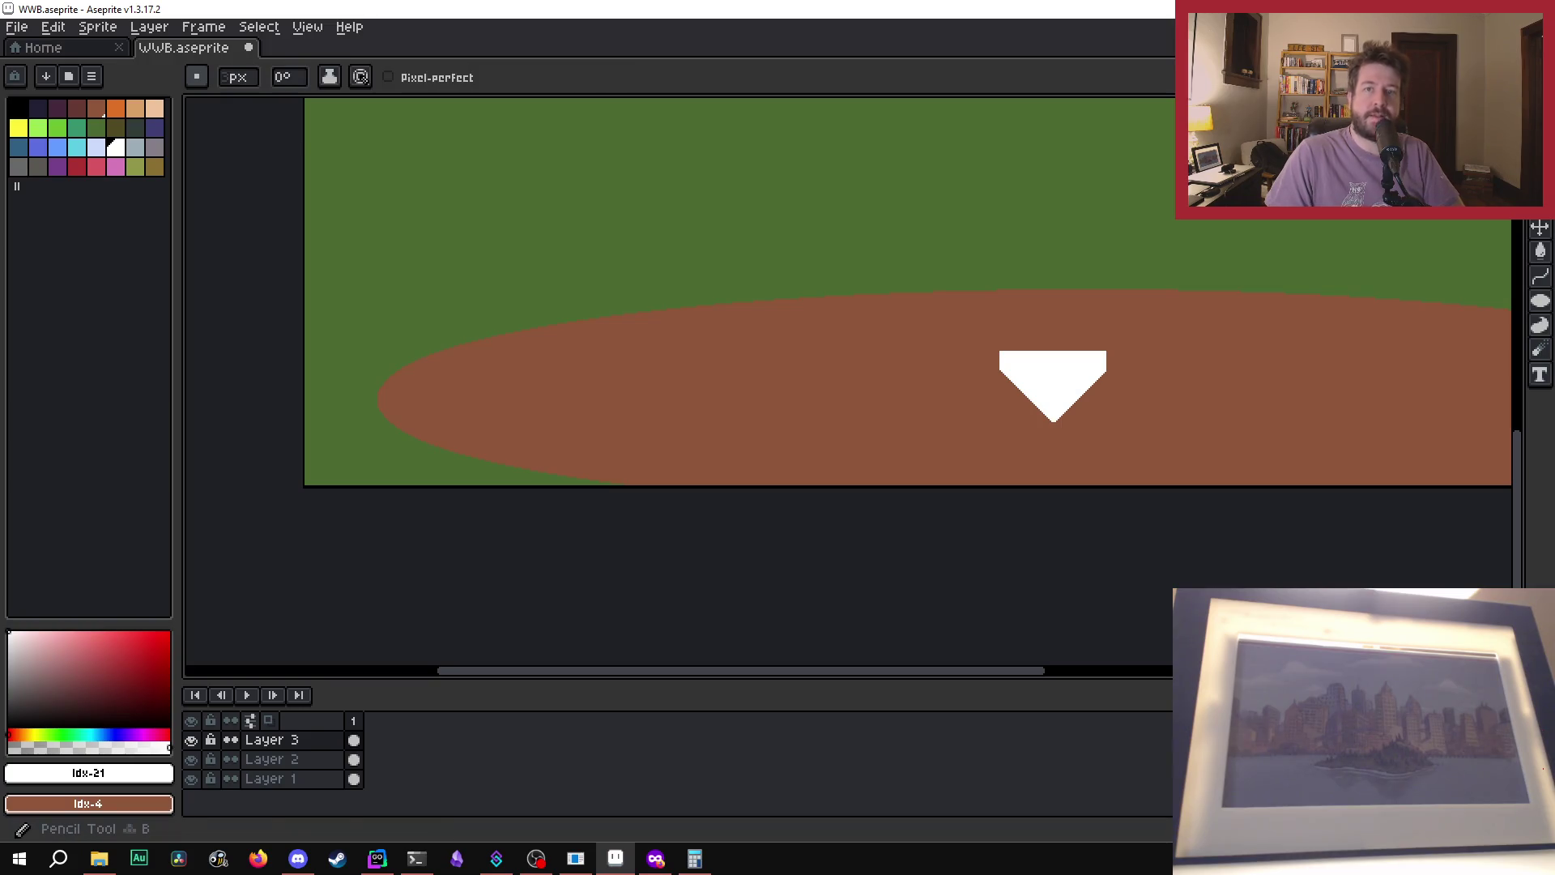
scroll(988, 327, up, 1)
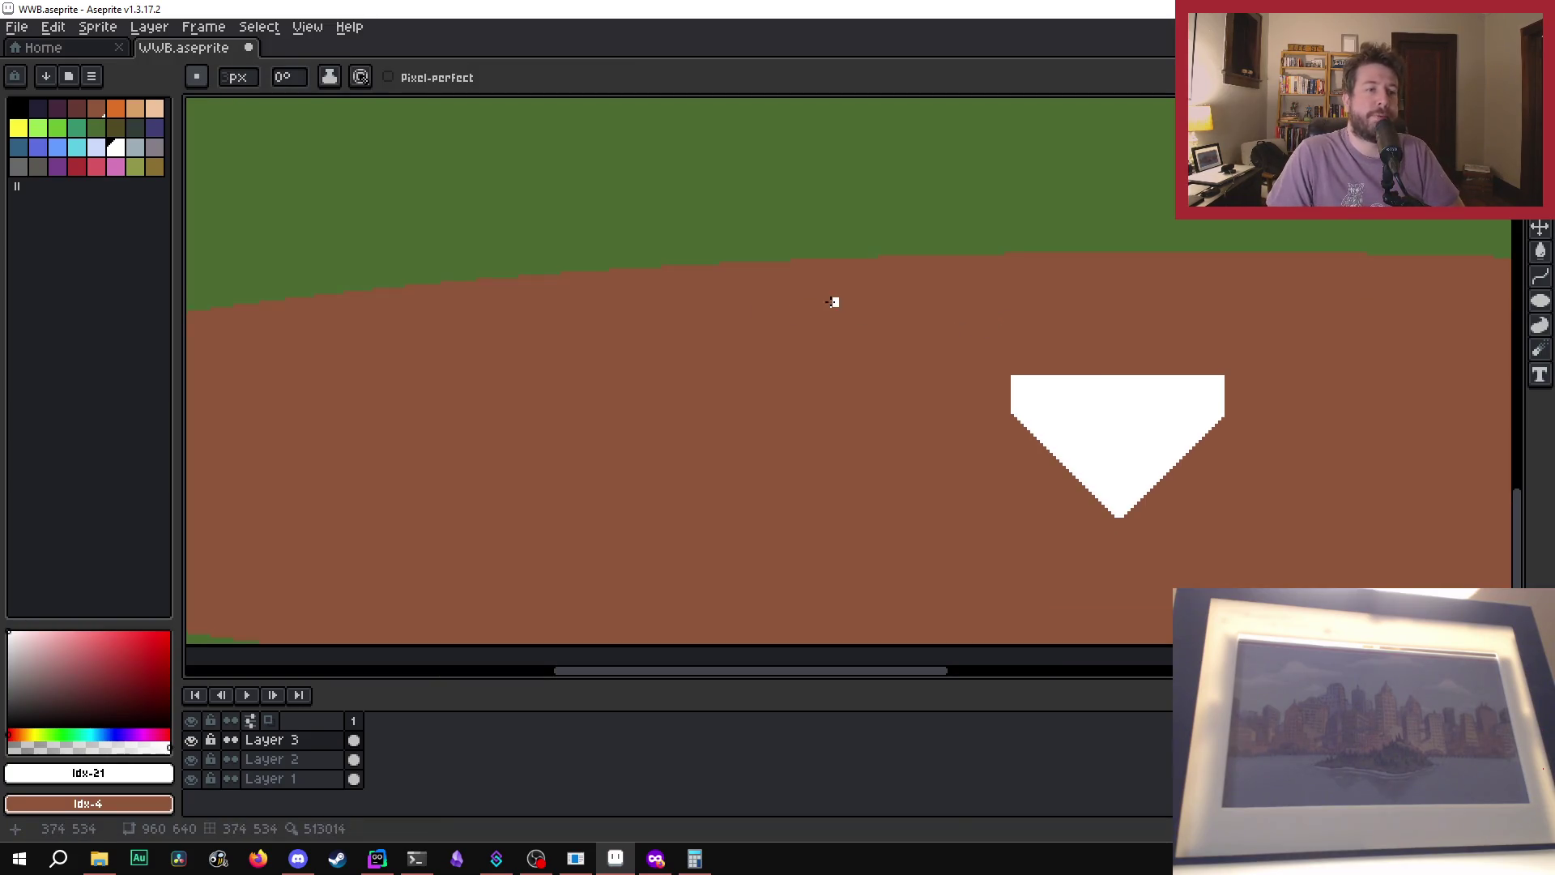
mouse_move(778, 308)
mouse_down()
mouse_move(985, 320)
mouse_move(965, 307)
mouse_move(965, 574)
mouse_move(985, 511)
mouse_move(769, 518)
mouse_up()
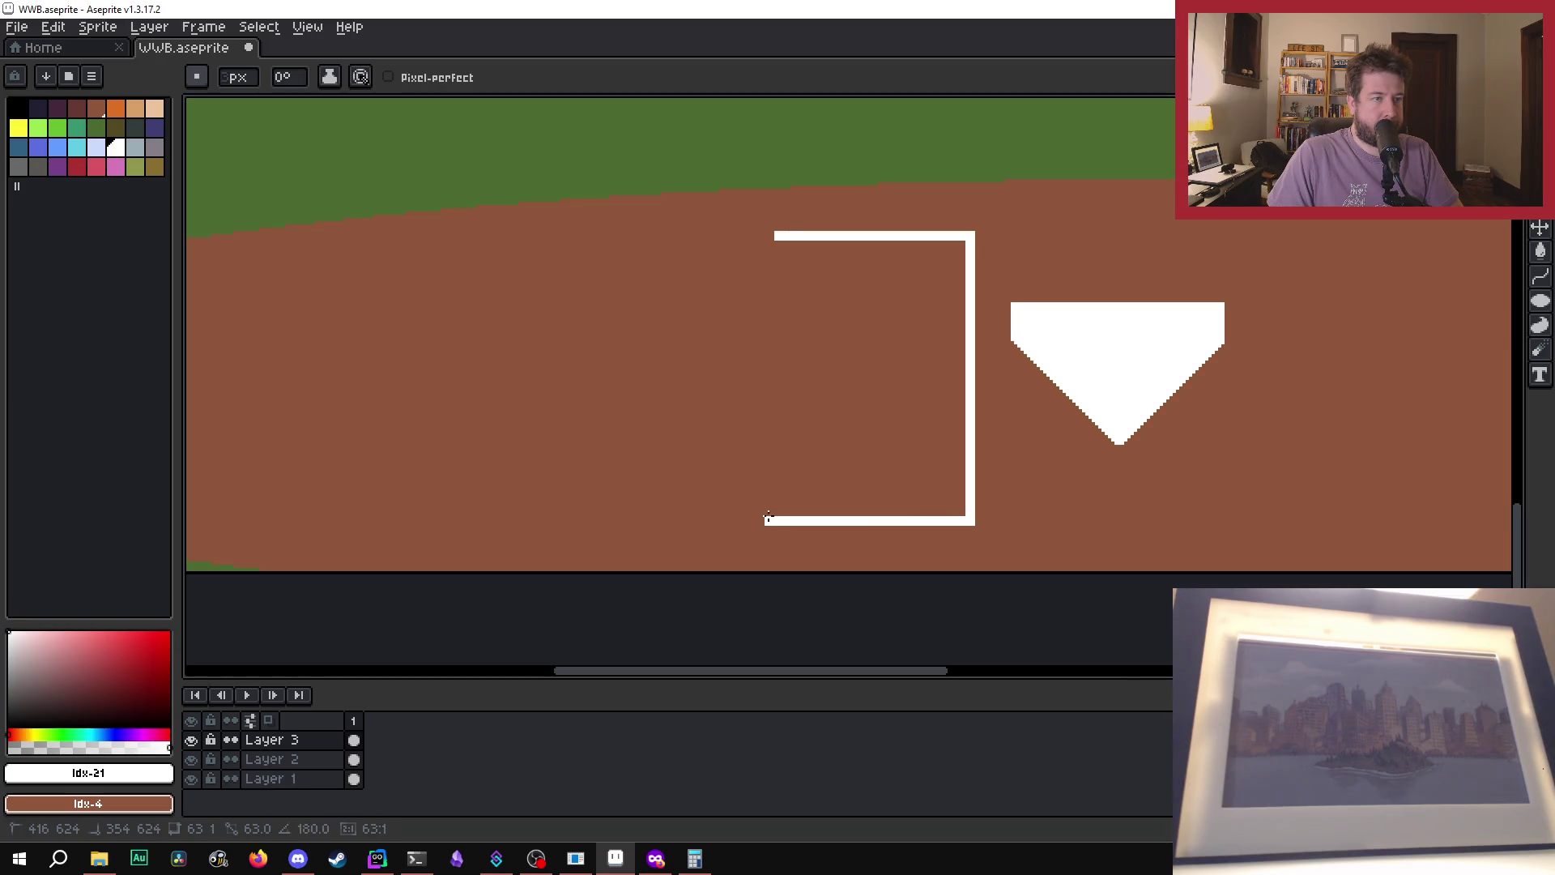
key(Escape)
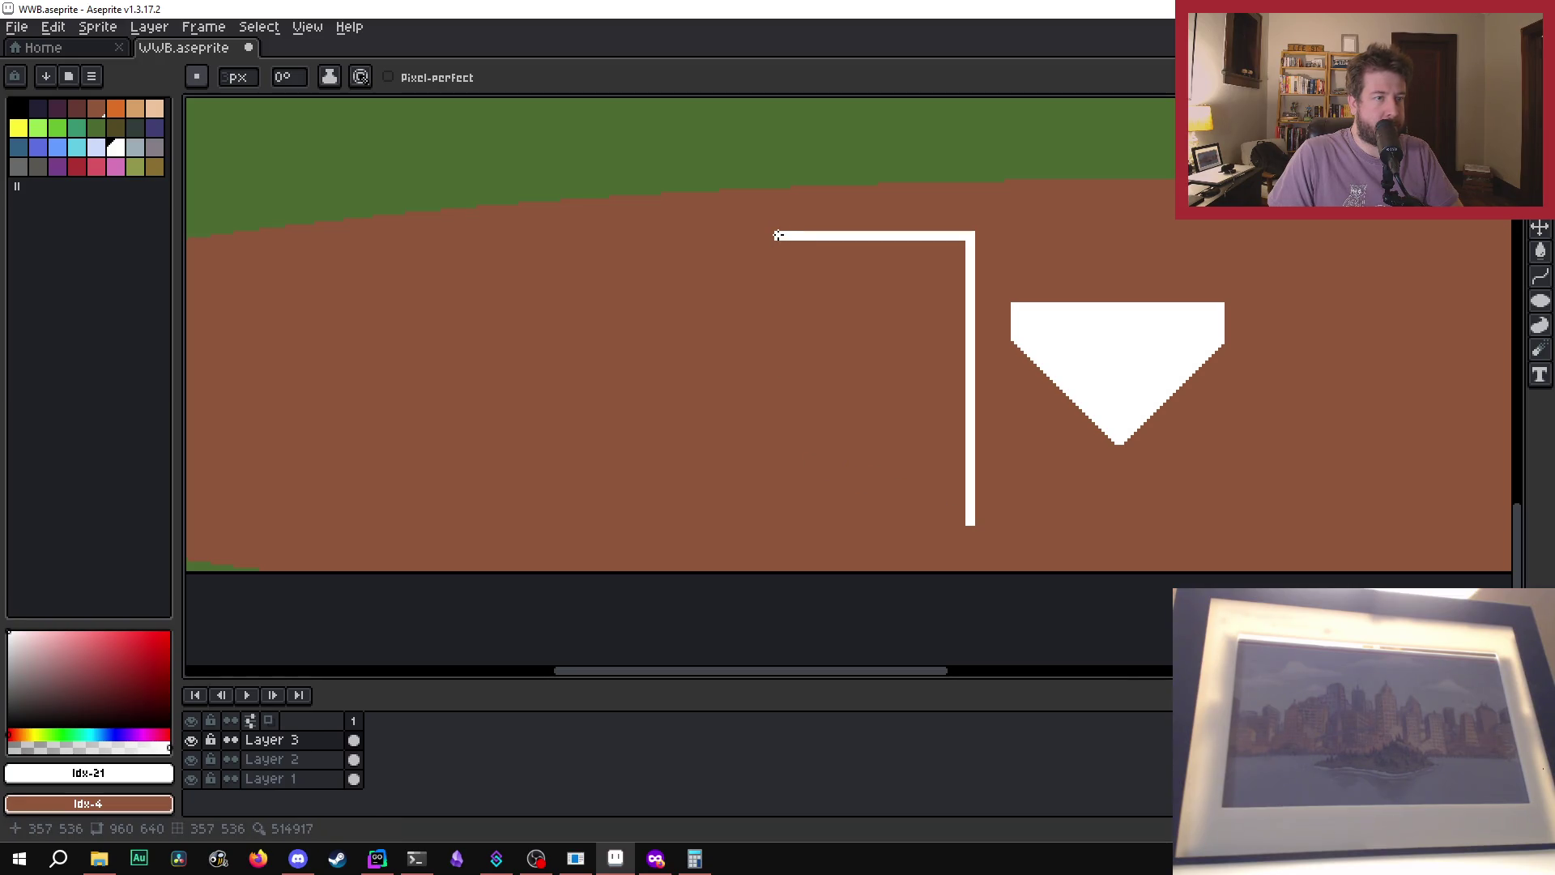
mouse_move(777, 235)
mouse_down()
mouse_move(771, 517)
mouse_move(954, 517)
mouse_up()
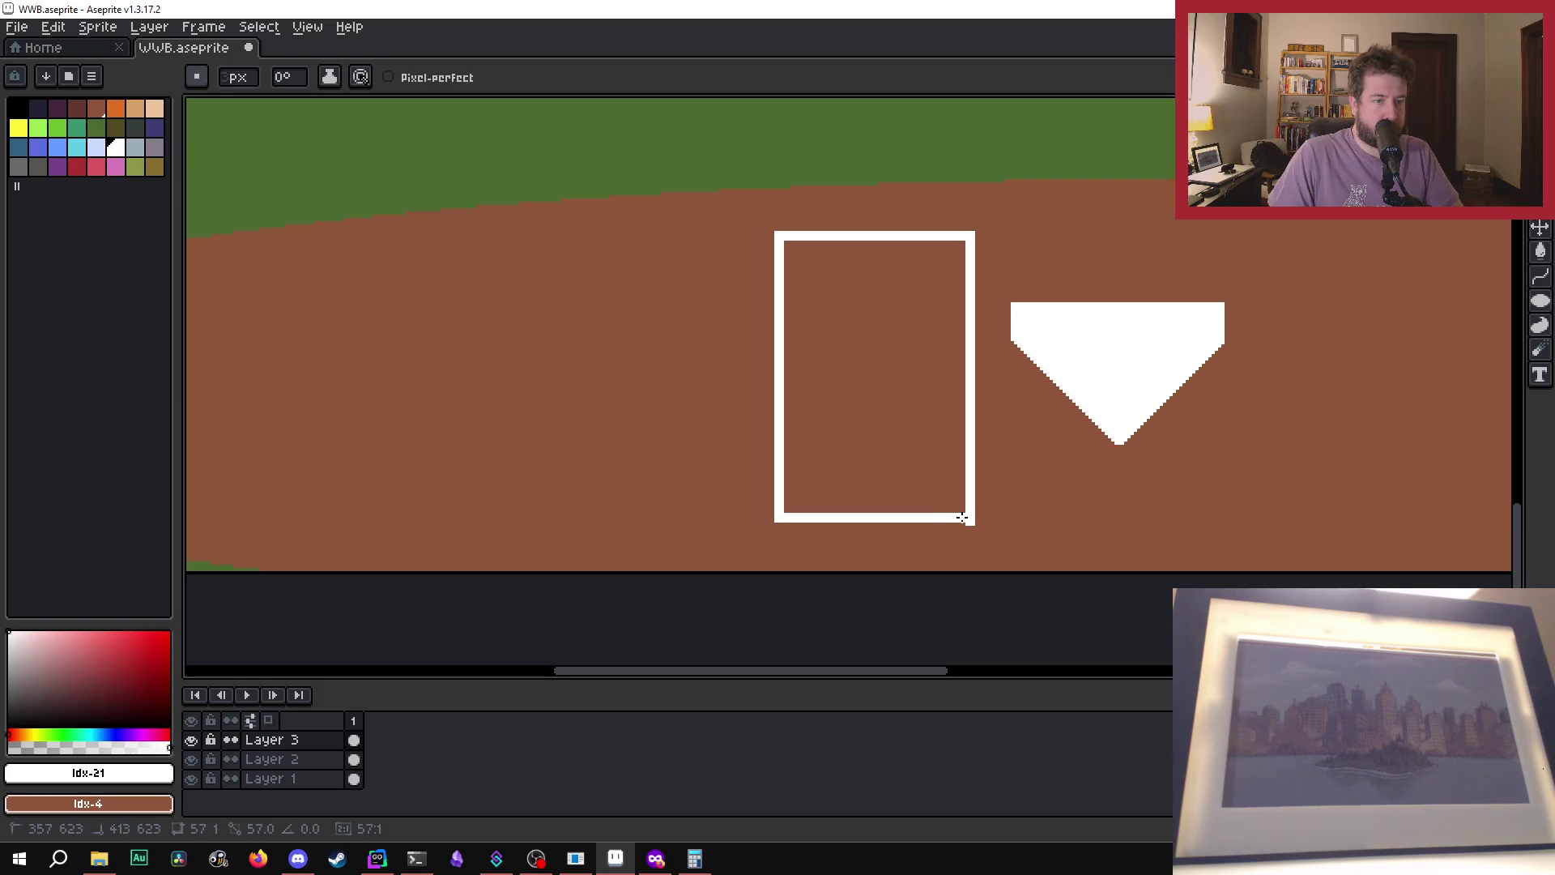
scroll(967, 518, down, 2)
scroll(985, 528, up, 4)
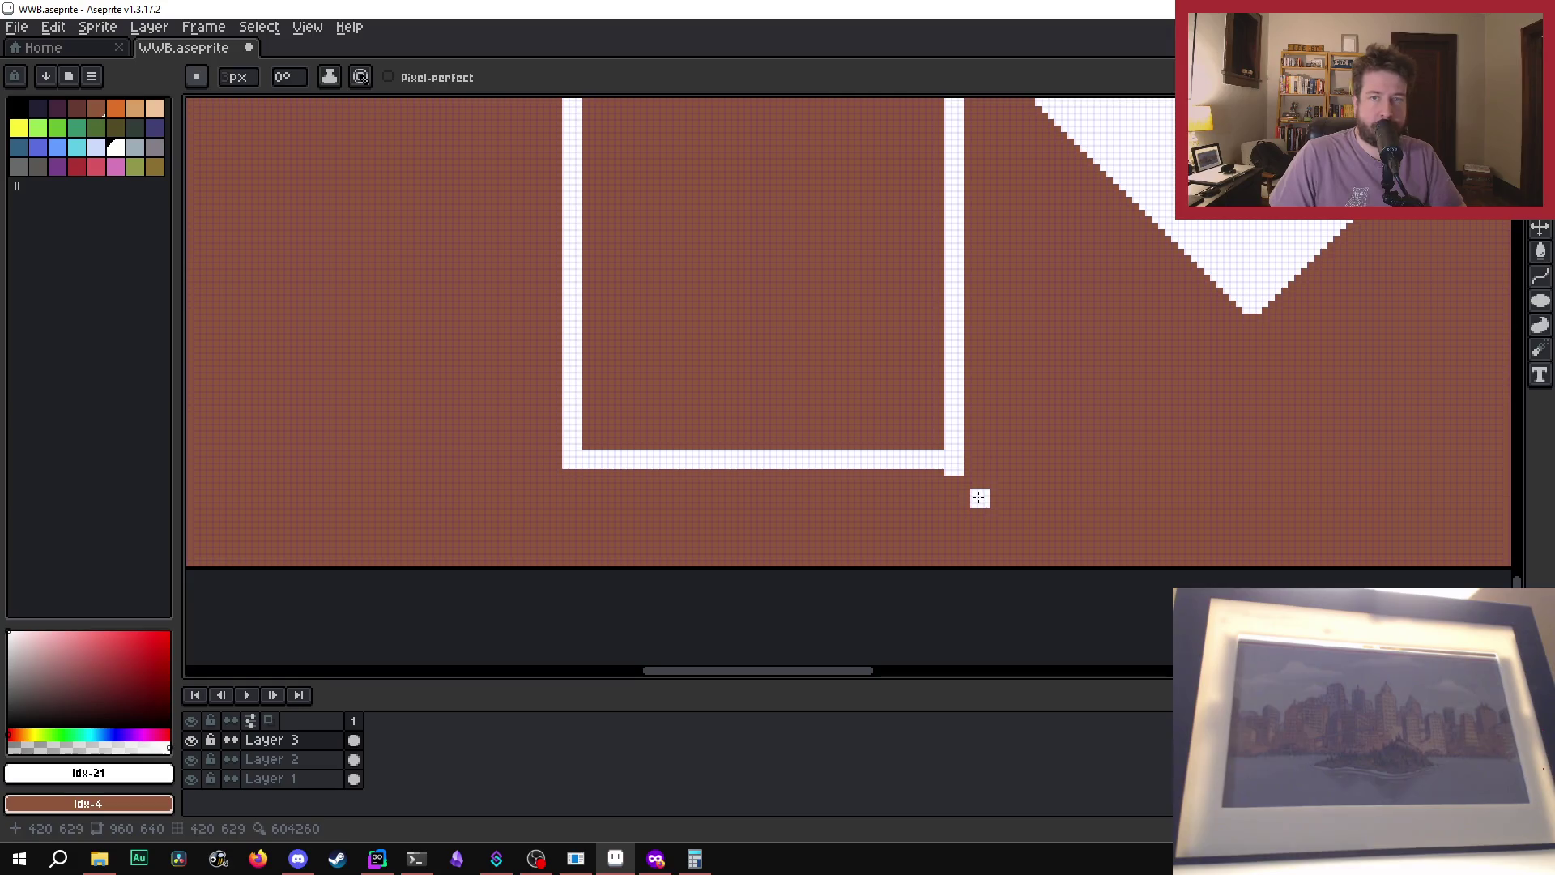
key(e)
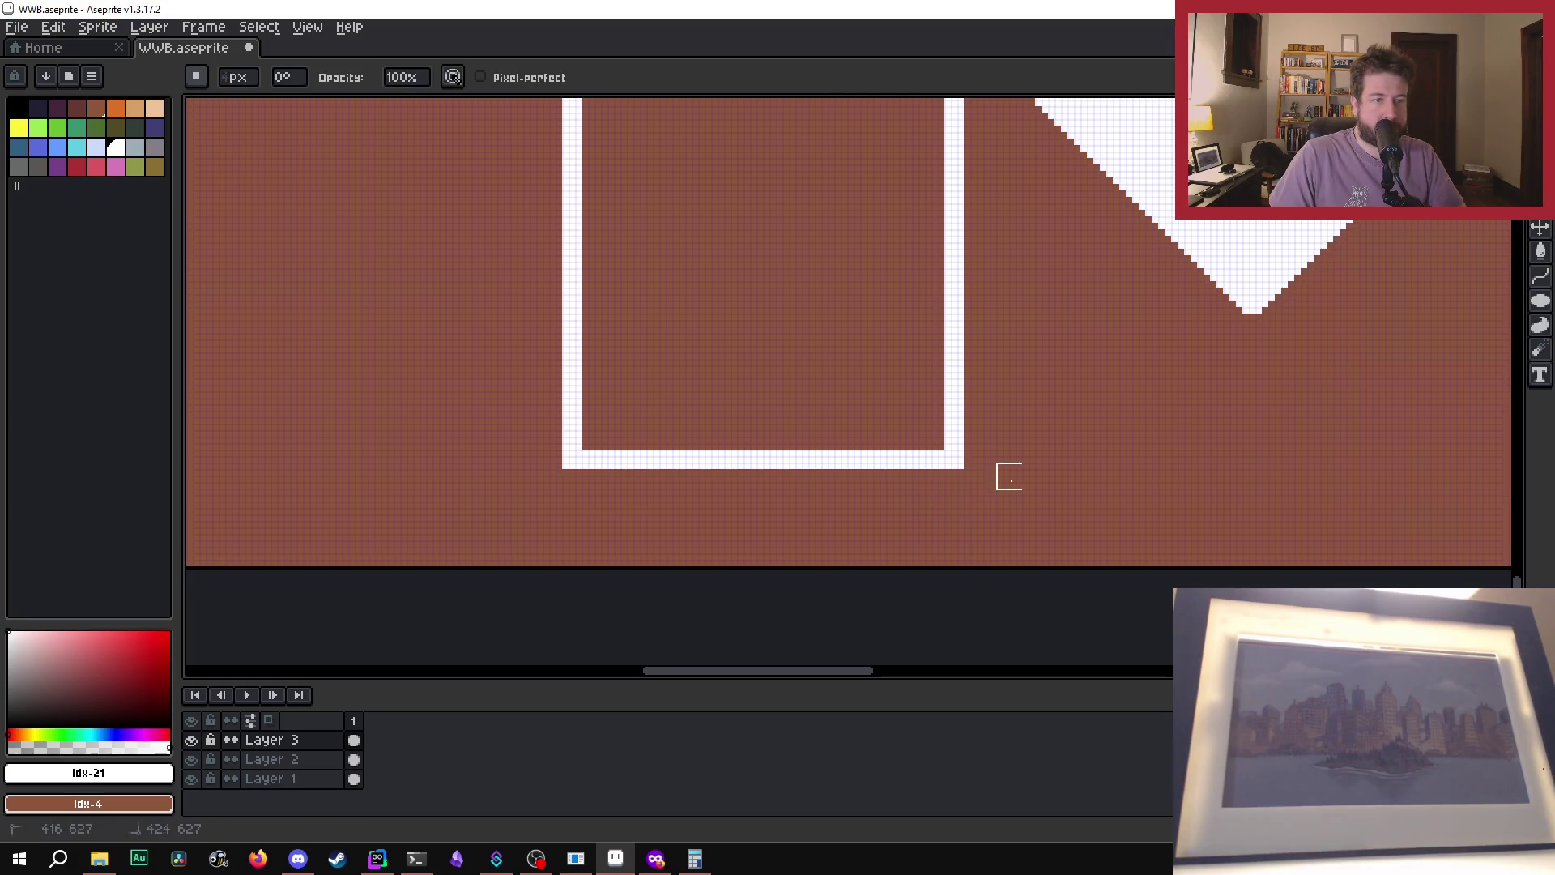
scroll(1010, 481, down, 4)
scroll(1163, 491, up, 1)
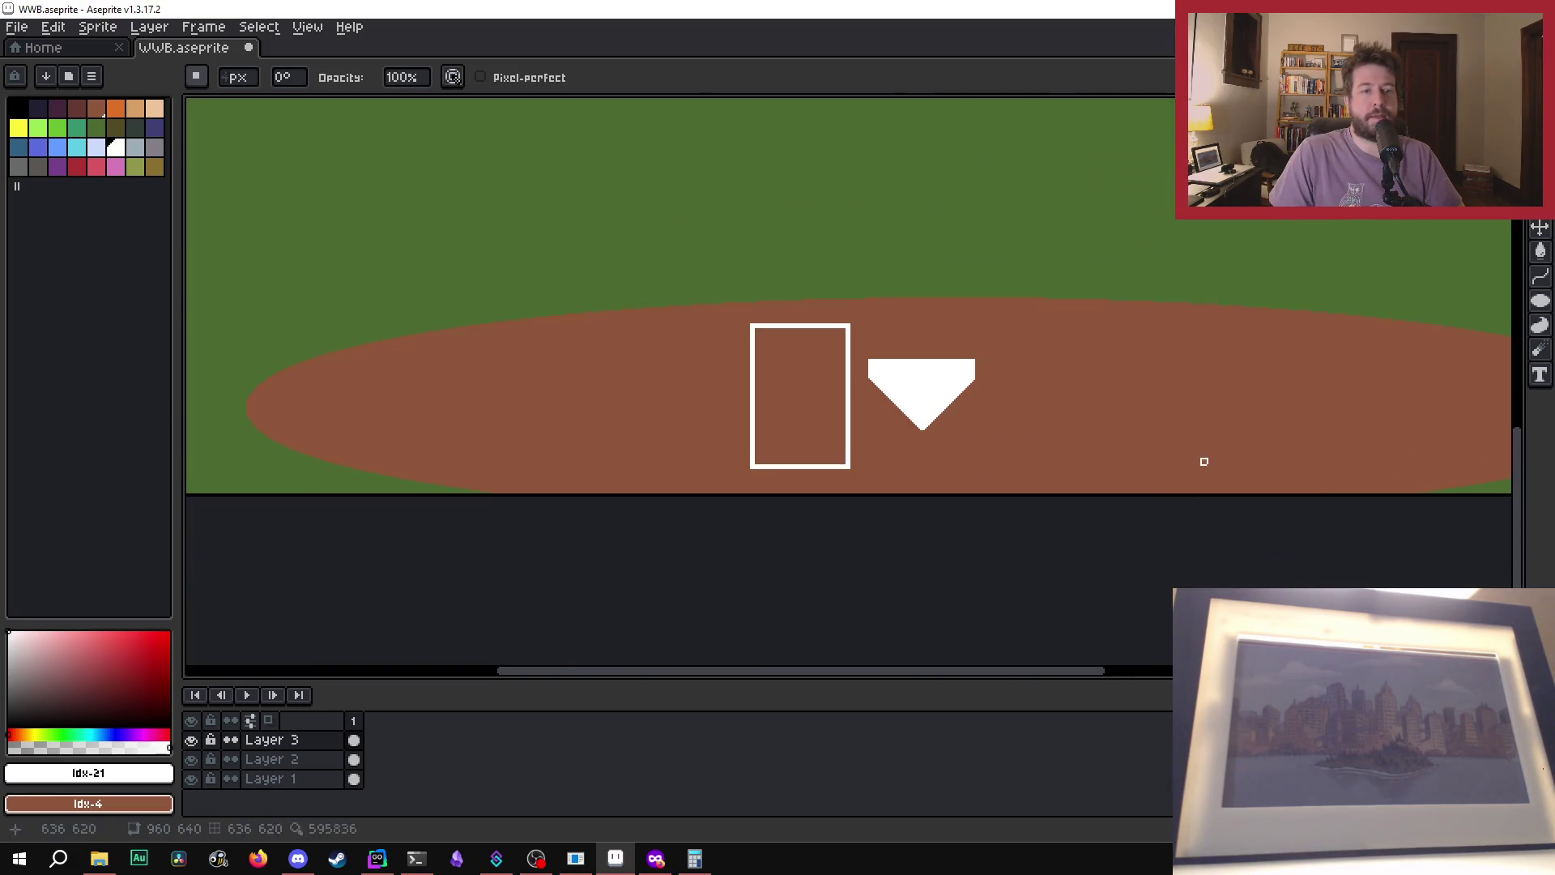
scroll(835, 387, up, 1)
scroll(835, 387, down, 2)
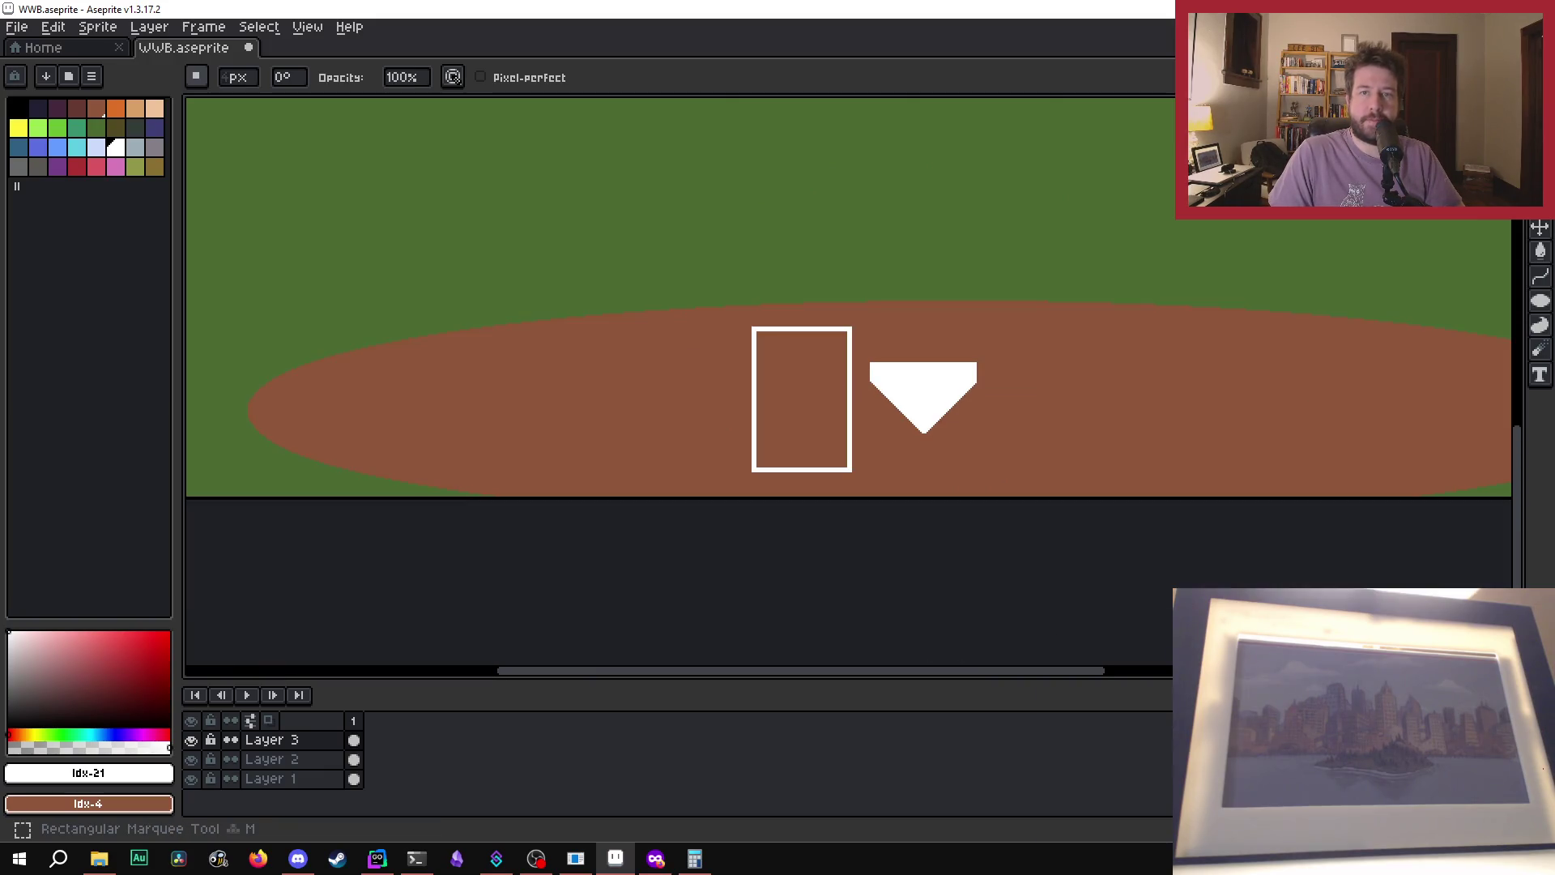
- Copy the left batter's box to the right side of home plate and drop it there
key(m)
mouse_move(734, 306)
mouse_down()
mouse_move(880, 487)
mouse_move(860, 488)
mouse_up()
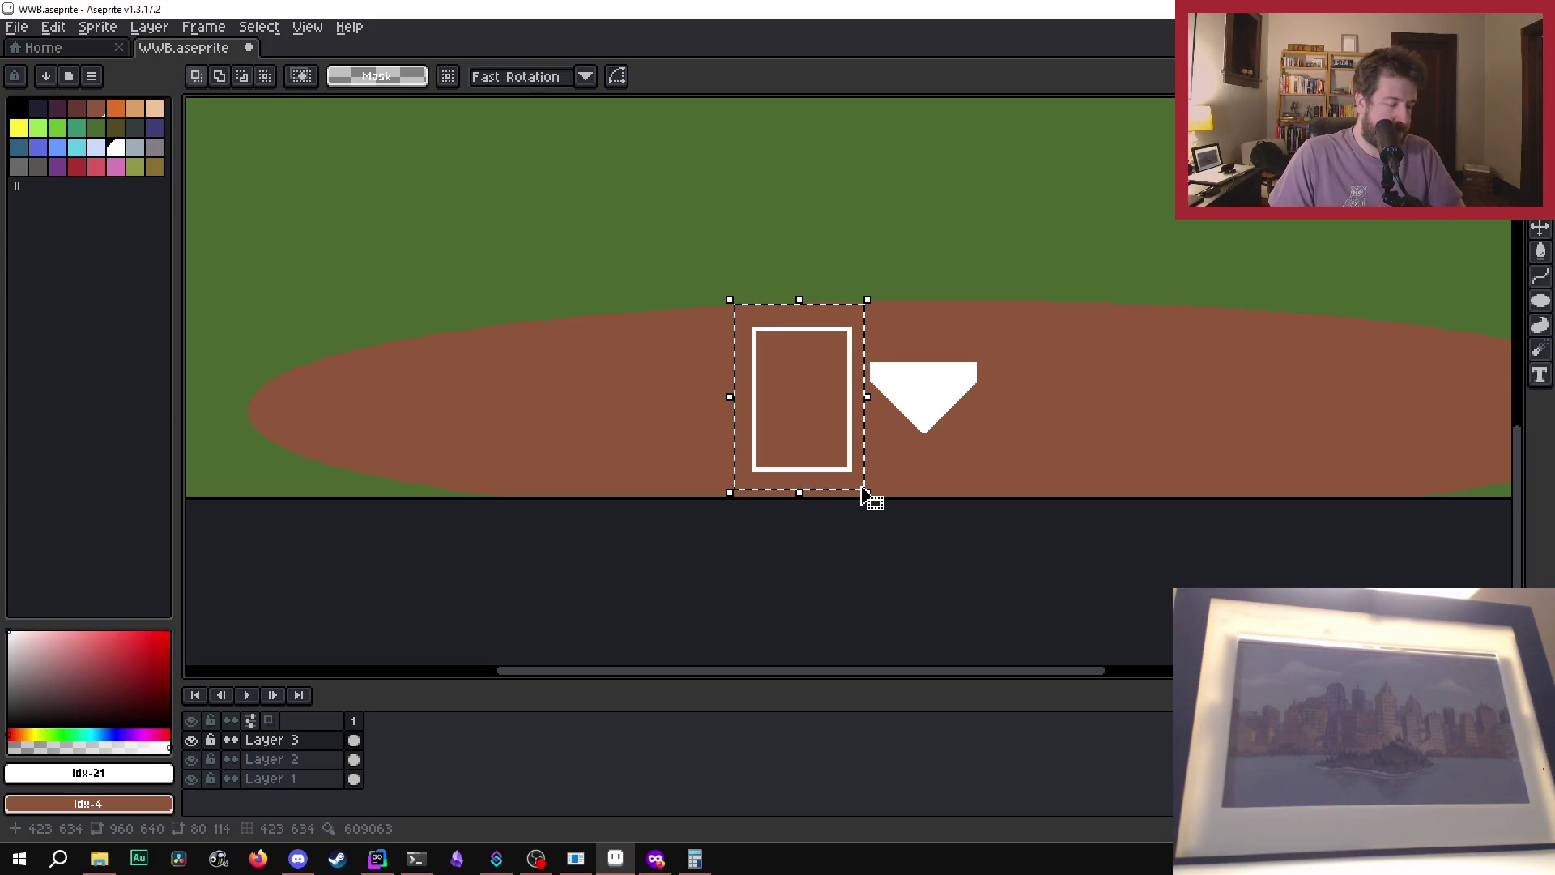
mouse_move(810, 397)
mouse_down()
mouse_move(1077, 389)
mouse_move(1043, 385)
mouse_up()
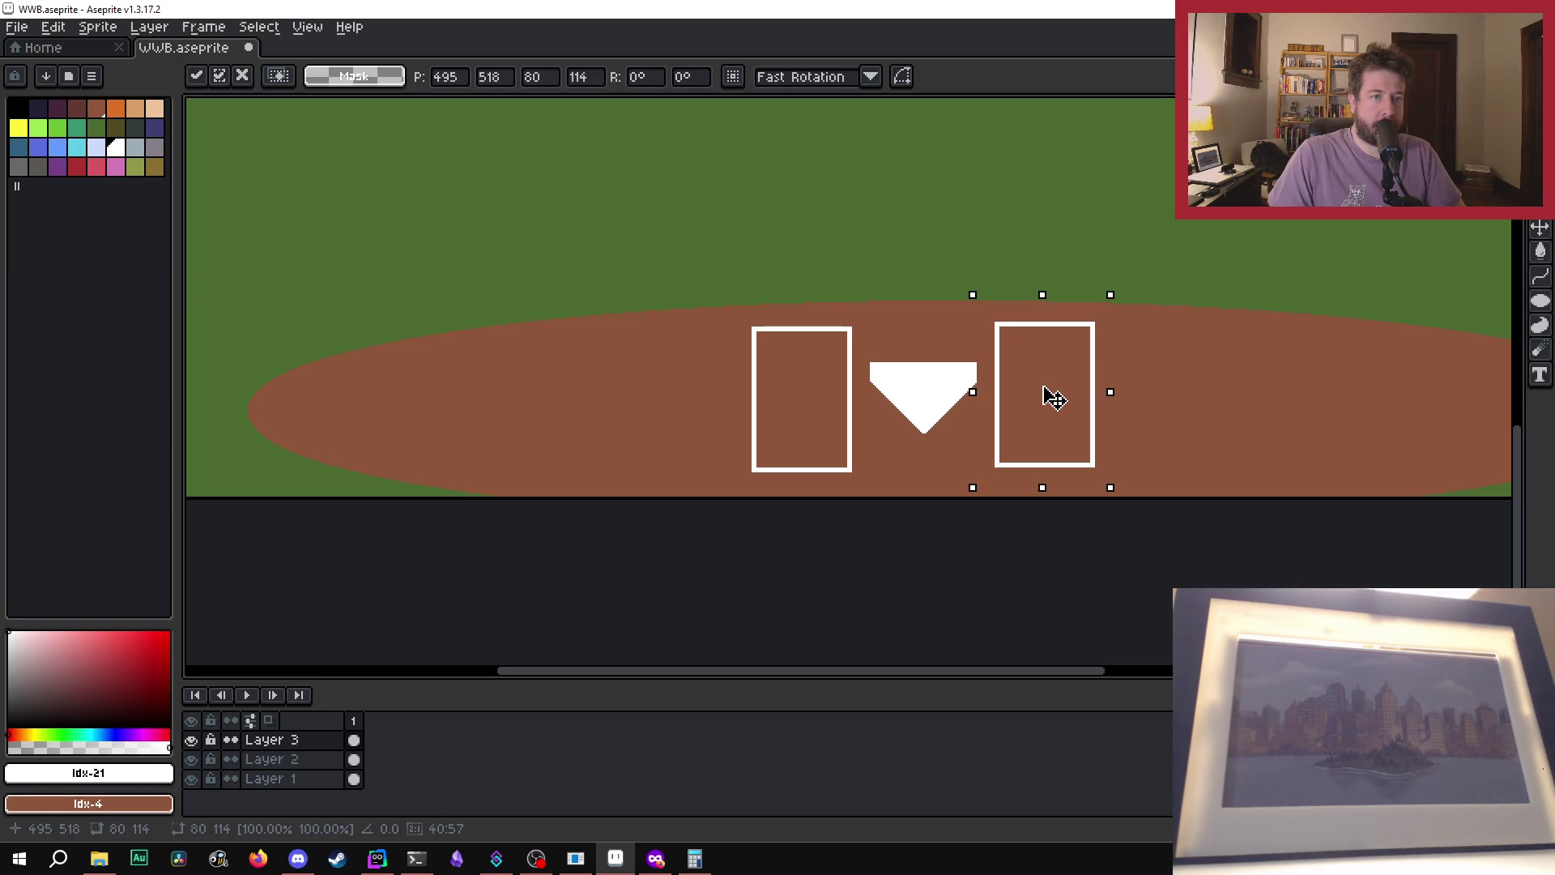
click(899, 559)
scroll(913, 531, down, 2)
scroll(1142, 406, down, 1)
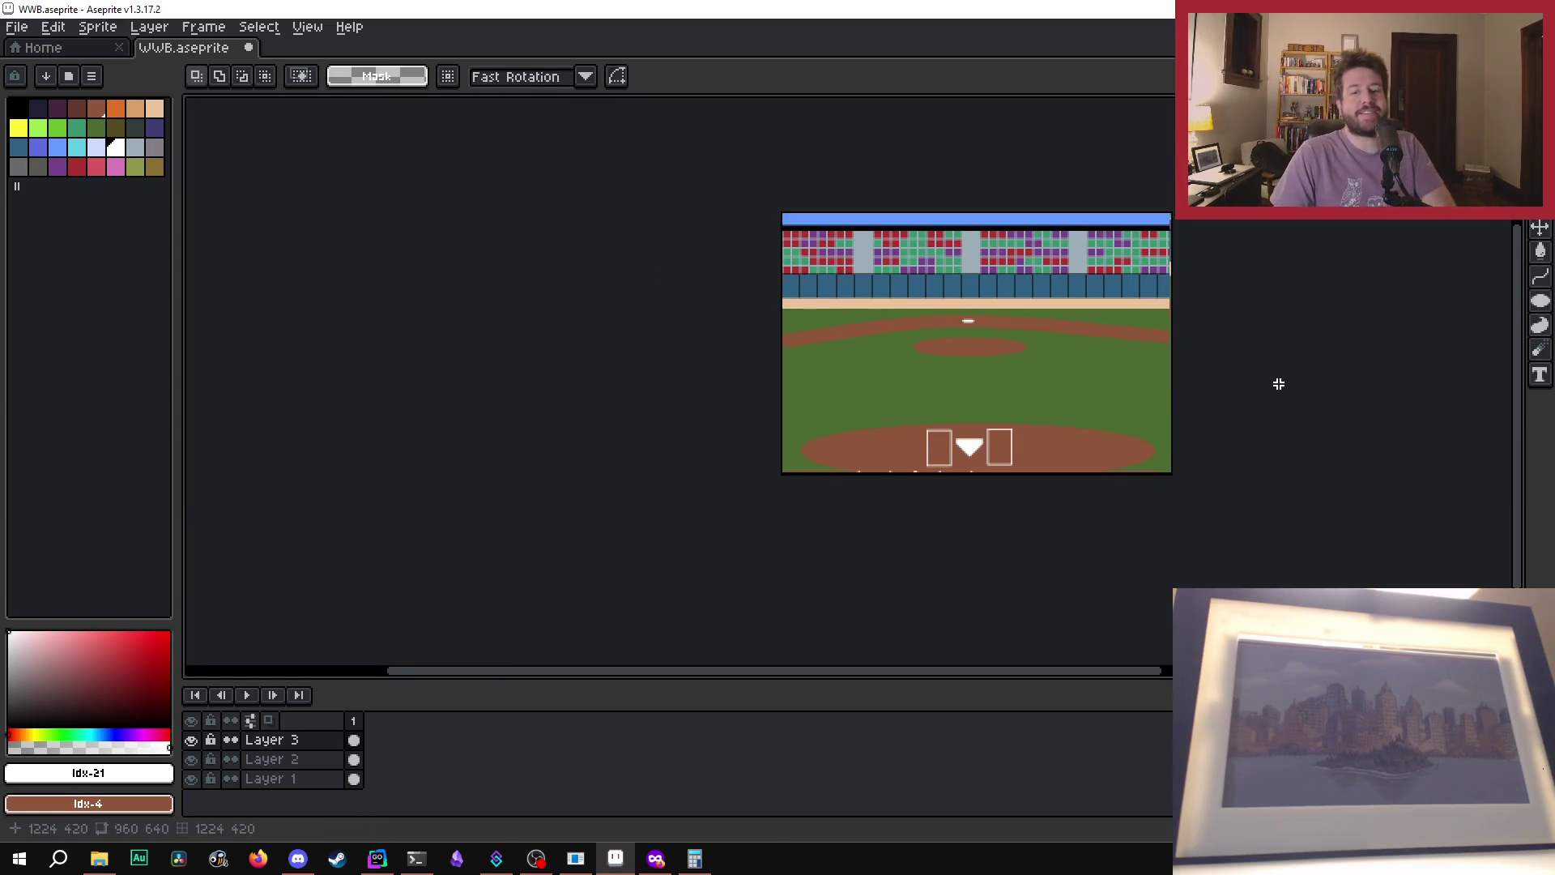
scroll(1278, 383, up, 1)
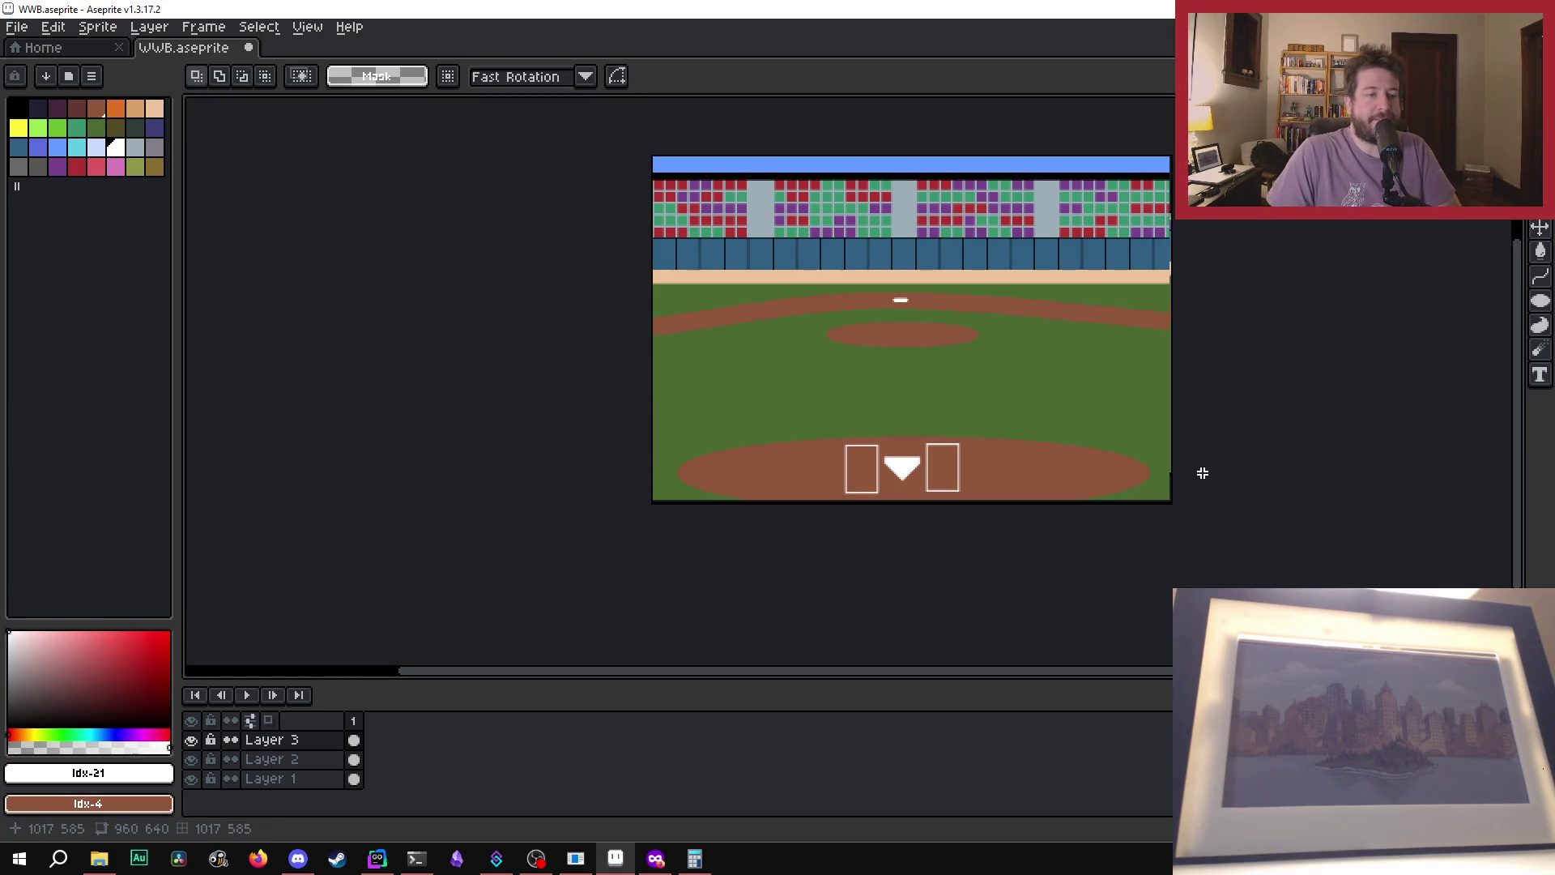
scroll(1174, 464, up, 1)
scroll(1242, 461, down, 1)
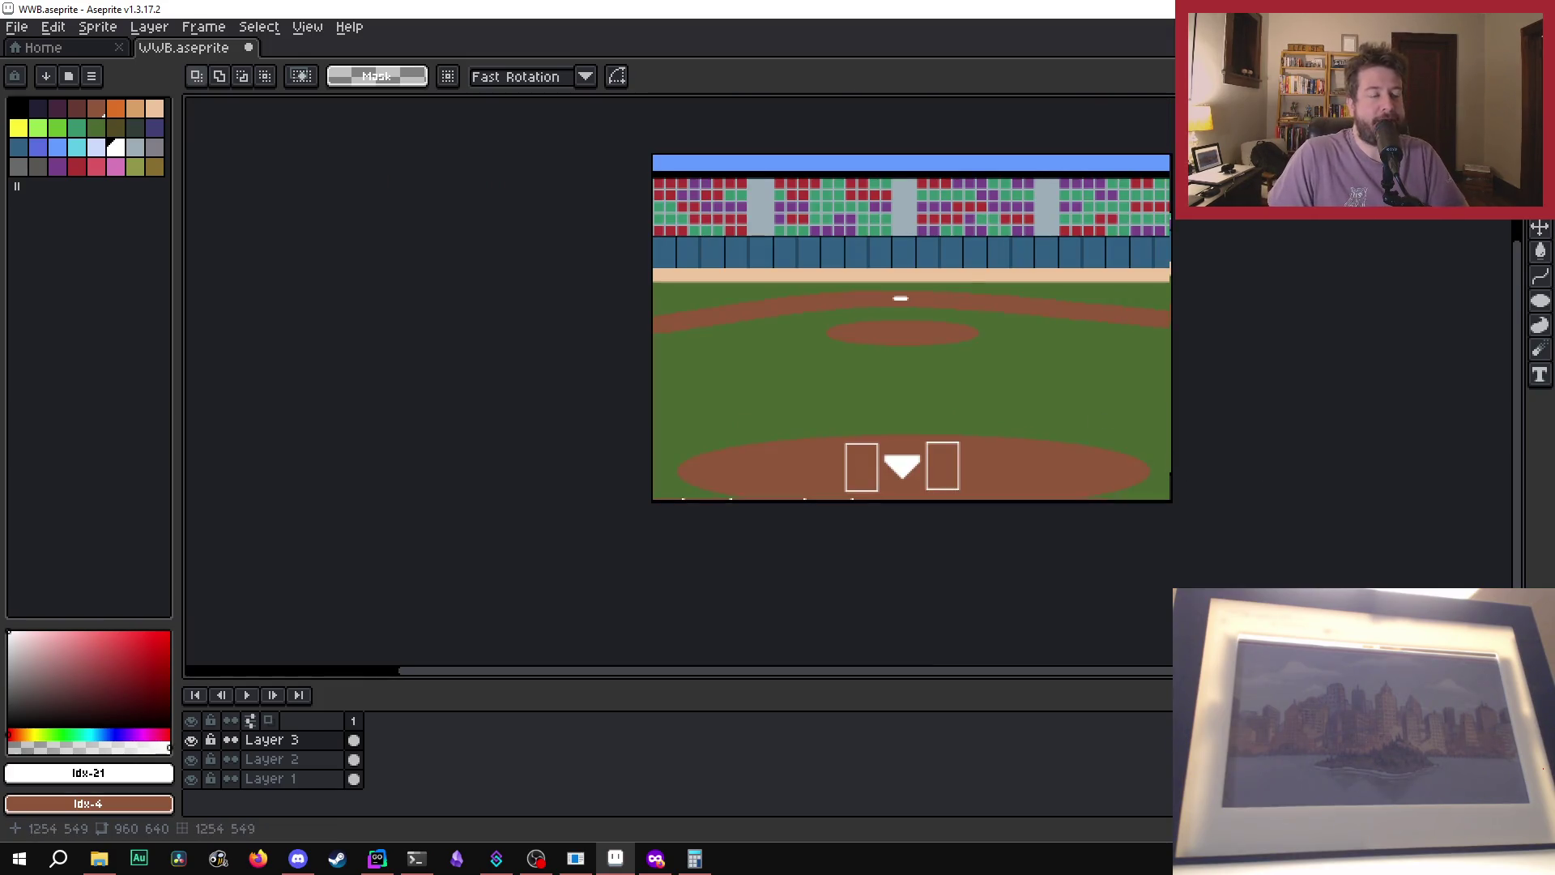
scroll(916, 438, up, 1)
scroll(919, 439, down, 1)
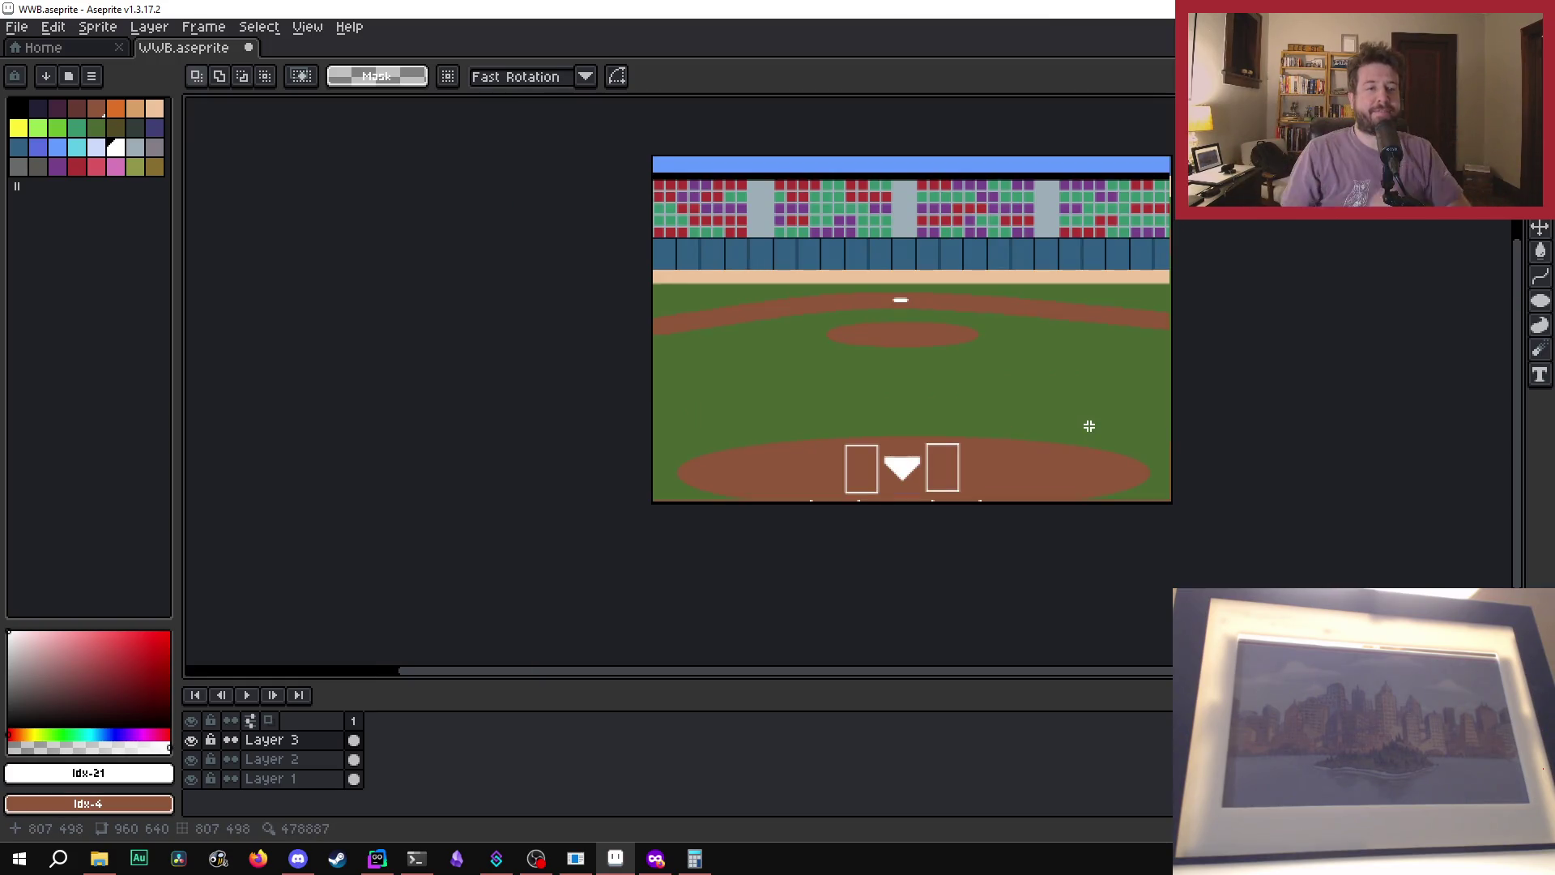
scroll(861, 415, up, 4)
scroll(861, 414, down, 2)
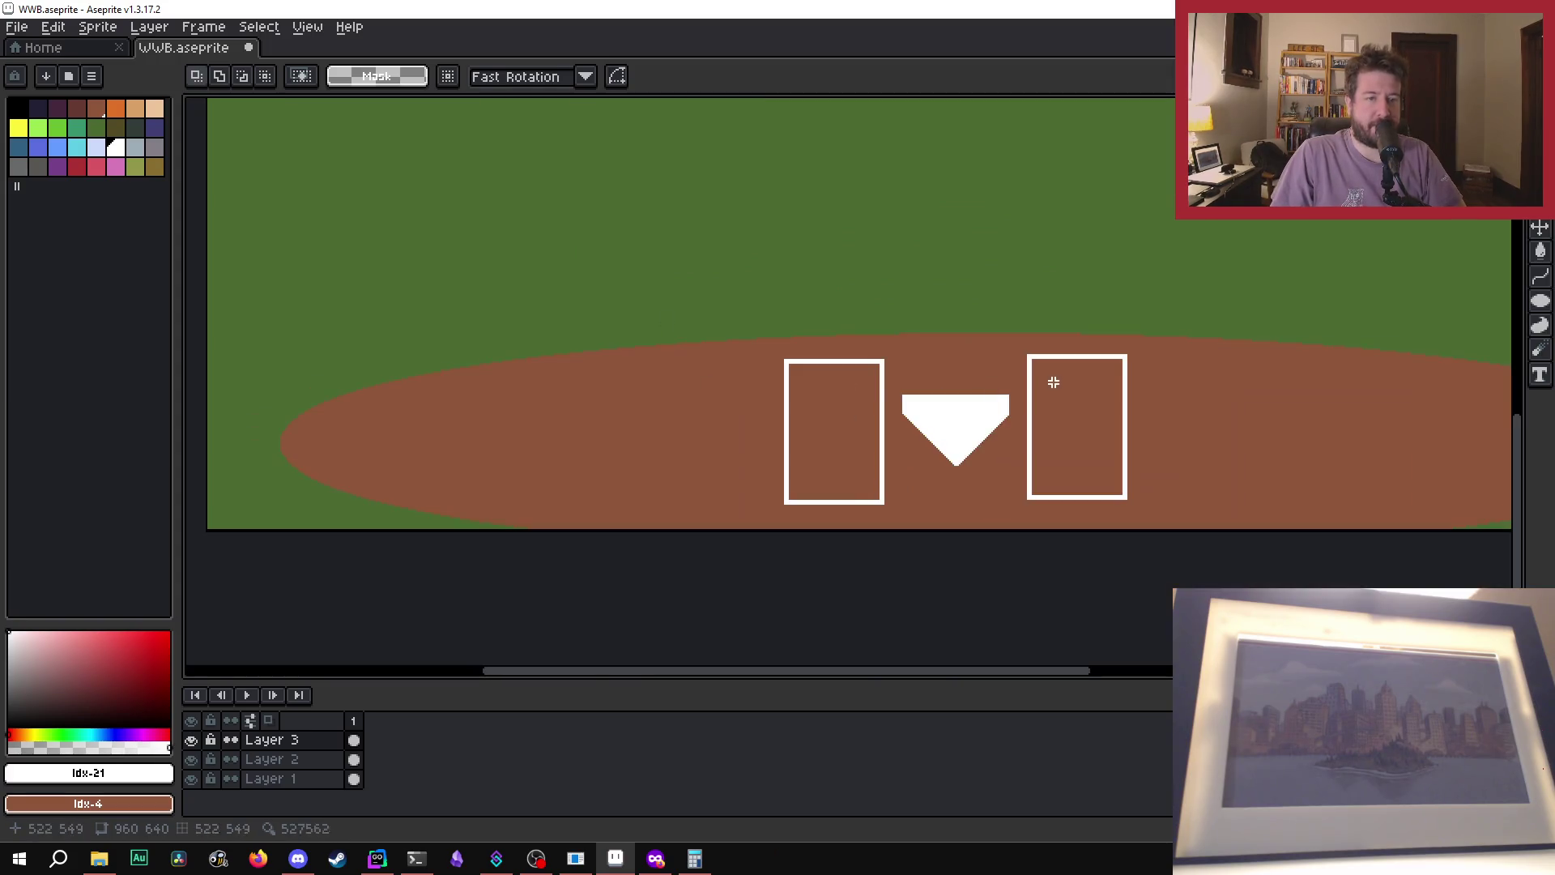
scroll(855, 375, up, 5)
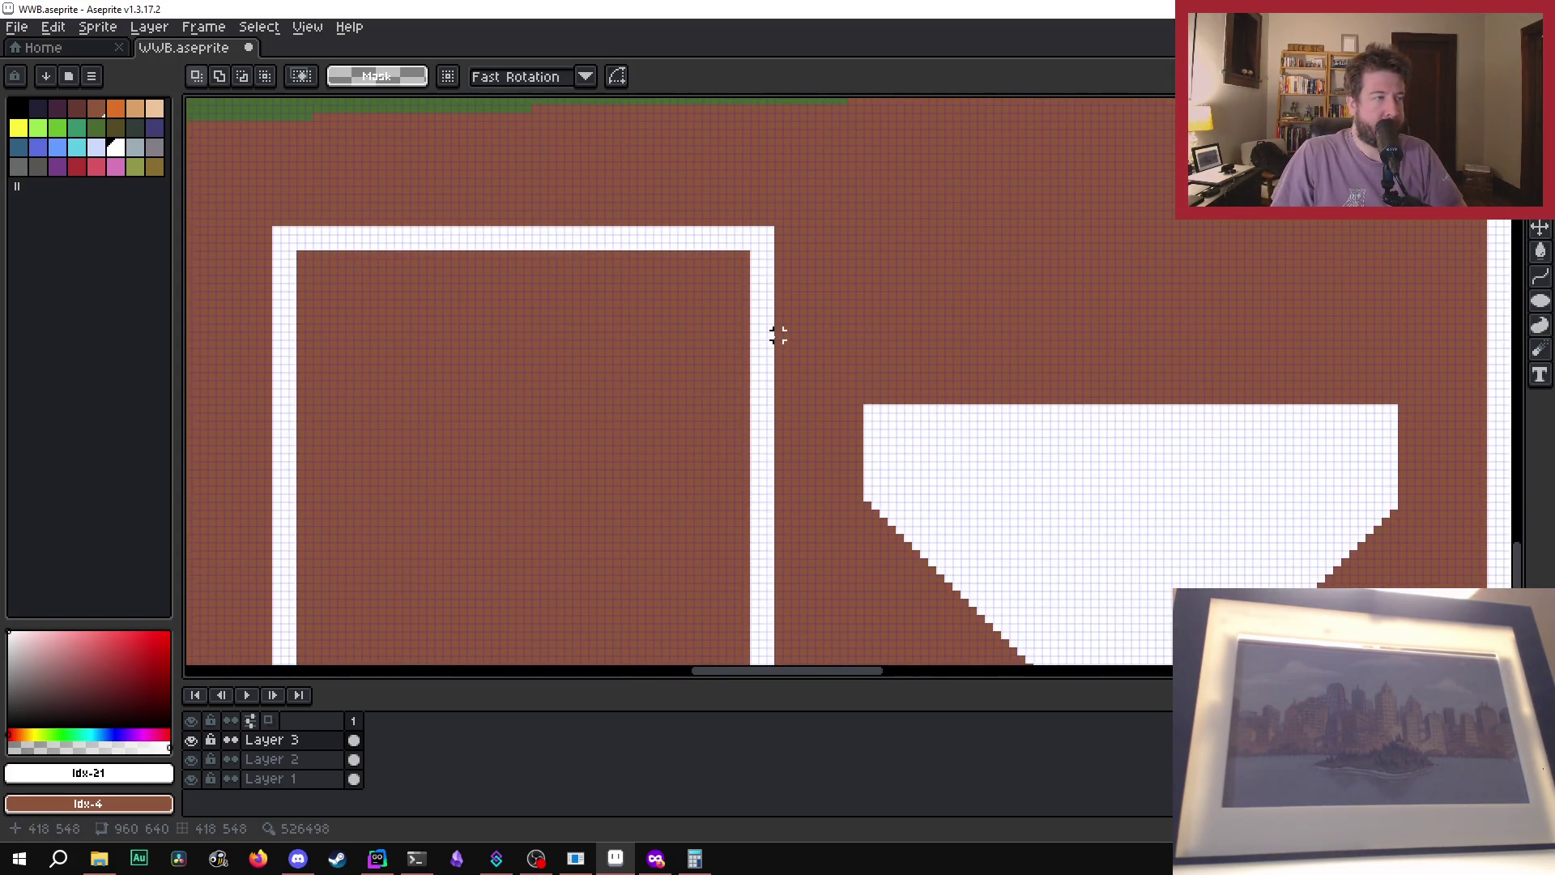
key(b)
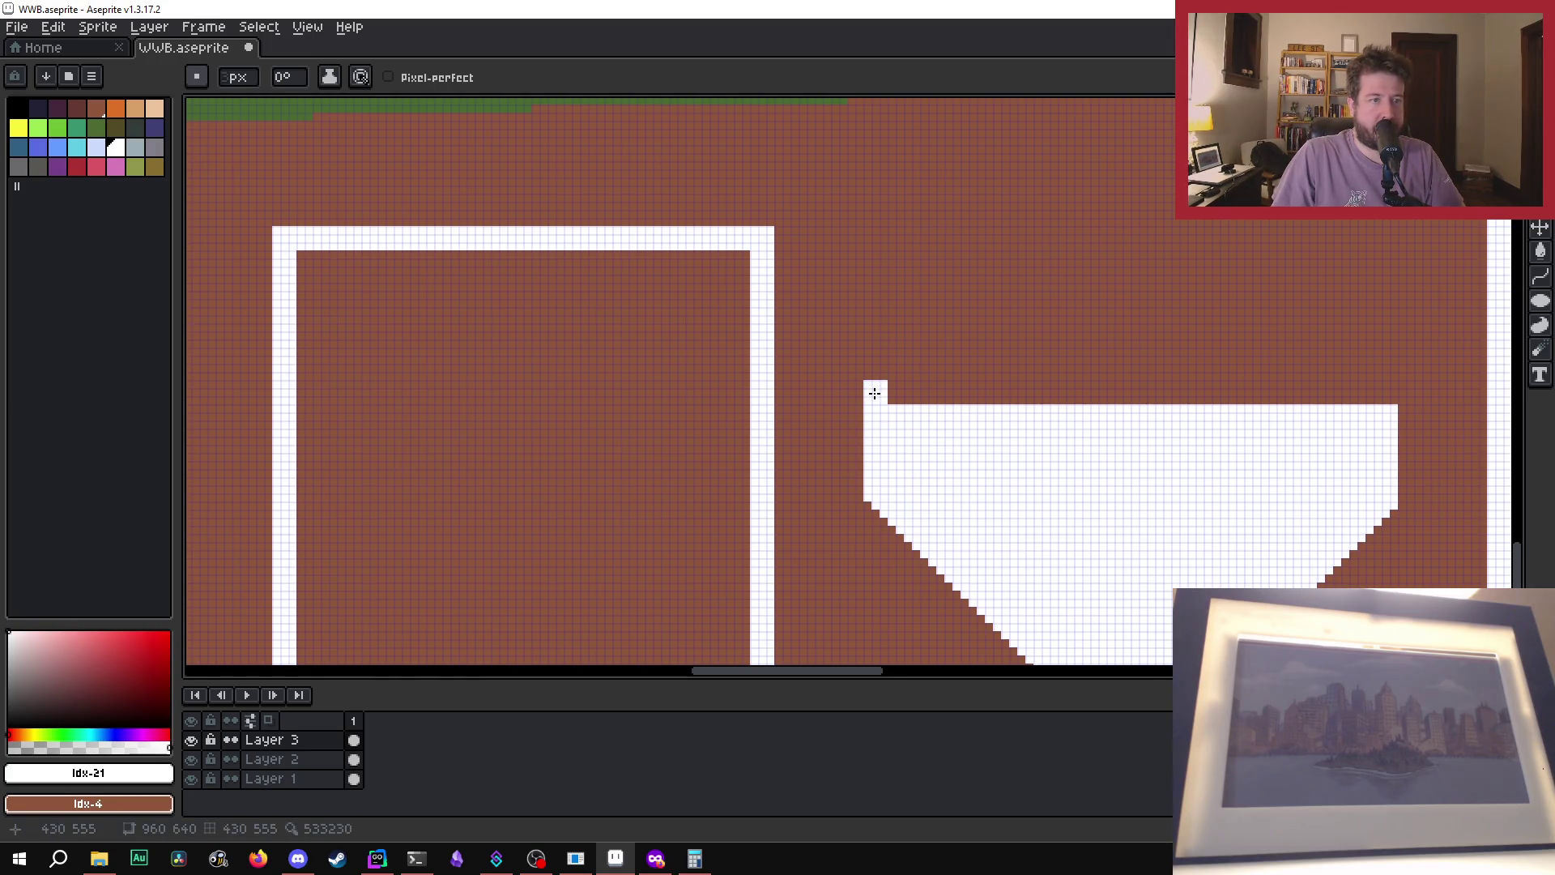
- Extend home plate upward with white pixels and fill the brown gap inside it
click(876, 392)
click(876, 368)
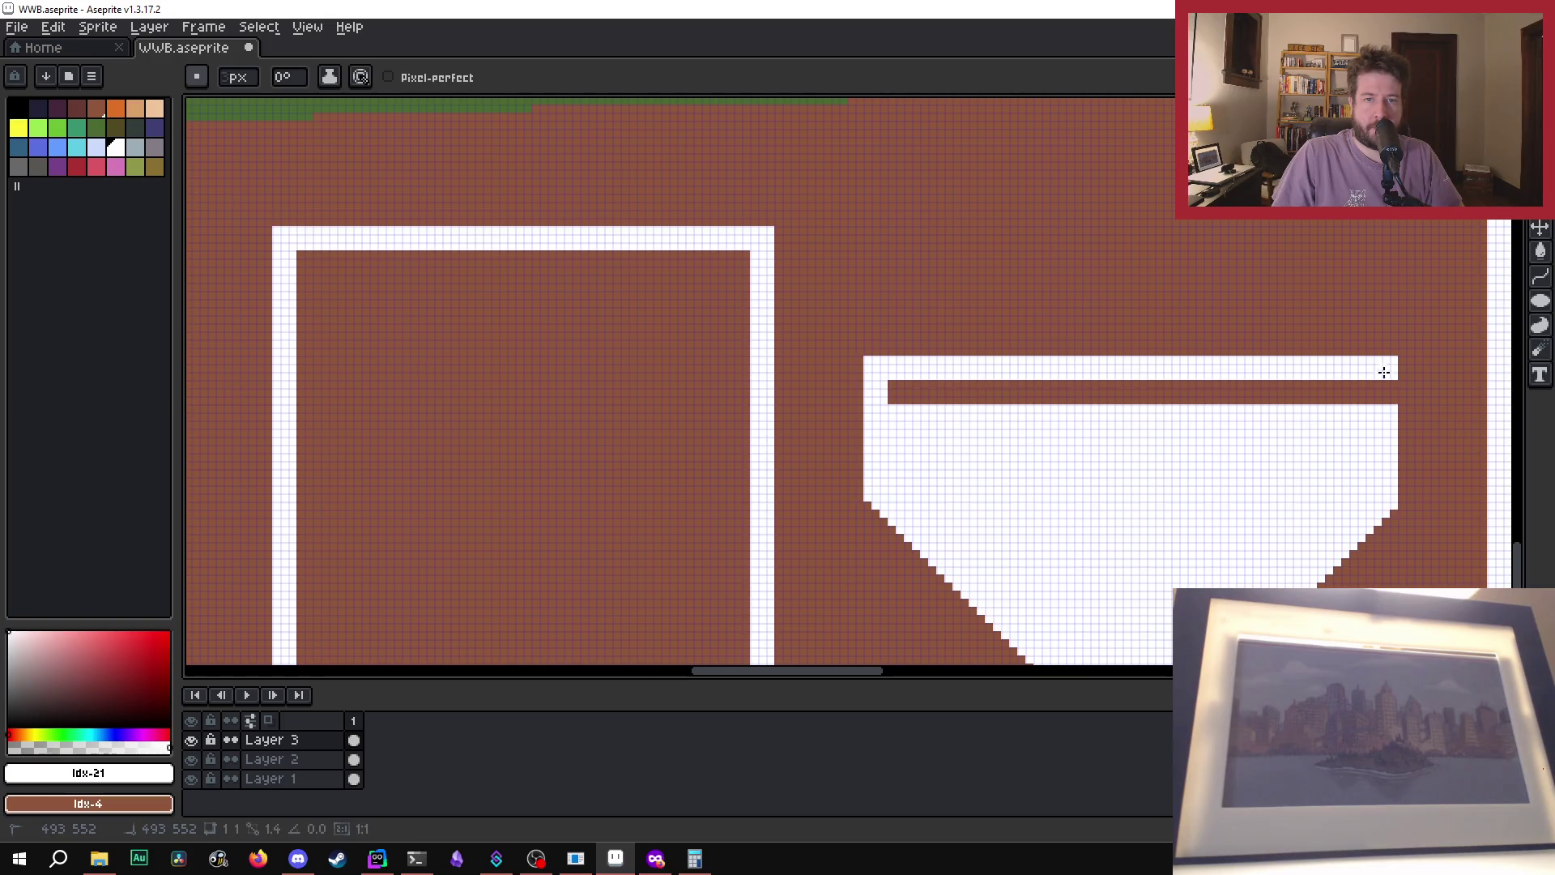
mouse_move(1383, 385)
mouse_down()
mouse_move(1248, 404)
mouse_move(891, 392)
mouse_up()
scroll(892, 390, down, 2)
scroll(892, 389, down, 2)
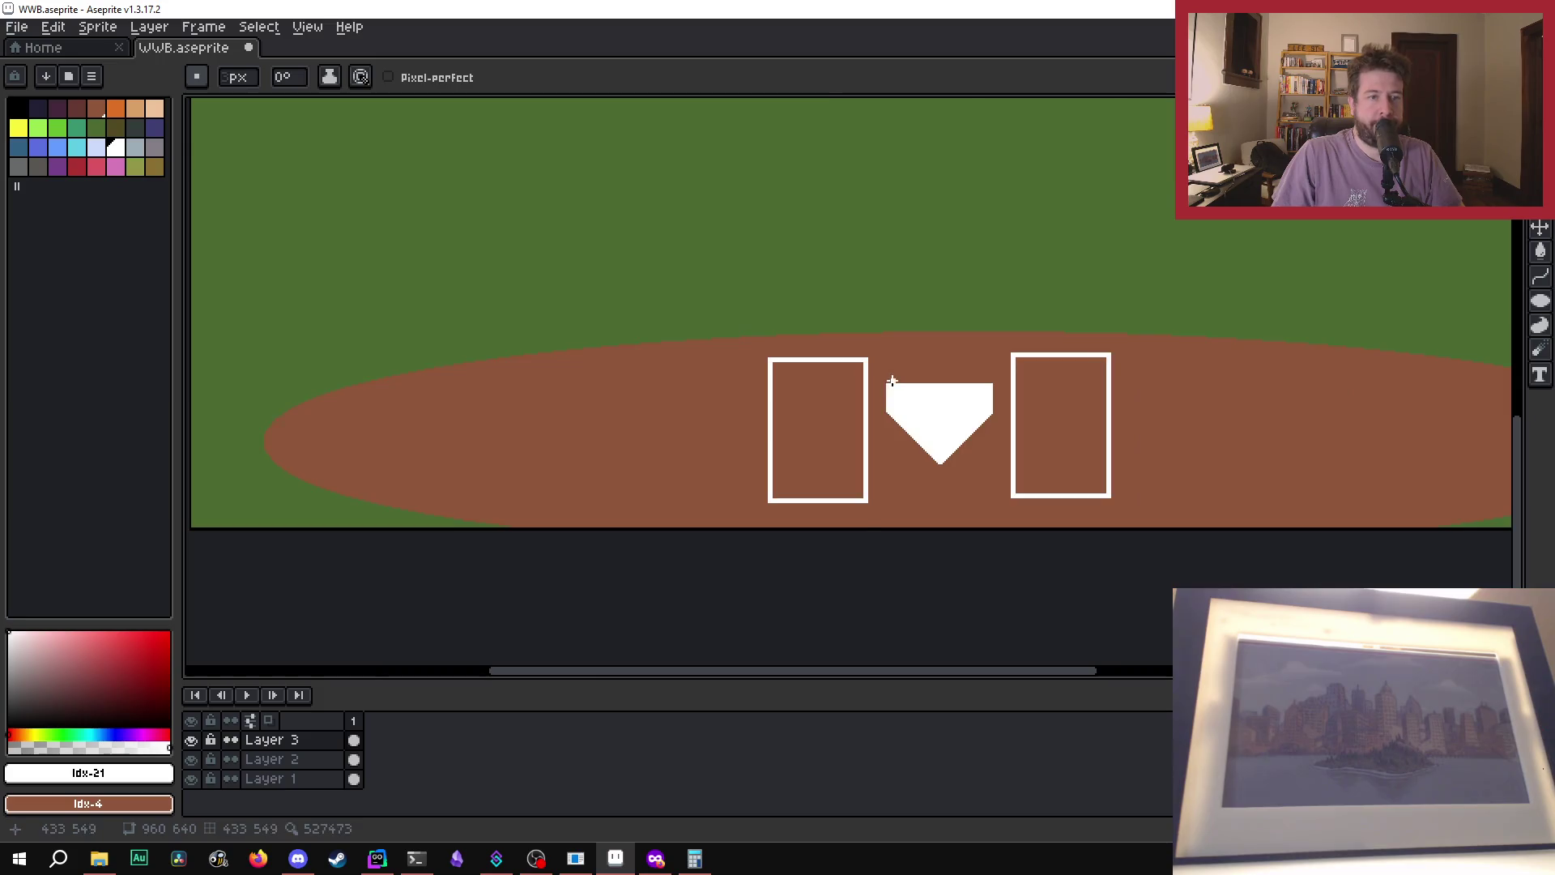
scroll(895, 405, up, 2)
scroll(931, 415, up, 1)
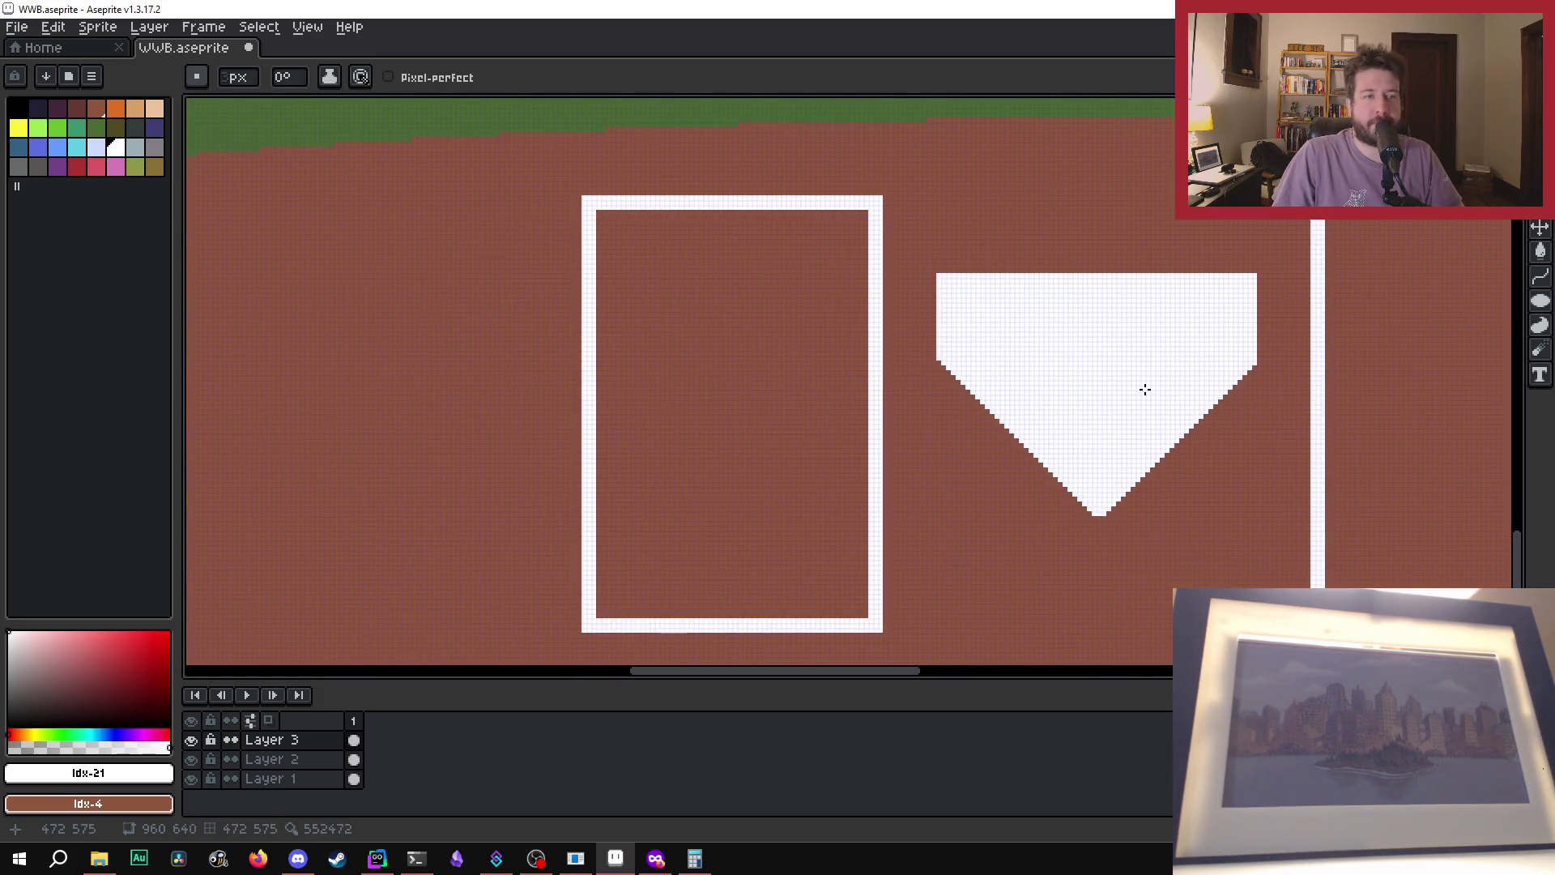
scroll(1144, 390, up, 2)
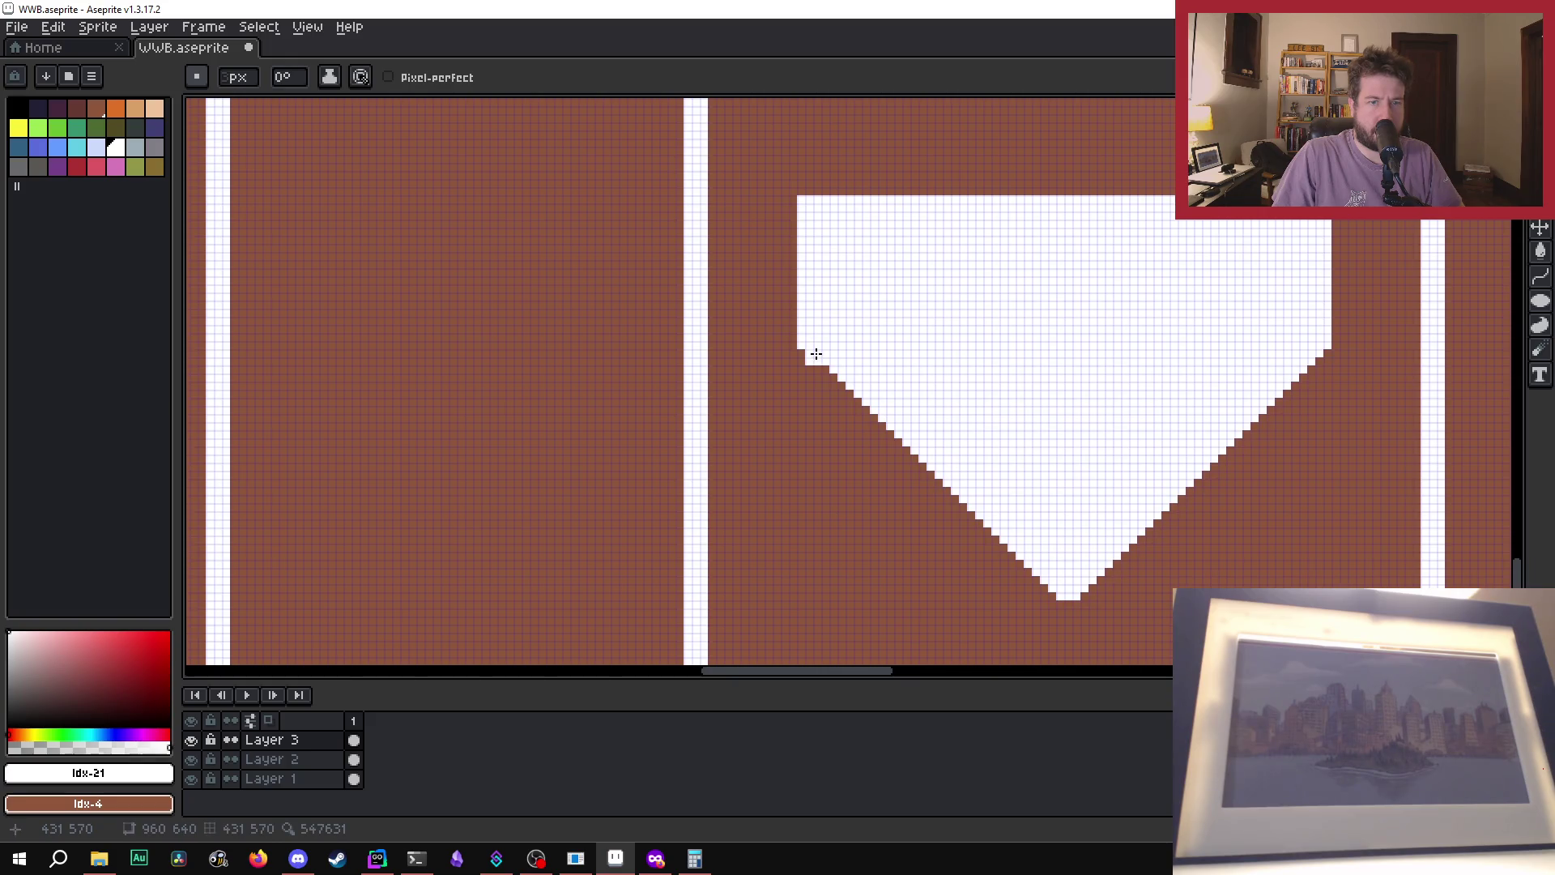
scroll(944, 357, down, 3)
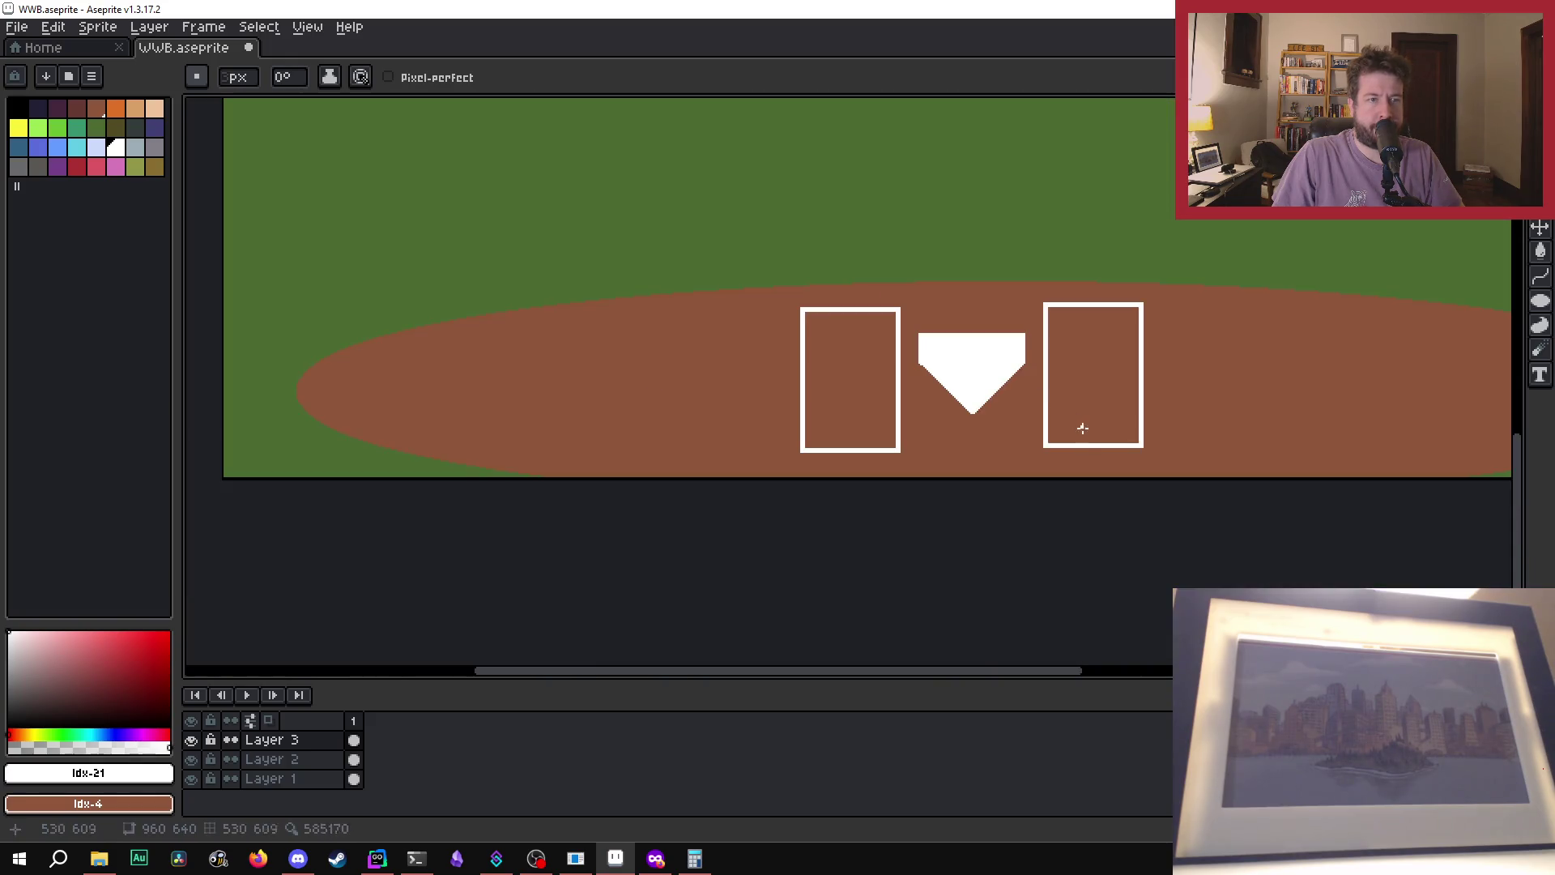
scroll(1086, 434, up, 4)
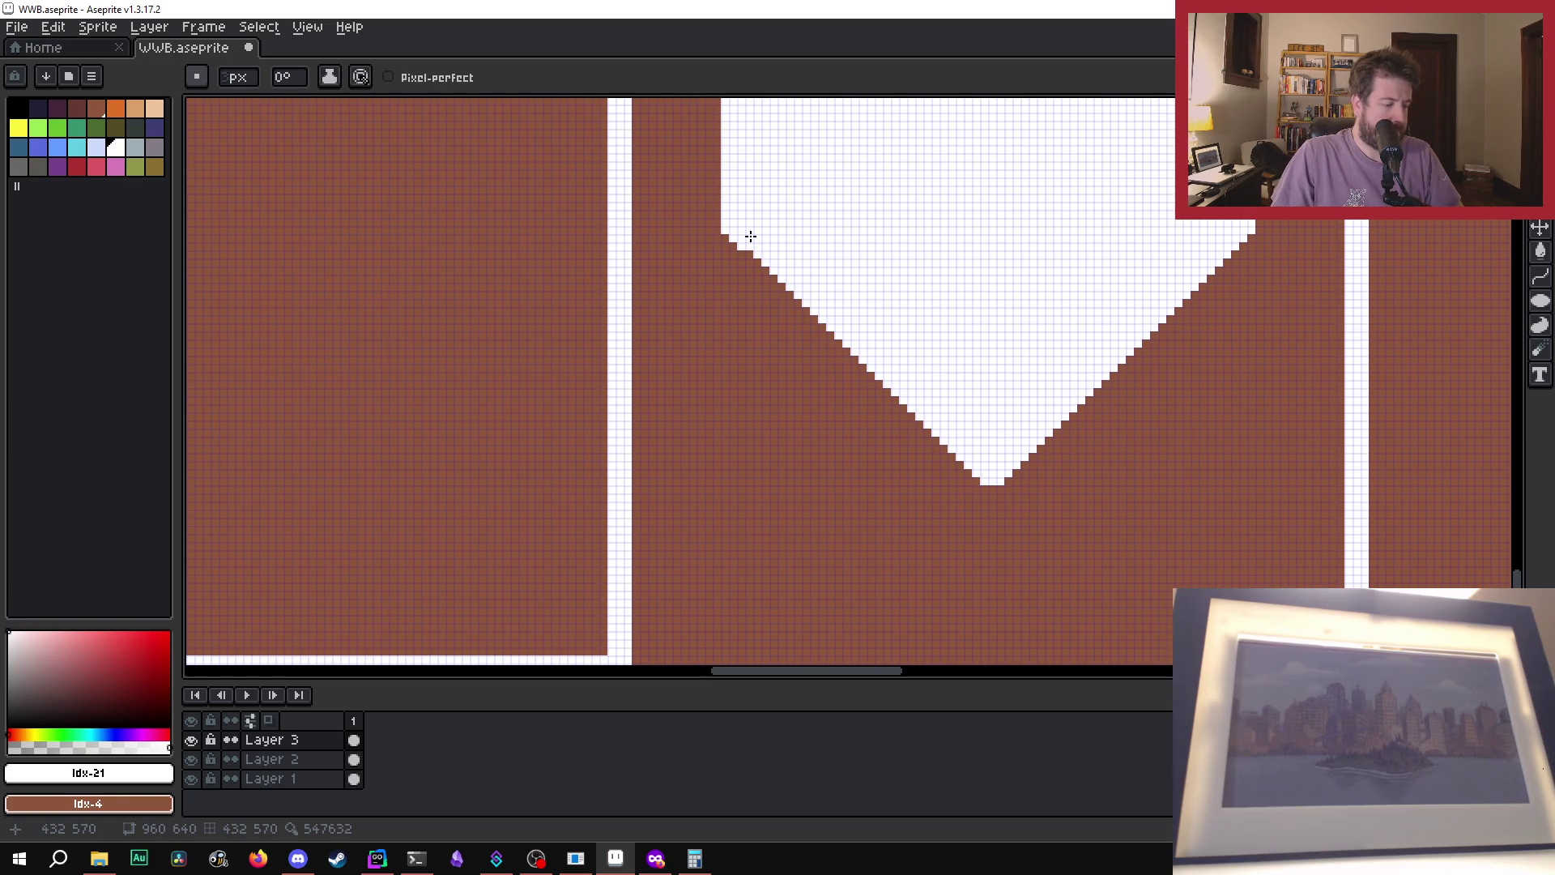
- Draw a white line along the plate's left diagonal down to its tip, then save the file
shift+click(976, 480)
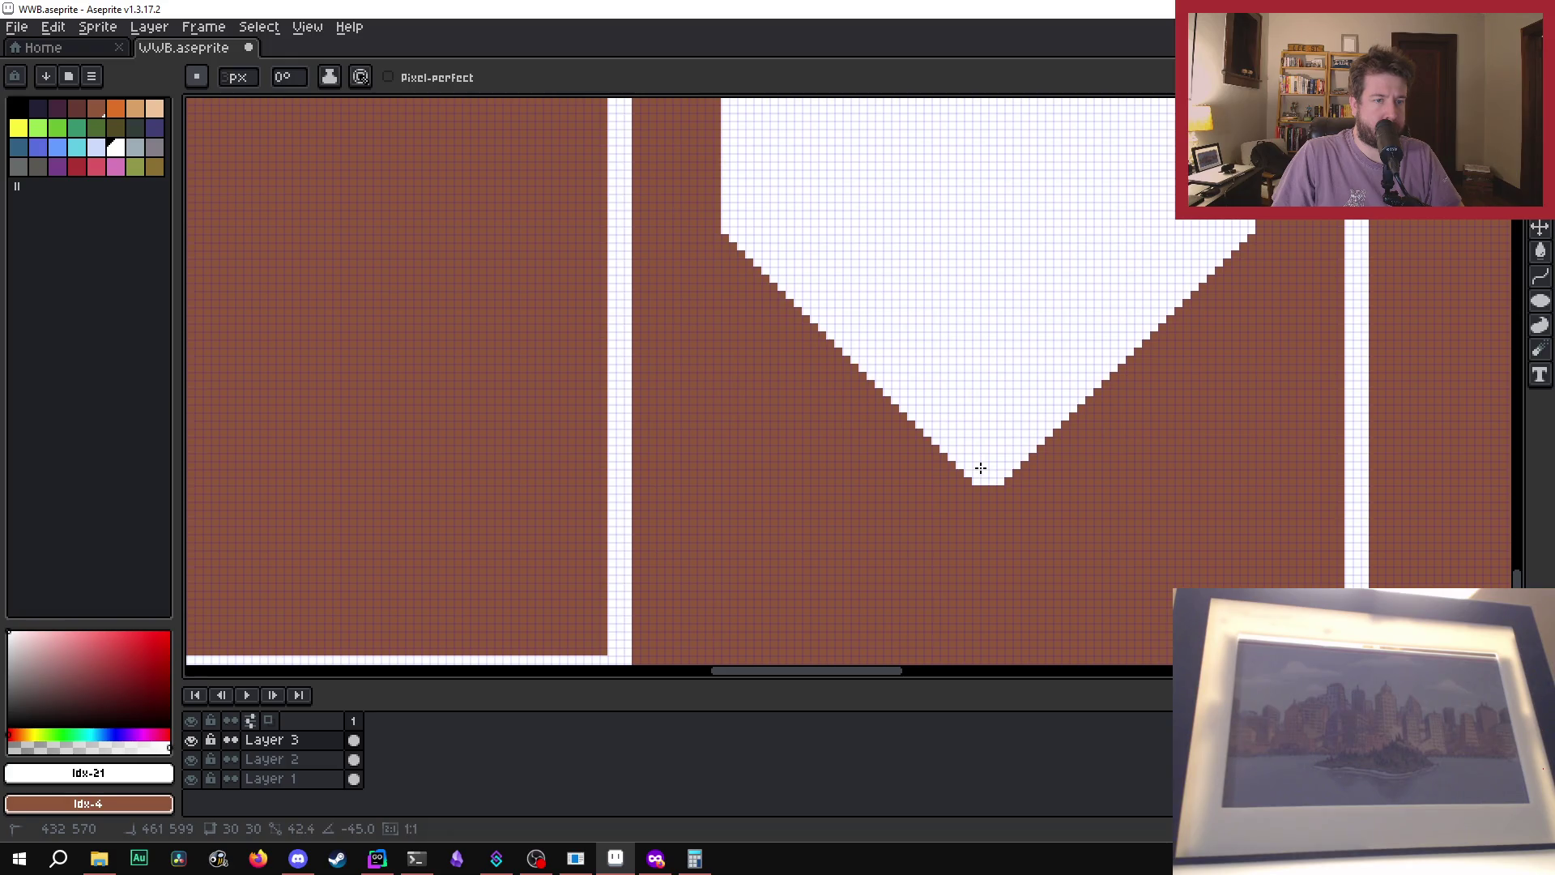
shift+click(980, 468)
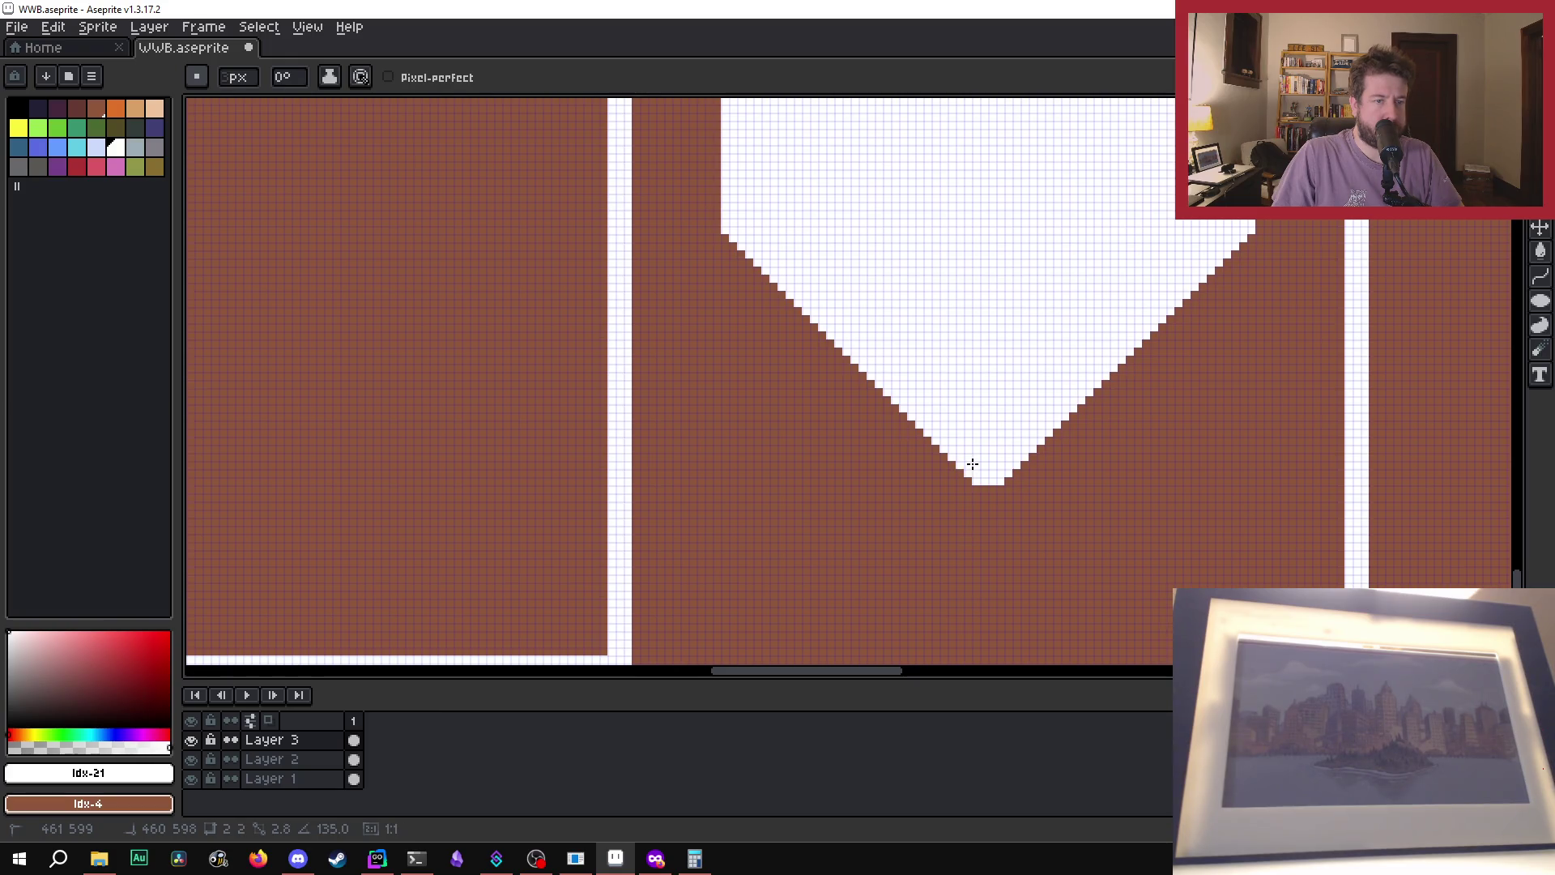
scroll(982, 420, down, 4)
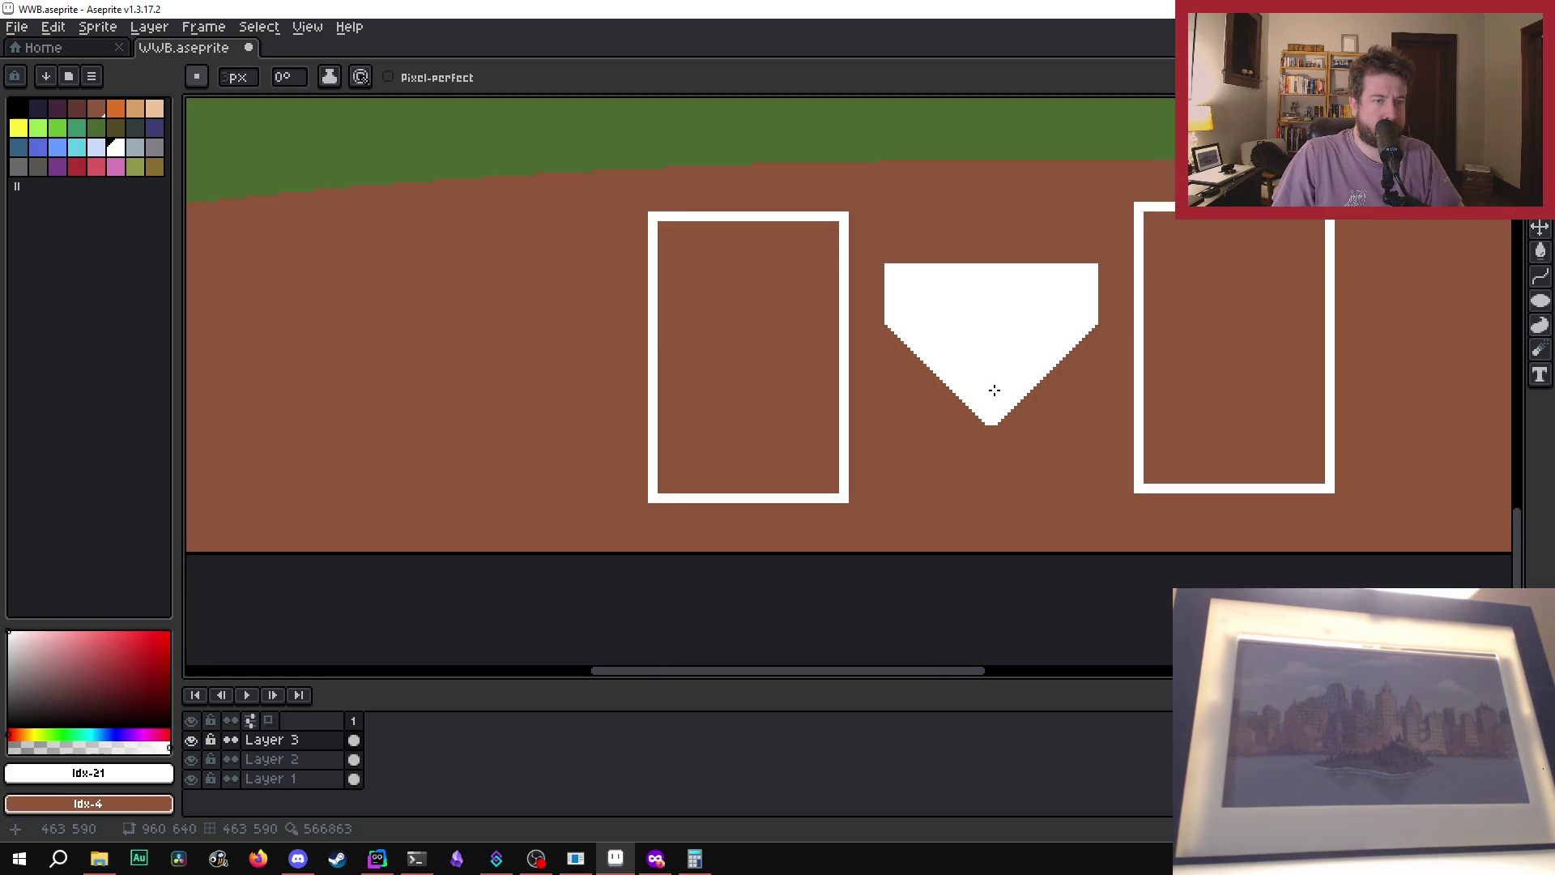
scroll(1057, 442, down, 4)
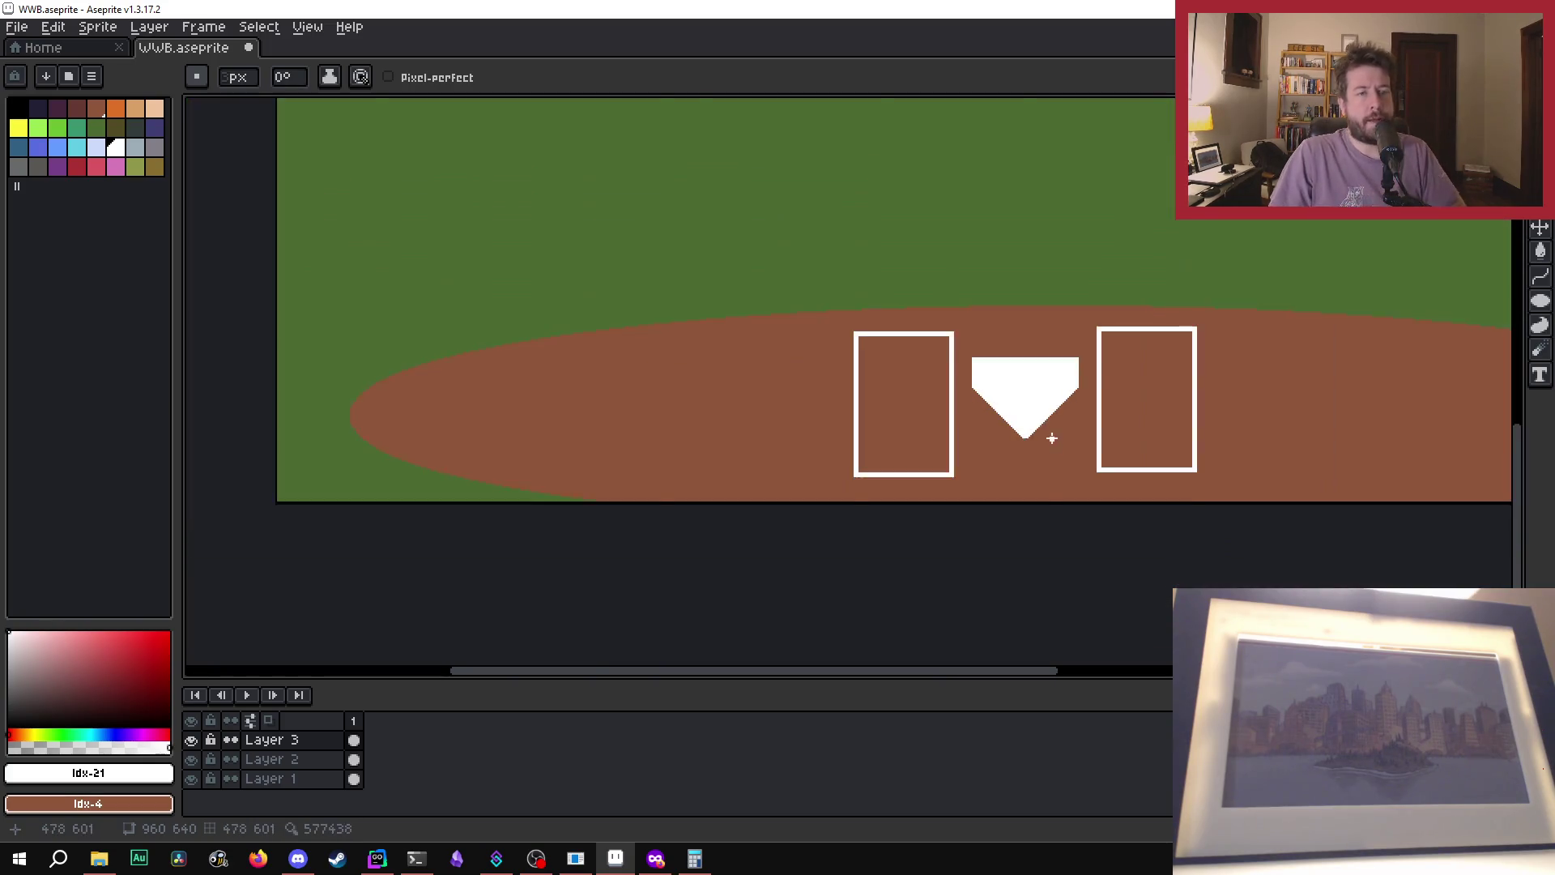
scroll(1253, 456, up, 1)
scroll(1244, 483, down, 1)
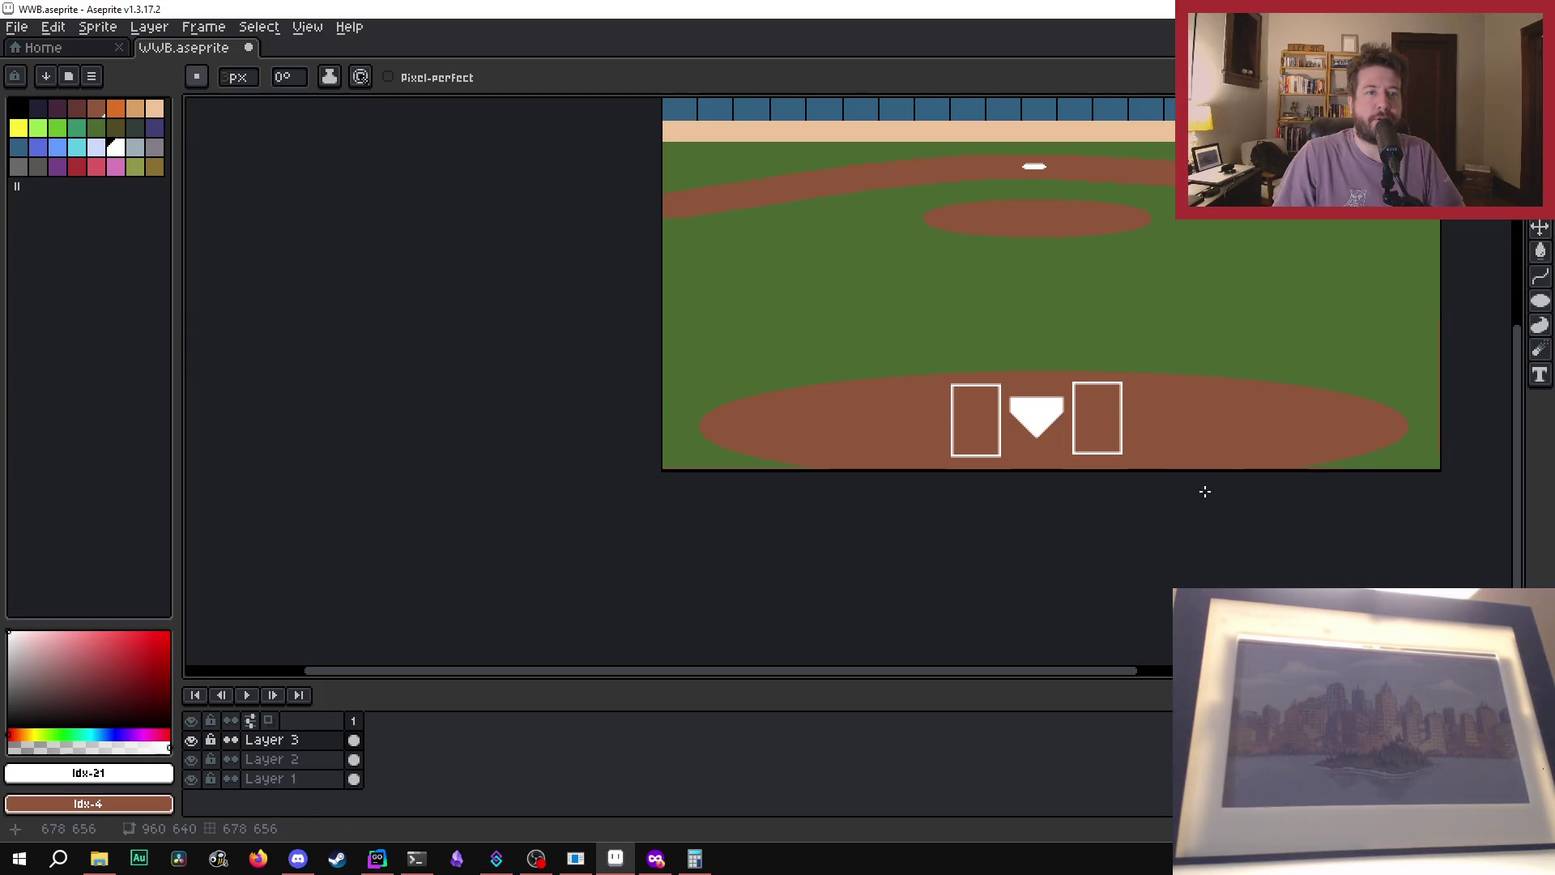
scroll(1190, 494, down, 1)
scroll(1191, 442, up, 1)
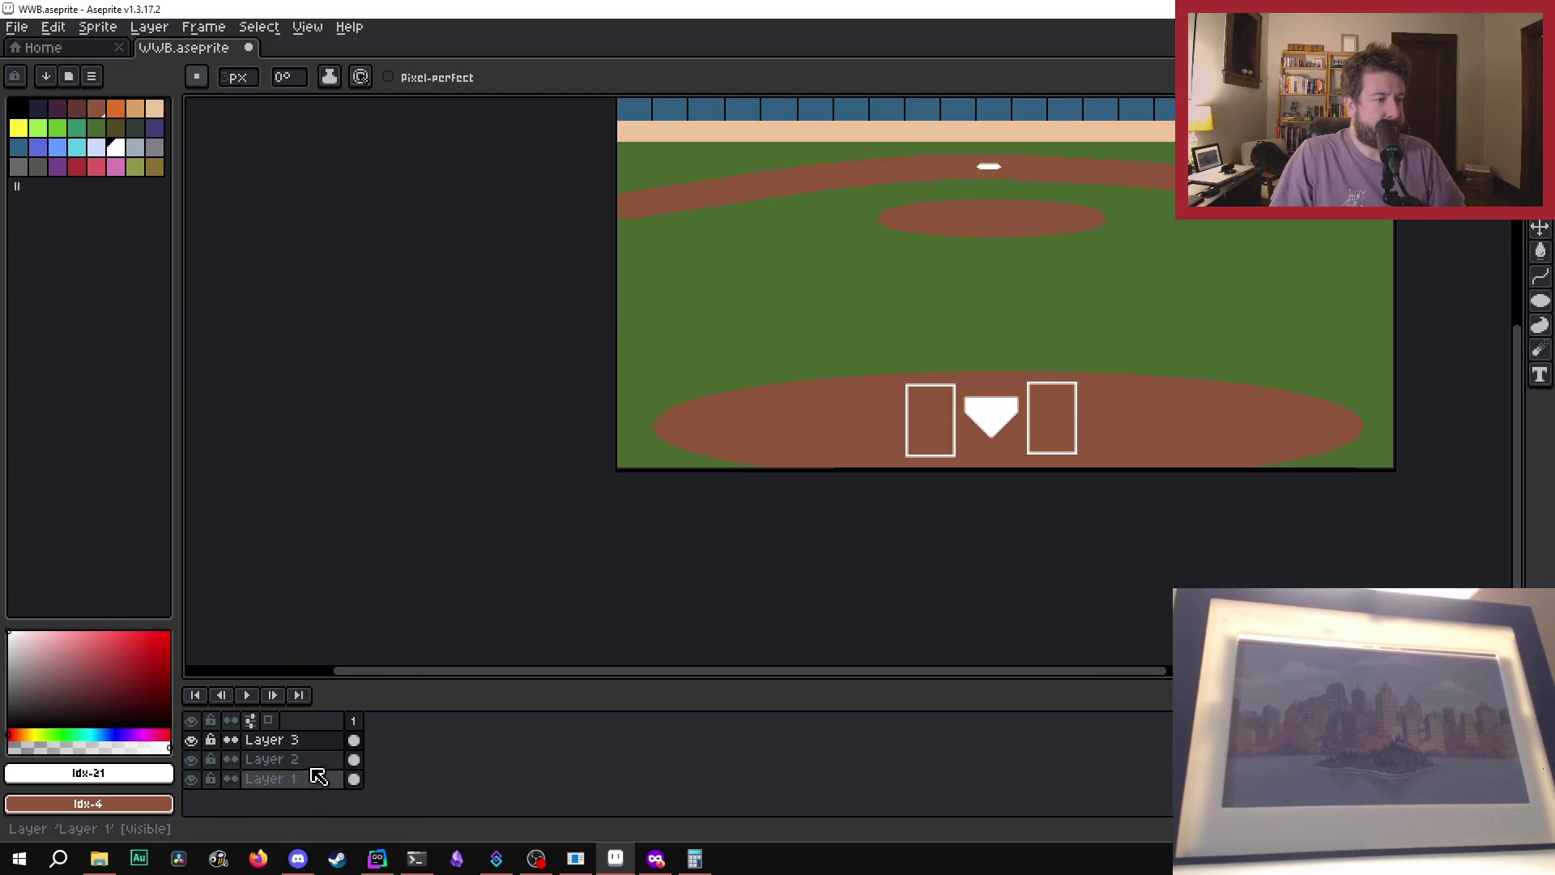
key(ctrl+s)
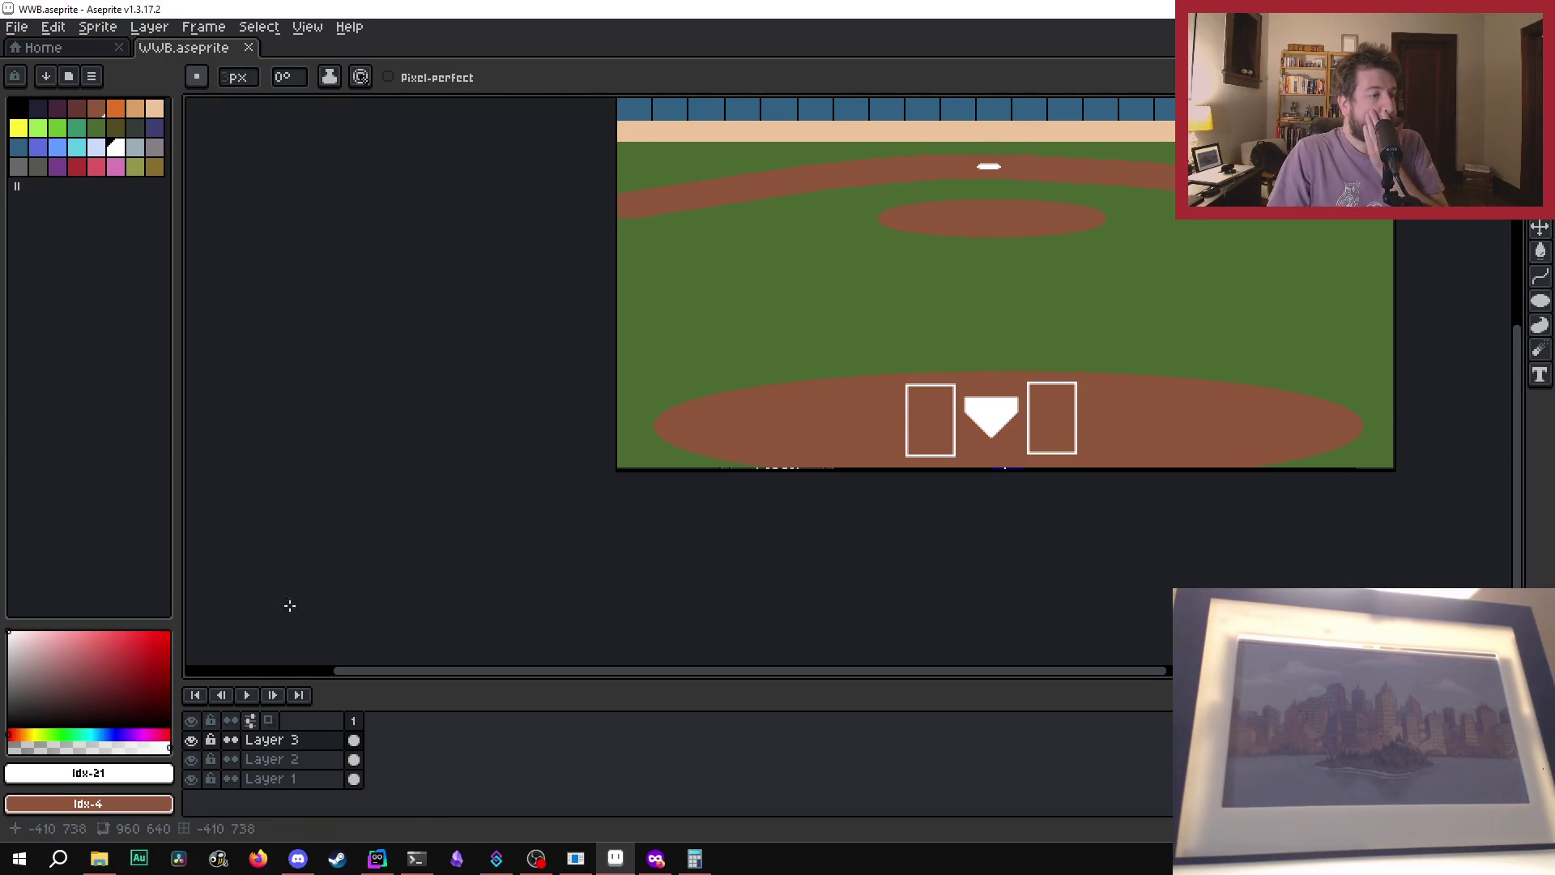
- Try flattening Layers 1–3, then undo it and make all three layers visible again
drag(308, 778, 308, 739)
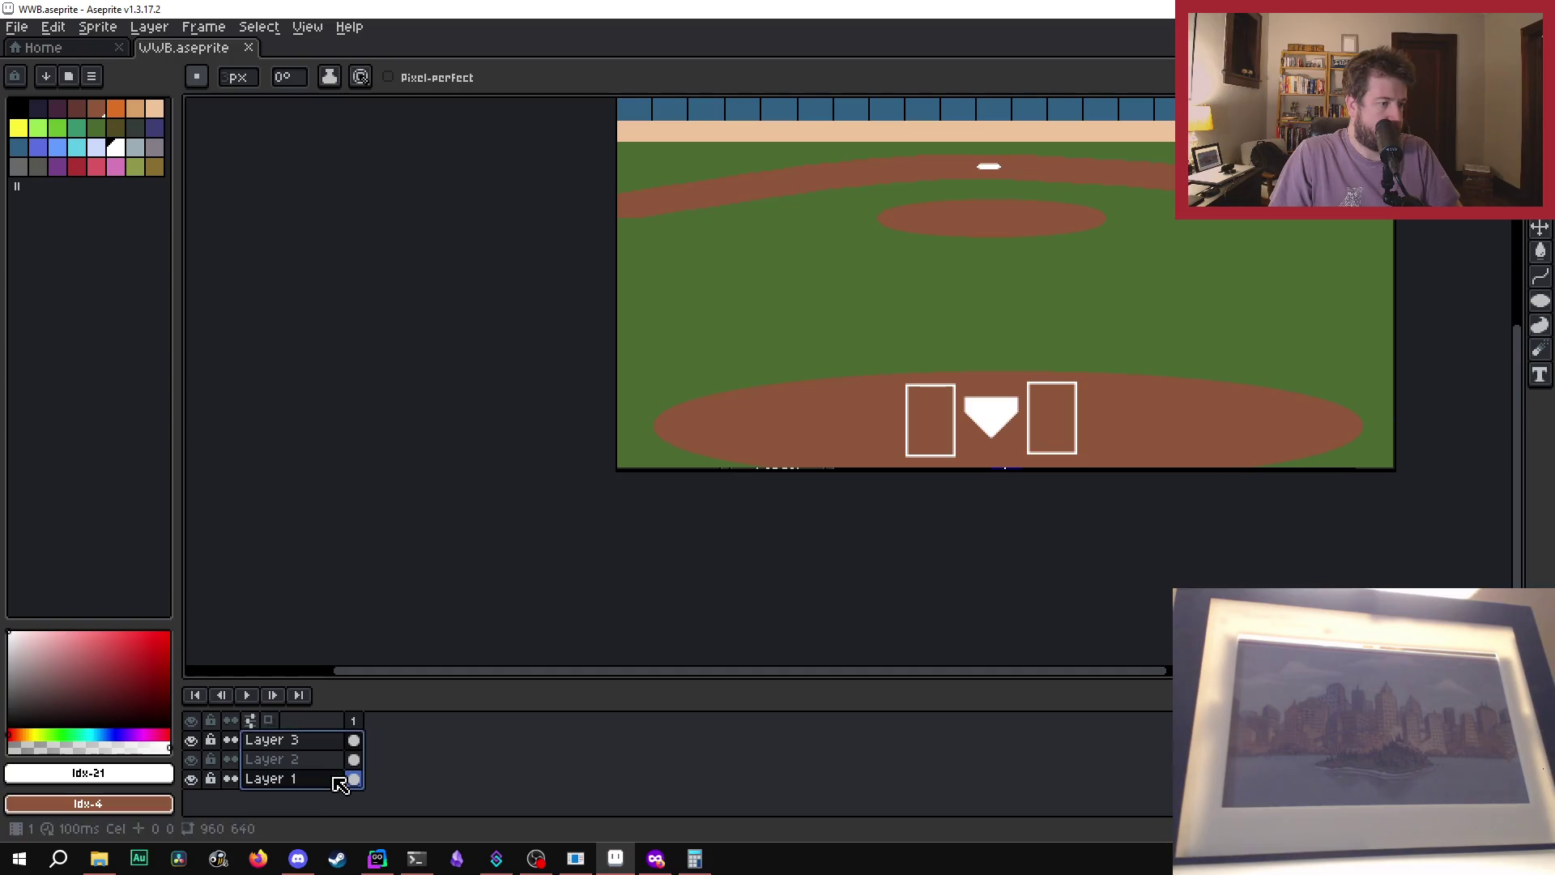
right_click(316, 778)
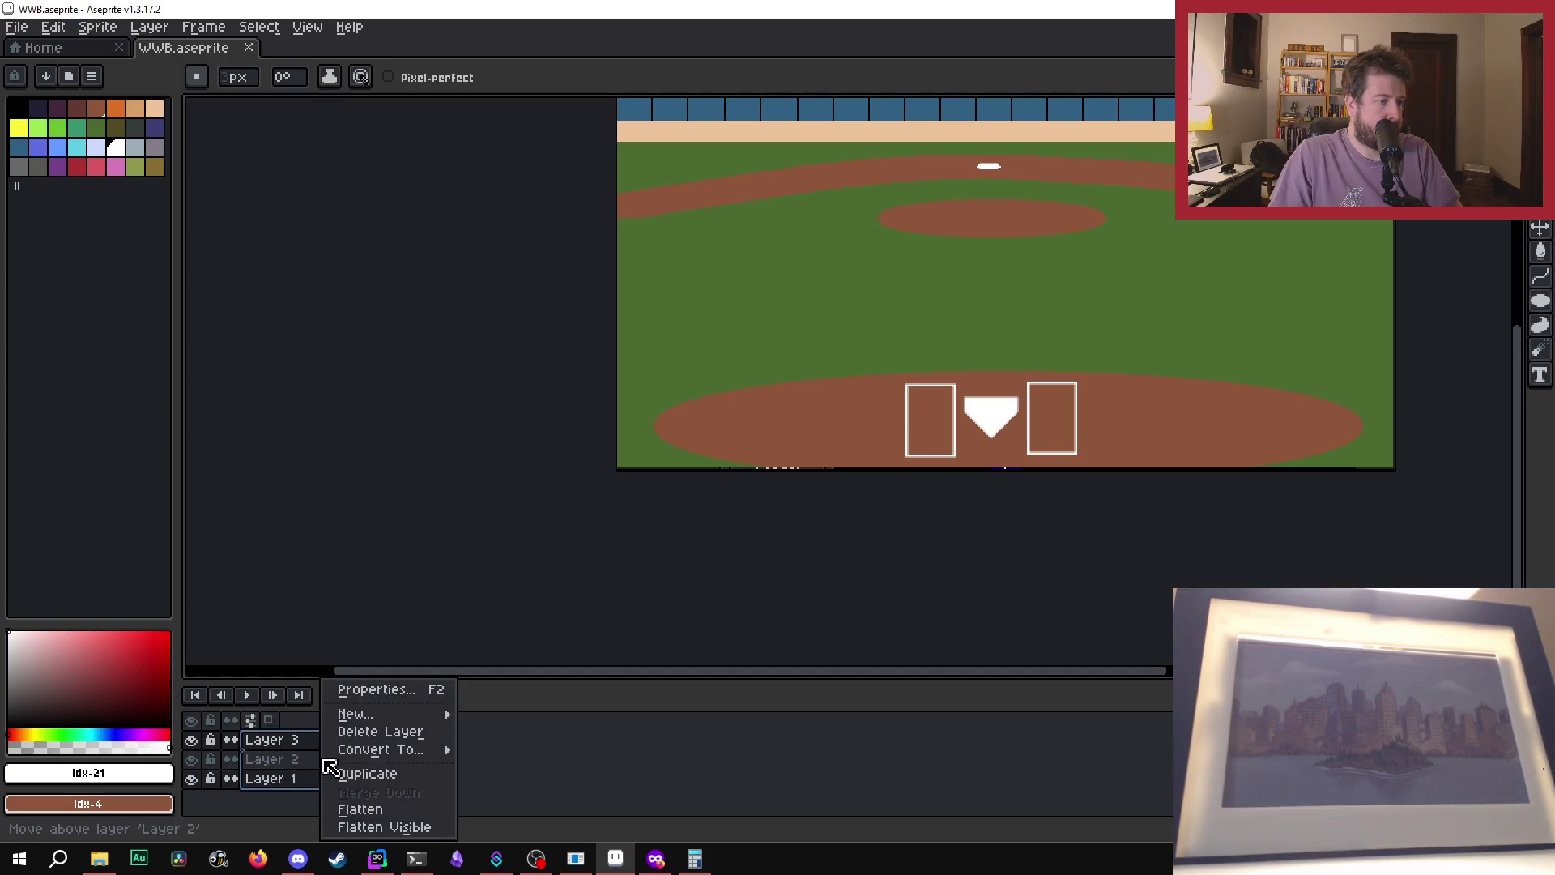
click(380, 810)
click(314, 744)
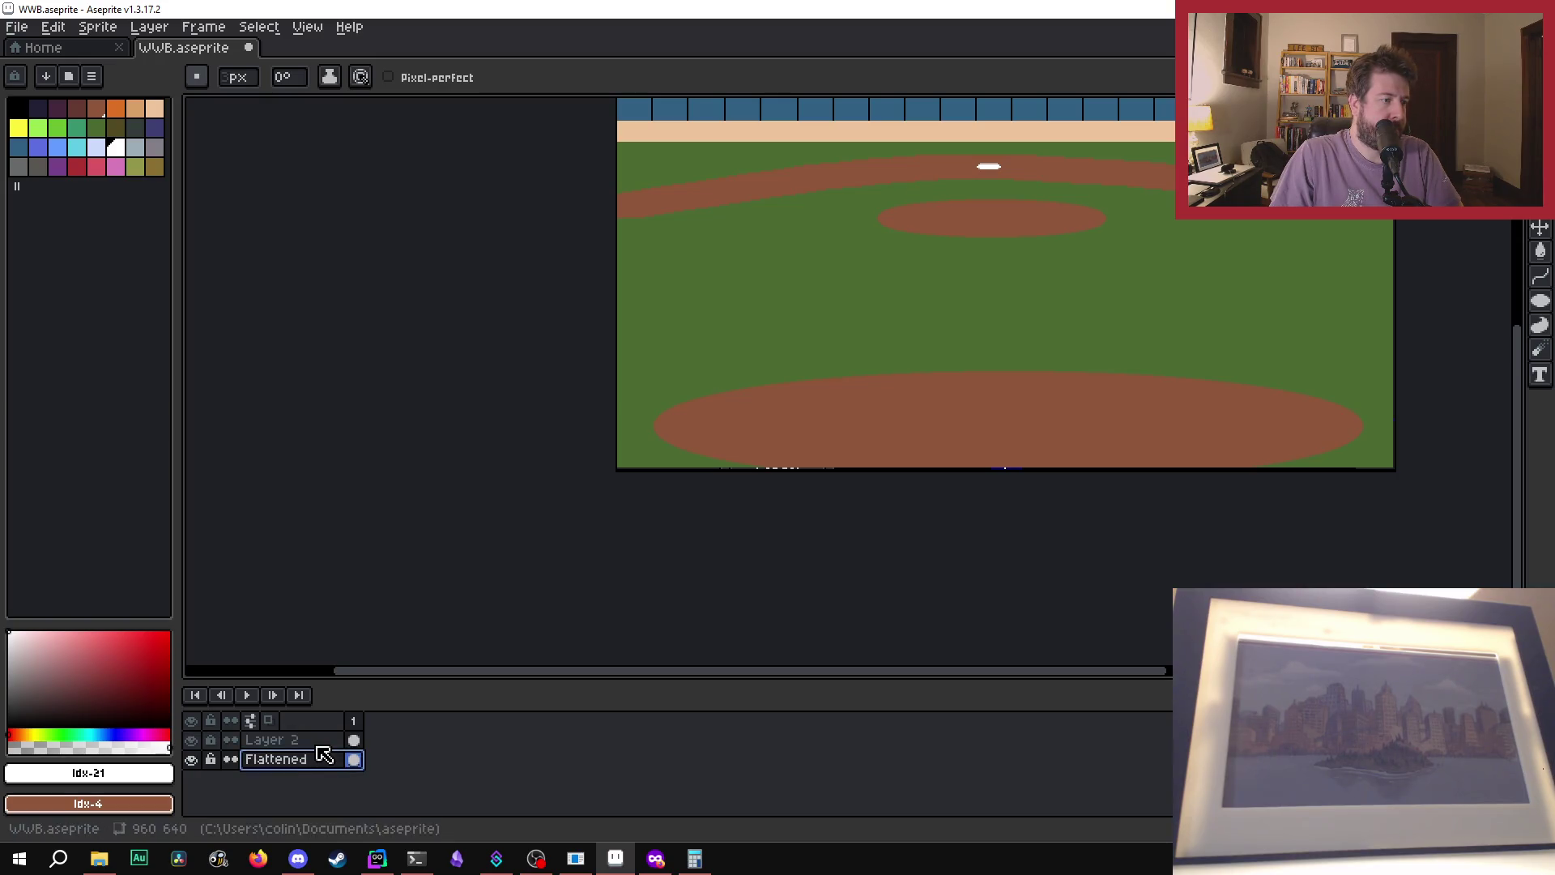
click(201, 737)
click(201, 737)
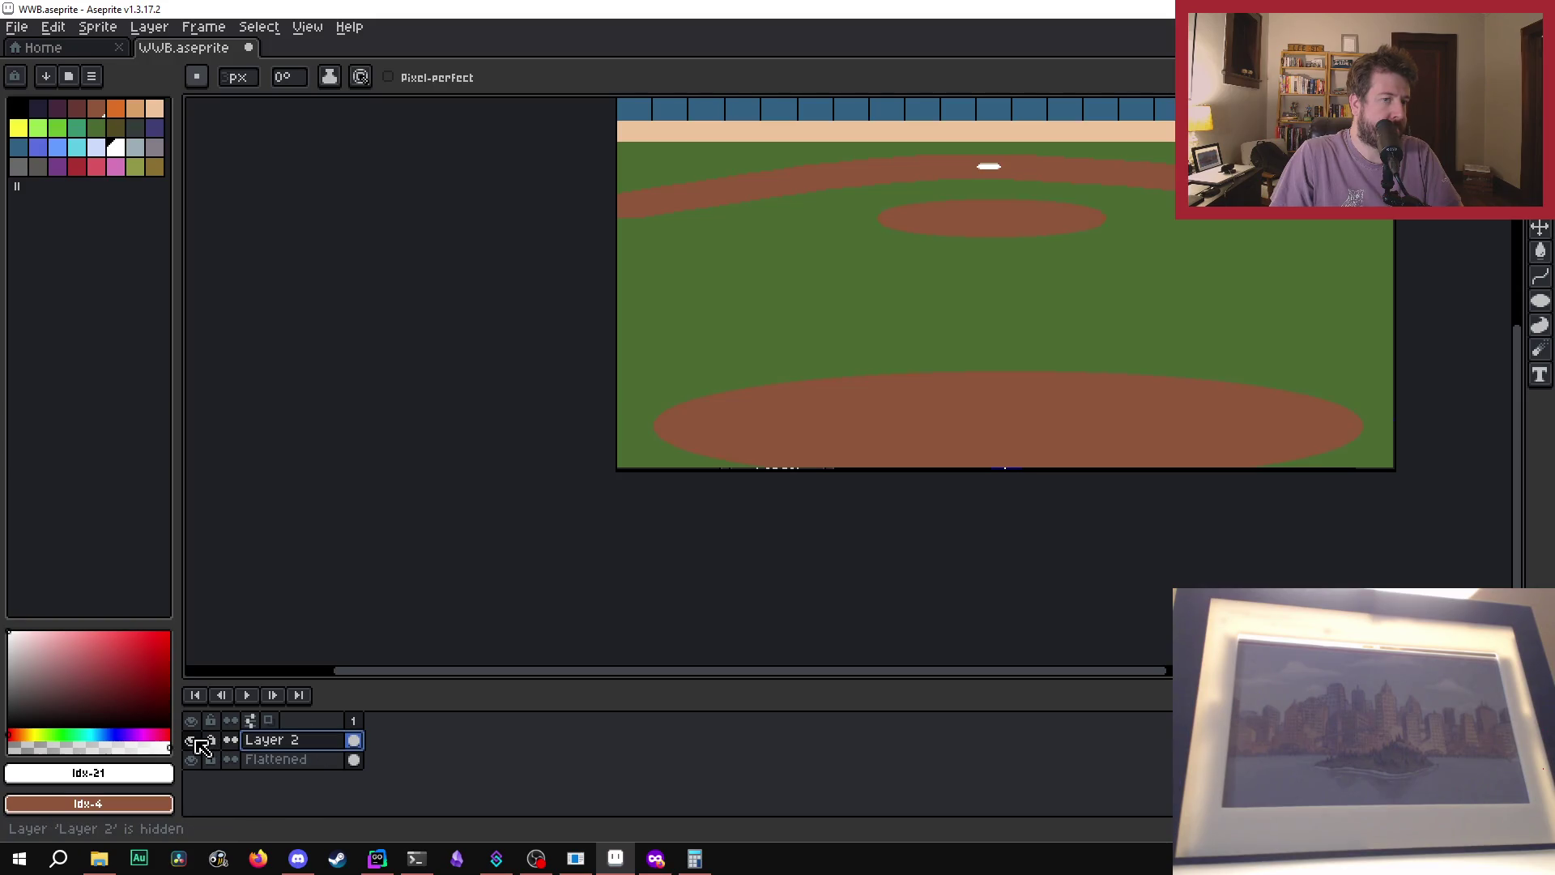
click(311, 759)
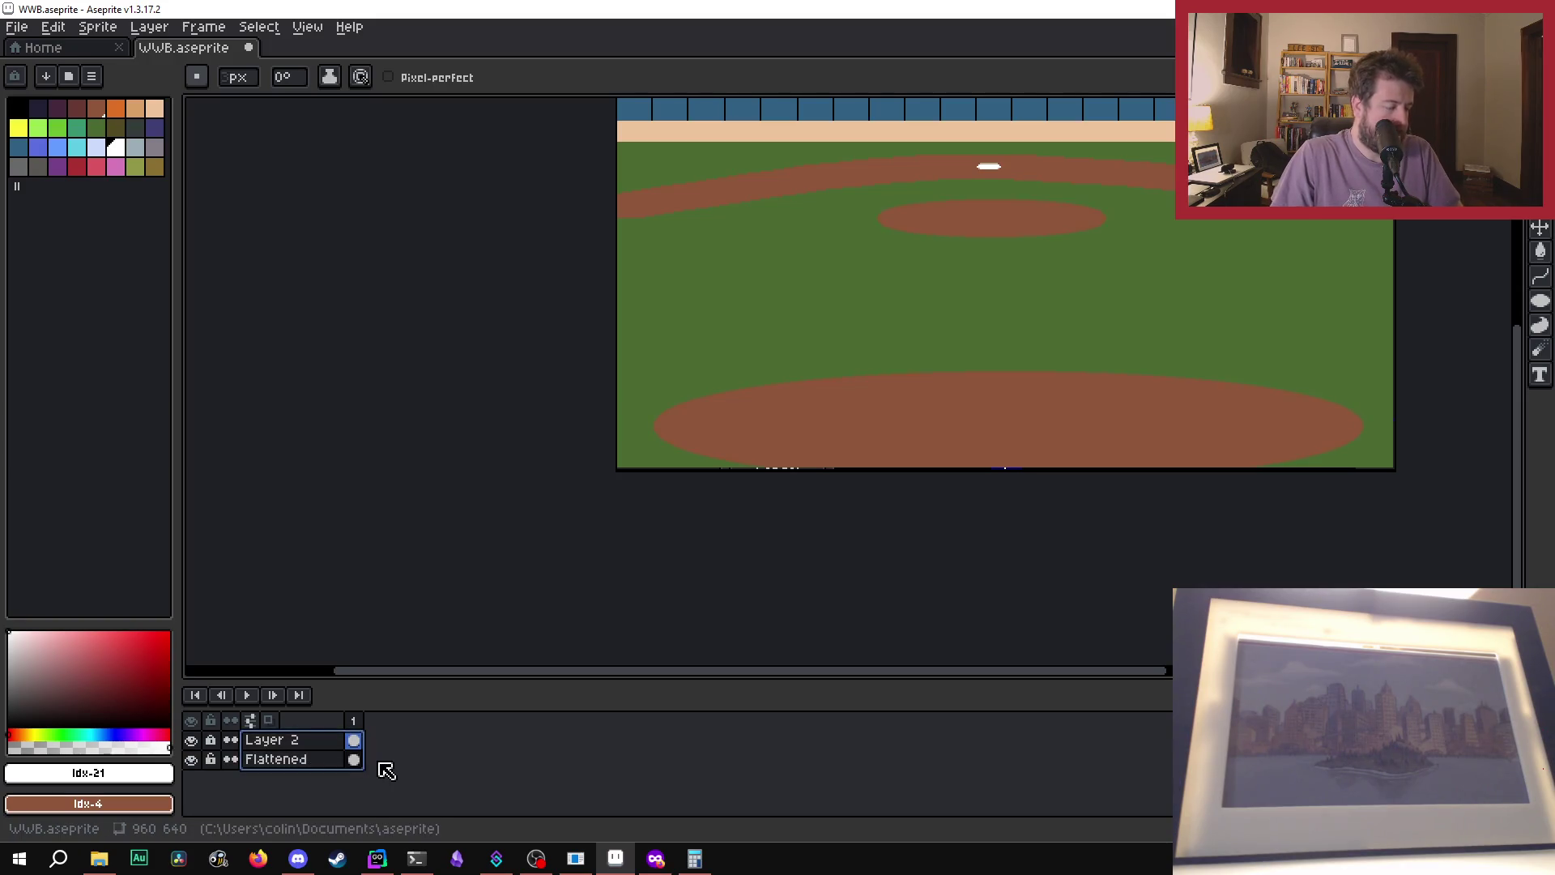
key(ctrl+z)
click(323, 742)
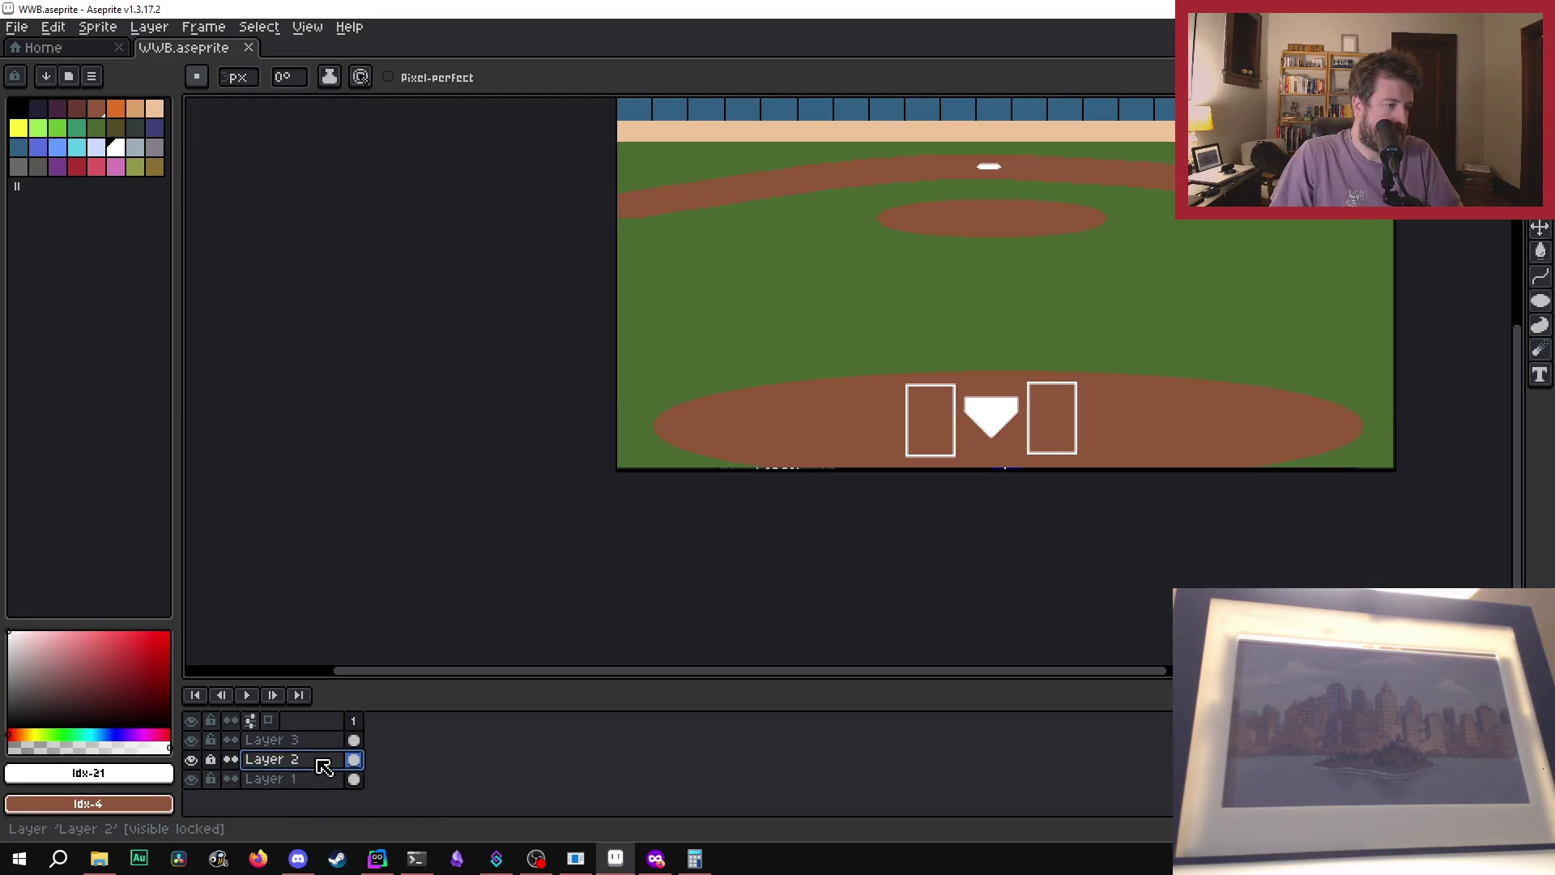
drag(322, 751, 323, 790)
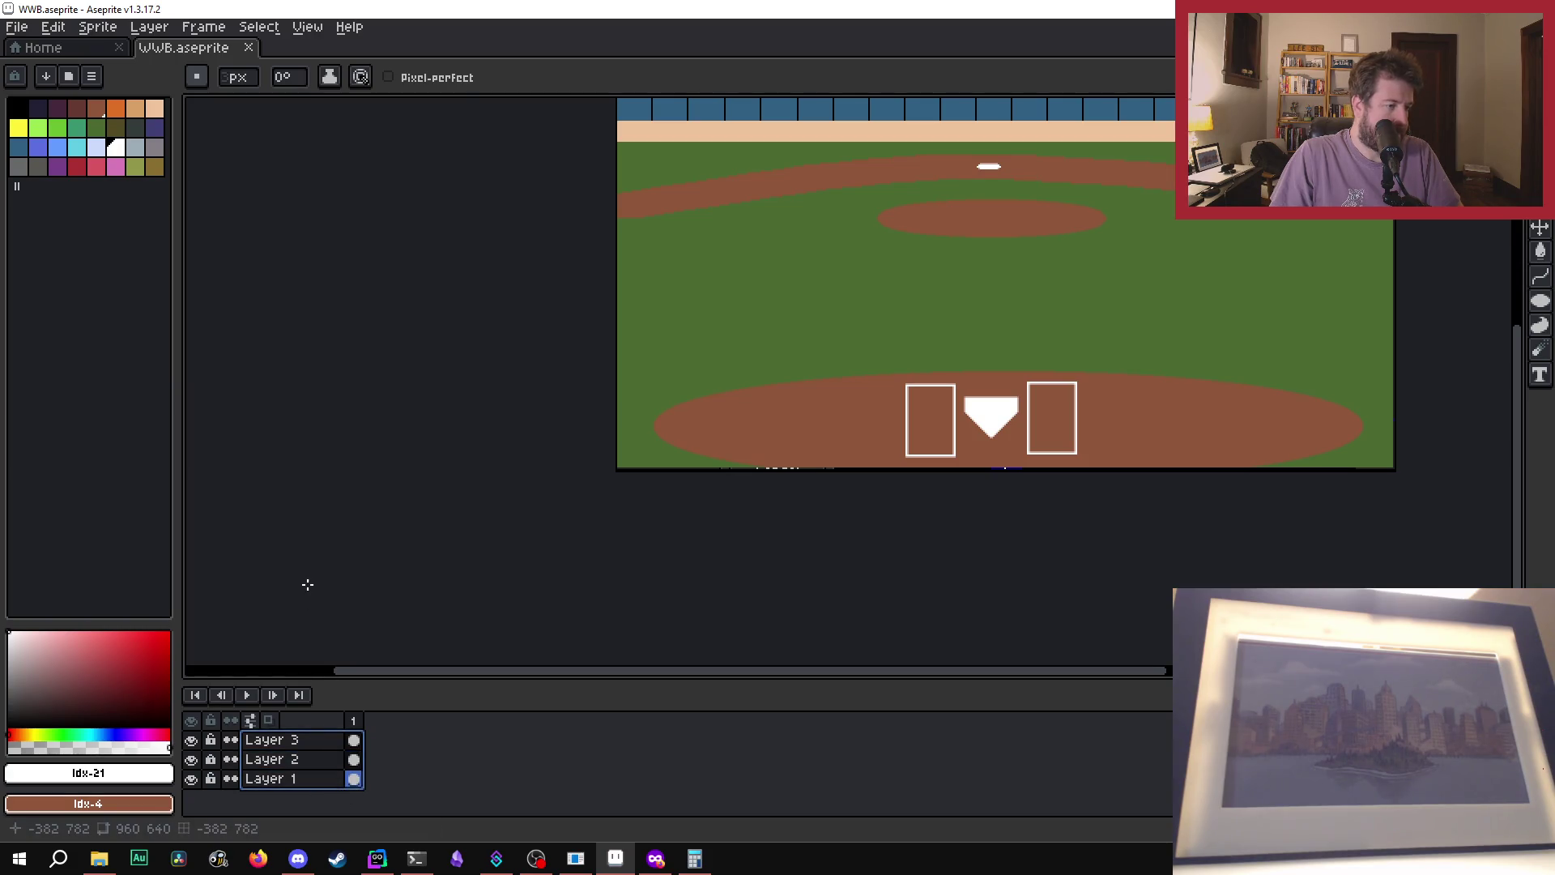
- Flatten Layers 1–3 into a single layer
right_click(313, 777)
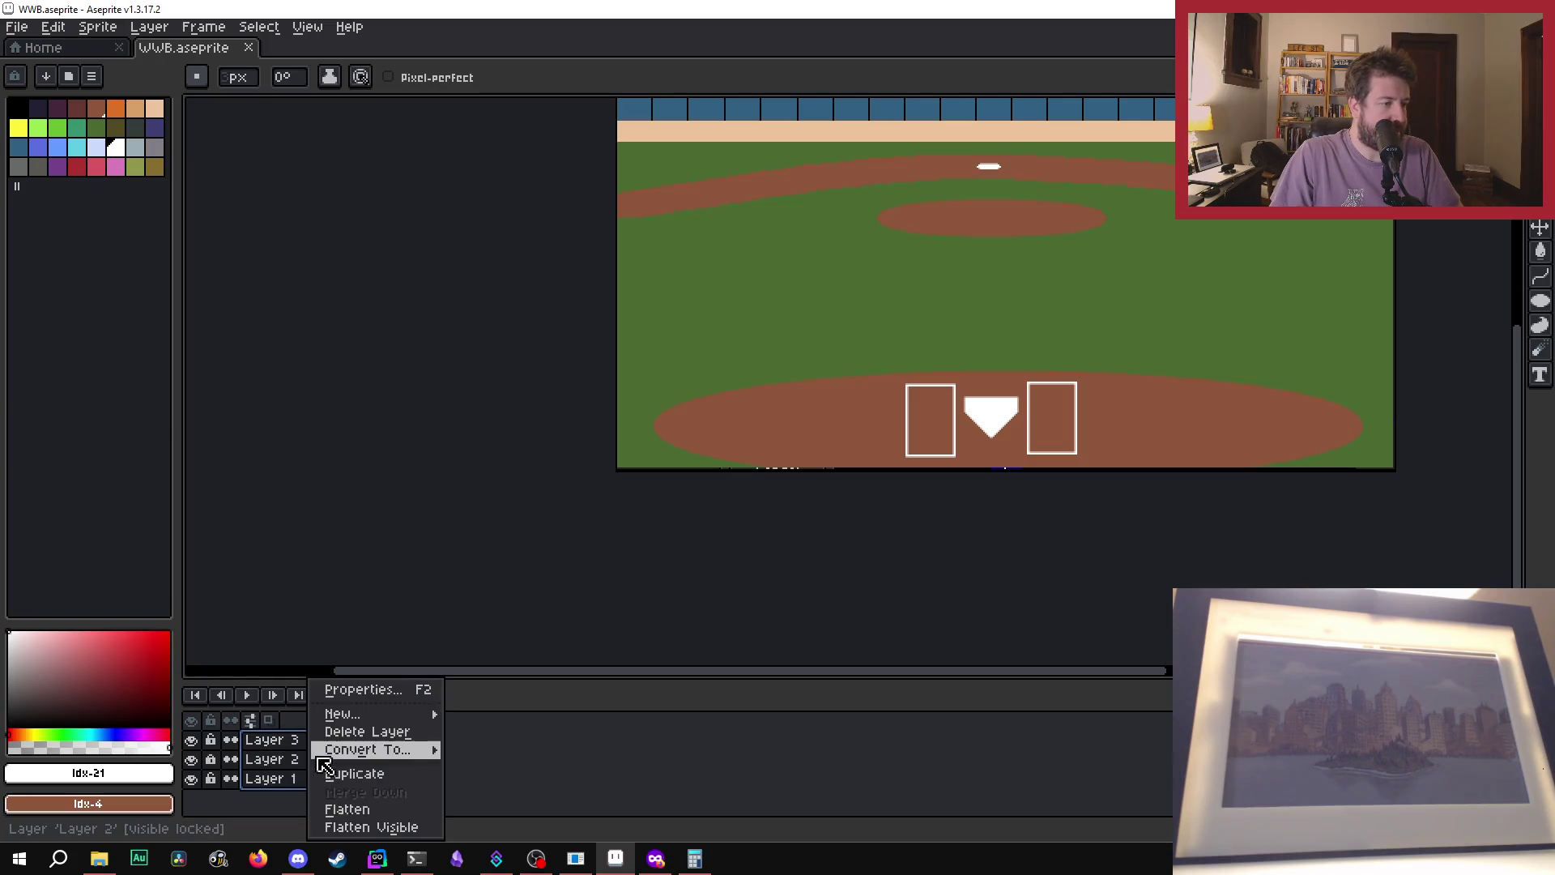
click(355, 810)
scroll(999, 531, up, 1)
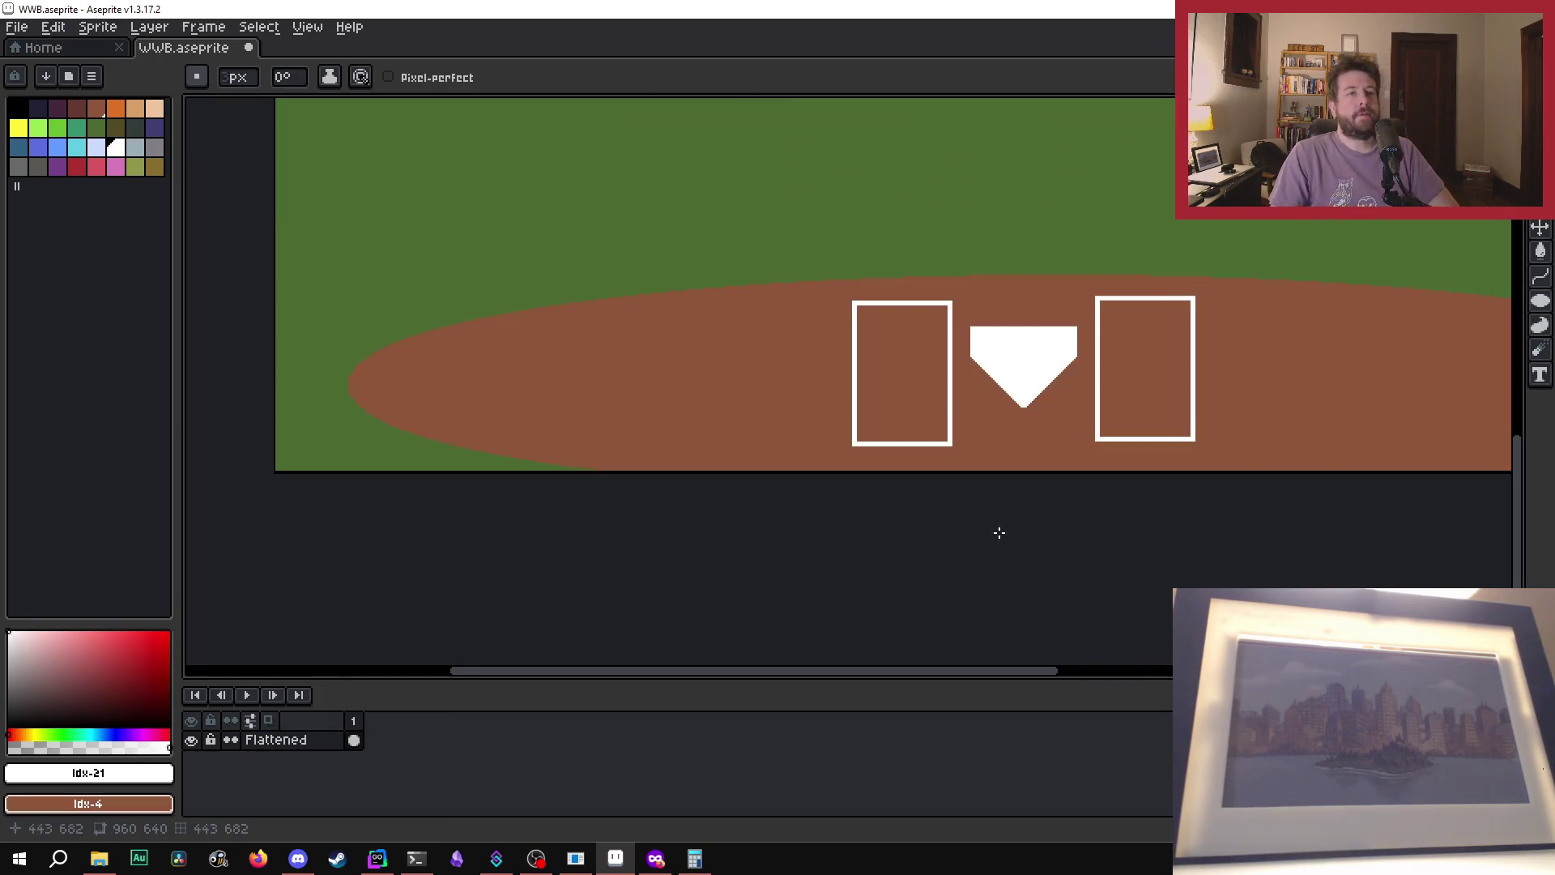
scroll(1017, 494, down, 1)
scroll(1017, 493, down, 1)
scroll(902, 330, up, 1)
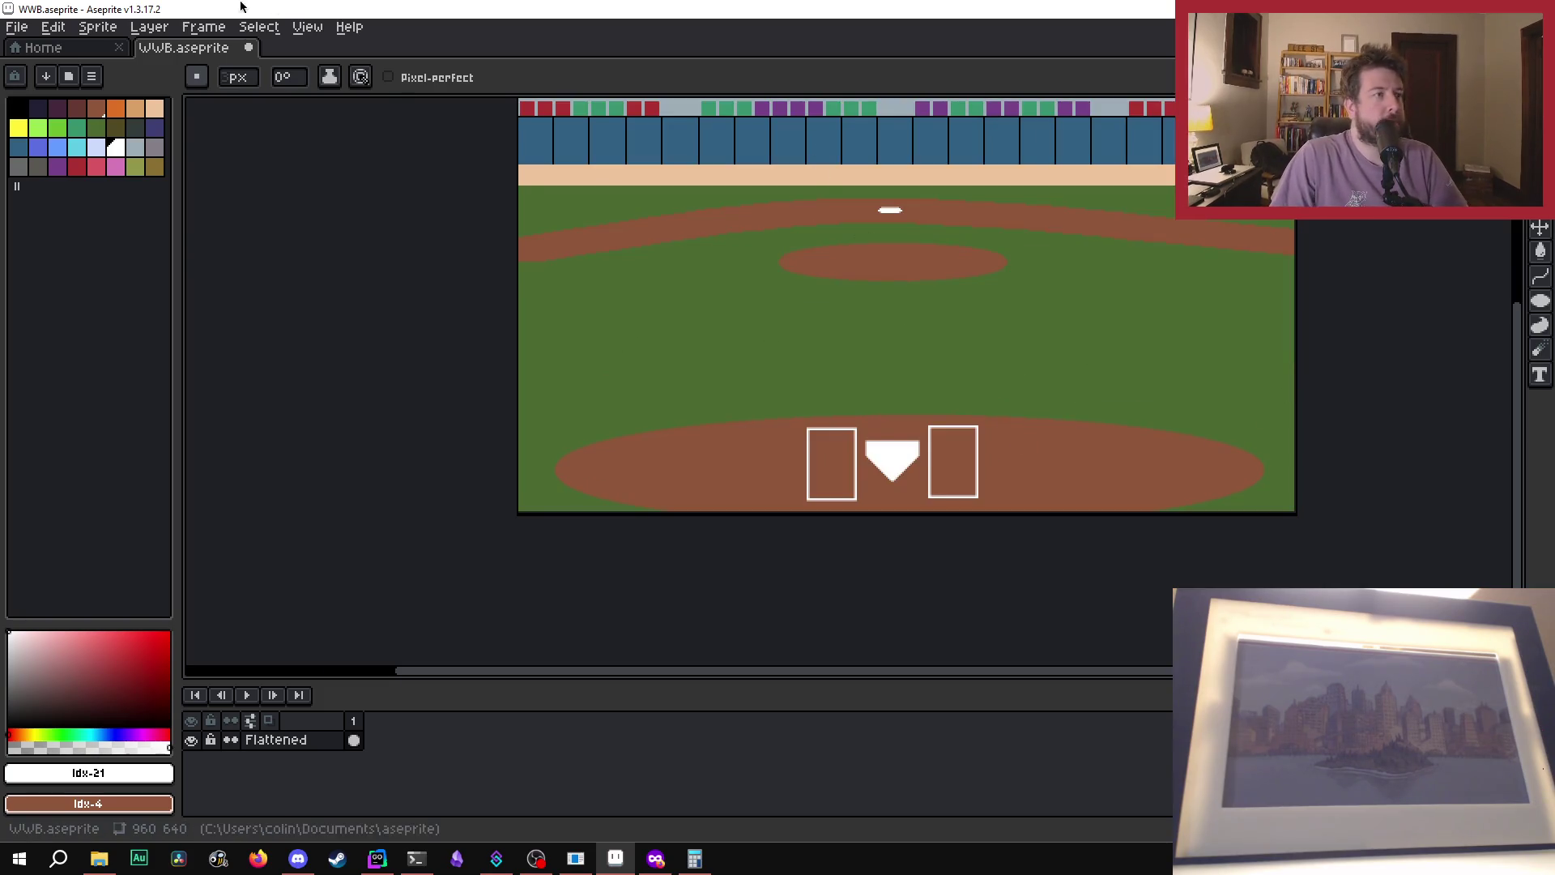
- Rename the flattened layer to 'Field' in Layer Properties and save WWB.aseprite
right_click(296, 741)
mouse_move(328, 715)
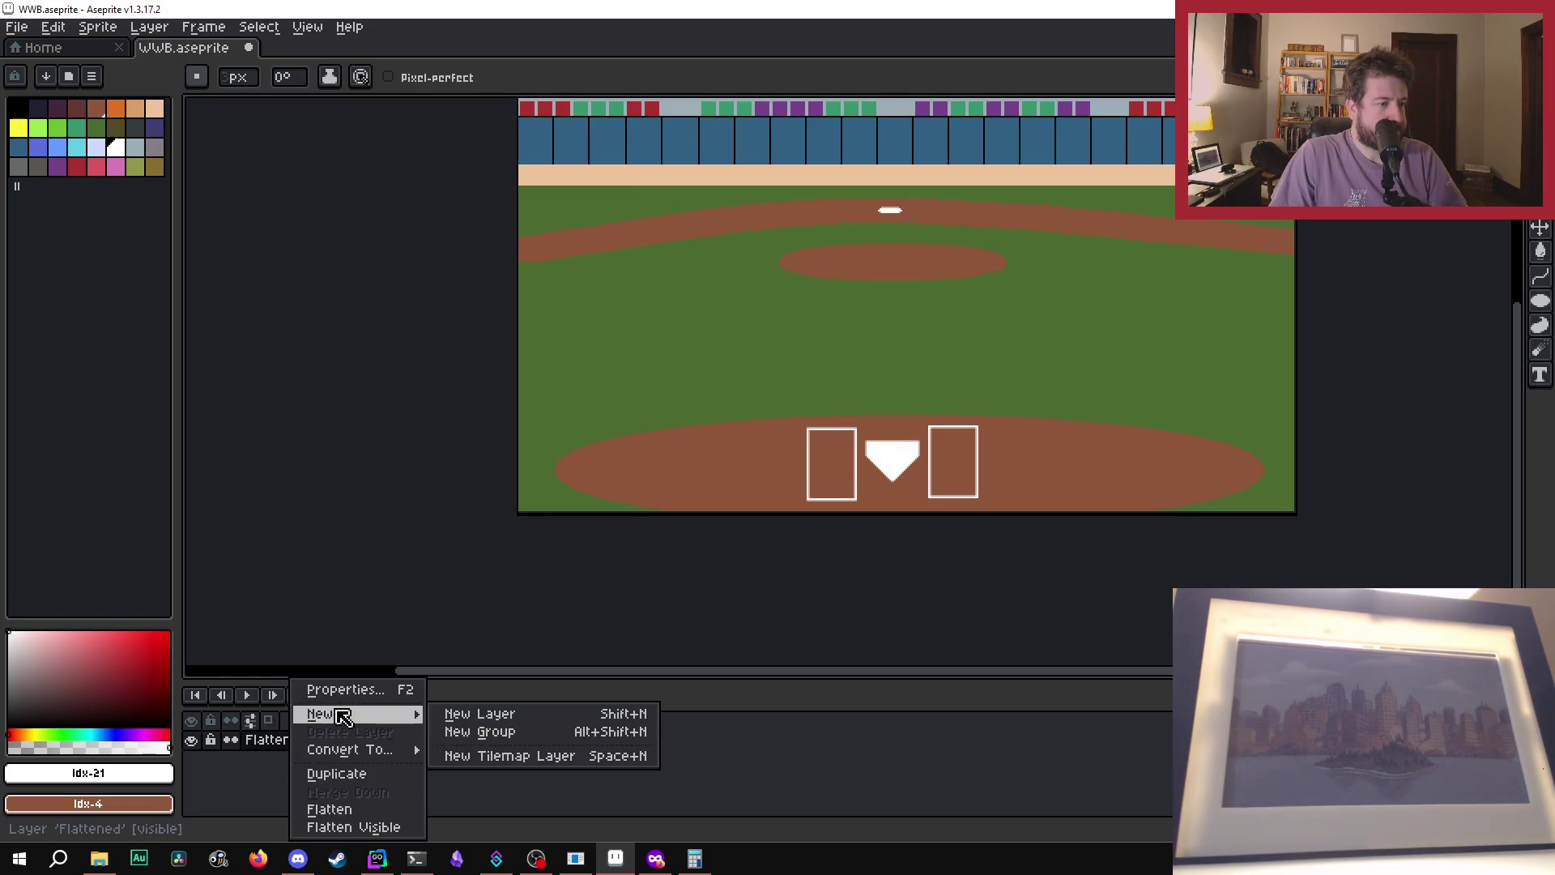
click(348, 690)
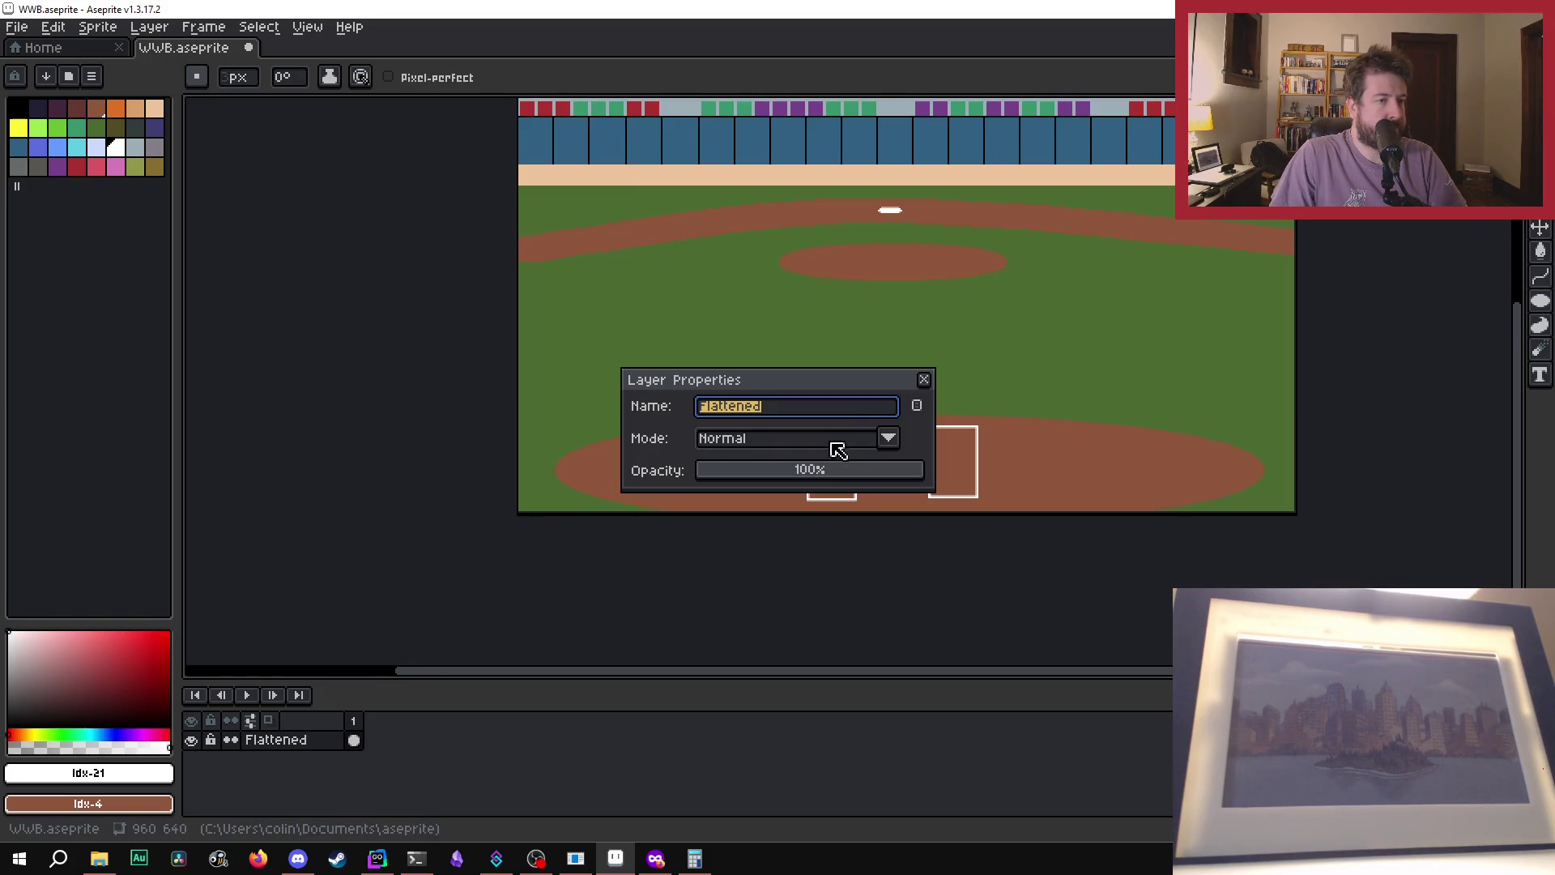
click(846, 409)
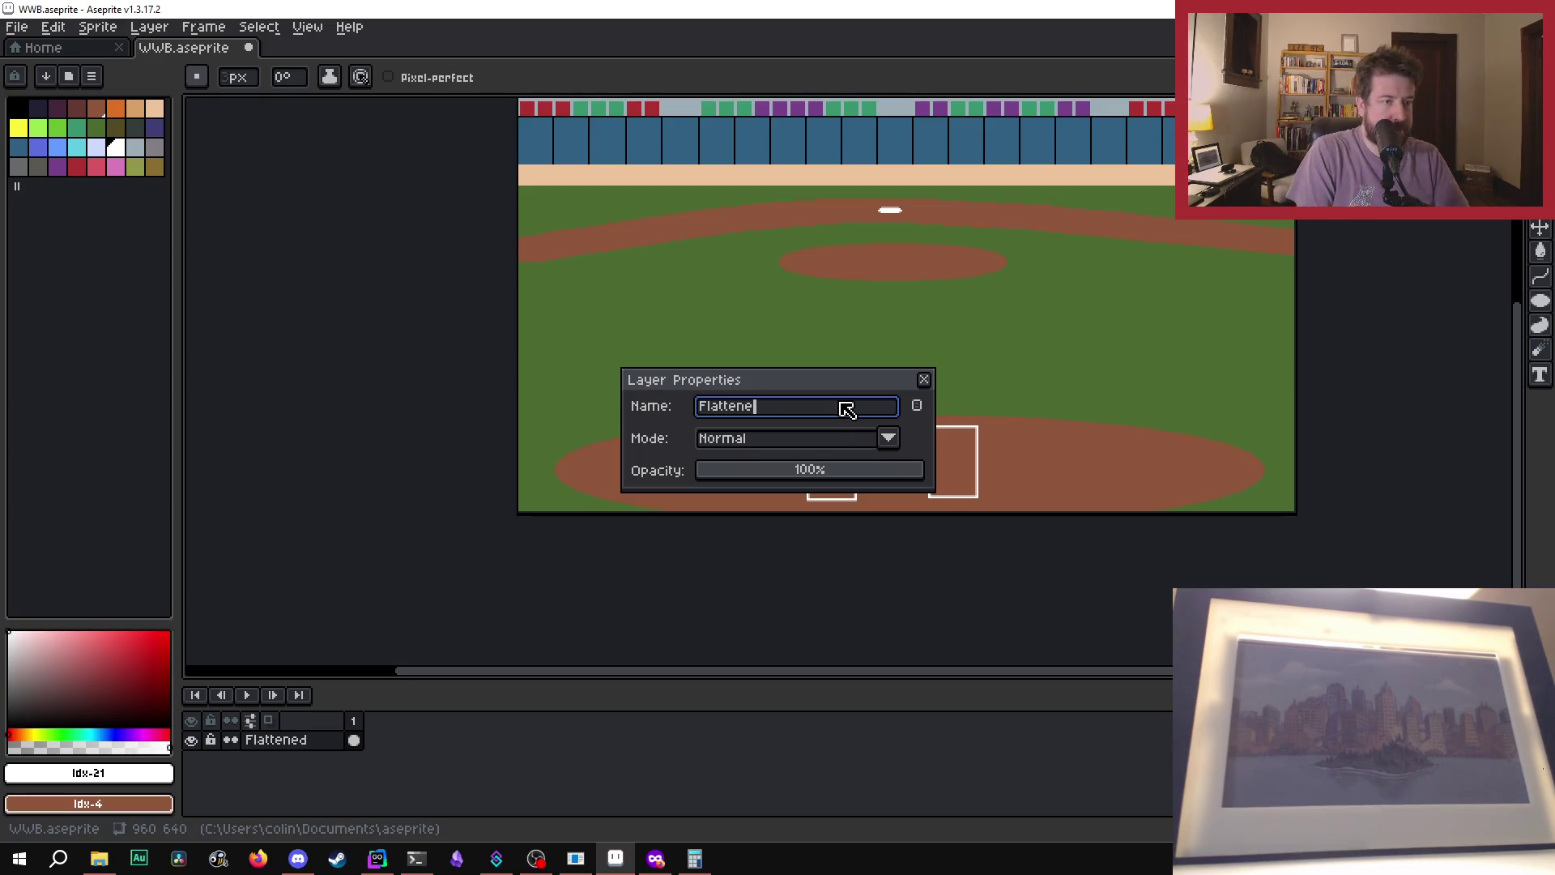
text(F)
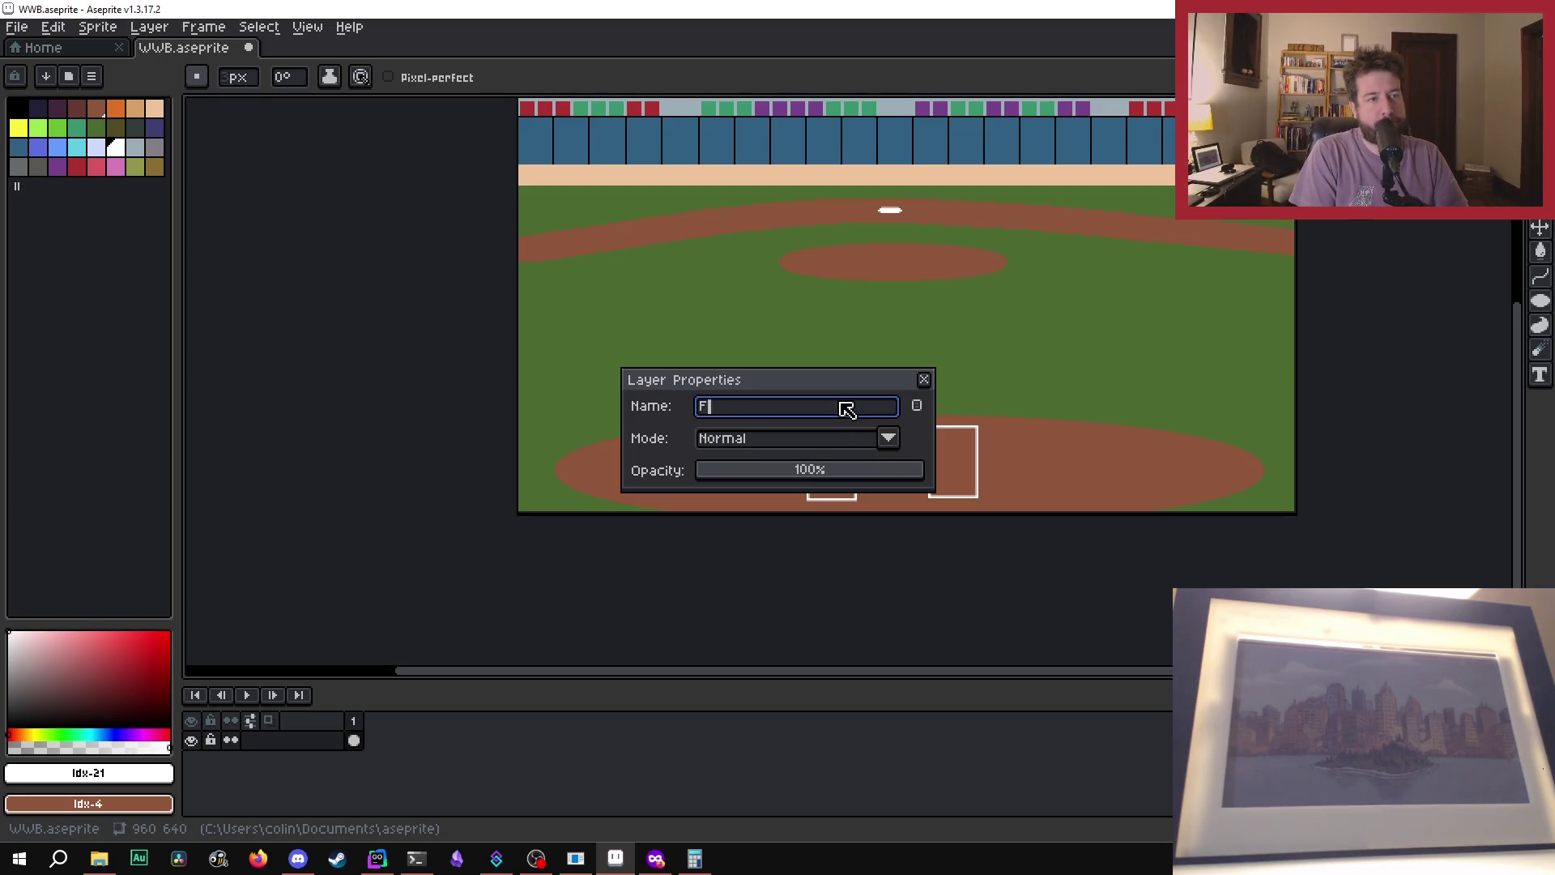
text(ield)
key(Return)
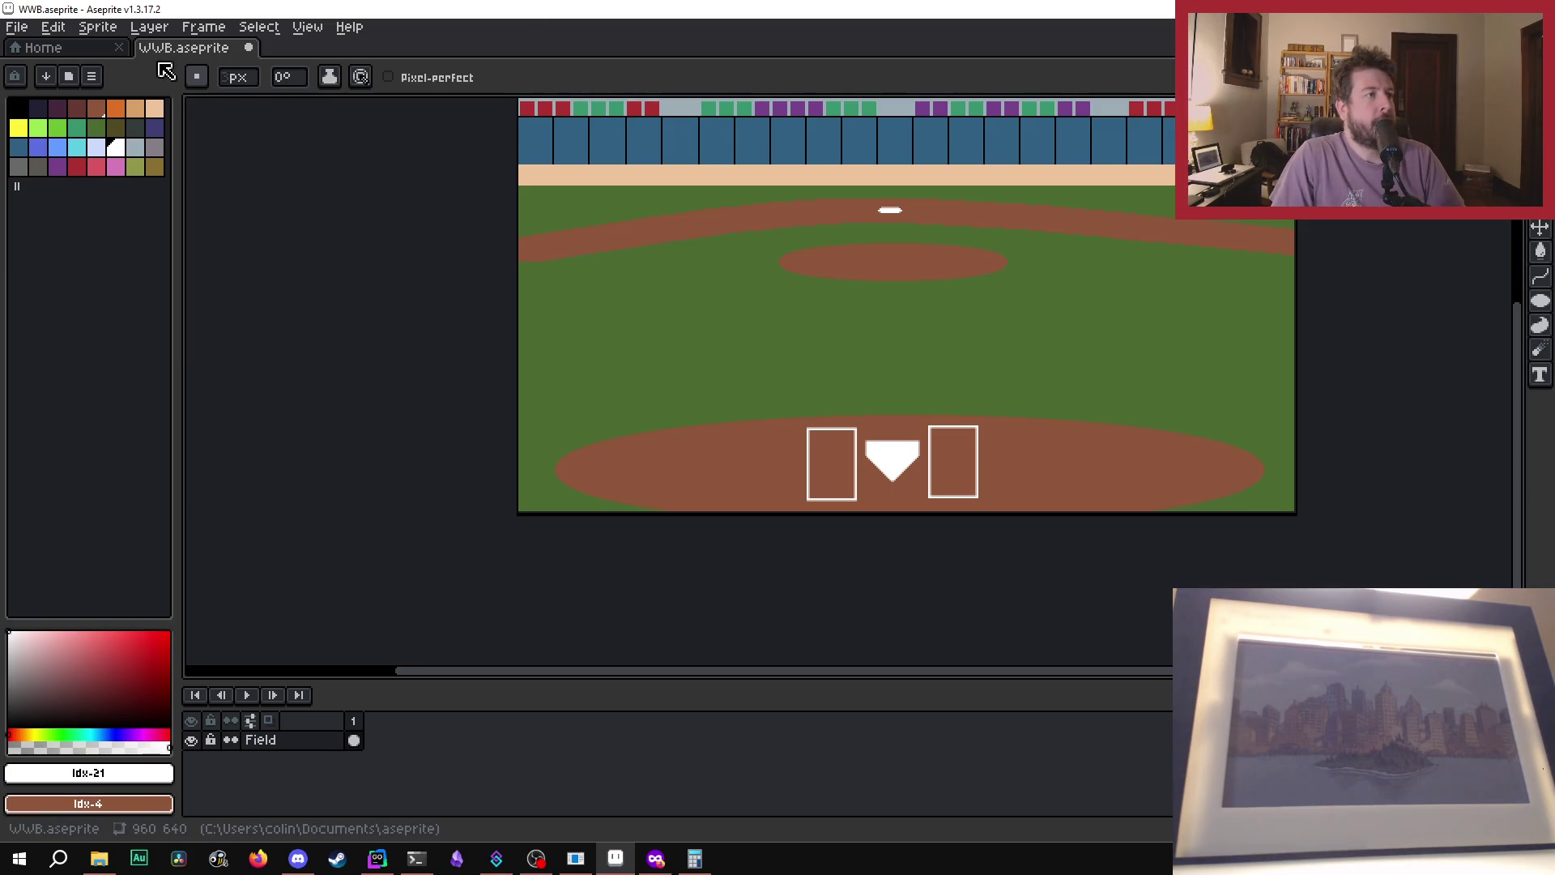
key(ctrl+s)
click(204, 31)
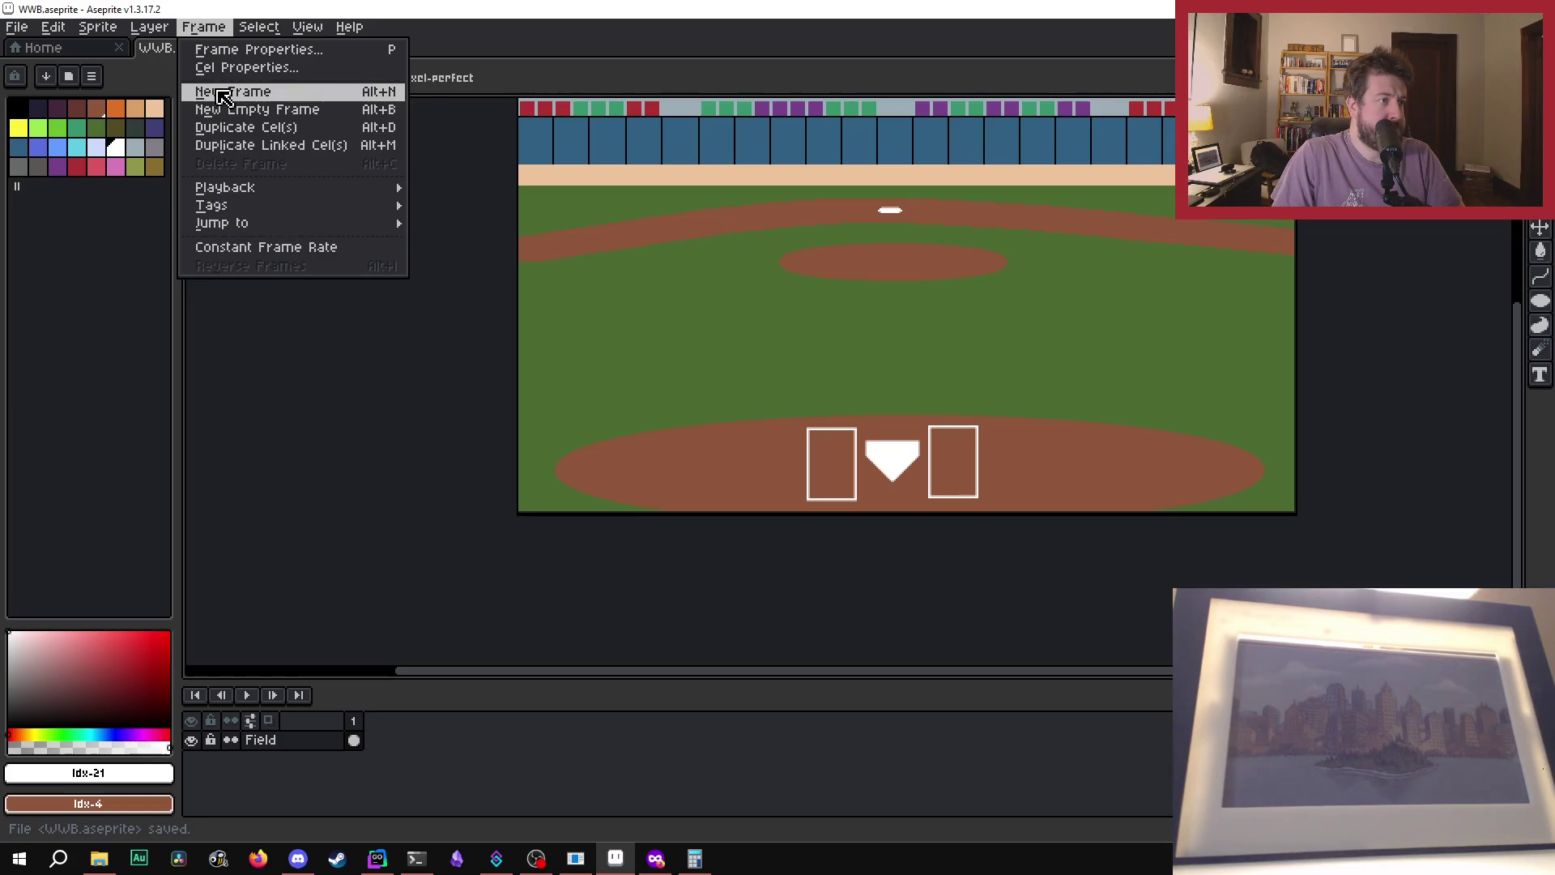
- Create a new empty Layer 1 stacked above the Field layer
mouse_move(149, 27)
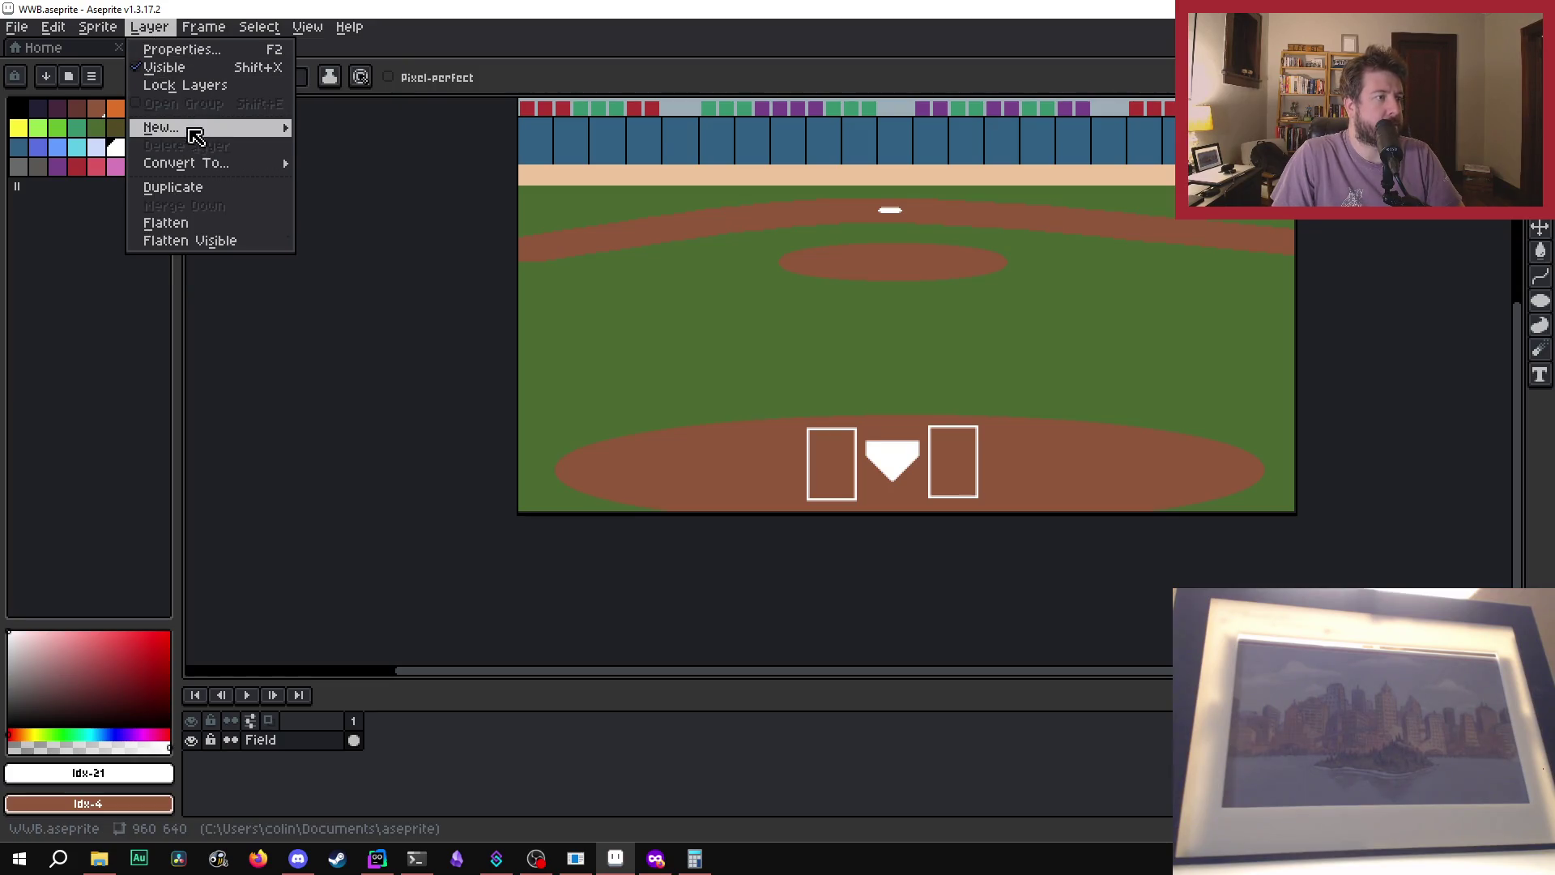
mouse_move(268, 132)
click(347, 128)
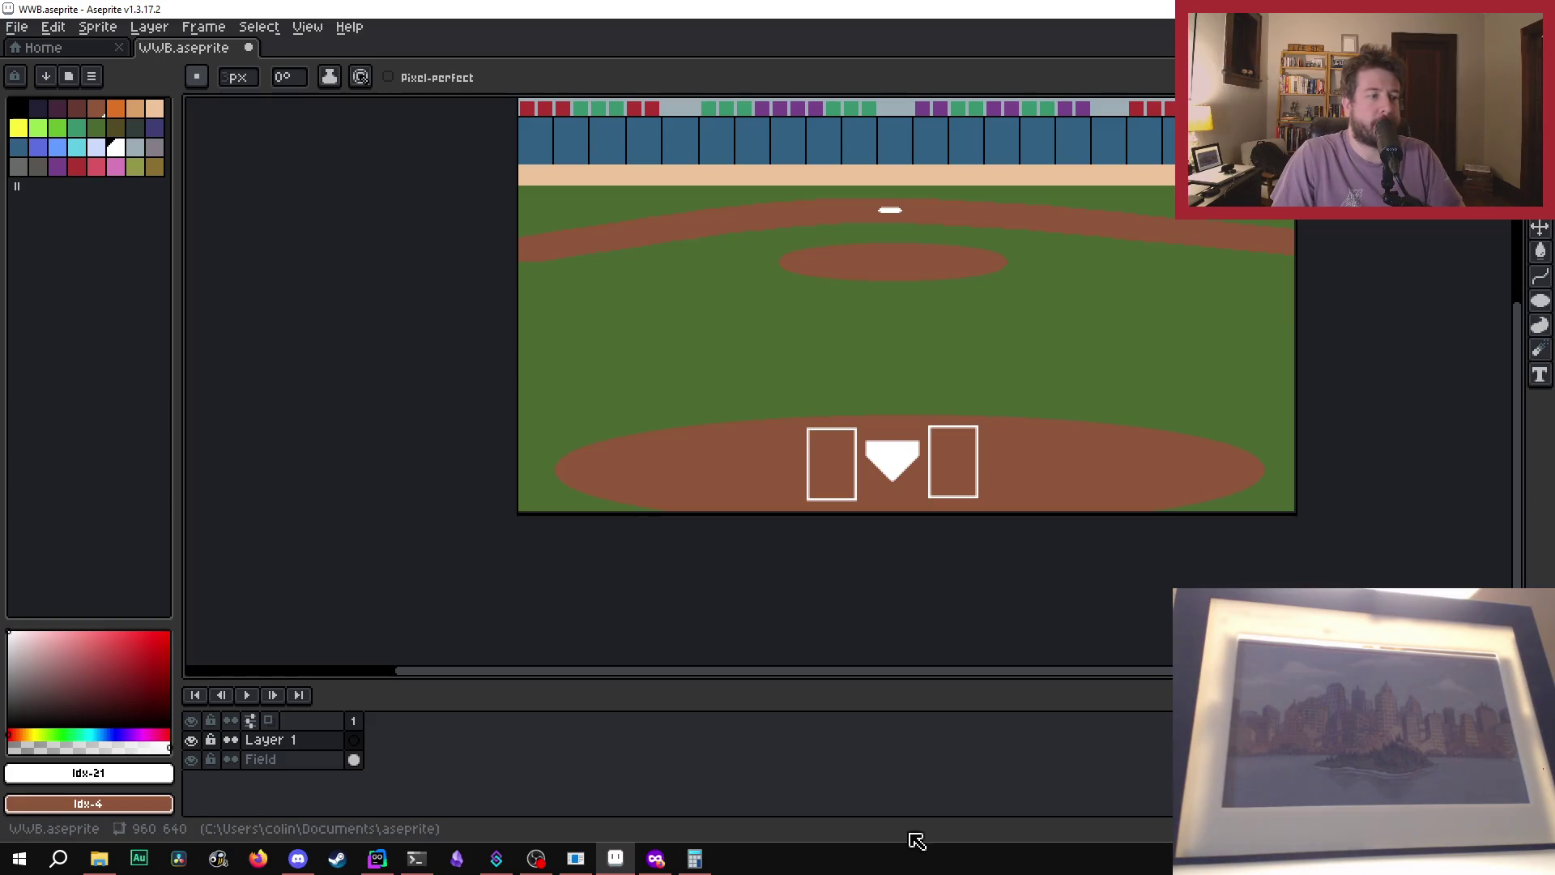
drag(1520, 474, 1520, 444)
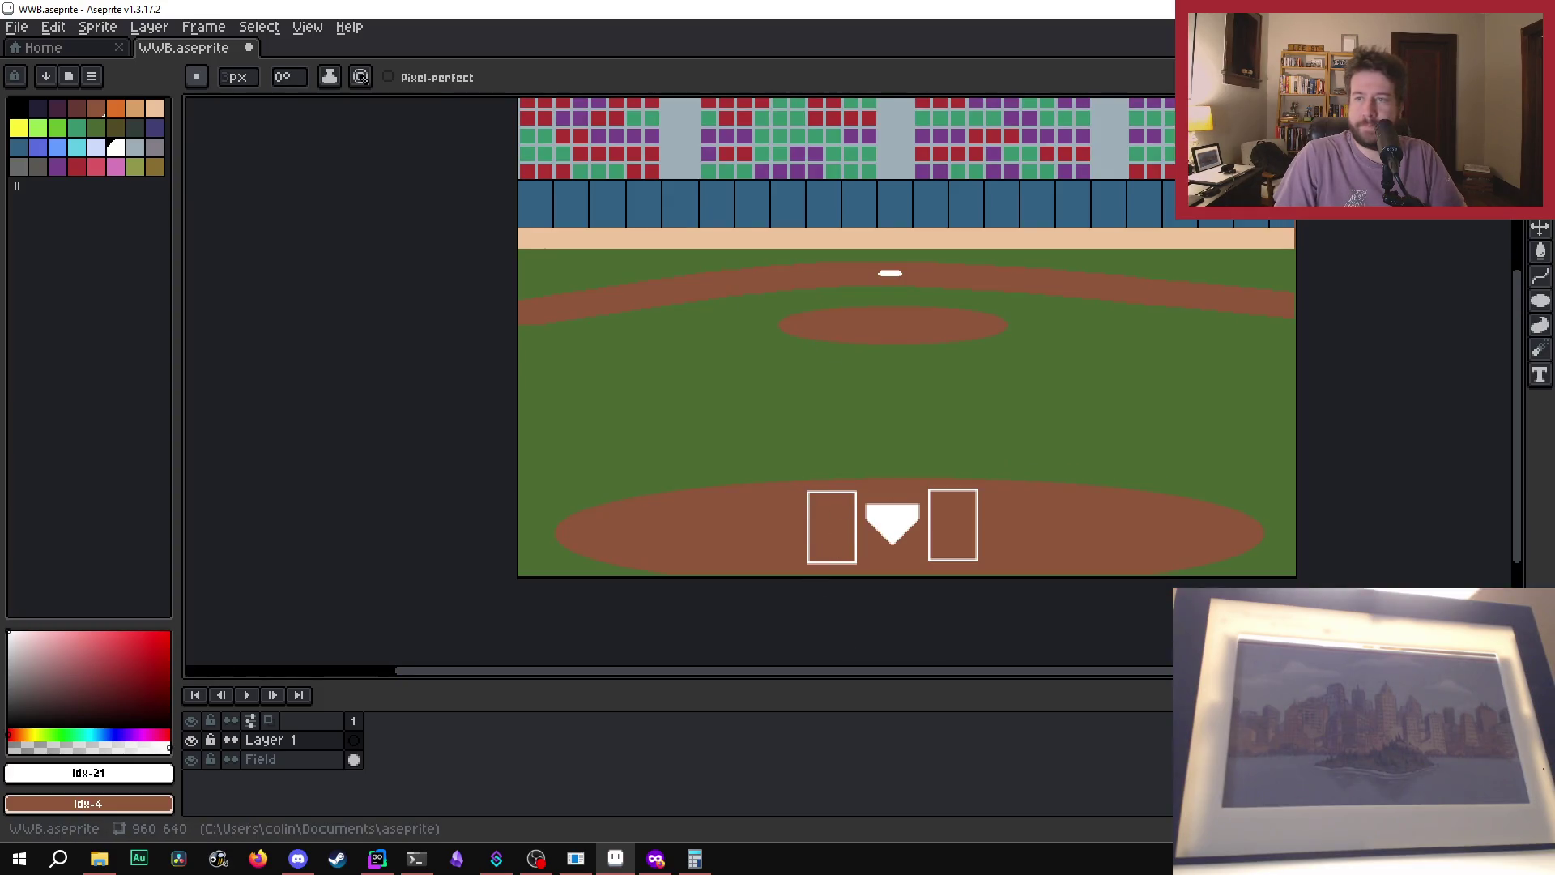
key(alt+Tab)
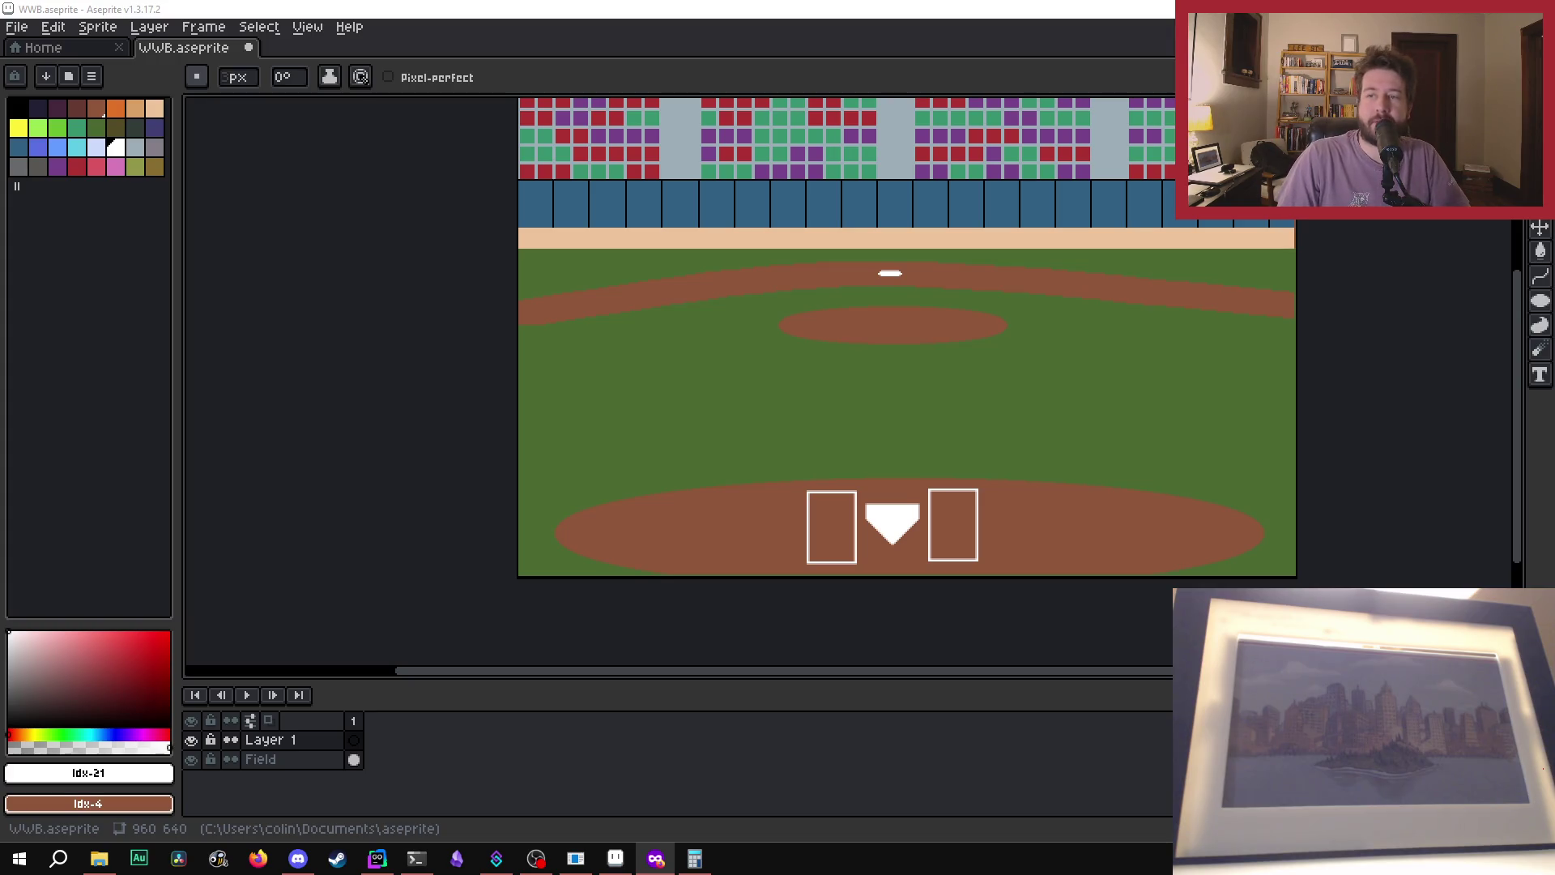
scroll(836, 361, up, 1)
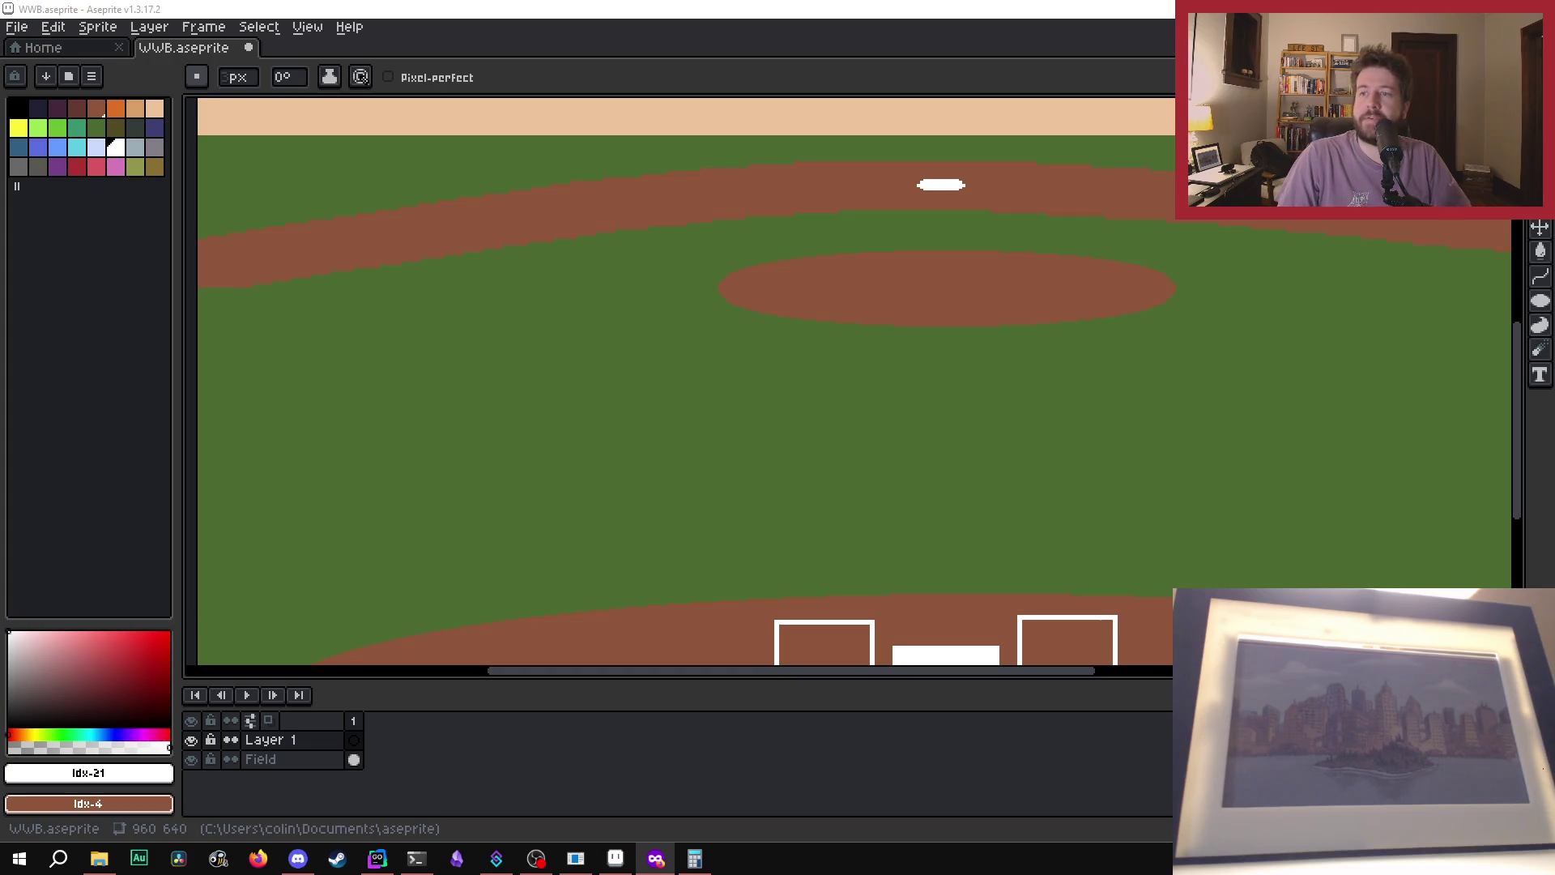
scroll(888, 350, down, 3)
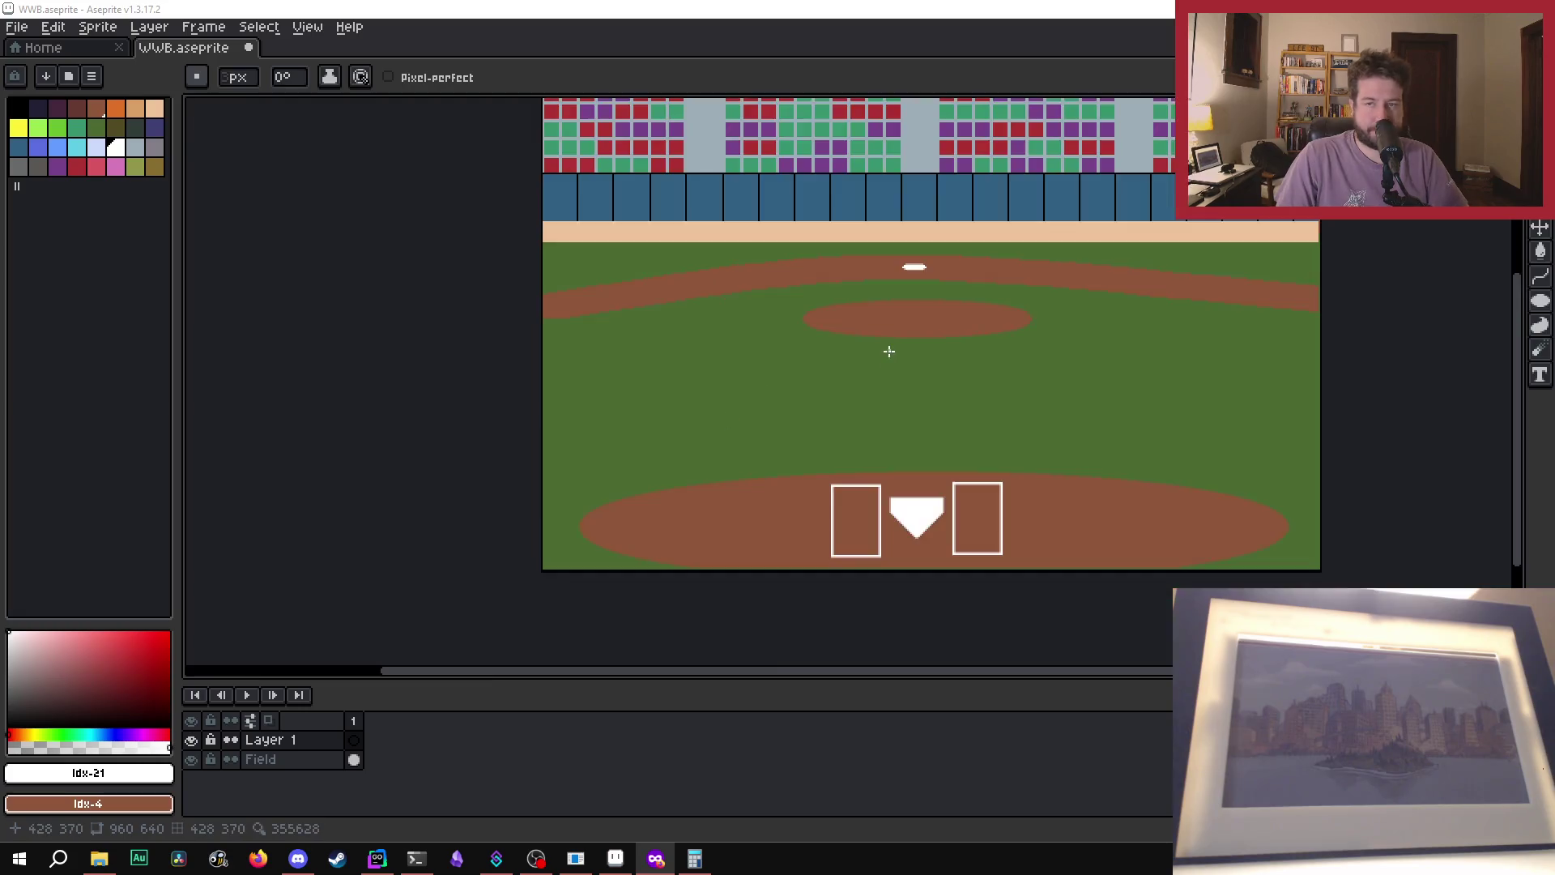
scroll(888, 361, up, 3)
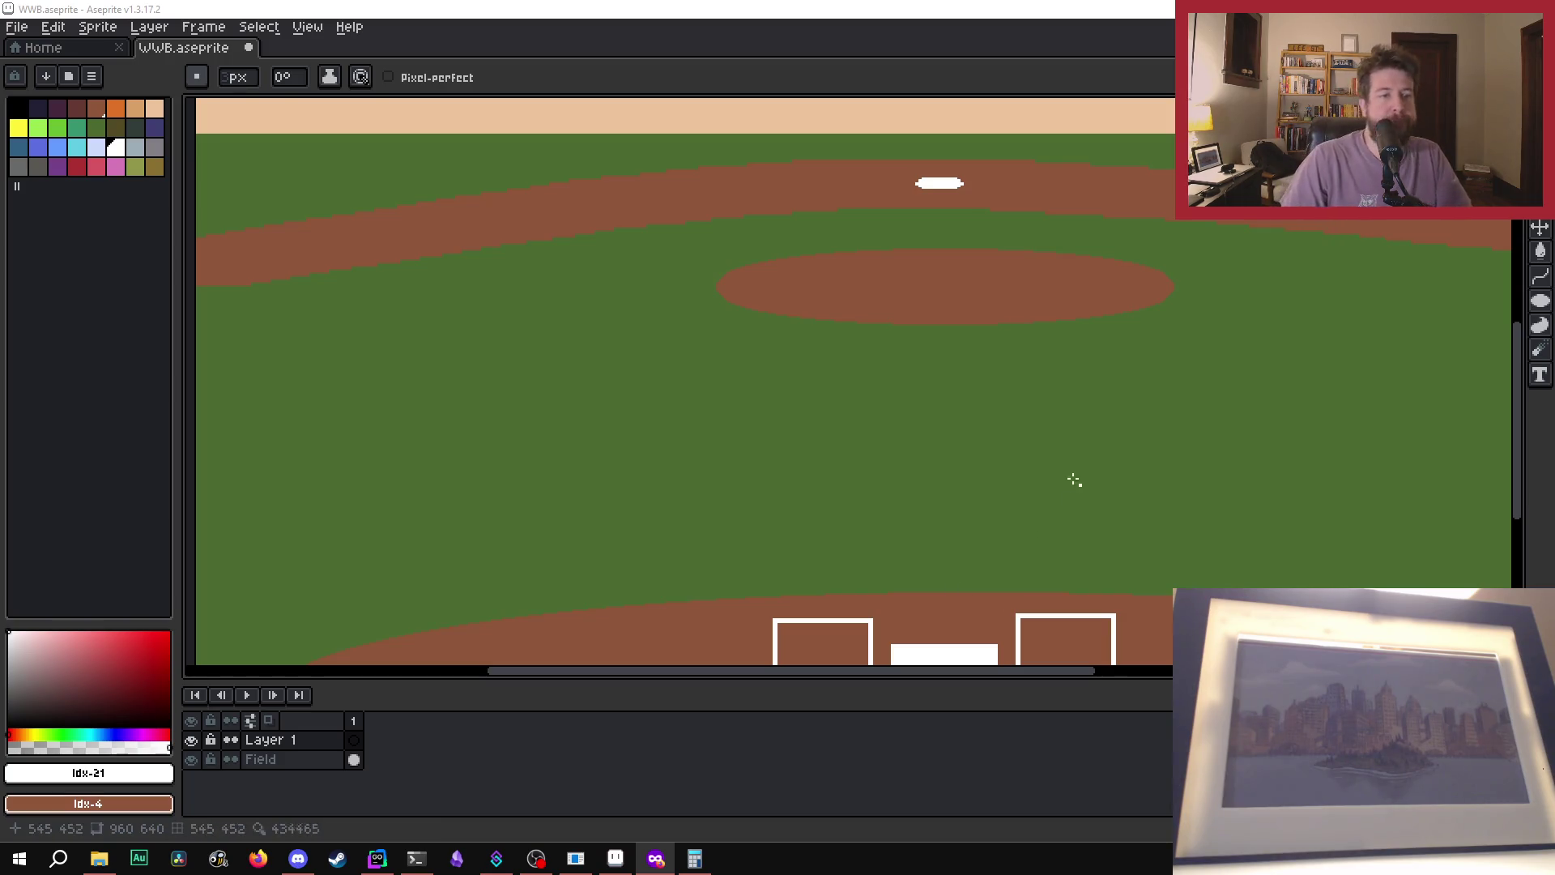
scroll(971, 438, down, 1)
scroll(888, 399, up, 1)
scroll(961, 413, down, 1)
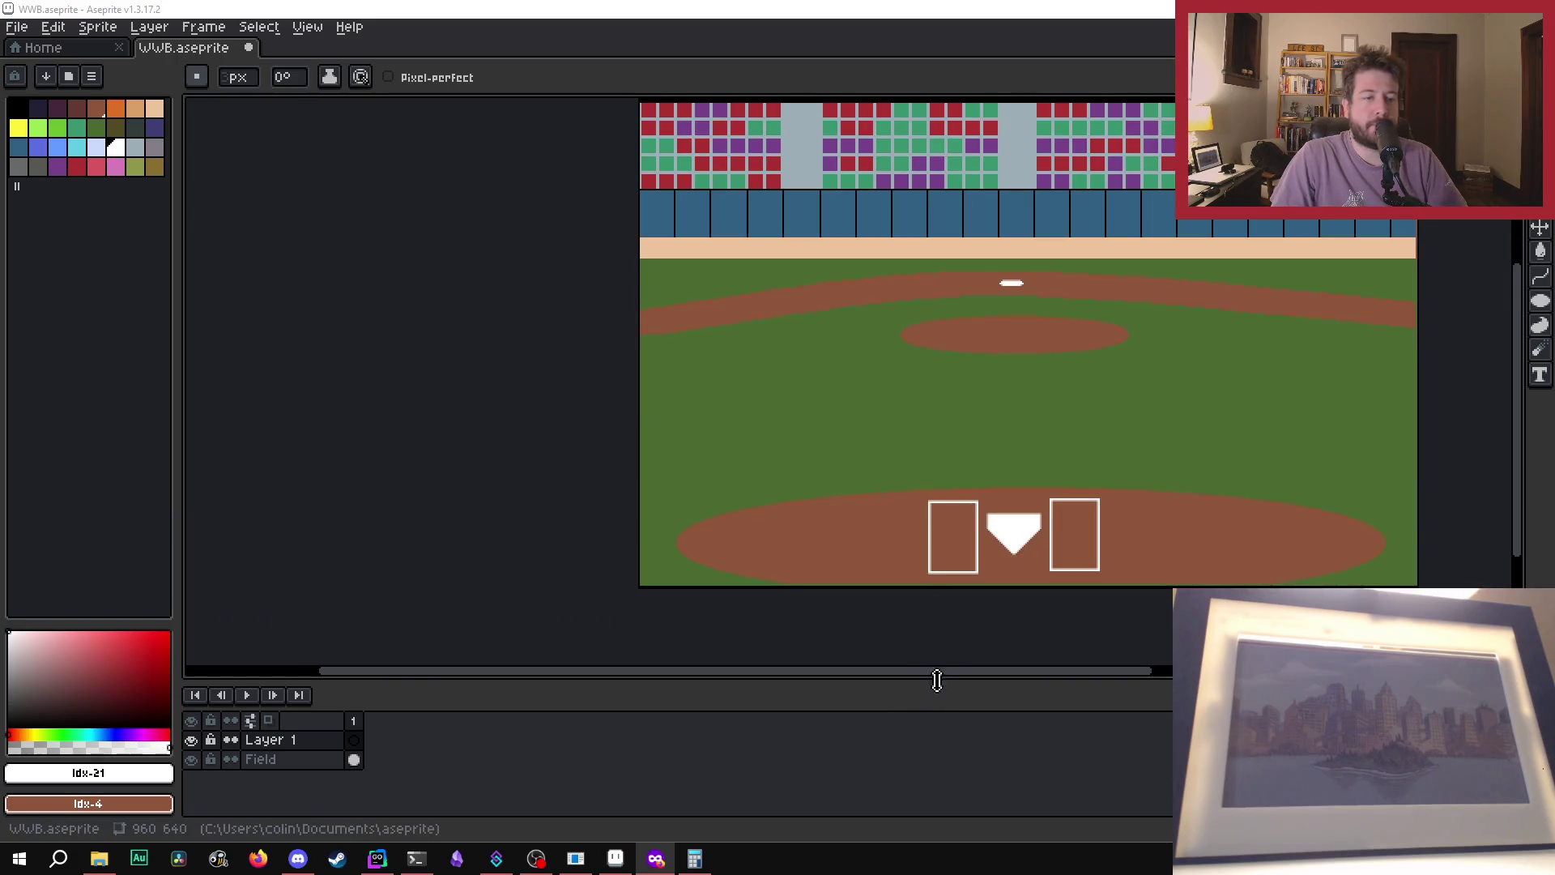
drag(937, 681, 1045, 672)
scroll(848, 490, up, 1)
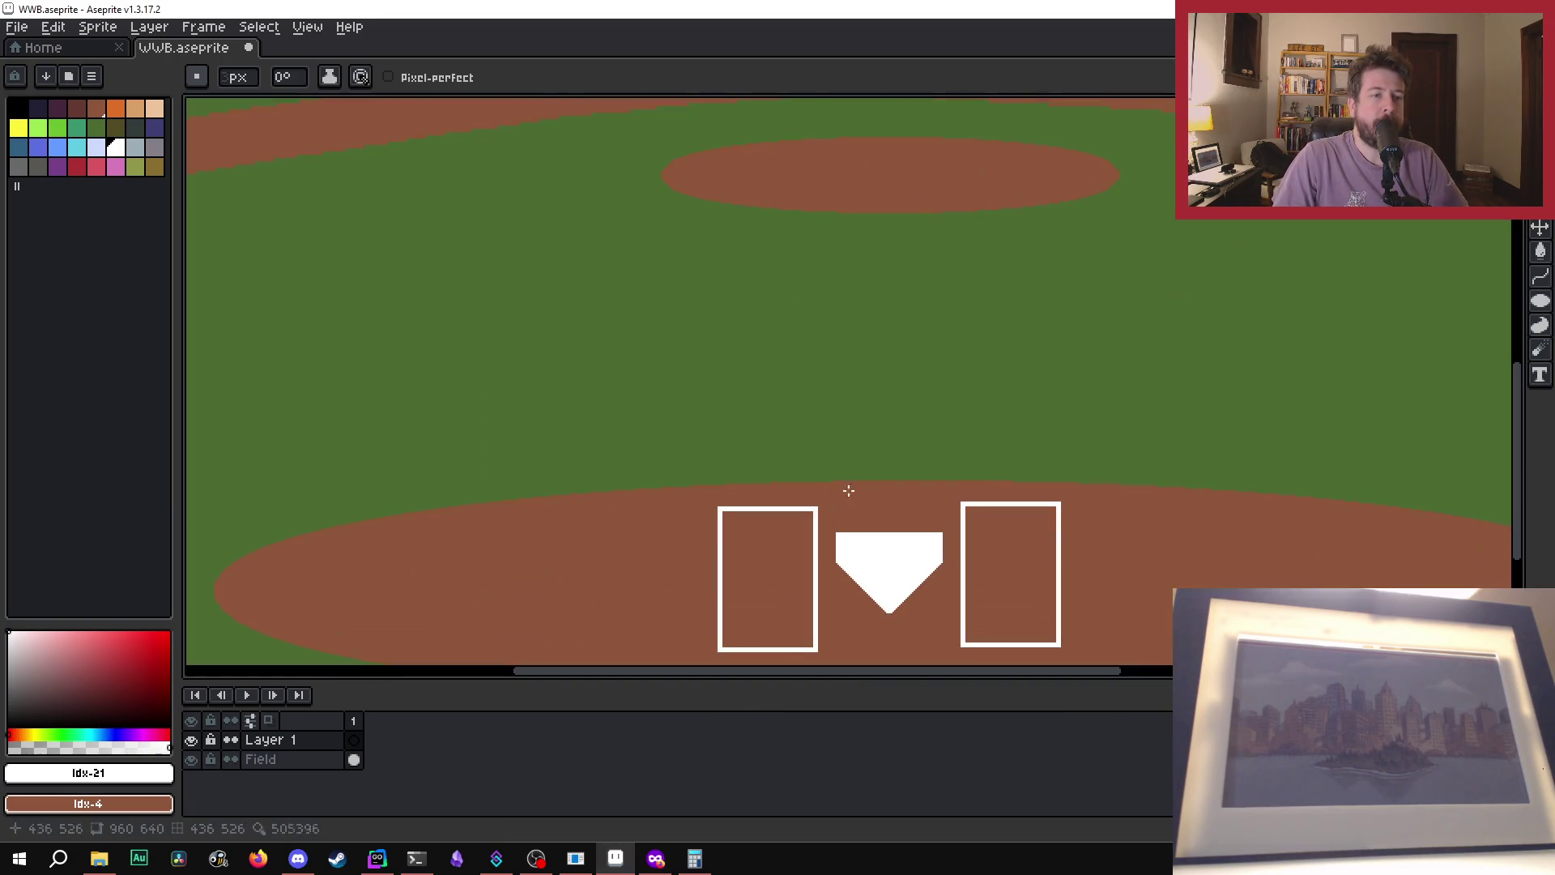
scroll(848, 490, down, 1)
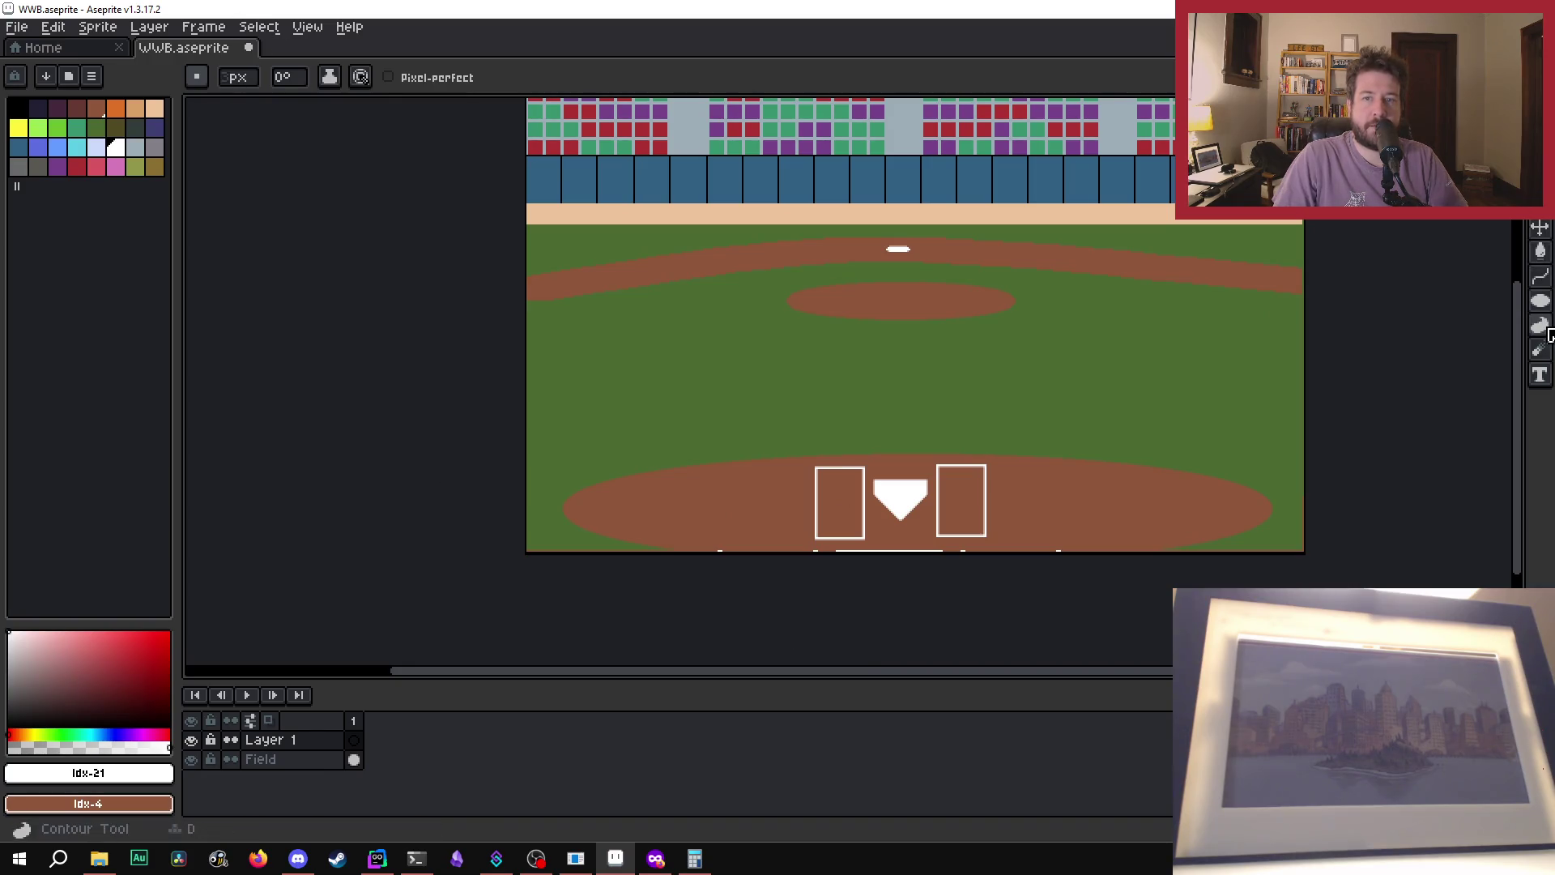
click(1540, 301)
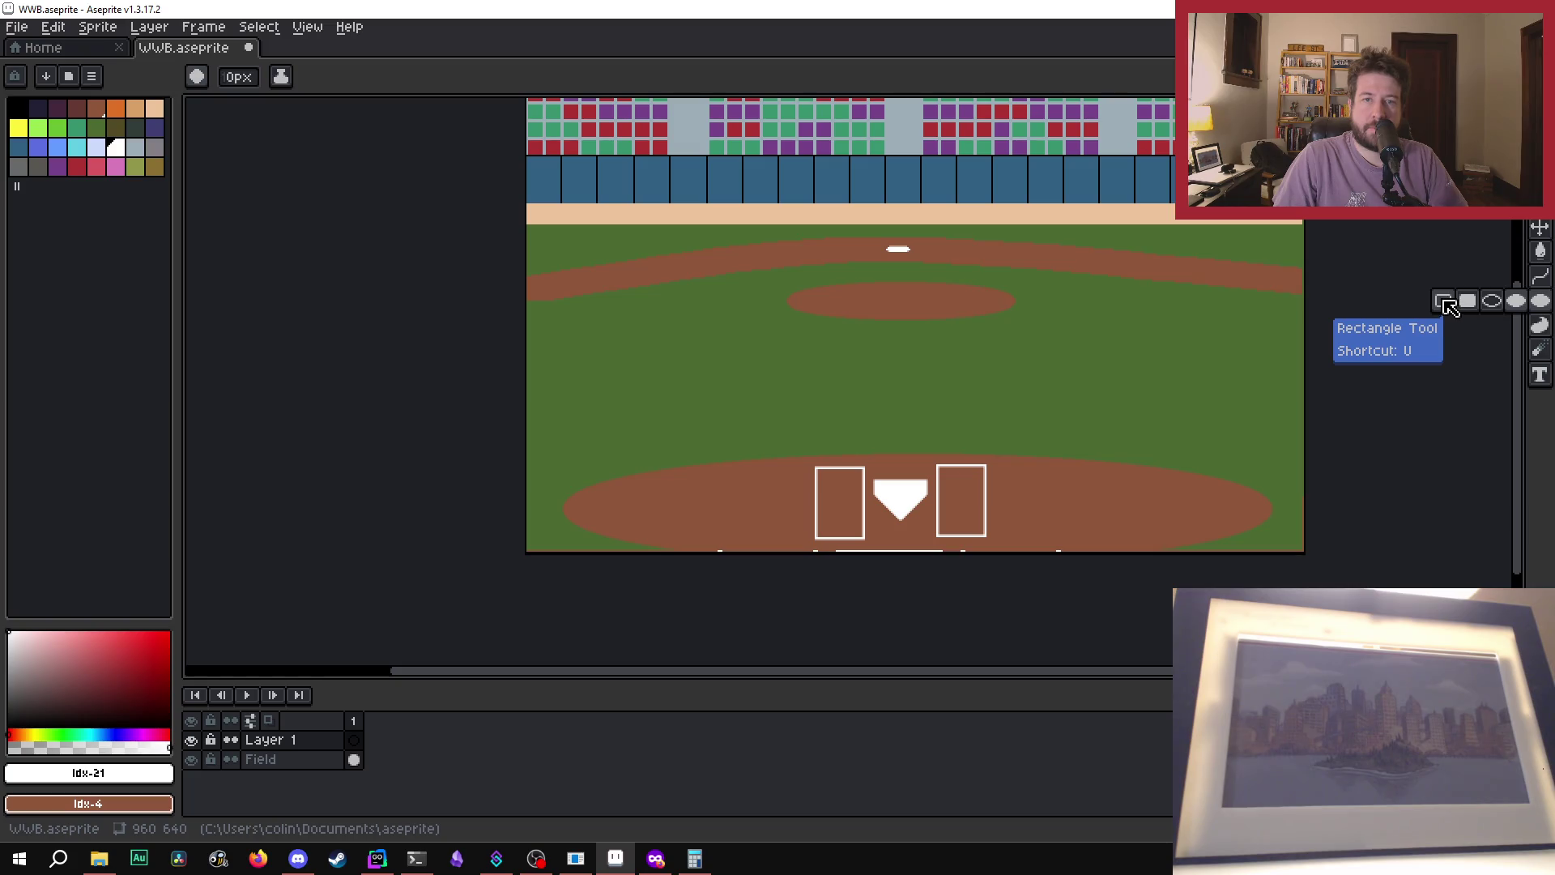
- Choose the Rectangle tool with a square brush, draw a trial outline on the grass, and undo it
click(1446, 302)
scroll(822, 433, up, 1)
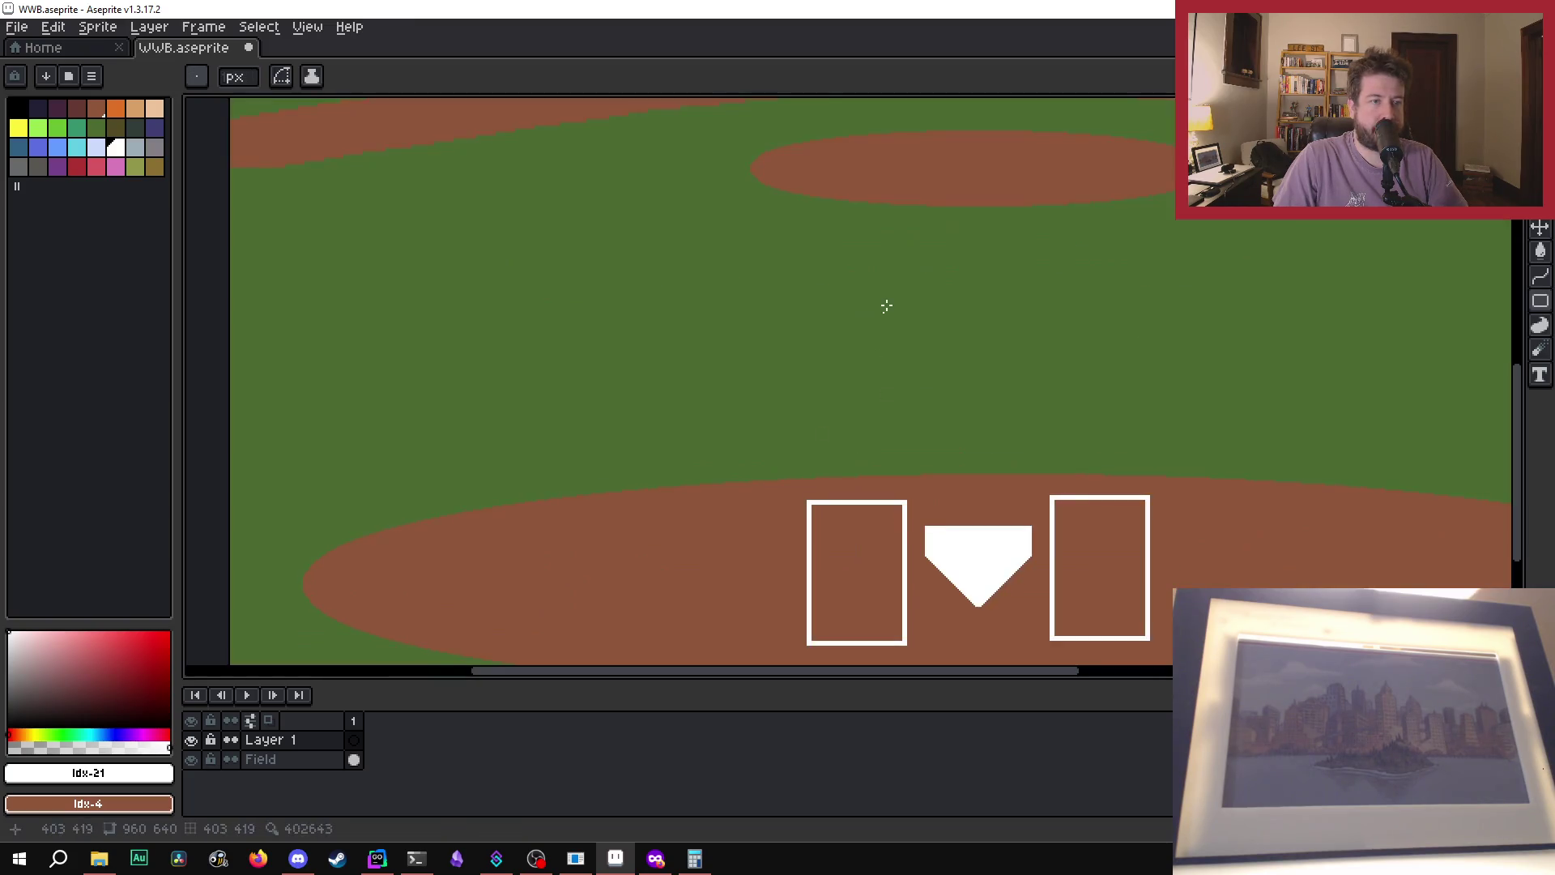
mouse_move(892, 247)
mouse_down()
mouse_move(1045, 392)
mouse_move(1044, 463)
mouse_up()
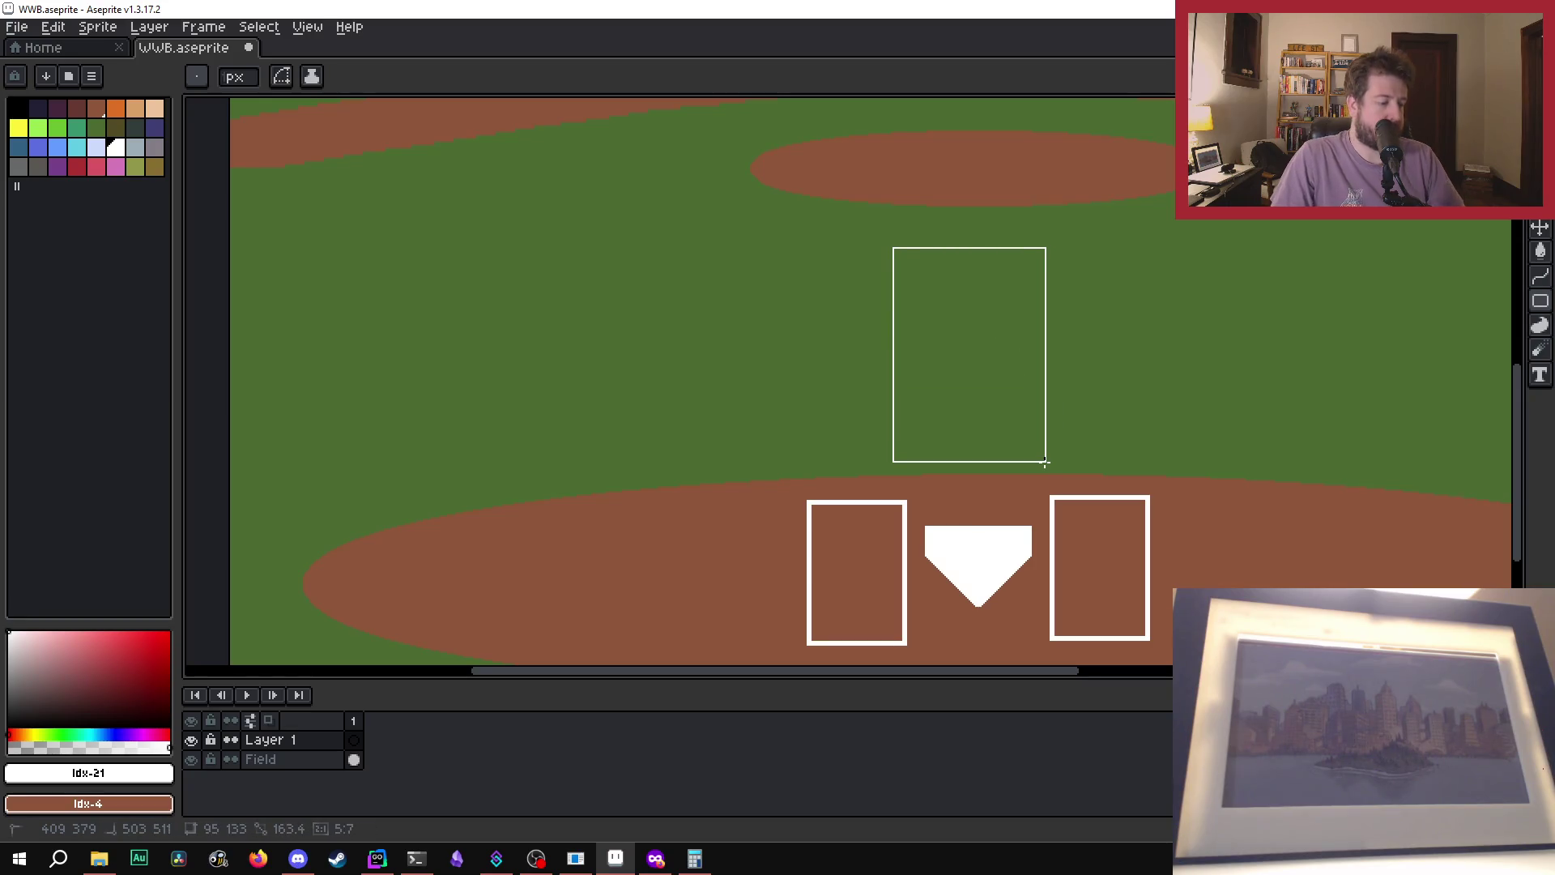
key(Escape)
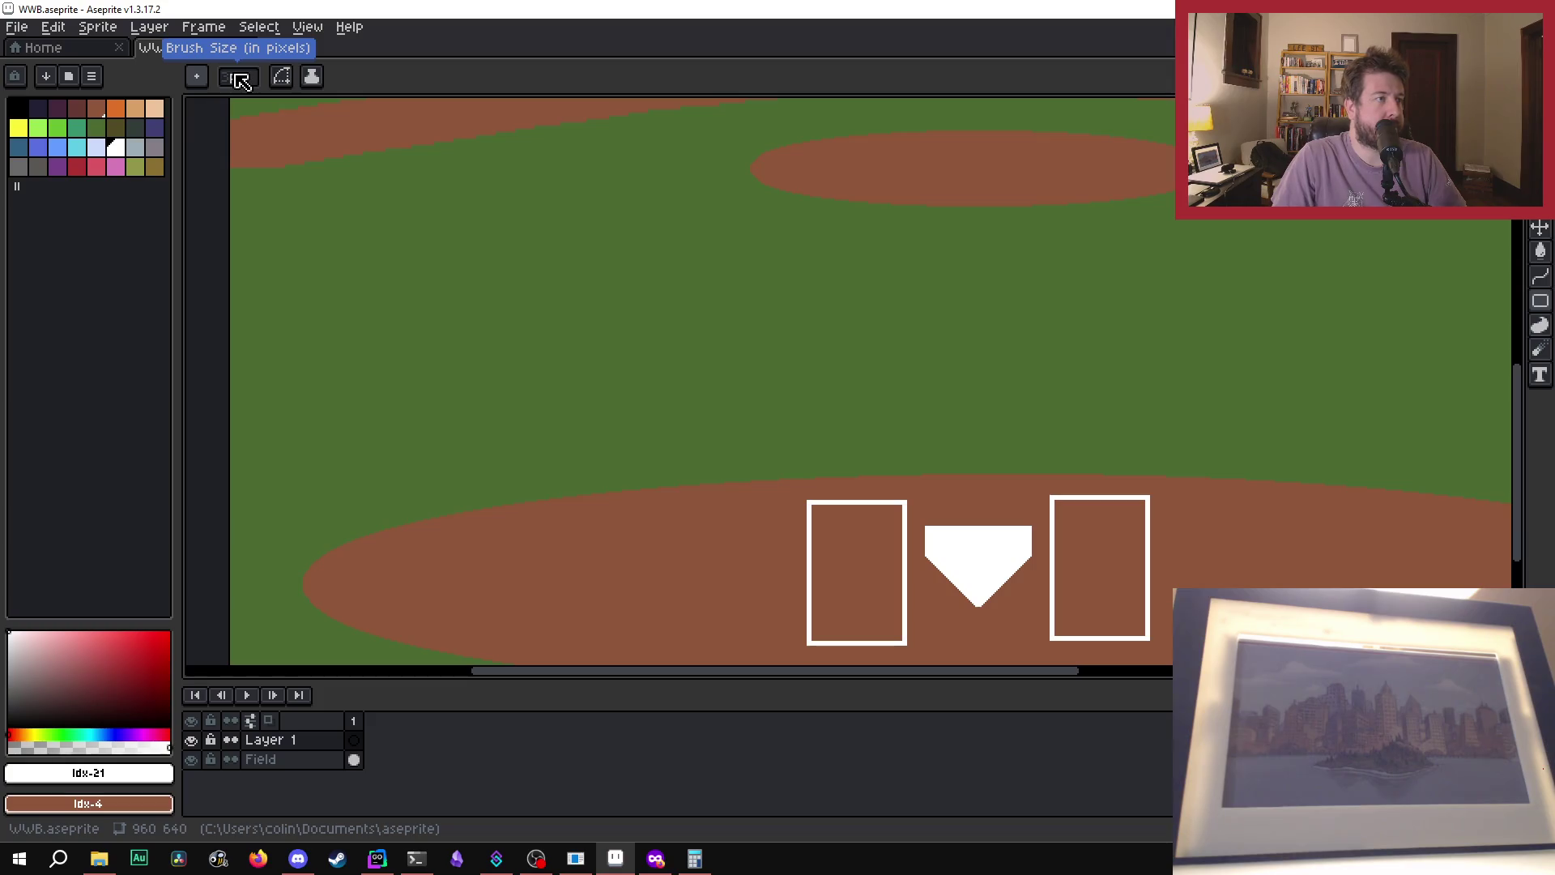
click(196, 76)
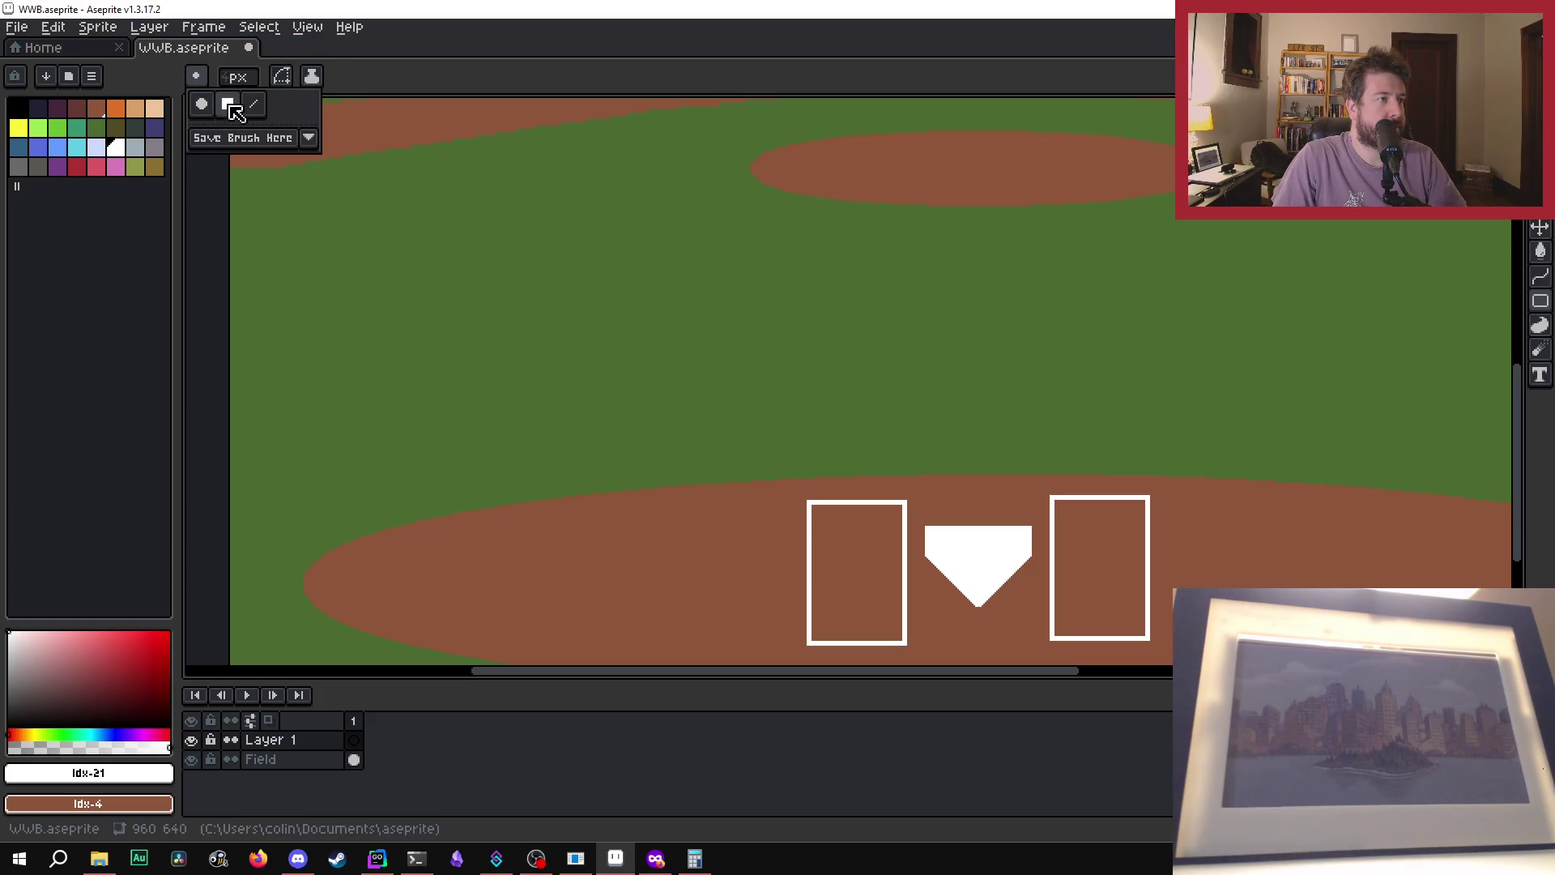
click(227, 103)
click(889, 247)
mouse_move(890, 243)
mouse_down()
mouse_move(1065, 413)
mouse_move(1049, 450)
mouse_move(1062, 460)
mouse_up()
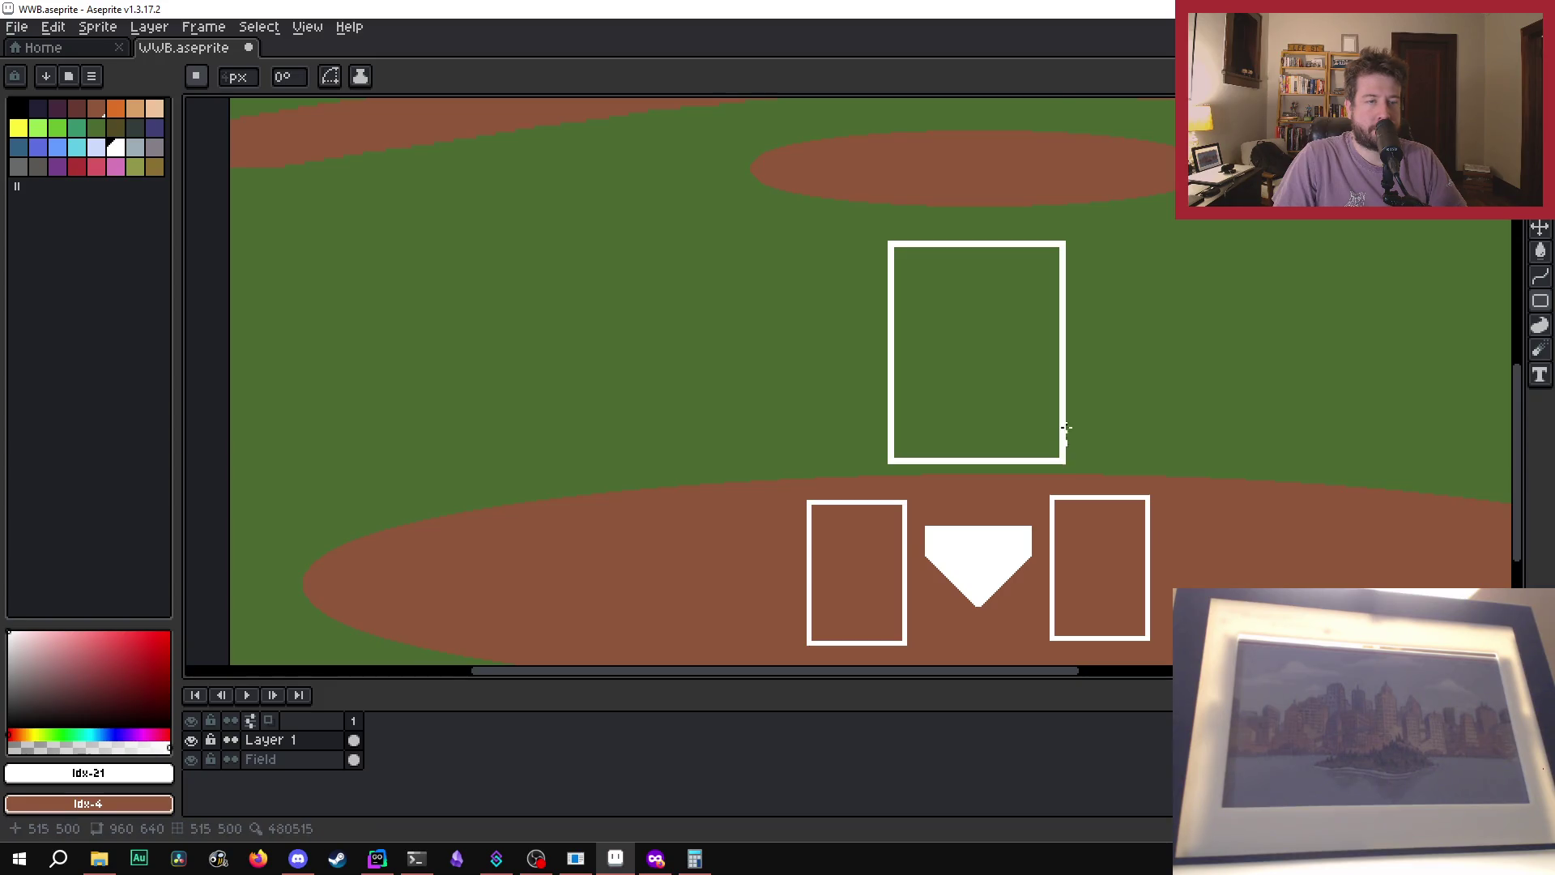
scroll(1058, 434, down, 2)
scroll(1059, 434, up, 2)
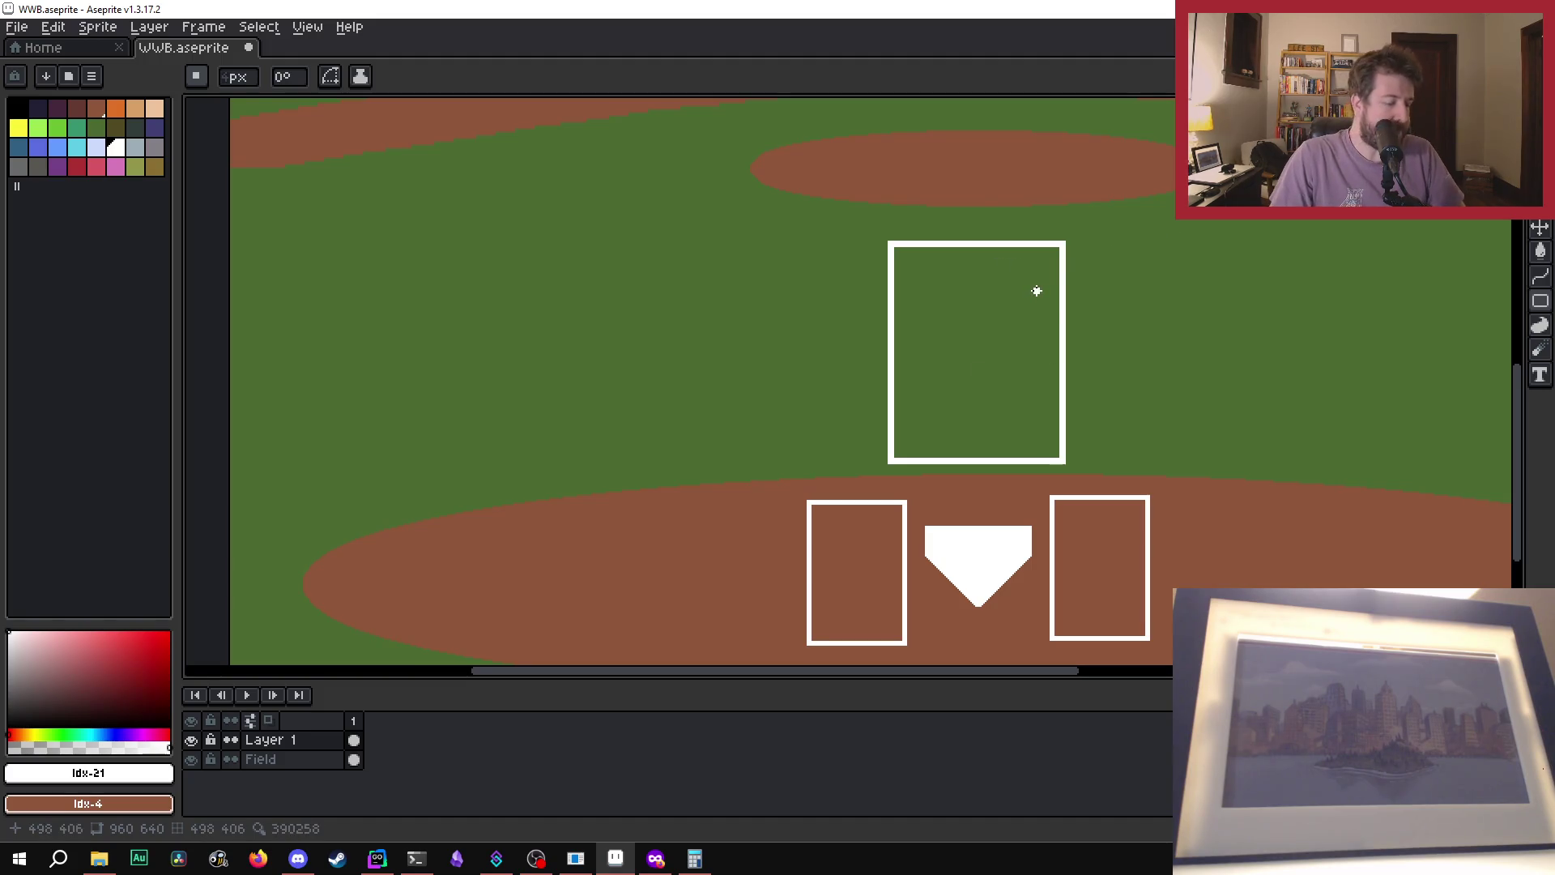
key(ctrl+z)
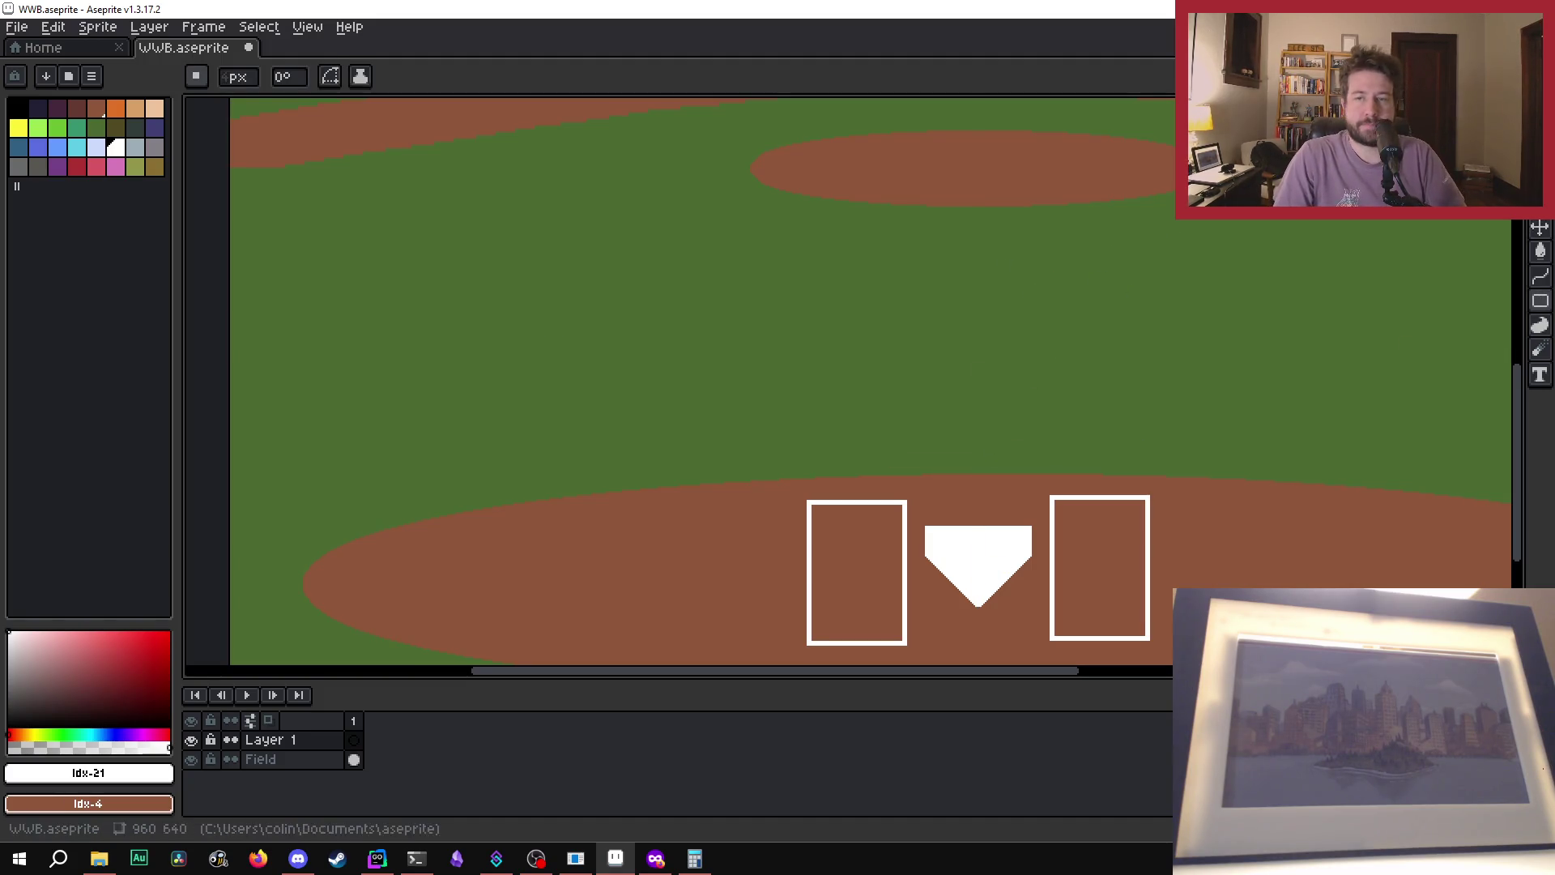
- Pick red from the palette, briefly try dark grey, then settle back on red
click(74, 168)
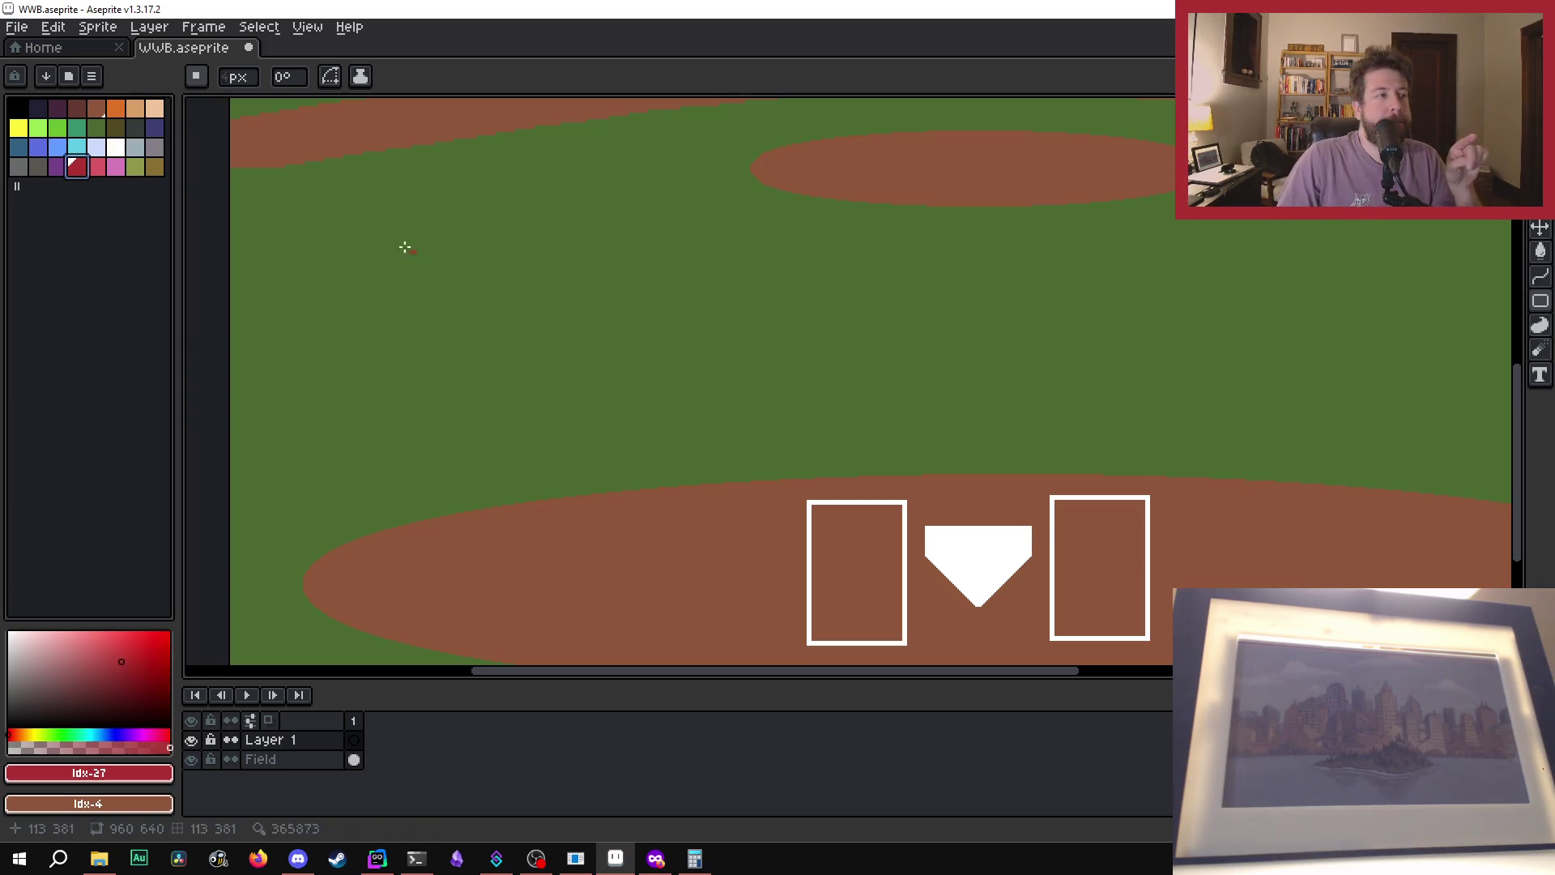
click(38, 166)
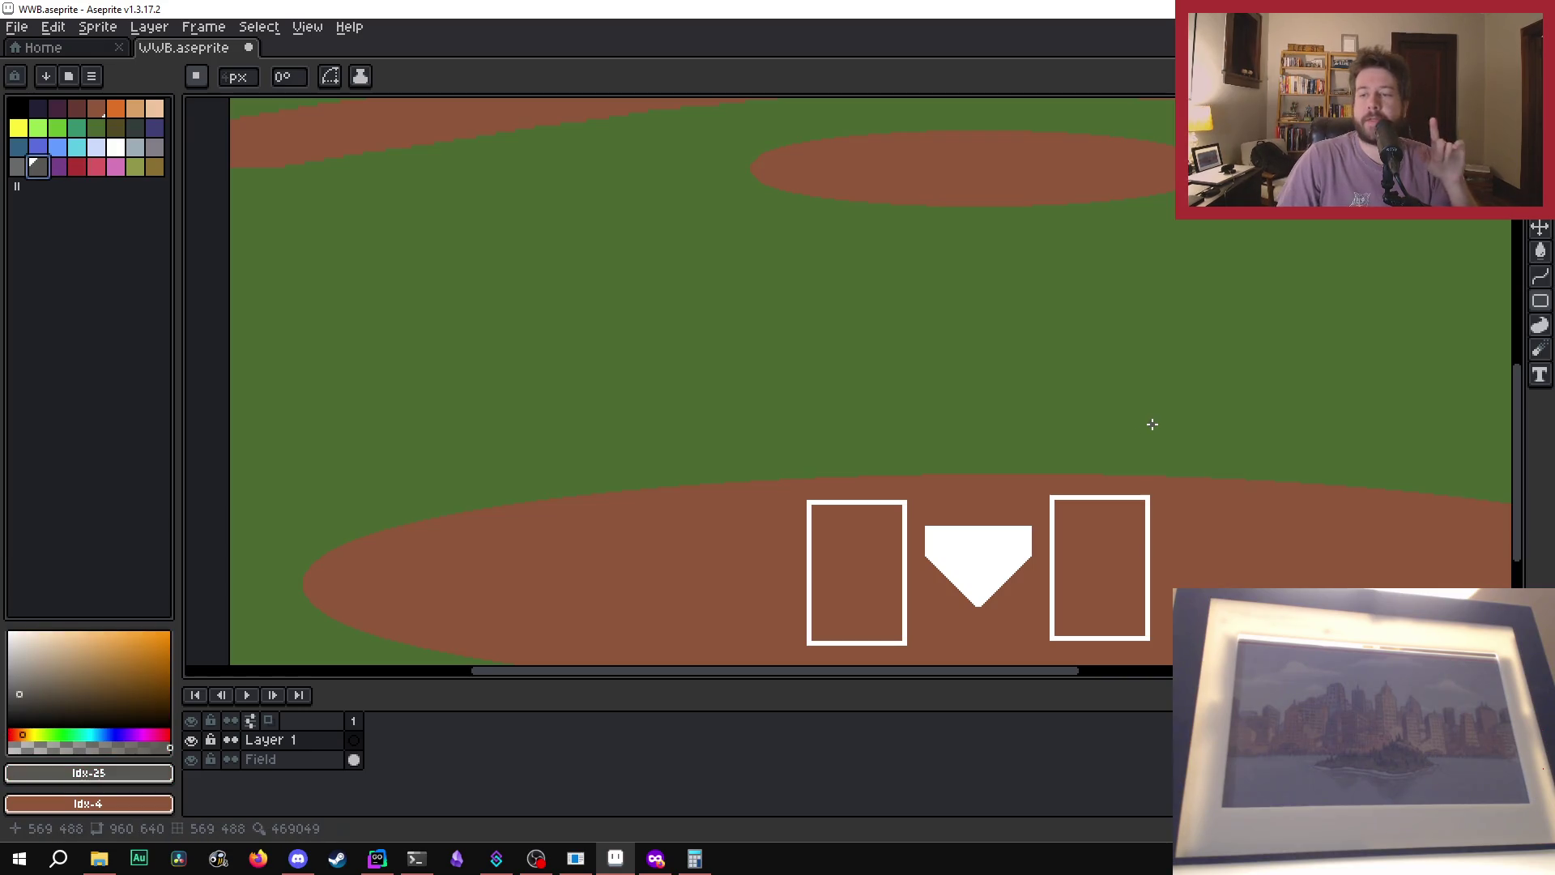
scroll(1098, 463, down, 3)
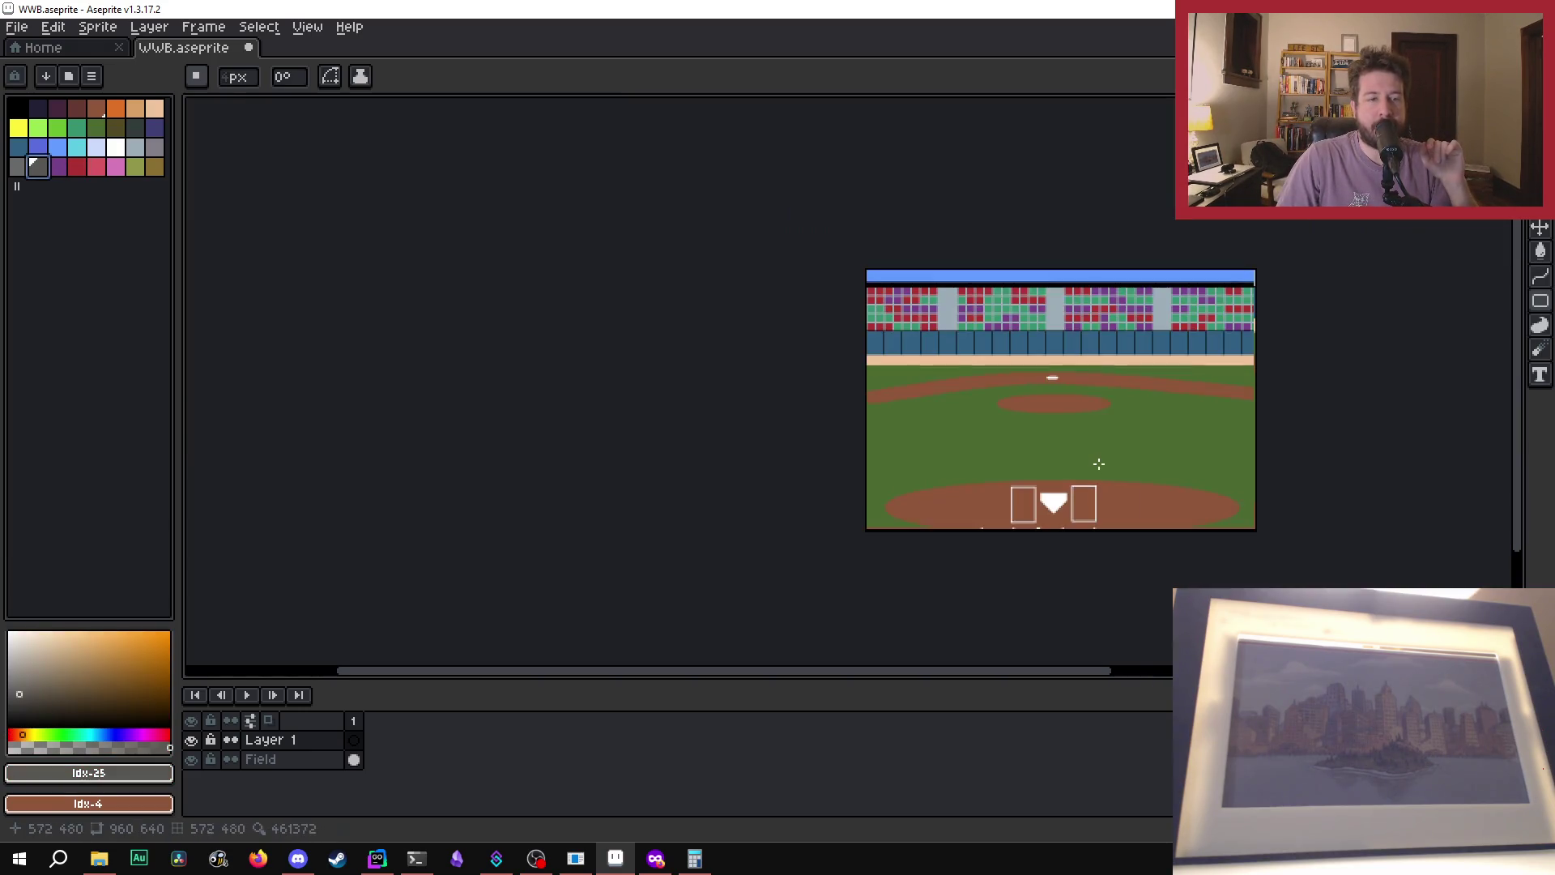
scroll(1142, 430, up, 4)
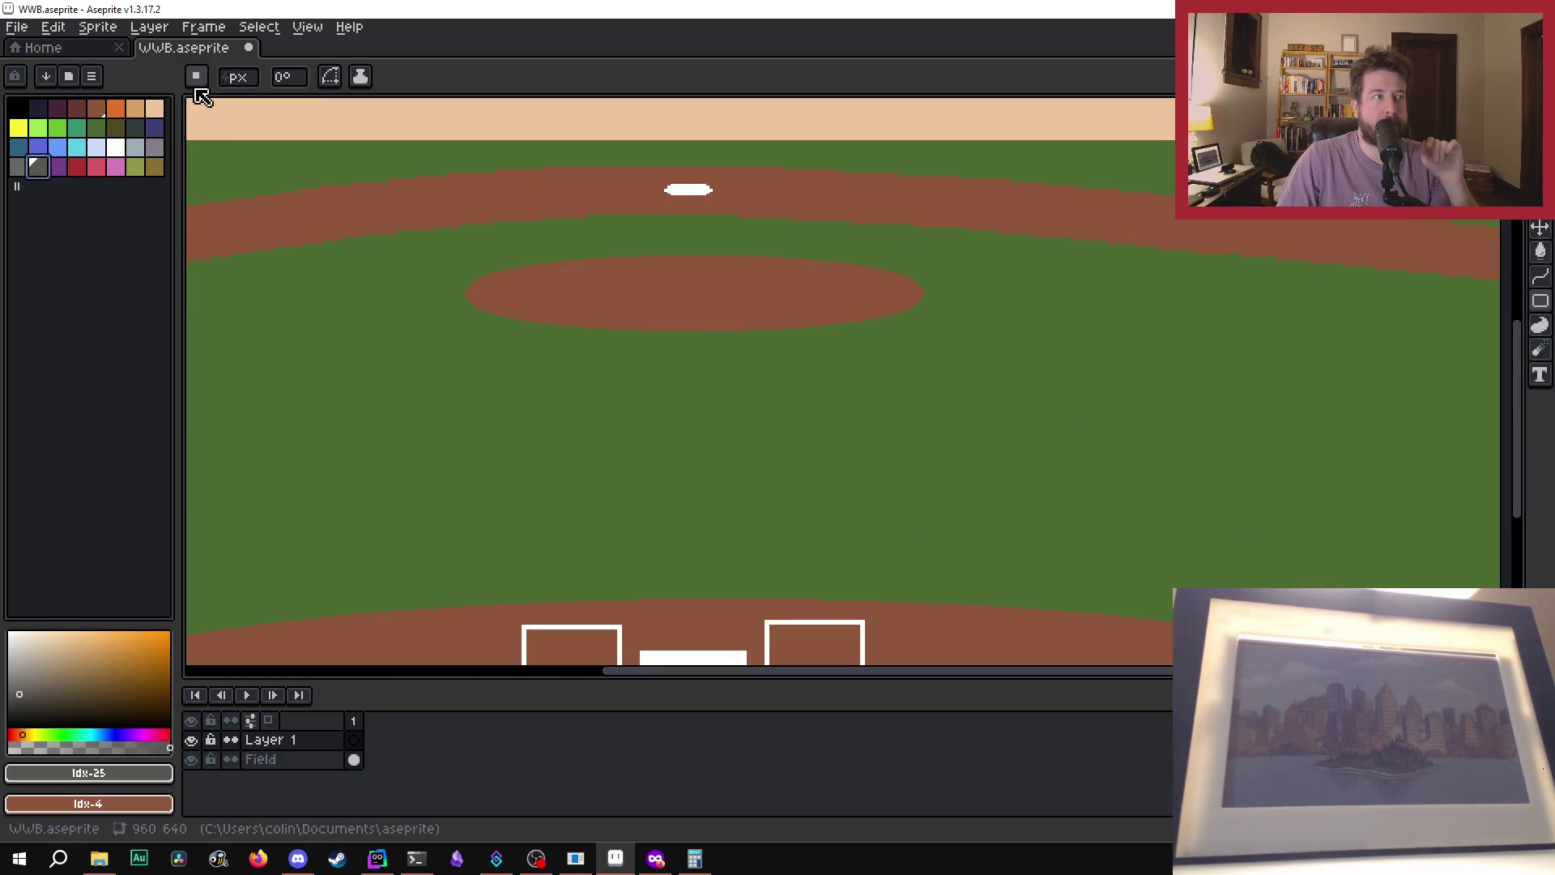
scroll(723, 352, down, 2)
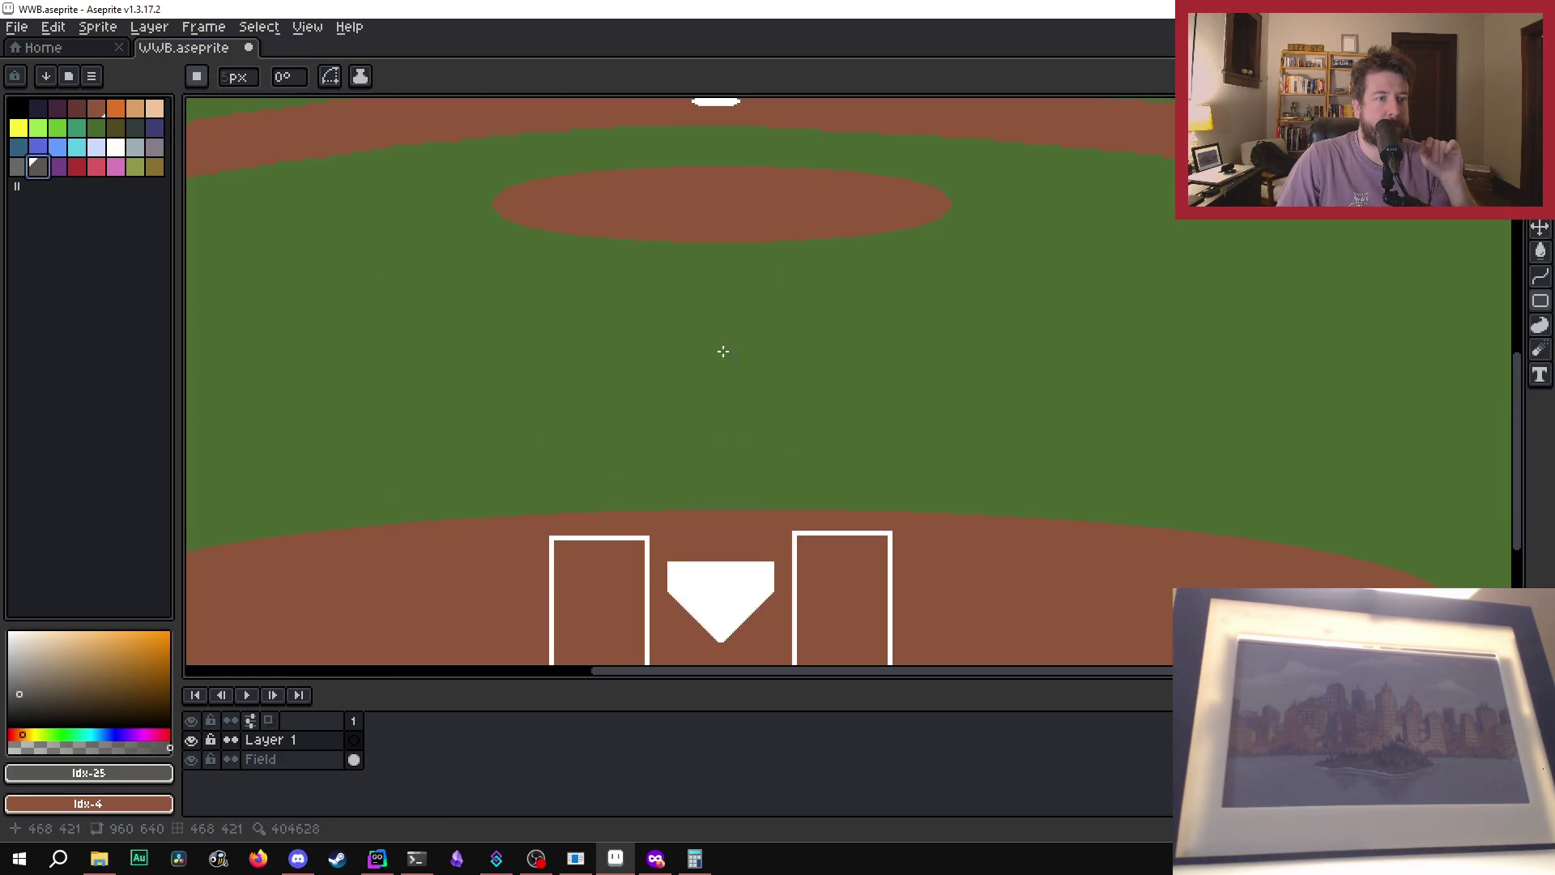
scroll(717, 347, up, 1)
scroll(704, 336, down, 1)
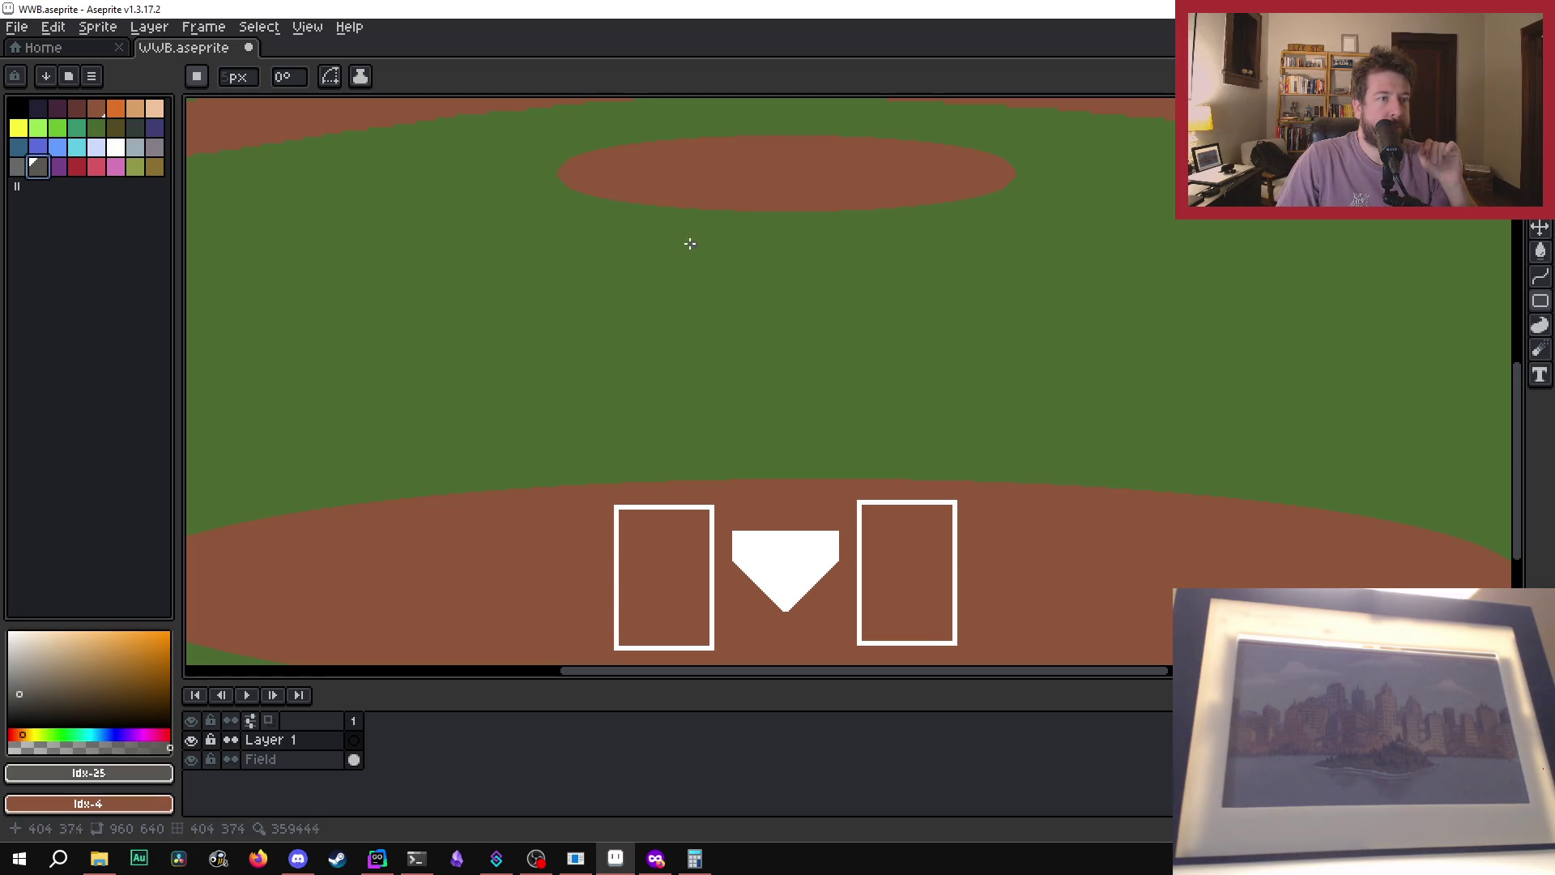
click(77, 167)
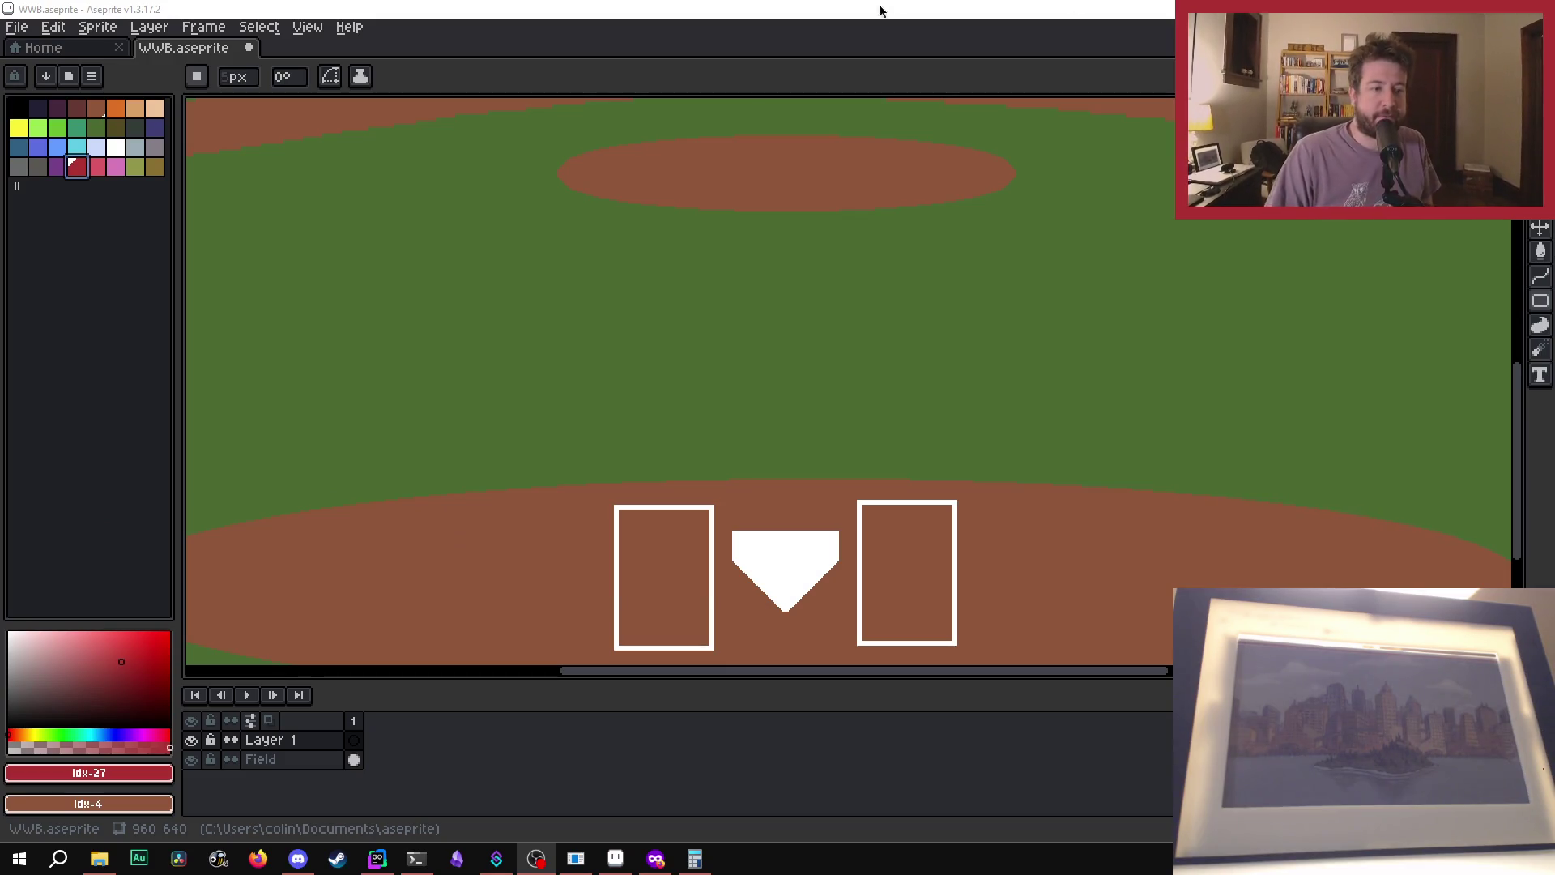
click(576, 859)
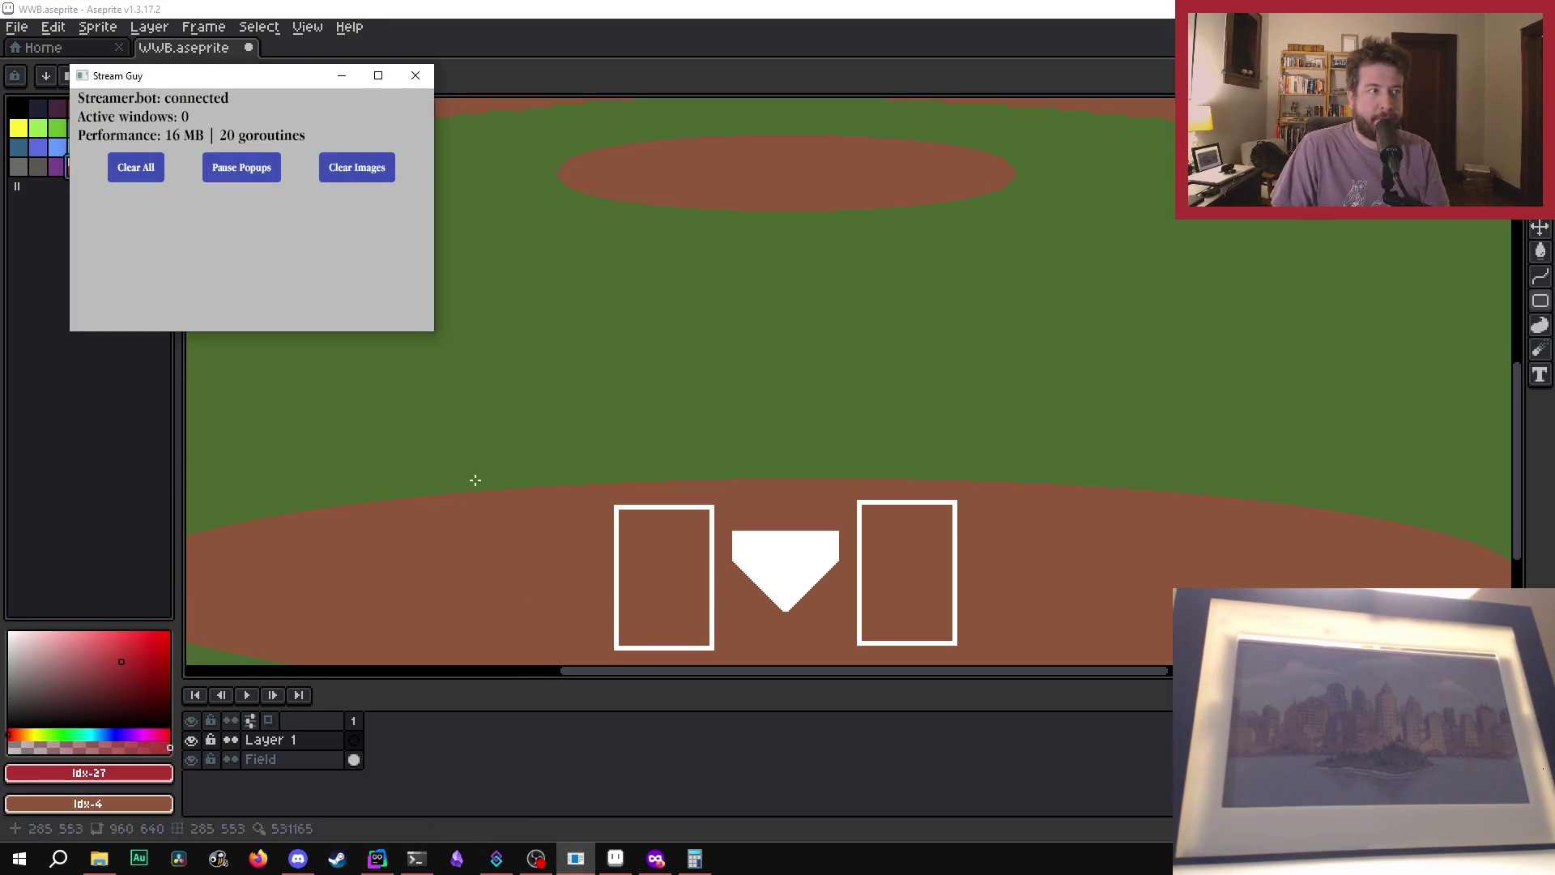
click(341, 76)
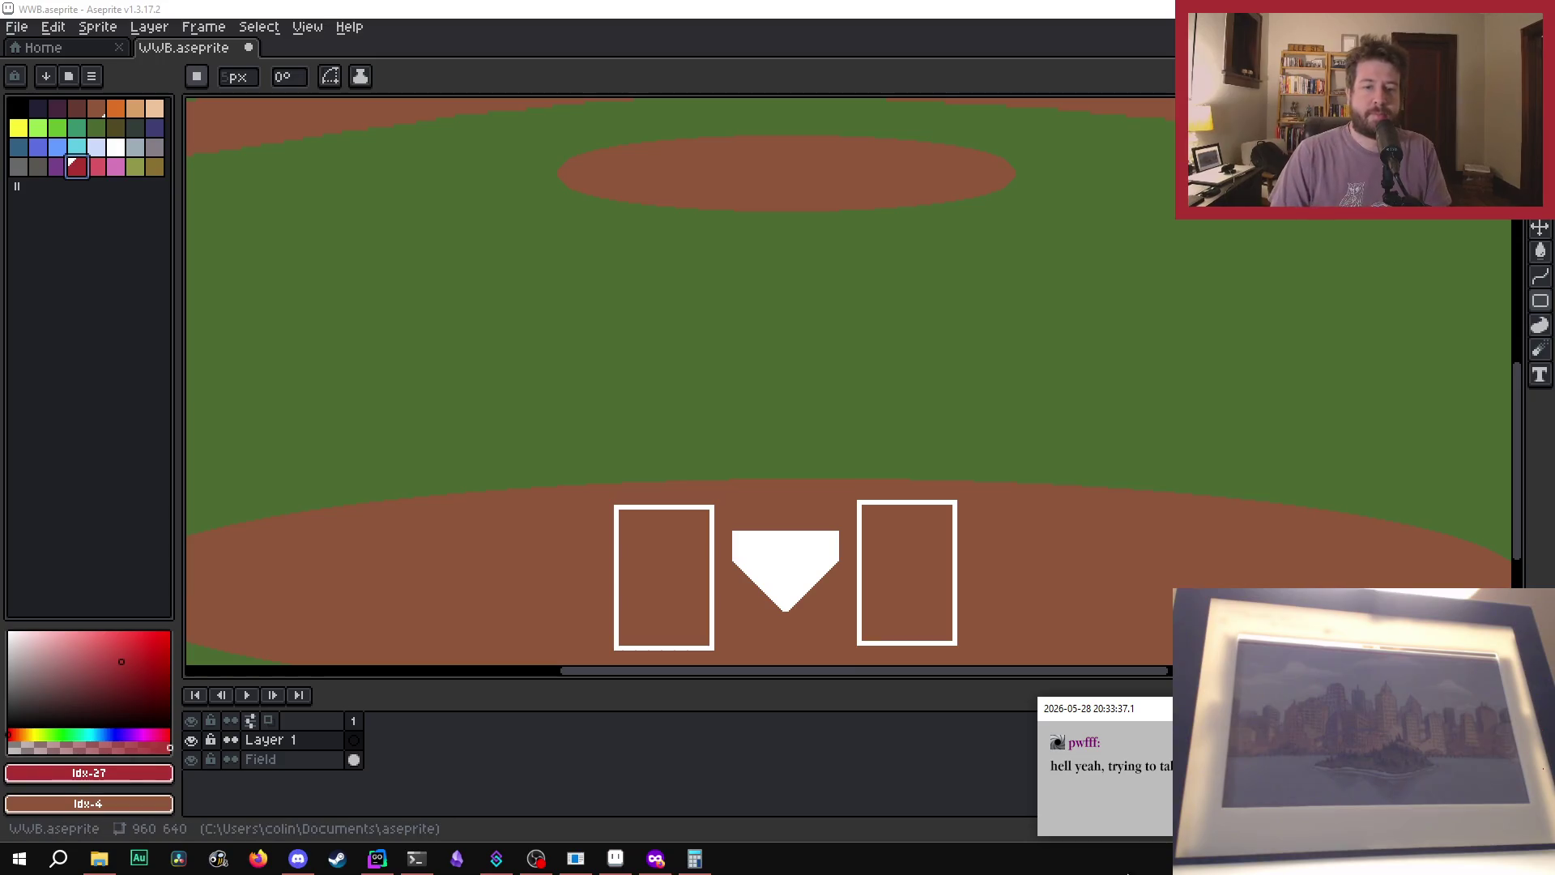
scroll(1316, 470, down, 2)
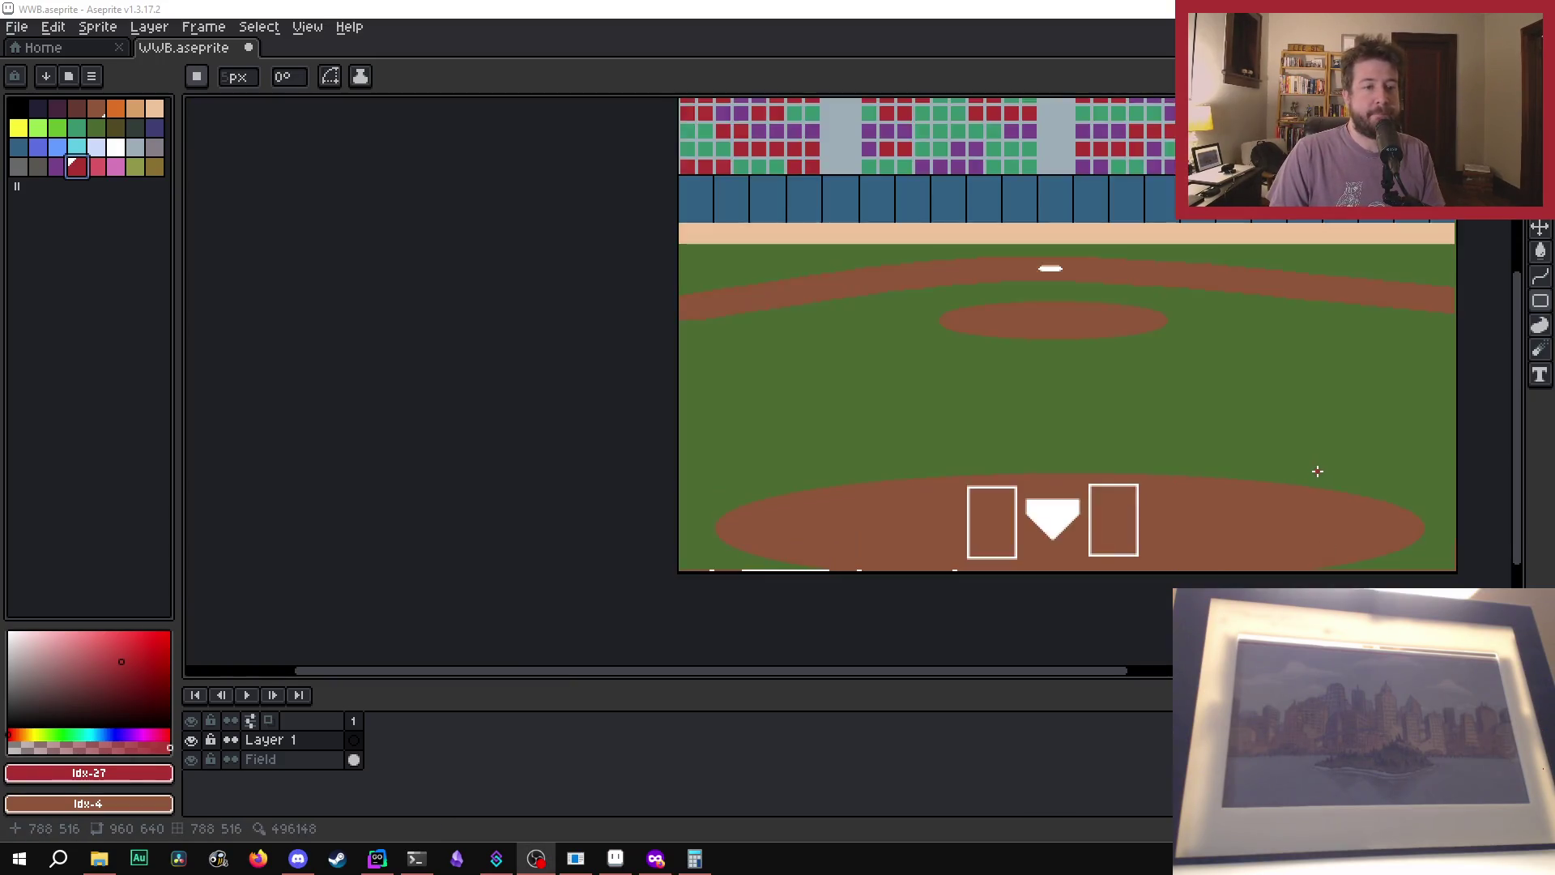
click(1017, 685)
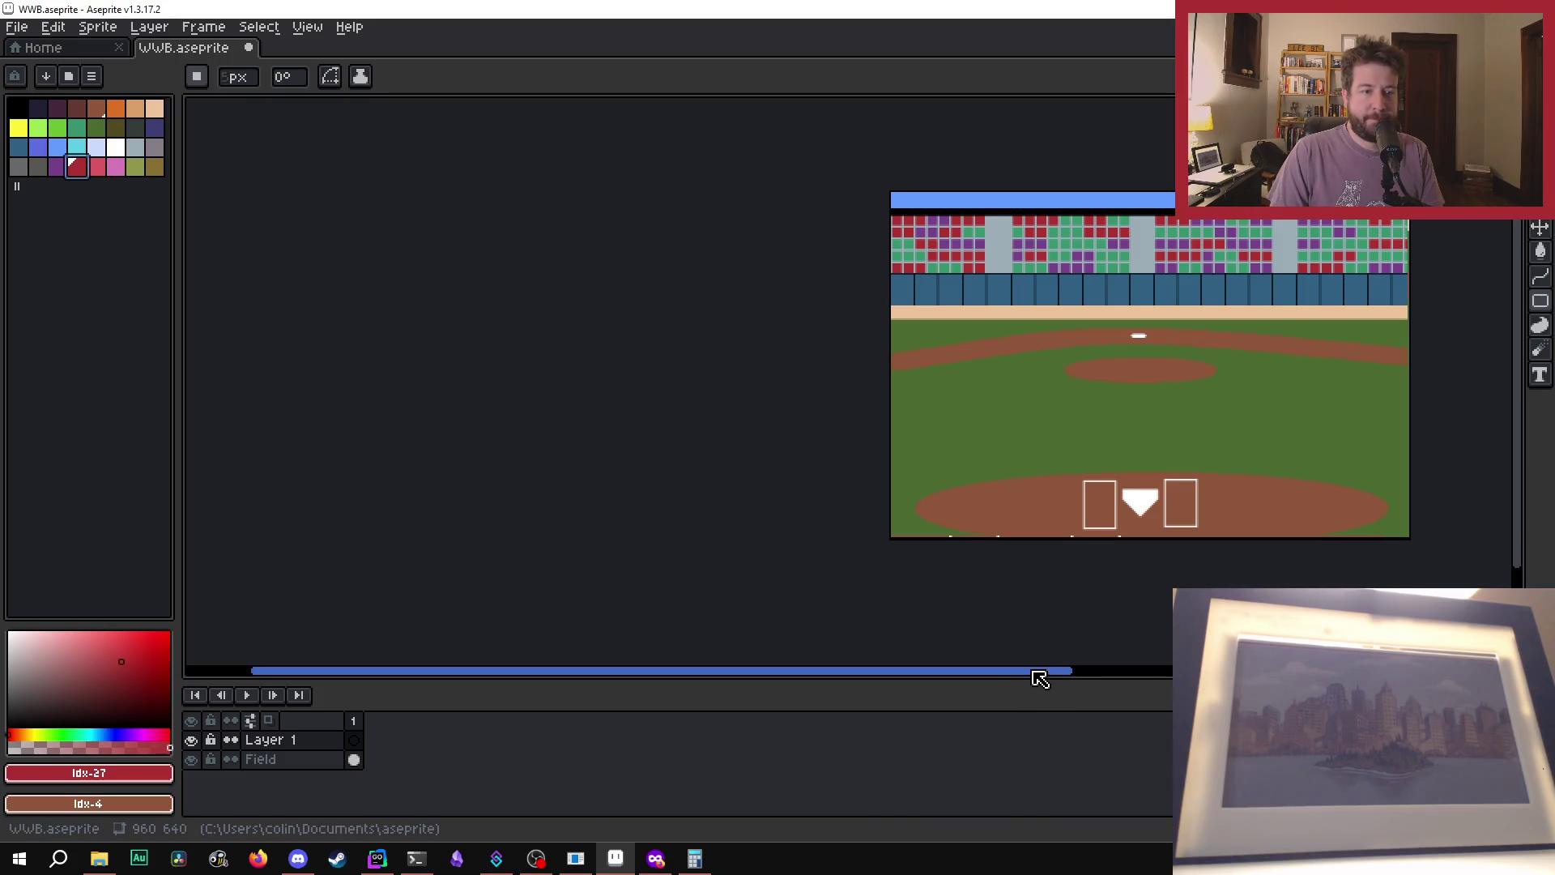
drag(1034, 673, 1150, 679)
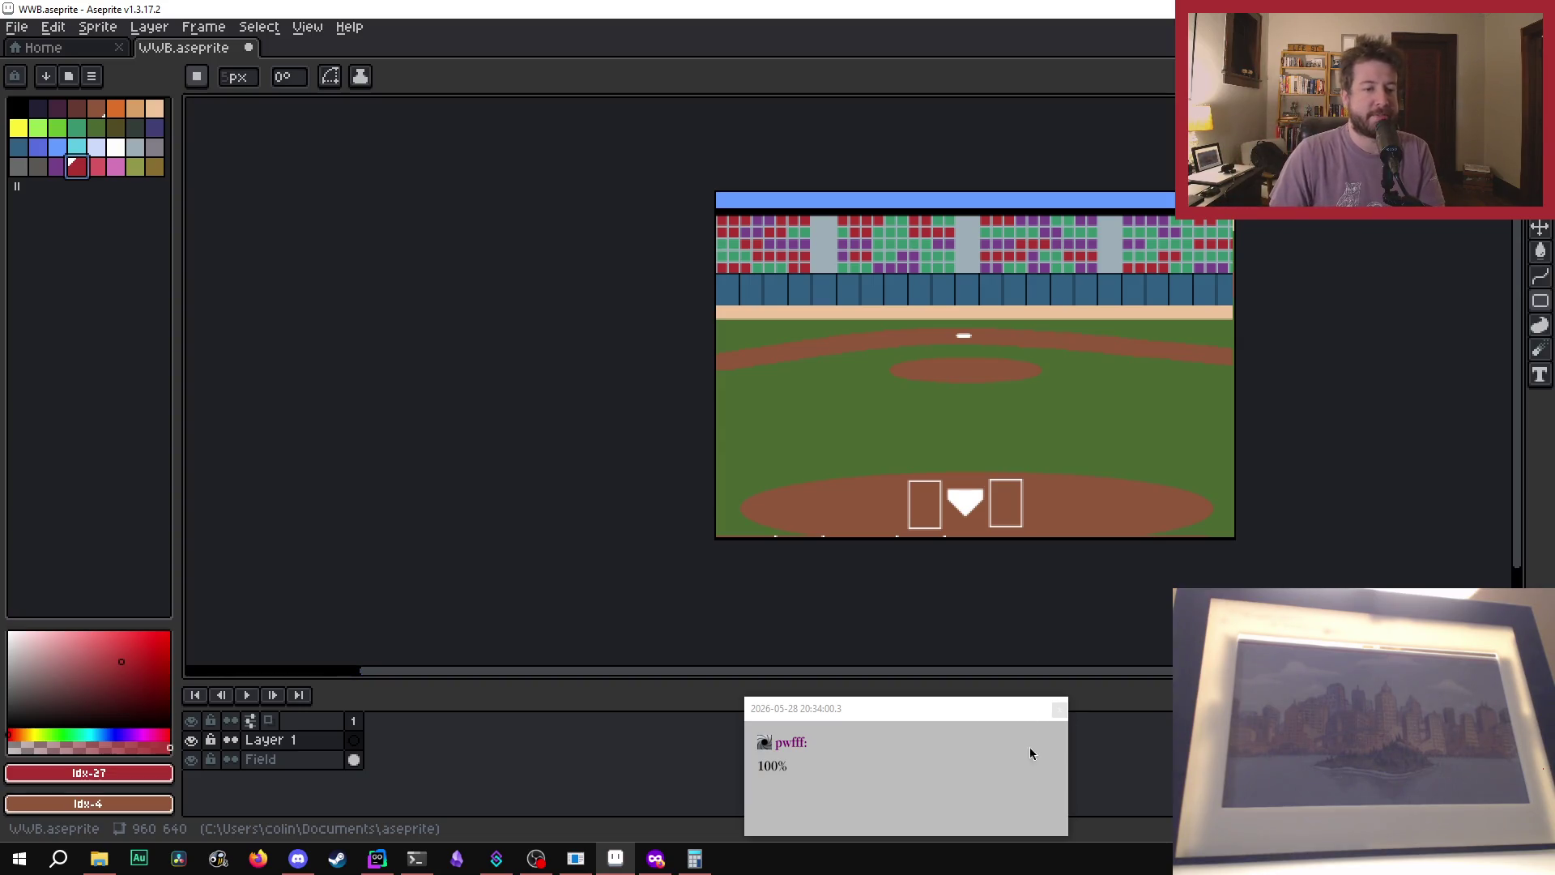
scroll(1049, 402, up, 1)
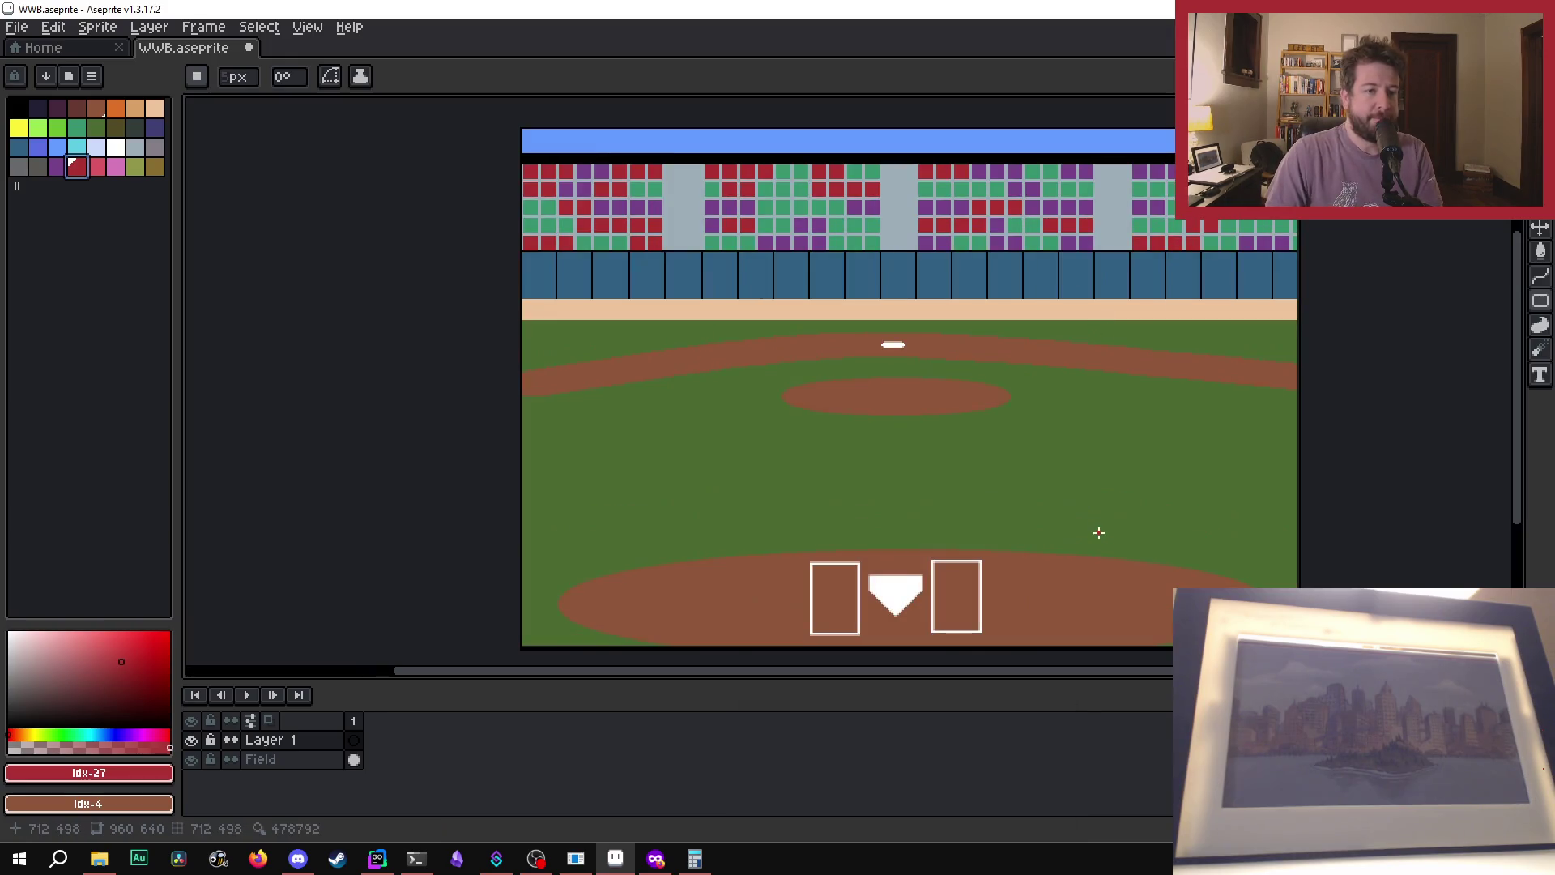
scroll(1301, 444, up, 3)
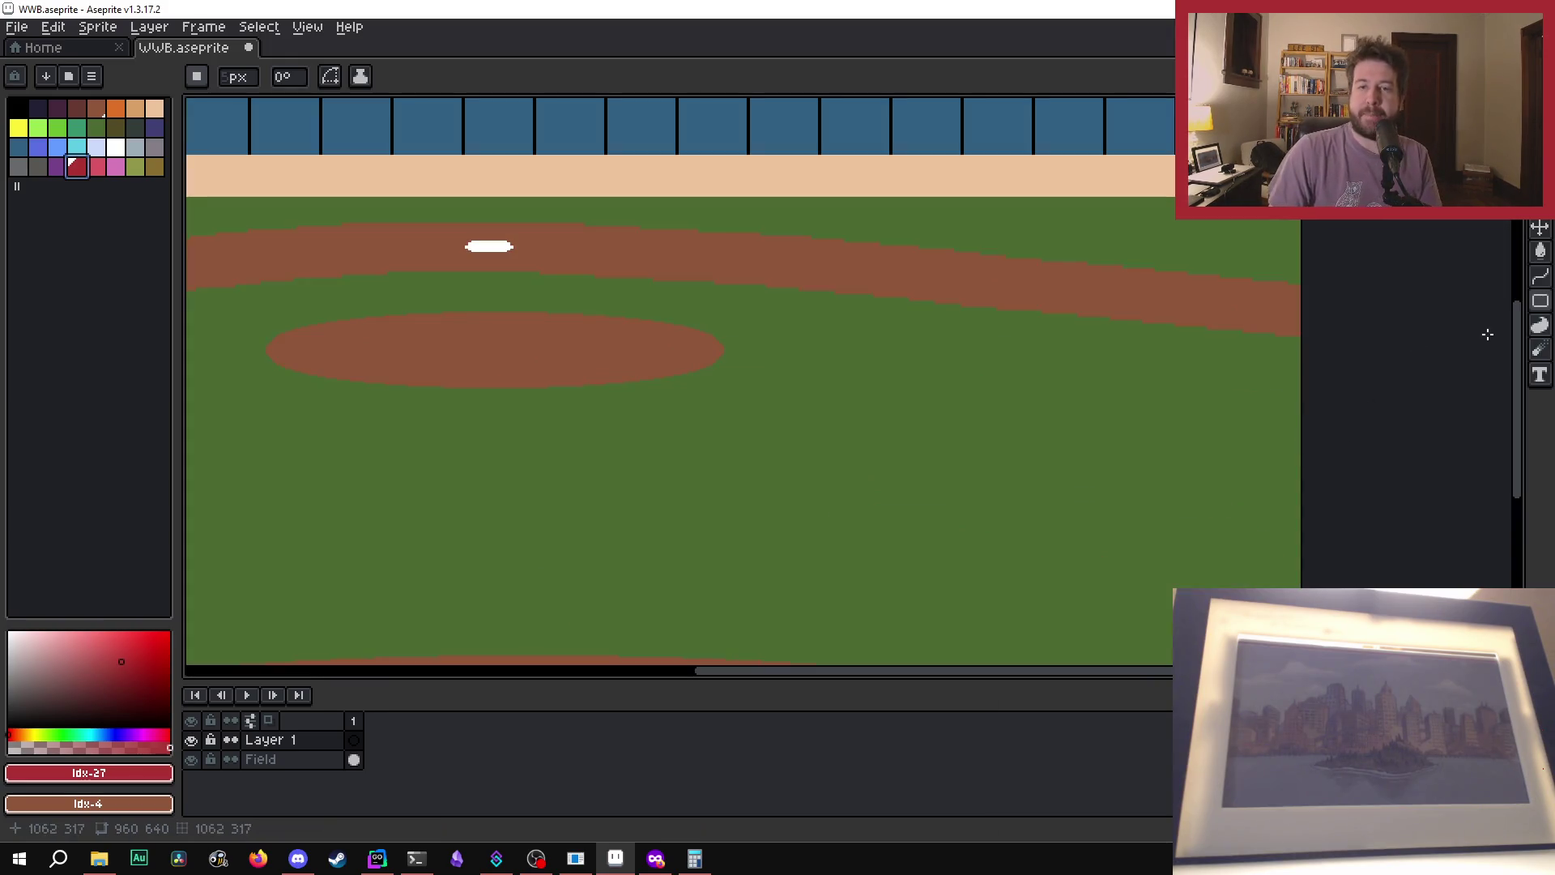
drag(1517, 354, 1517, 417)
drag(801, 670, 632, 677)
scroll(698, 455, down, 1)
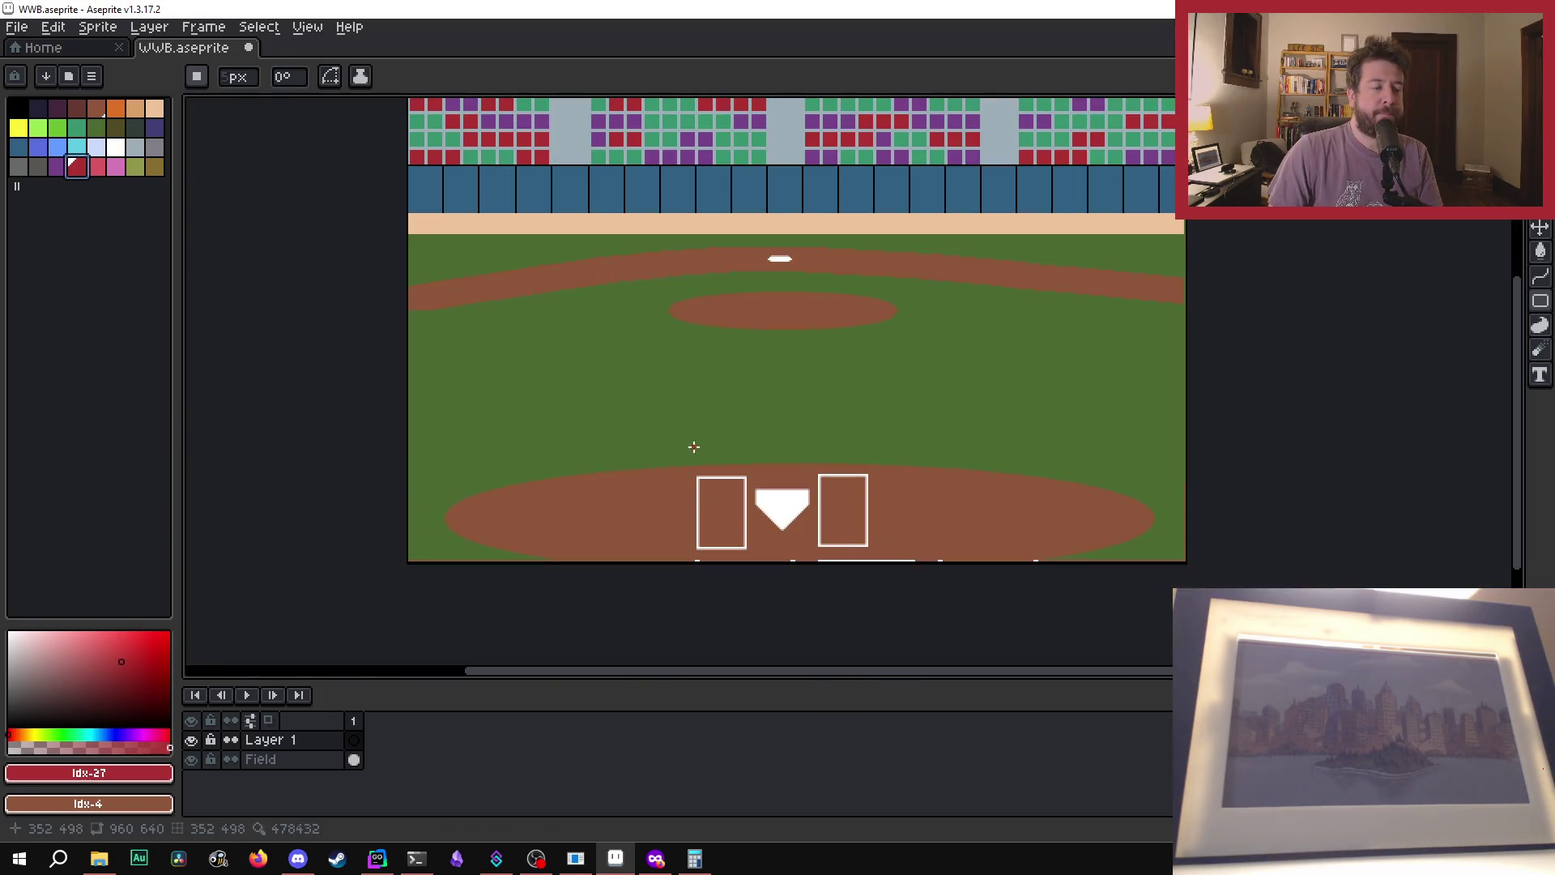
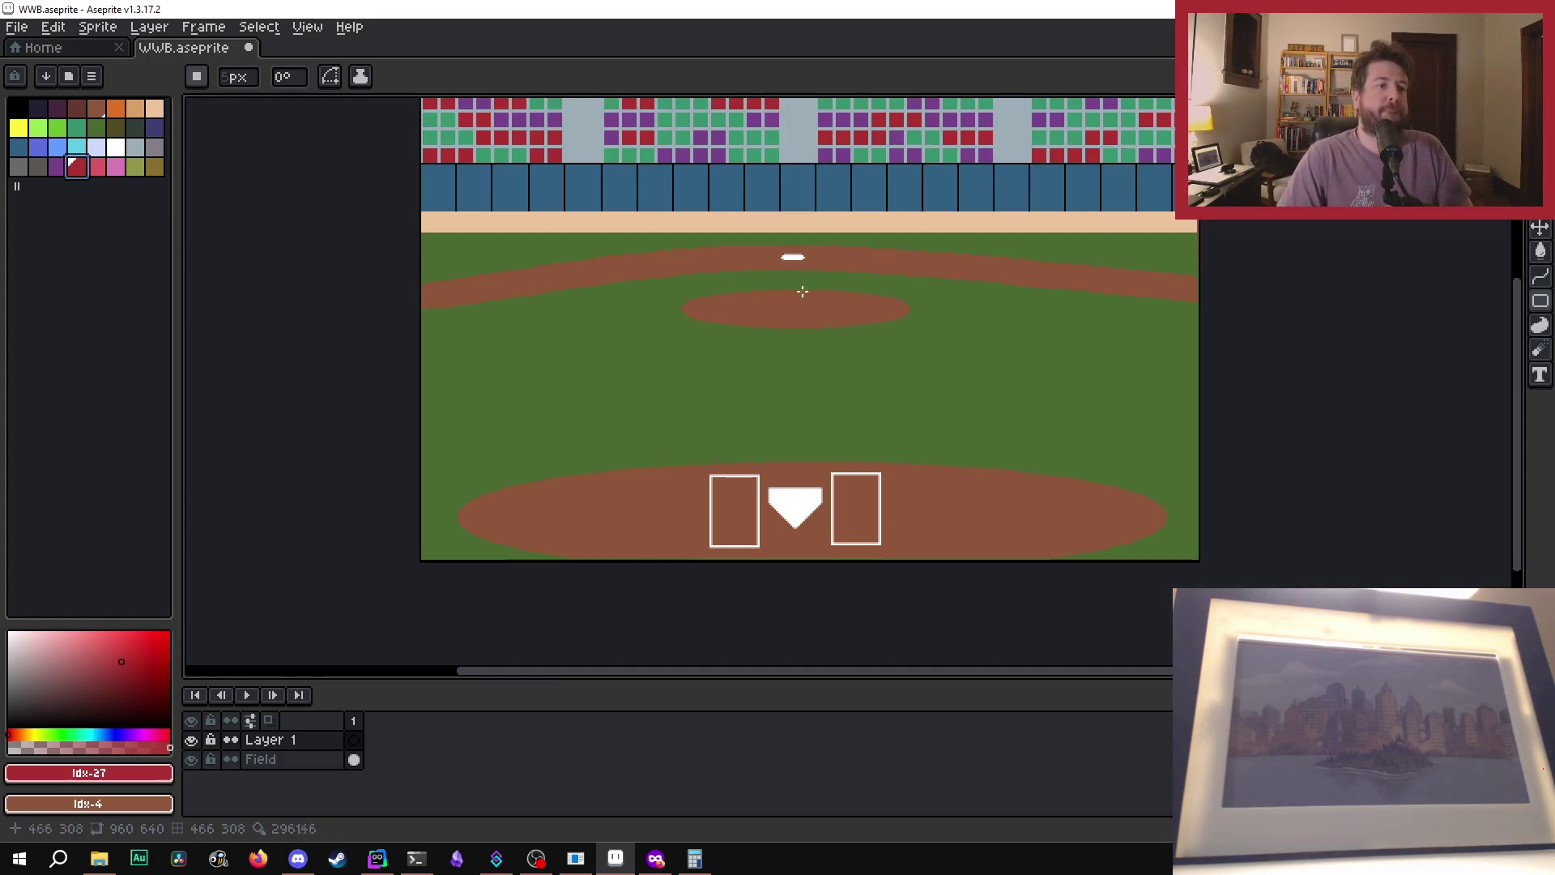
- Remove a stray red pixel accidentally placed on the field
scroll(583, 470, up, 1)
scroll(776, 351, down, 1)
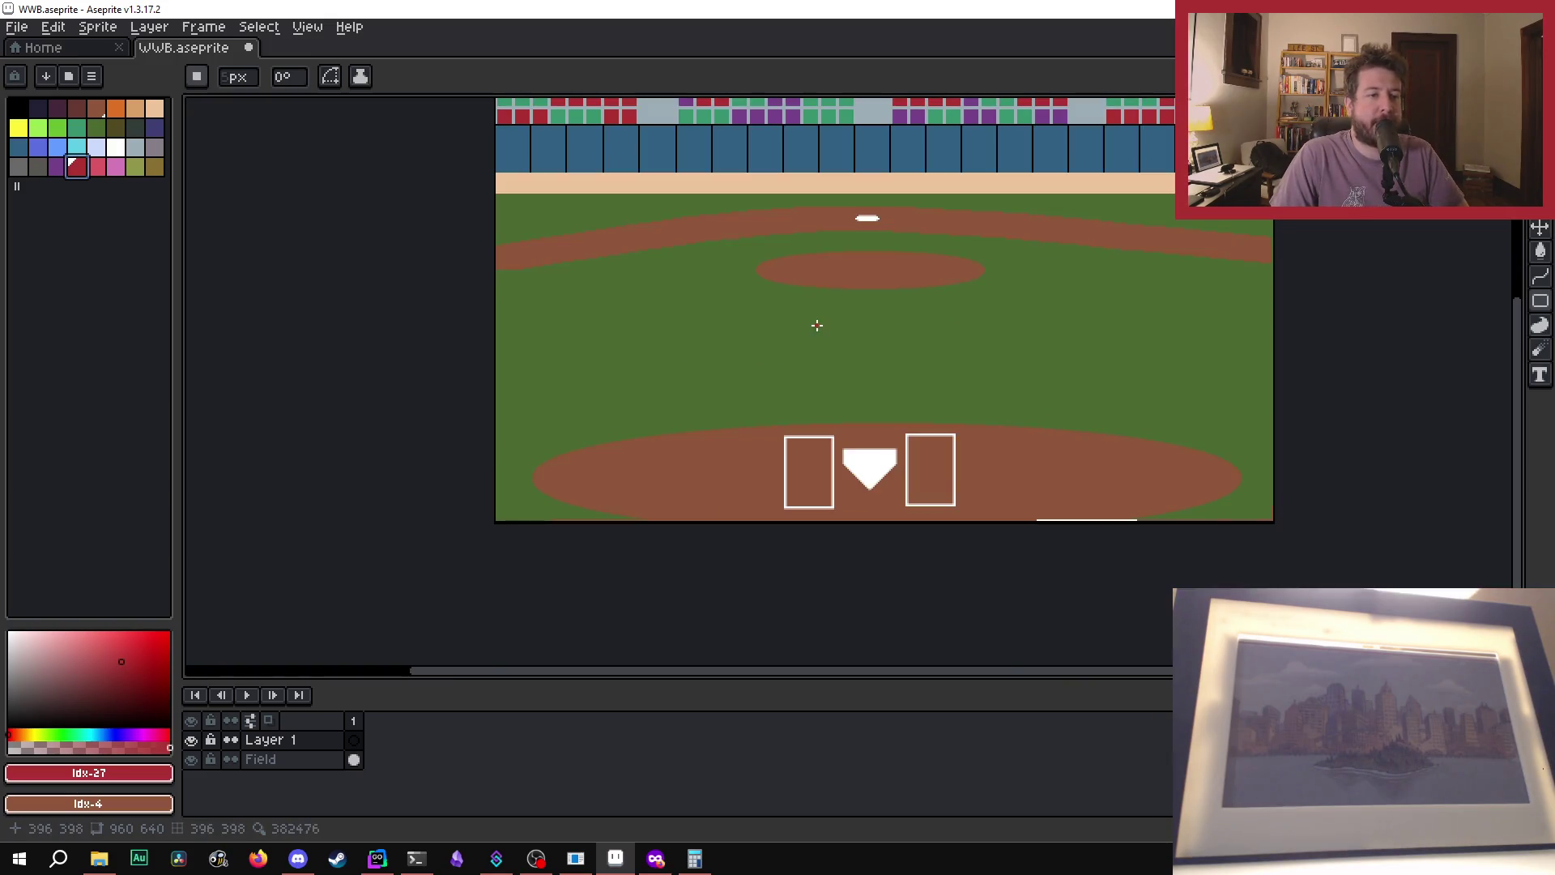
scroll(865, 314, up, 1)
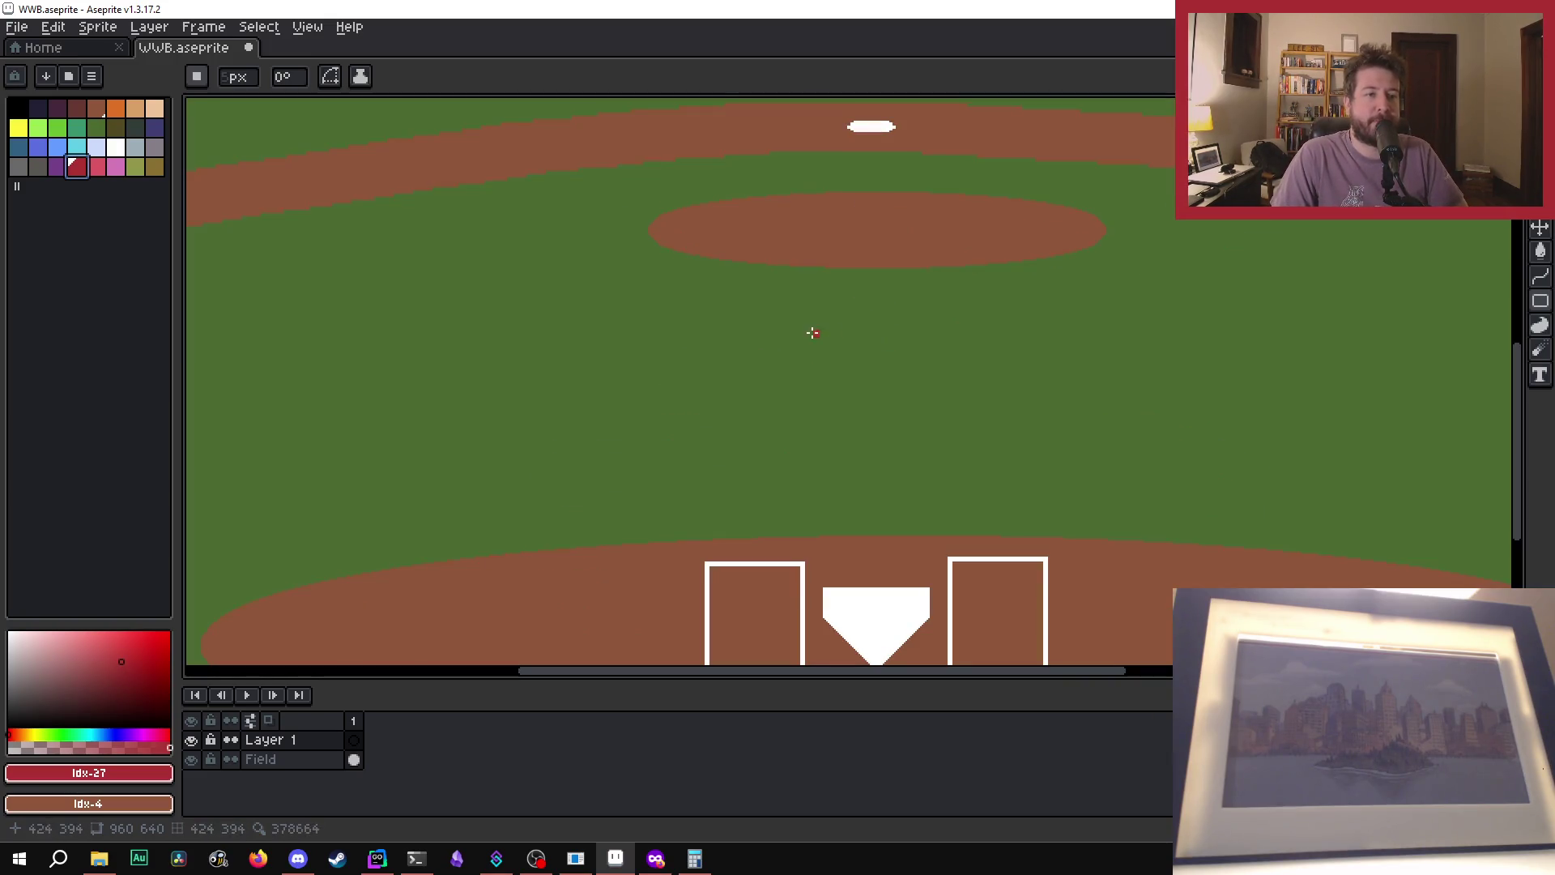
click(771, 289)
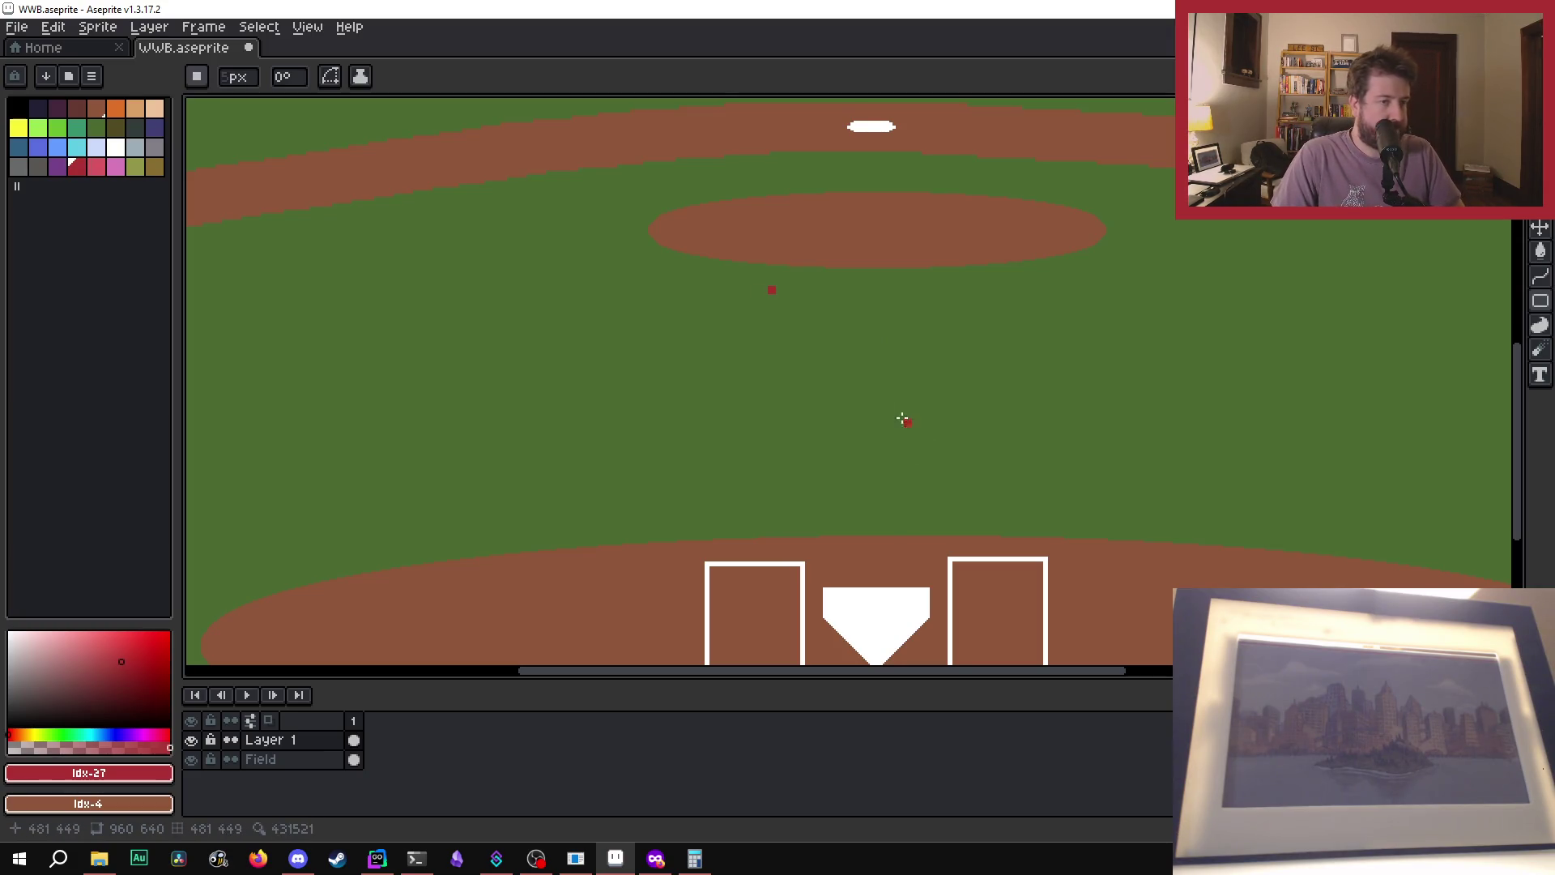
key(ctrl+z)
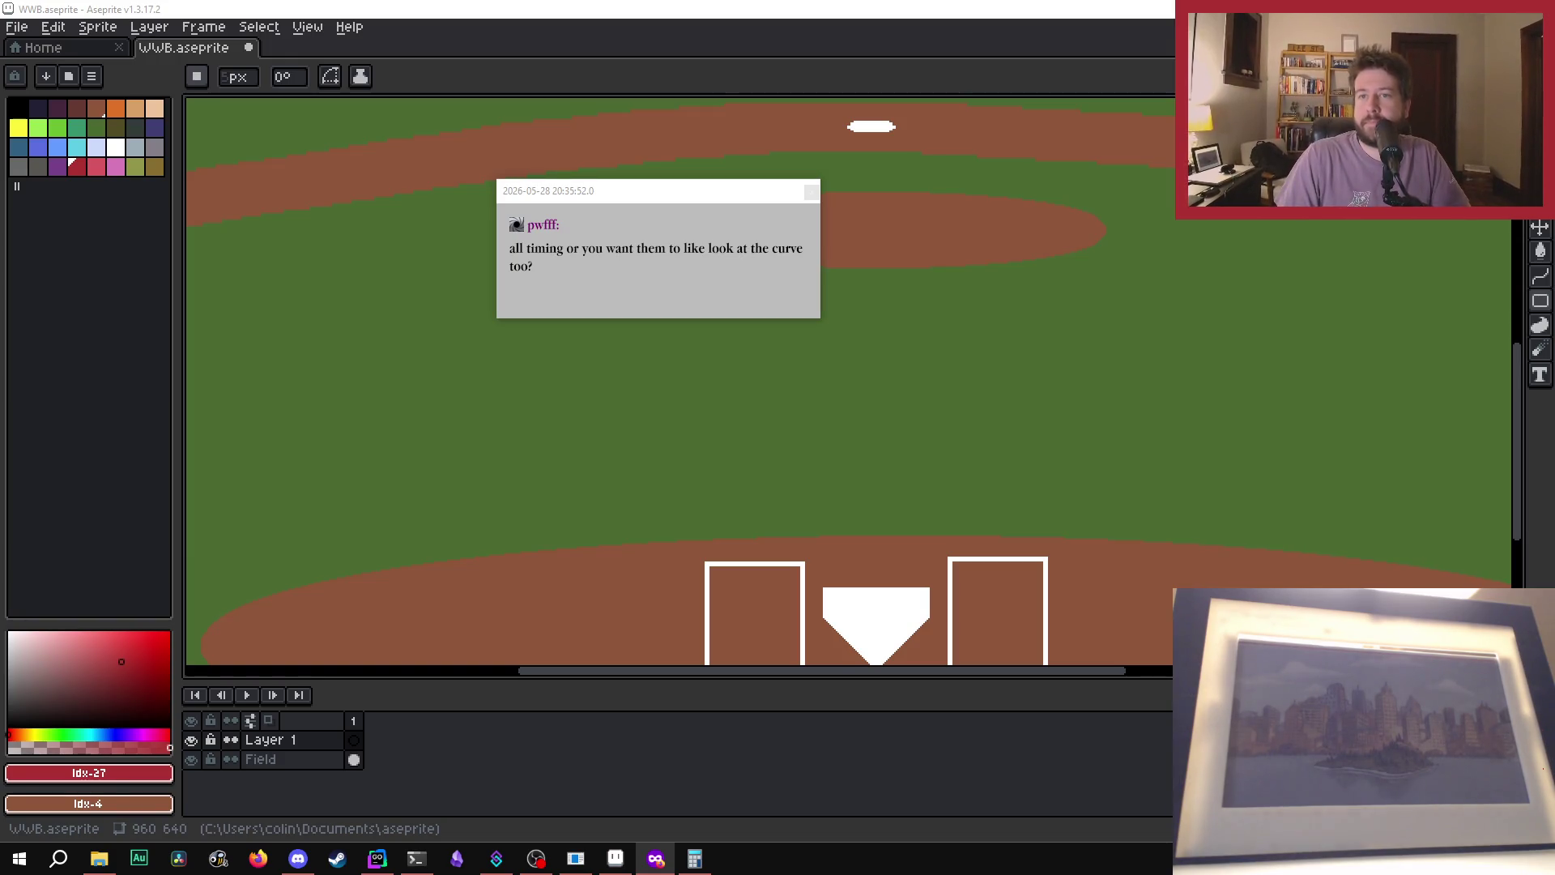
- Close the MLB Gameday page in the browser and return to Aseprite
key(alt+Tab)
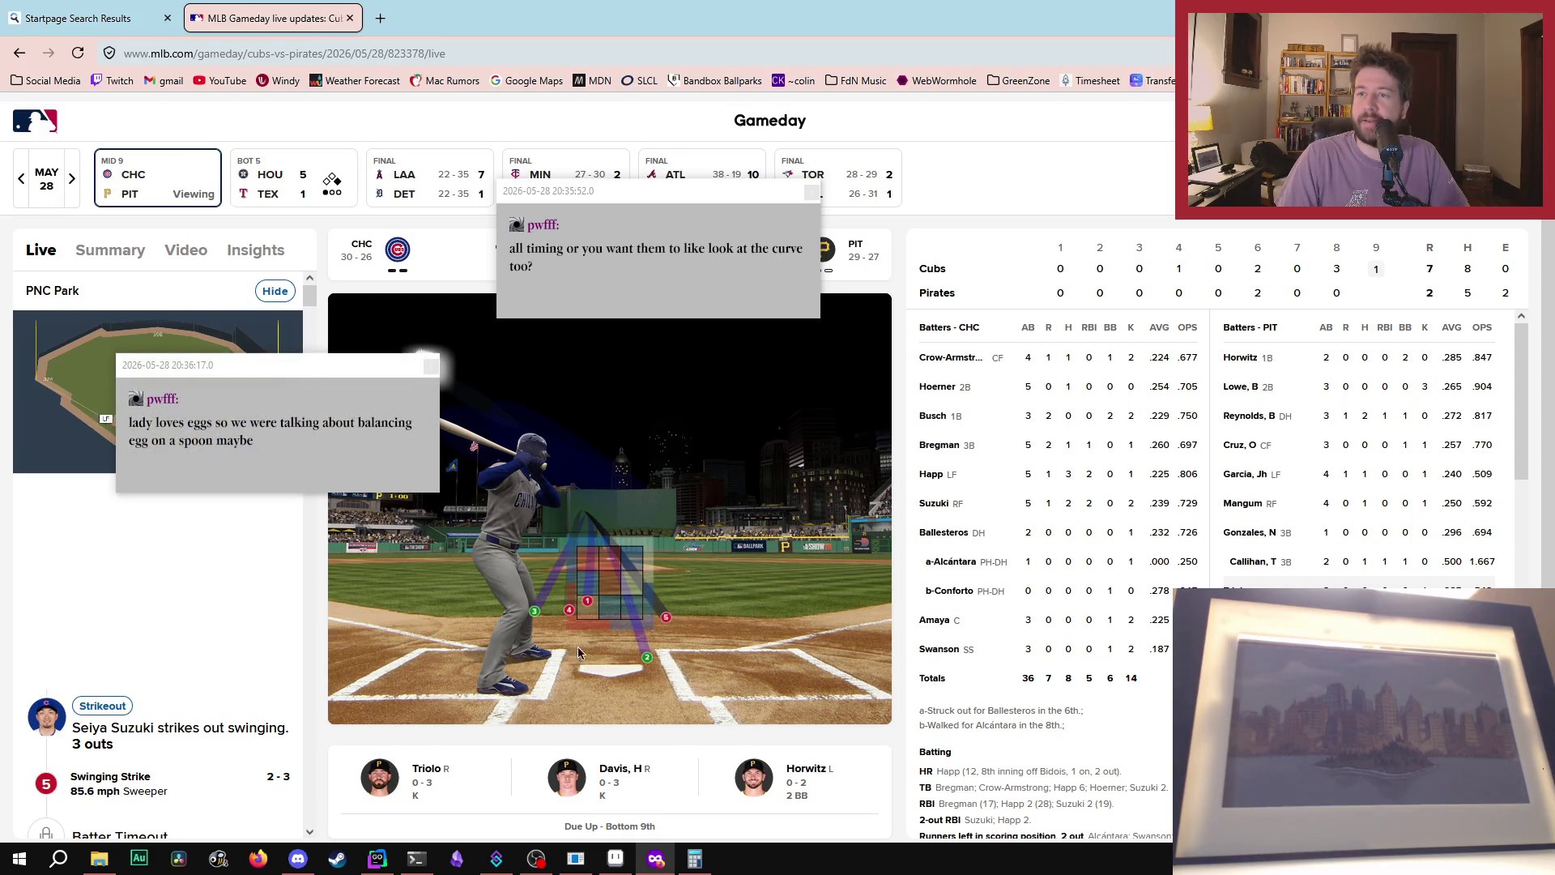
key(ctrl+w)
key(alt+Tab)
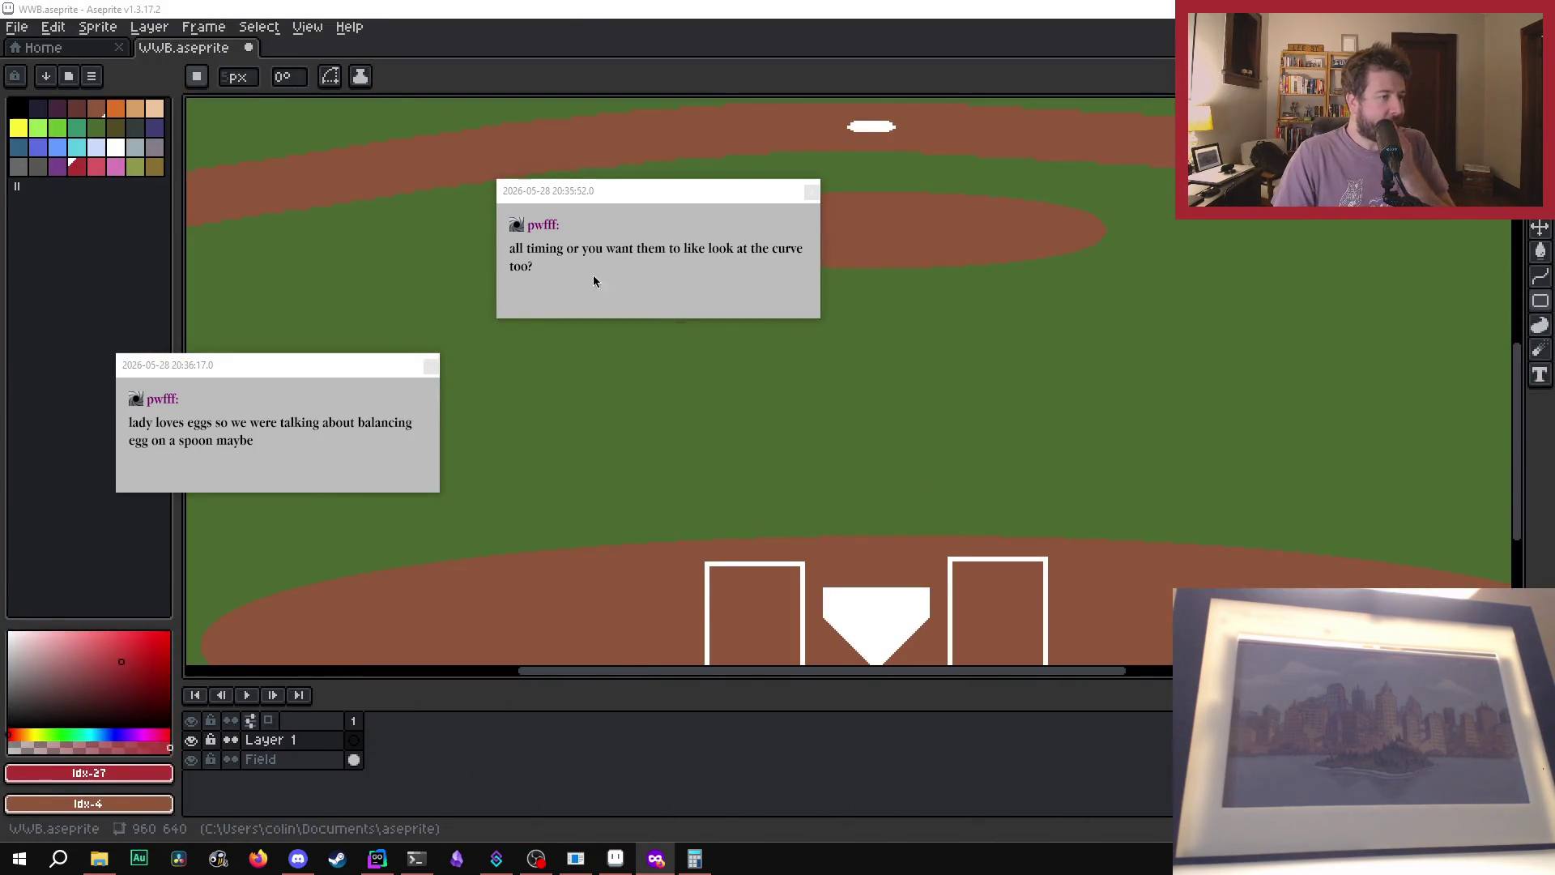
- Clear the chat popups and draw a red rectangle outline above home plate
click(811, 189)
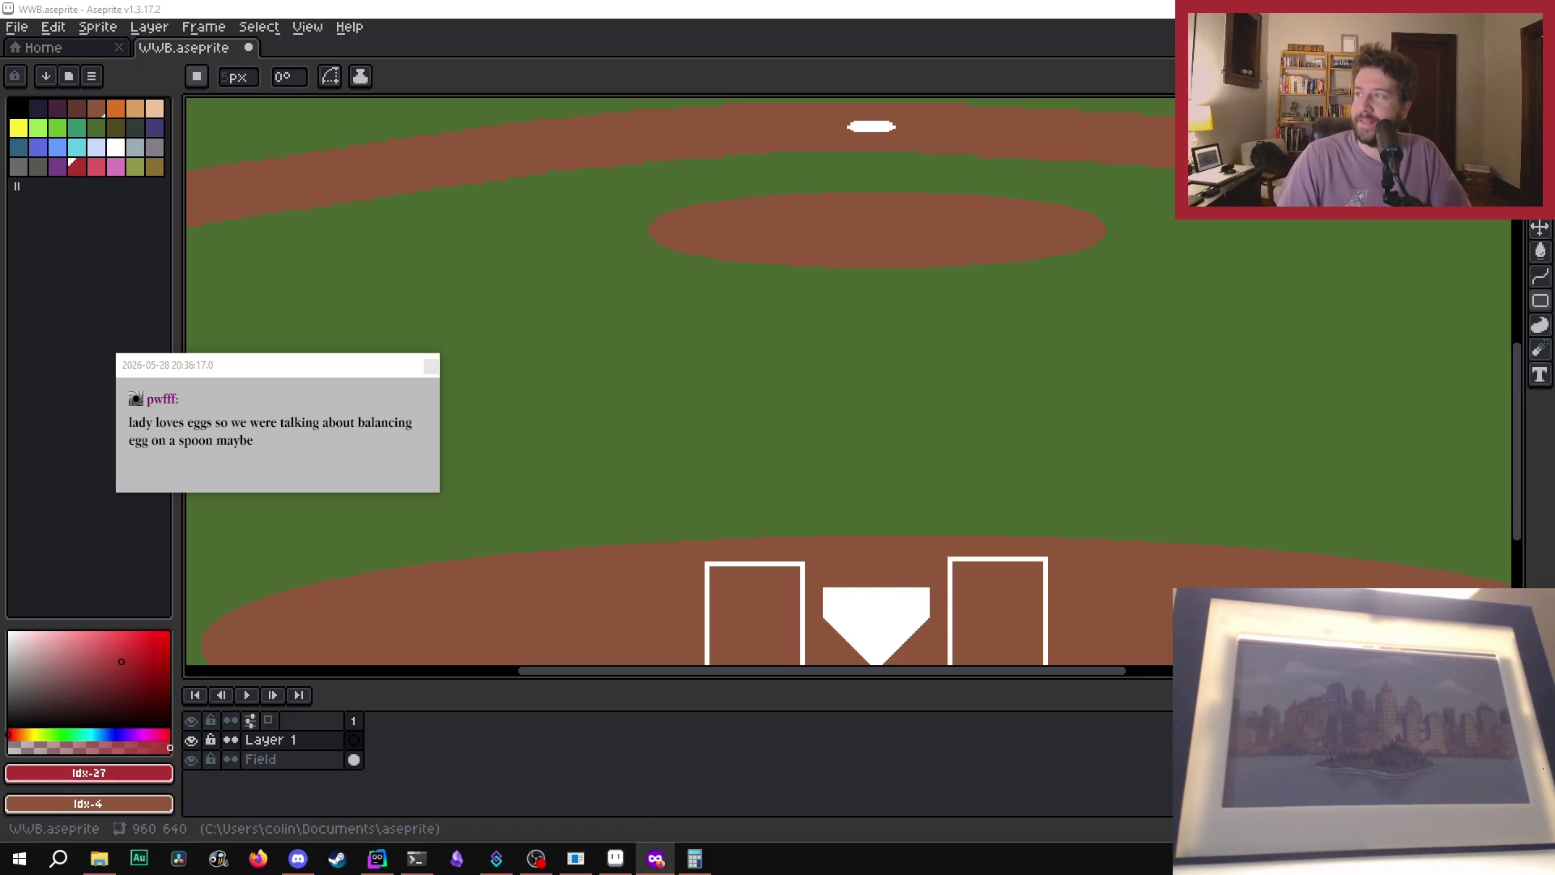
click(431, 367)
click(77, 166)
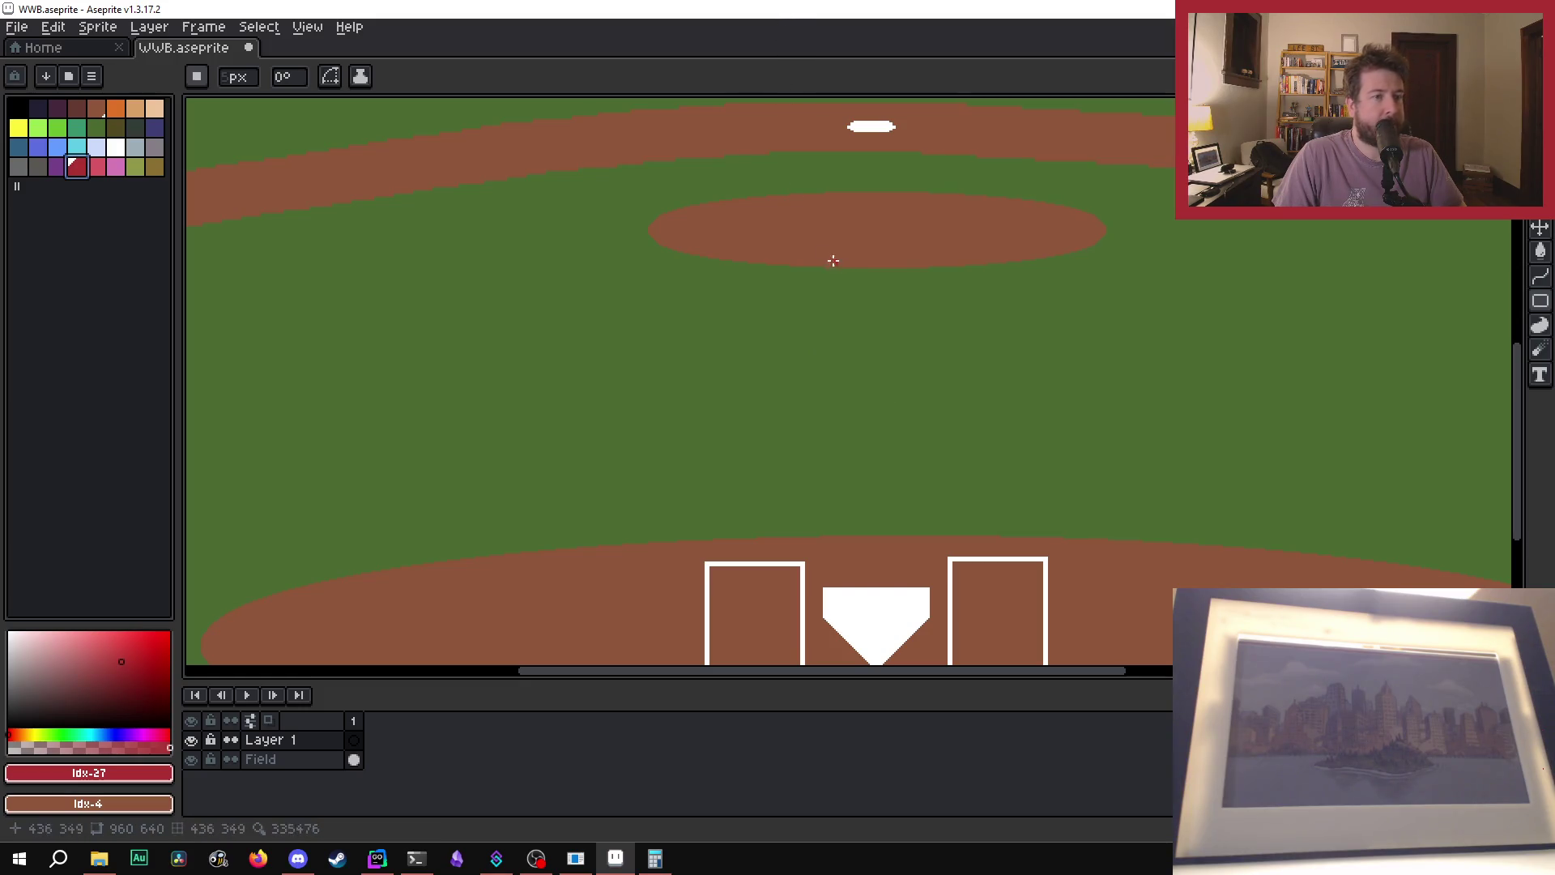
drag(796, 297, 969, 521)
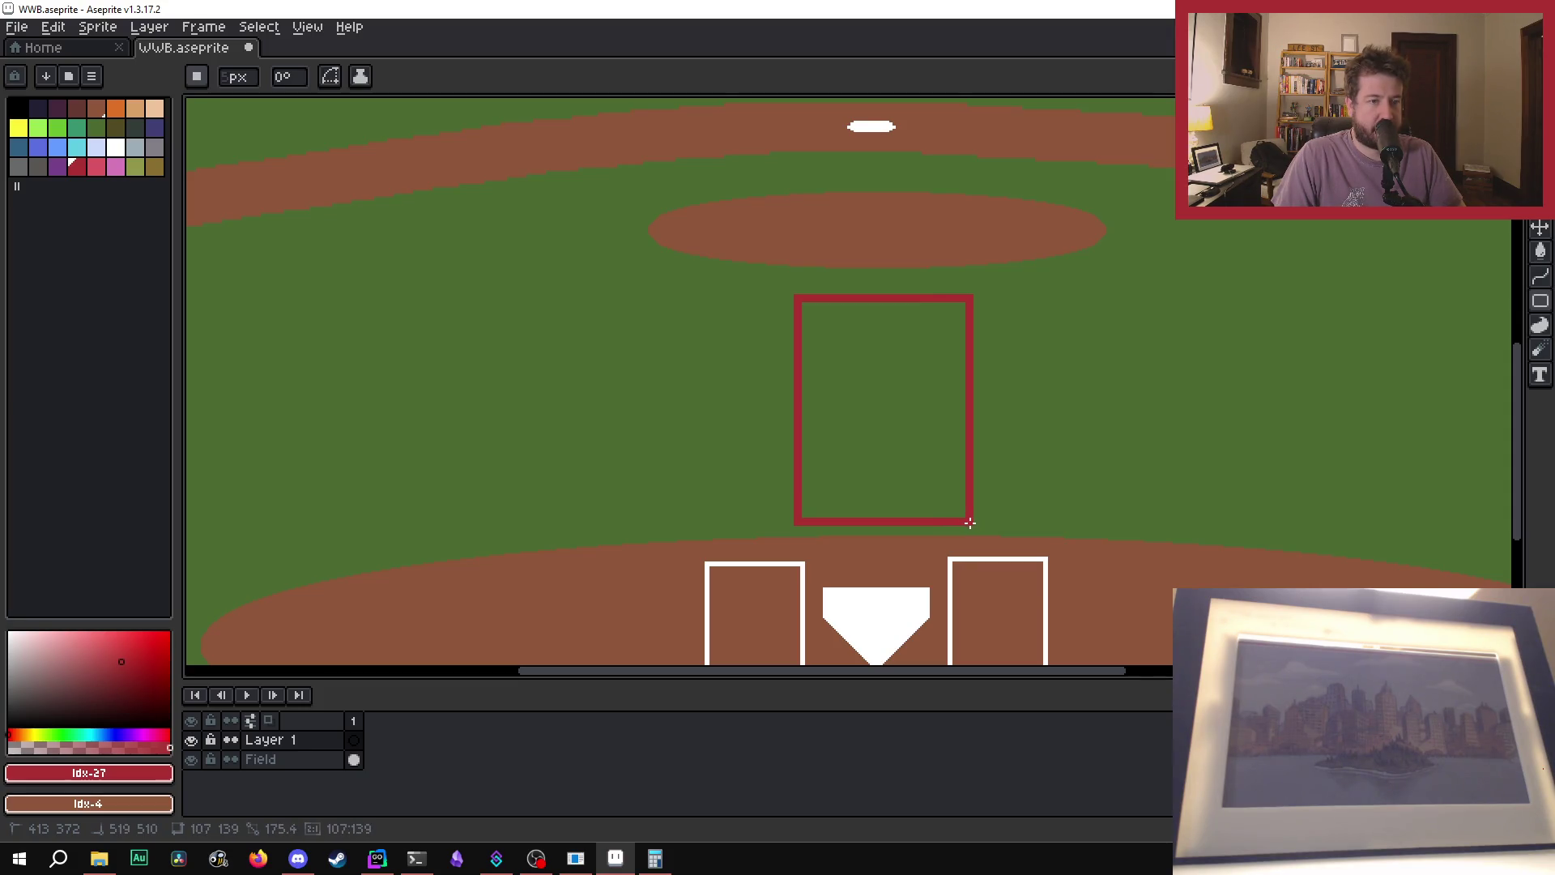
scroll(981, 408, down, 1)
scroll(1013, 389, up, 1)
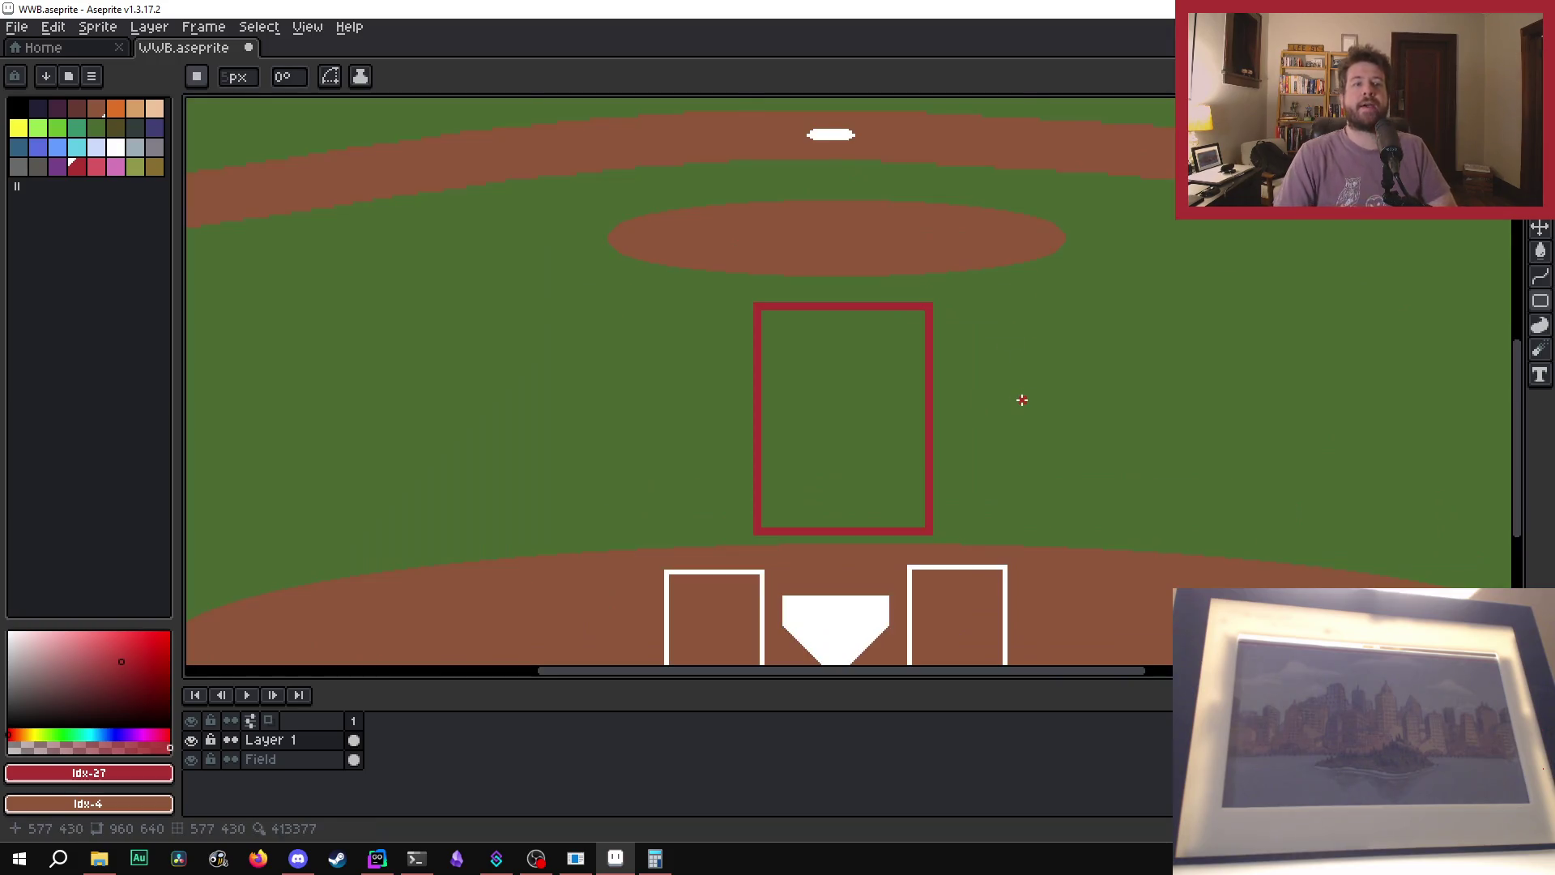
scroll(972, 371, down, 1)
scroll(902, 406, up, 2)
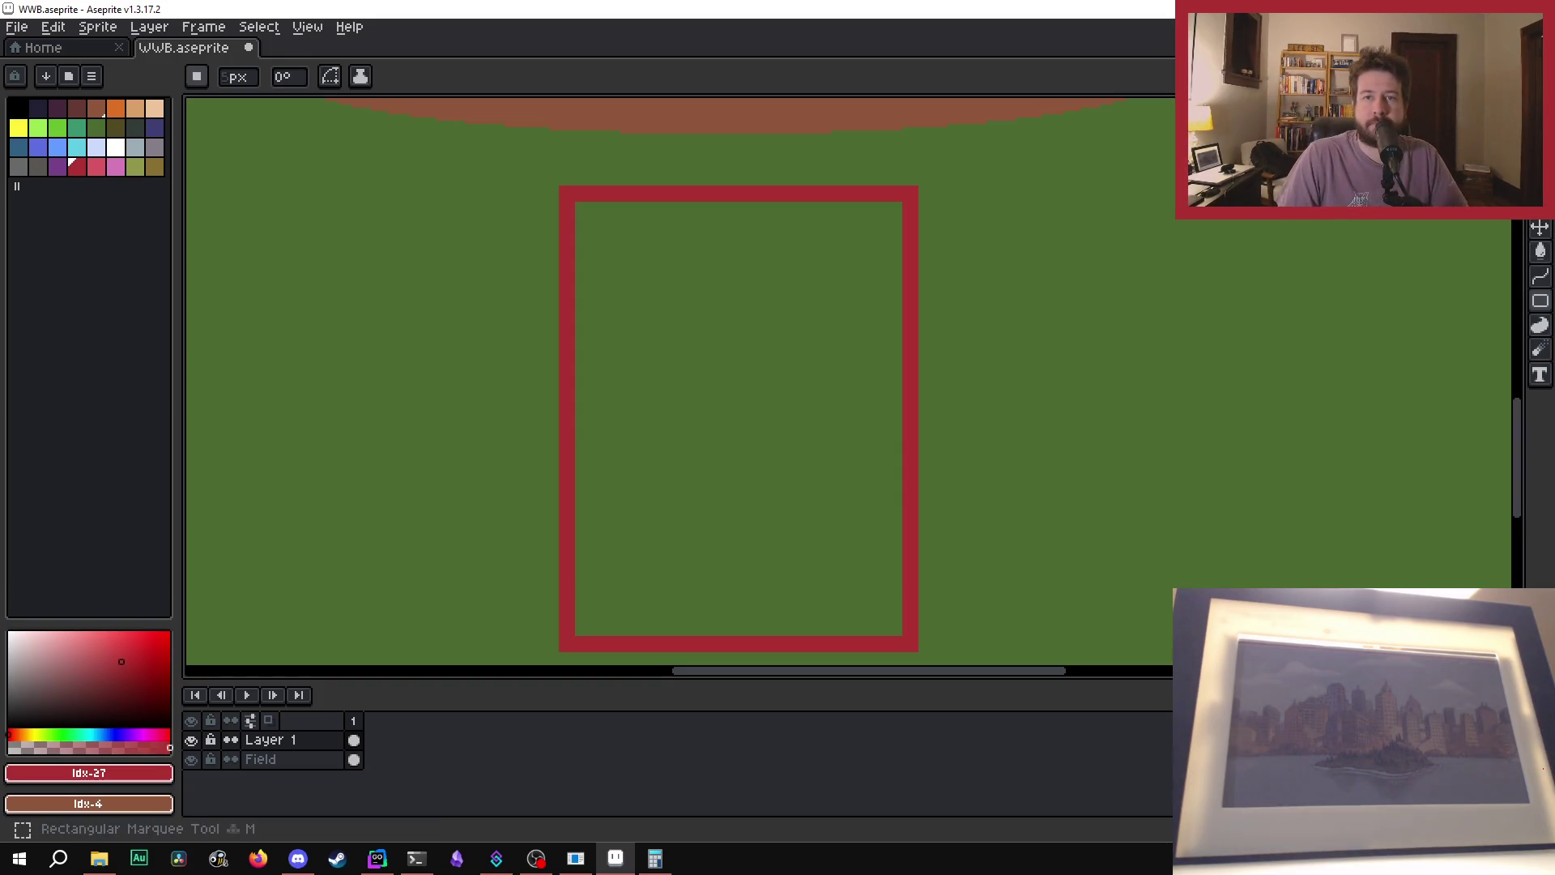
- Switch to the Pencil tool for freehand pixel drawing
click(1541, 154)
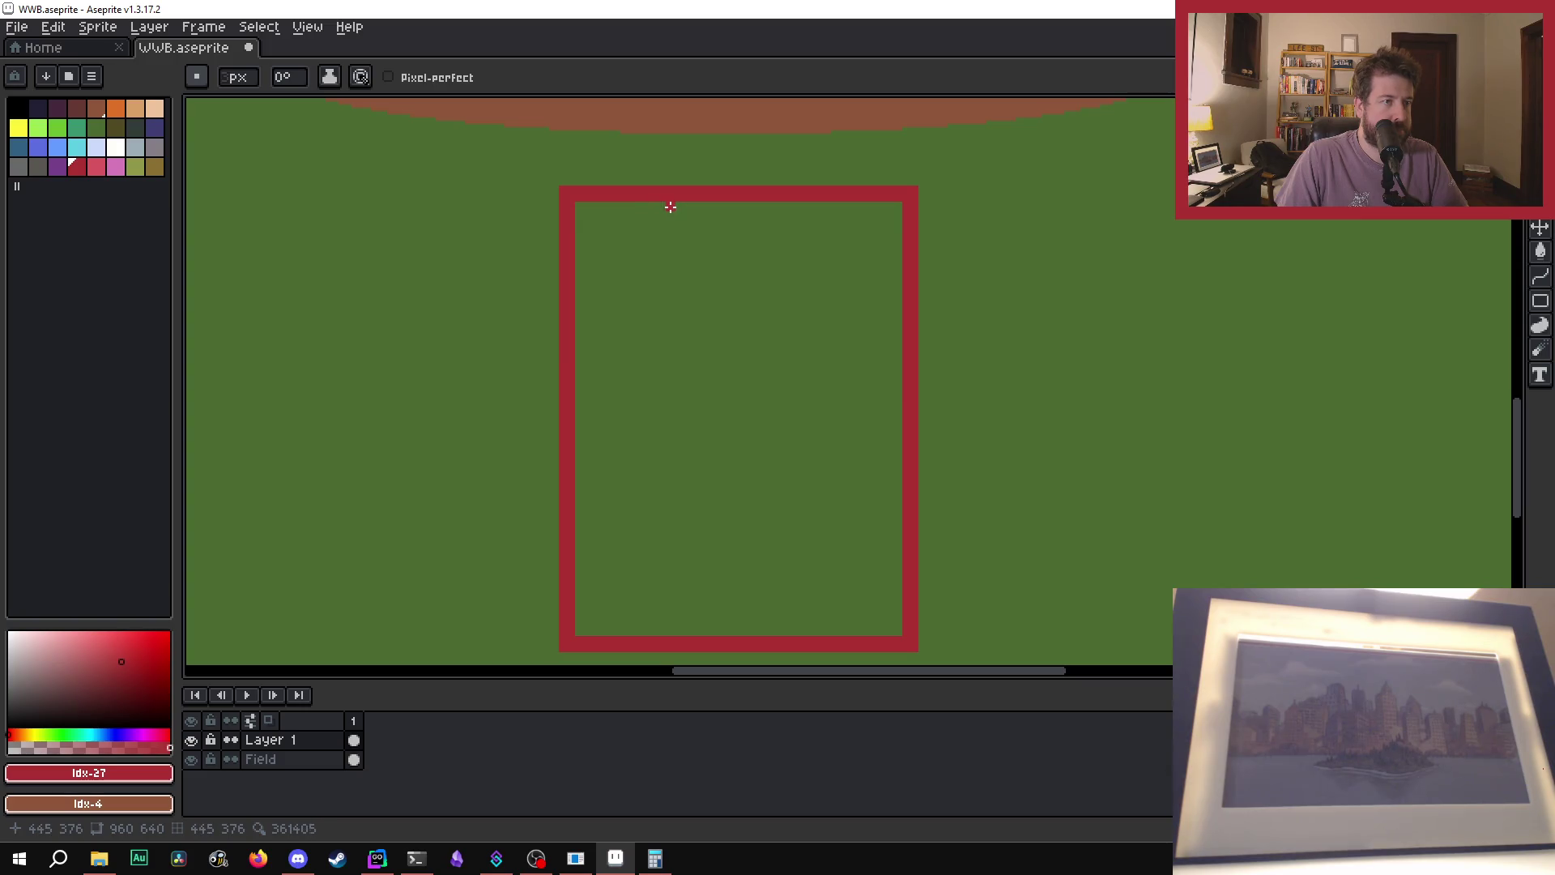
scroll(651, 205, down, 2)
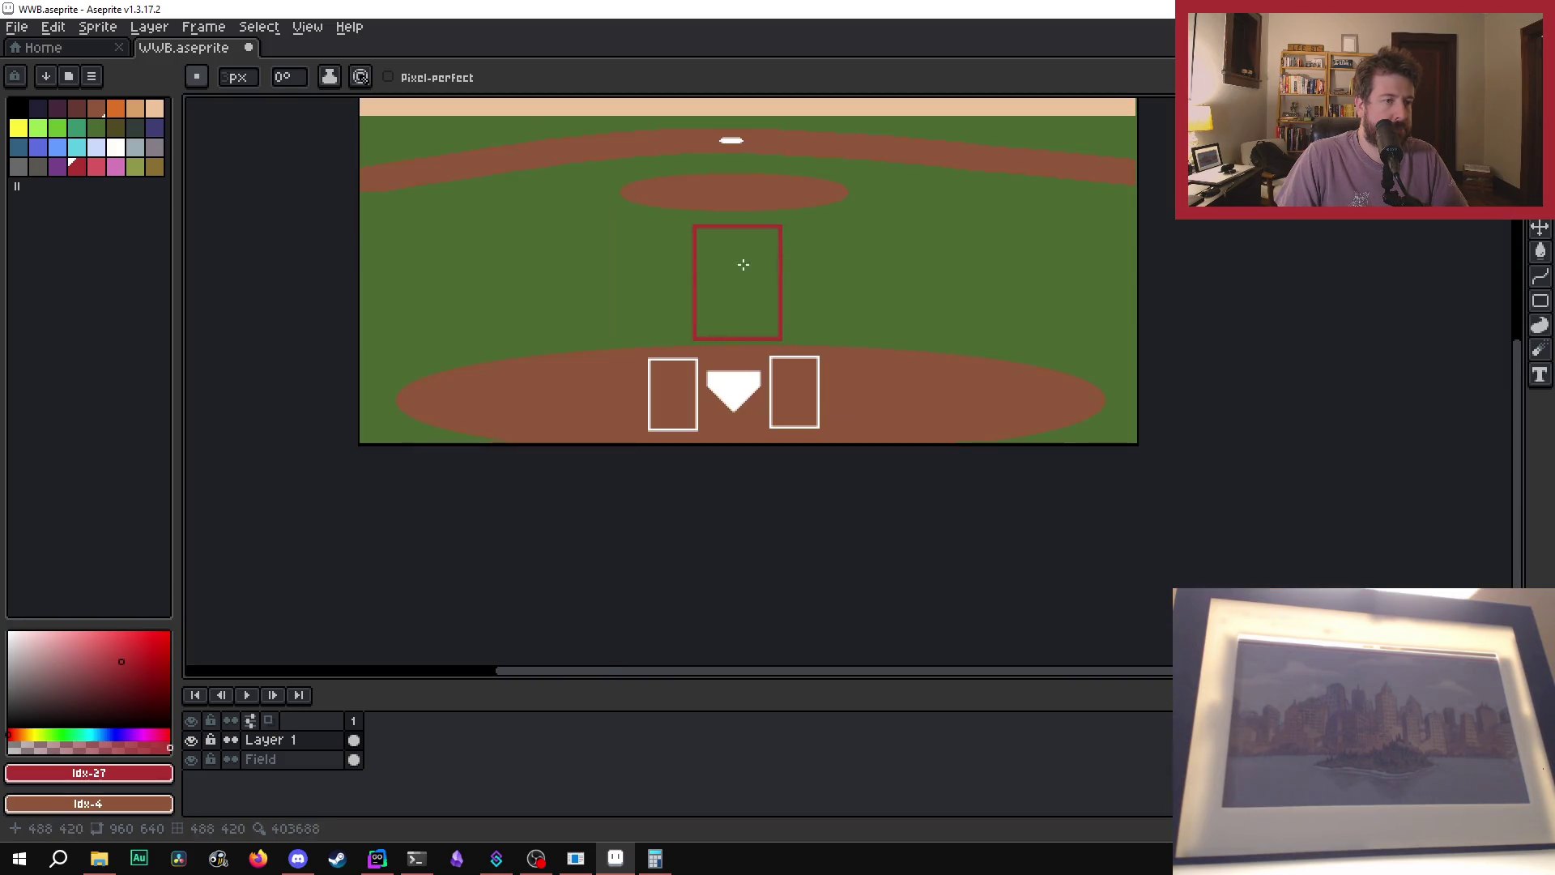
scroll(639, 226, up, 2)
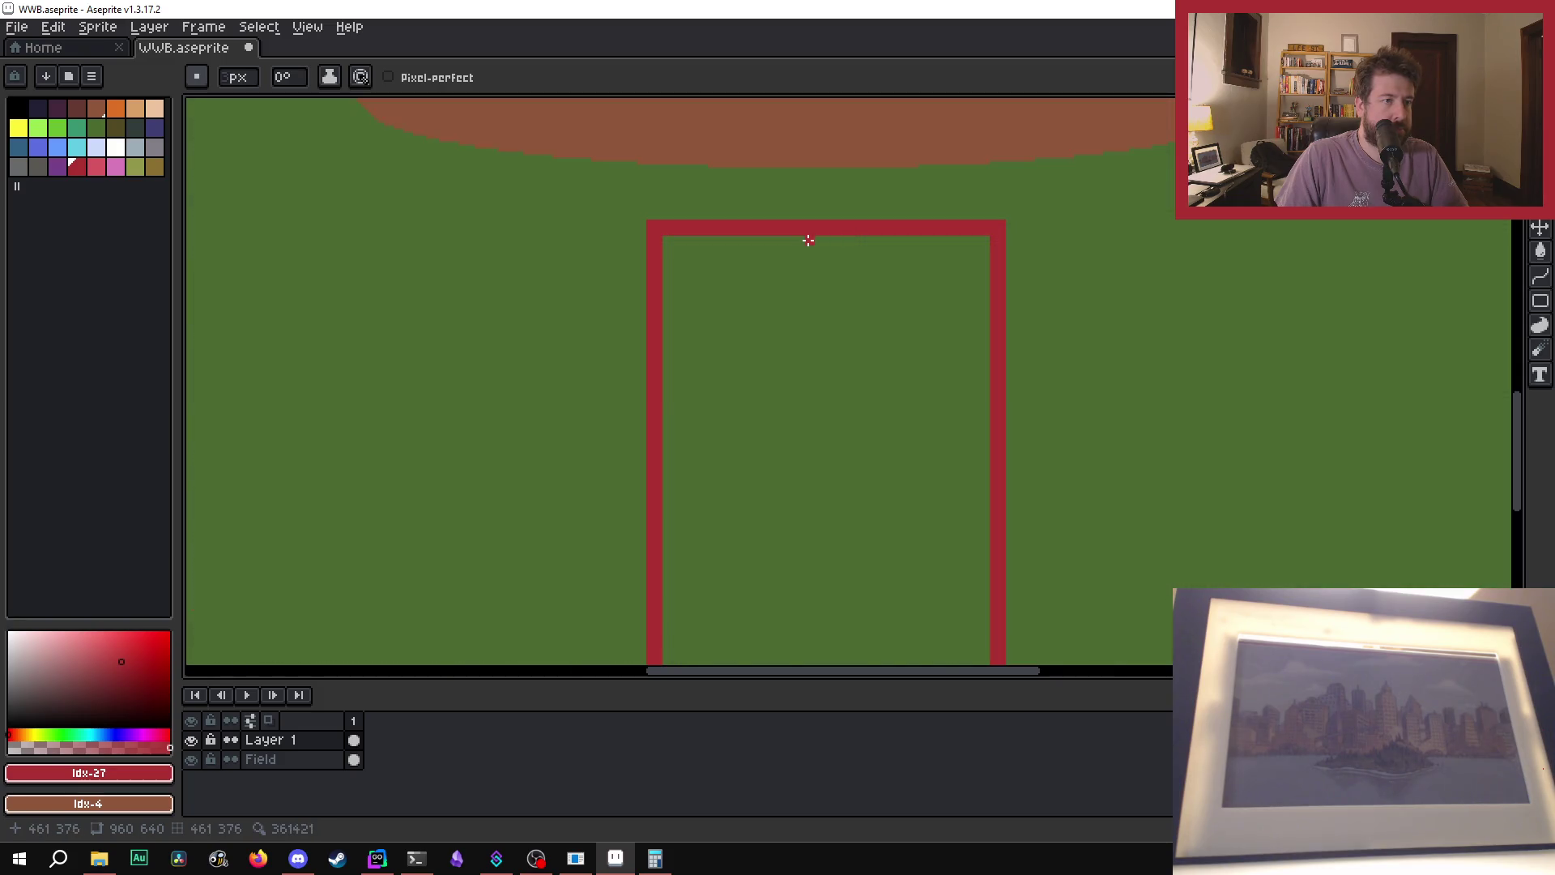
scroll(782, 243, down, 1)
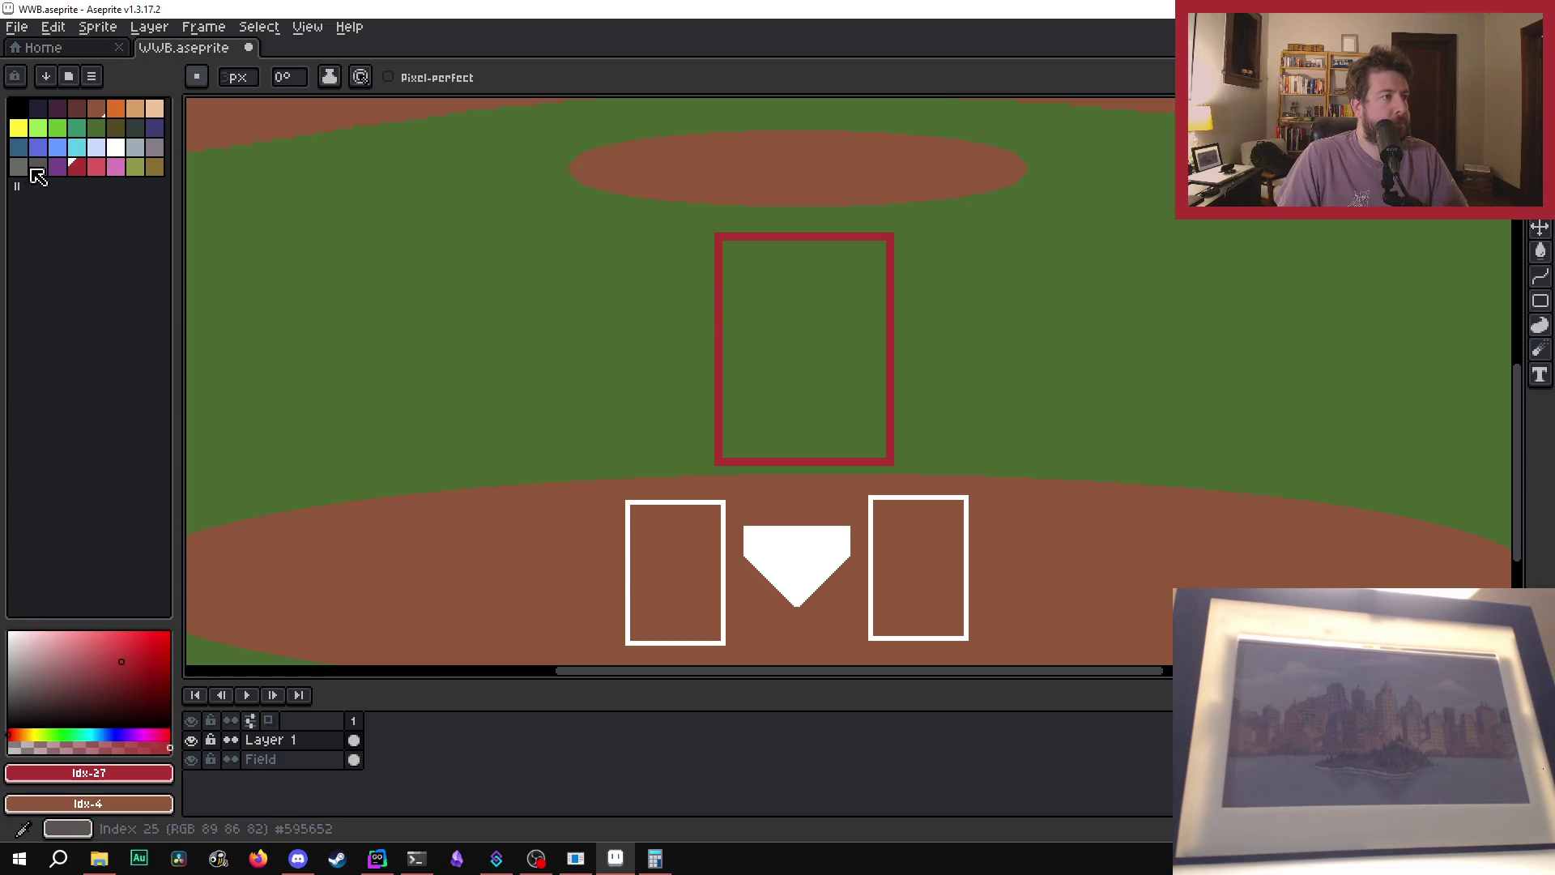
- Pick white, zoom in, and cancel a first unfinished vertical line attempt
click(117, 152)
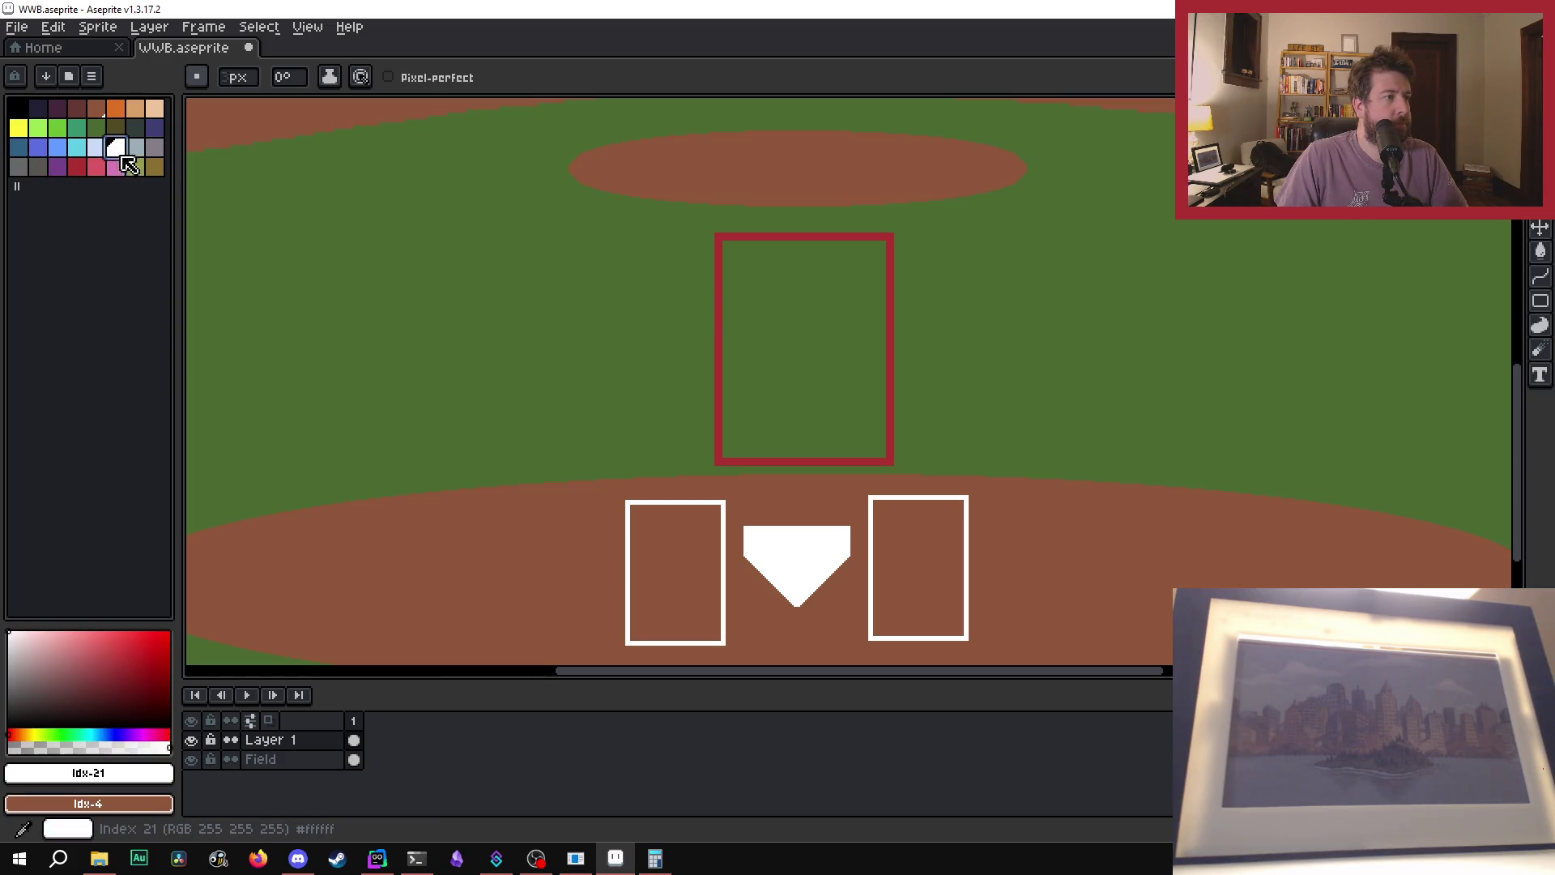
scroll(708, 364, up, 1)
scroll(801, 288, down, 1)
scroll(812, 198, up, 1)
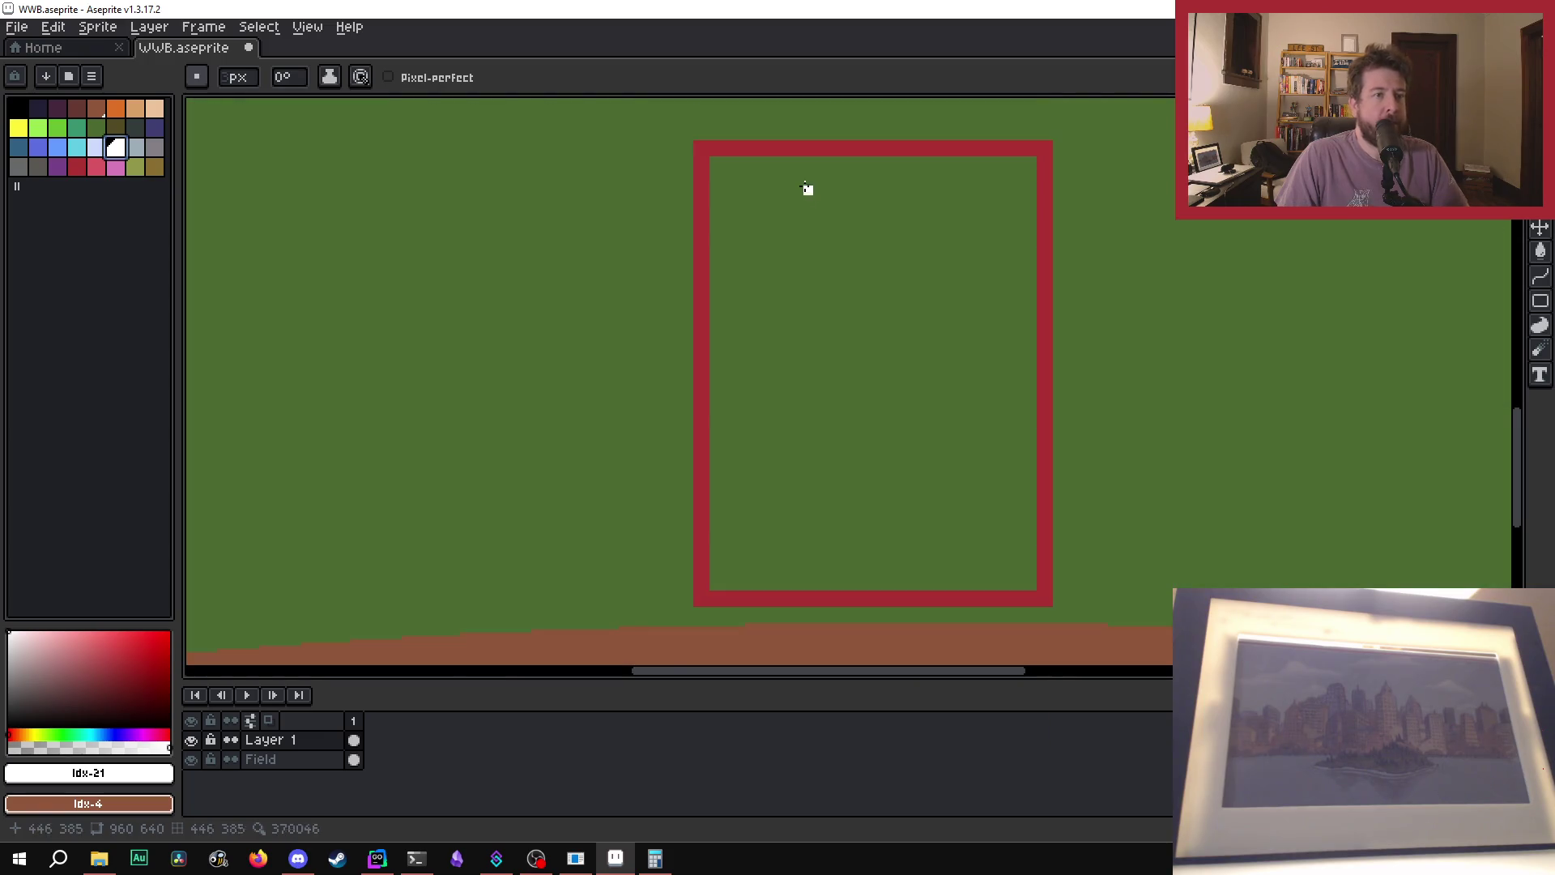
scroll(782, 189, up, 1)
scroll(791, 166, up, 1)
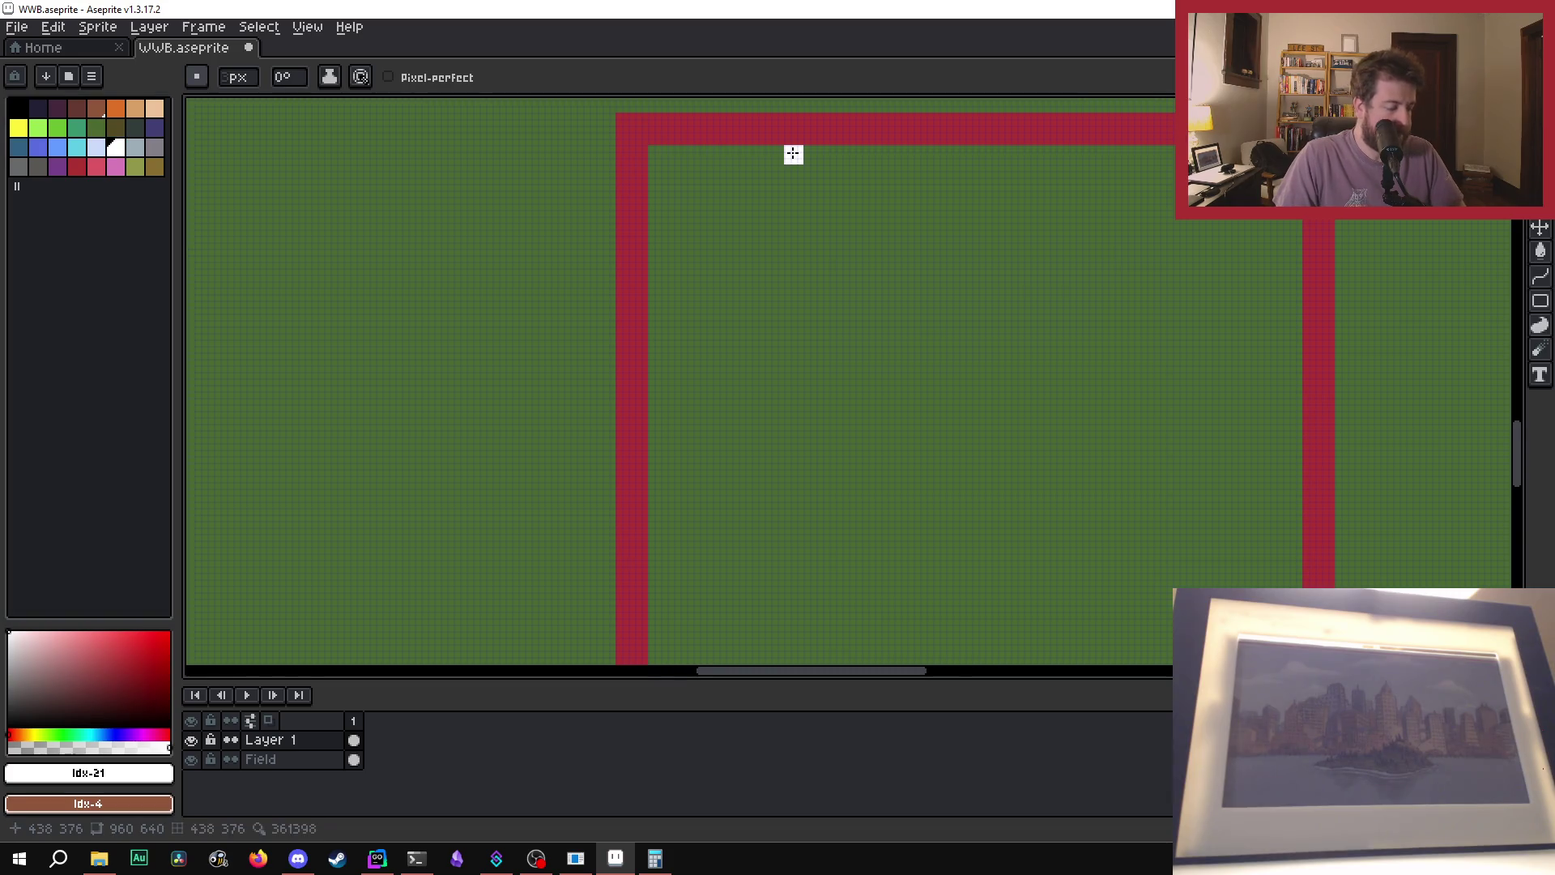
scroll(791, 153, down, 1)
drag(792, 152, 792, 576)
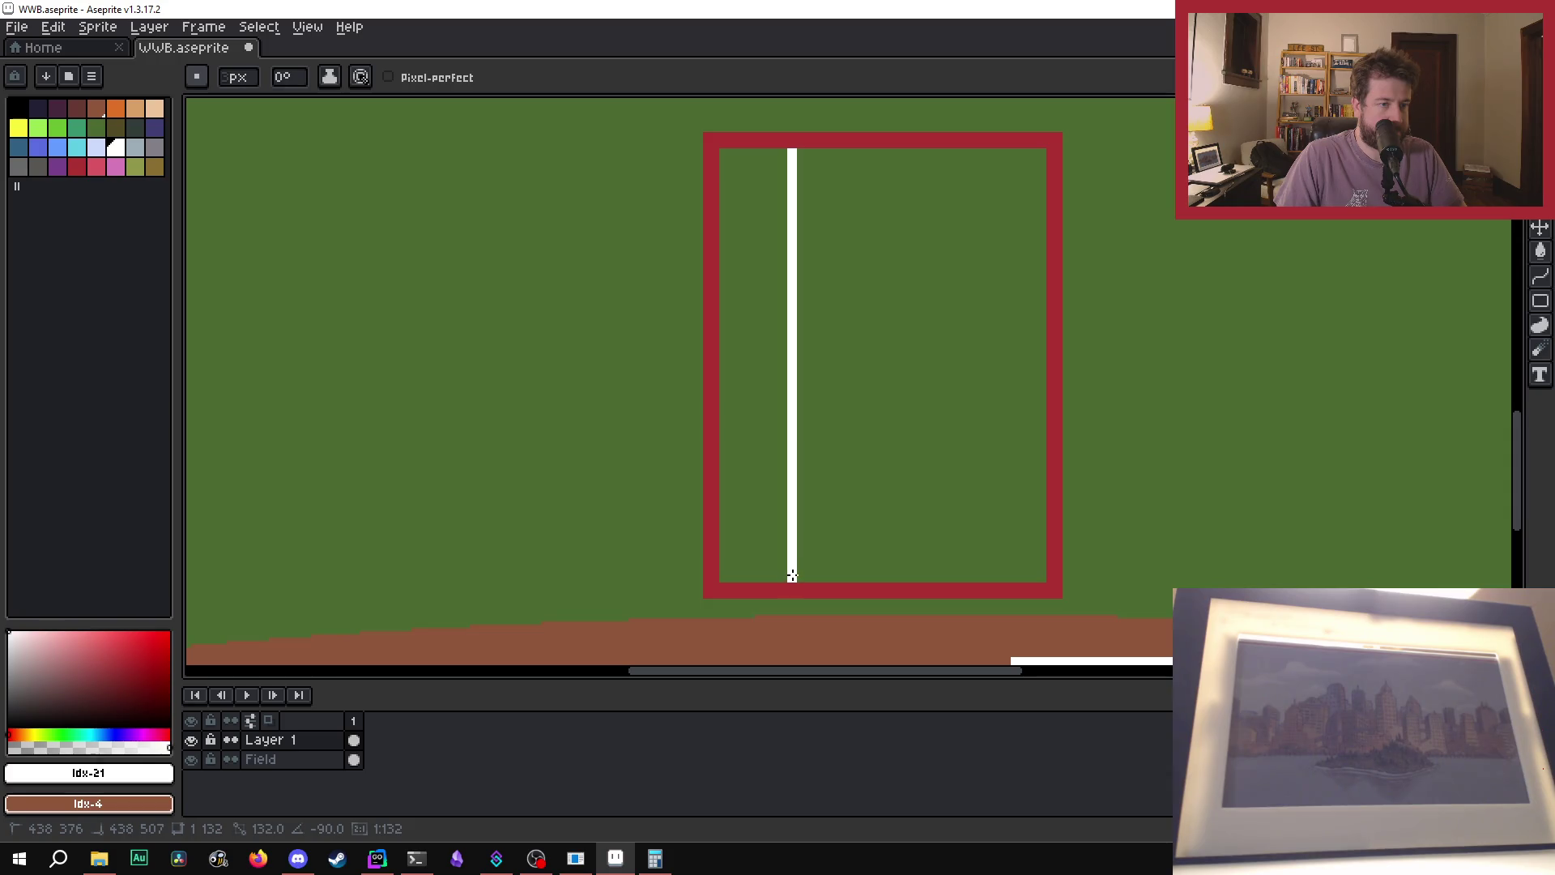
key(Escape)
- Draw two white vertical lines down the red box, plus a white horizontal line across it
scroll(799, 268, up, 2)
scroll(816, 226, down, 2)
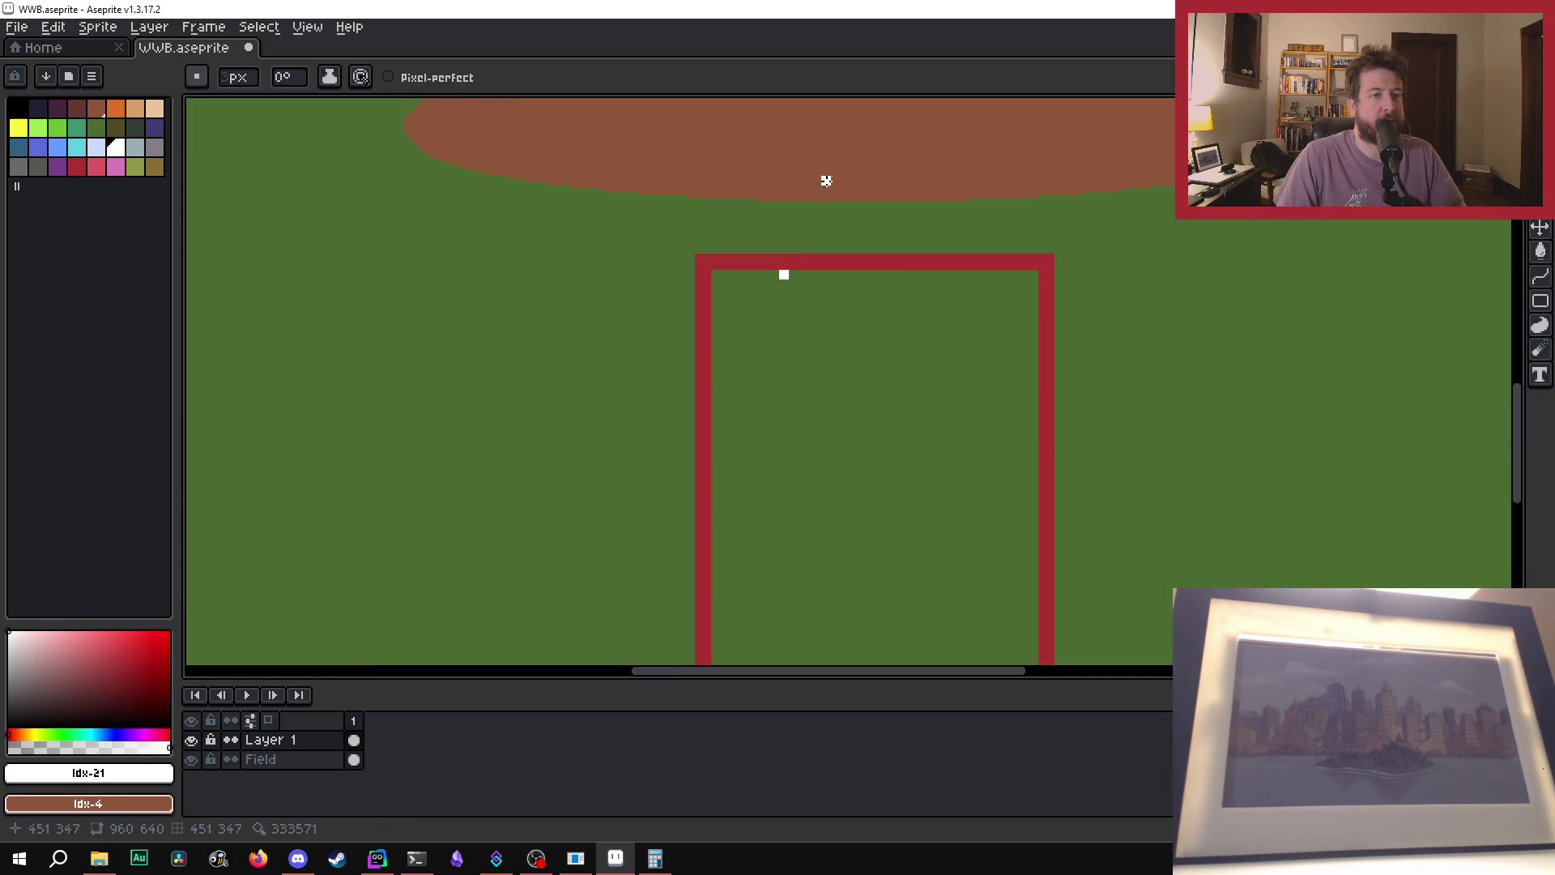
scroll(785, 270, up, 1)
scroll(709, 291, up, 1)
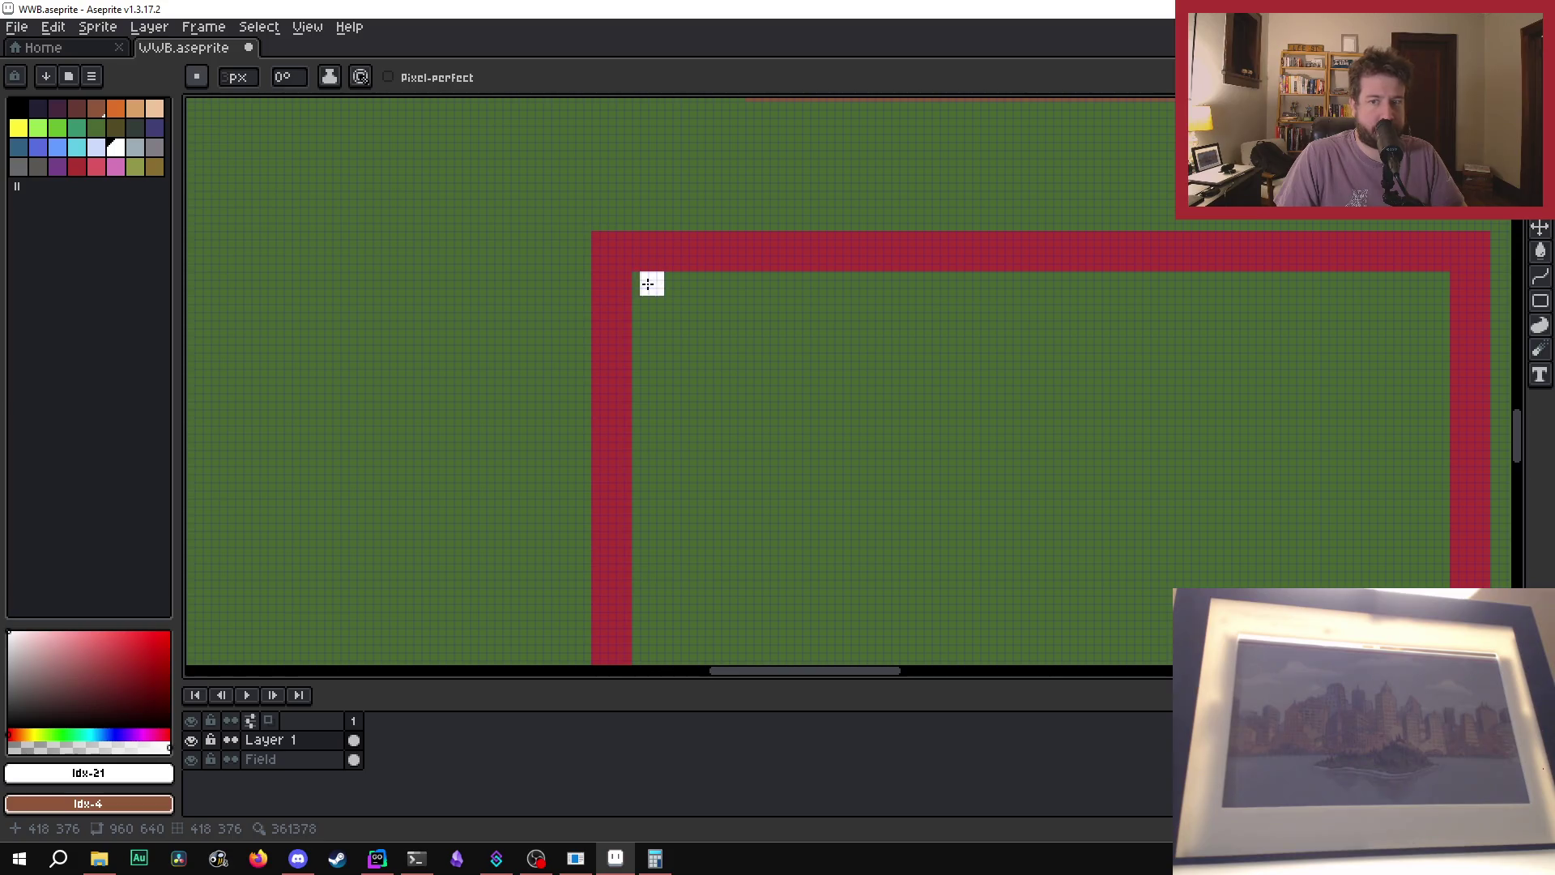
scroll(885, 283, down, 4)
click(885, 284)
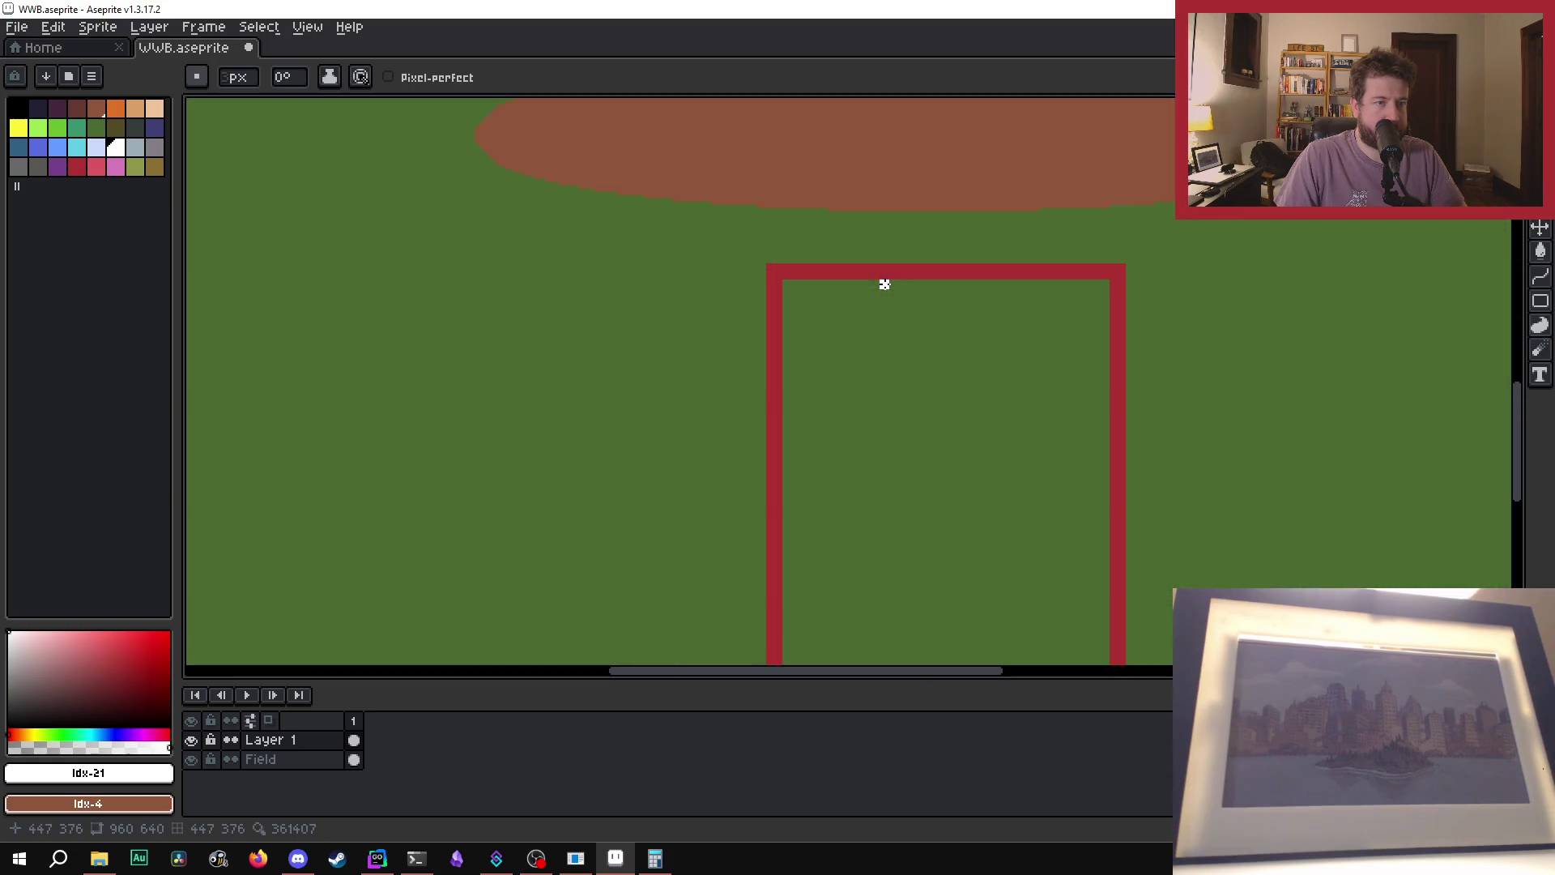
click(1007, 284)
scroll(989, 305, down, 1)
scroll(989, 305, up, 1)
scroll(895, 264, down, 1)
scroll(895, 268, up, 2)
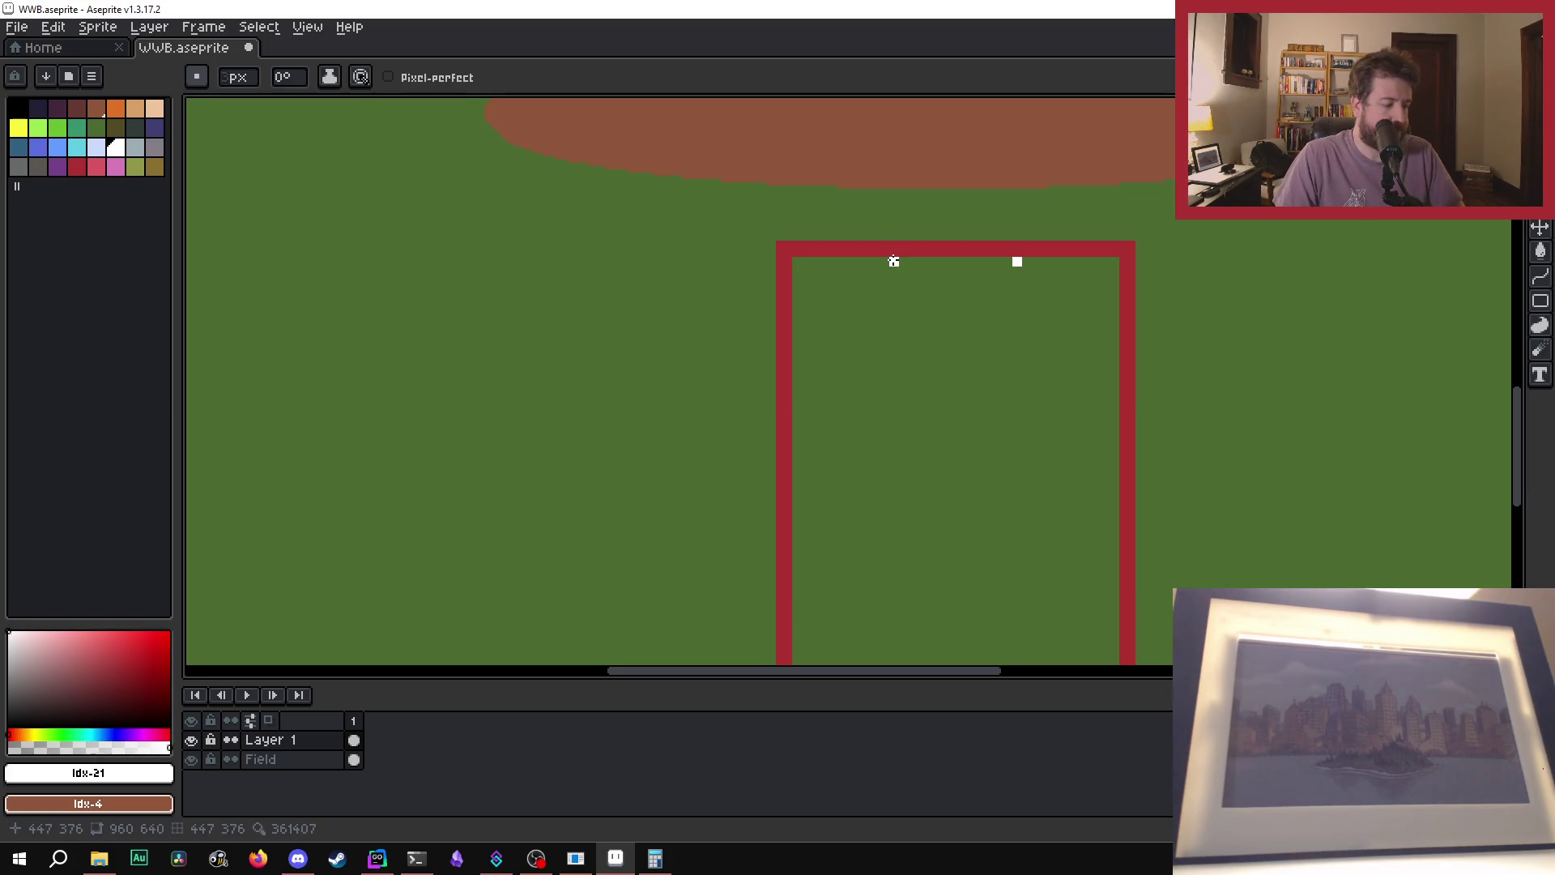
mouse_move(893, 262)
mouse_down()
mouse_move(883, 660)
mouse_move(916, 519)
mouse_move(894, 578)
mouse_up()
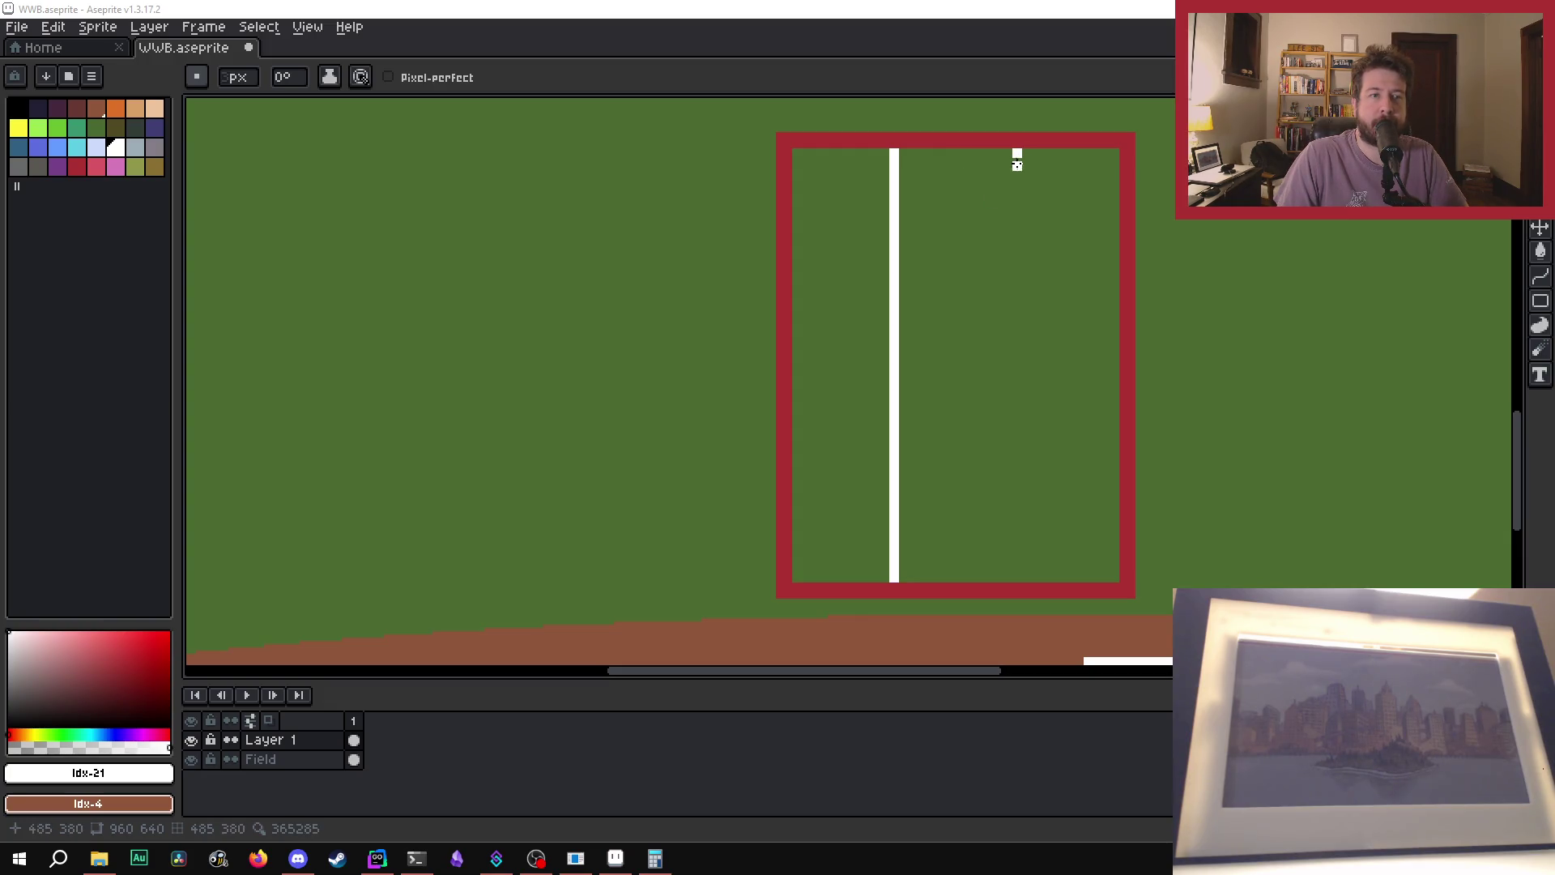
drag(1017, 160, 1016, 576)
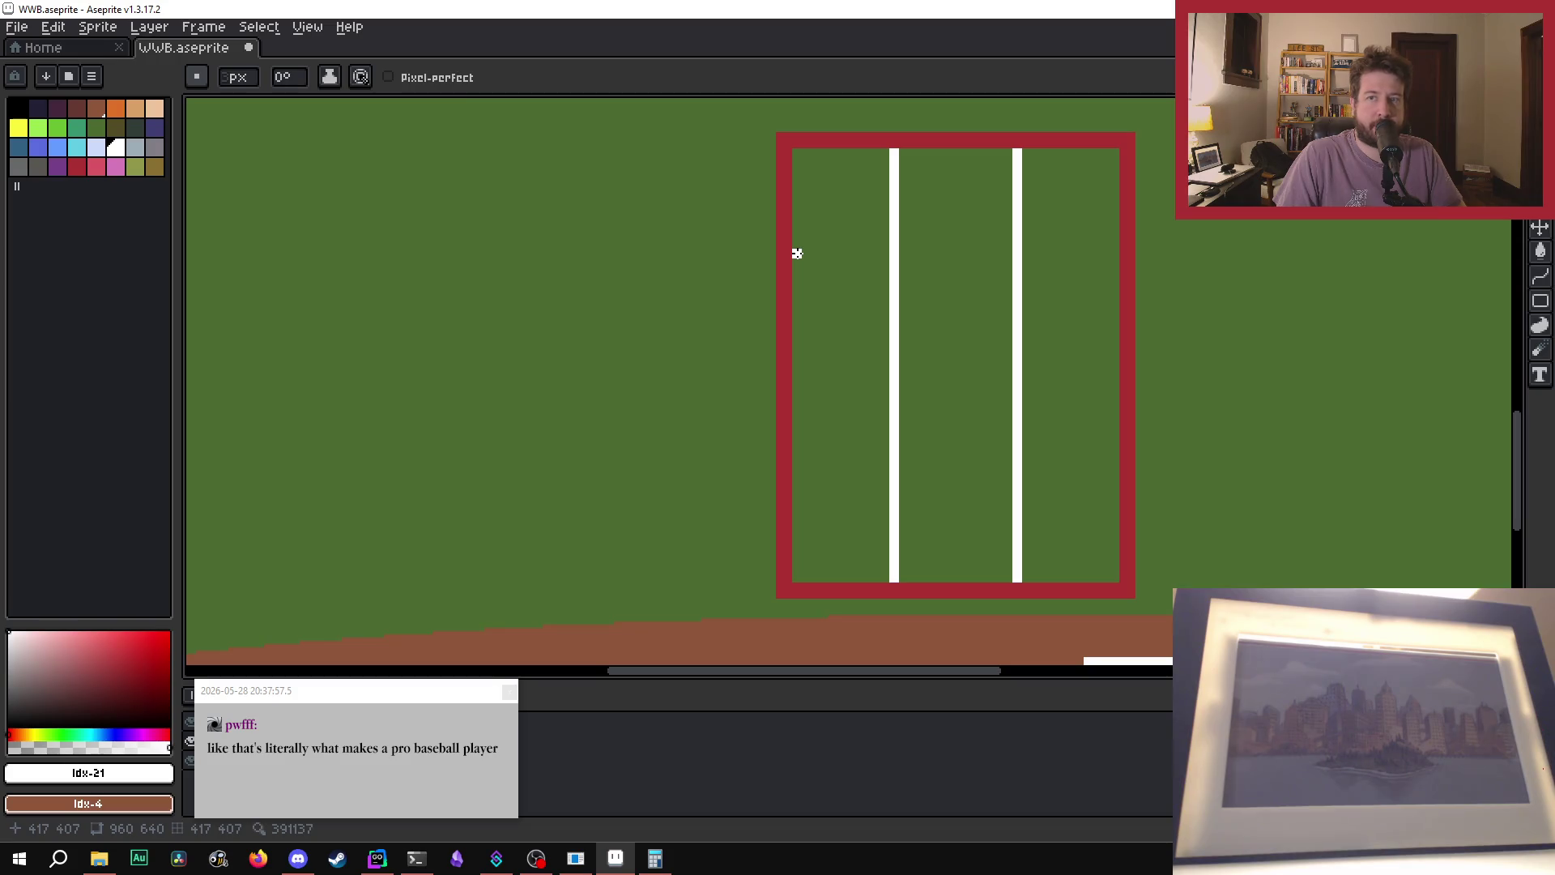
mouse_move(797, 254)
mouse_down()
mouse_move(1150, 241)
mouse_move(1126, 253)
mouse_up()
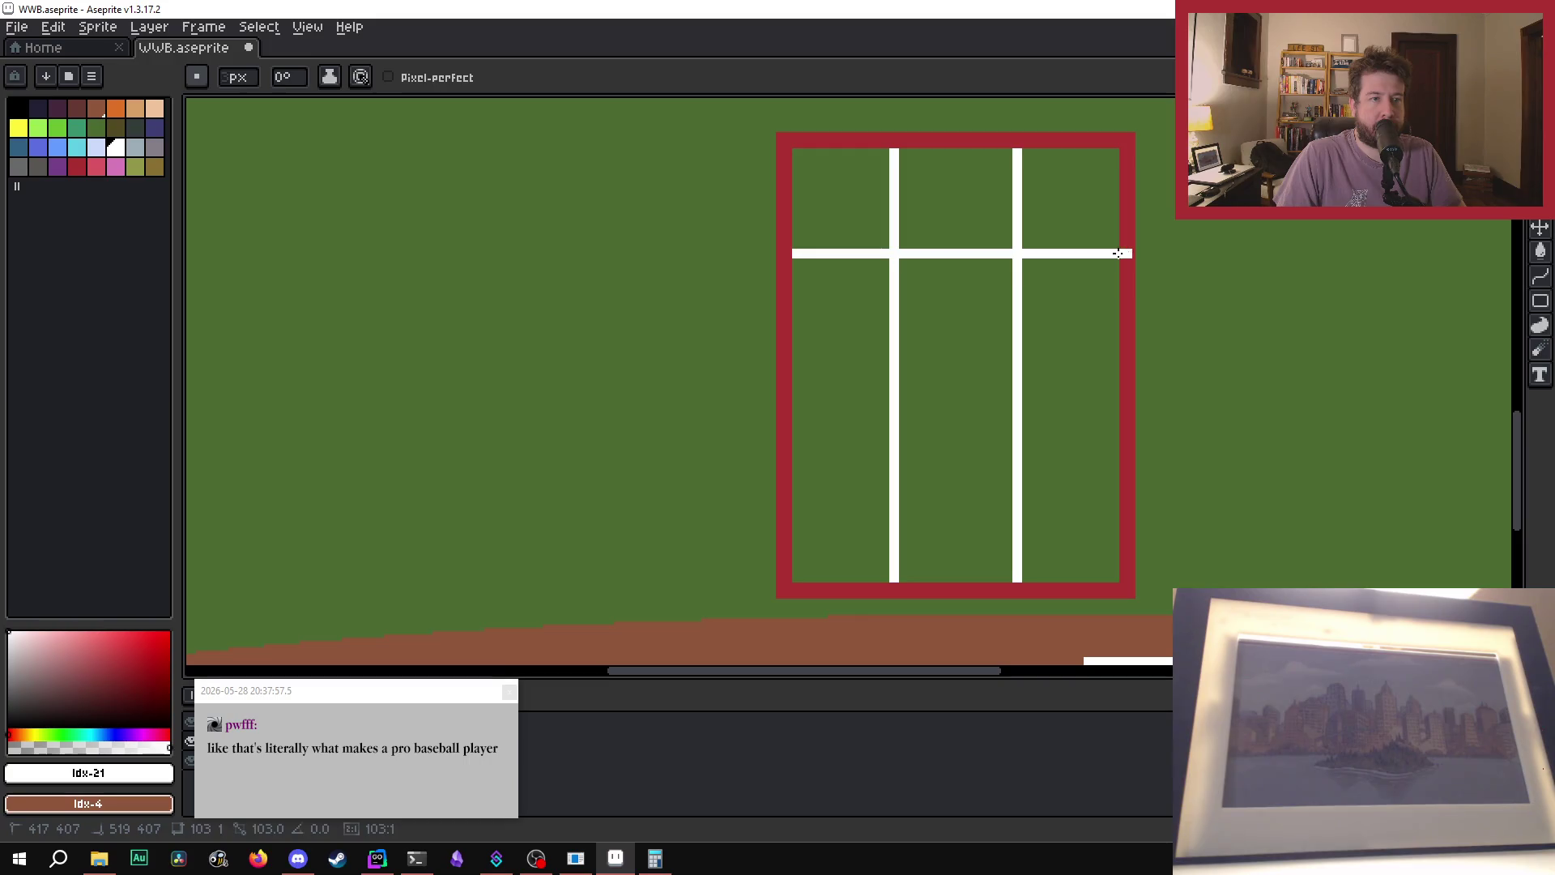
key(Escape)
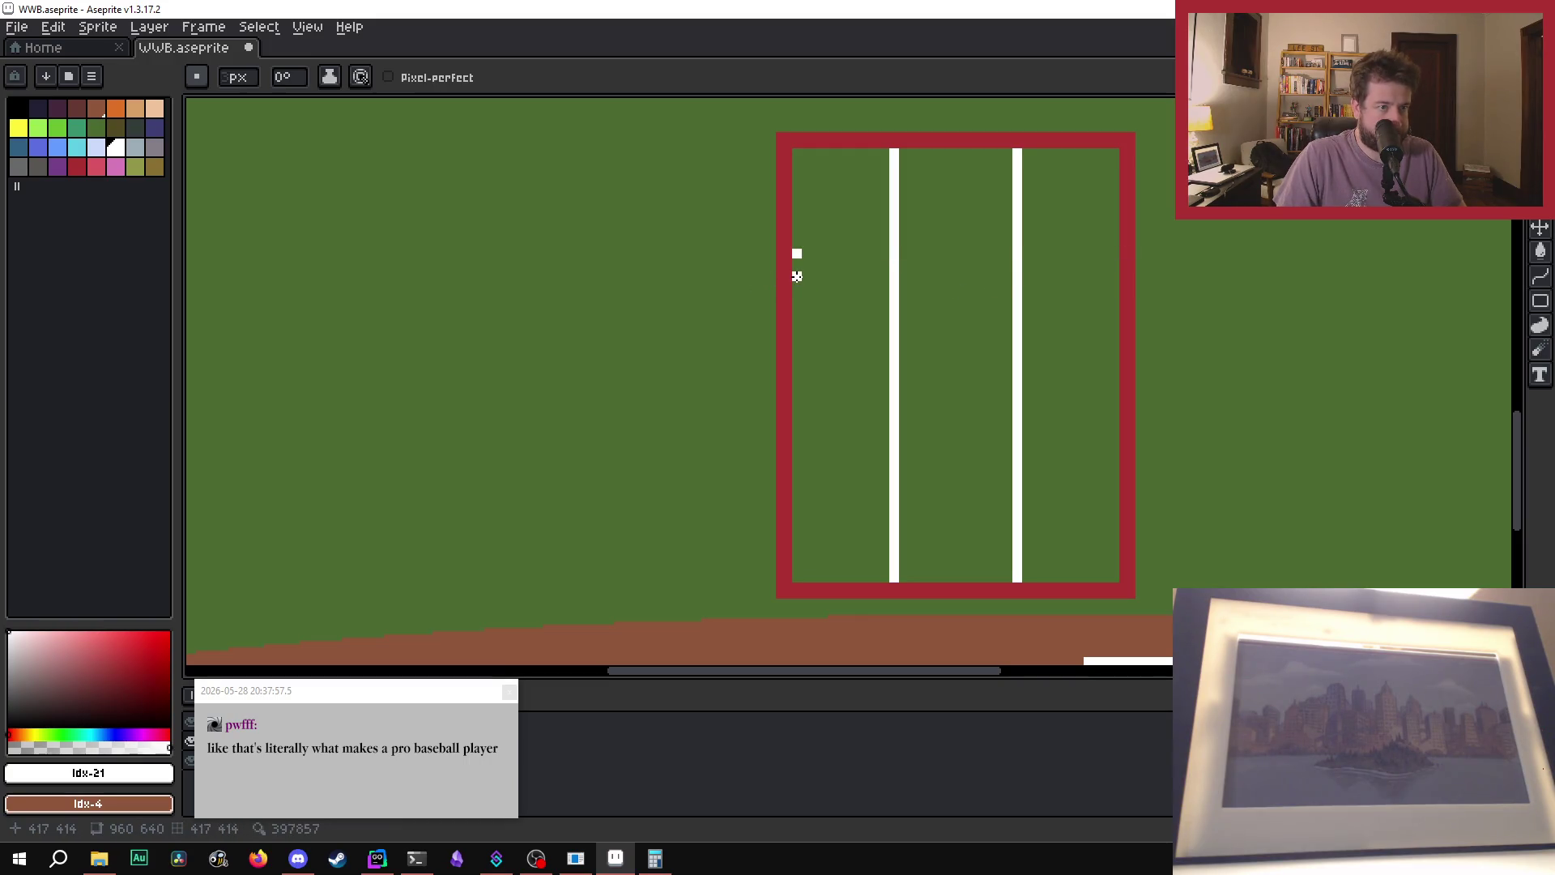
drag(797, 276, 1118, 276)
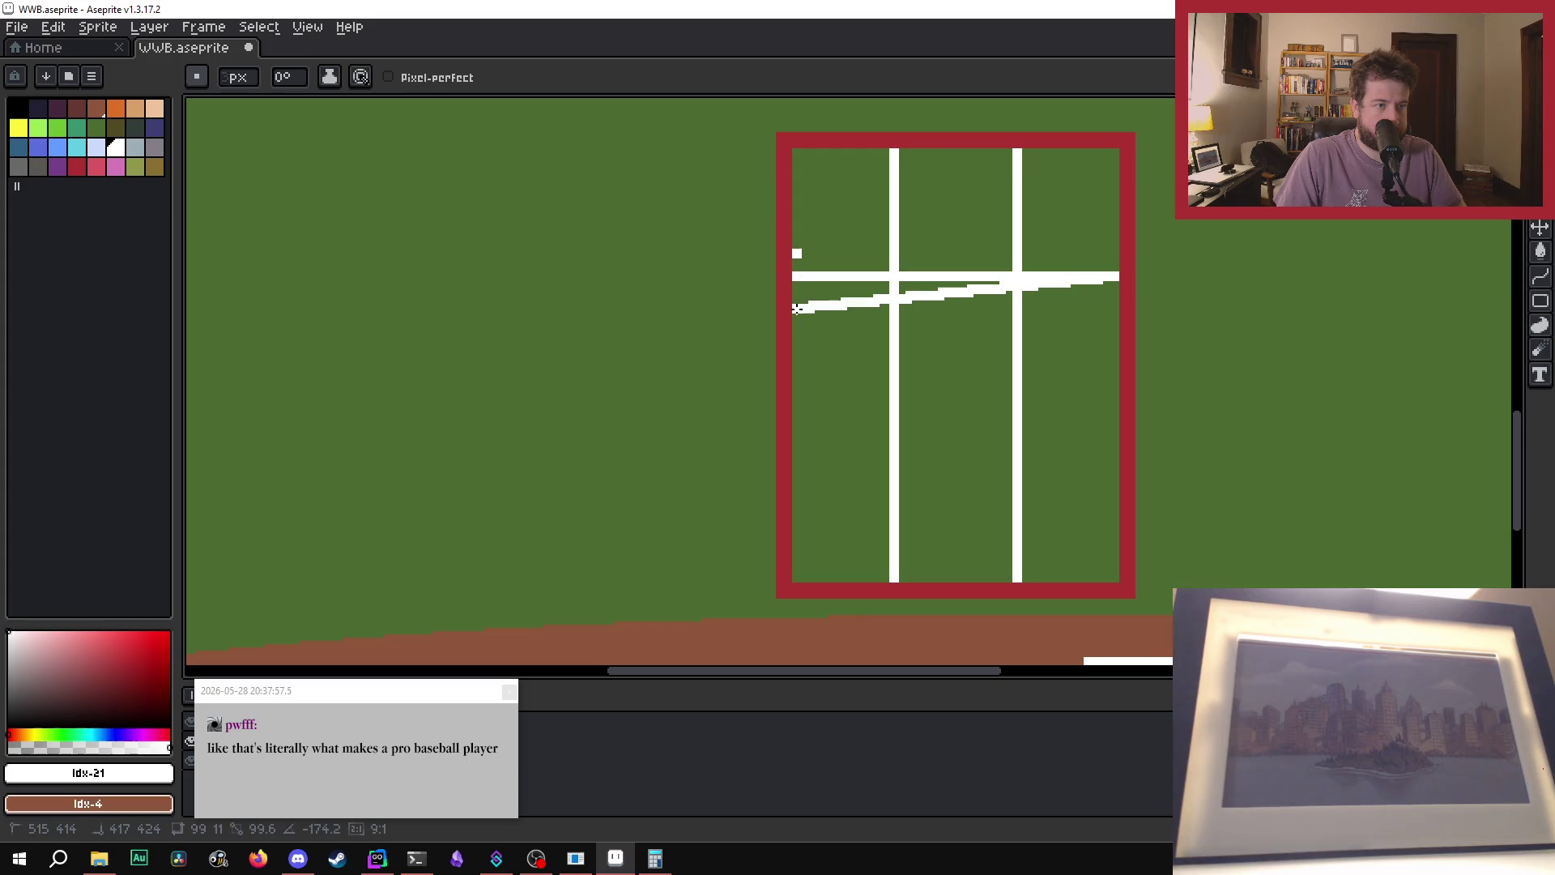
drag(797, 309, 1110, 308)
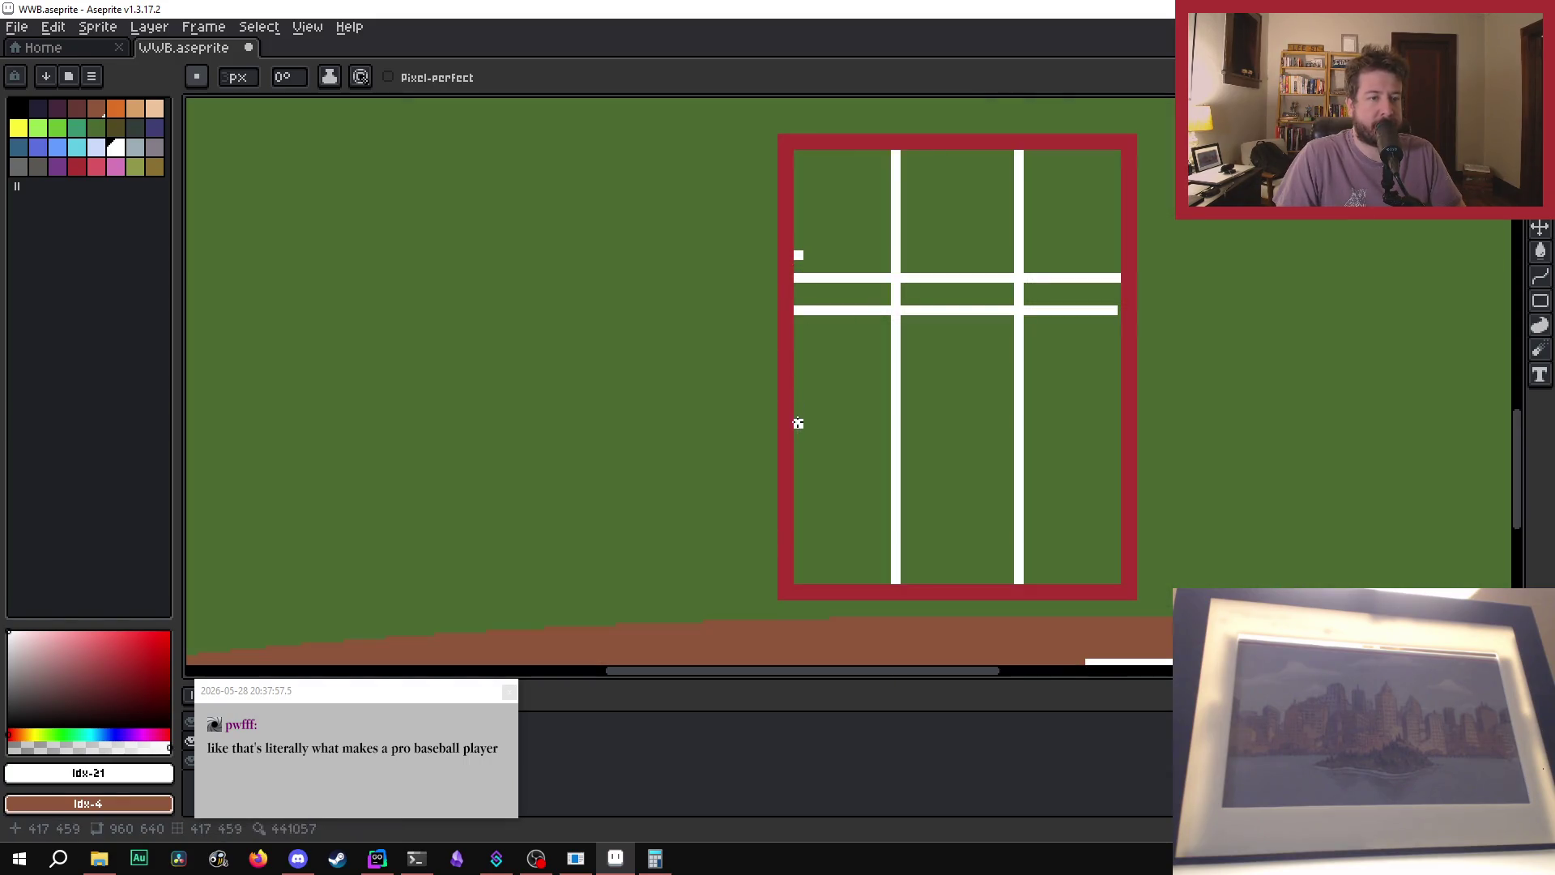
scroll(792, 233, up, 1)
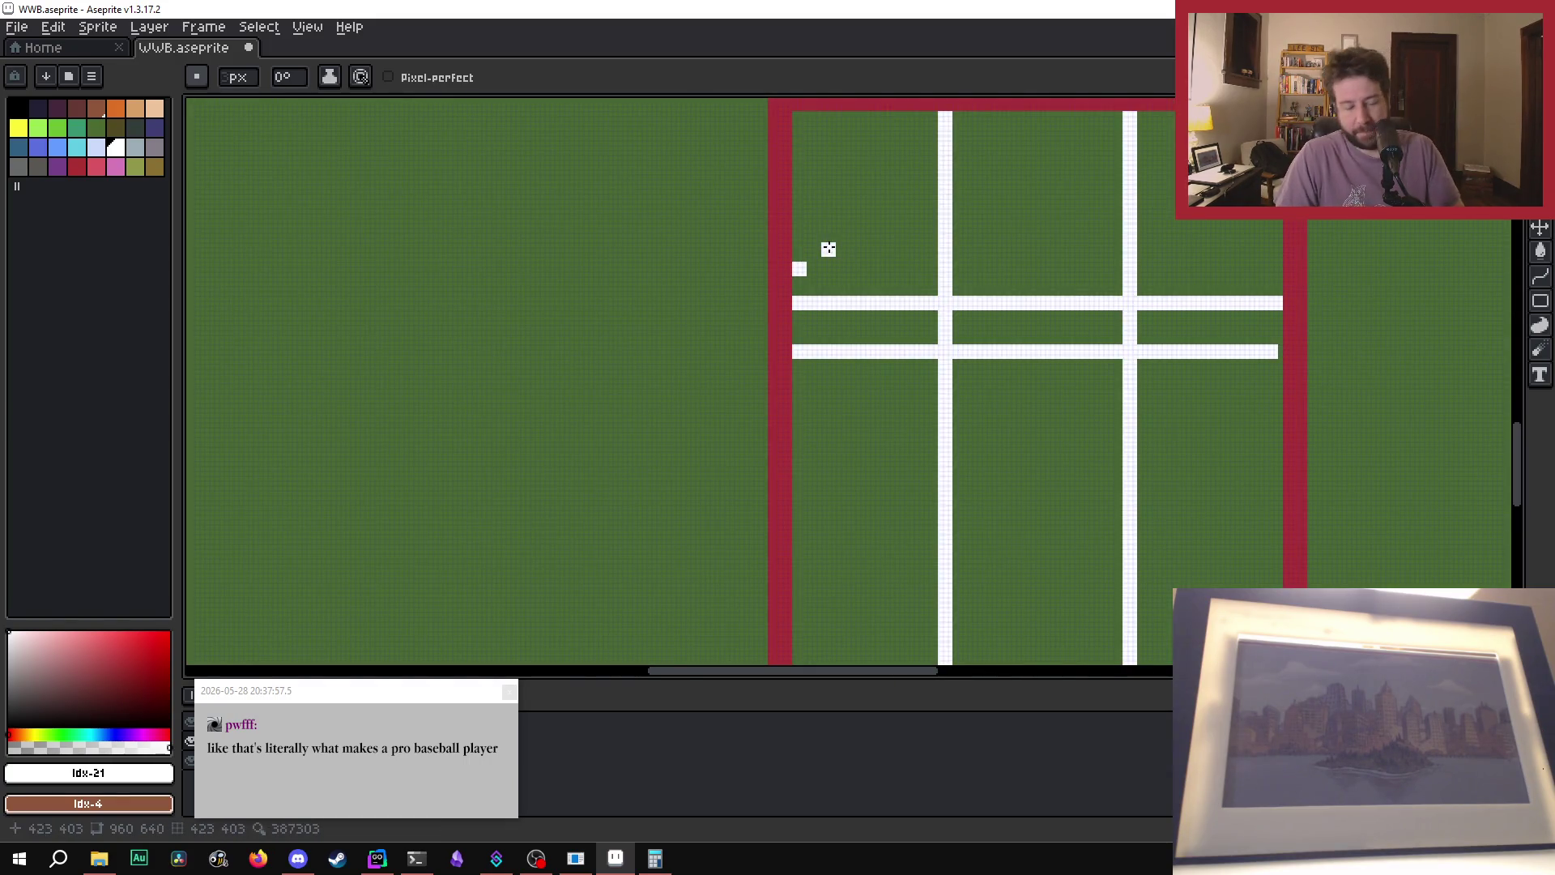
scroll(833, 236, down, 1)
scroll(830, 262, up, 1)
key(g)
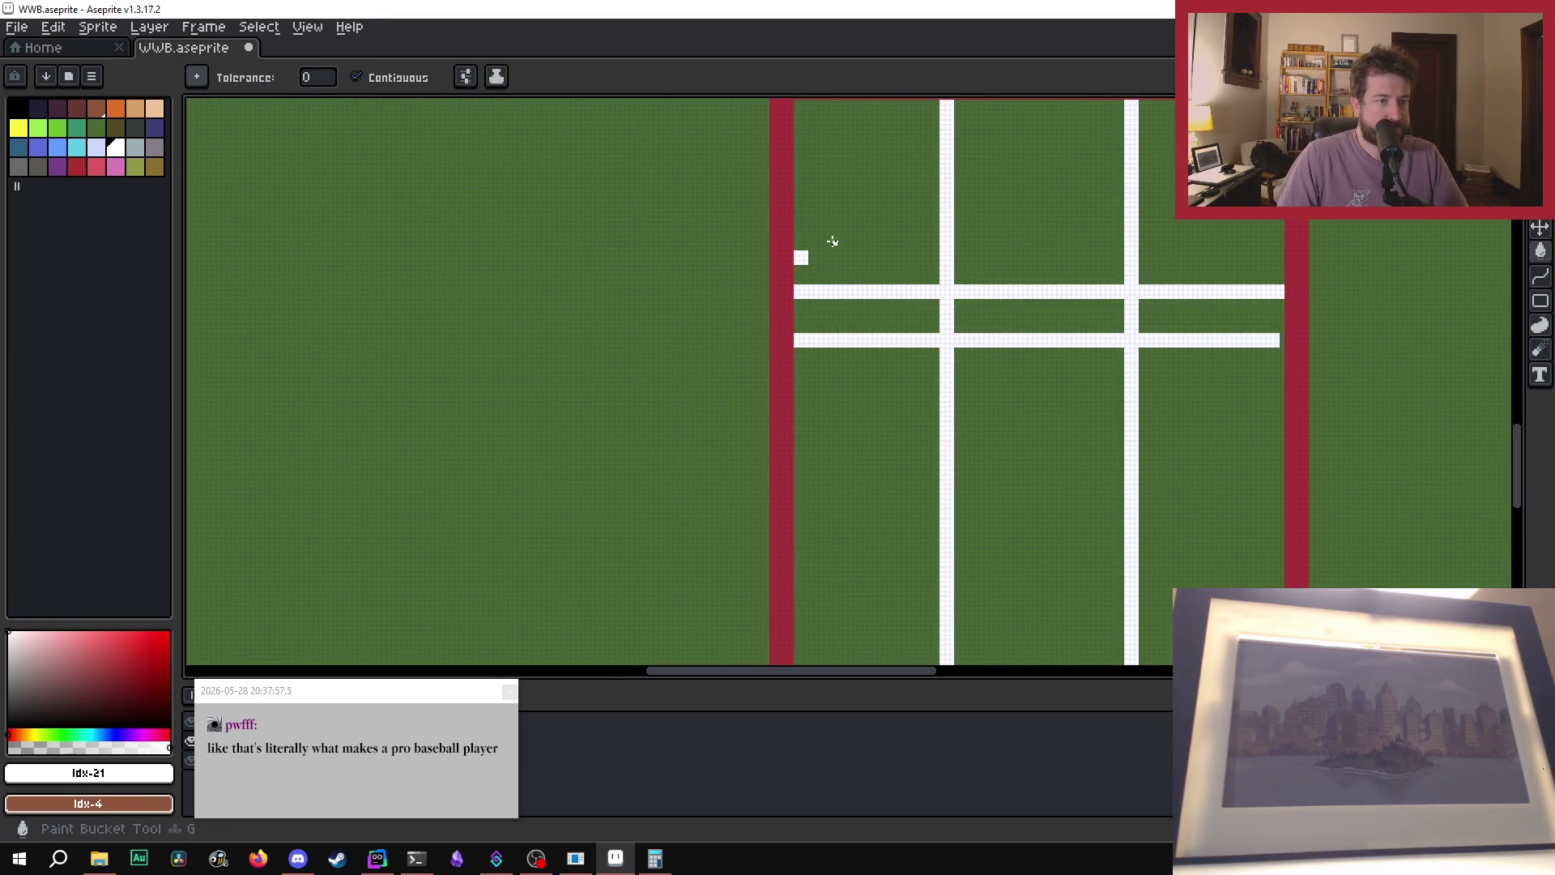
- Eyedrop the field green and paint over the upper white crossbar
key(i)
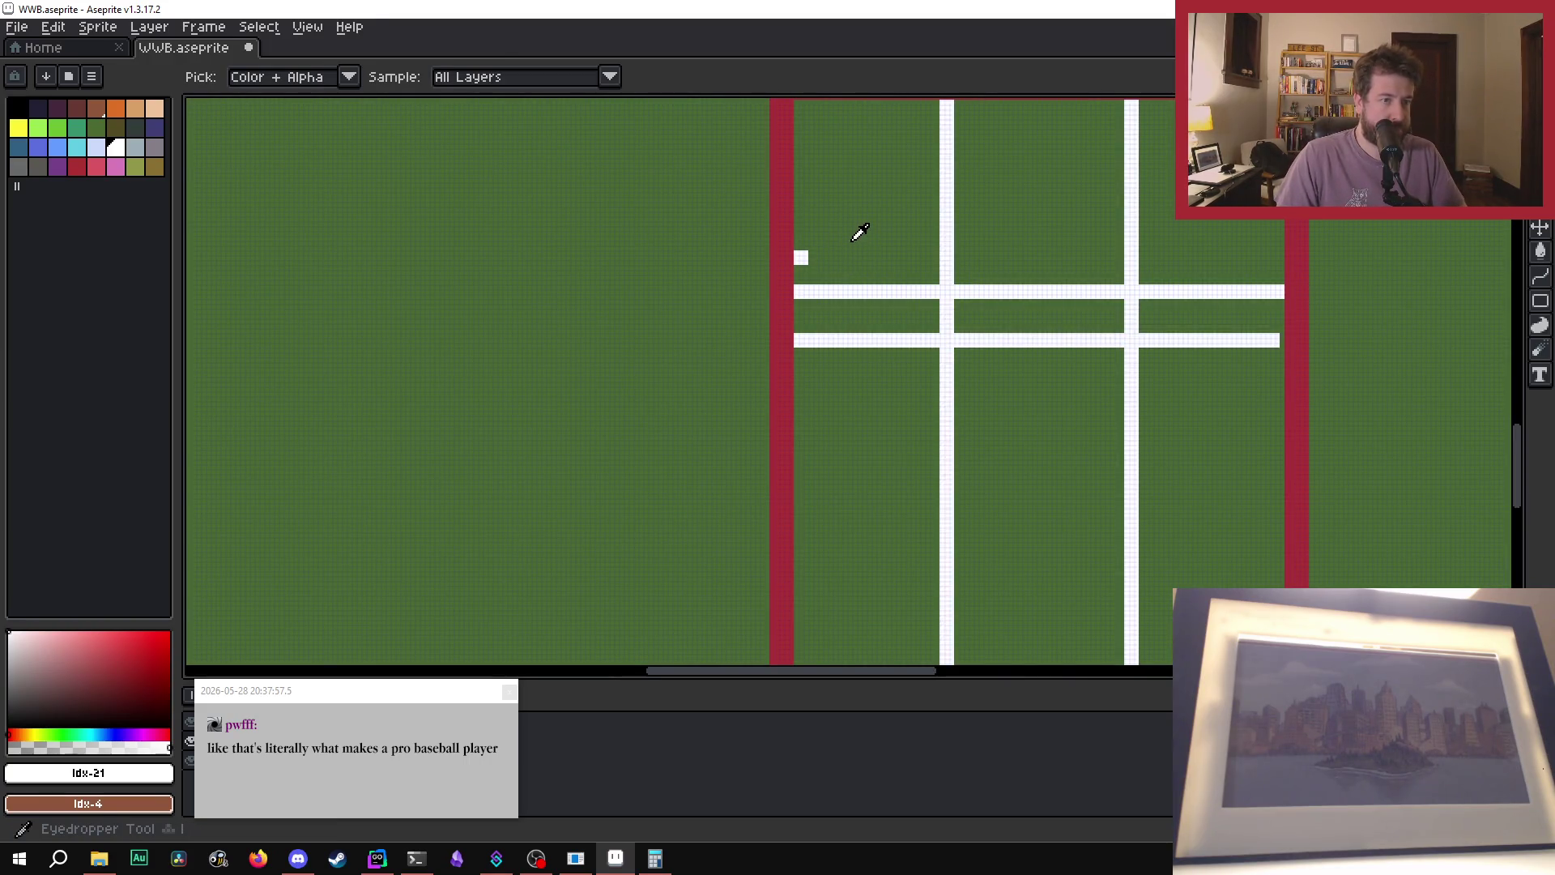
click(852, 239)
key(b)
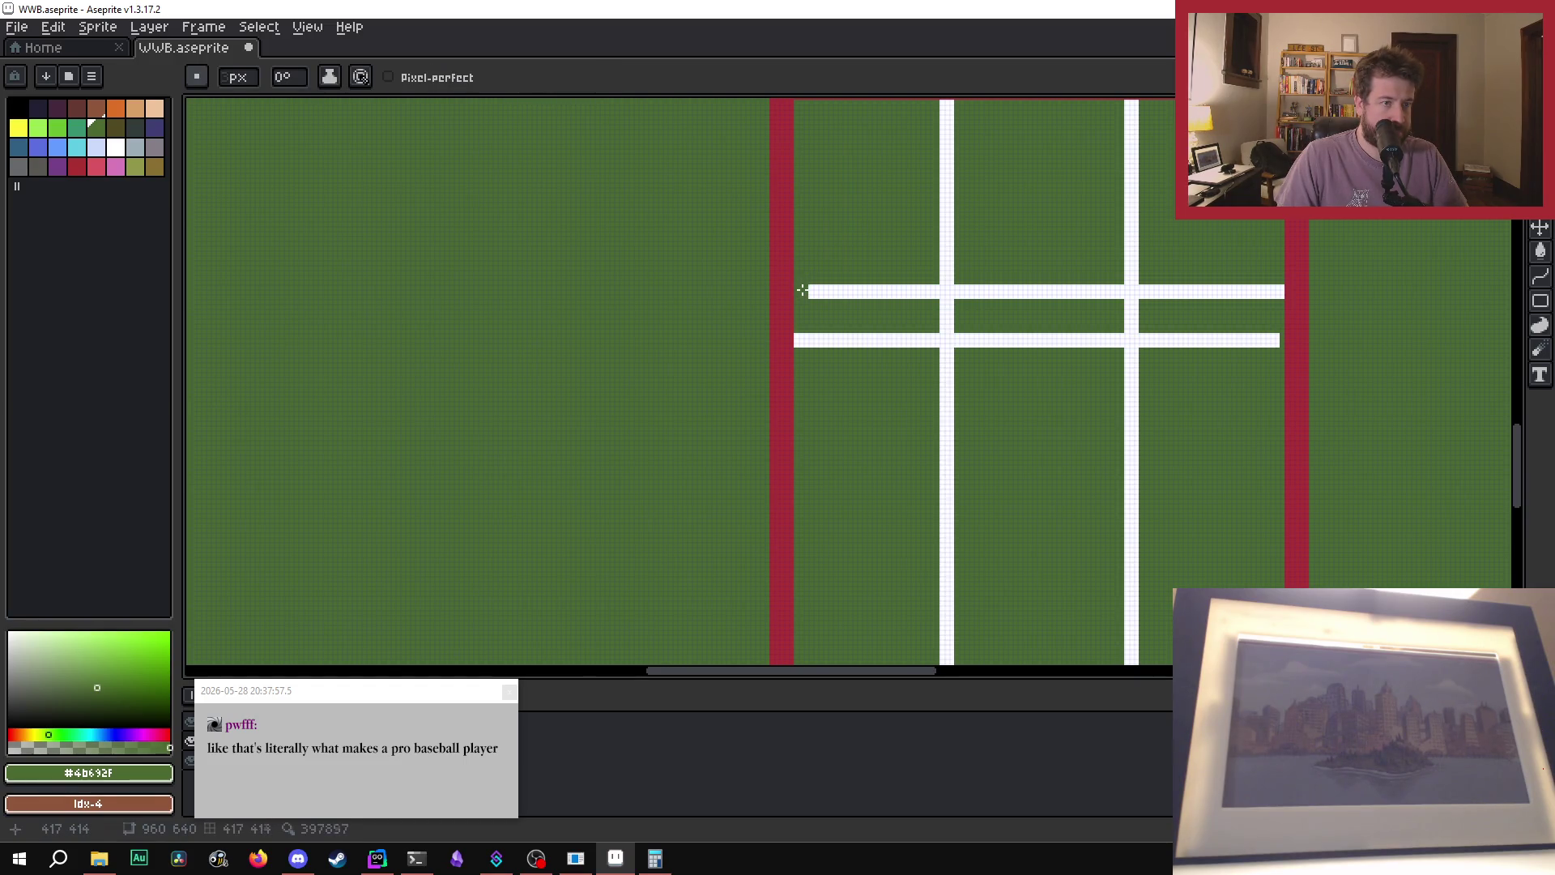
drag(801, 289, 925, 292)
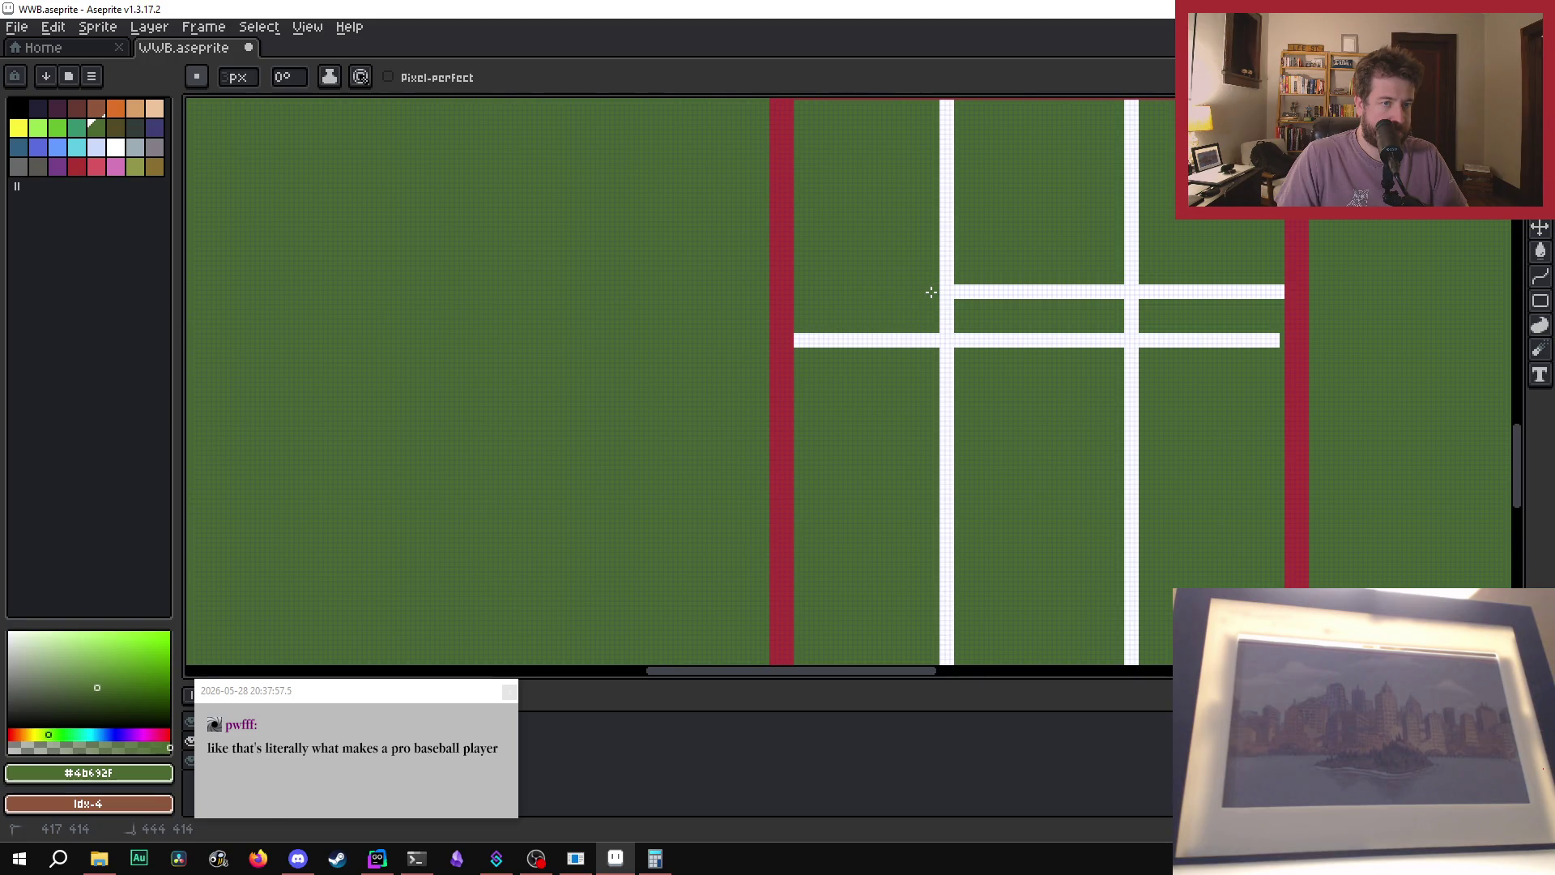
scroll(931, 292, down, 1)
scroll(1006, 320, up, 1)
scroll(964, 284, up, 1)
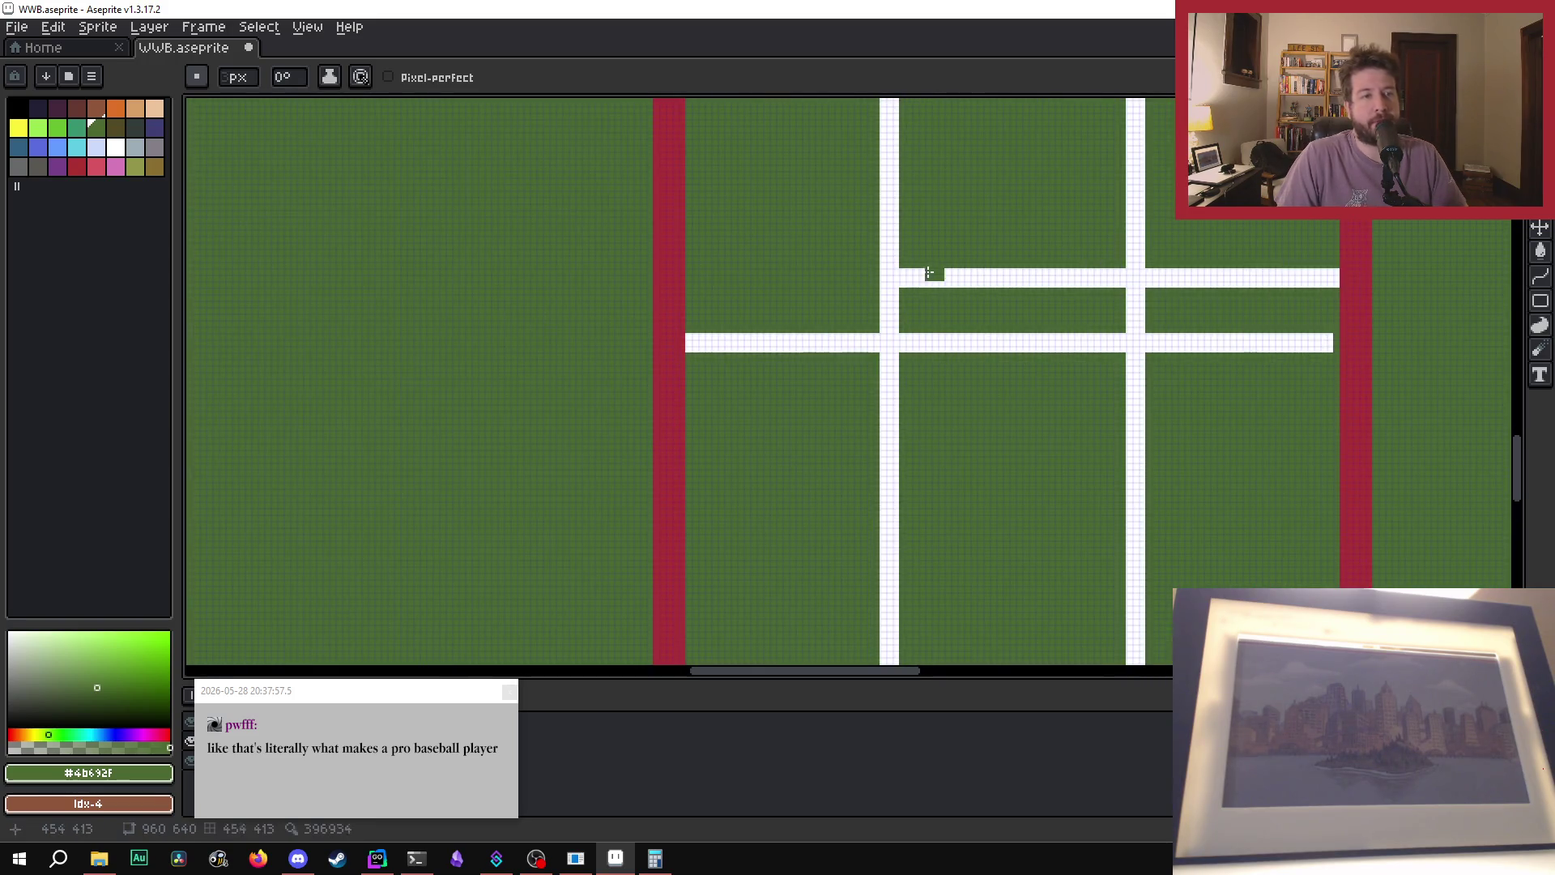
mouse_move(929, 274)
mouse_down()
mouse_move(909, 278)
mouse_move(1326, 281)
mouse_move(1231, 272)
mouse_up()
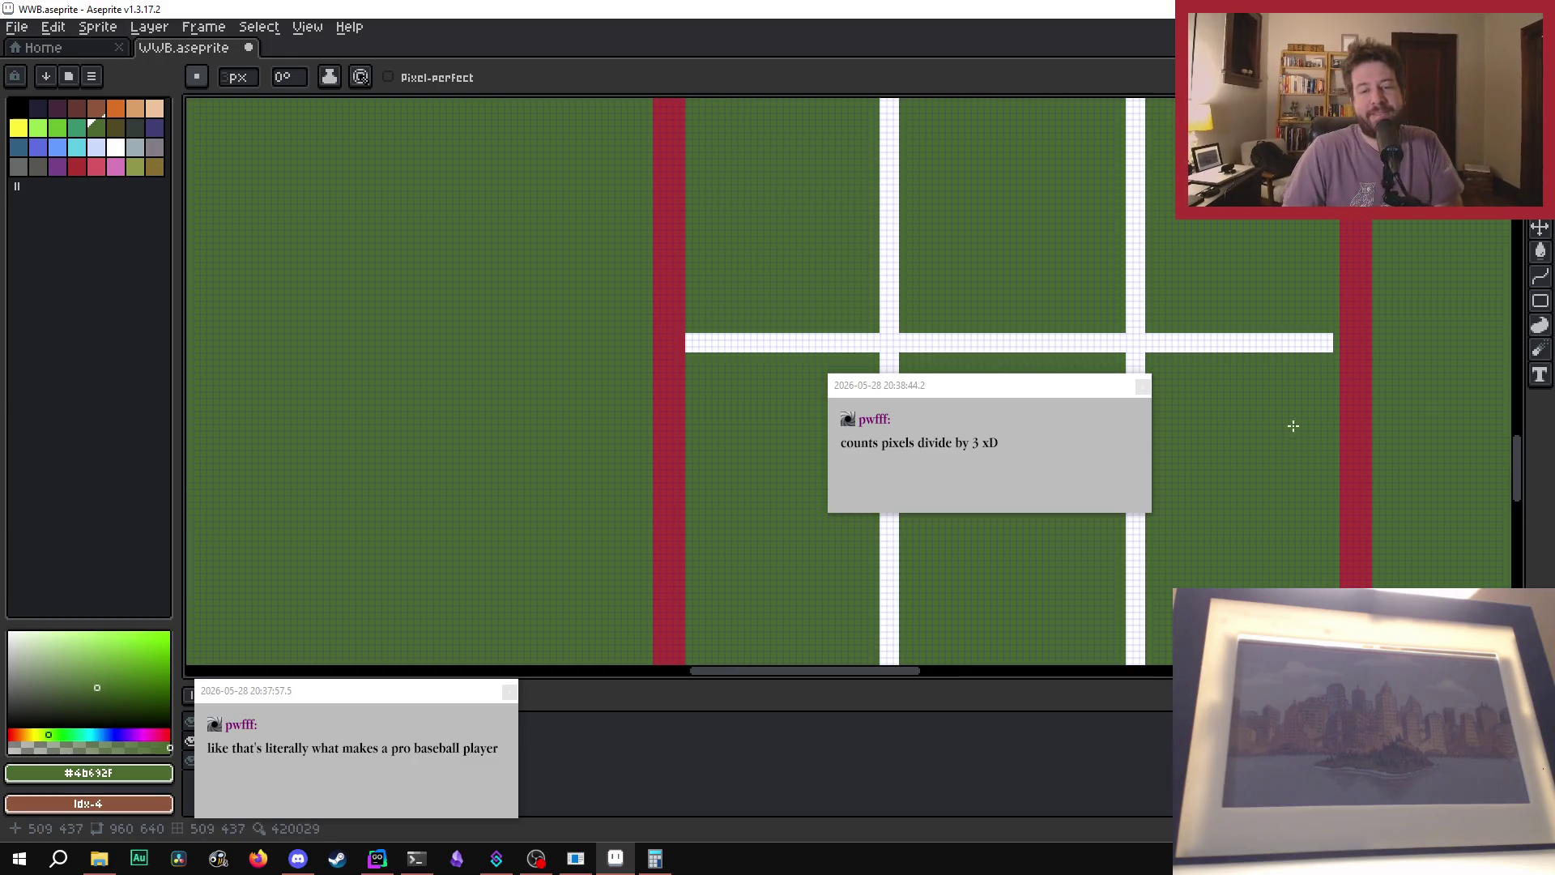
- Dismiss the chat notifications covering the canvas and layers
click(508, 690)
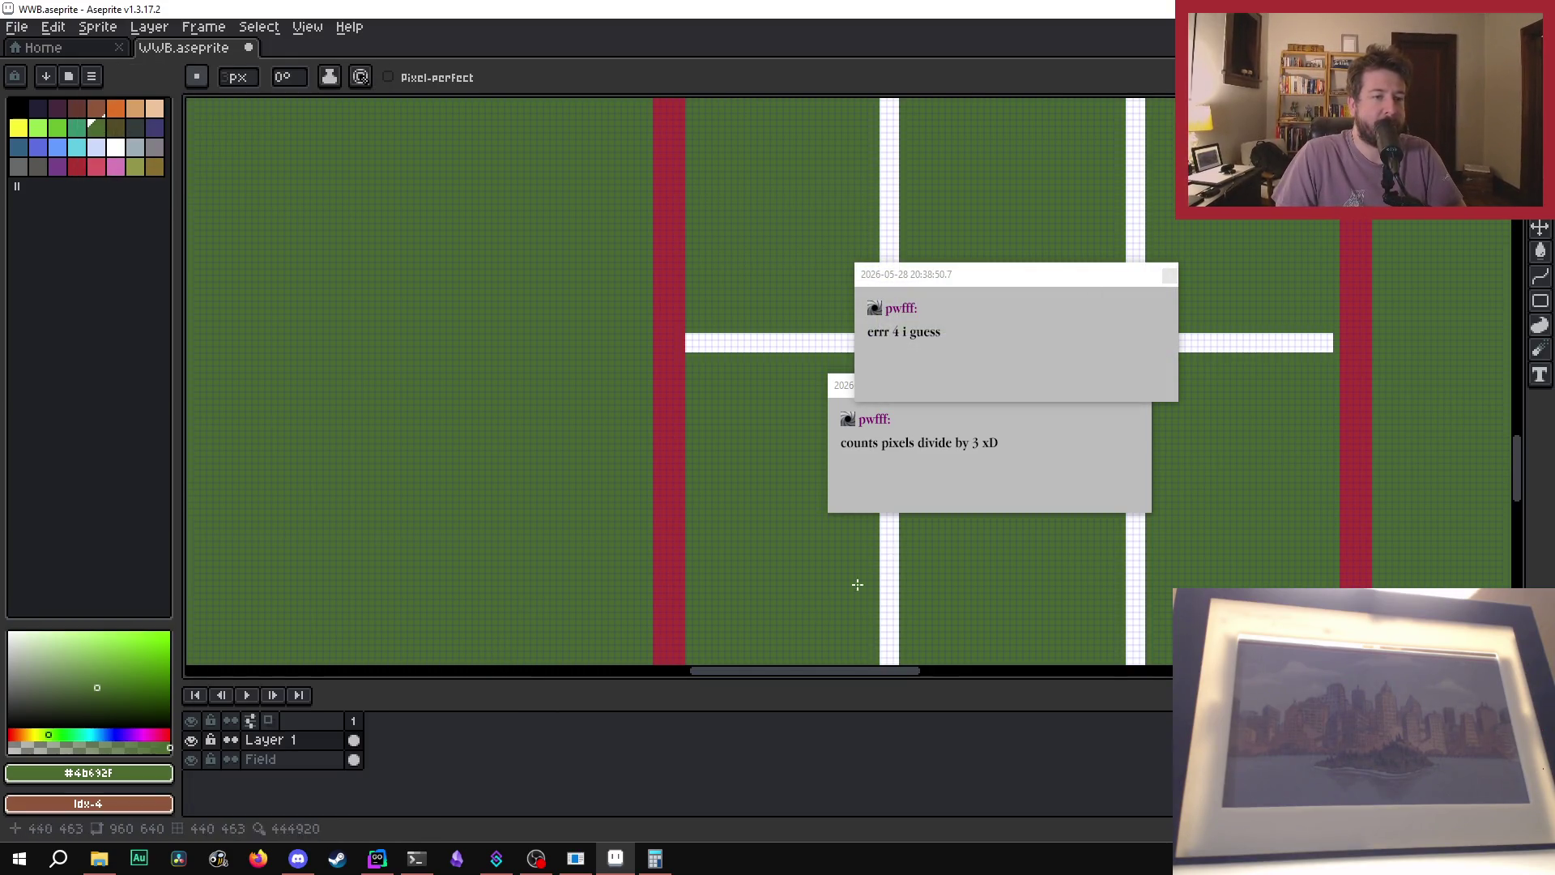
click(1169, 277)
click(1145, 386)
scroll(1251, 386, down, 3)
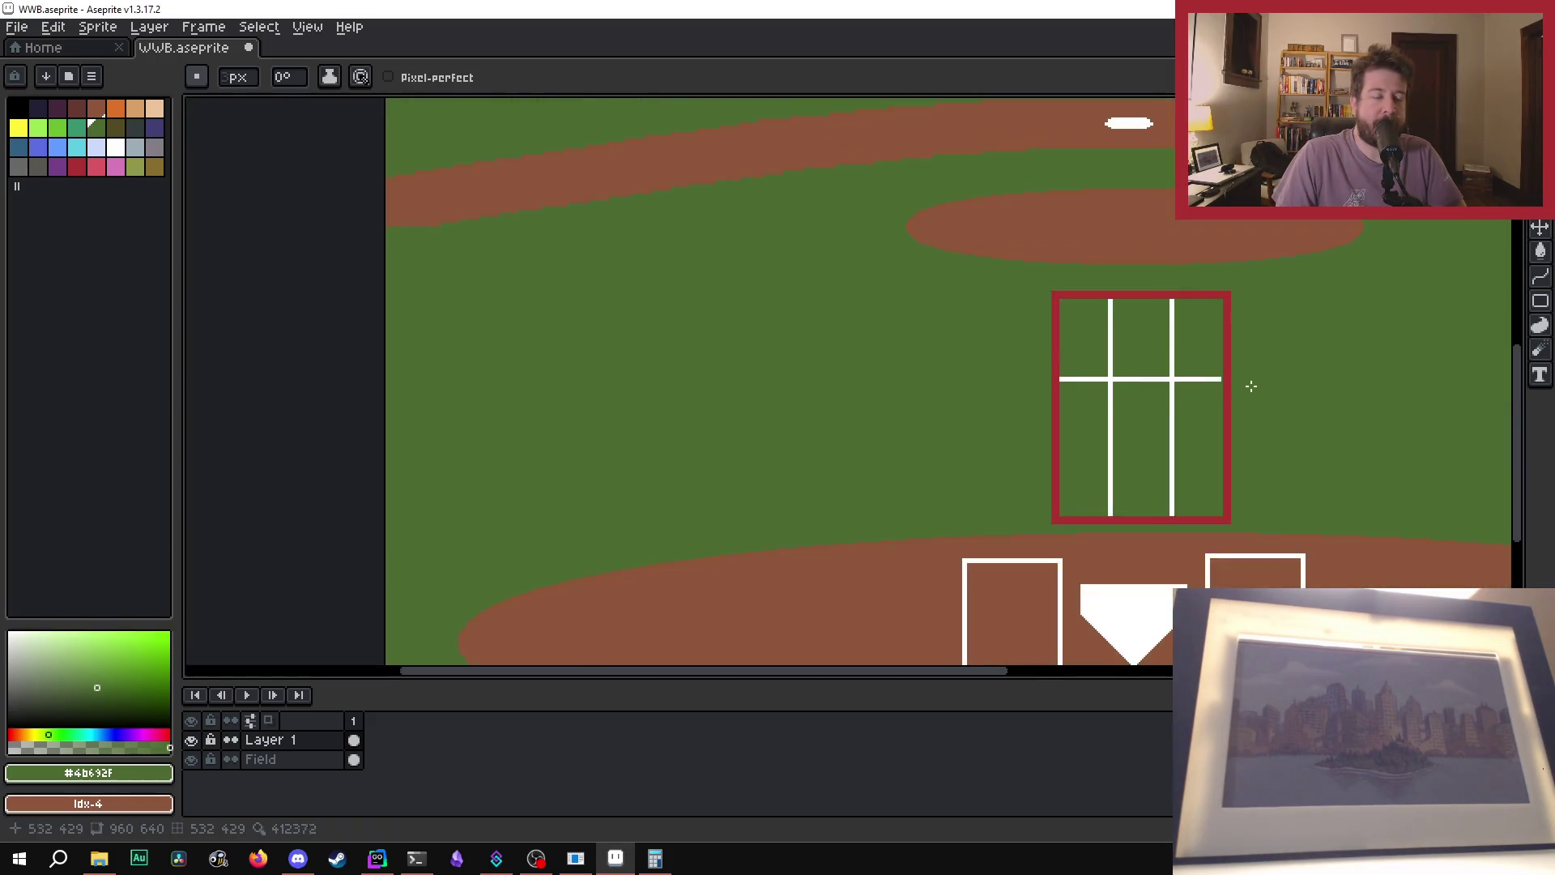
scroll(1251, 386, up, 5)
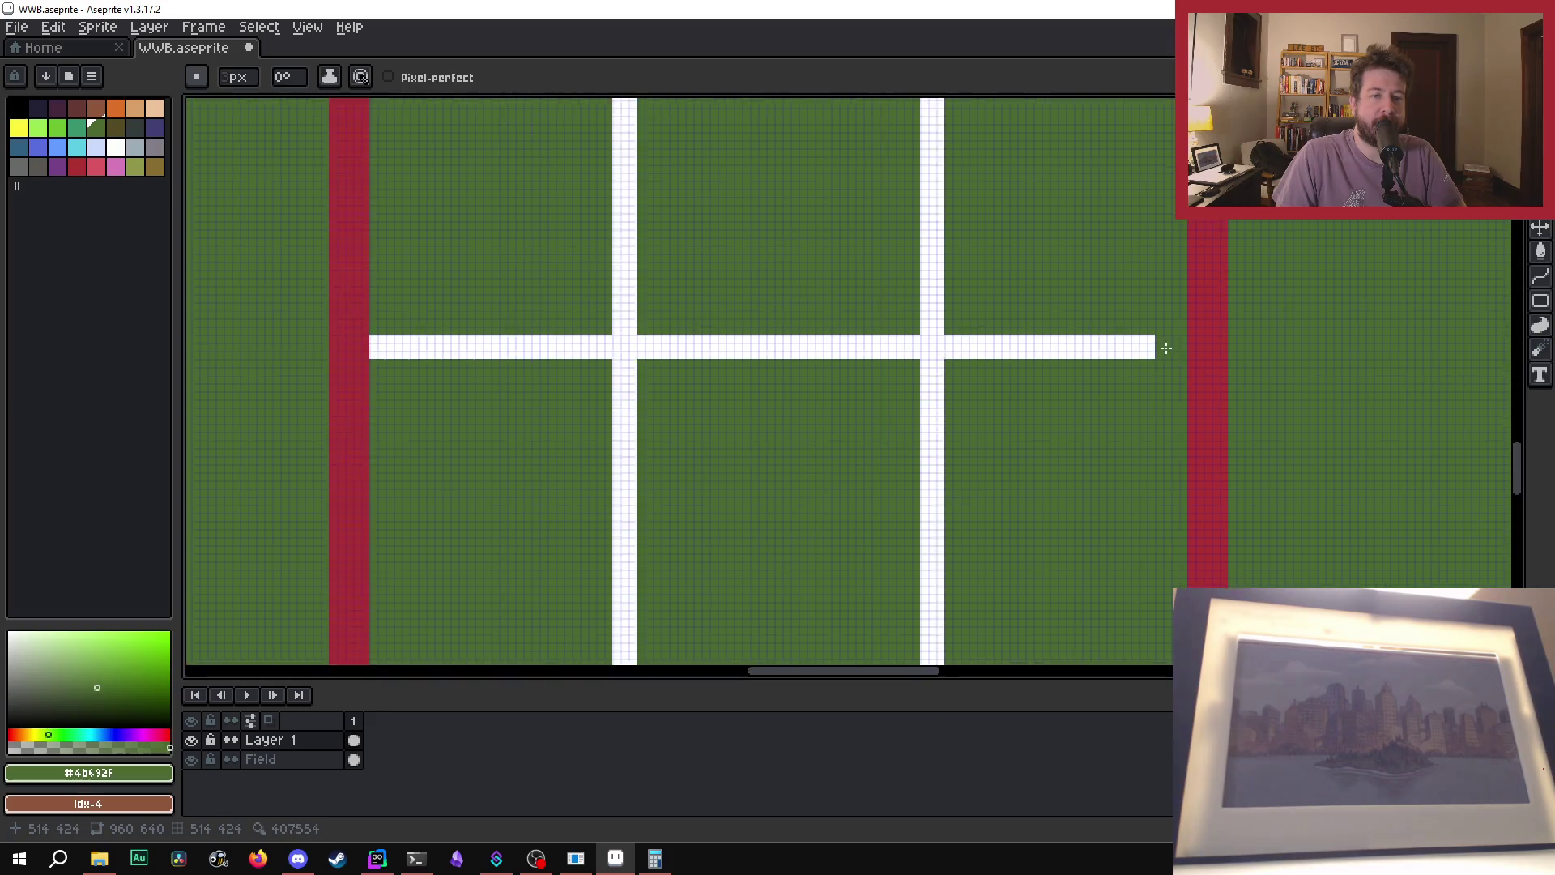
scroll(1166, 348, down, 5)
scroll(1264, 320, up, 1)
scroll(1268, 320, down, 1)
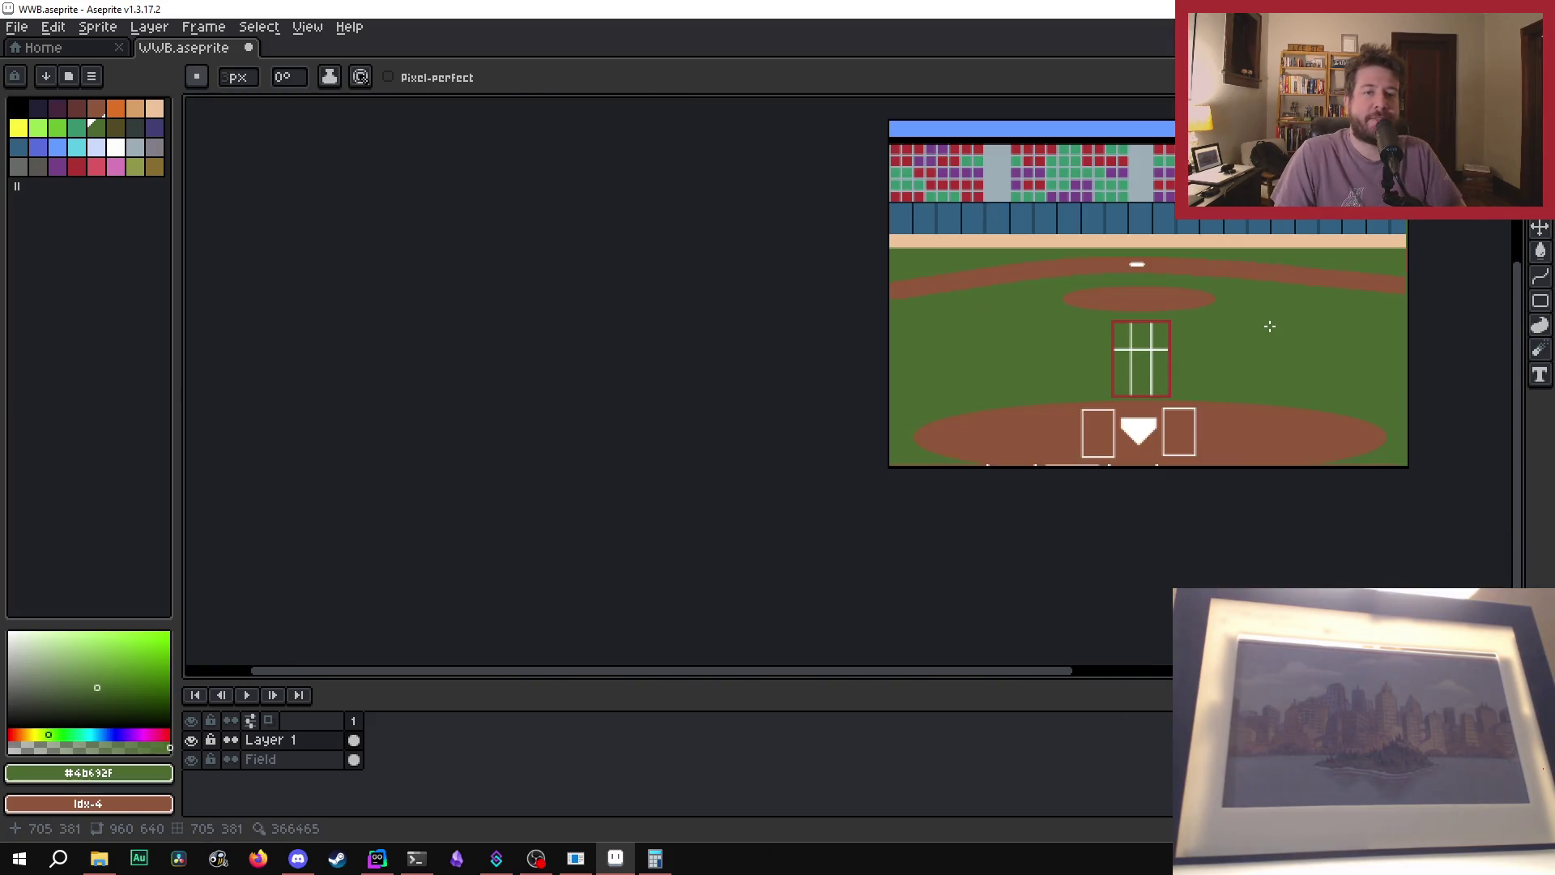
scroll(1253, 330, up, 4)
scroll(1189, 392, down, 5)
scroll(1301, 285, up, 6)
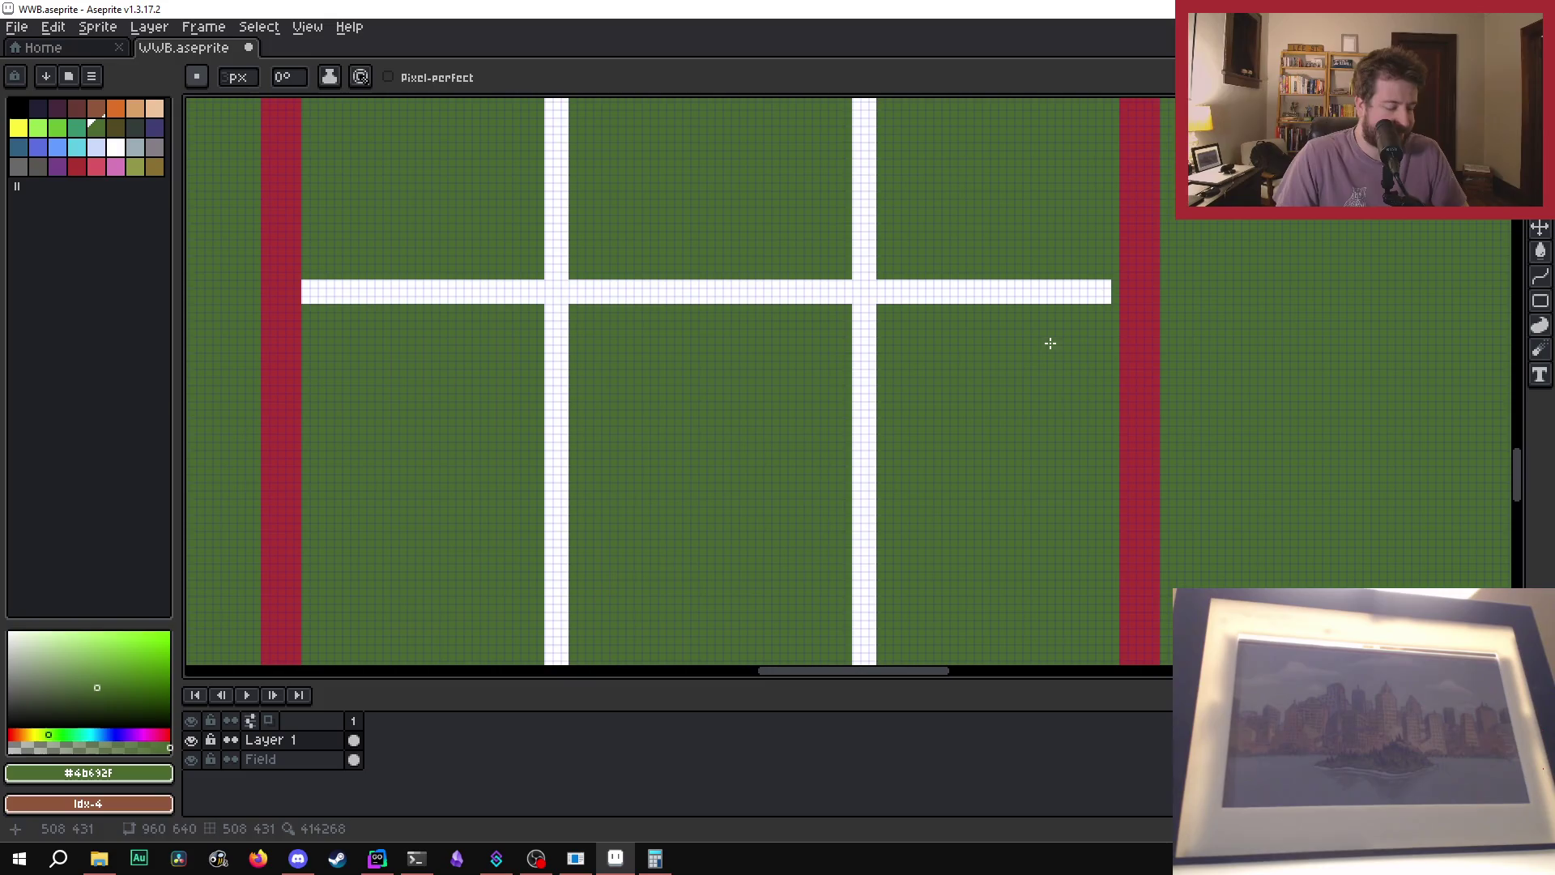
- Sample white and extend the remaining crossbar one pixel to the right red border
key(alt)
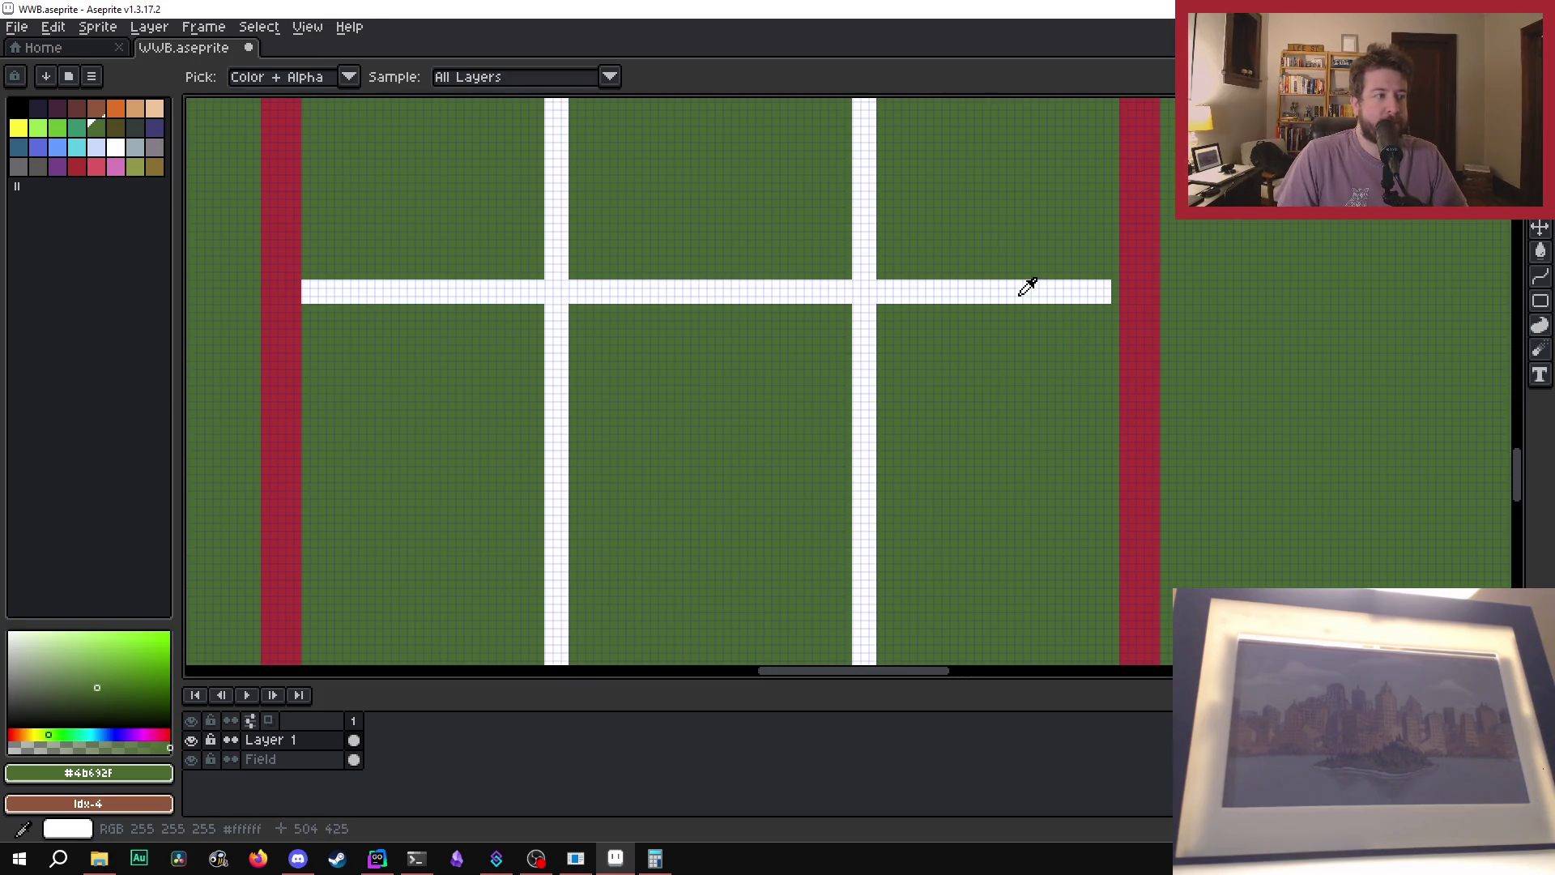
click(1027, 288)
click(1116, 291)
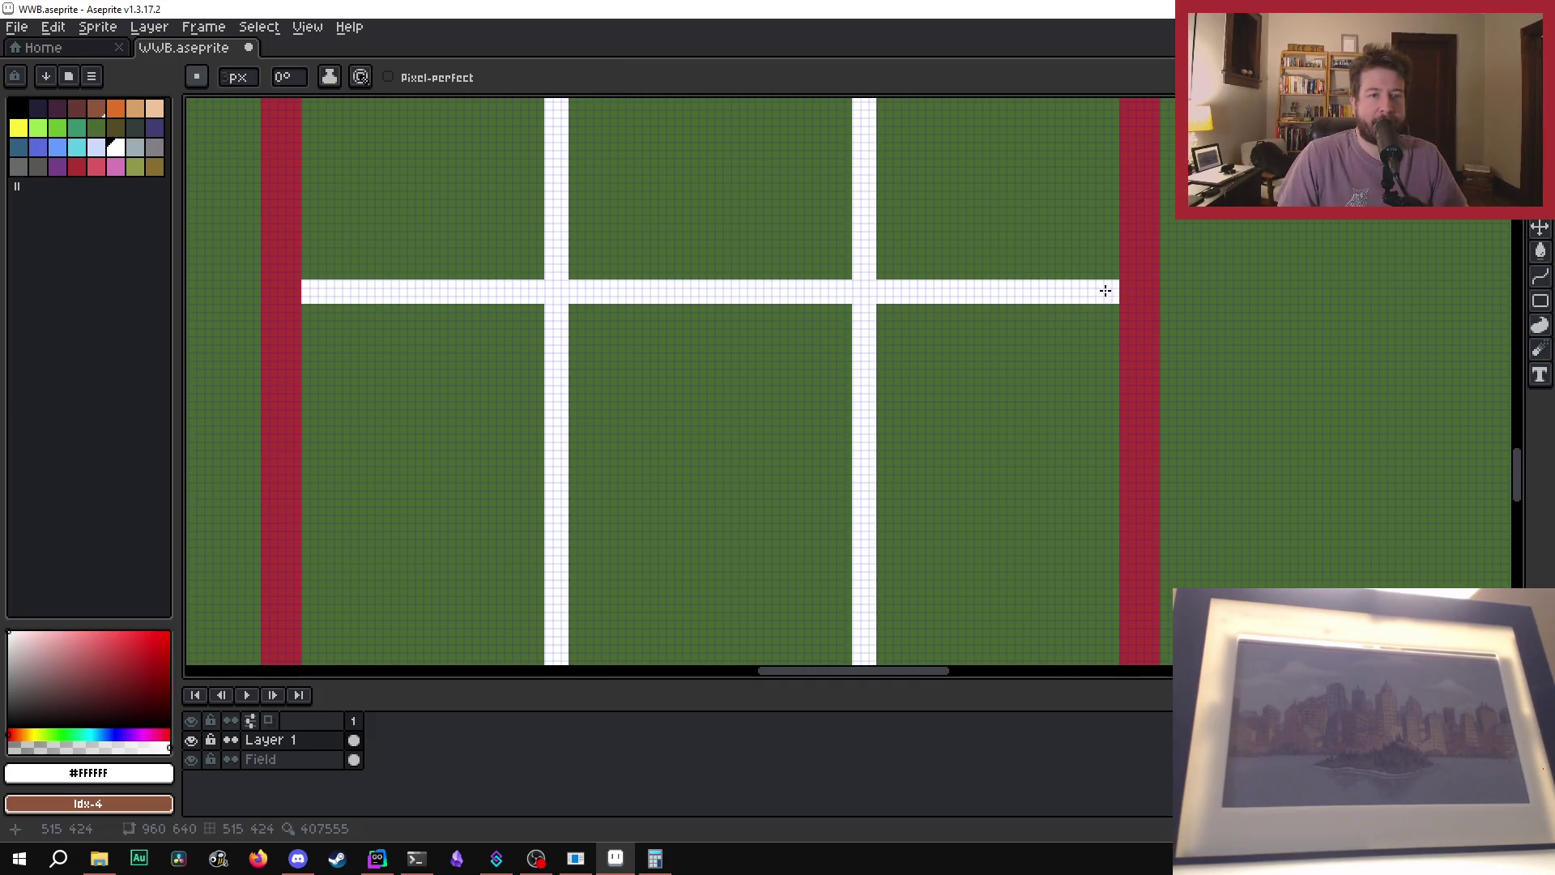
scroll(1100, 301, down, 3)
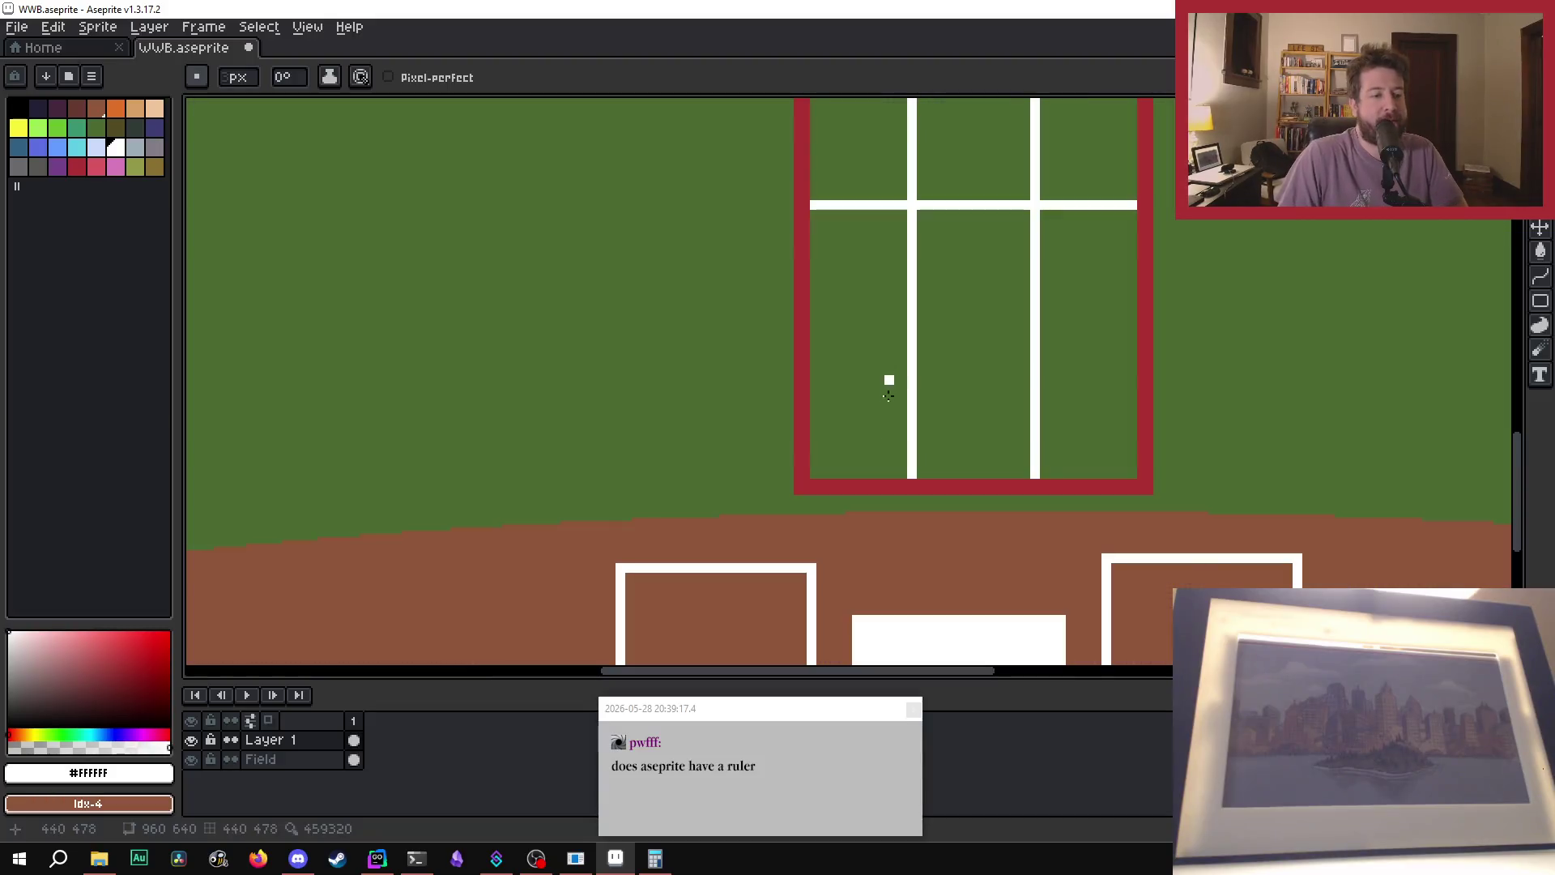
scroll(810, 567, up, 2)
scroll(813, 552, down, 4)
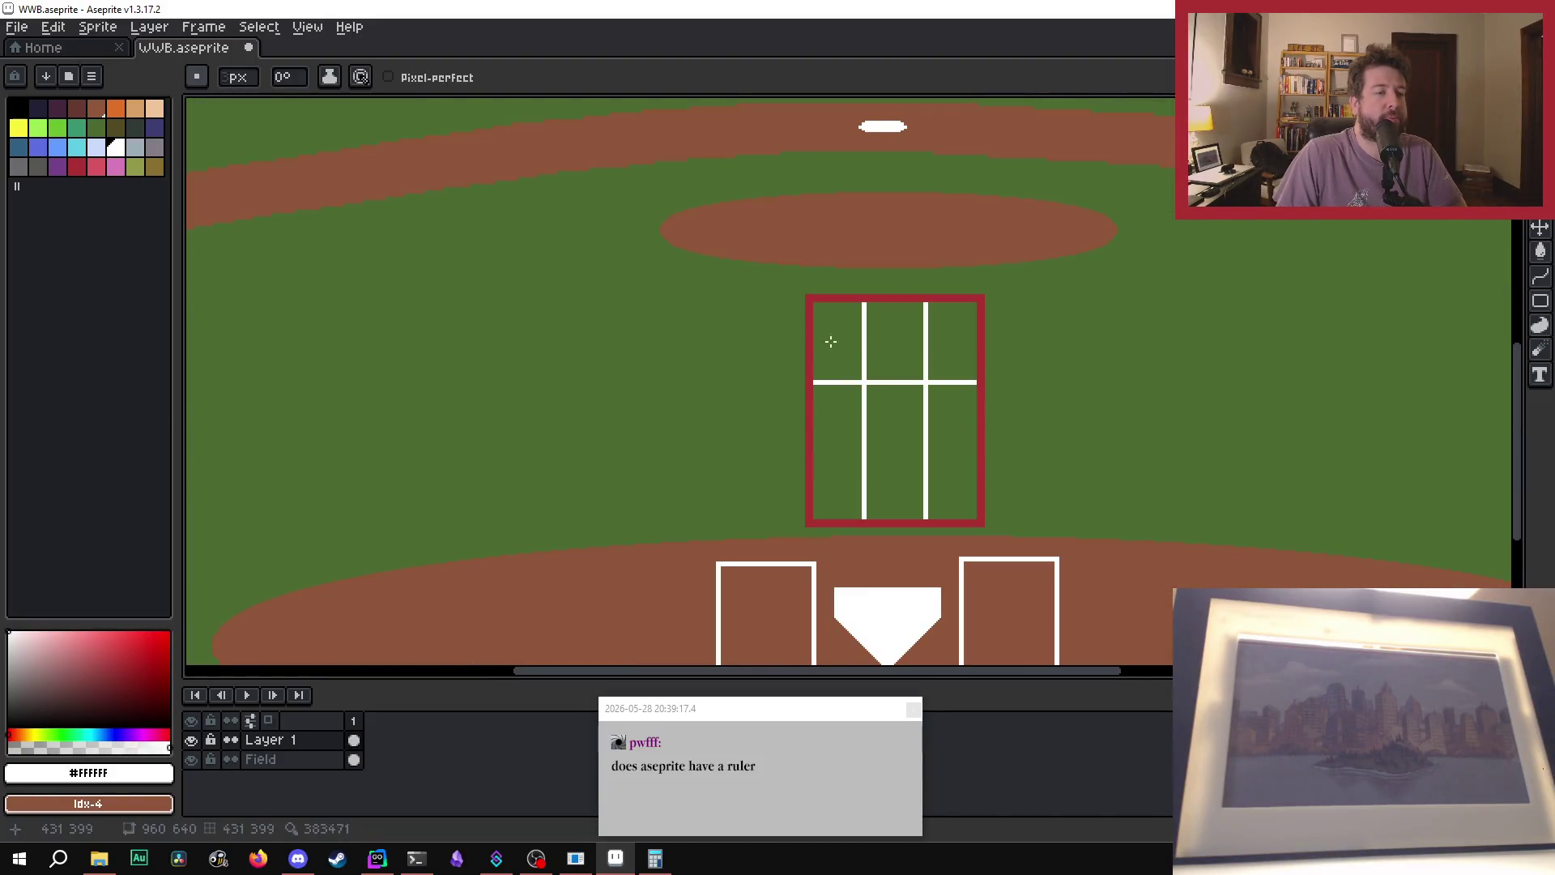
click(307, 27)
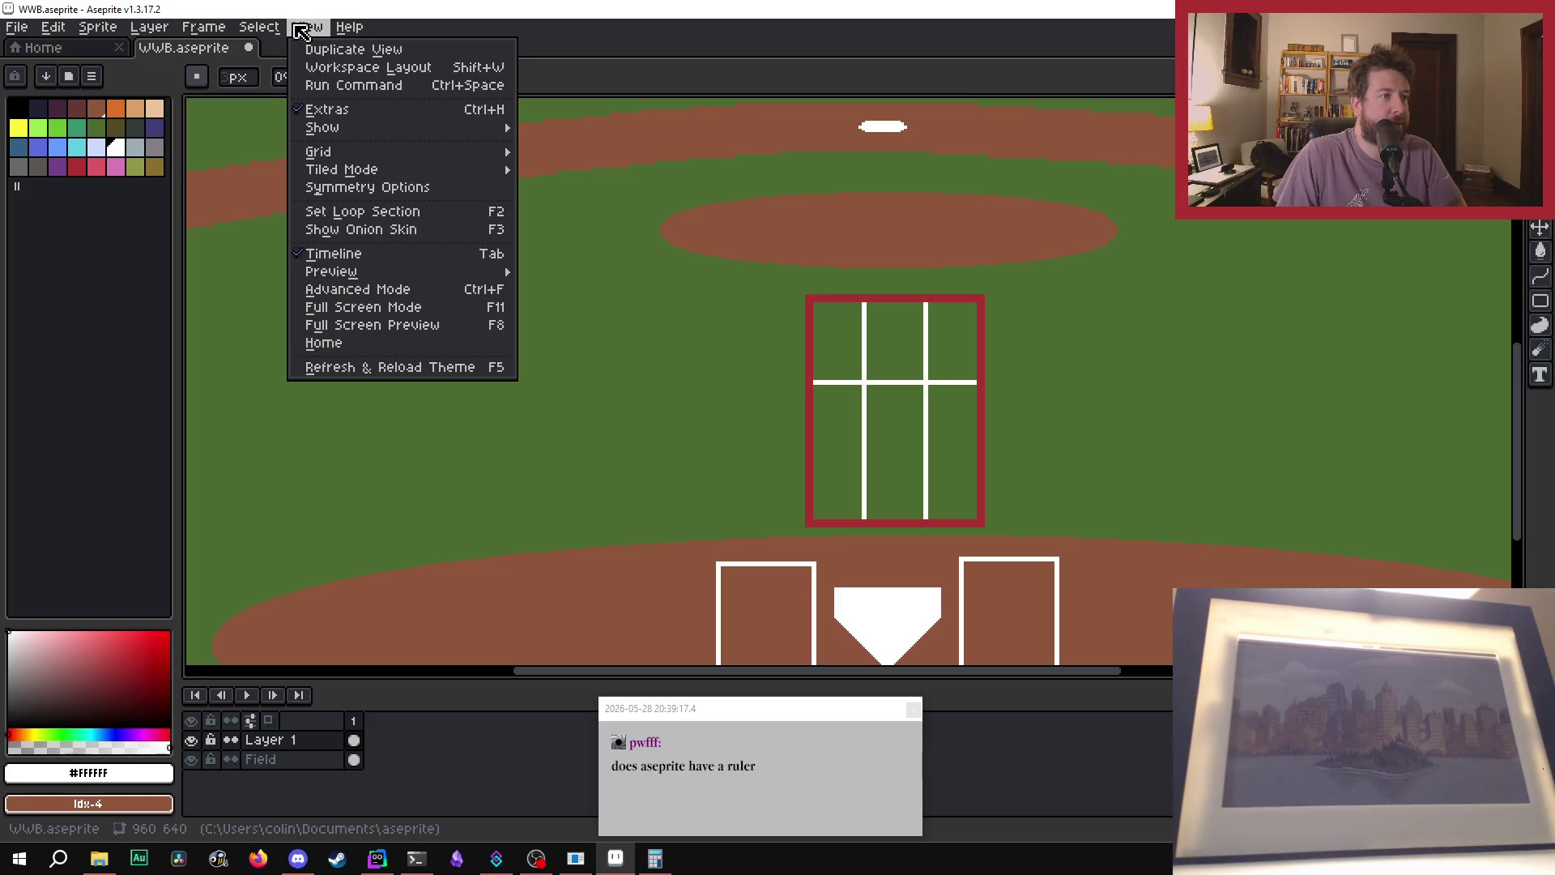
- Toggle the Pixel Grid display on and back off under View > Show
mouse_move(348, 169)
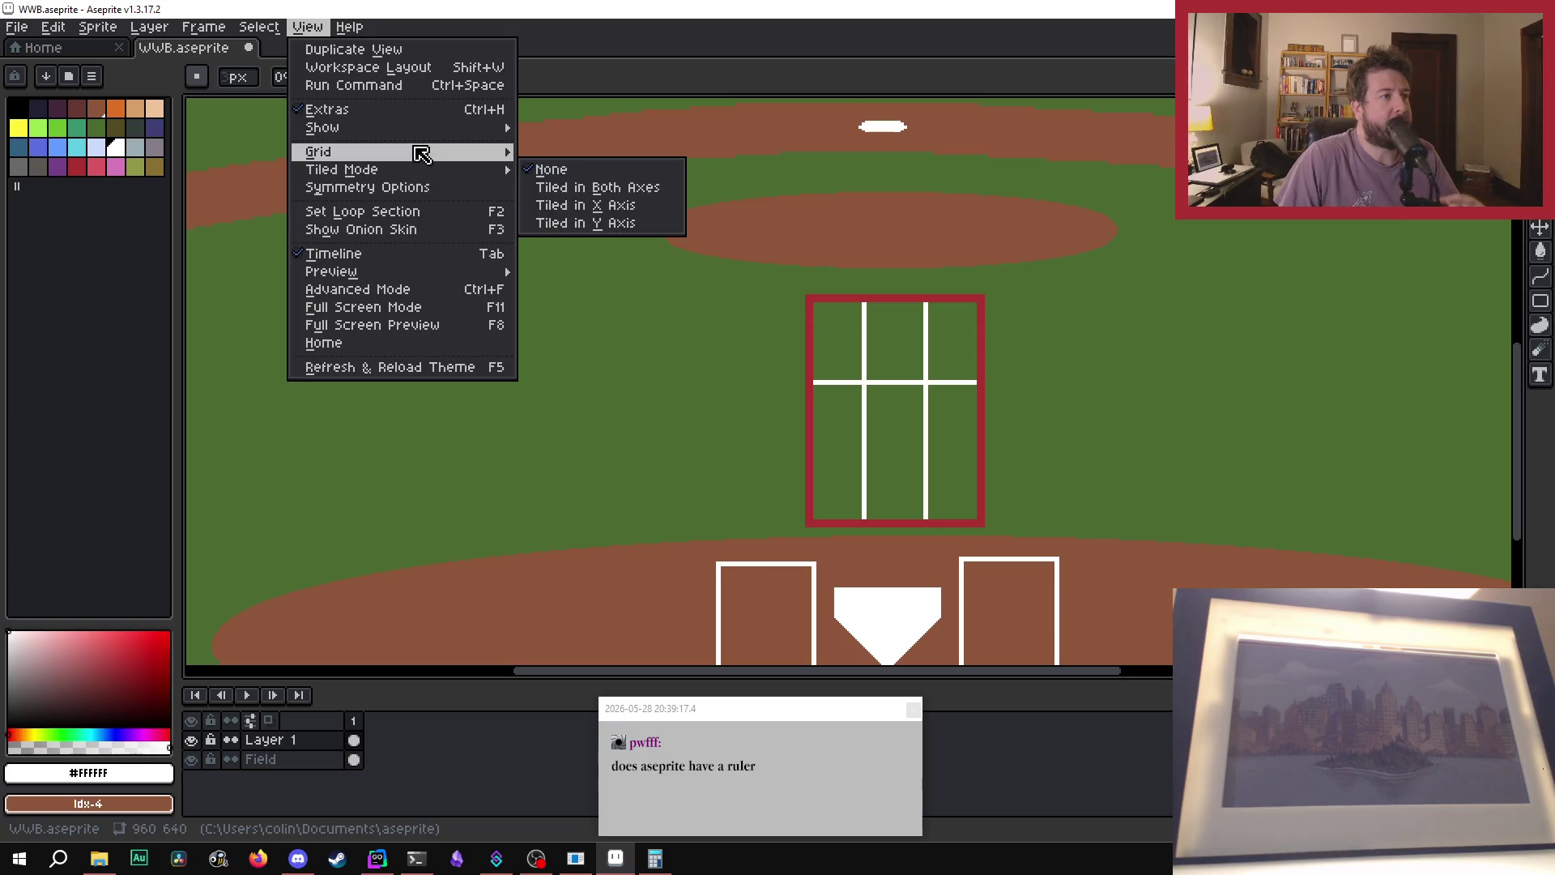
mouse_move(423, 130)
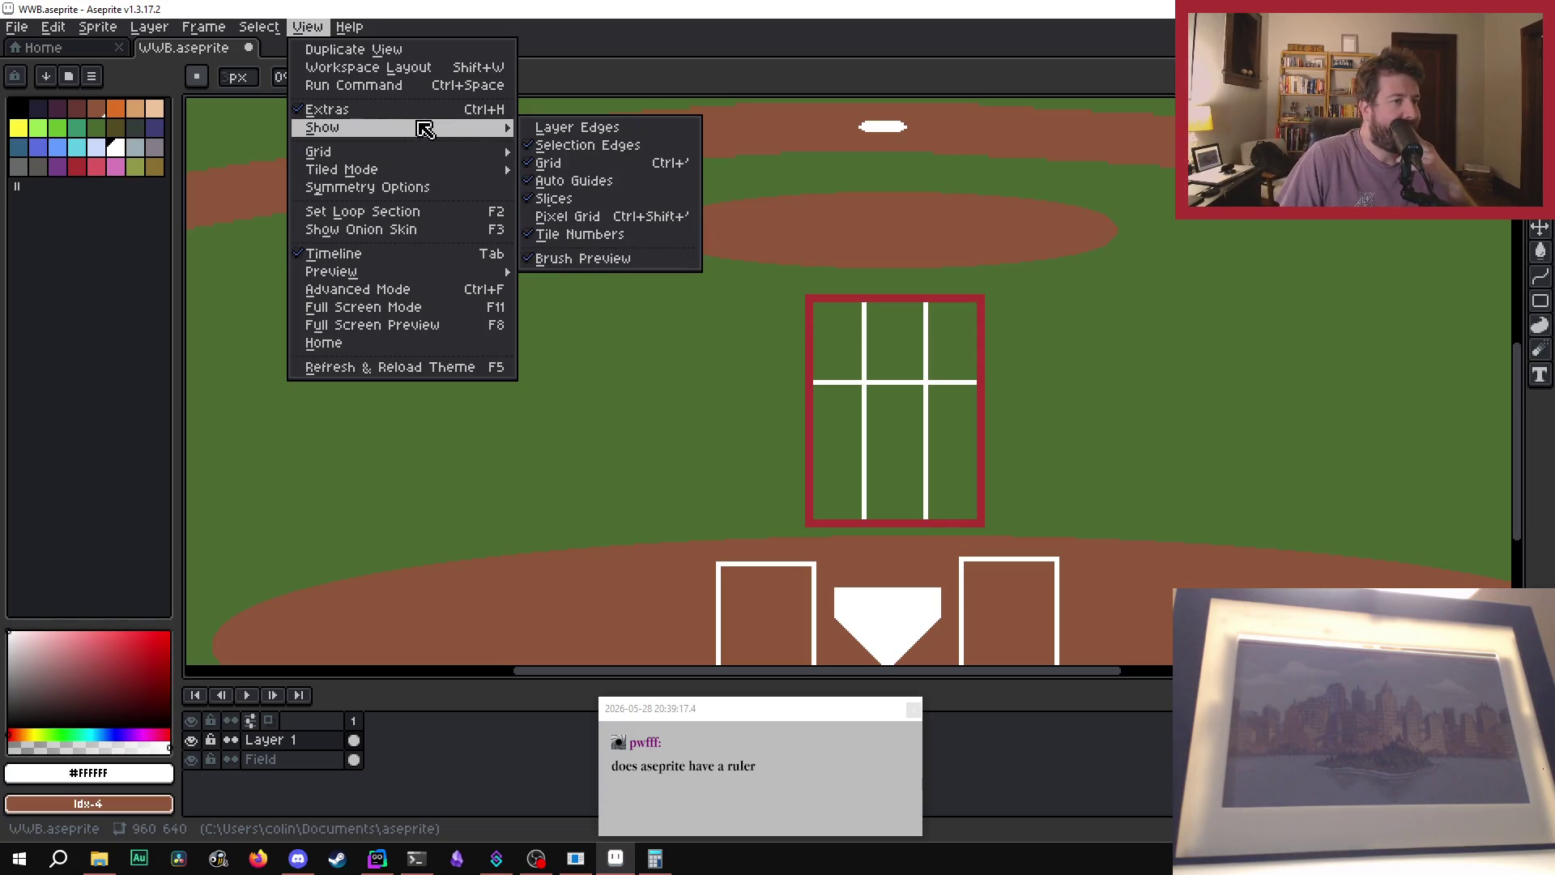
click(539, 210)
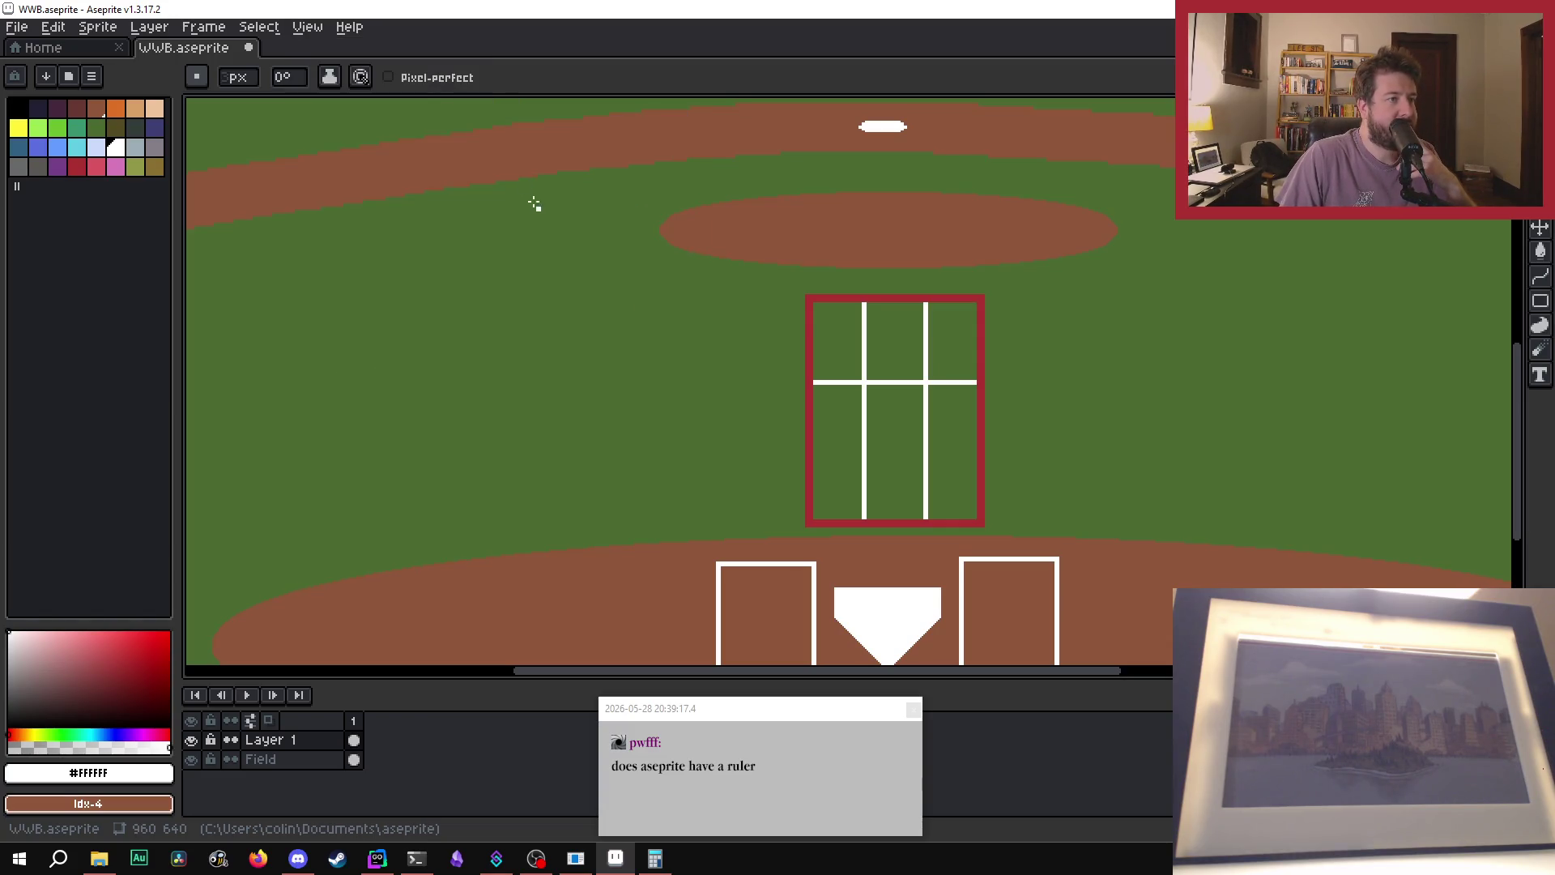
click(259, 27)
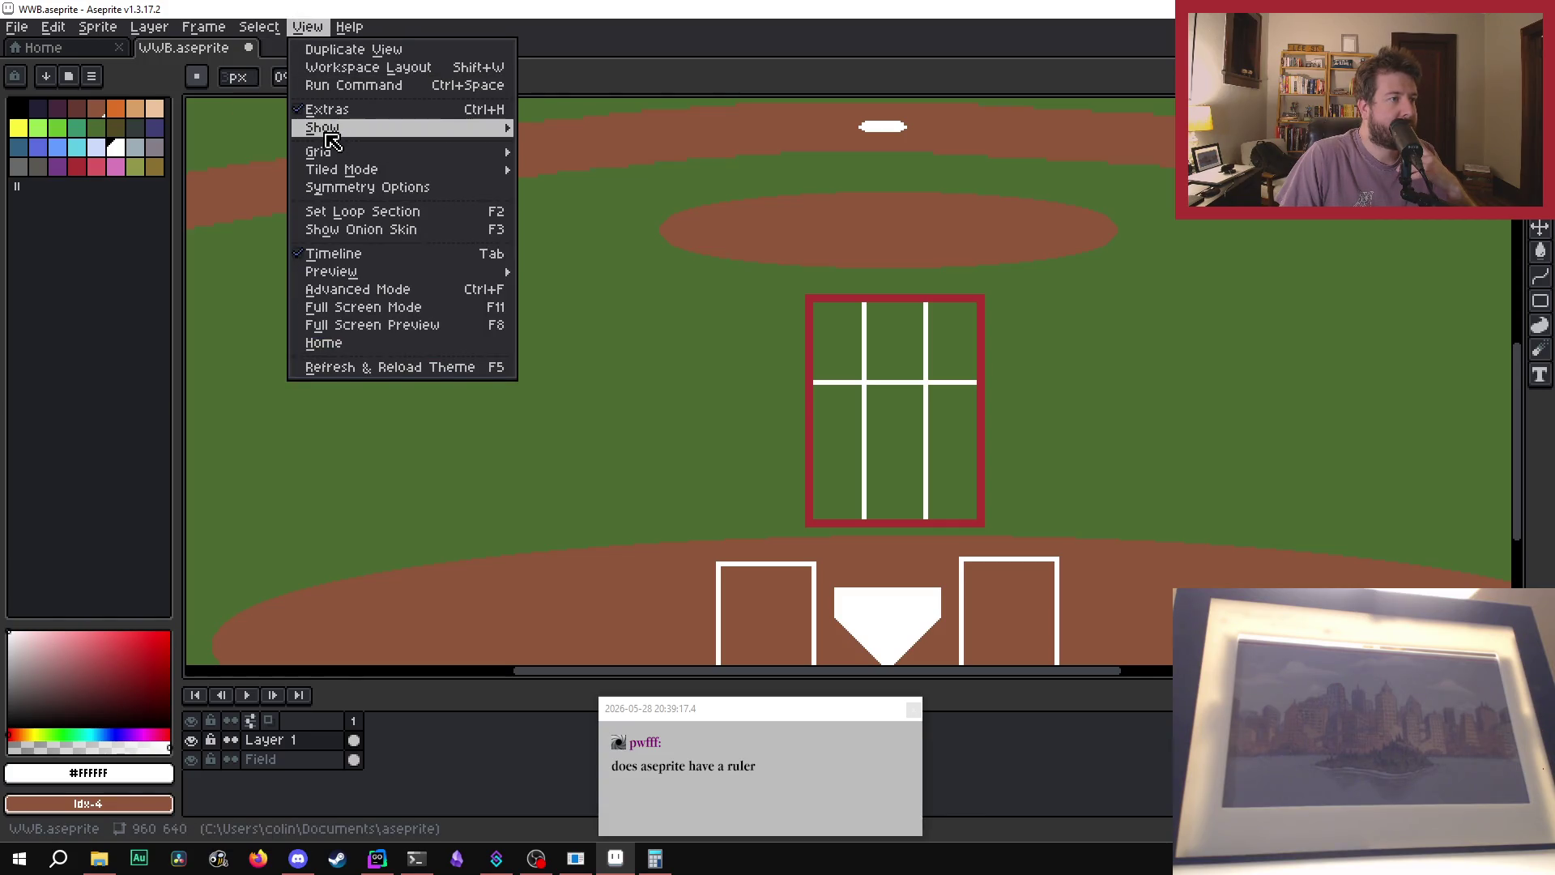
mouse_move(332, 142)
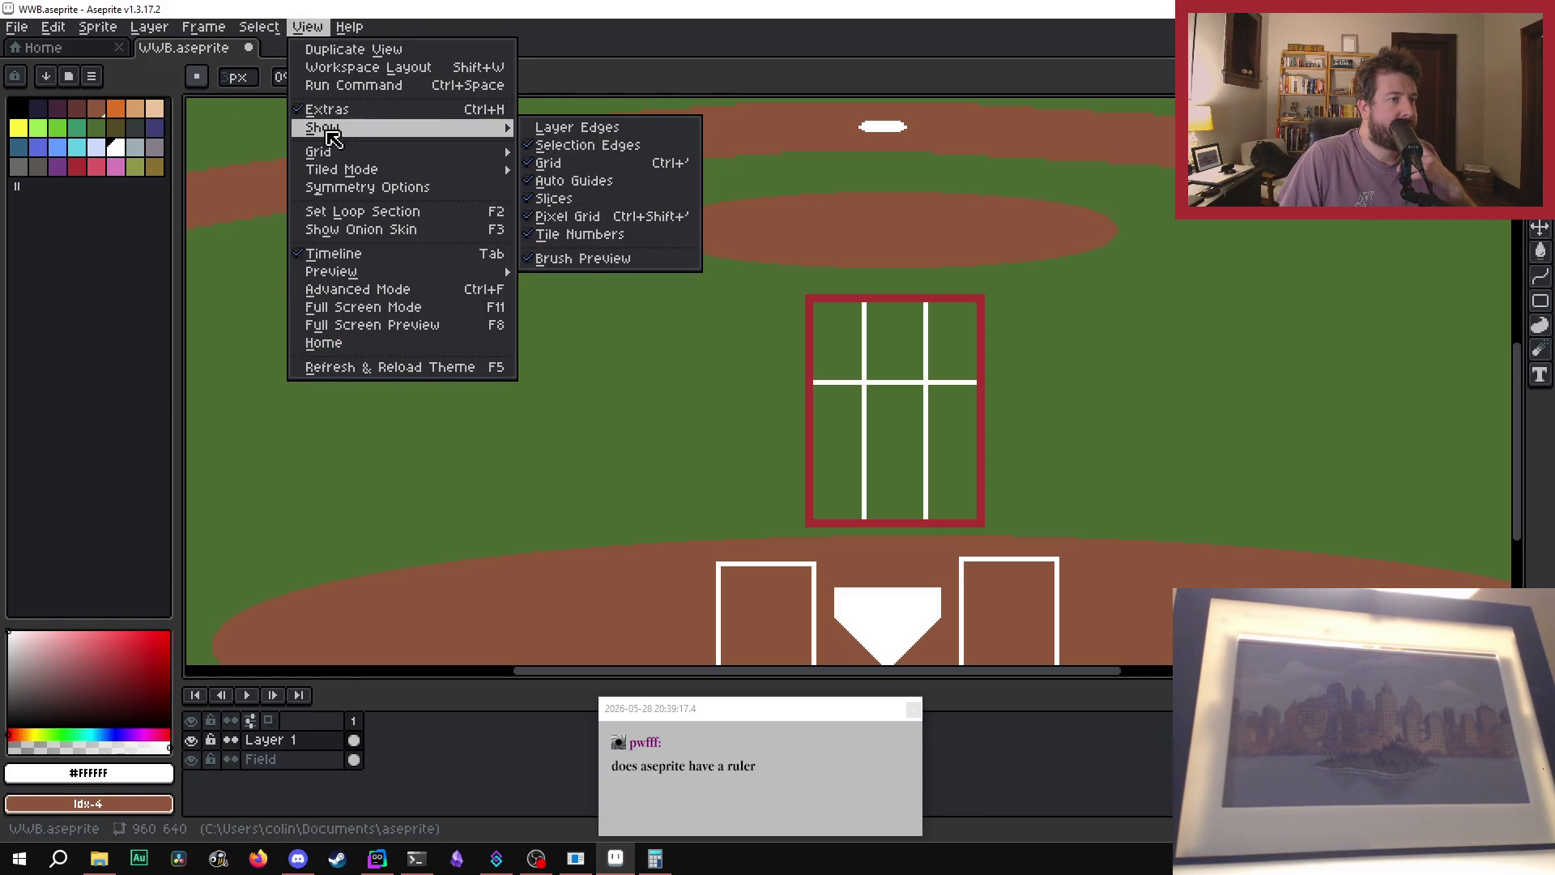
click(618, 223)
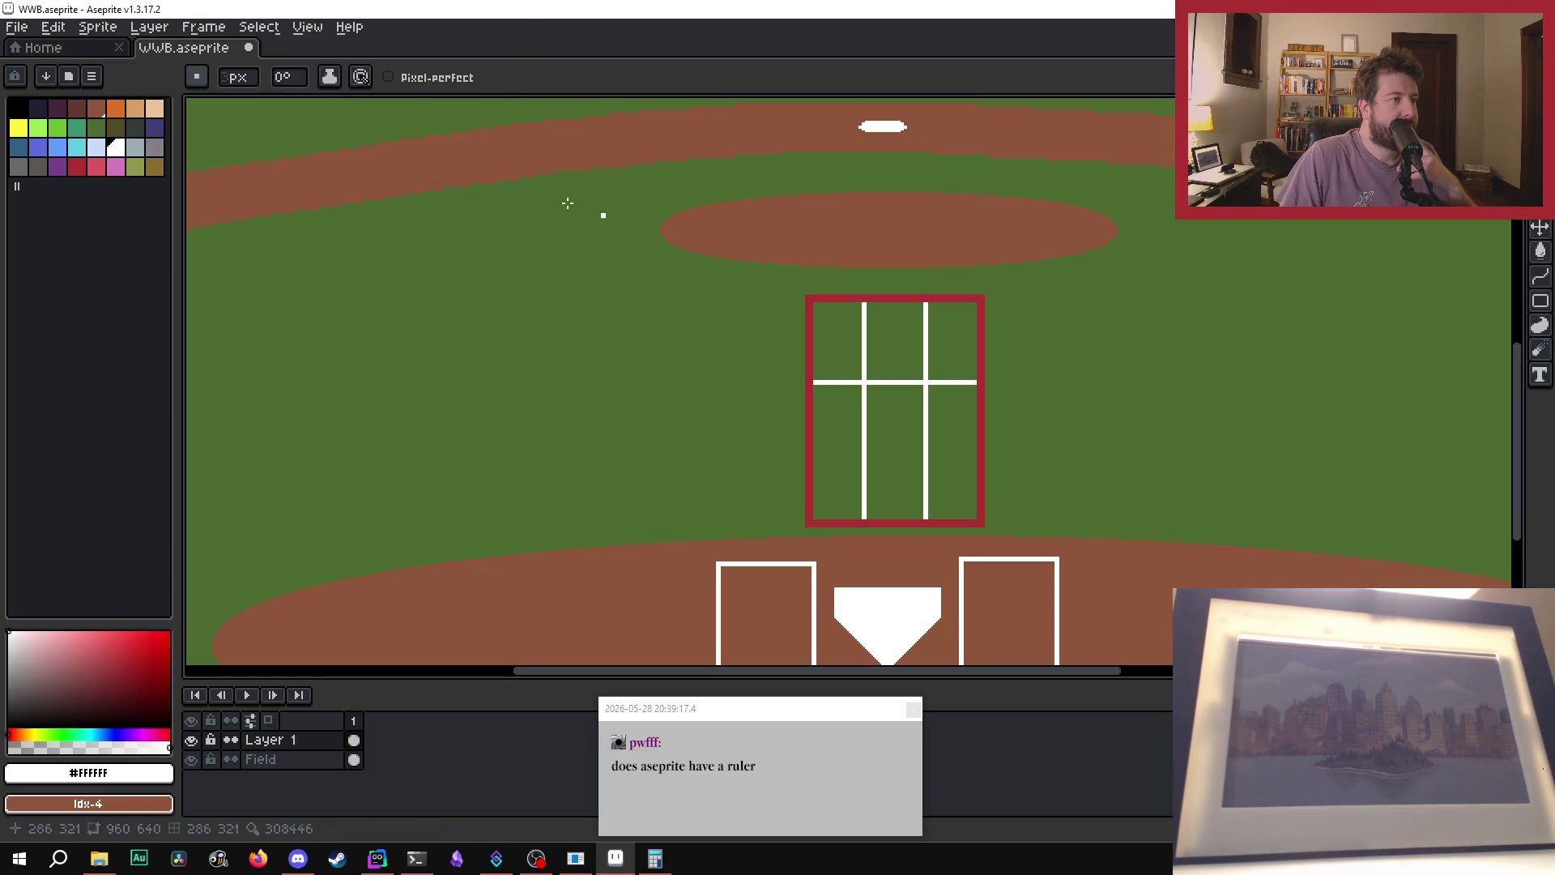
- Look through the View > Grid submenu, clearing the chat notifications covering it
click(310, 30)
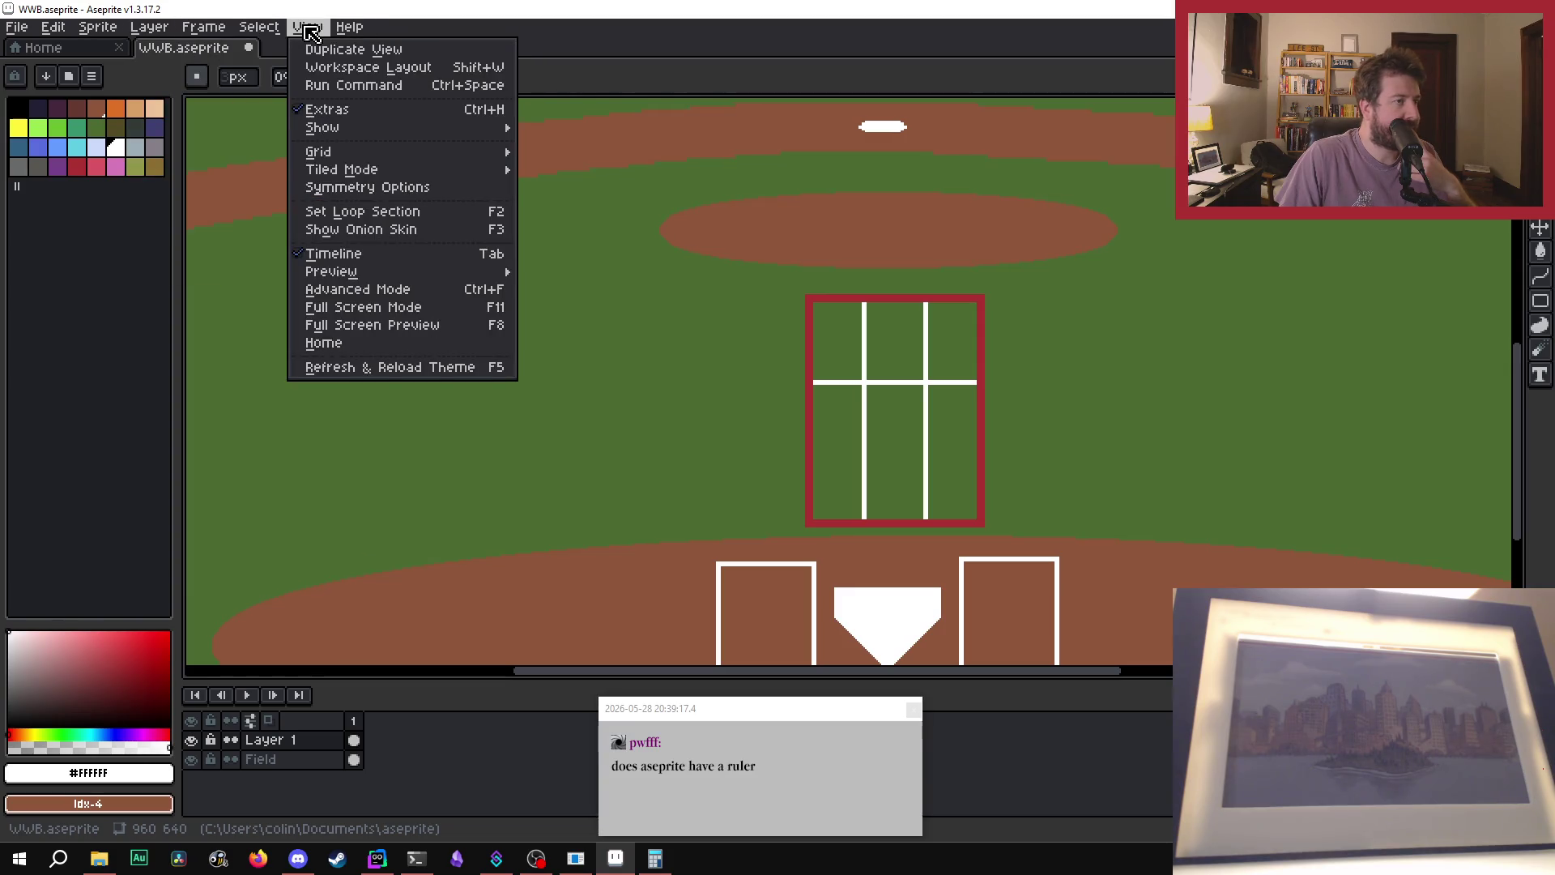
mouse_move(356, 128)
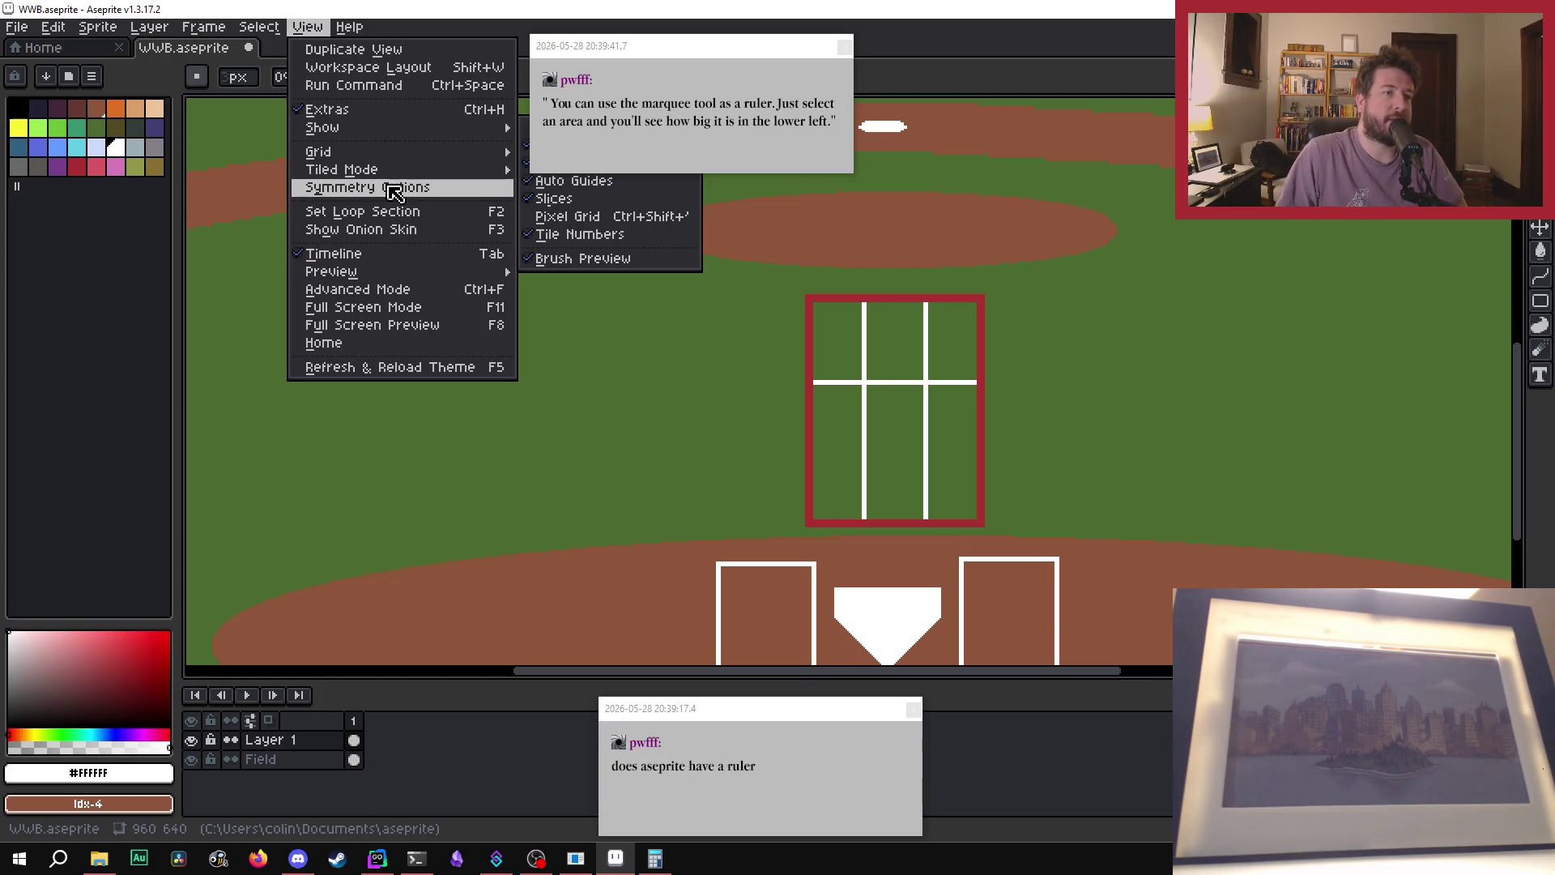
mouse_move(389, 153)
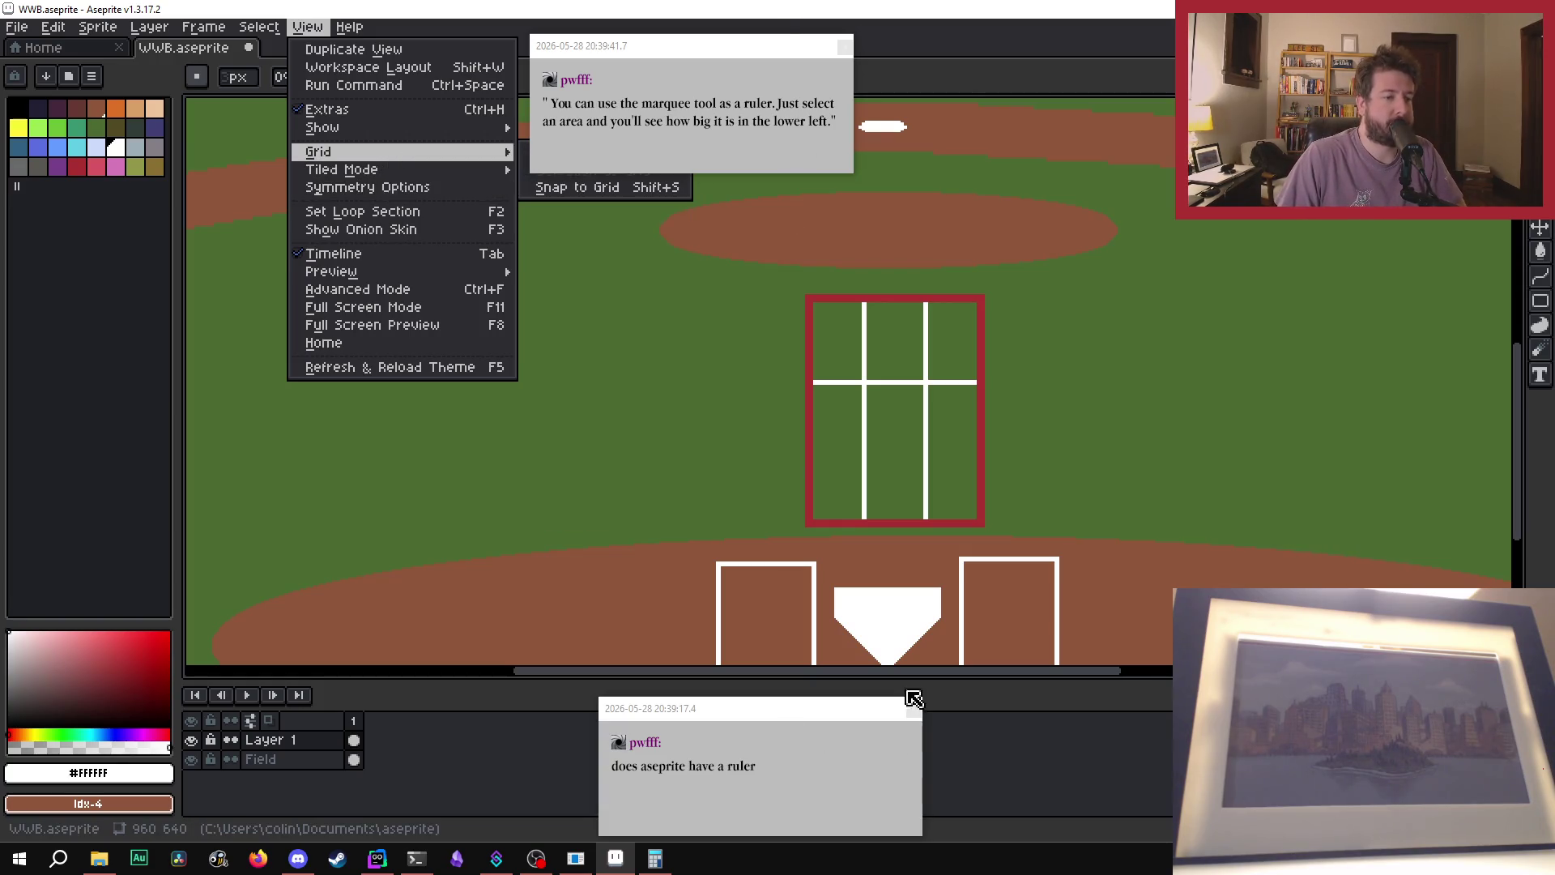
click(844, 46)
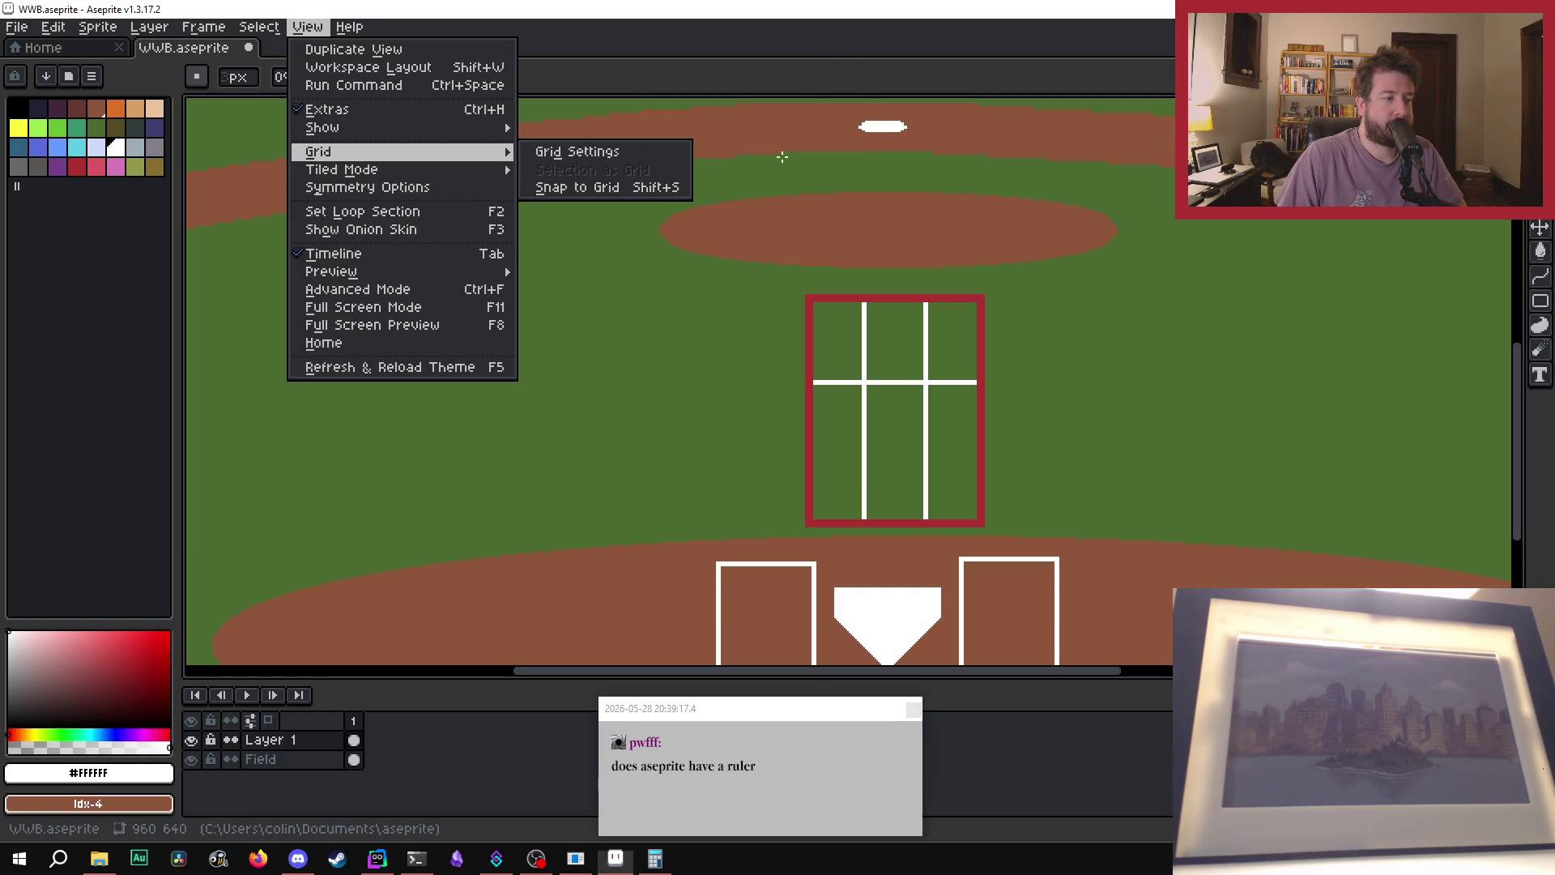
click(914, 709)
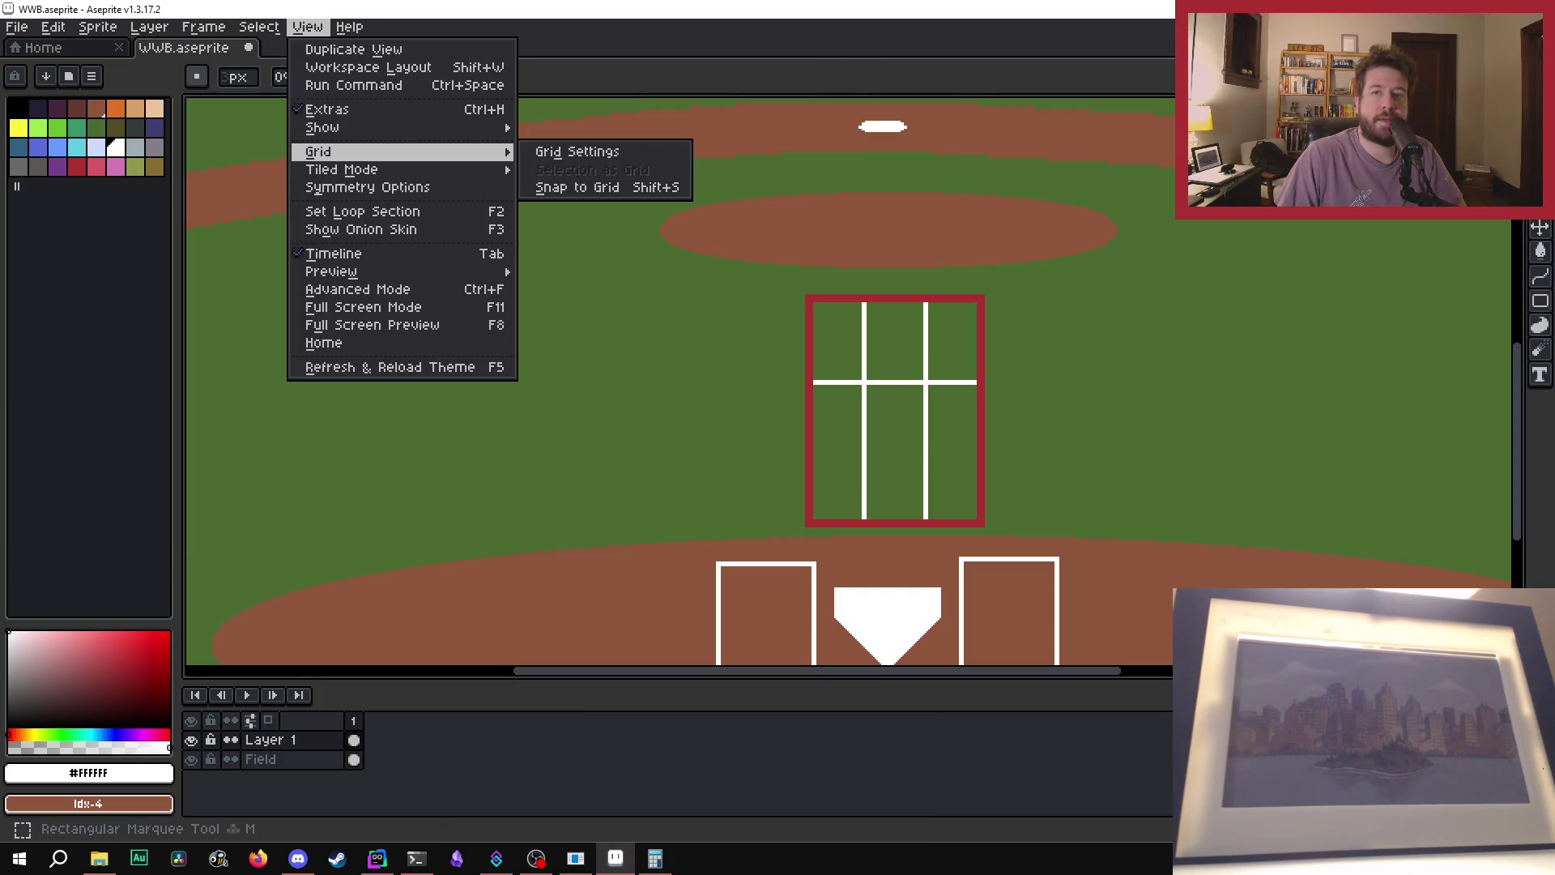
click(1021, 292)
scroll(872, 389, up, 2)
scroll(871, 389, down, 1)
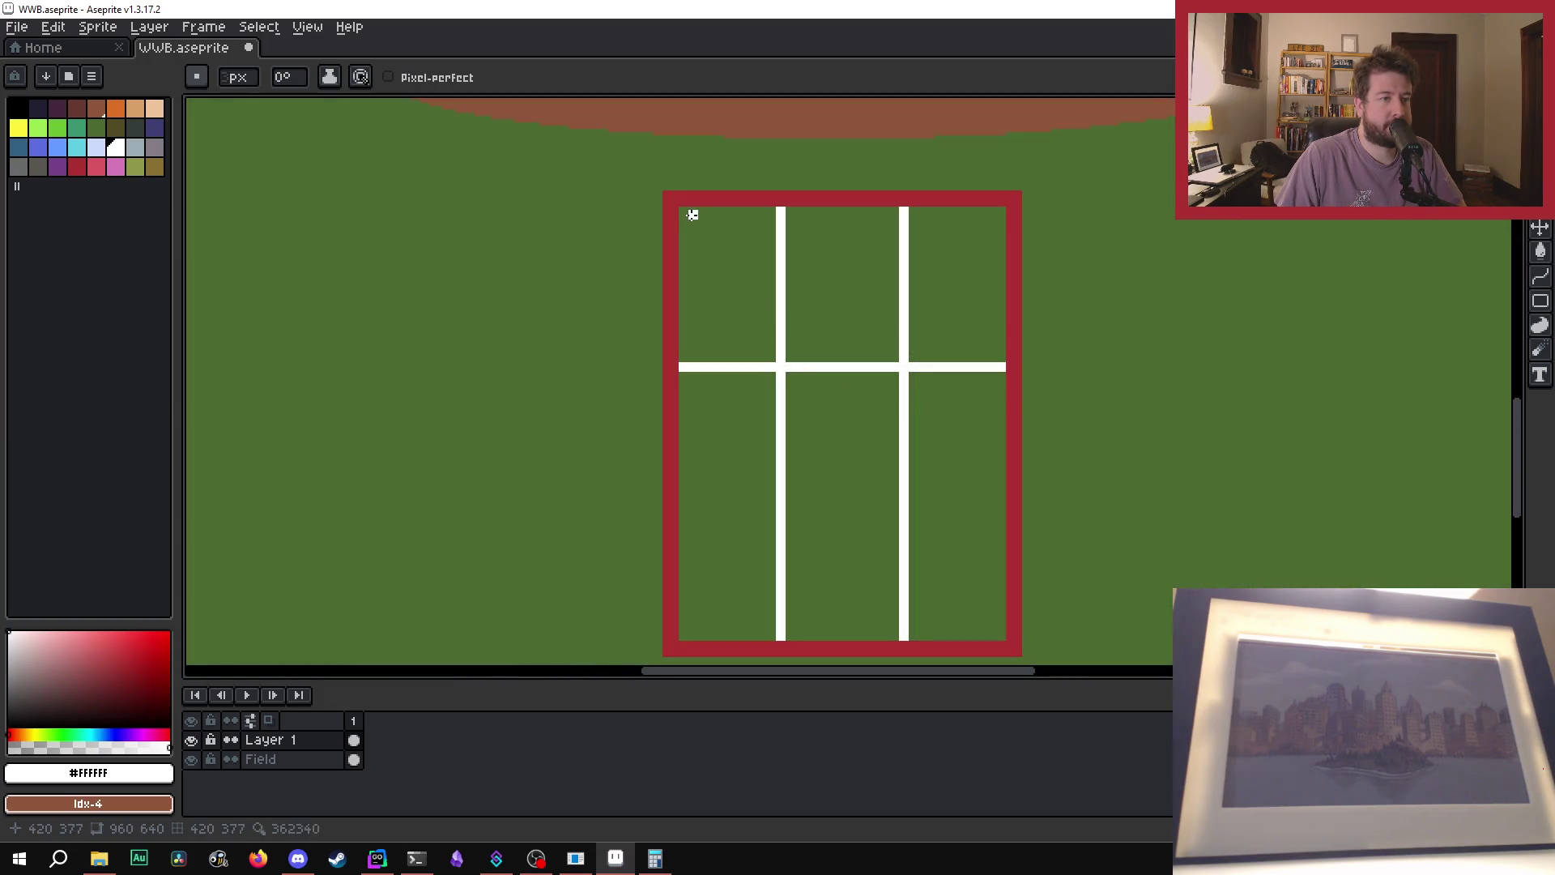
- Marquee-select inside the red frame to read its roughly 100 by 132 pixel size, then deselect
key(b)
key(m)
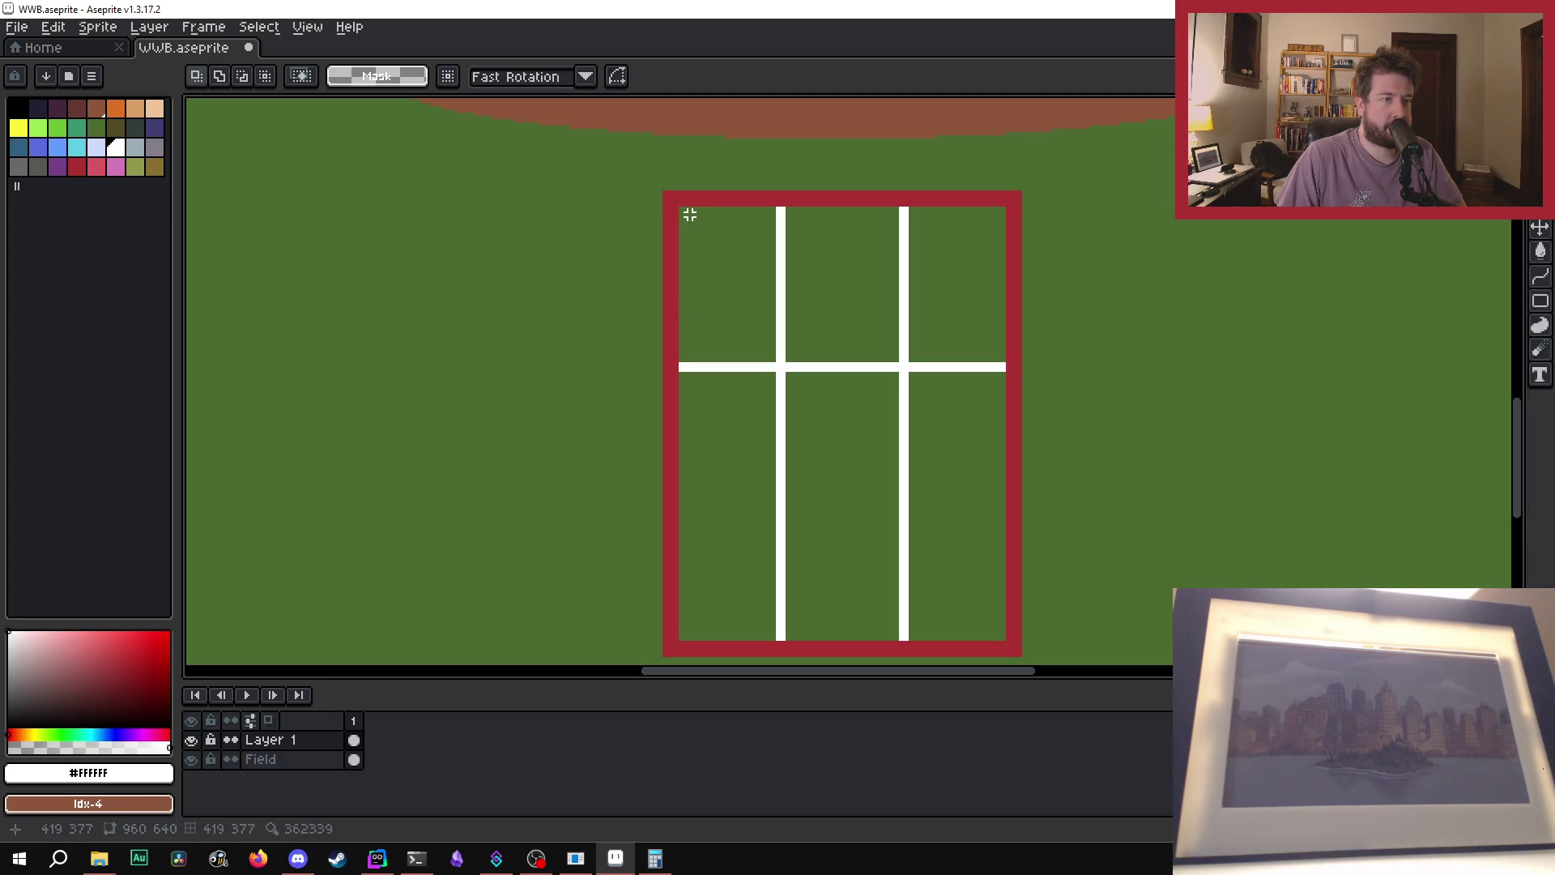
mouse_move(684, 211)
mouse_down()
mouse_move(908, 580)
mouse_move(980, 639)
mouse_move(1003, 632)
mouse_up()
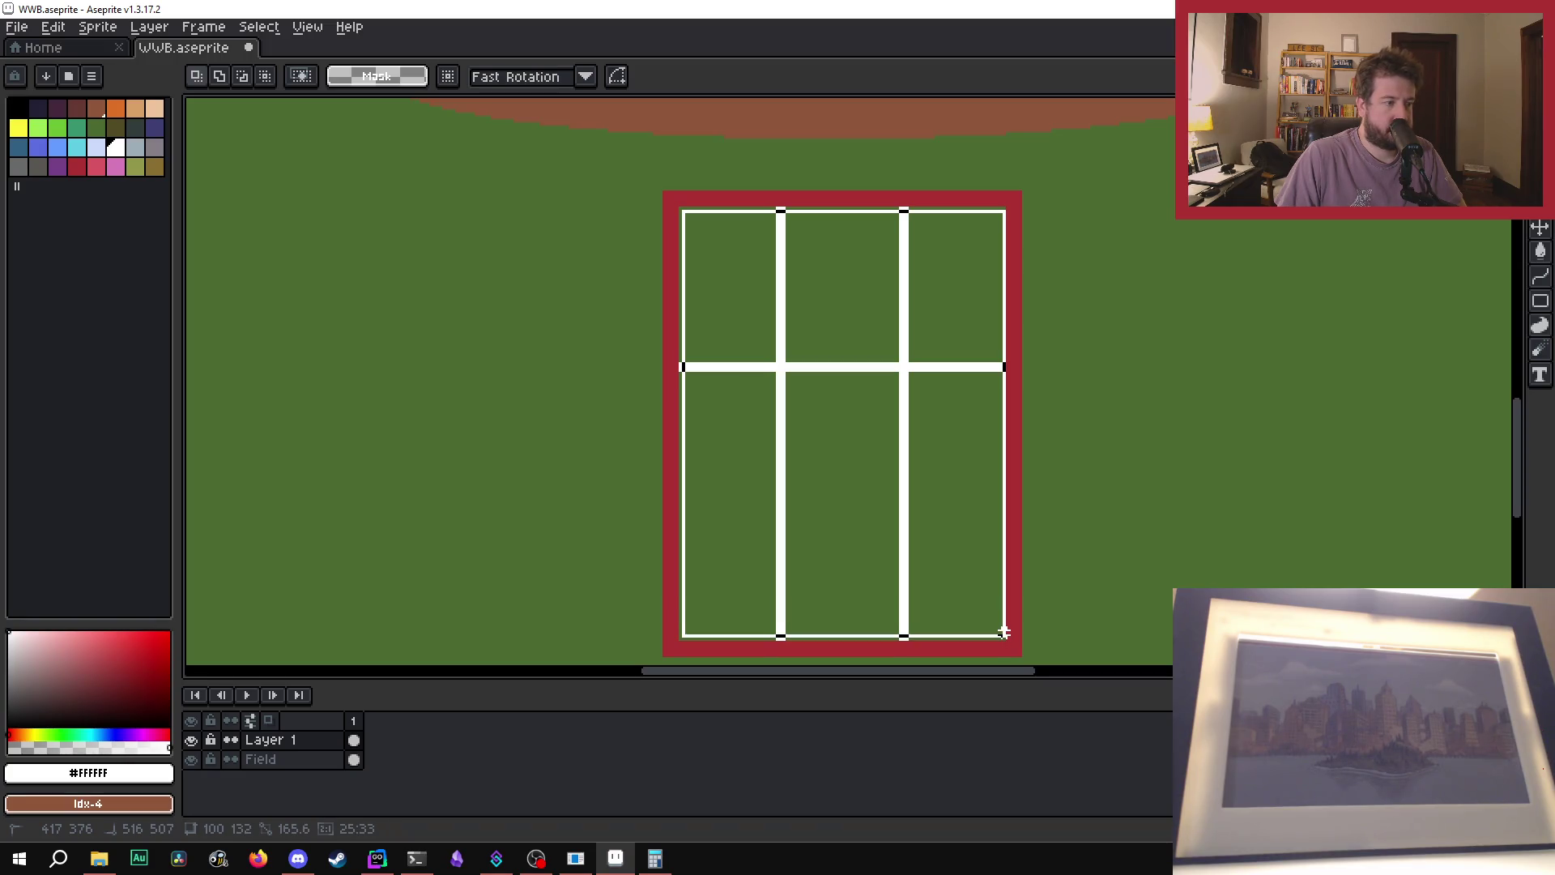
drag(1004, 633, 1001, 639)
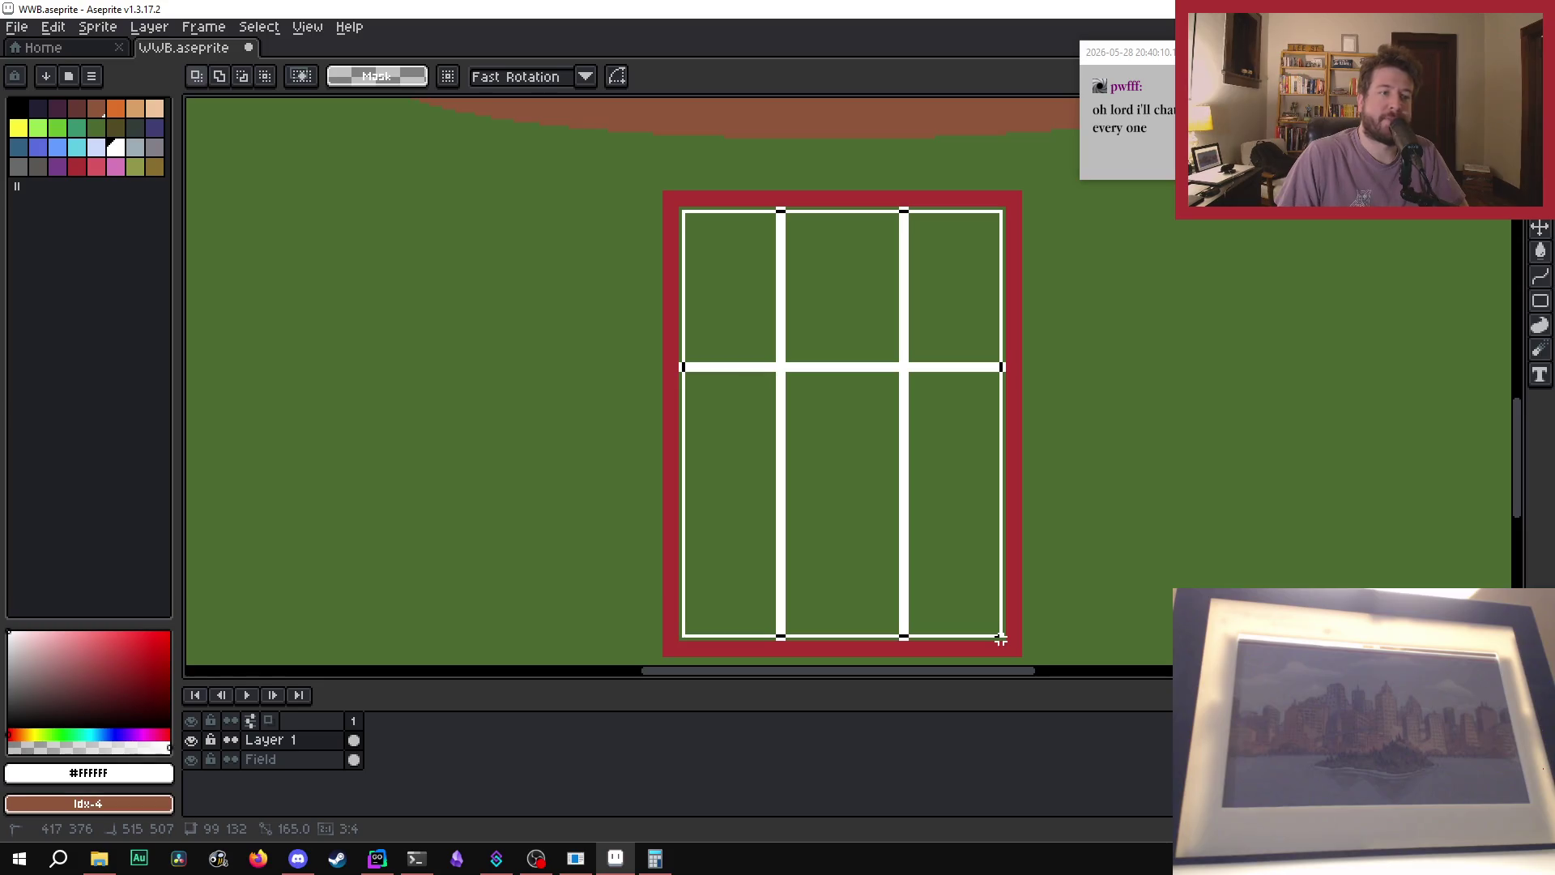
scroll(1001, 639, down, 2)
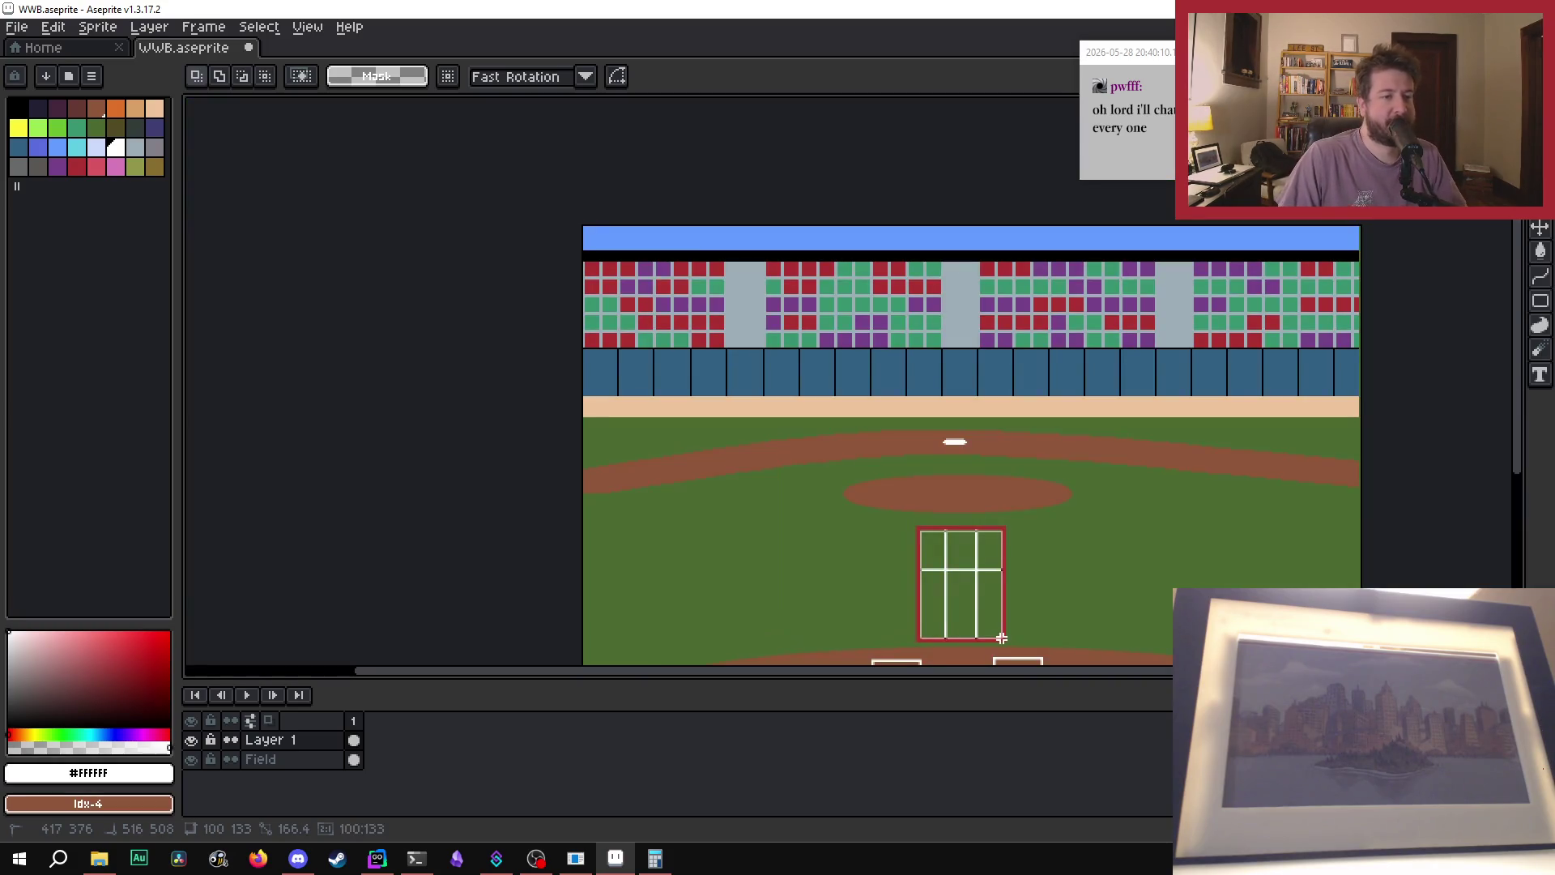
scroll(1012, 567, down, 1)
scroll(1016, 555, up, 1)
scroll(1016, 555, down, 1)
key(ctrl+d)
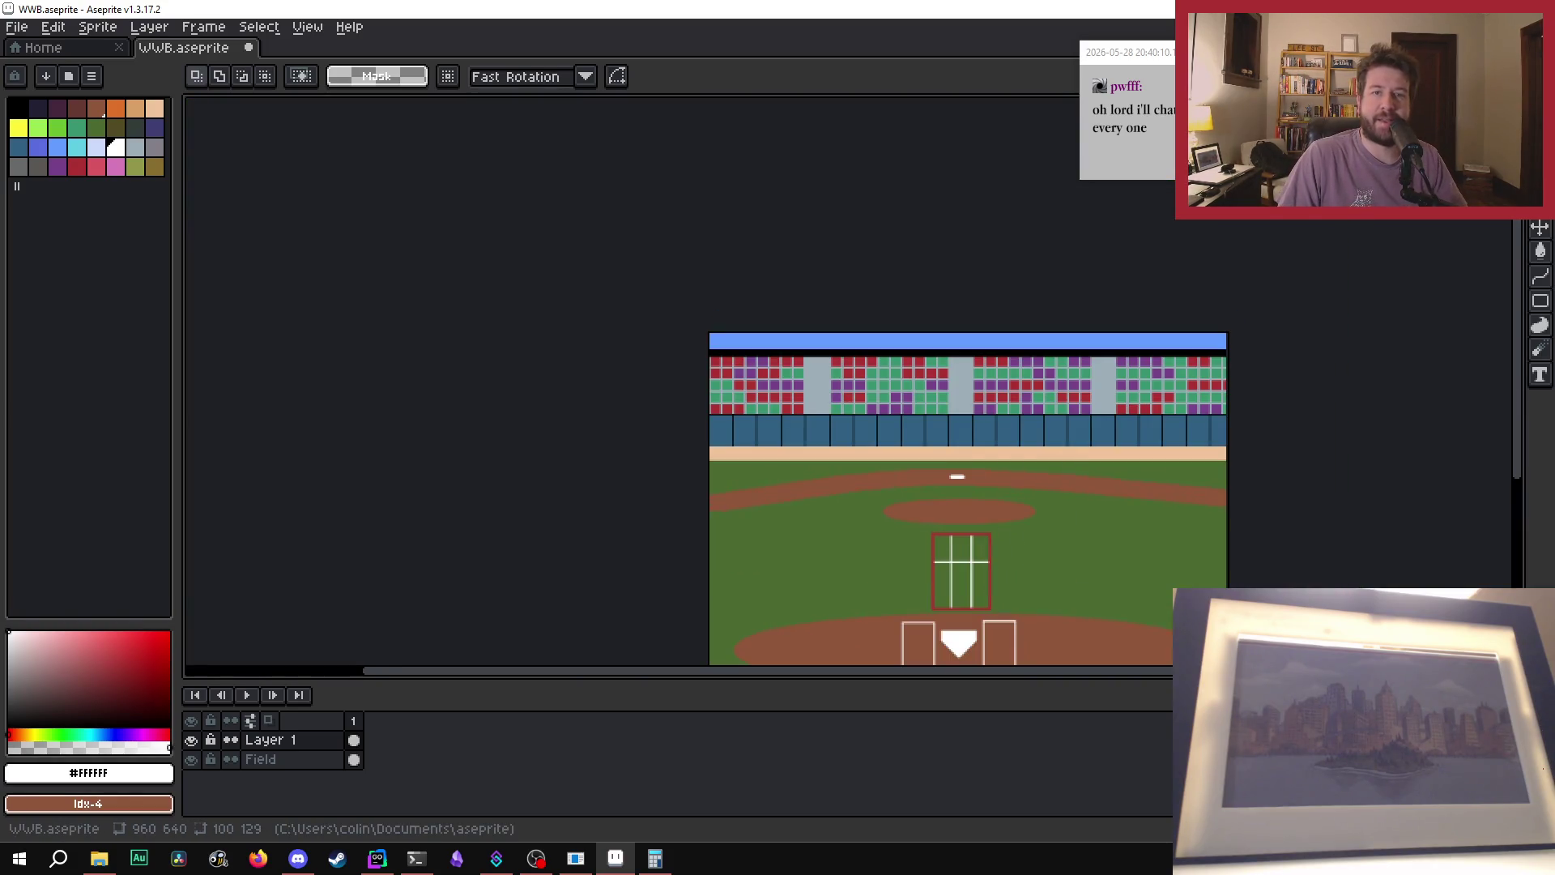
scroll(1033, 370, down, 1)
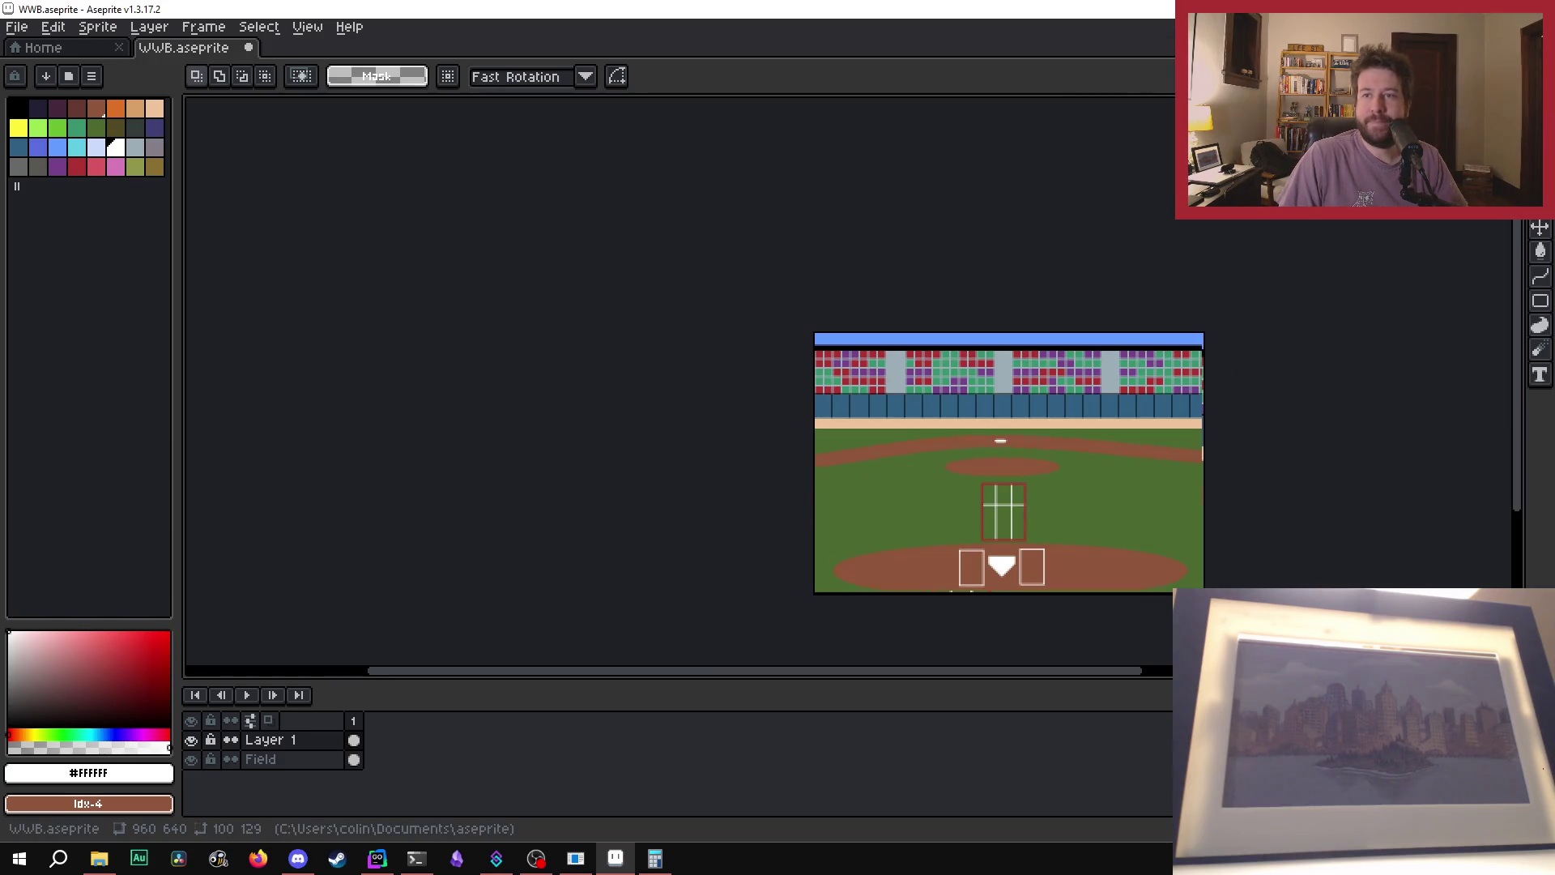
scroll(938, 397, up, 6)
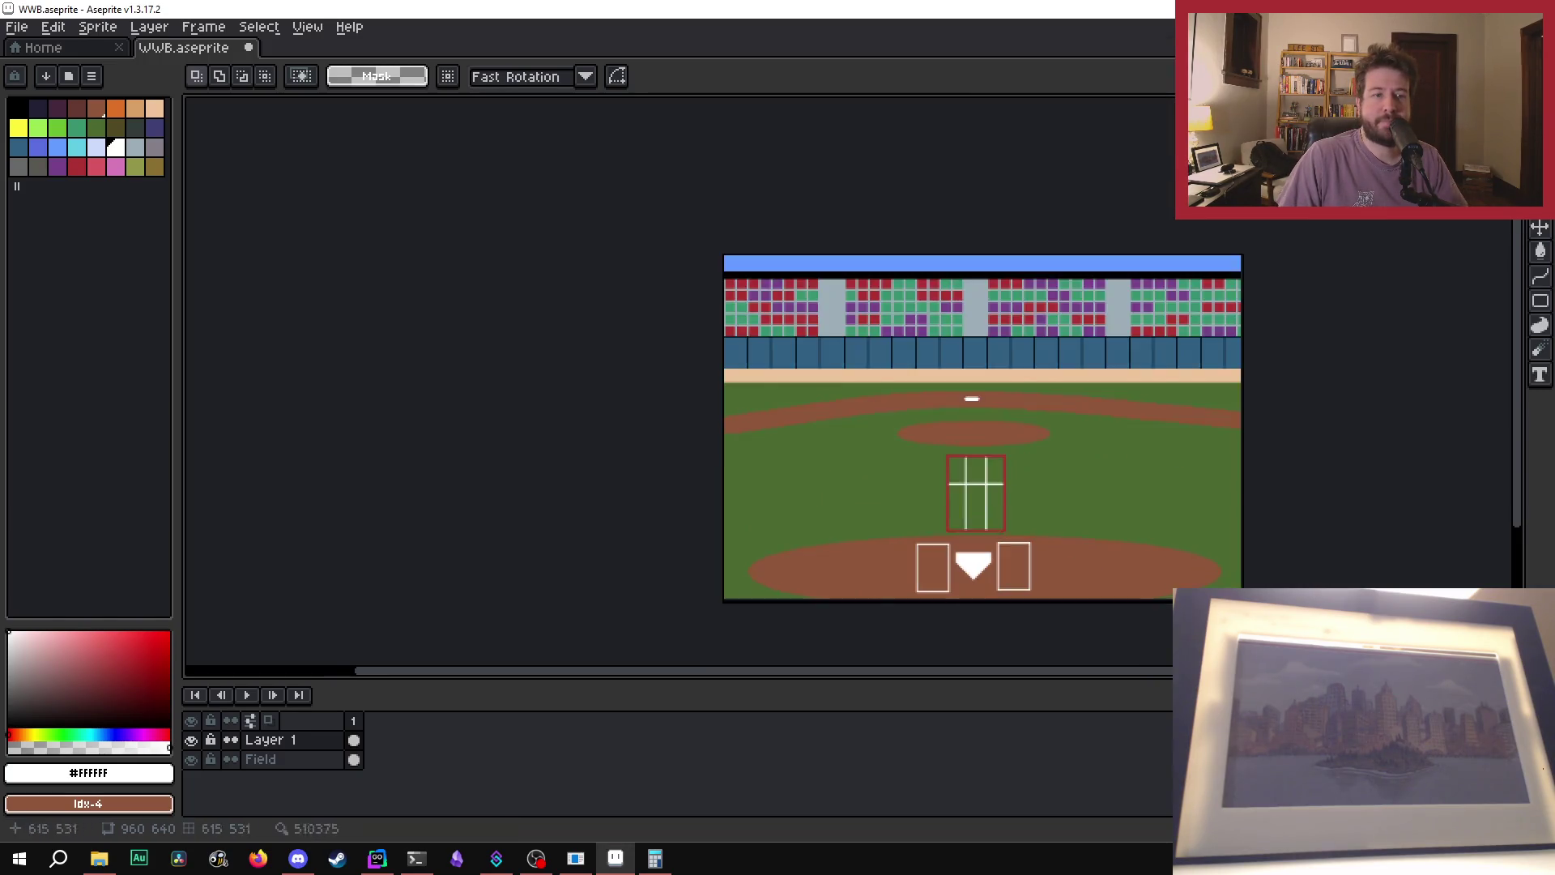
scroll(938, 397, down, 2)
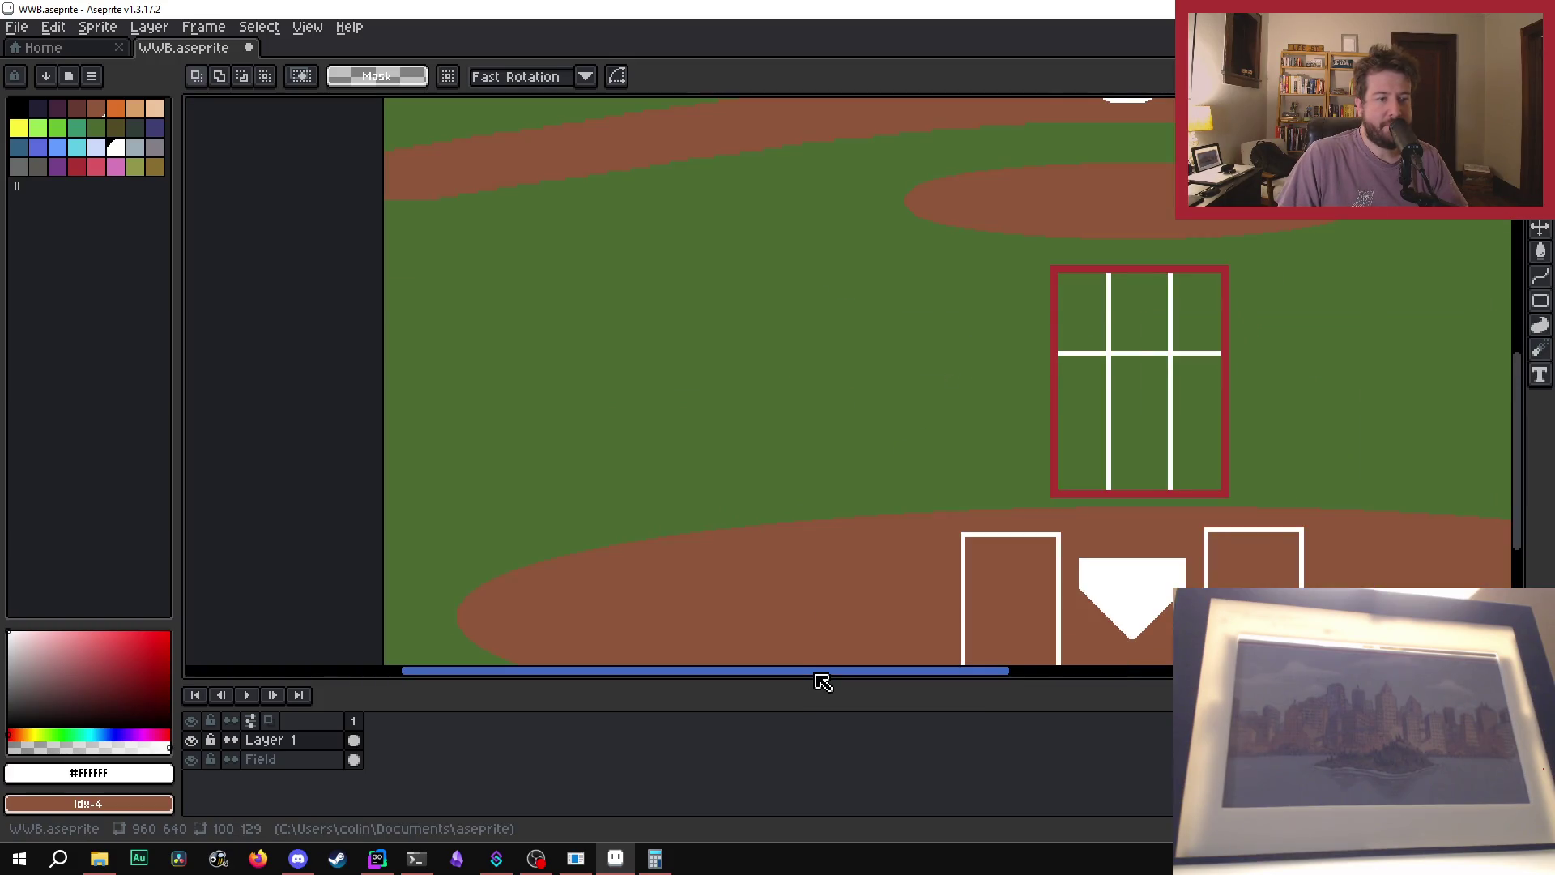
- Zoom in on the strike-zone grid and return to the Pencil tool
drag(818, 671, 903, 671)
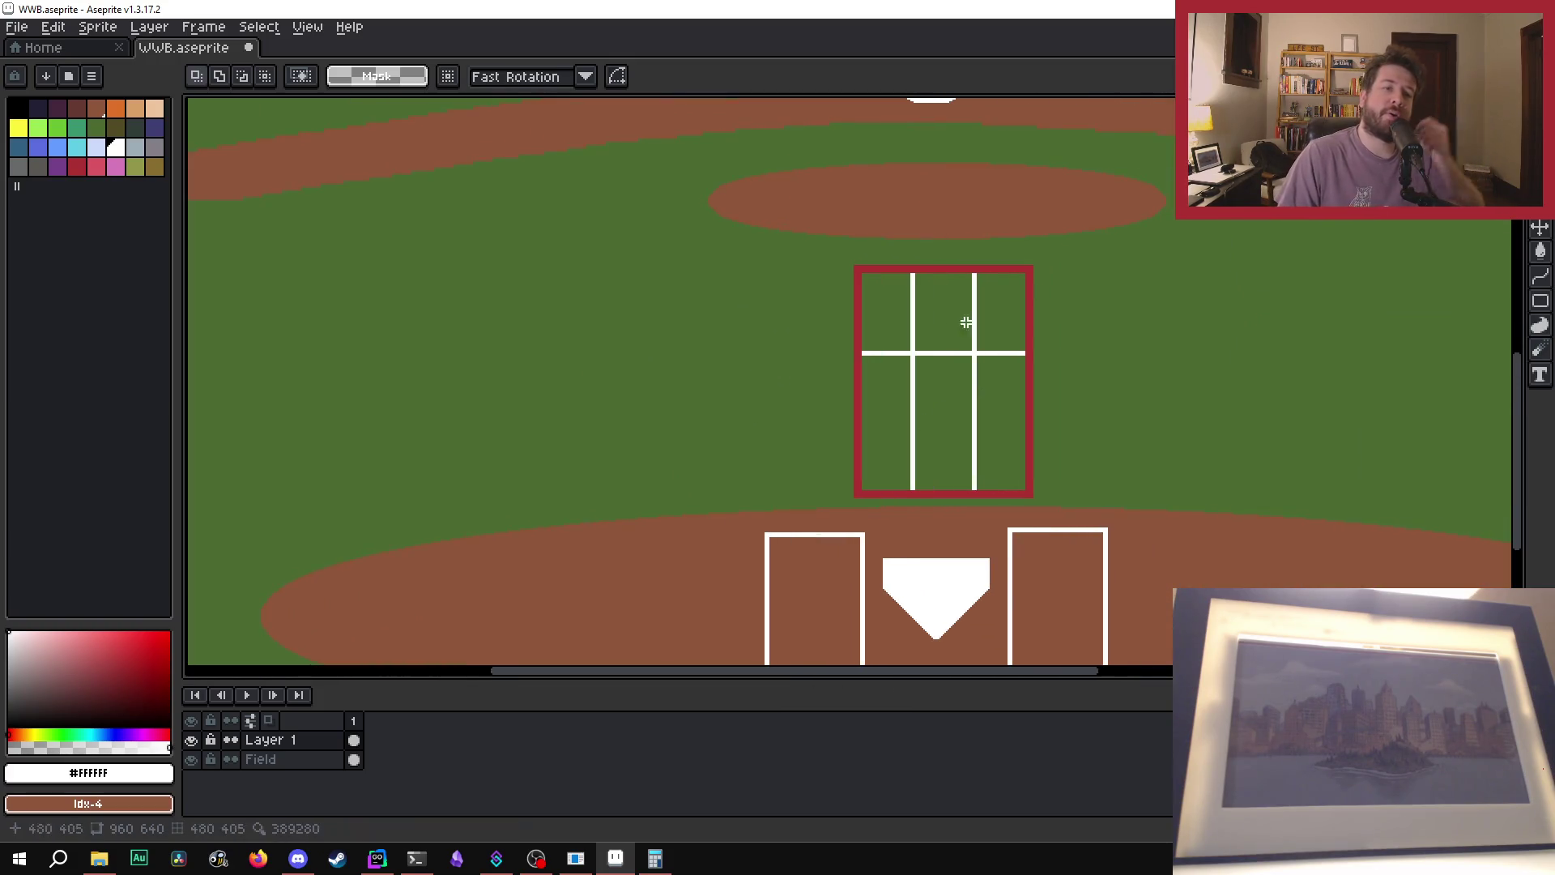
scroll(987, 476, up, 2)
scroll(937, 462, down, 1)
scroll(1013, 468, up, 1)
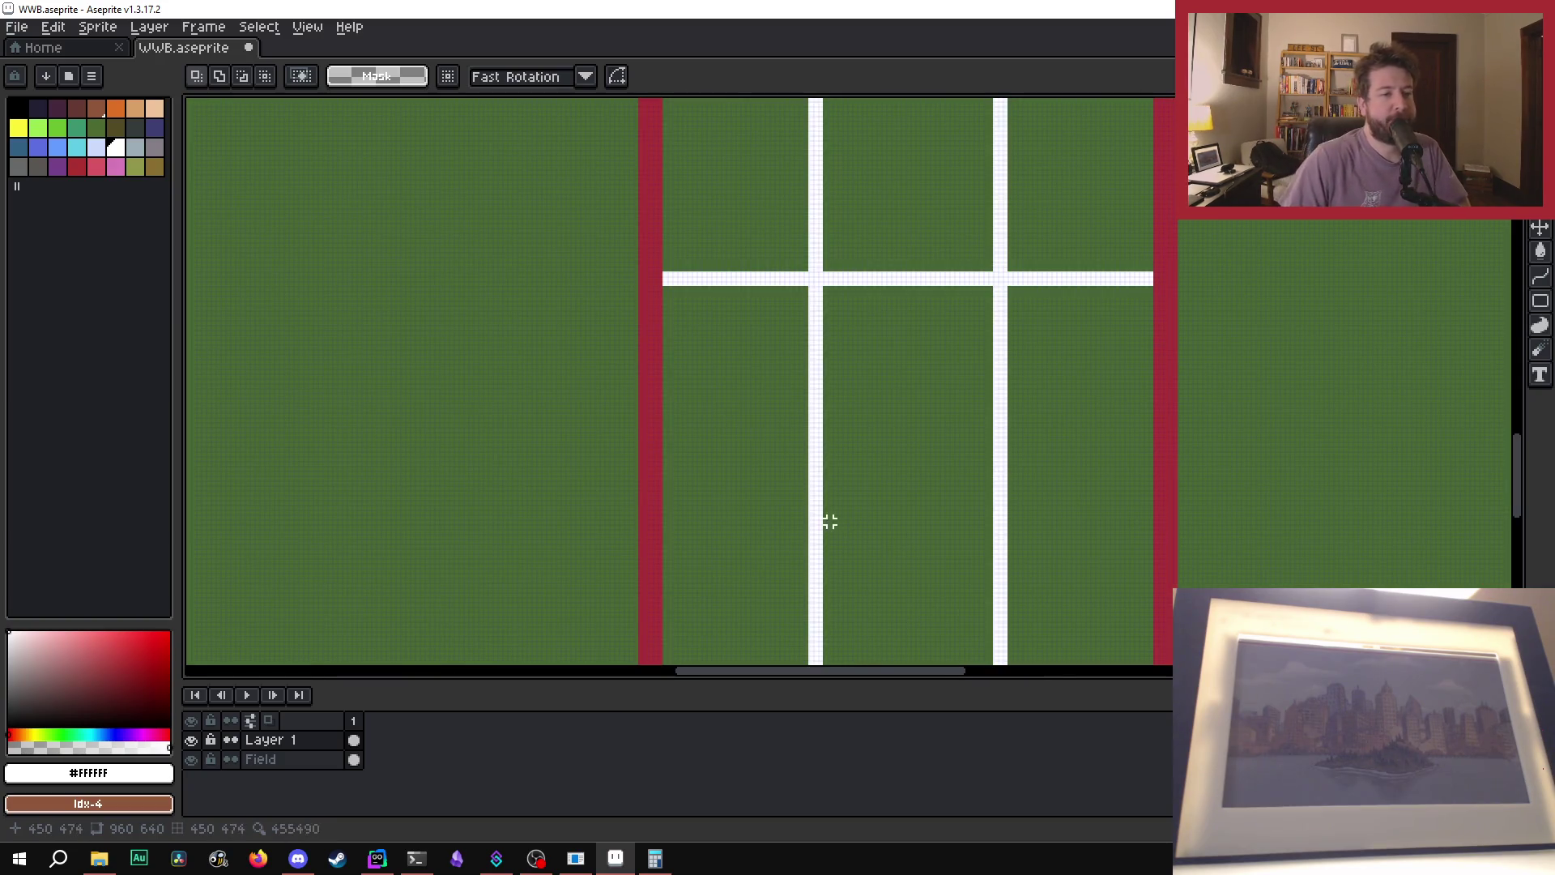
scroll(662, 498, down, 1)
scroll(664, 506, up, 1)
scroll(674, 532, up, 1)
scroll(673, 532, up, 1)
scroll(659, 531, down, 1)
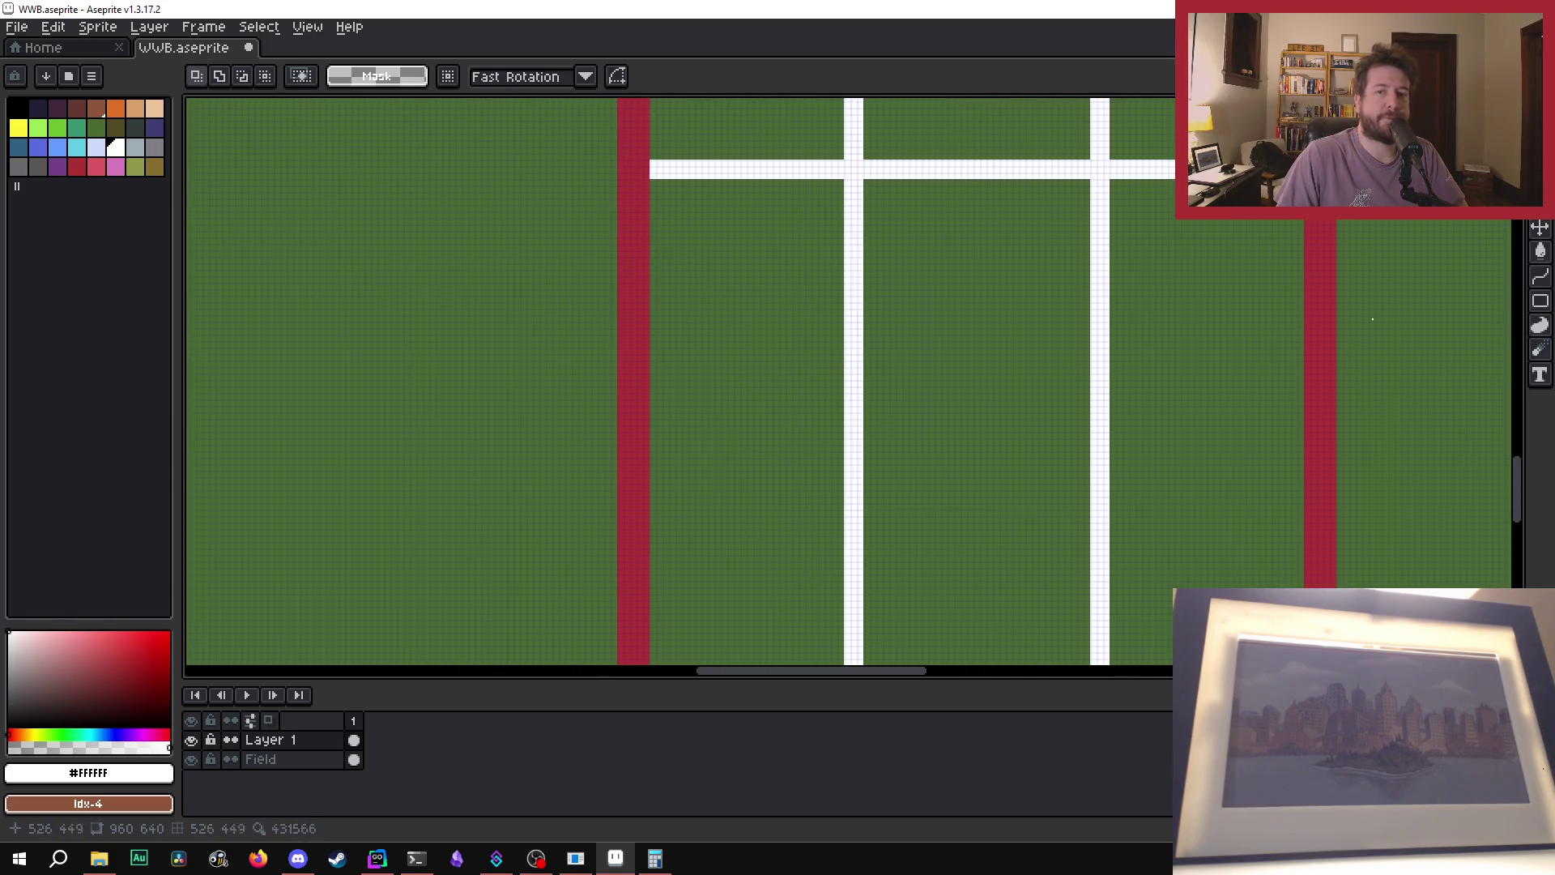
key(b)
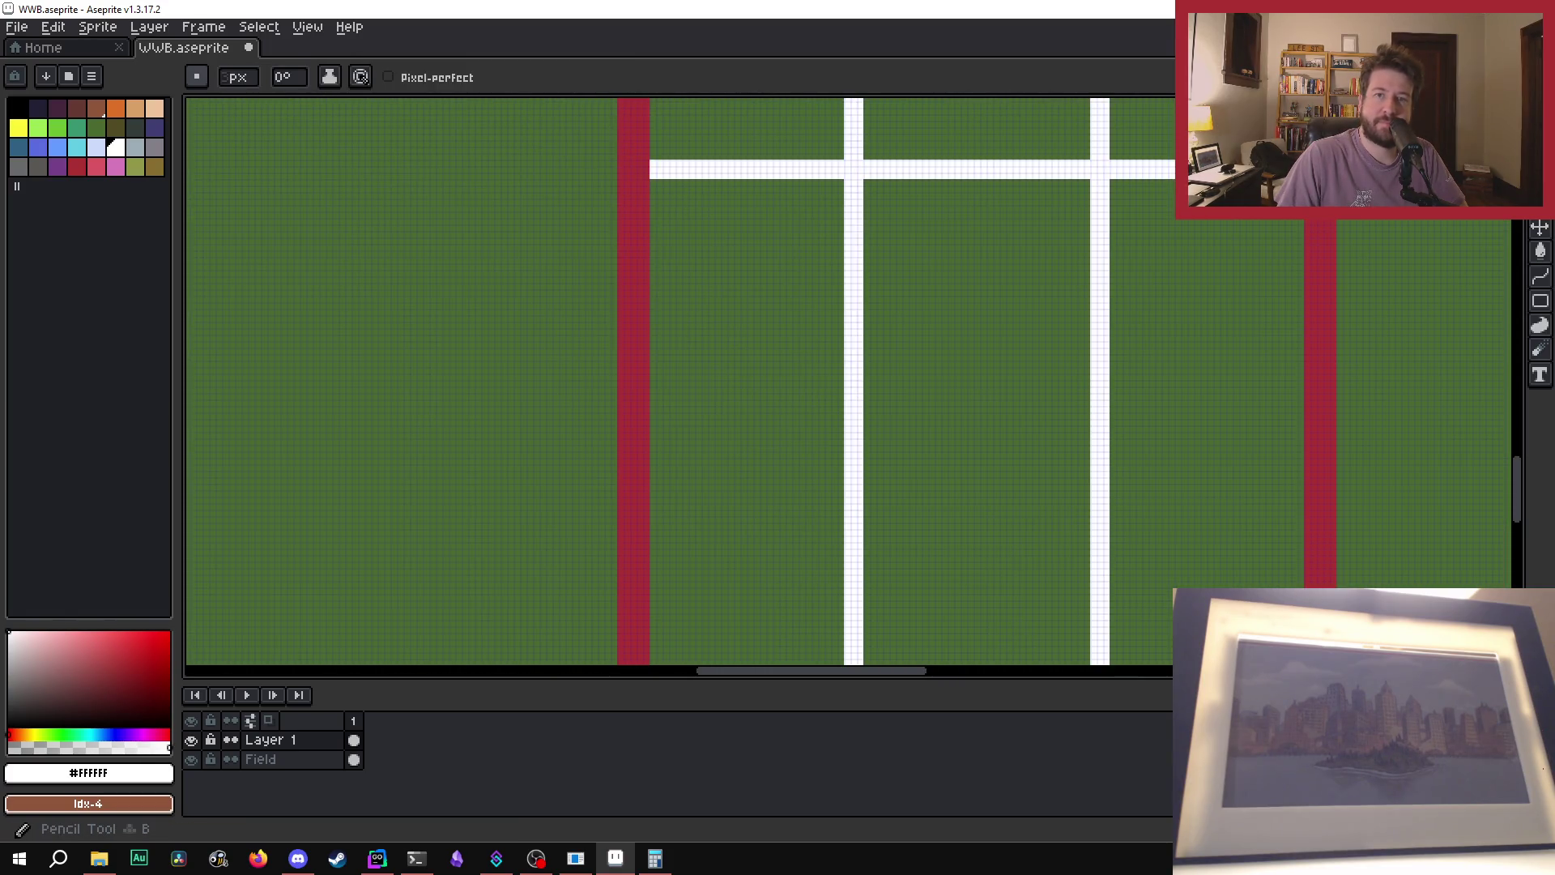
scroll(899, 330, down, 1)
scroll(709, 474, up, 1)
scroll(713, 460, up, 1)
scroll(719, 453, down, 1)
scroll(721, 462, down, 1)
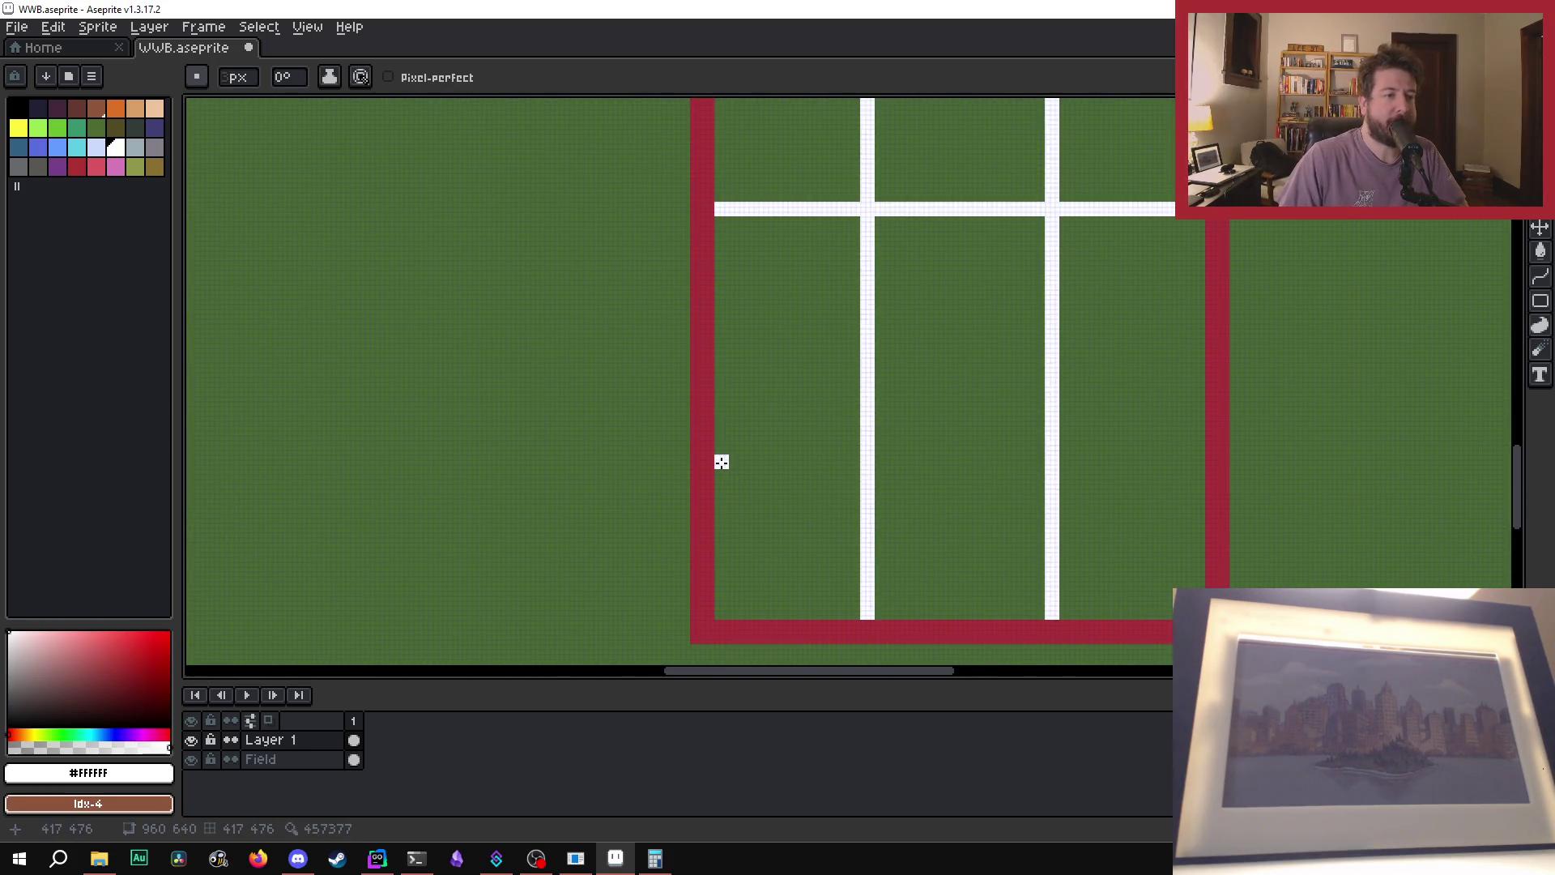
scroll(721, 462, down, 1)
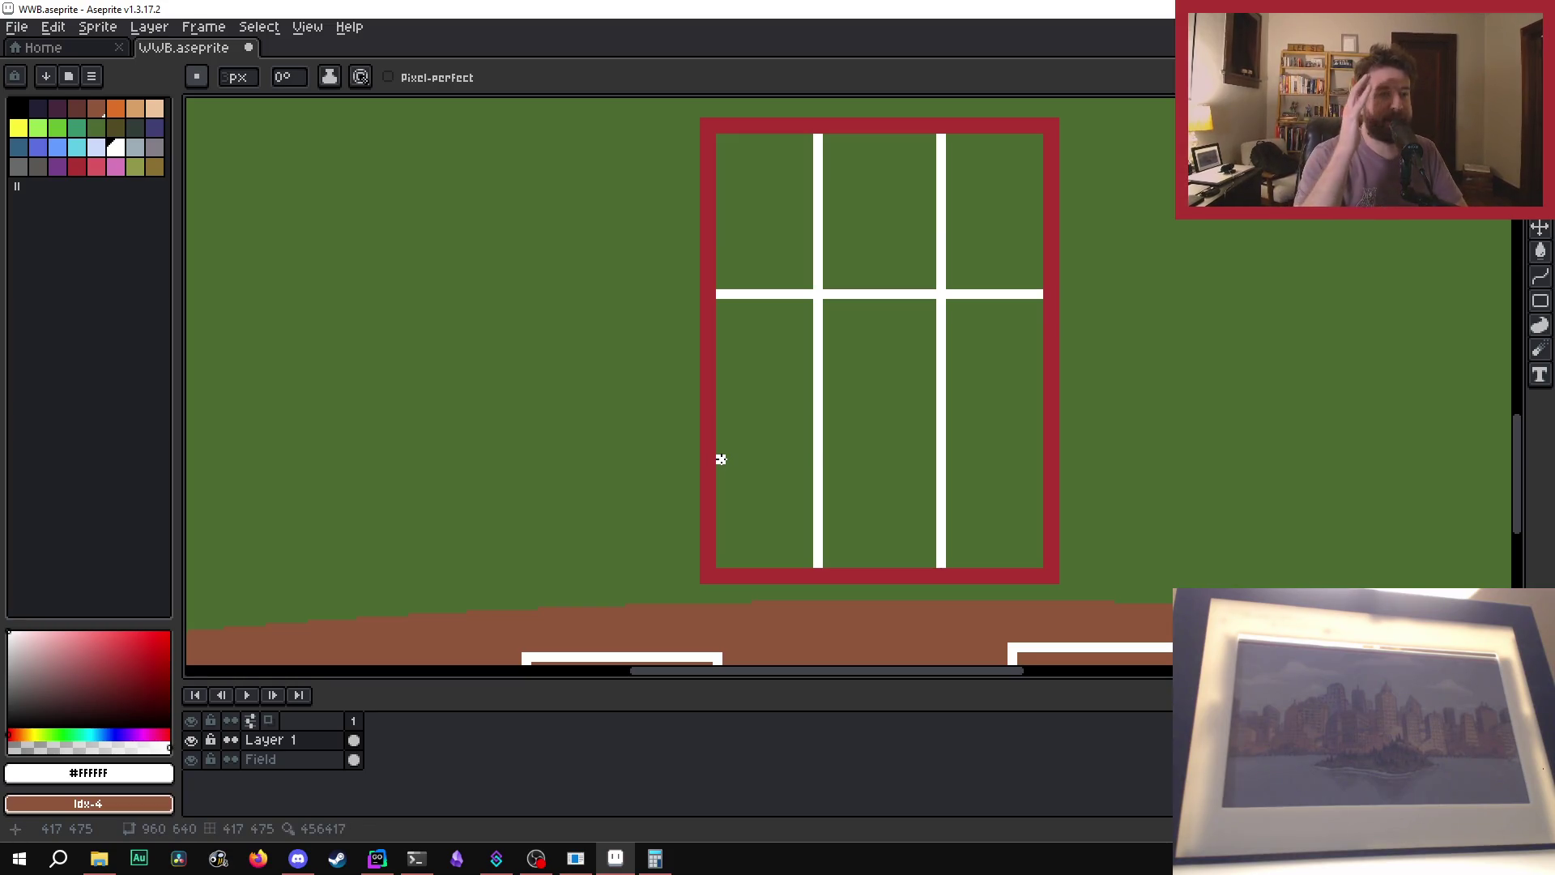
- Draw a straight white line from the left red border across to the right border
click(721, 459)
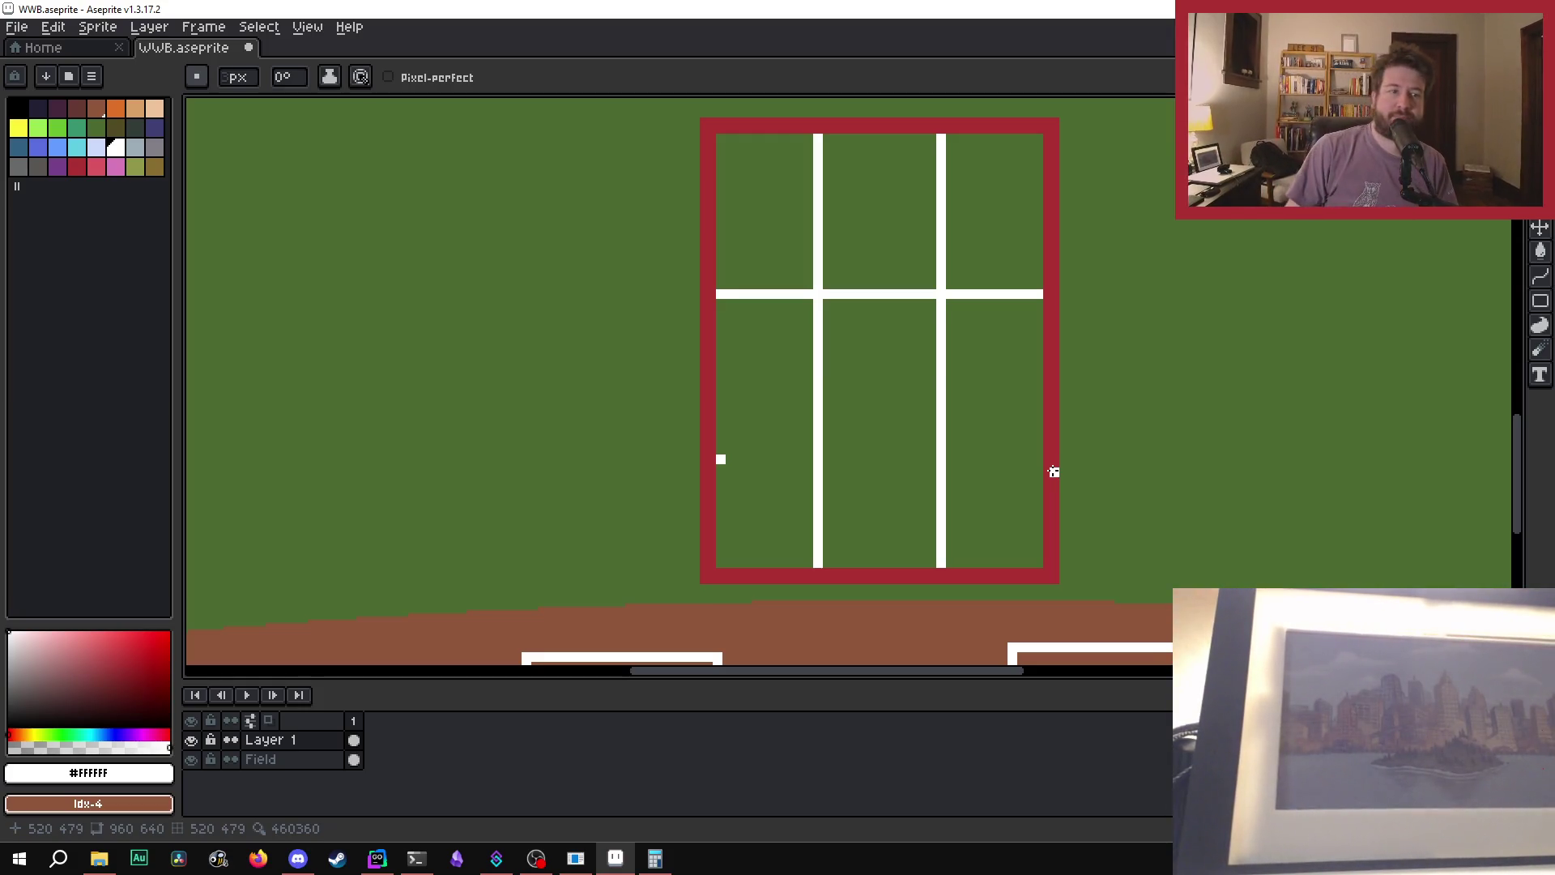
scroll(725, 405, up, 4)
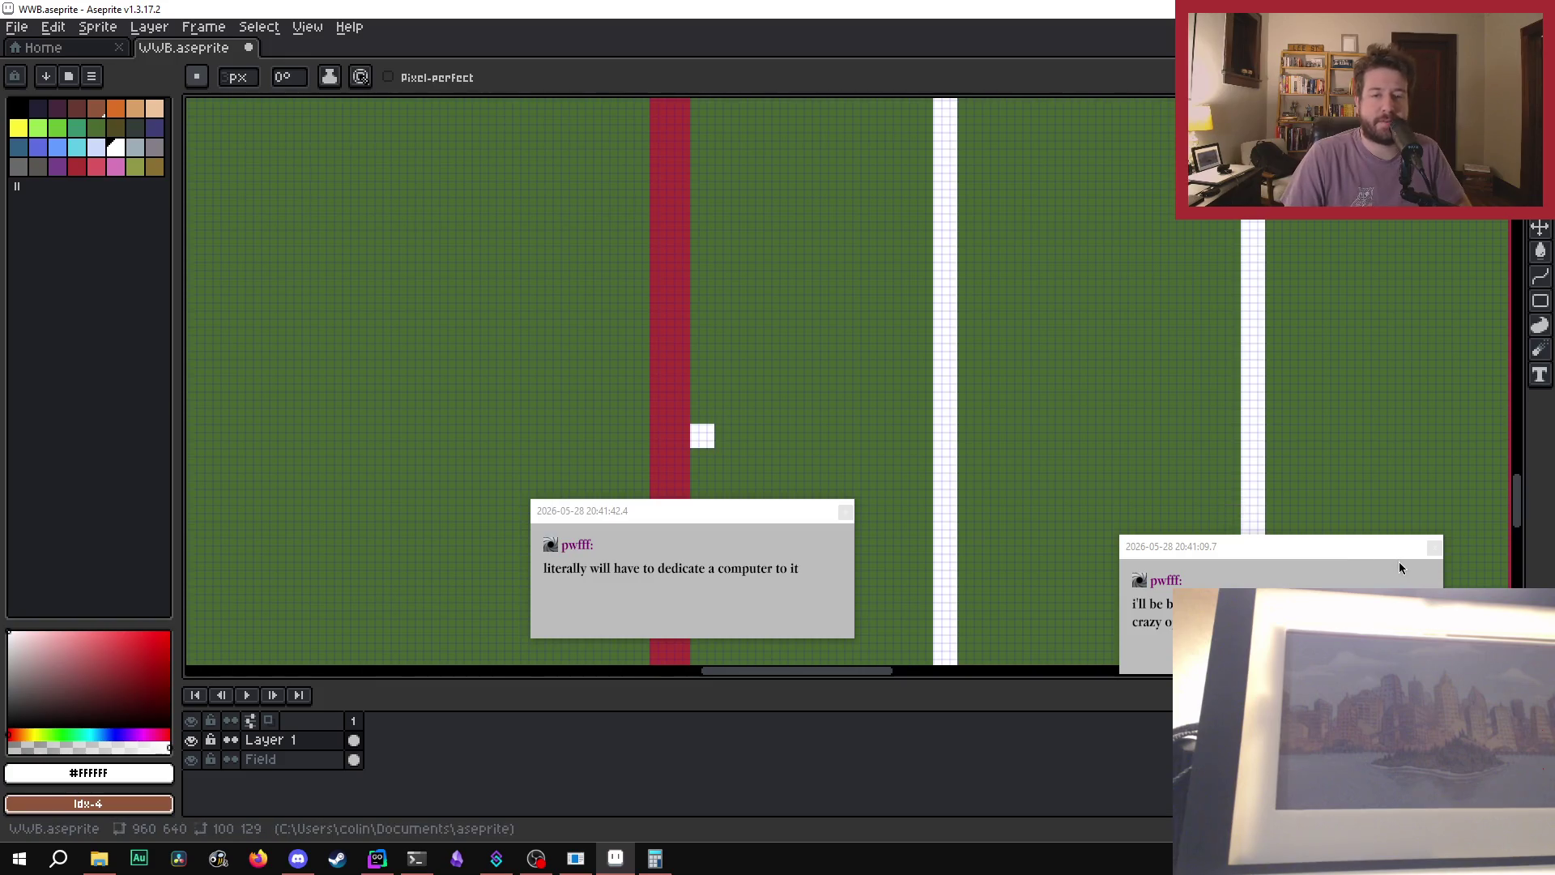
click(1435, 546)
click(845, 511)
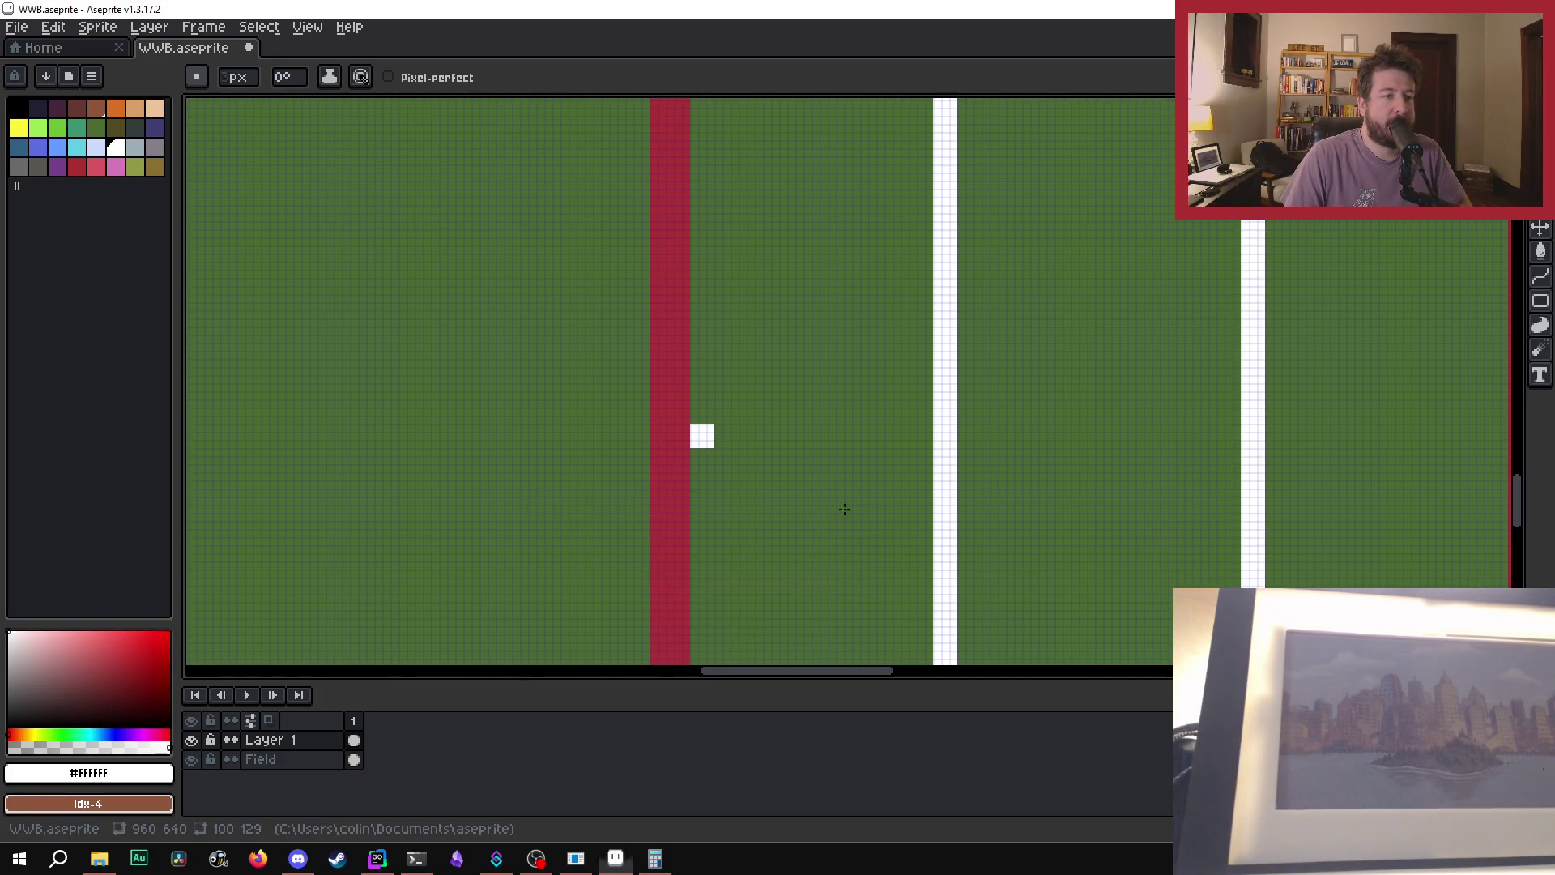
click(734, 436)
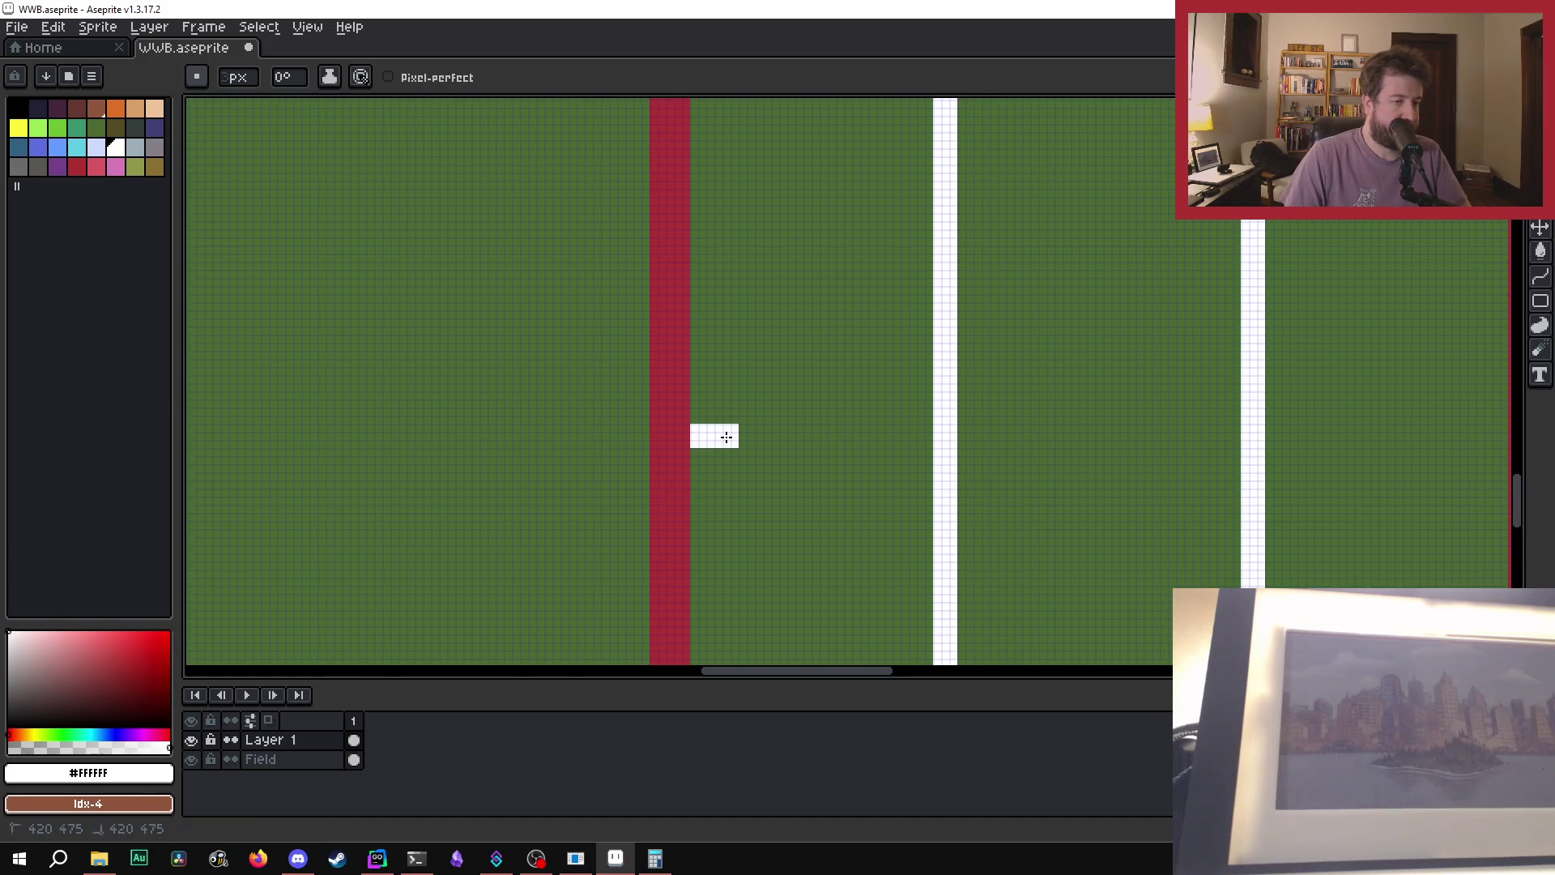
shift+click(923, 435)
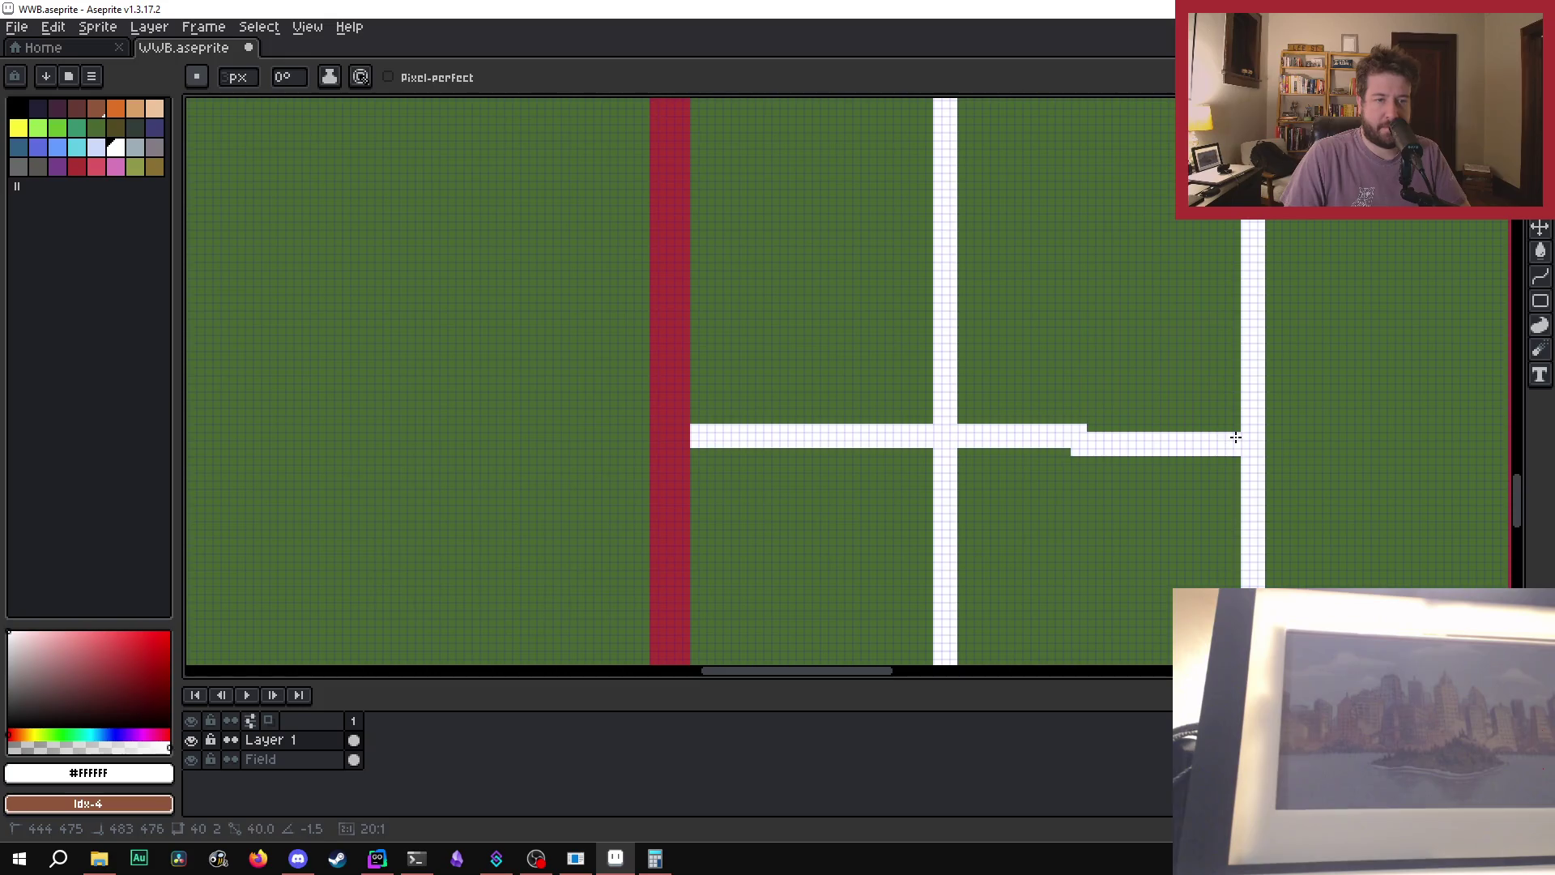
shift+click(1236, 435)
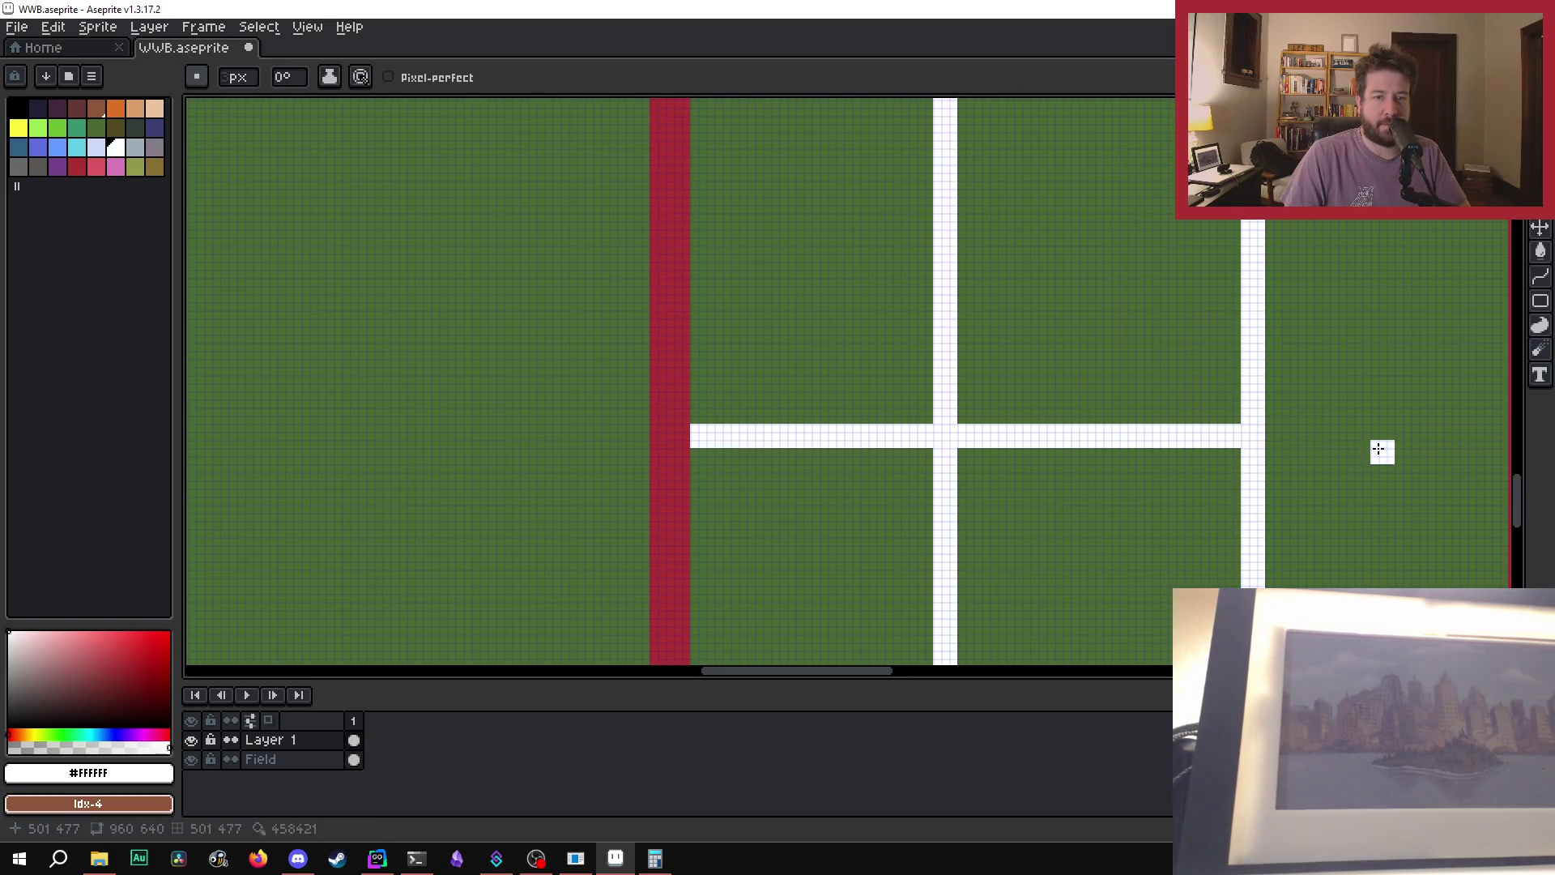
drag(778, 672, 840, 673)
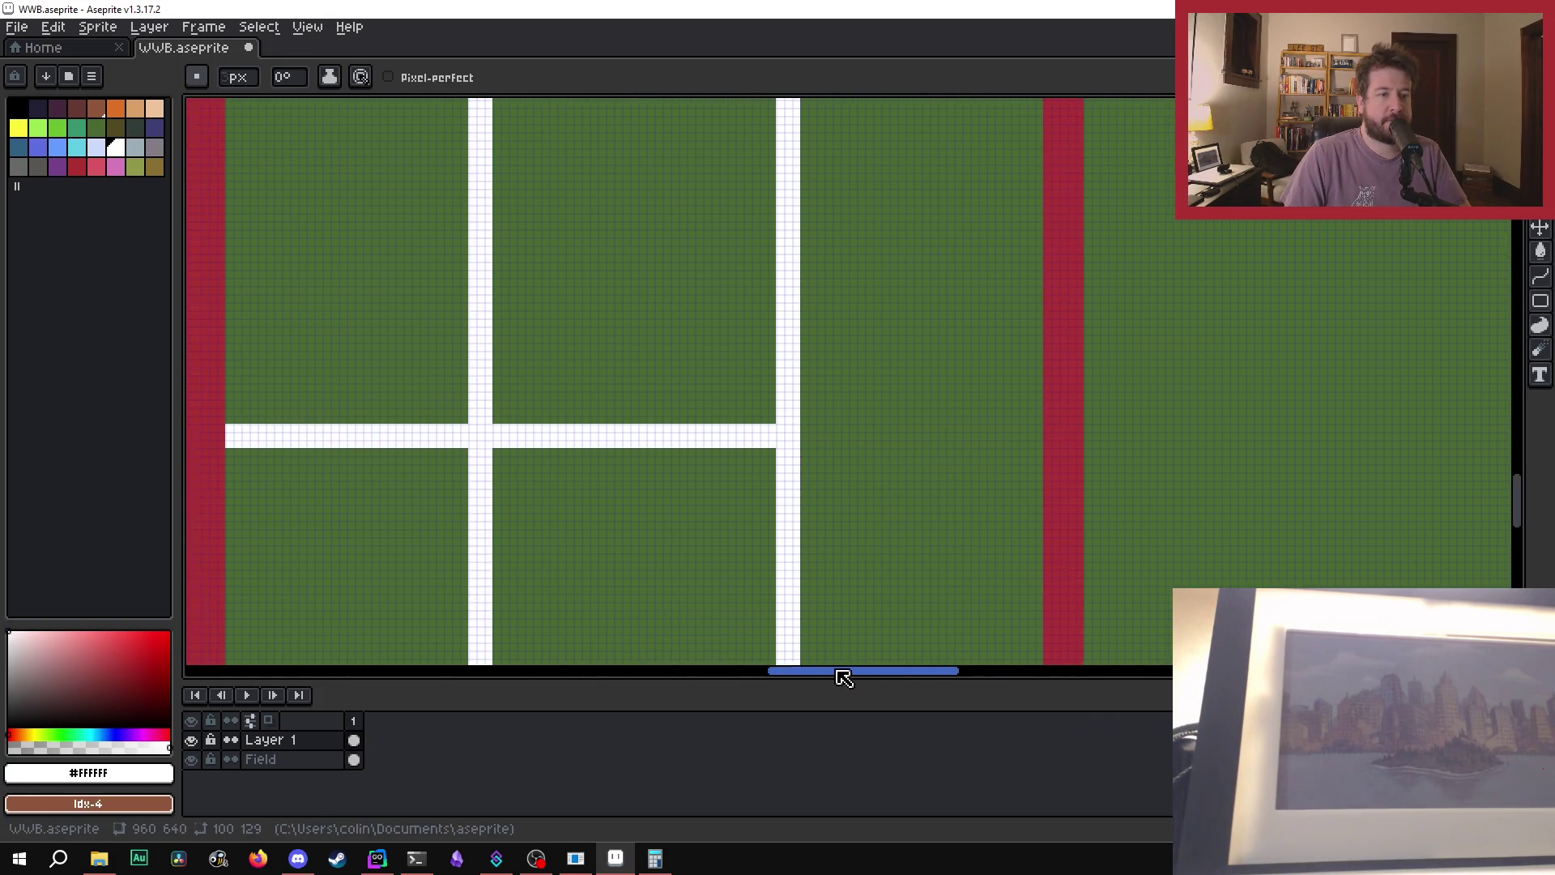
drag(836, 436, 1053, 434)
scroll(1053, 434, down, 3)
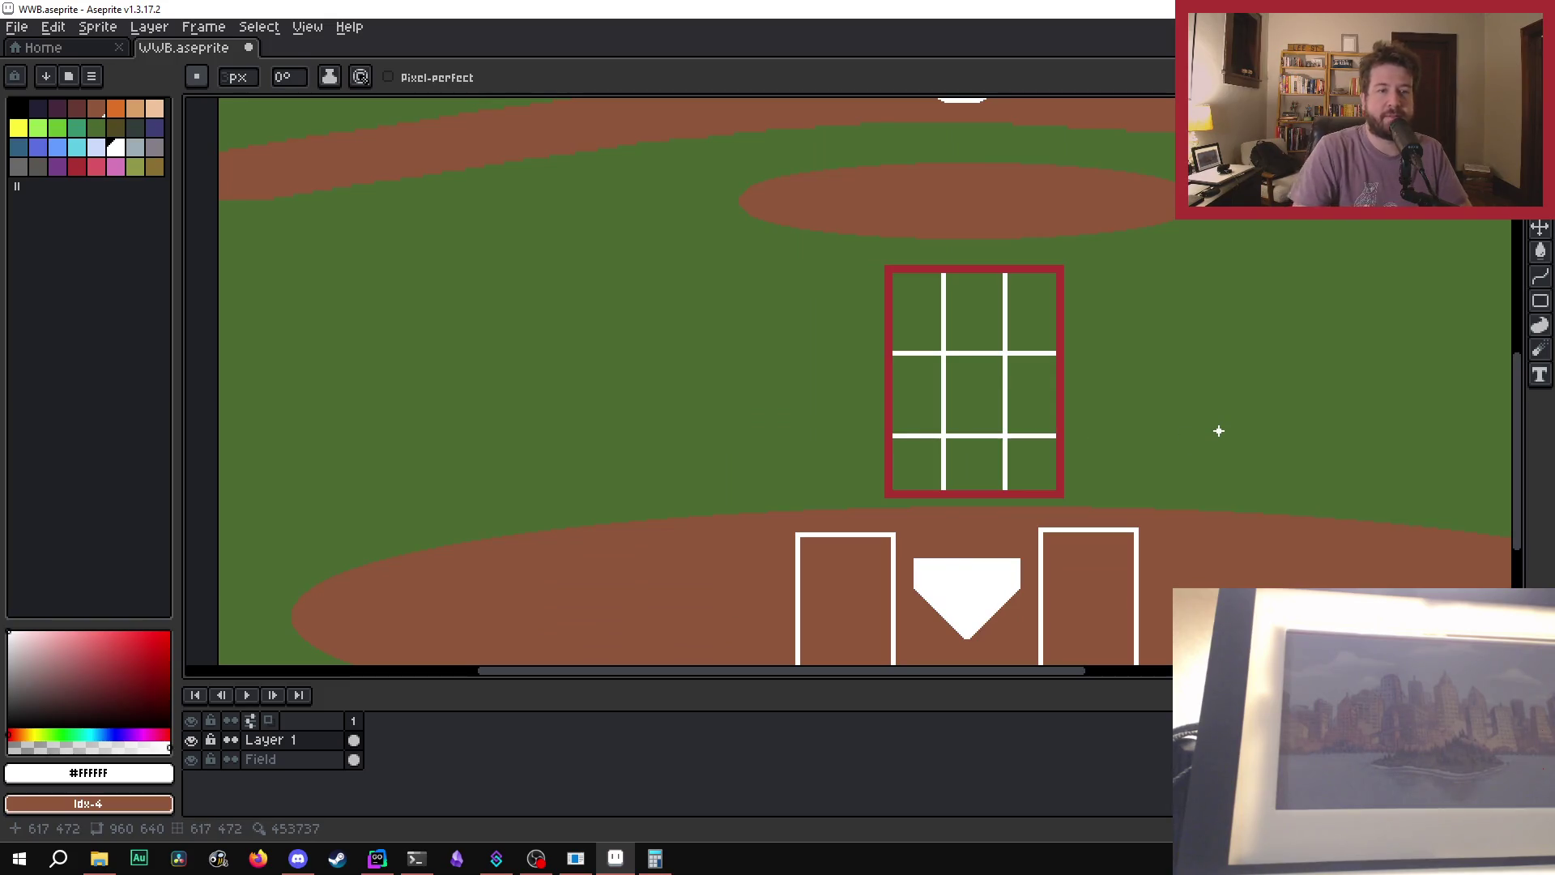
- Draw a new white line just above the grid's lower crossbar
scroll(1057, 410, up, 2)
scroll(1035, 445, up, 2)
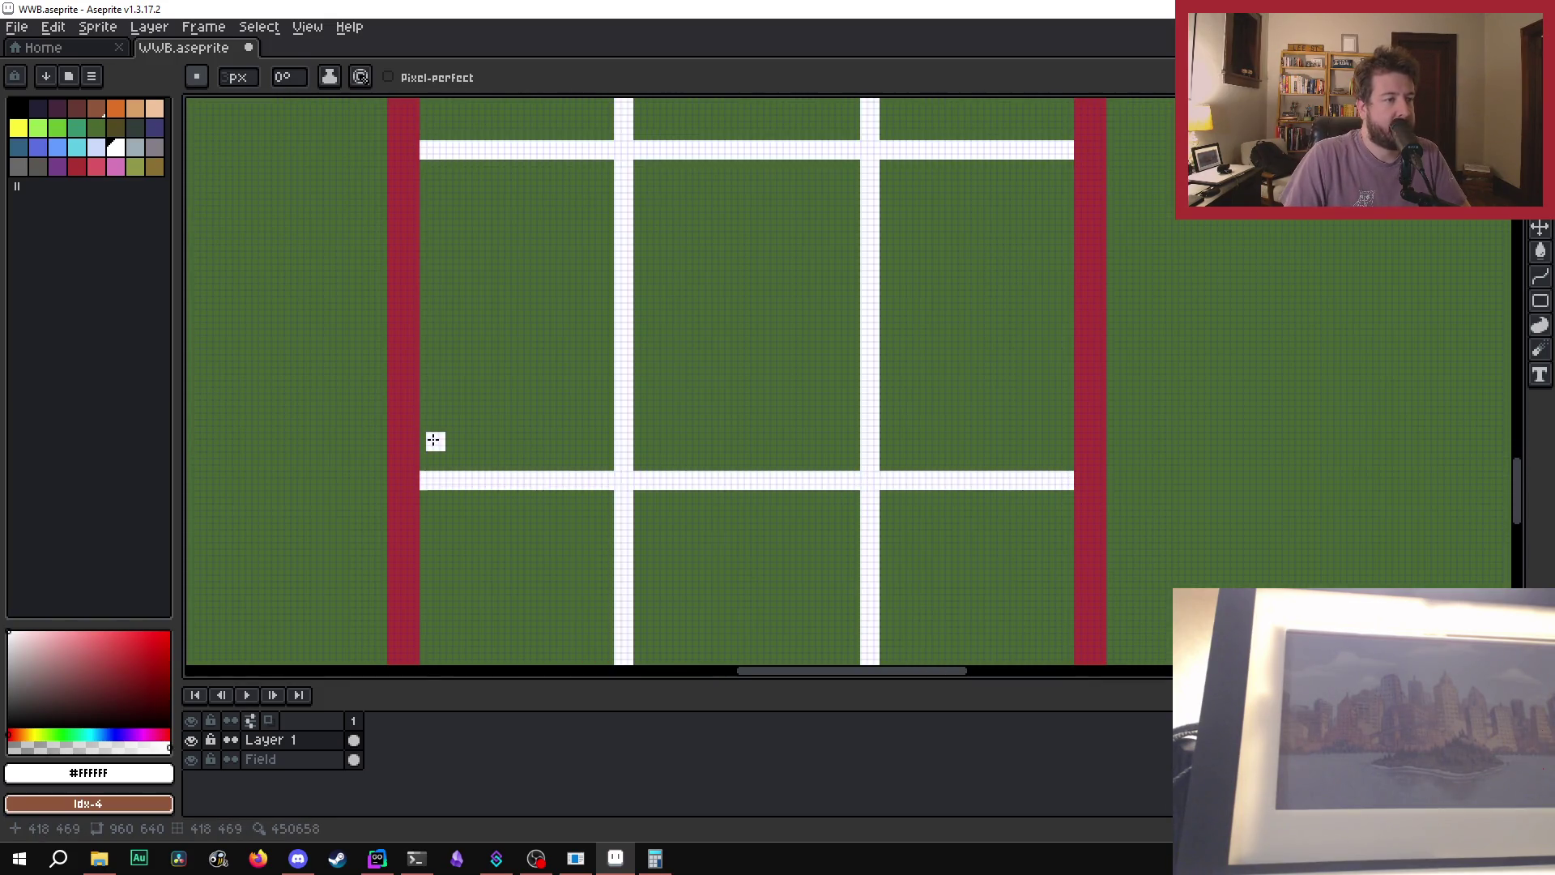
mouse_move(437, 441)
mouse_down()
mouse_move(1110, 438)
mouse_move(1060, 445)
mouse_up()
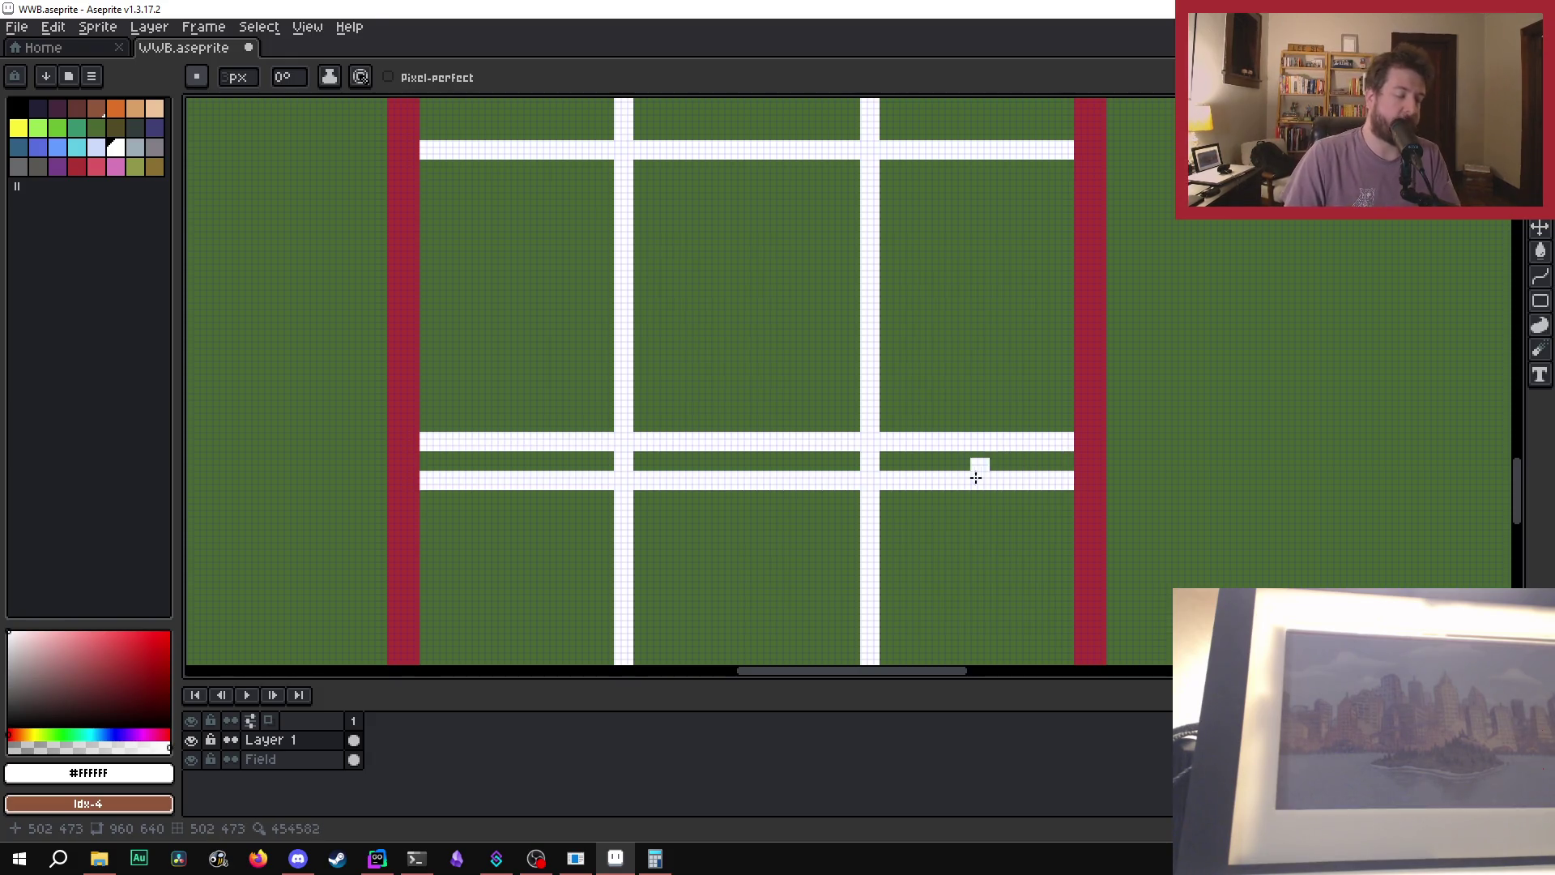
- Eyedrop the field green and paint over the old lower line, undoing the stray stroke
key(i)
click(974, 519)
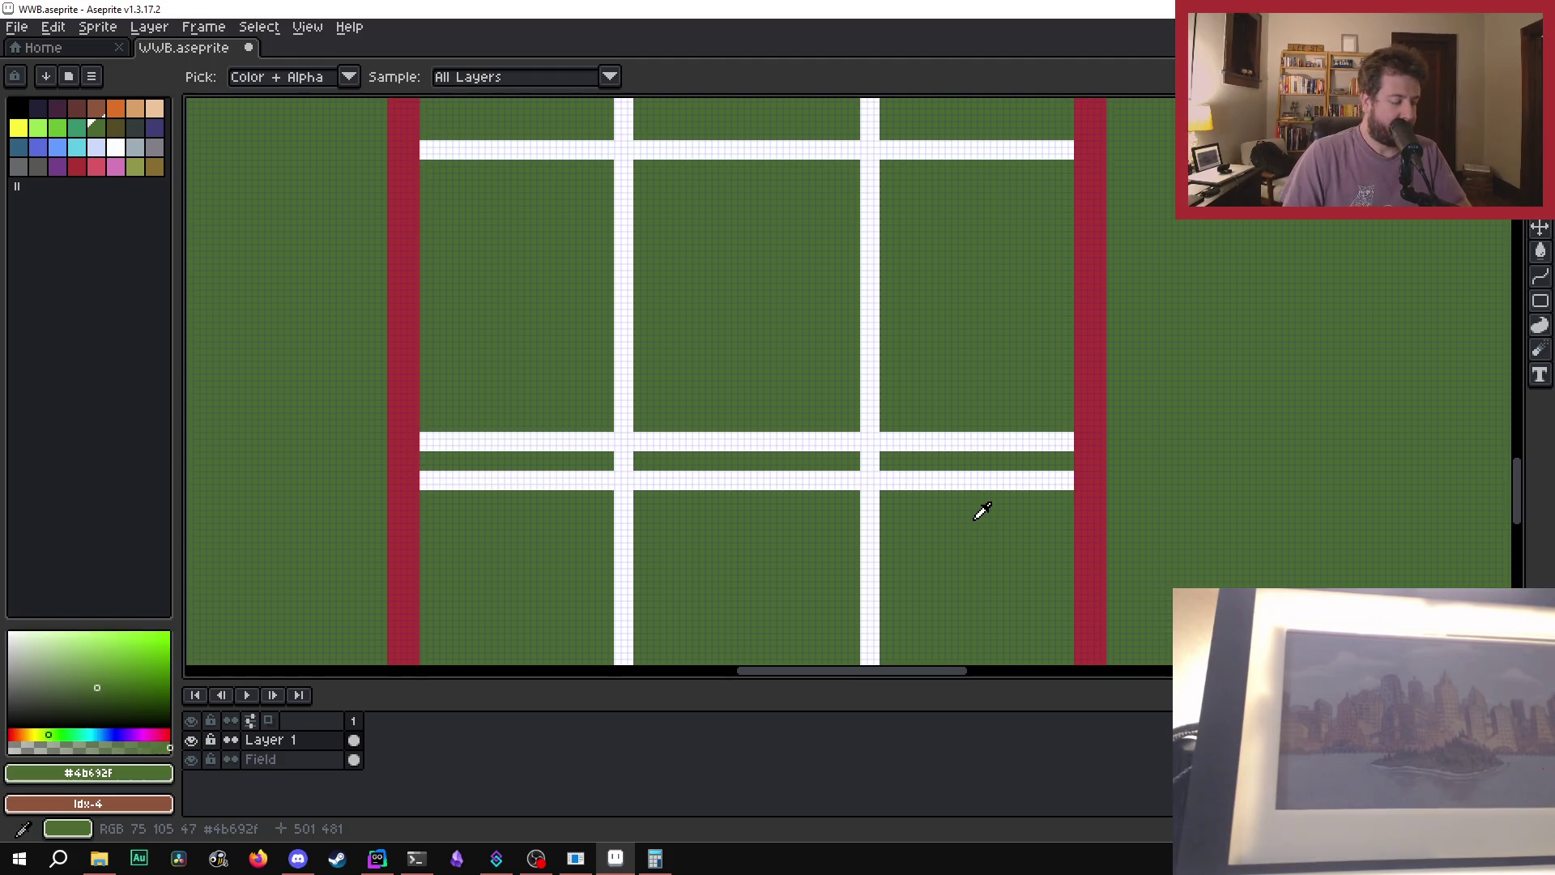
key(b)
mouse_move(1050, 480)
mouse_down()
mouse_move(1067, 480)
mouse_move(423, 475)
mouse_up()
key(ctrl+z)
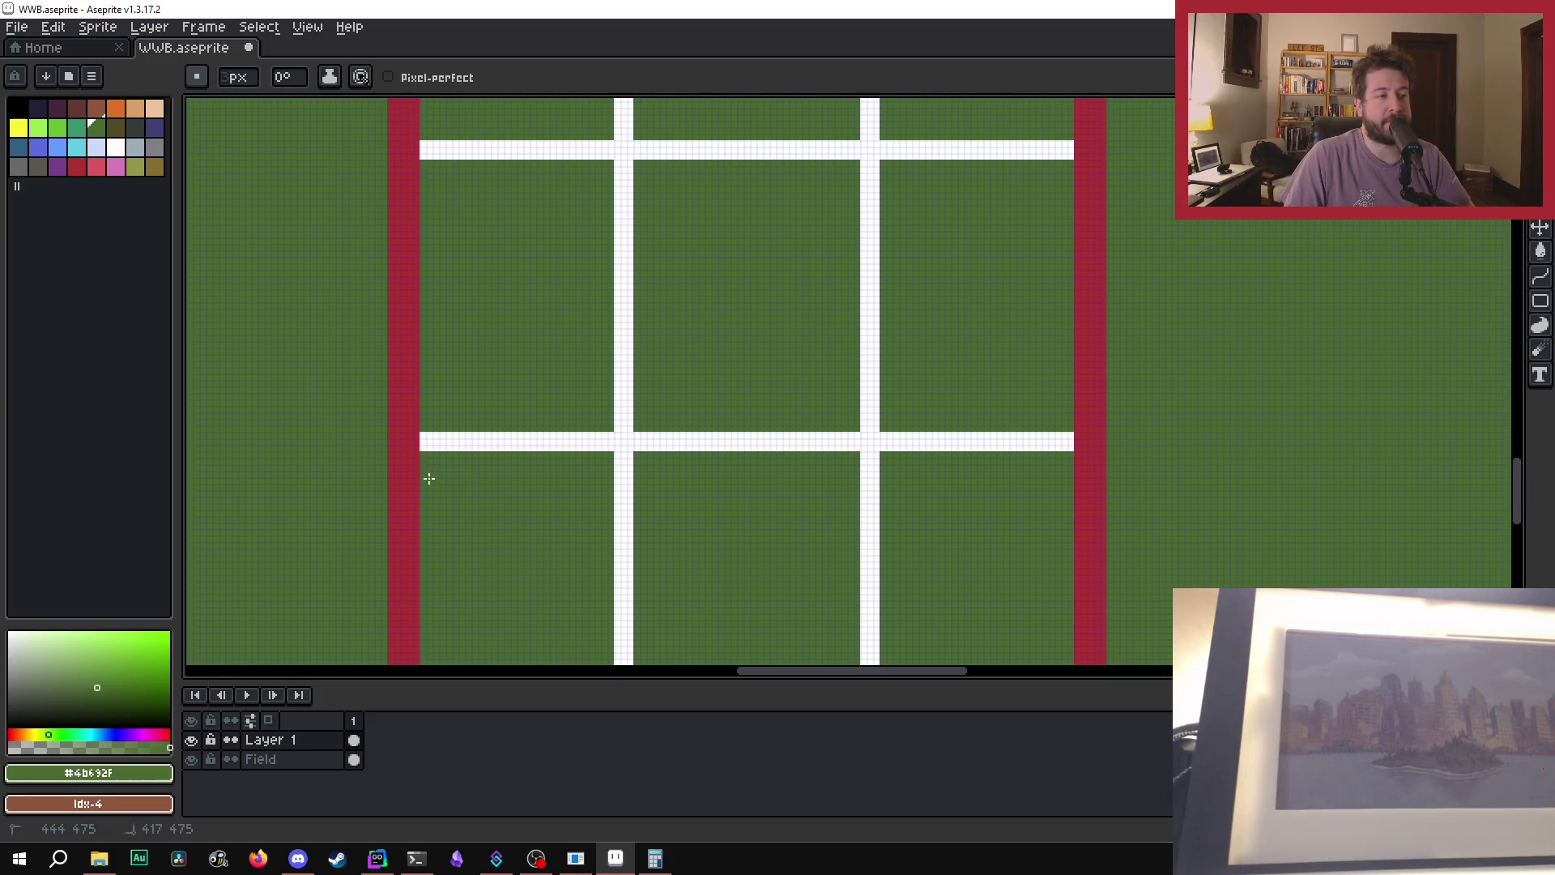
- Move the chat notification off the drawing to uncover the strike-zone grid
scroll(864, 427, down, 3)
scroll(935, 392, up, 1)
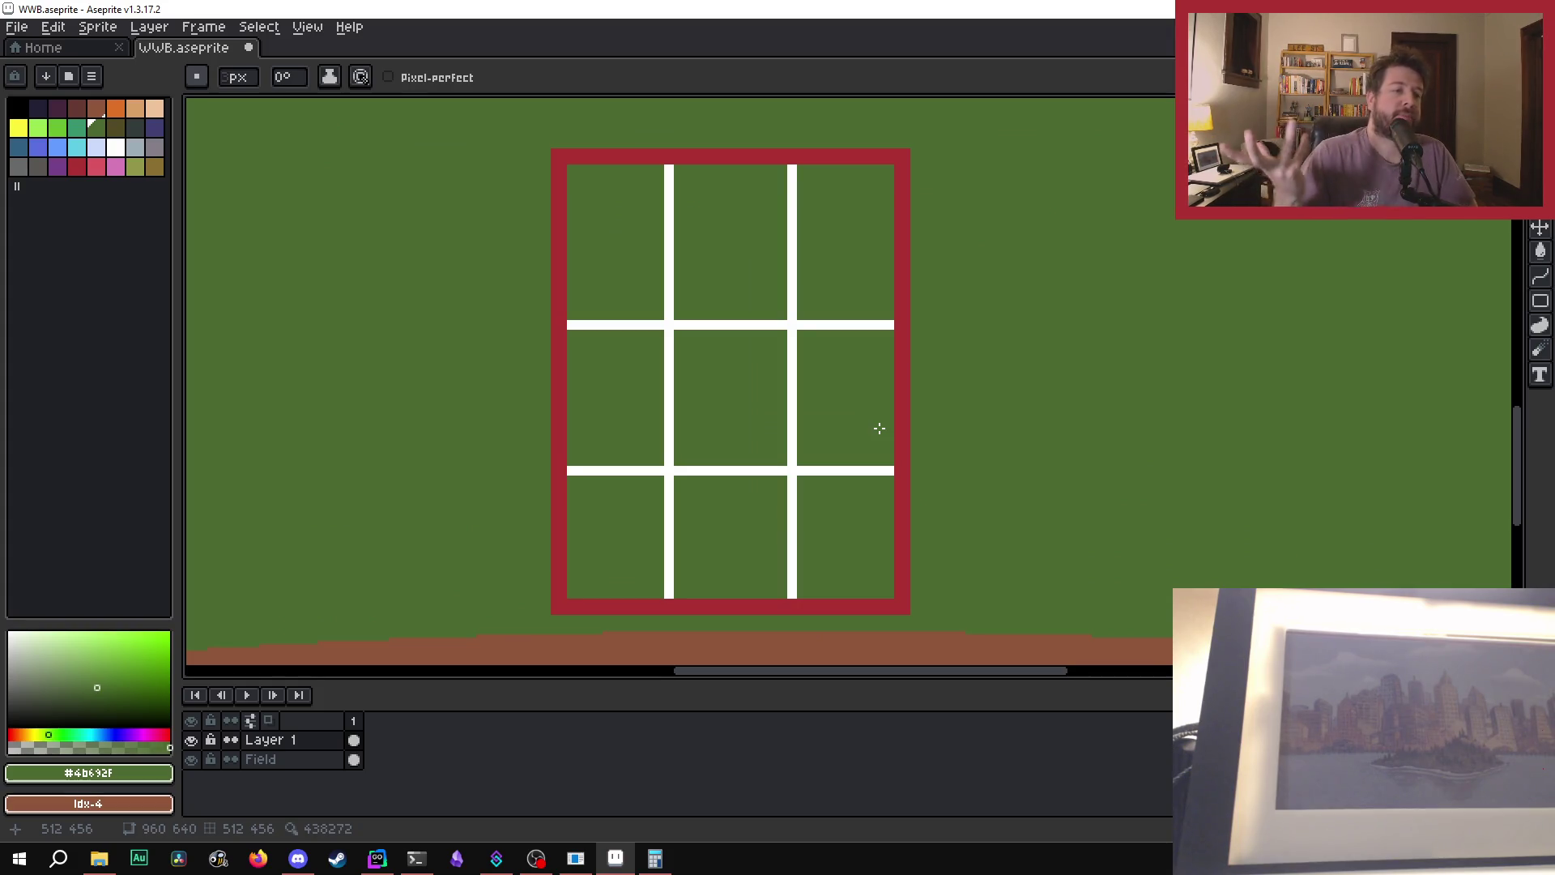
scroll(881, 379, down, 1)
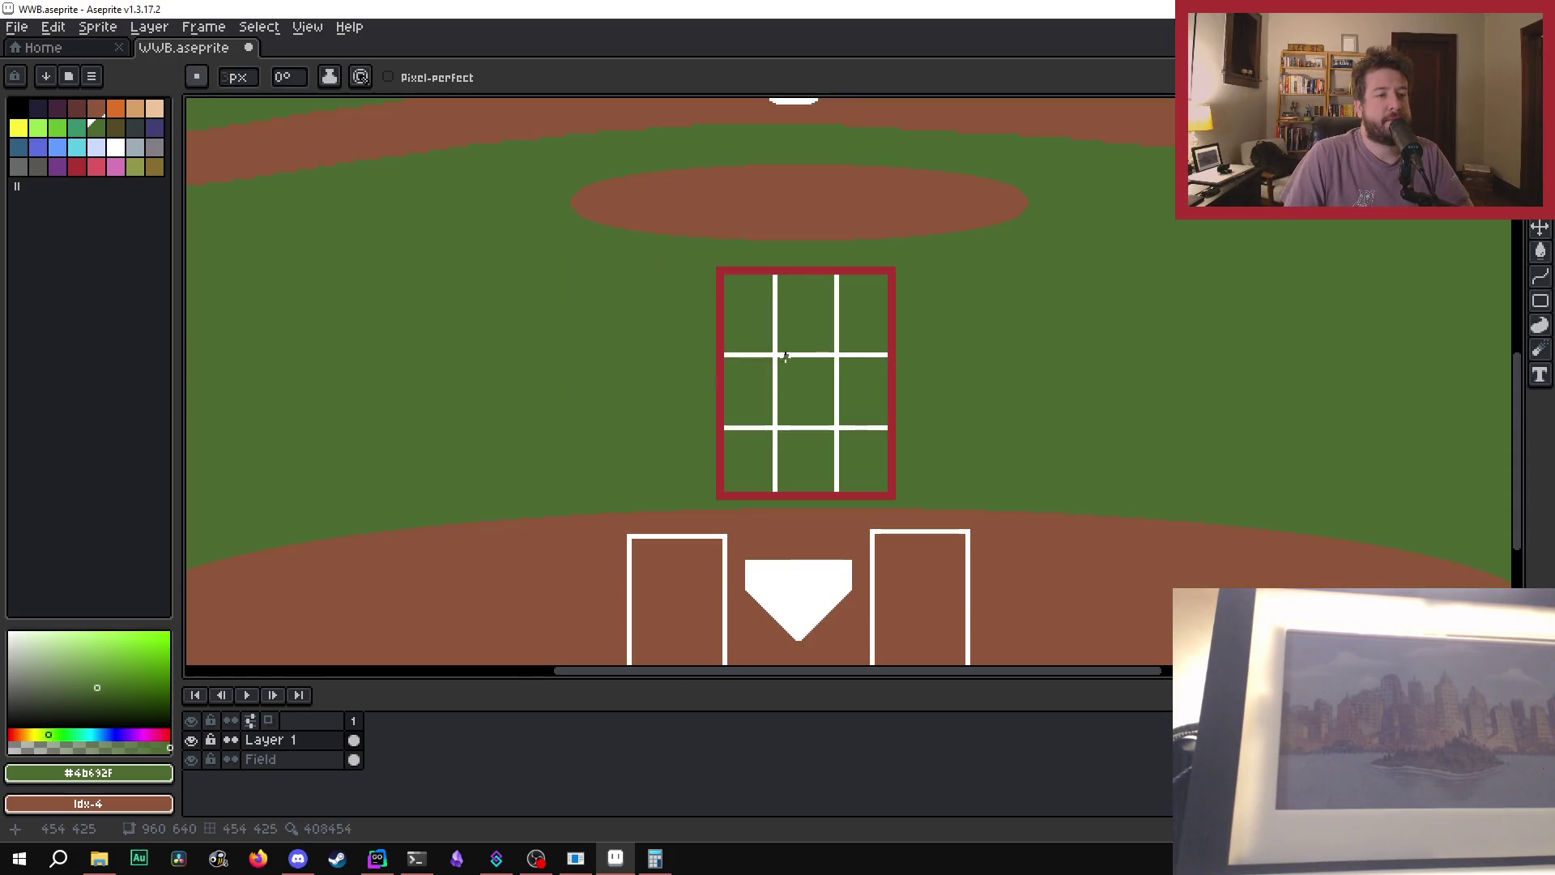
scroll(882, 375, up, 1)
scroll(858, 366, up, 1)
scroll(859, 366, up, 1)
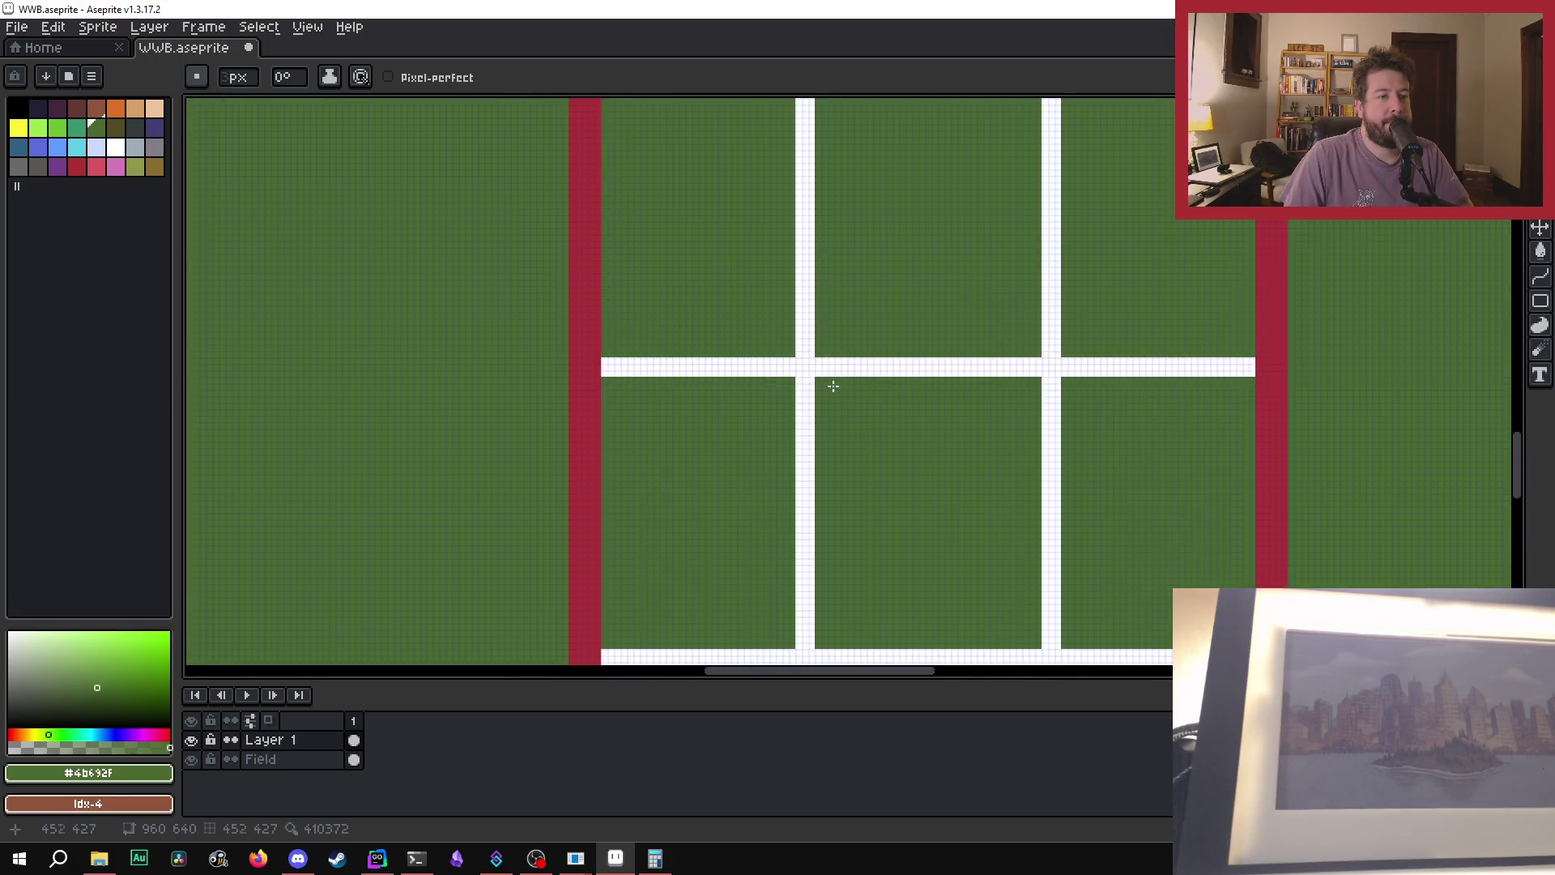
scroll(763, 371, up, 1)
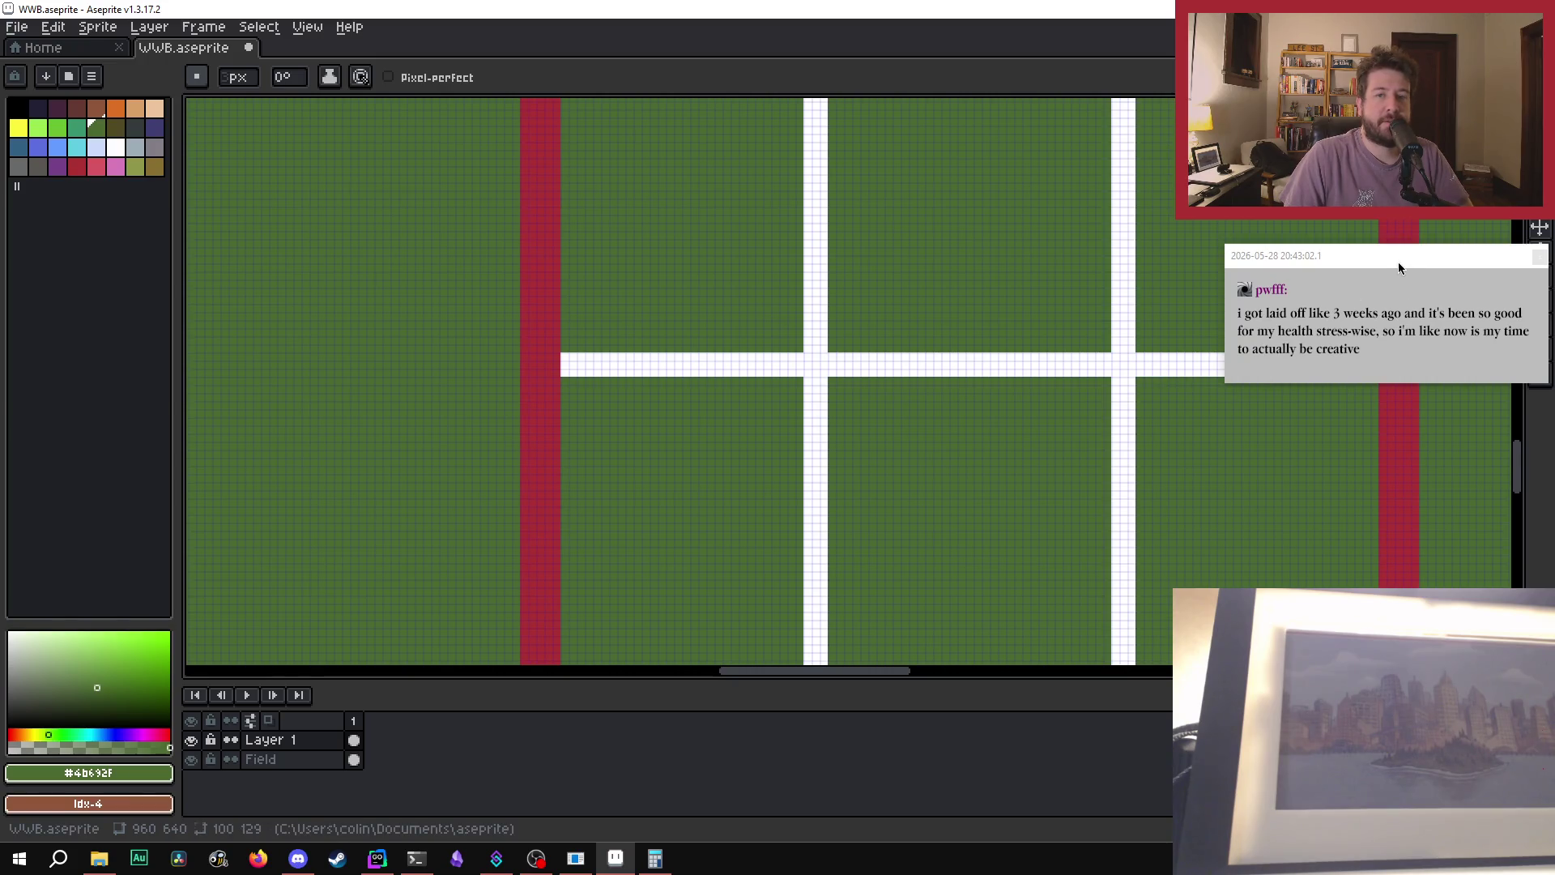
scroll(1122, 263, down, 1)
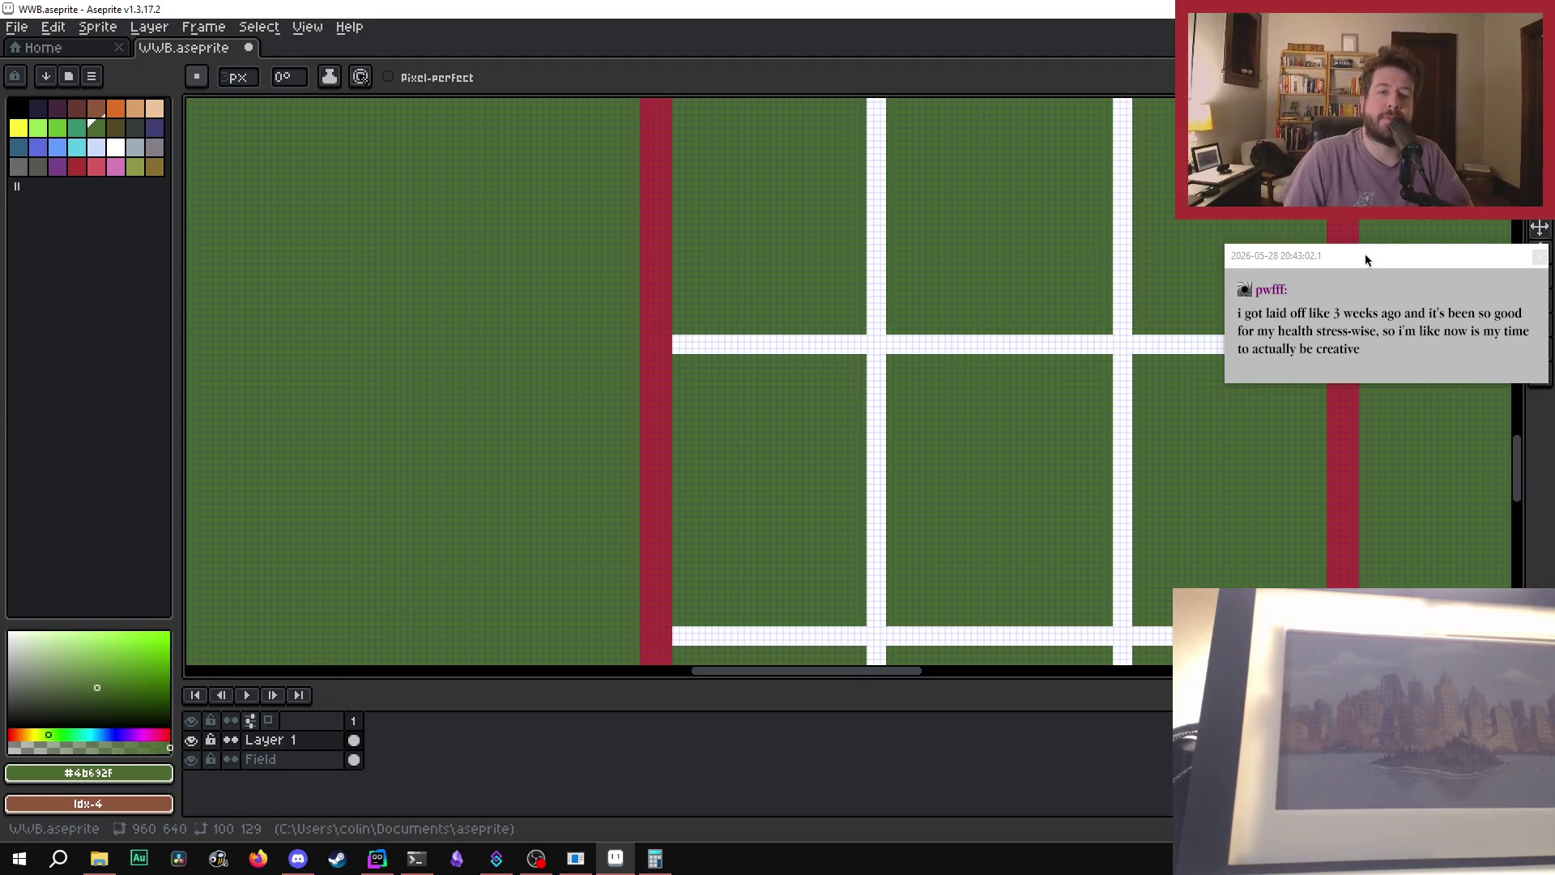
mouse_move(1366, 259)
mouse_down()
mouse_move(1110, 162)
mouse_move(955, 178)
mouse_up()
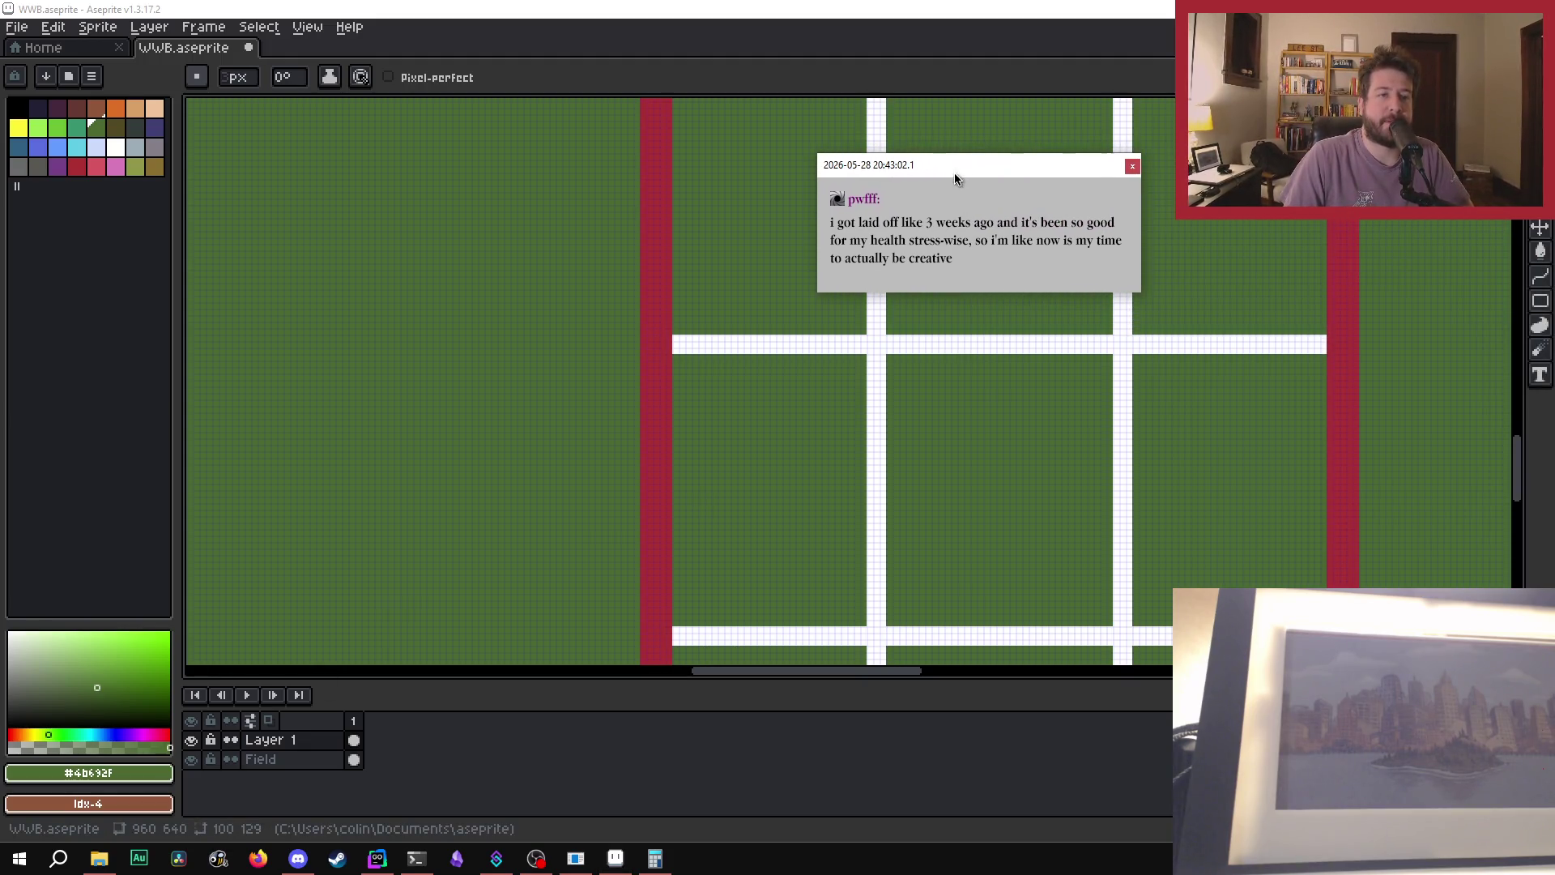
scroll(1215, 292, right, 2)
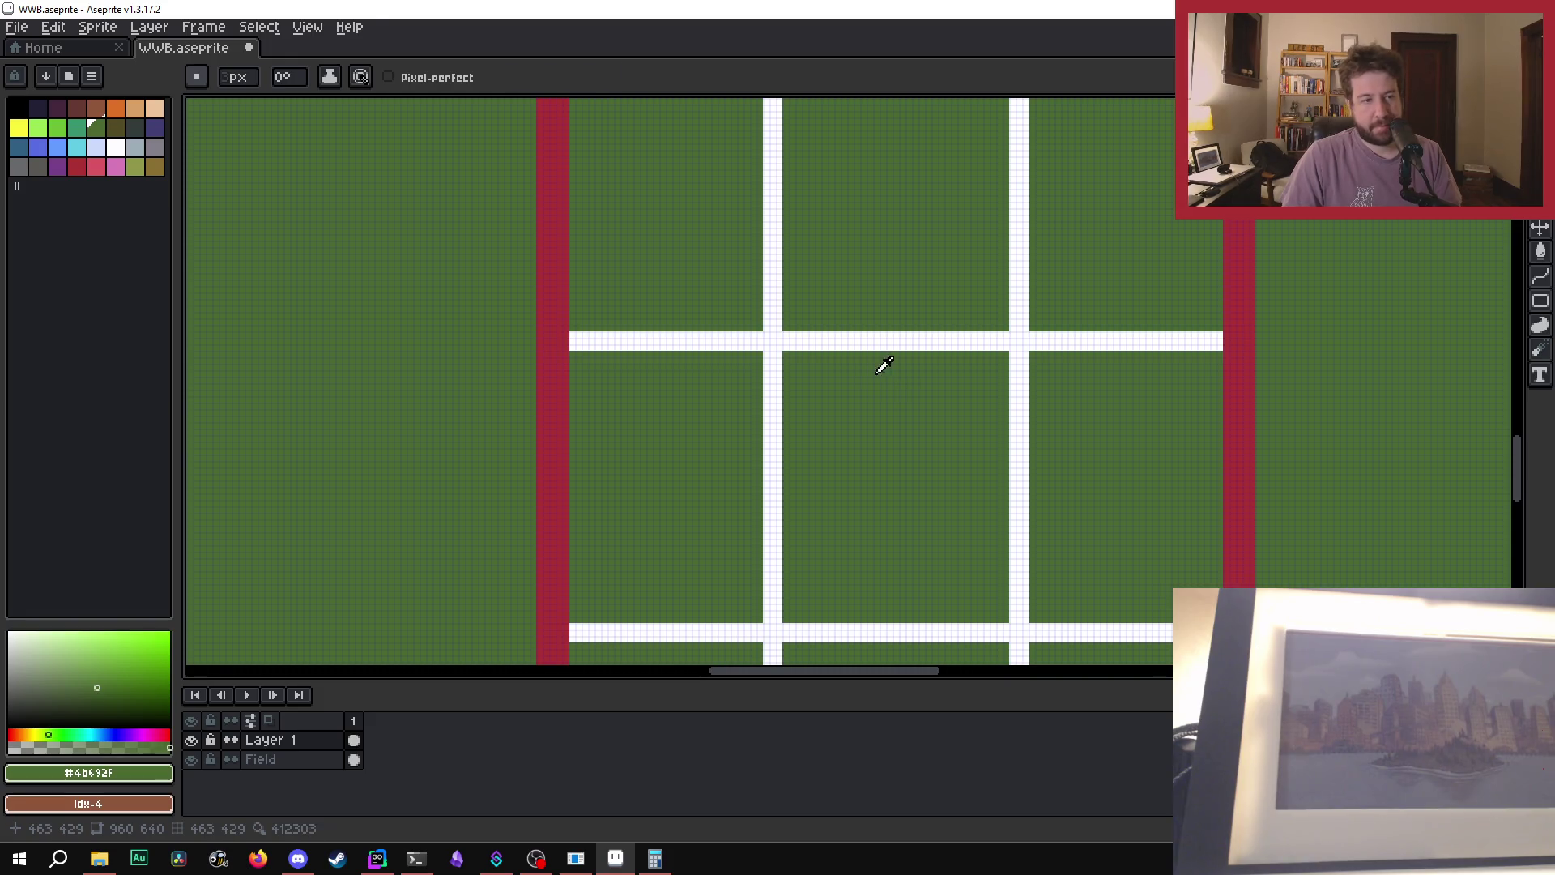
- Eyedrop the grid lines' white #FFFFFF as the drawing colour and return to the Pencil
key(i)
click(775, 339)
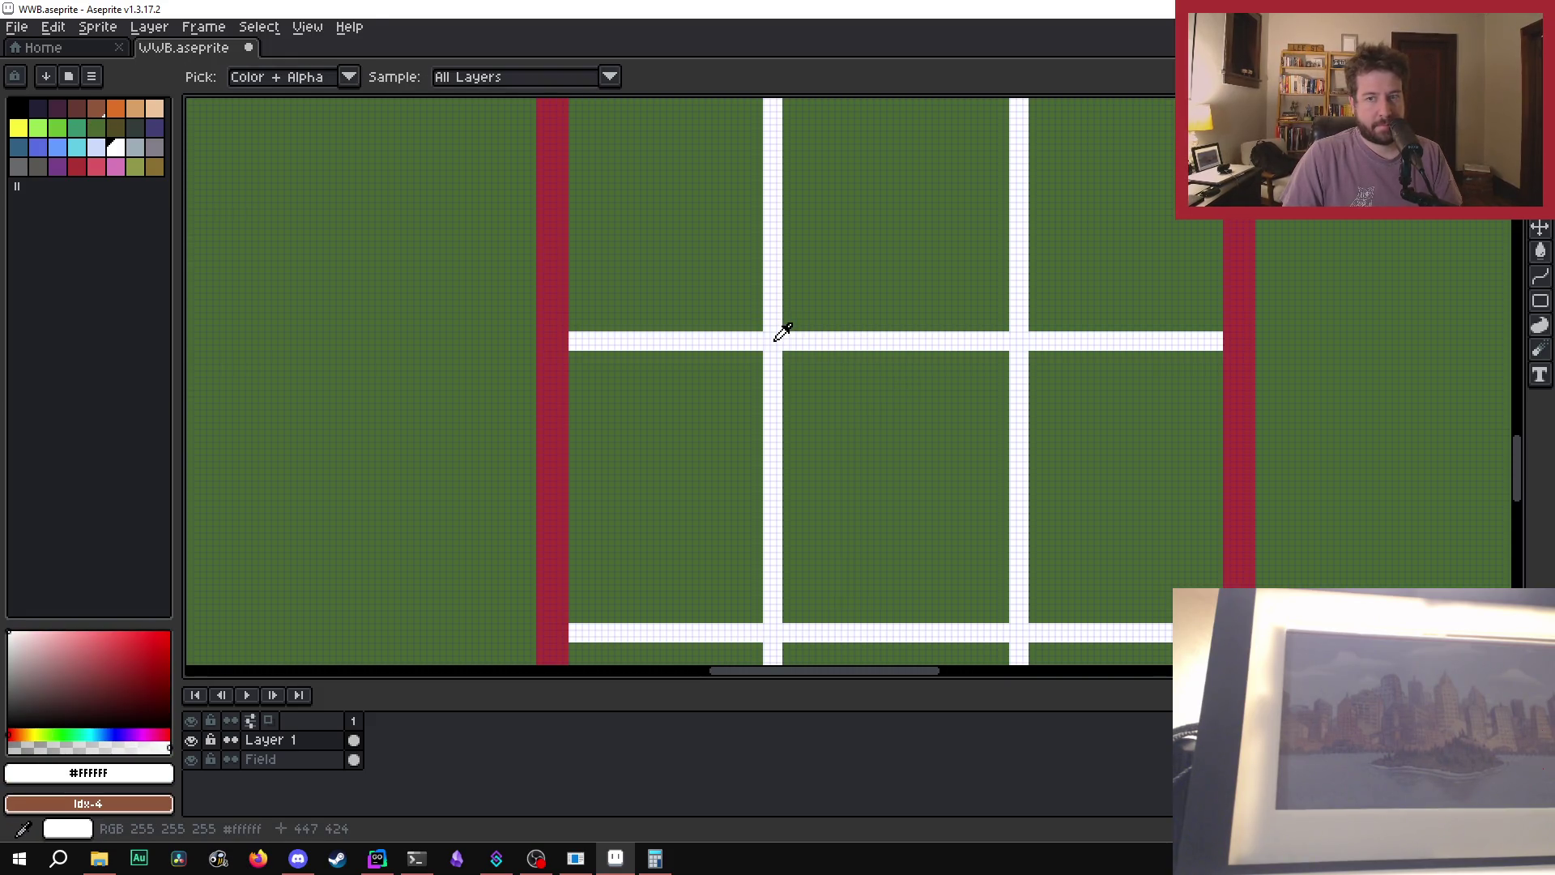
scroll(777, 337, down, 1)
scroll(684, 299, up, 1)
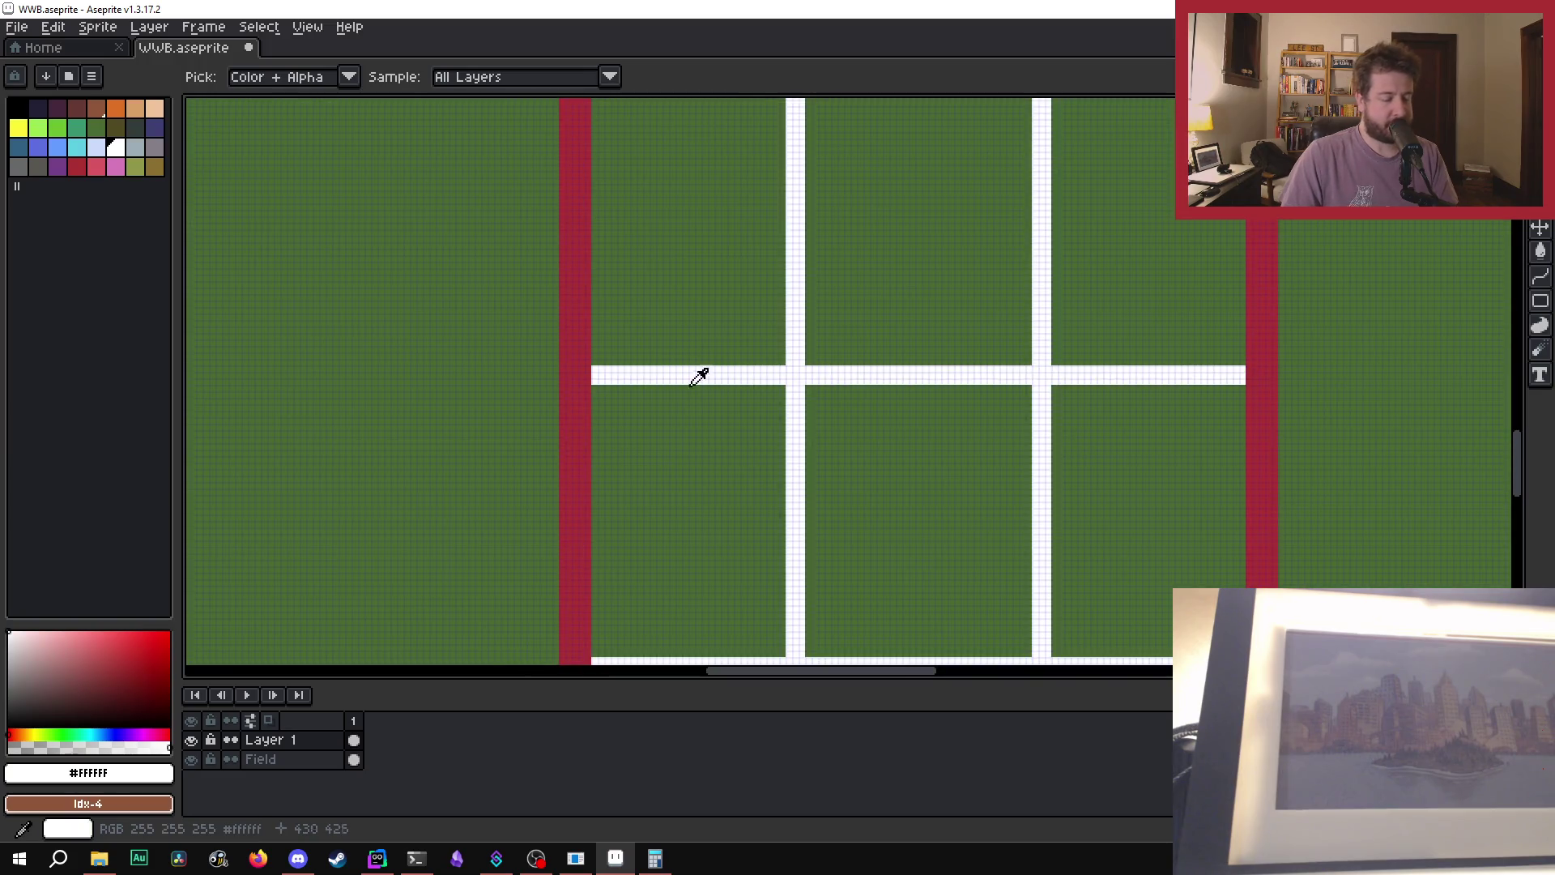
key(b)
scroll(615, 328, down, 2)
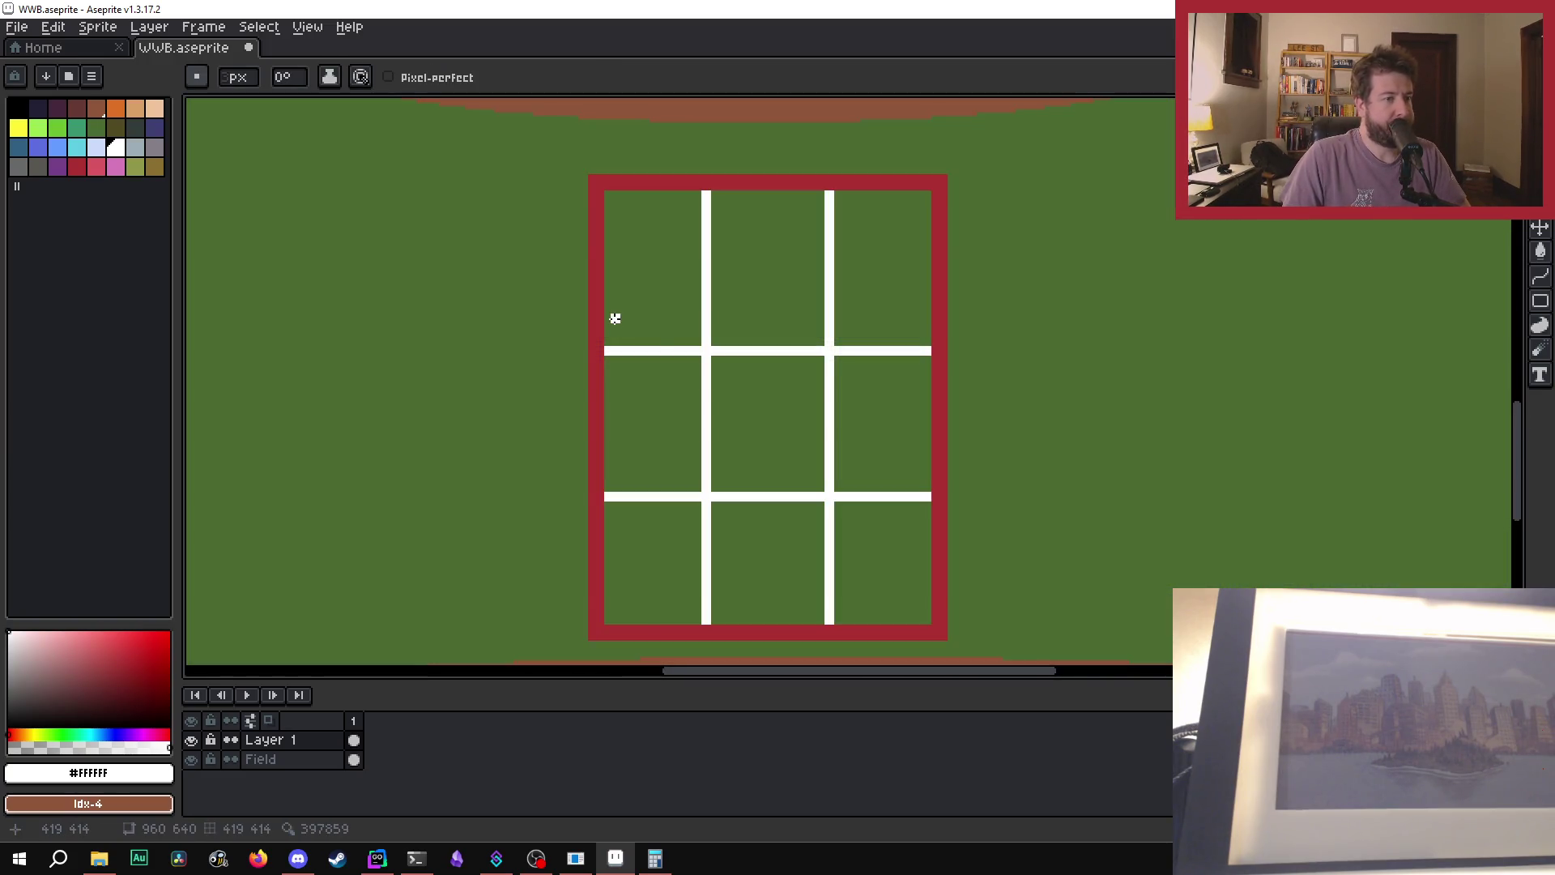
scroll(600, 351, down, 2)
scroll(600, 354, up, 2)
scroll(601, 362, up, 1)
scroll(600, 361, down, 1)
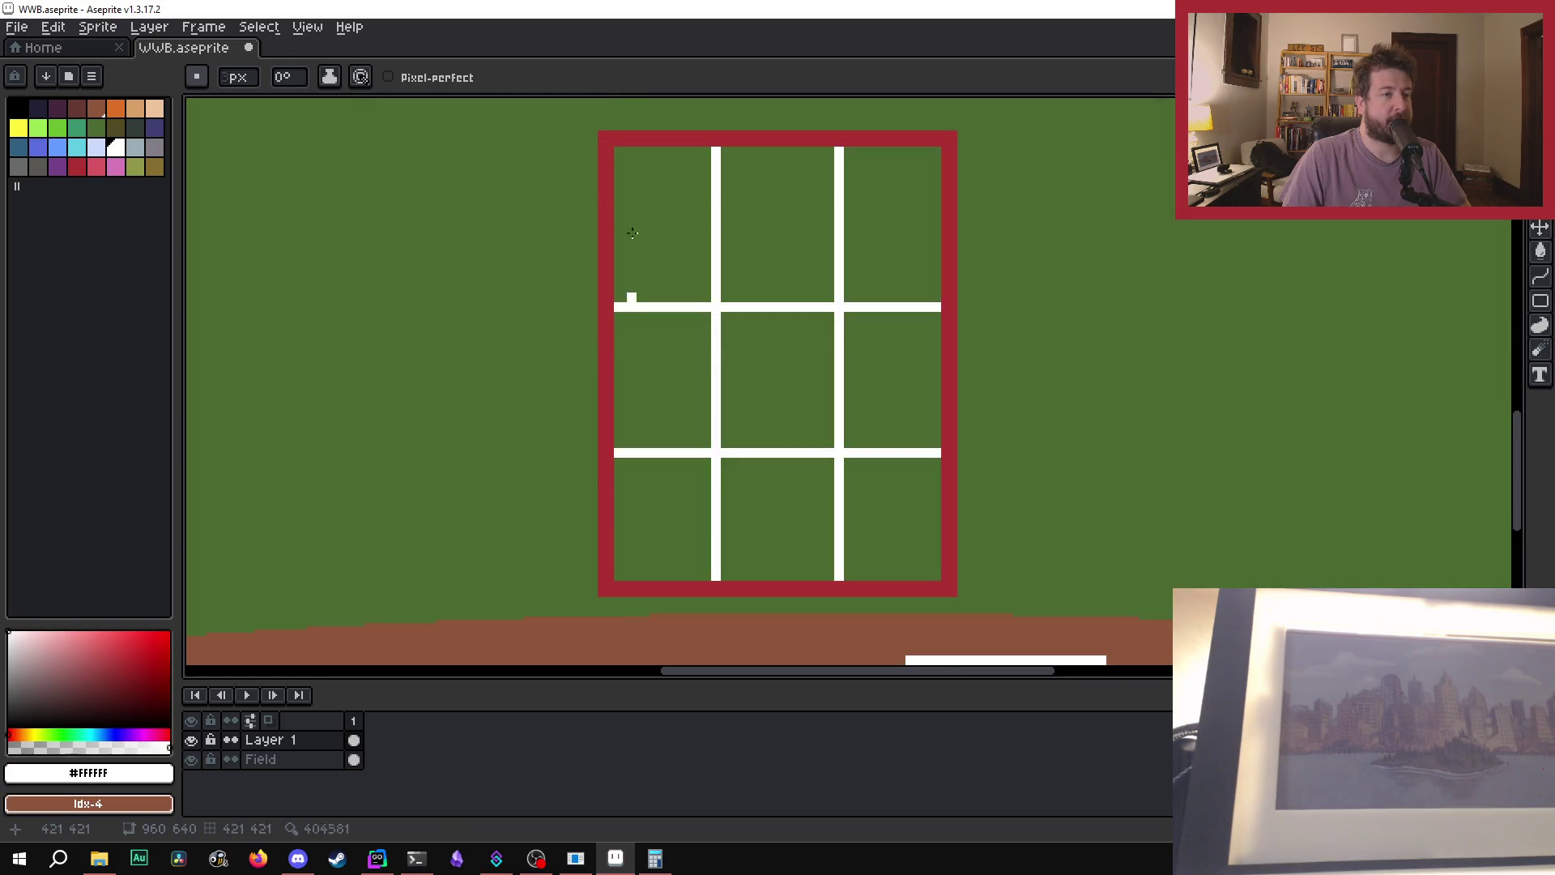
scroll(612, 168, up, 2)
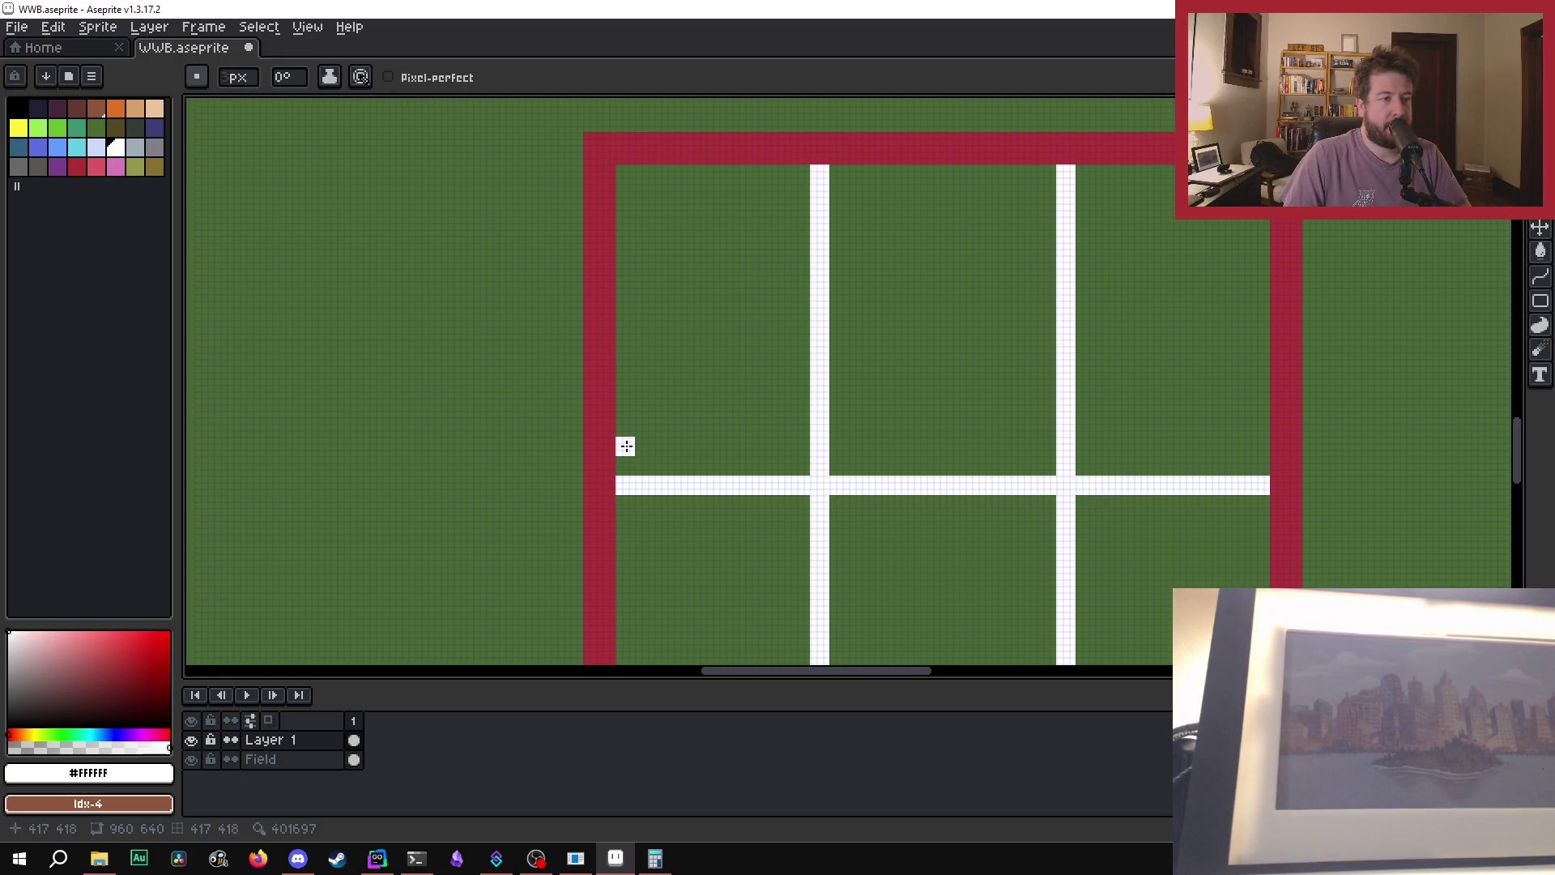
- Draw a new white line across the strike zone and paint the old one over in grass green #4b692f
drag(627, 447, 1255, 443)
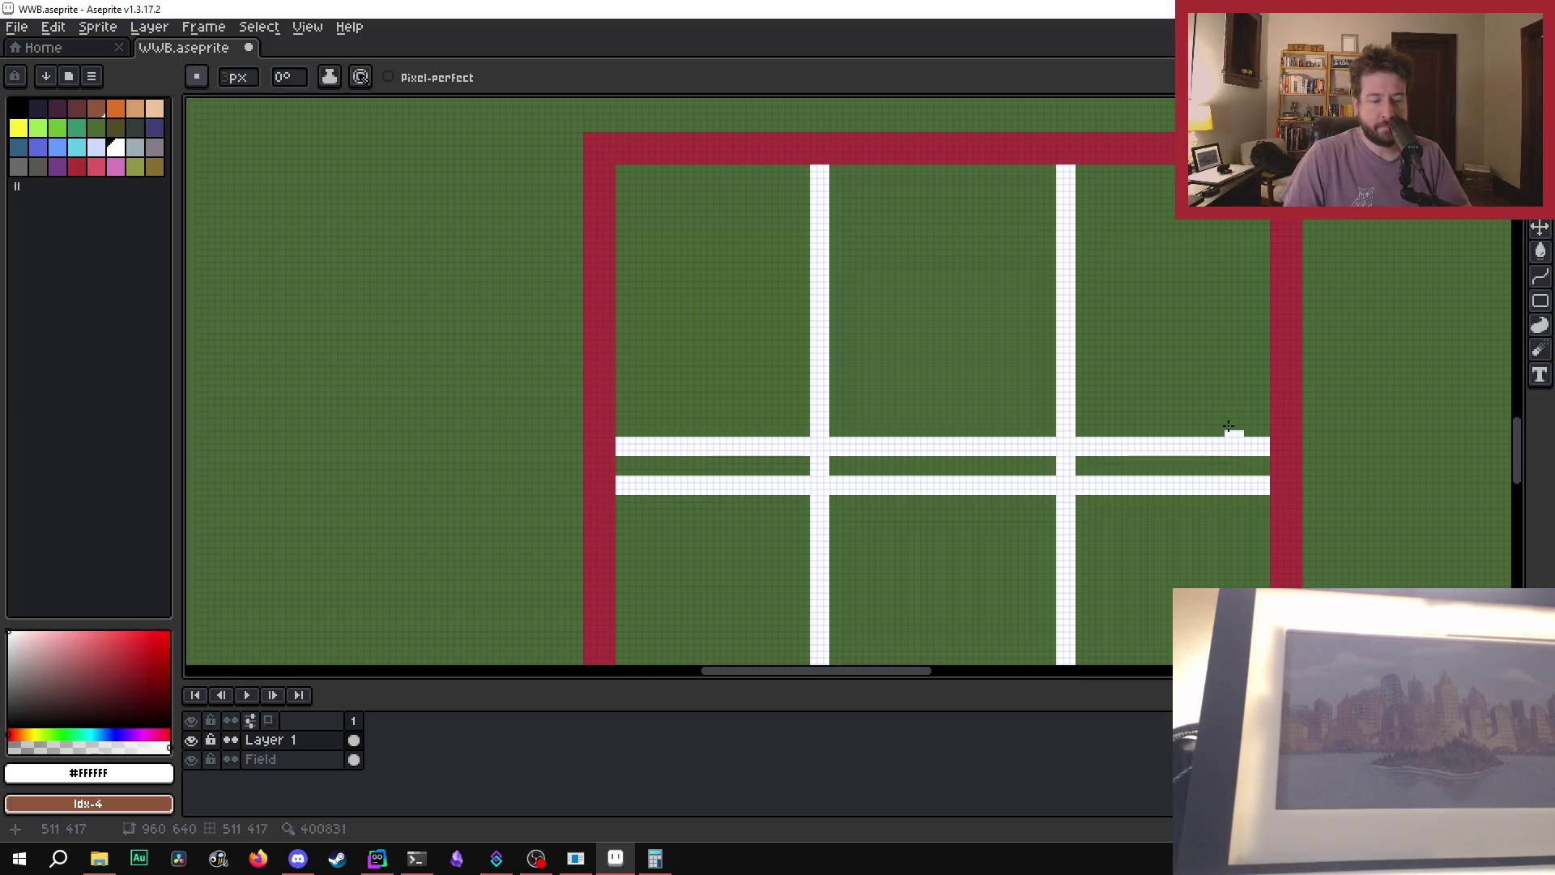
key(i)
click(1225, 332)
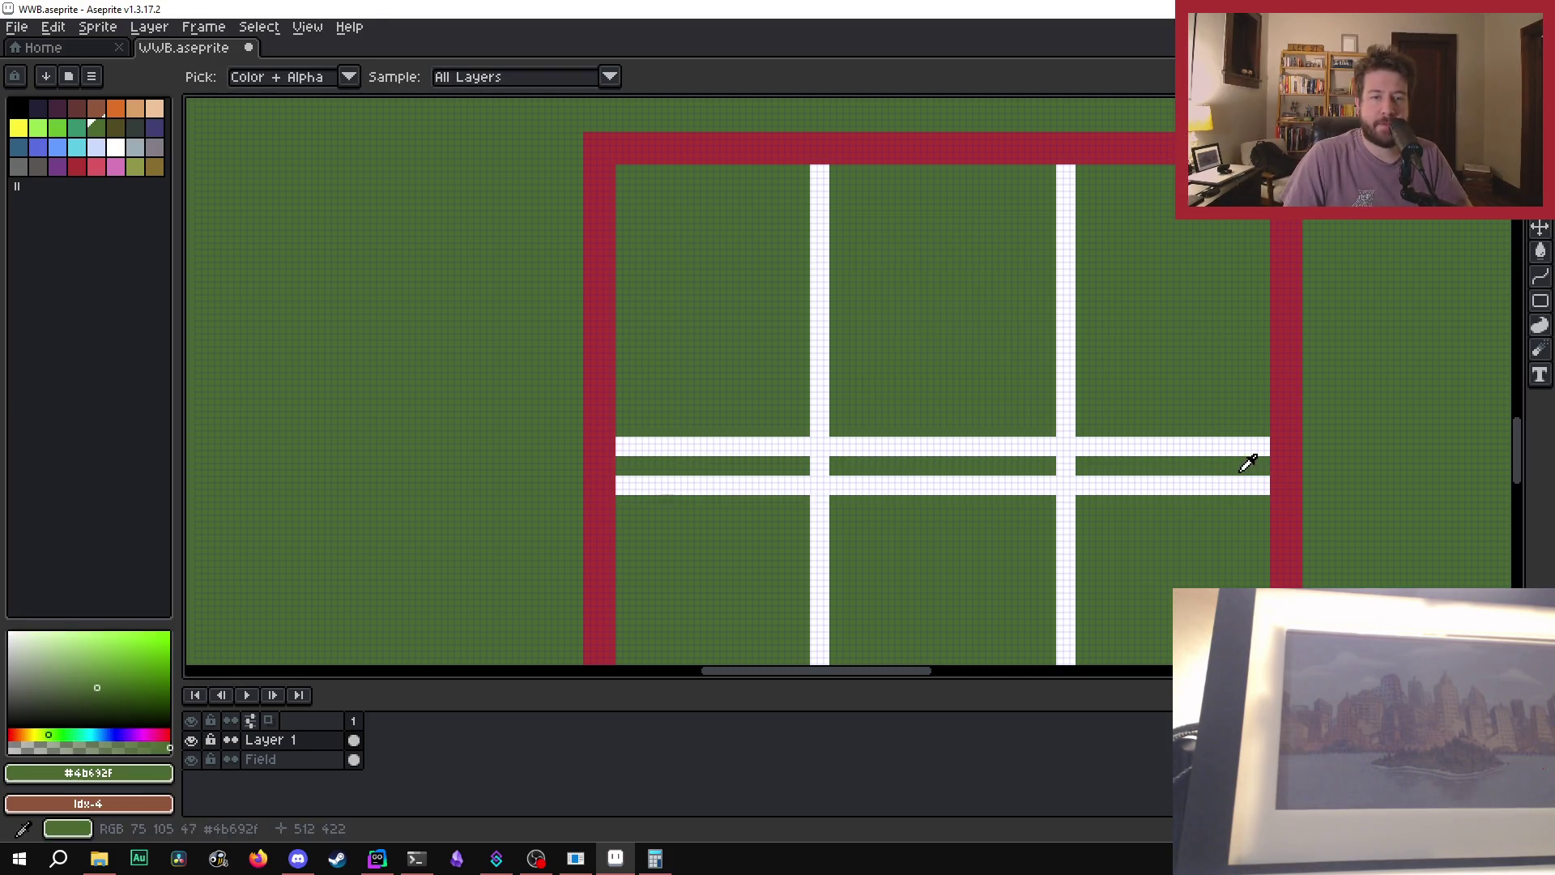
key(b)
click(1261, 485)
drag(1258, 485, 903, 494)
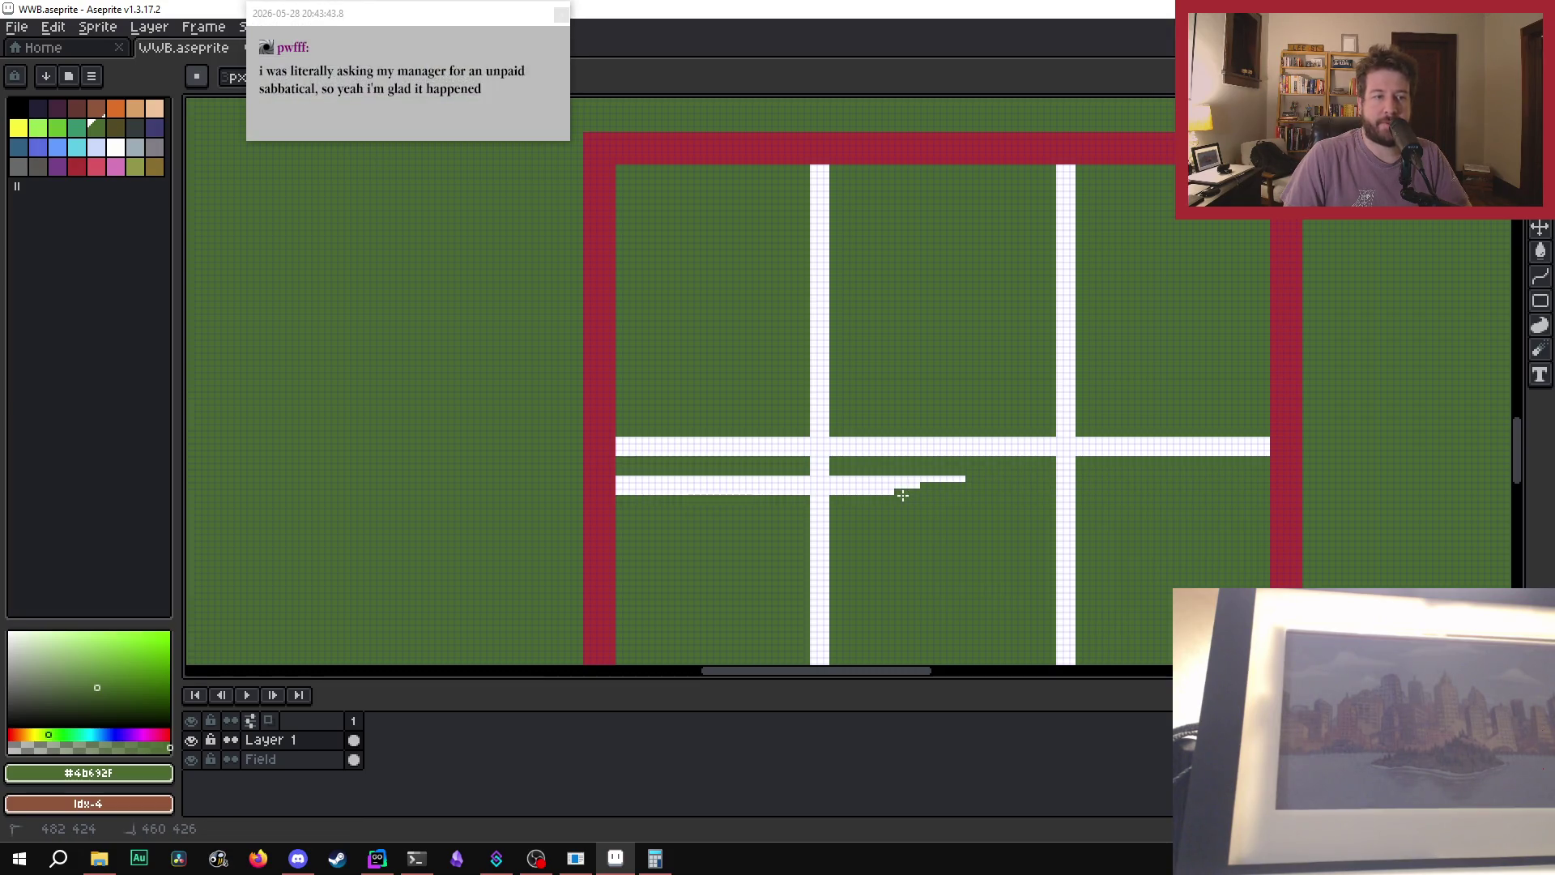
click(955, 479)
drag(955, 479, 620, 483)
scroll(822, 305, down, 4)
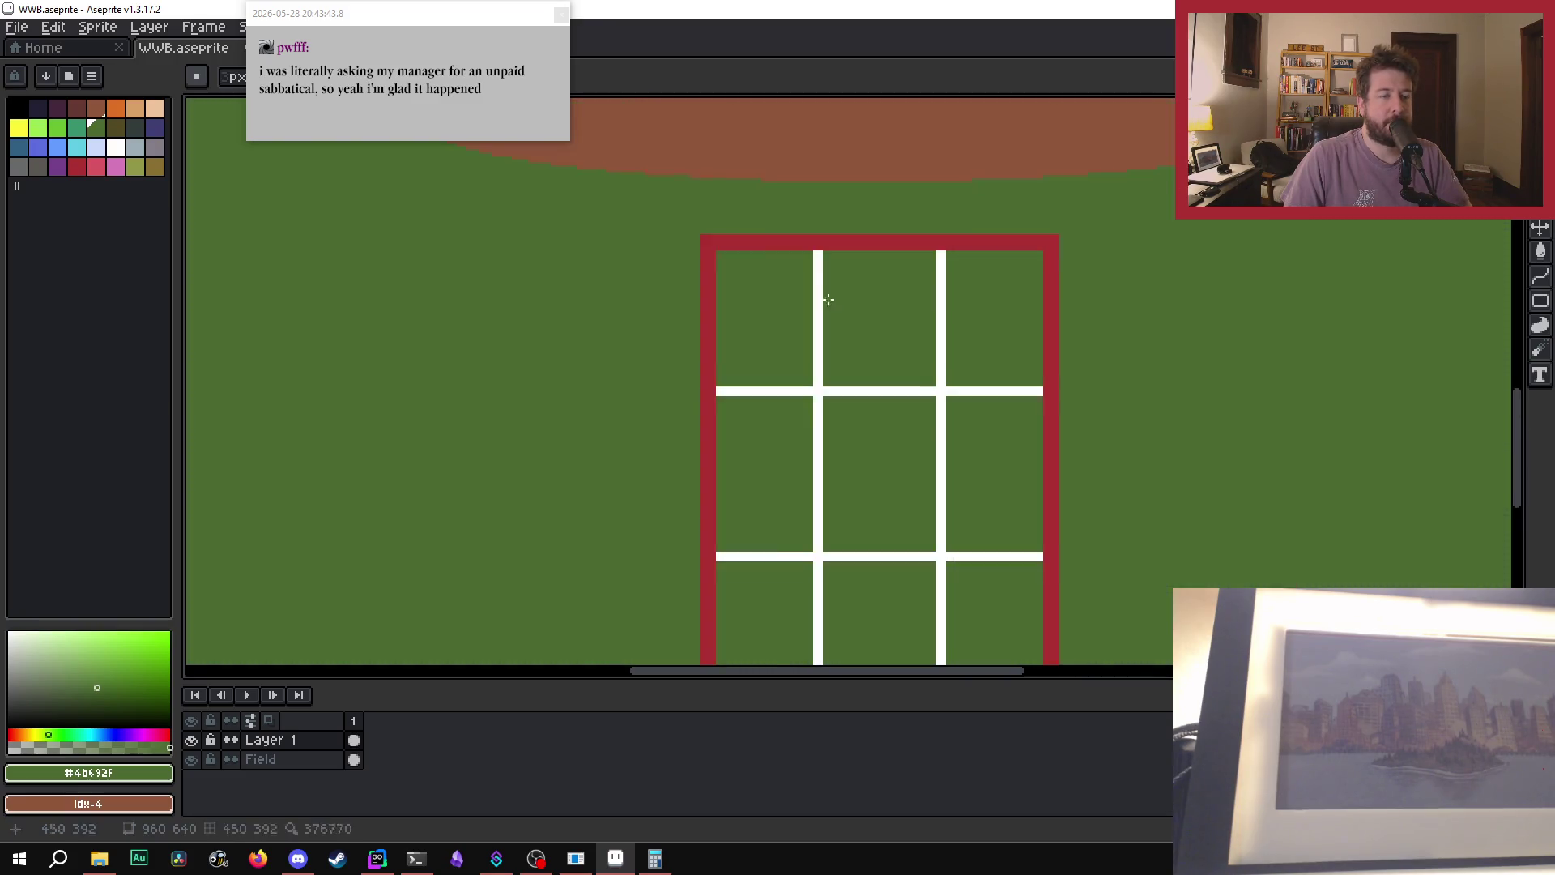
scroll(863, 318, down, 2)
scroll(826, 354, up, 4)
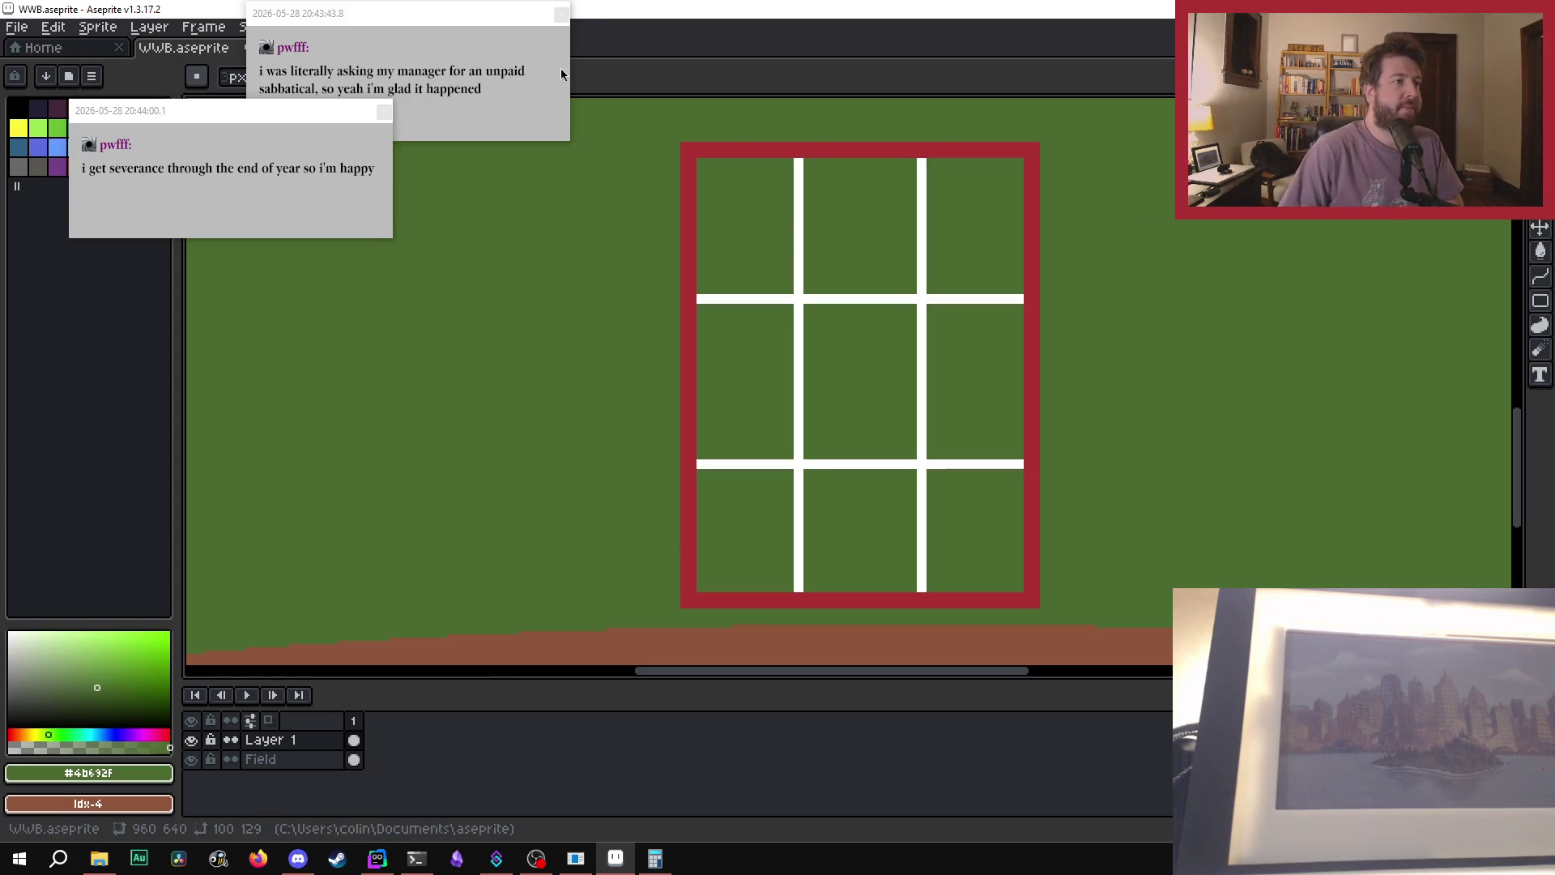
- Close the two chat notifications covering the window
click(384, 111)
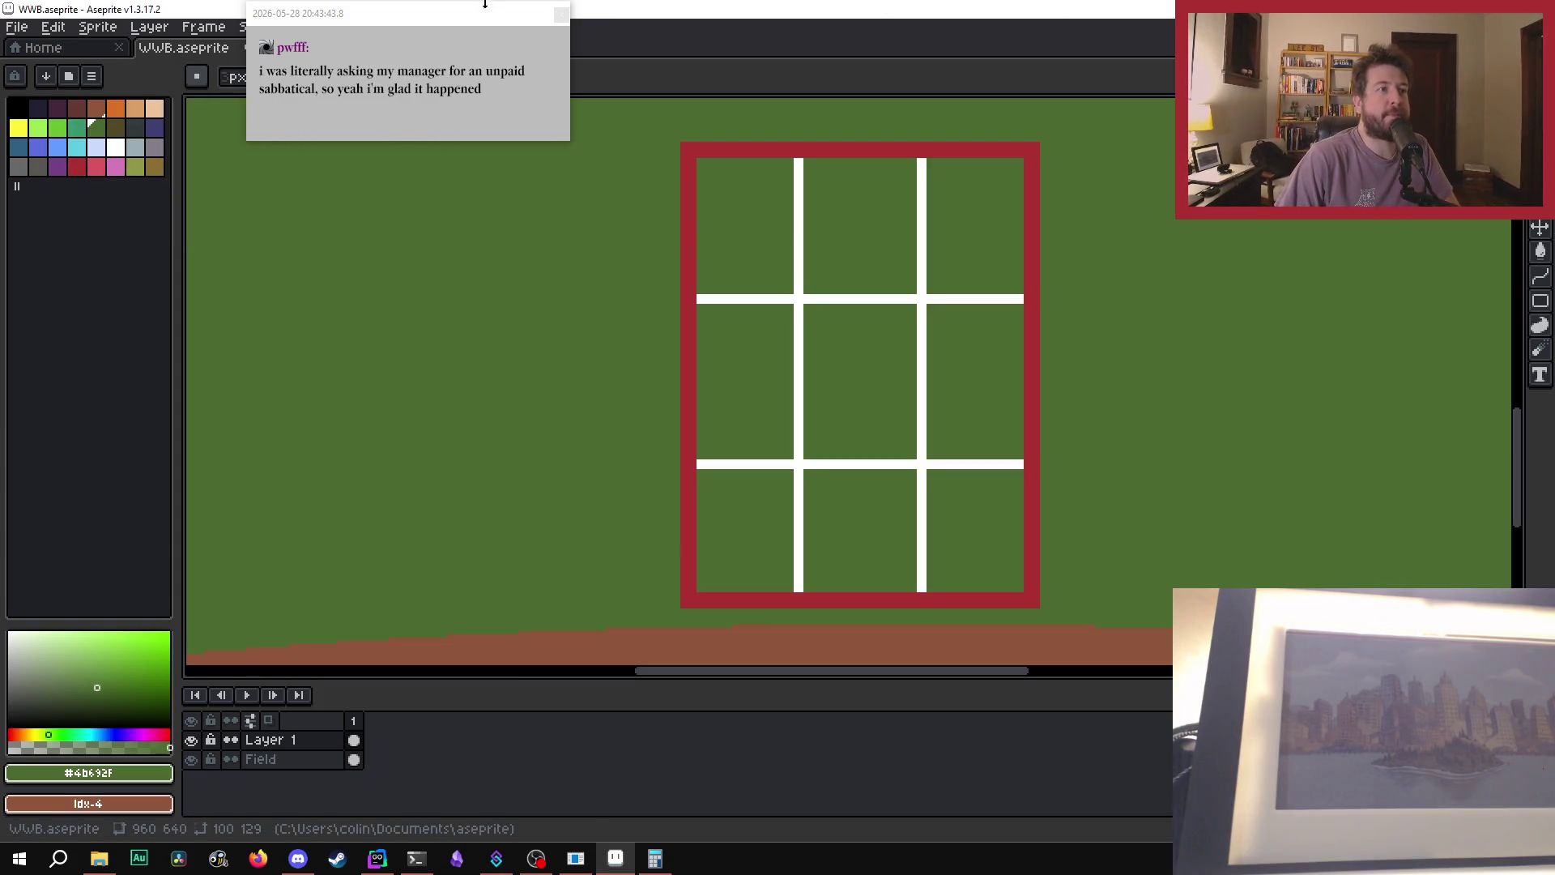
drag(479, 22, 497, 158)
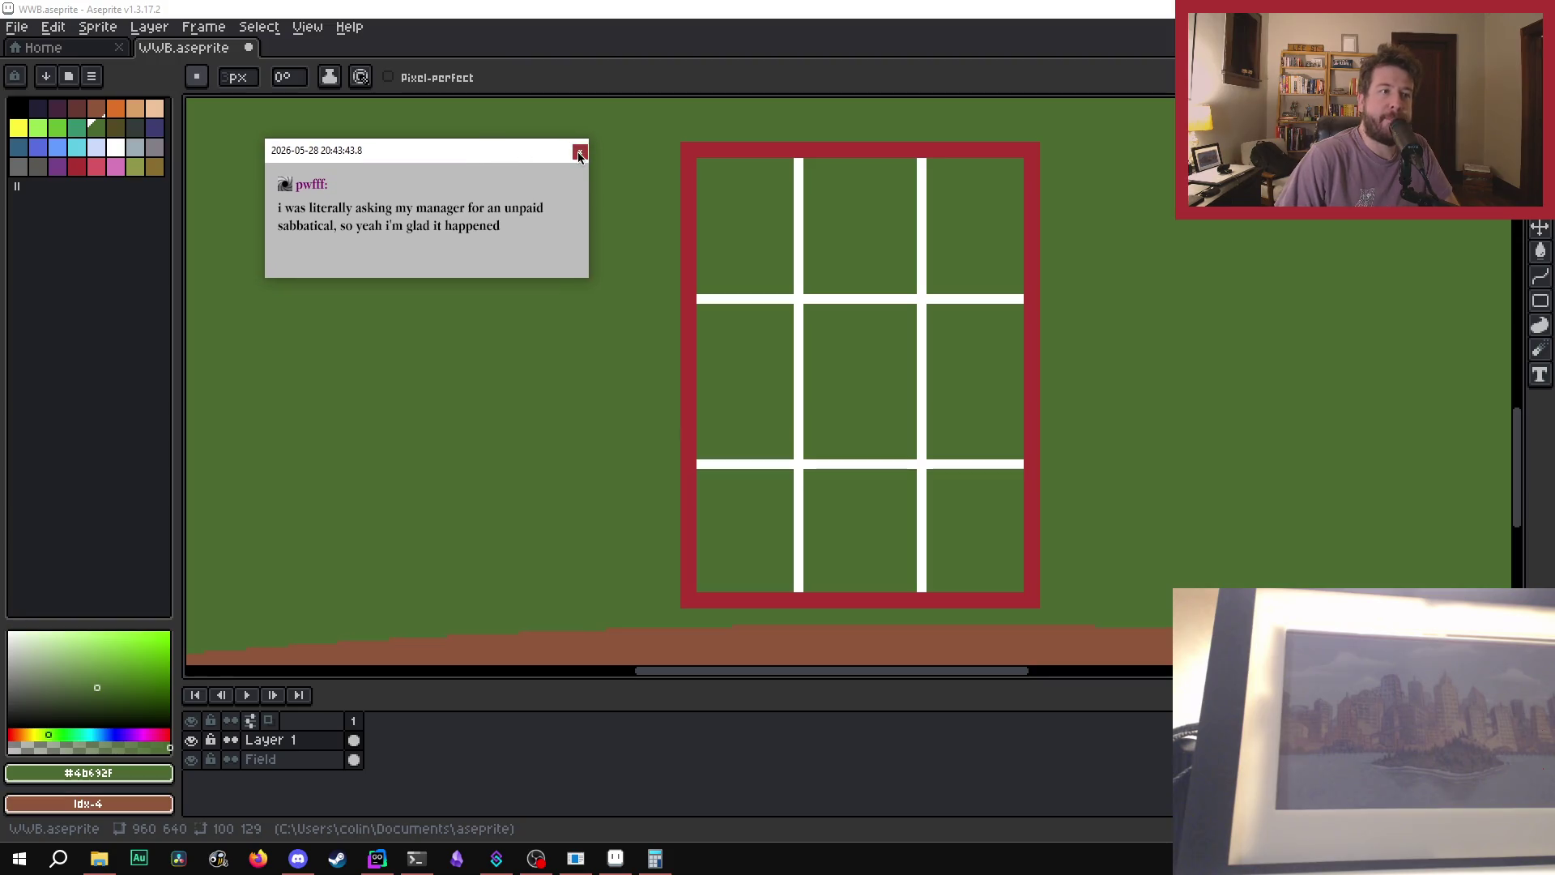
click(576, 152)
scroll(843, 409, down, 4)
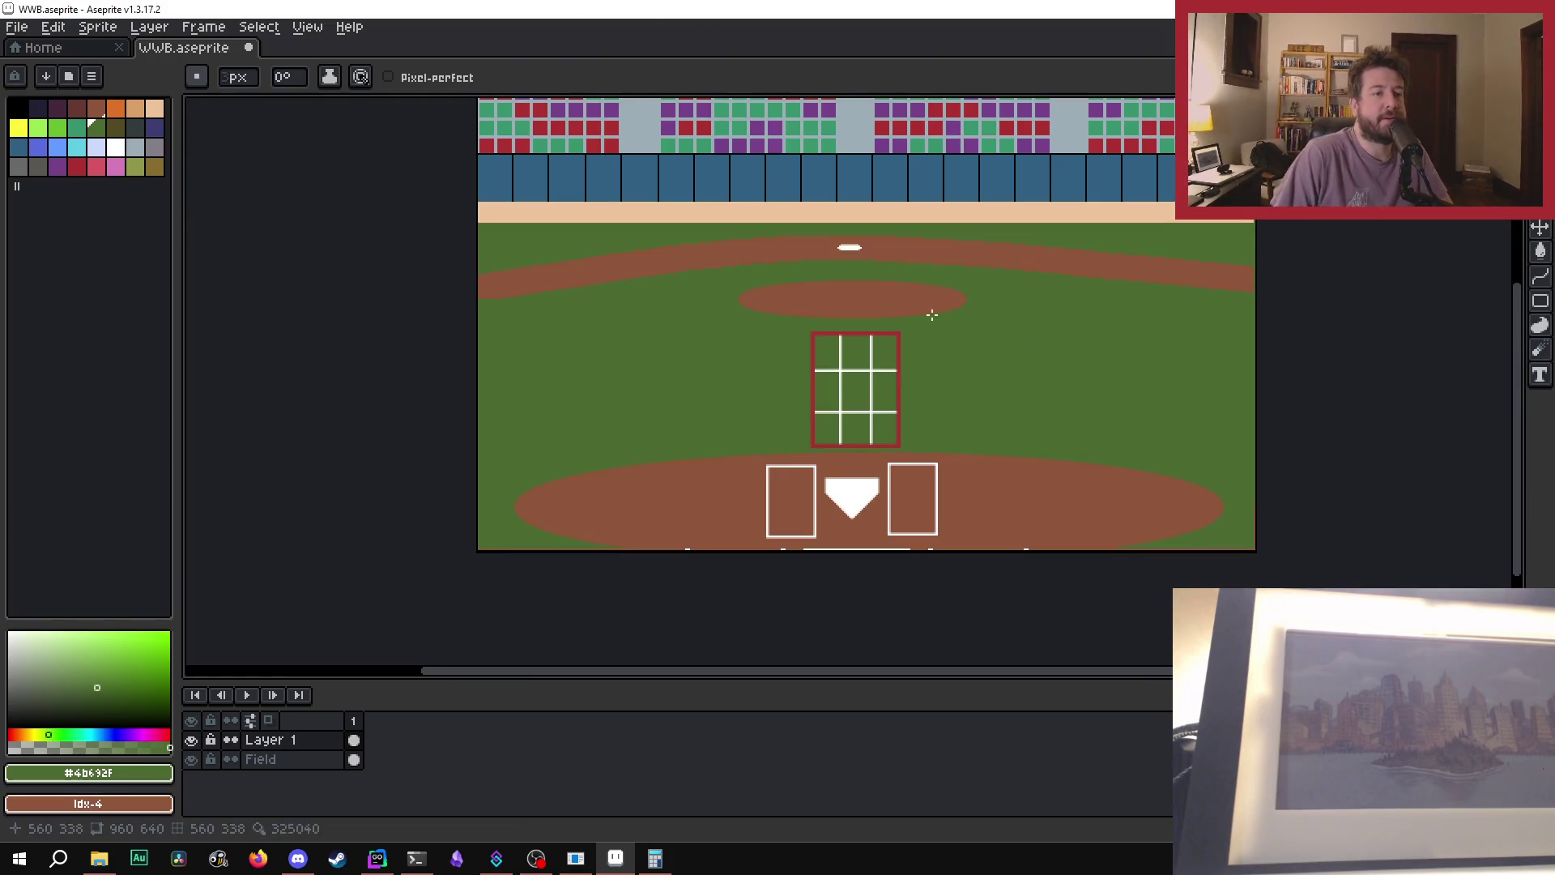
scroll(930, 294, up, 2)
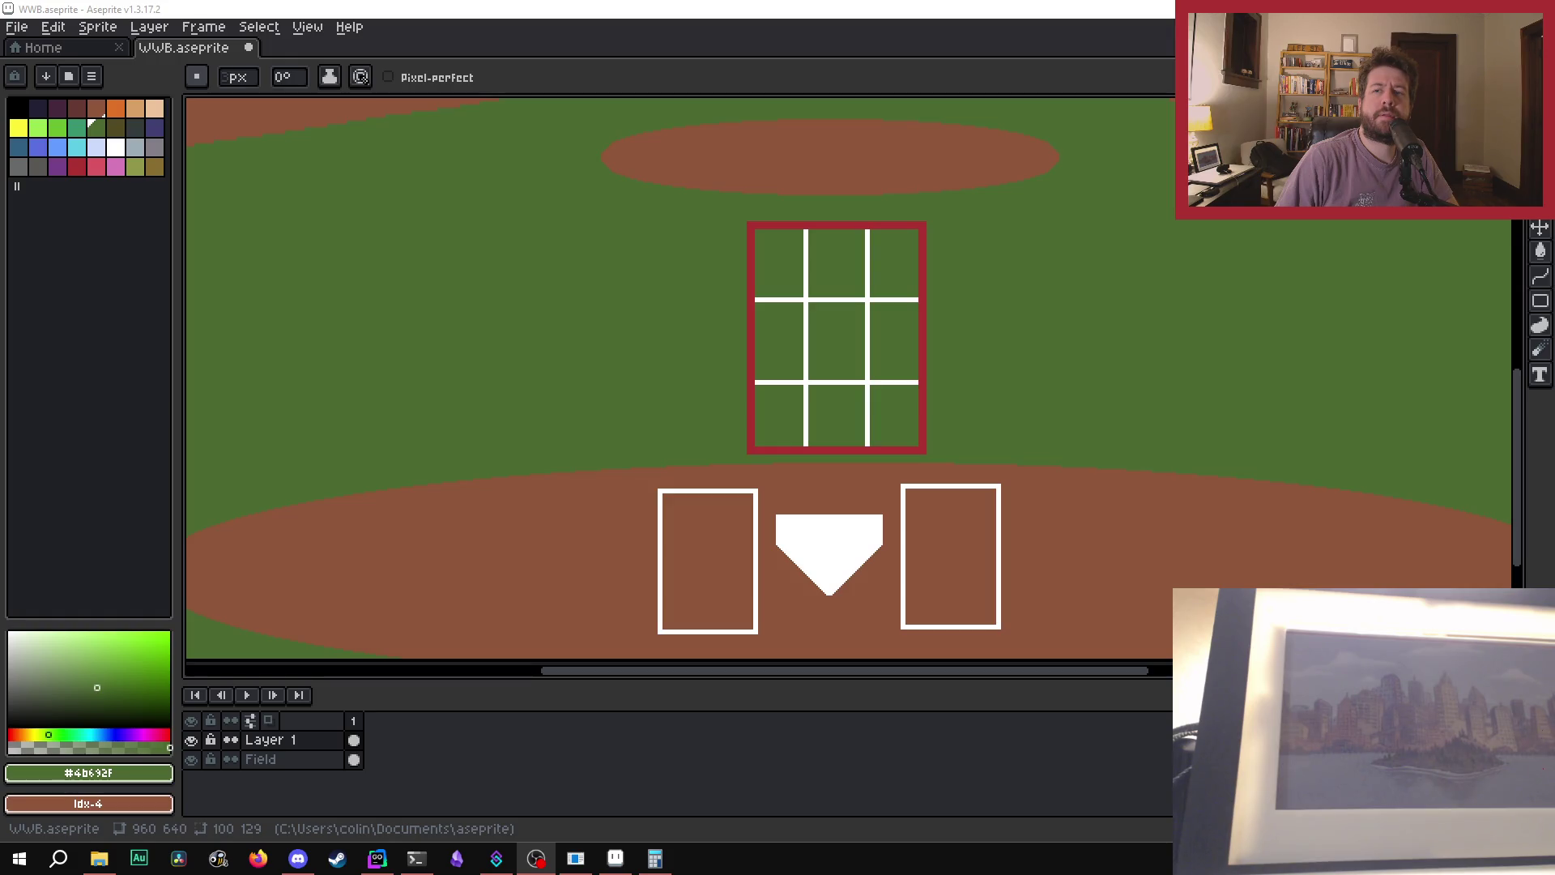
scroll(780, 347, down, 1)
scroll(836, 378, up, 1)
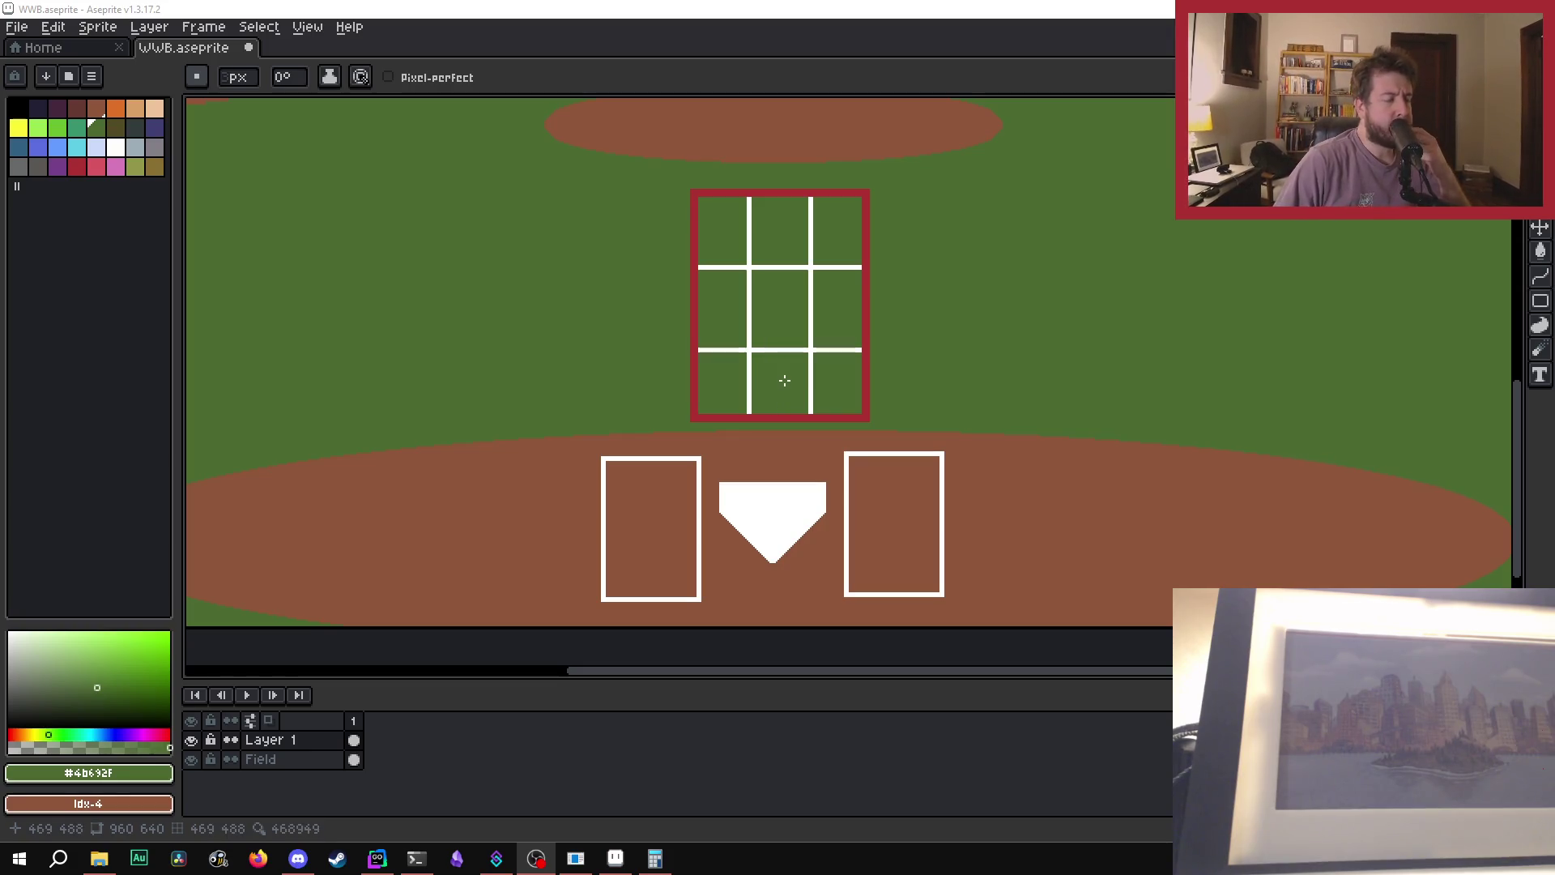
scroll(776, 343, down, 1)
scroll(834, 347, up, 1)
scroll(934, 459, down, 1)
scroll(930, 362, up, 1)
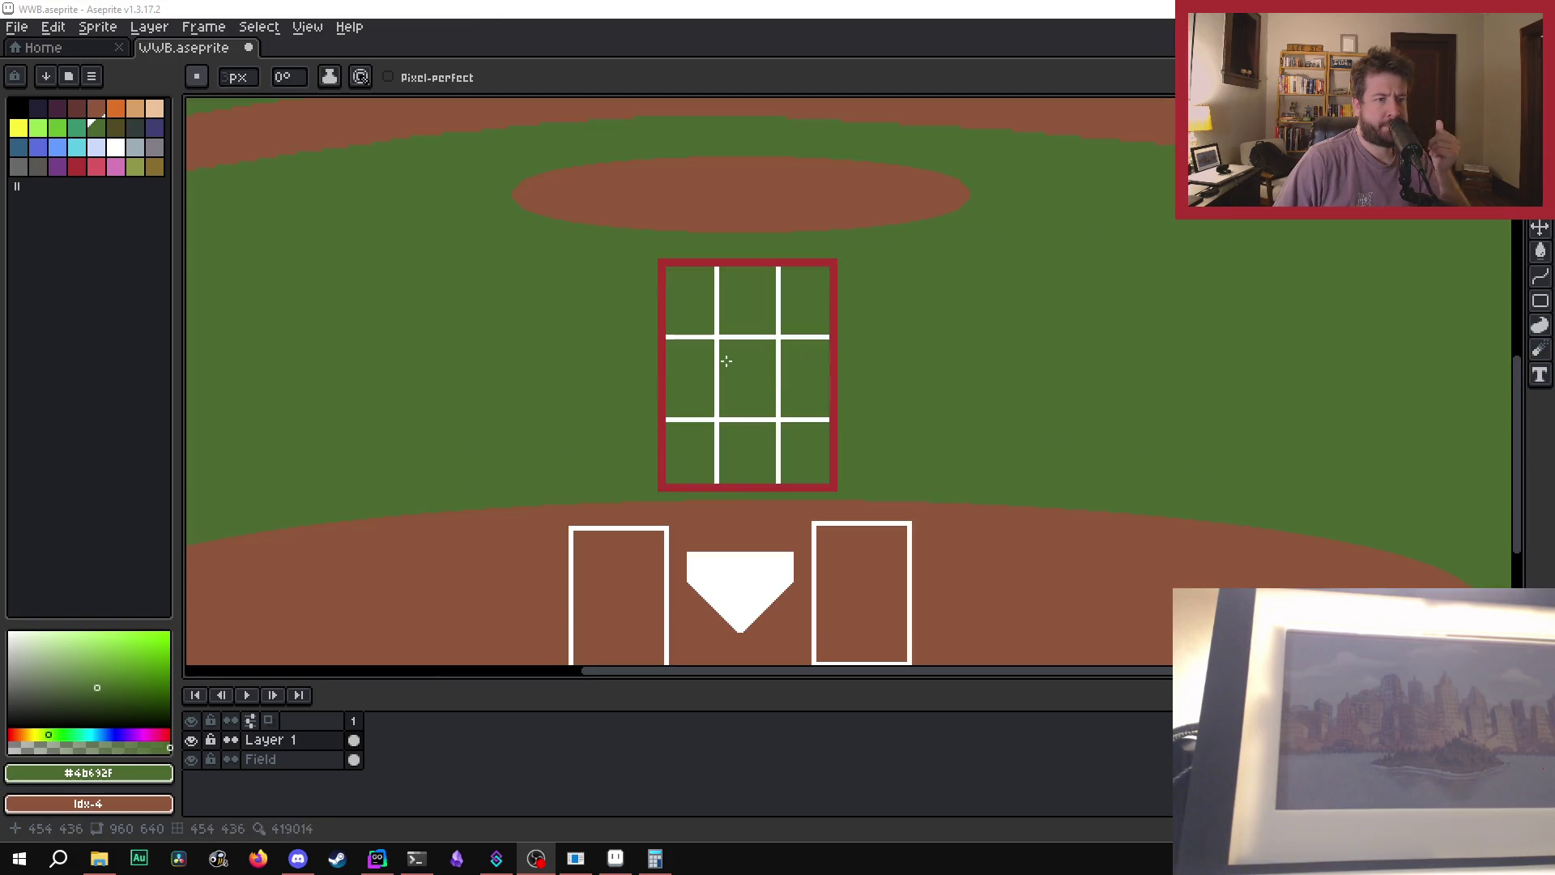
scroll(664, 365, down, 1)
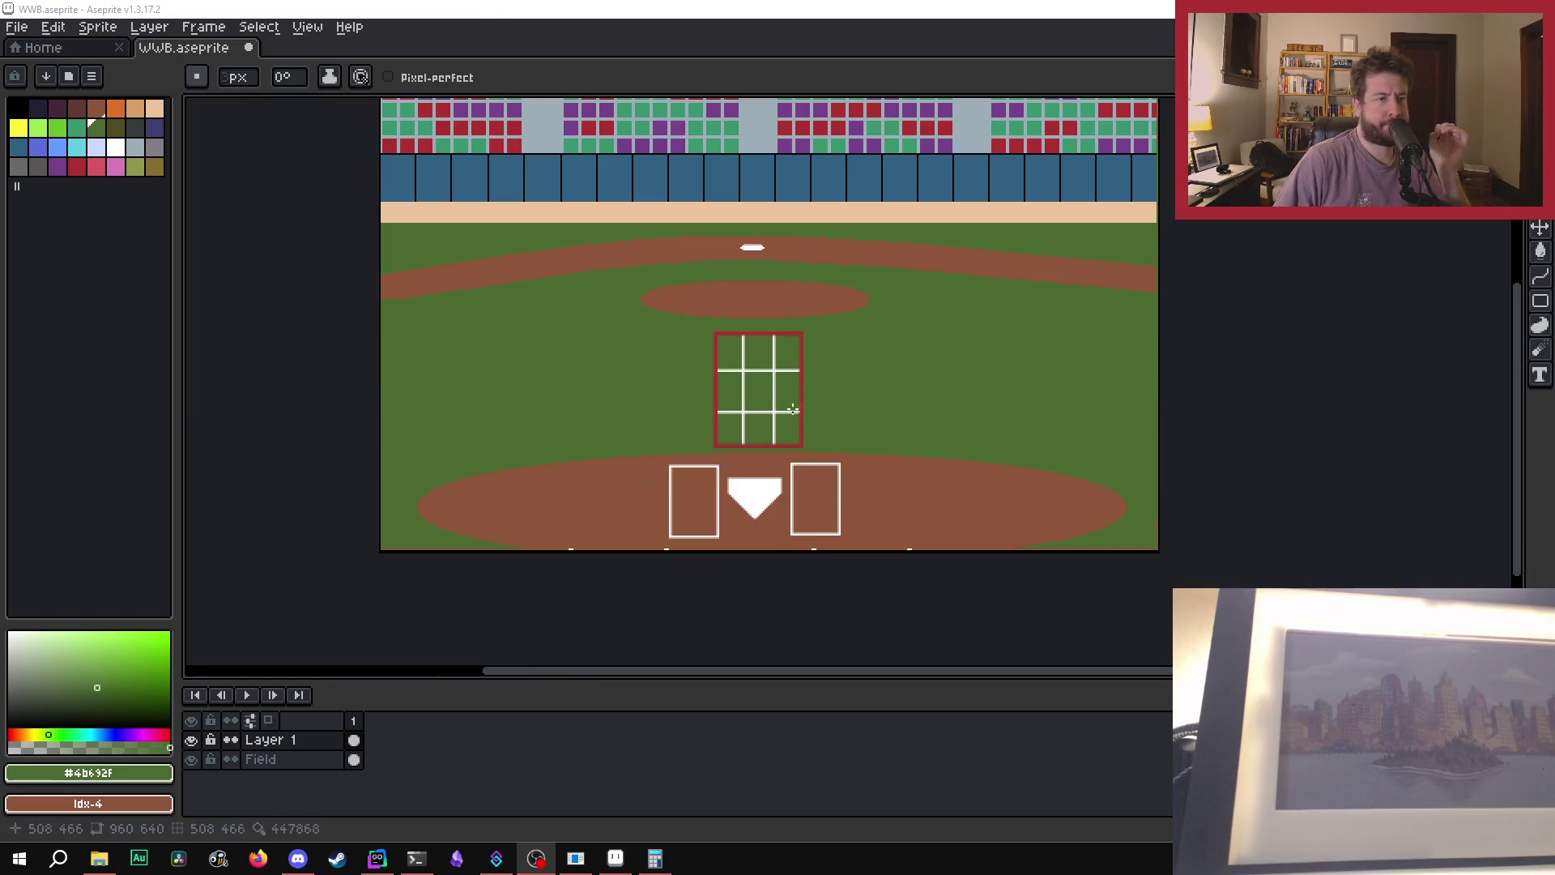
scroll(664, 365, up, 1)
scroll(704, 379, down, 1)
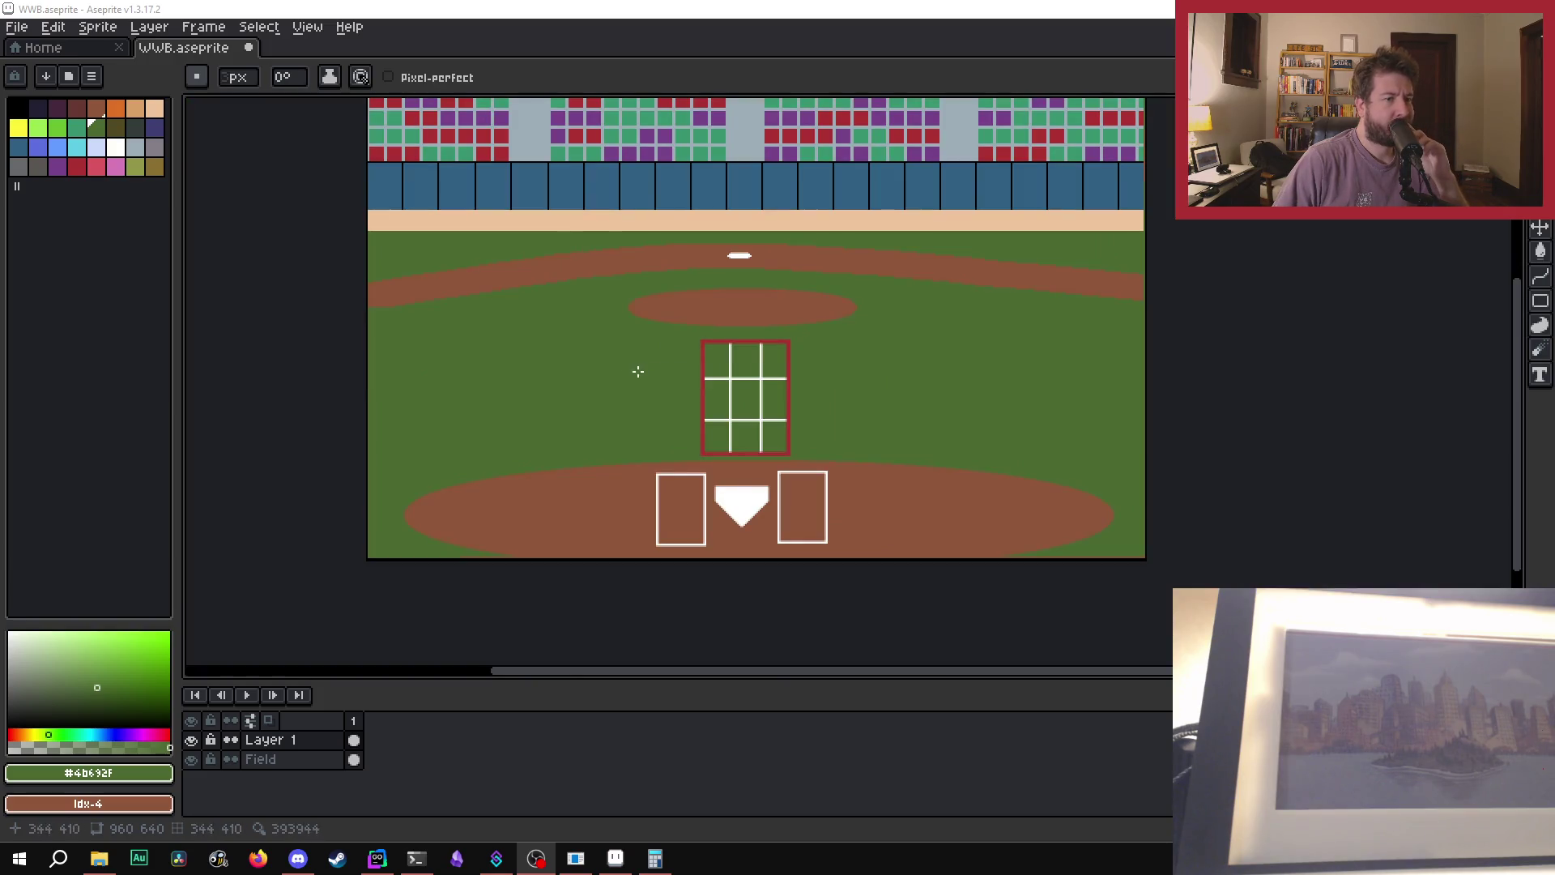
scroll(563, 376, up, 1)
scroll(563, 379, down, 1)
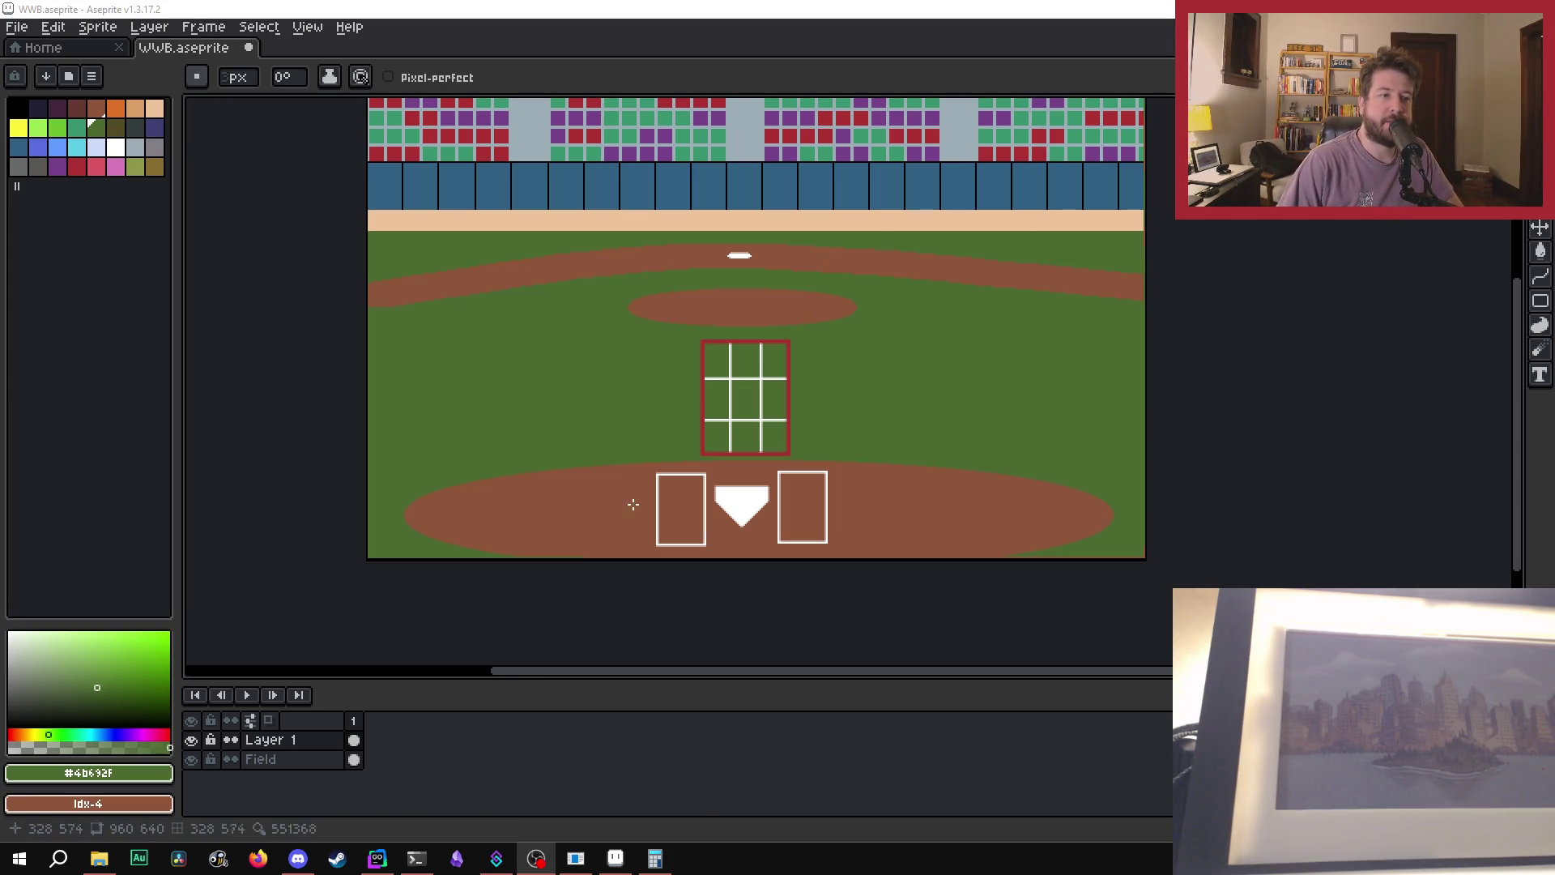
scroll(559, 437, up, 1)
scroll(580, 375, down, 1)
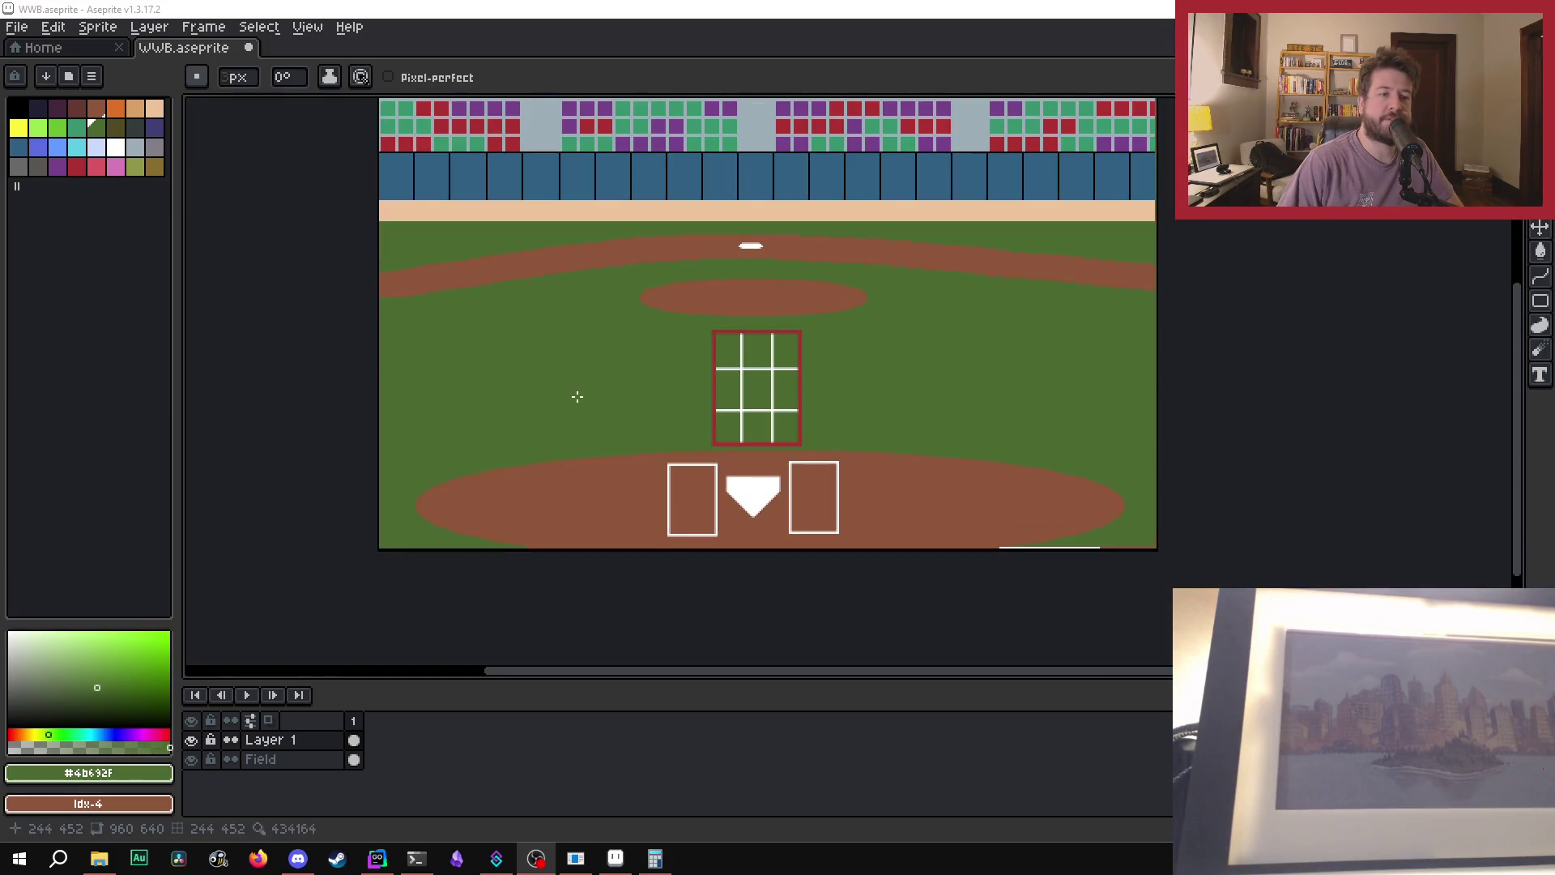
scroll(573, 400, up, 1)
scroll(584, 399, down, 1)
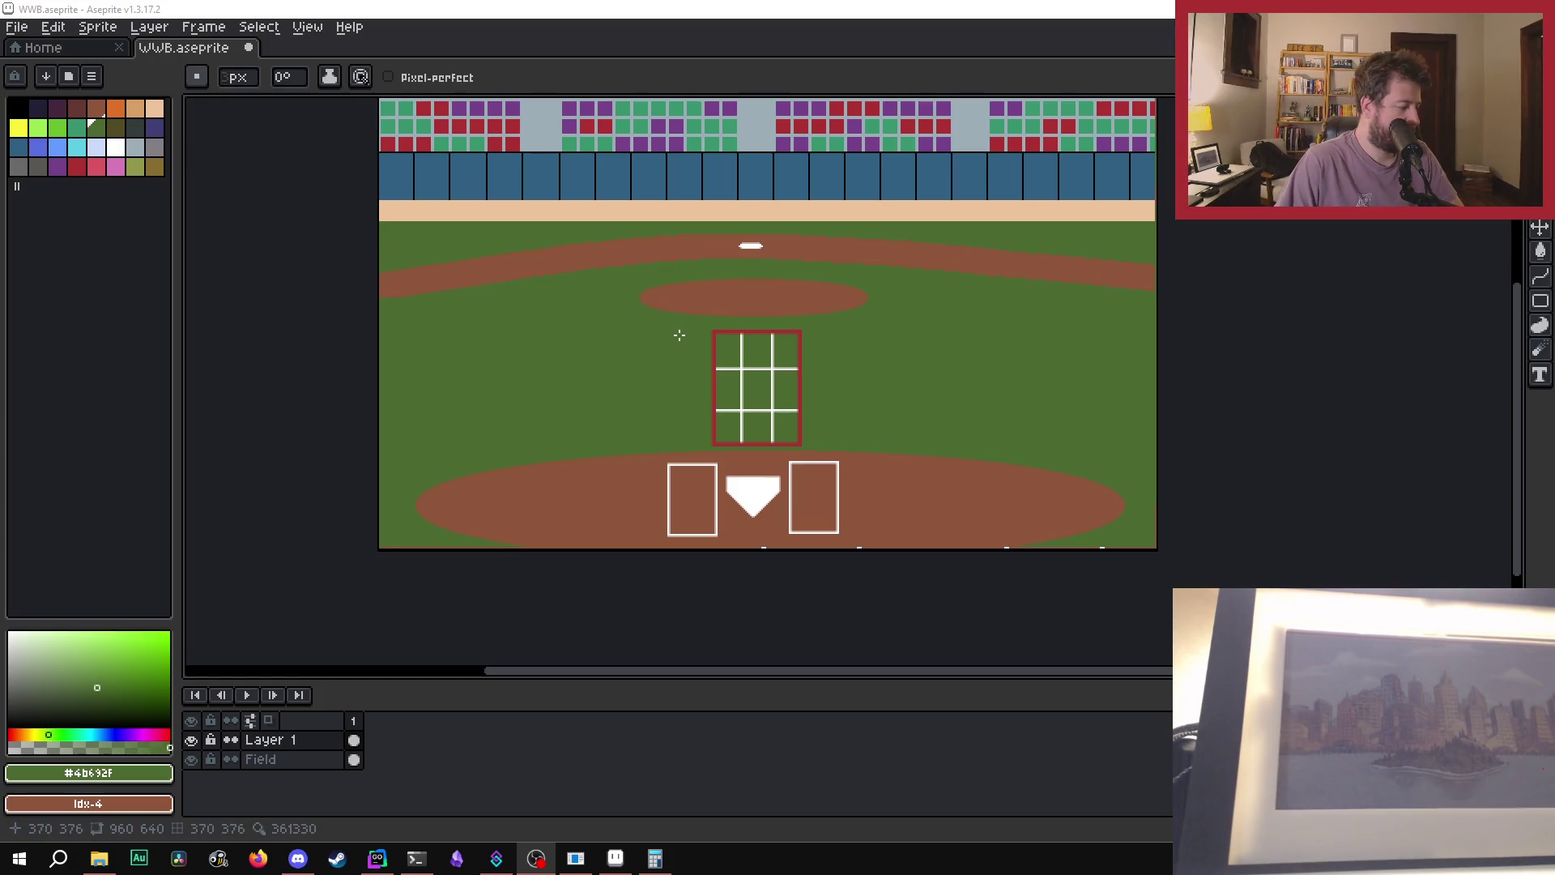
scroll(655, 378, up, 1)
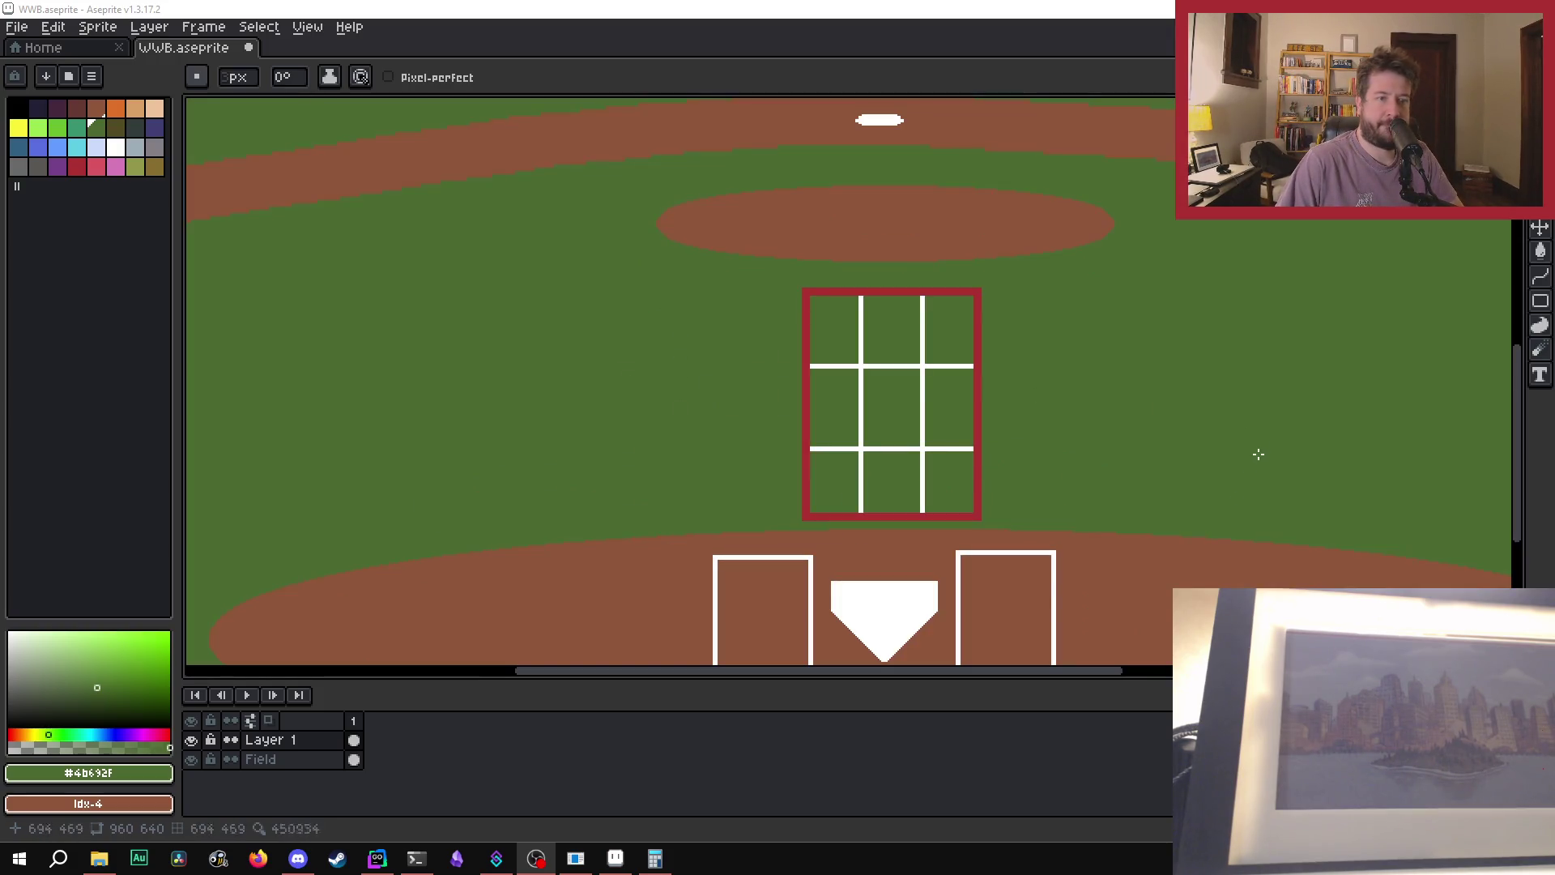
drag(1052, 673, 1106, 680)
scroll(1086, 527, down, 1)
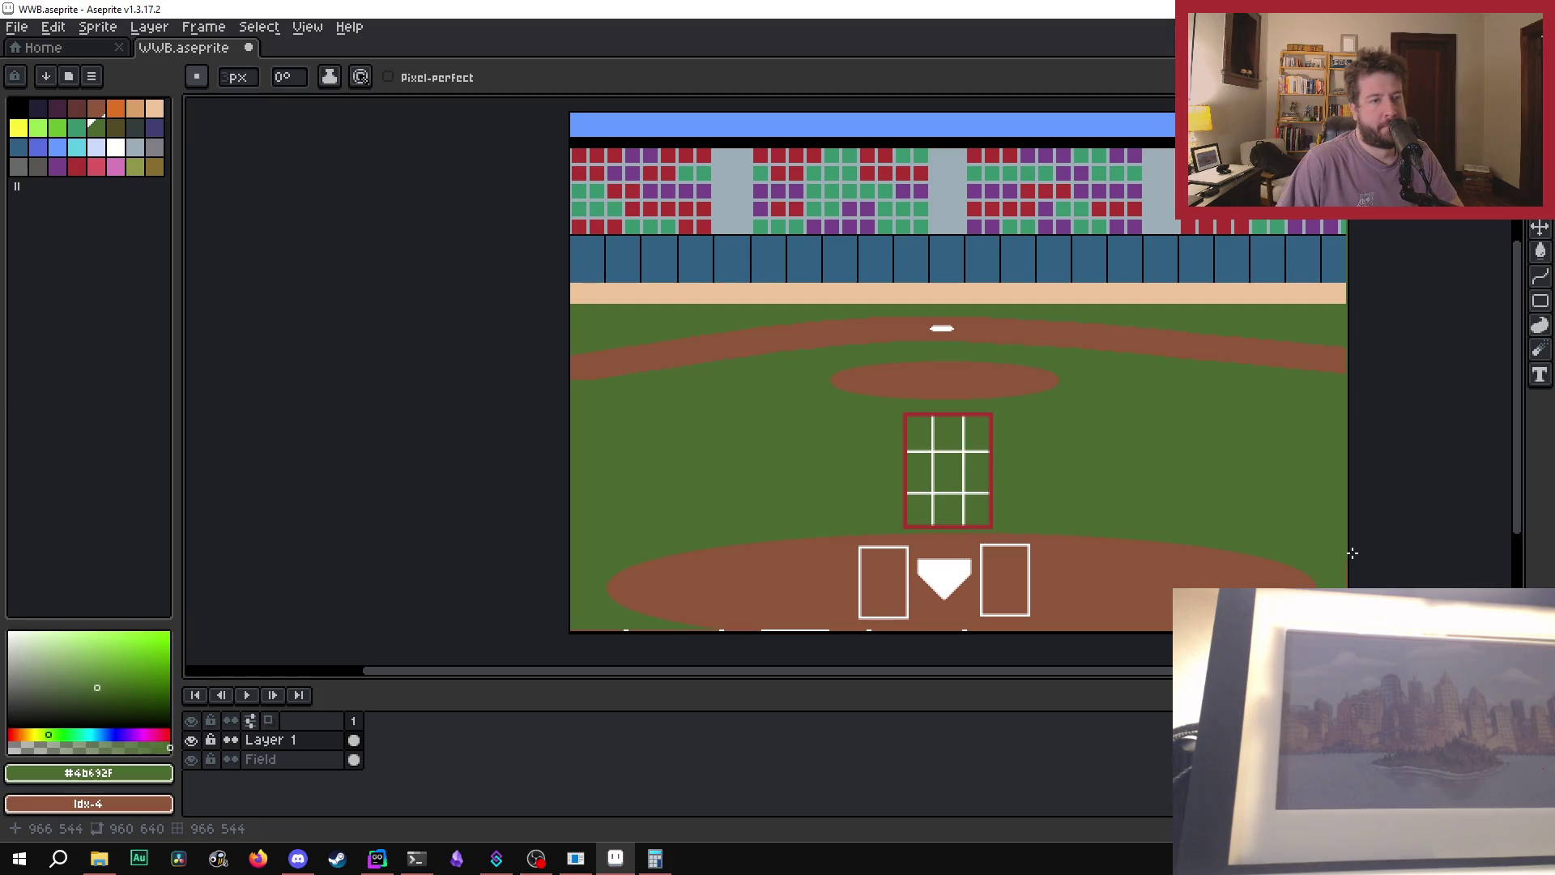
scroll(1251, 576, up, 1)
scroll(774, 524, down, 1)
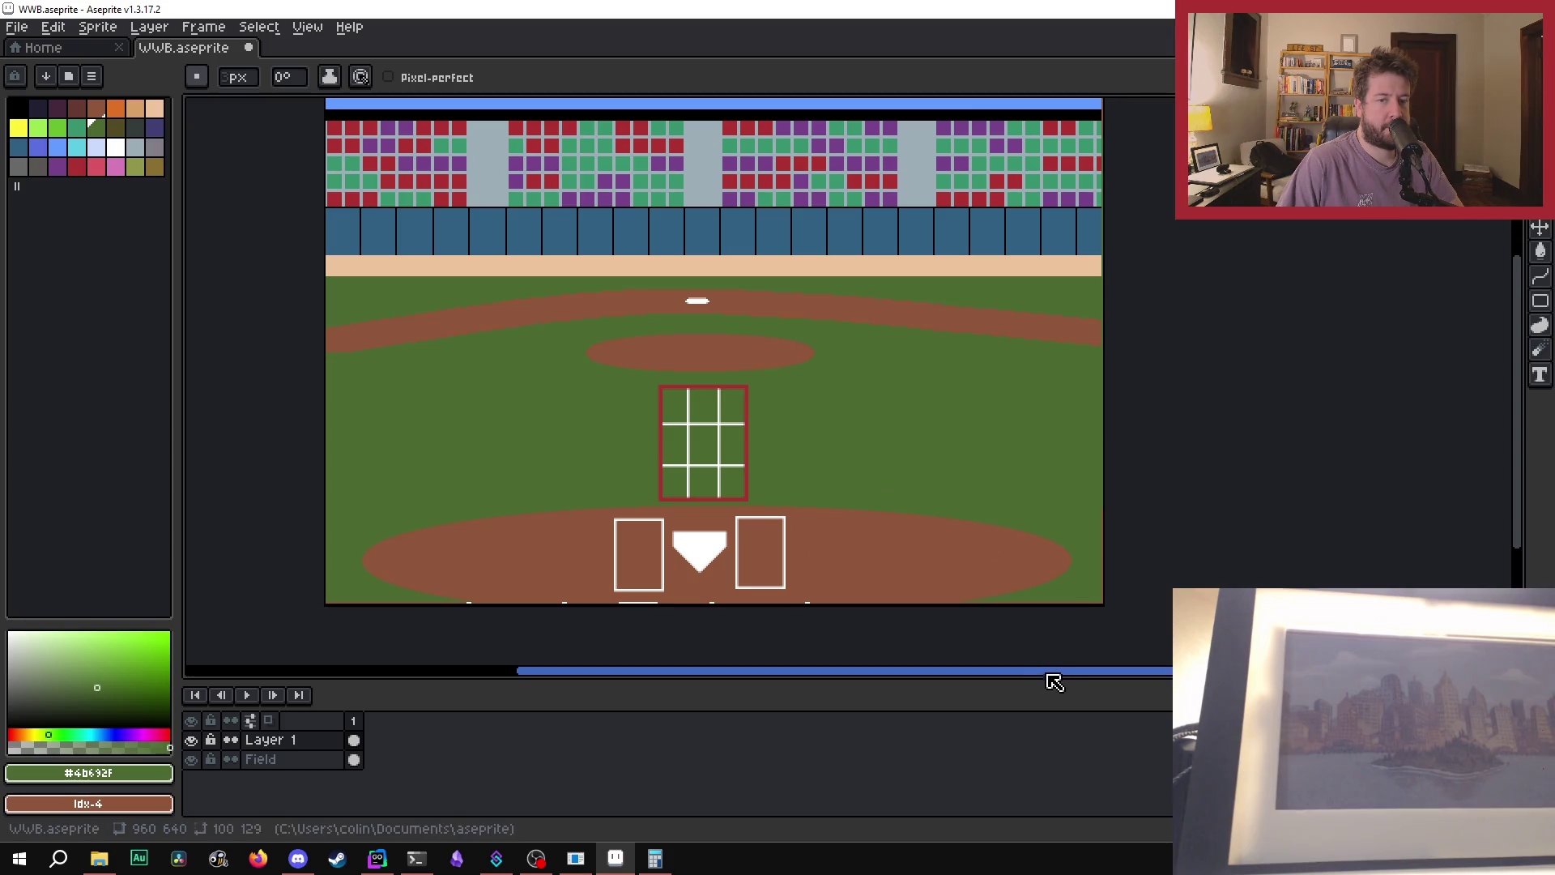
drag(1054, 683, 1013, 677)
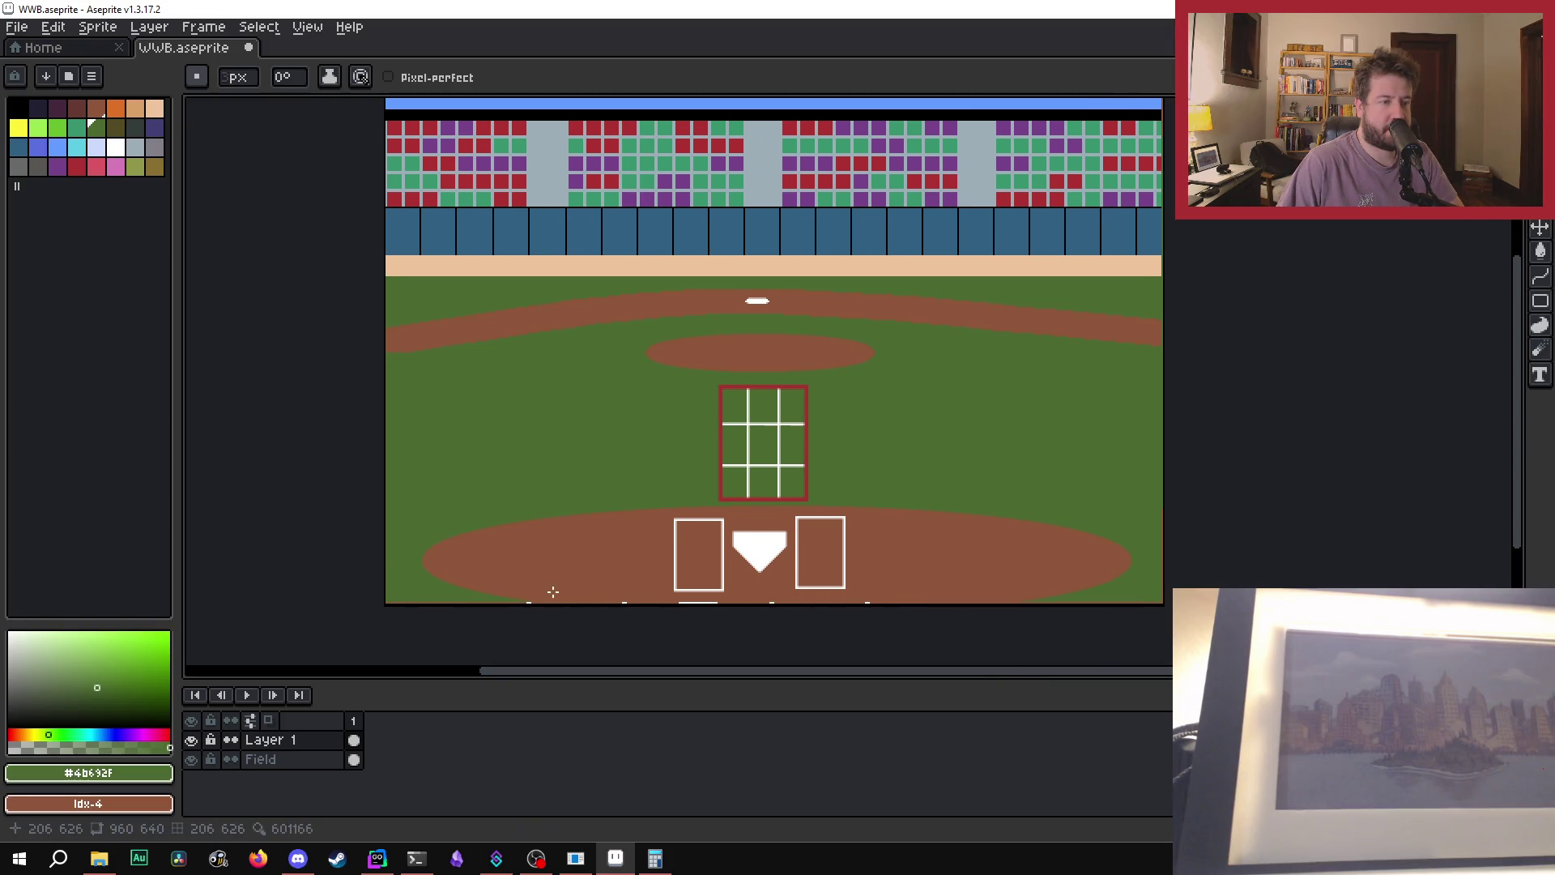
scroll(586, 505, up, 1)
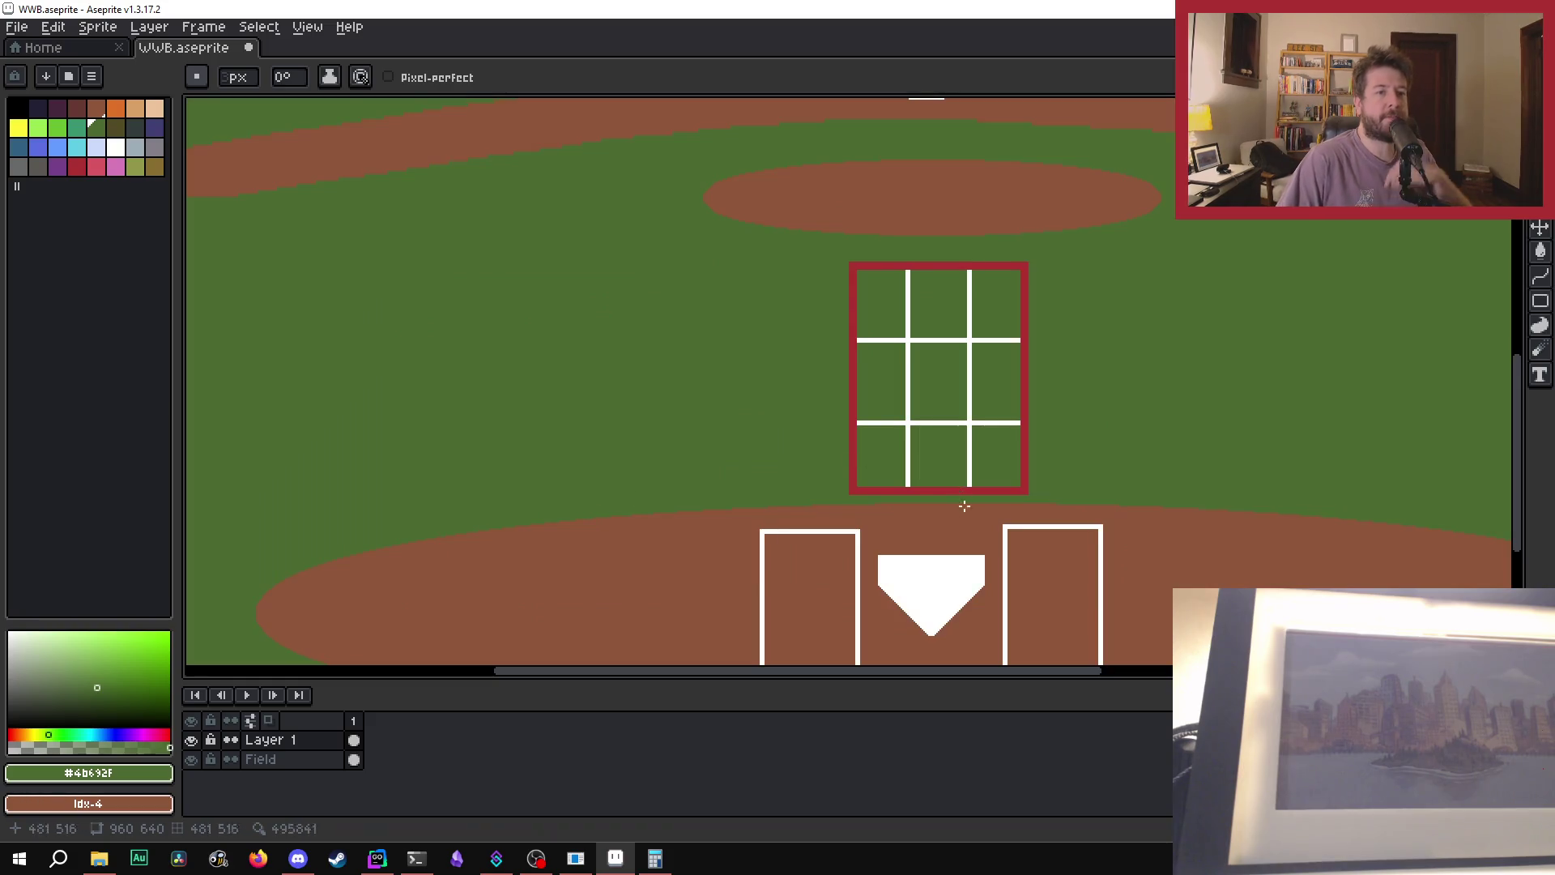
scroll(840, 358, down, 1)
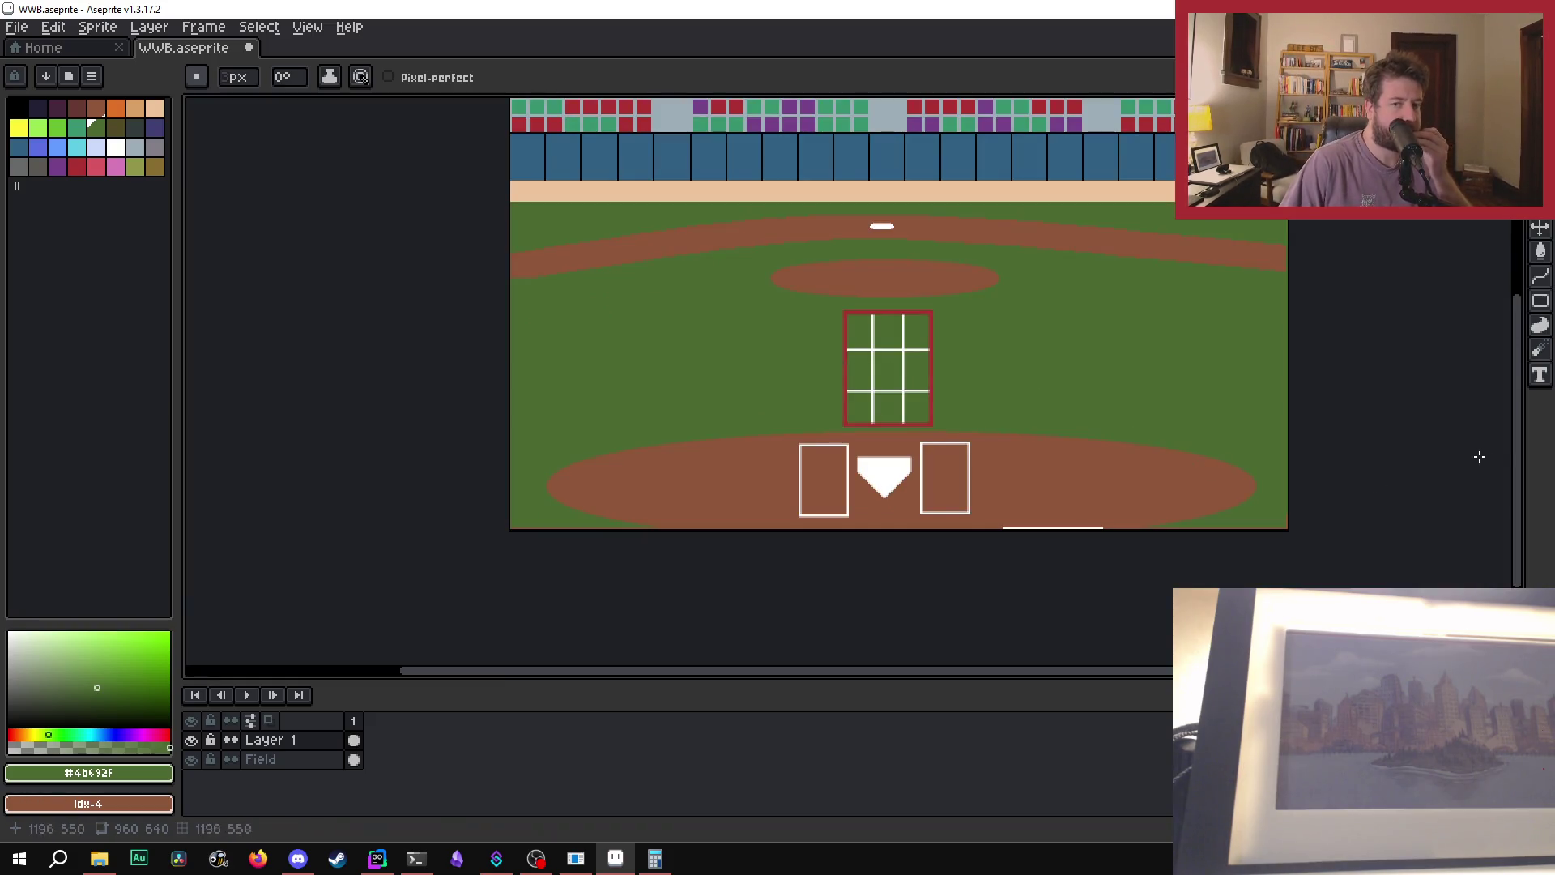
drag(1517, 449, 1516, 421)
scroll(1298, 382, down, 1)
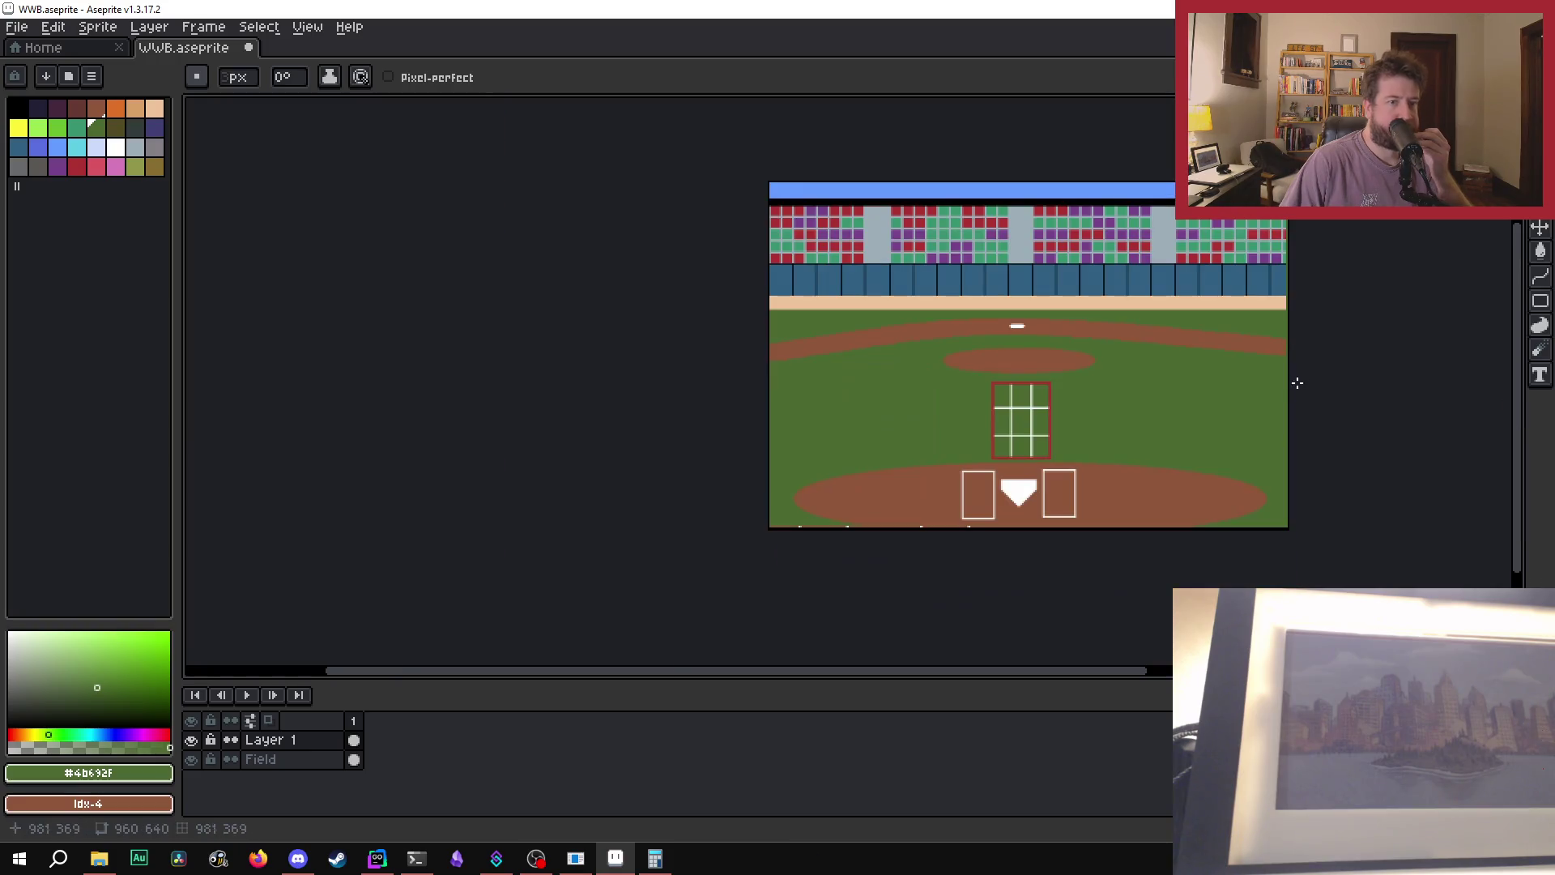
scroll(1300, 441, up, 1)
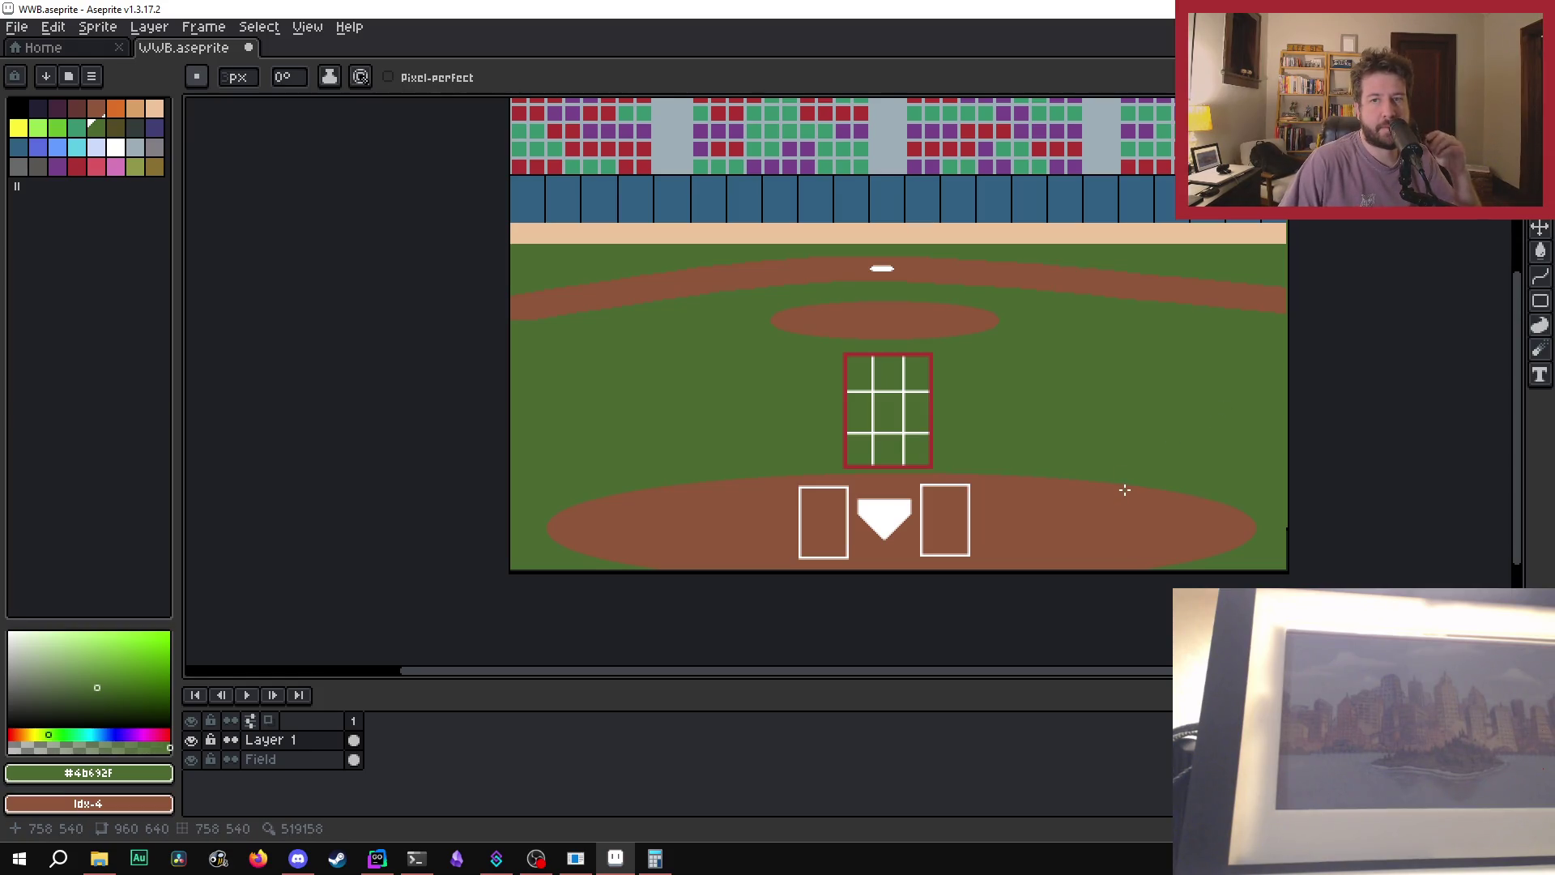
scroll(1123, 489, down, 1)
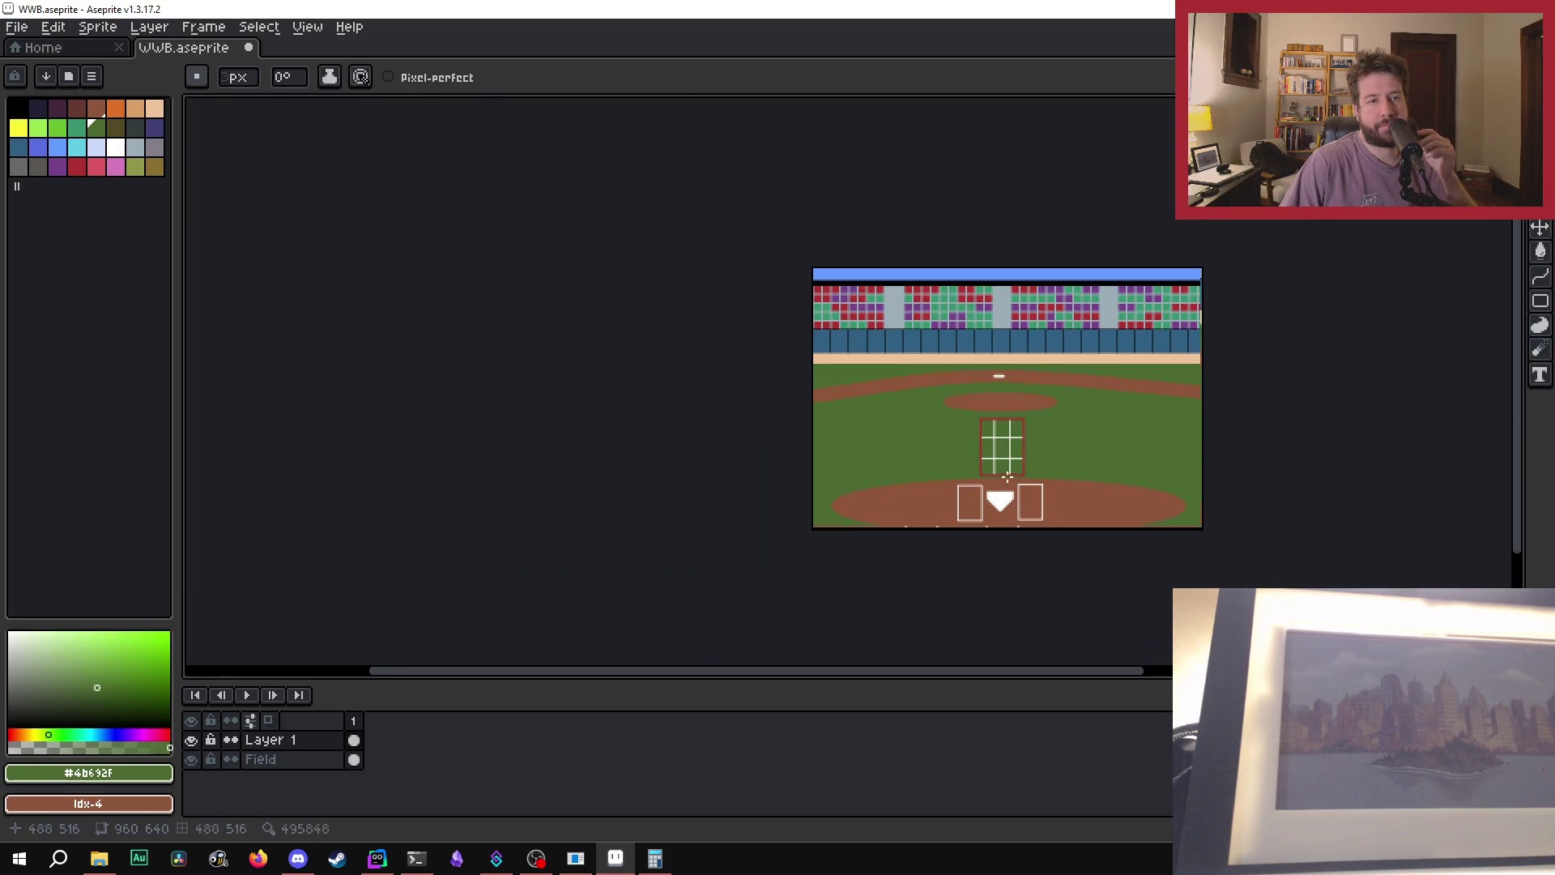
scroll(1018, 454, up, 4)
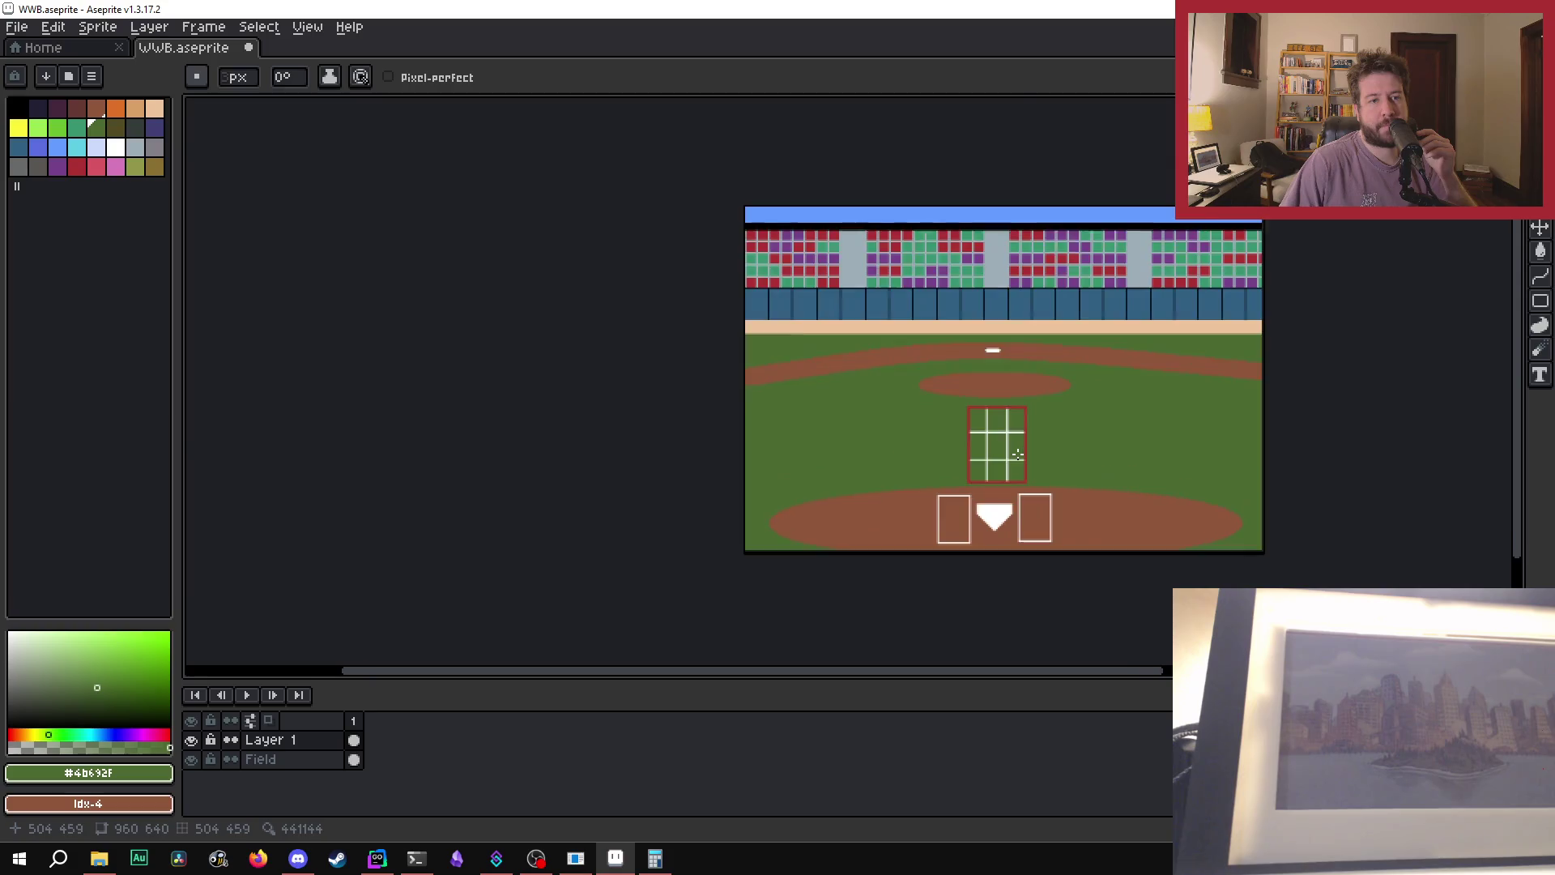
scroll(1018, 454, up, 1)
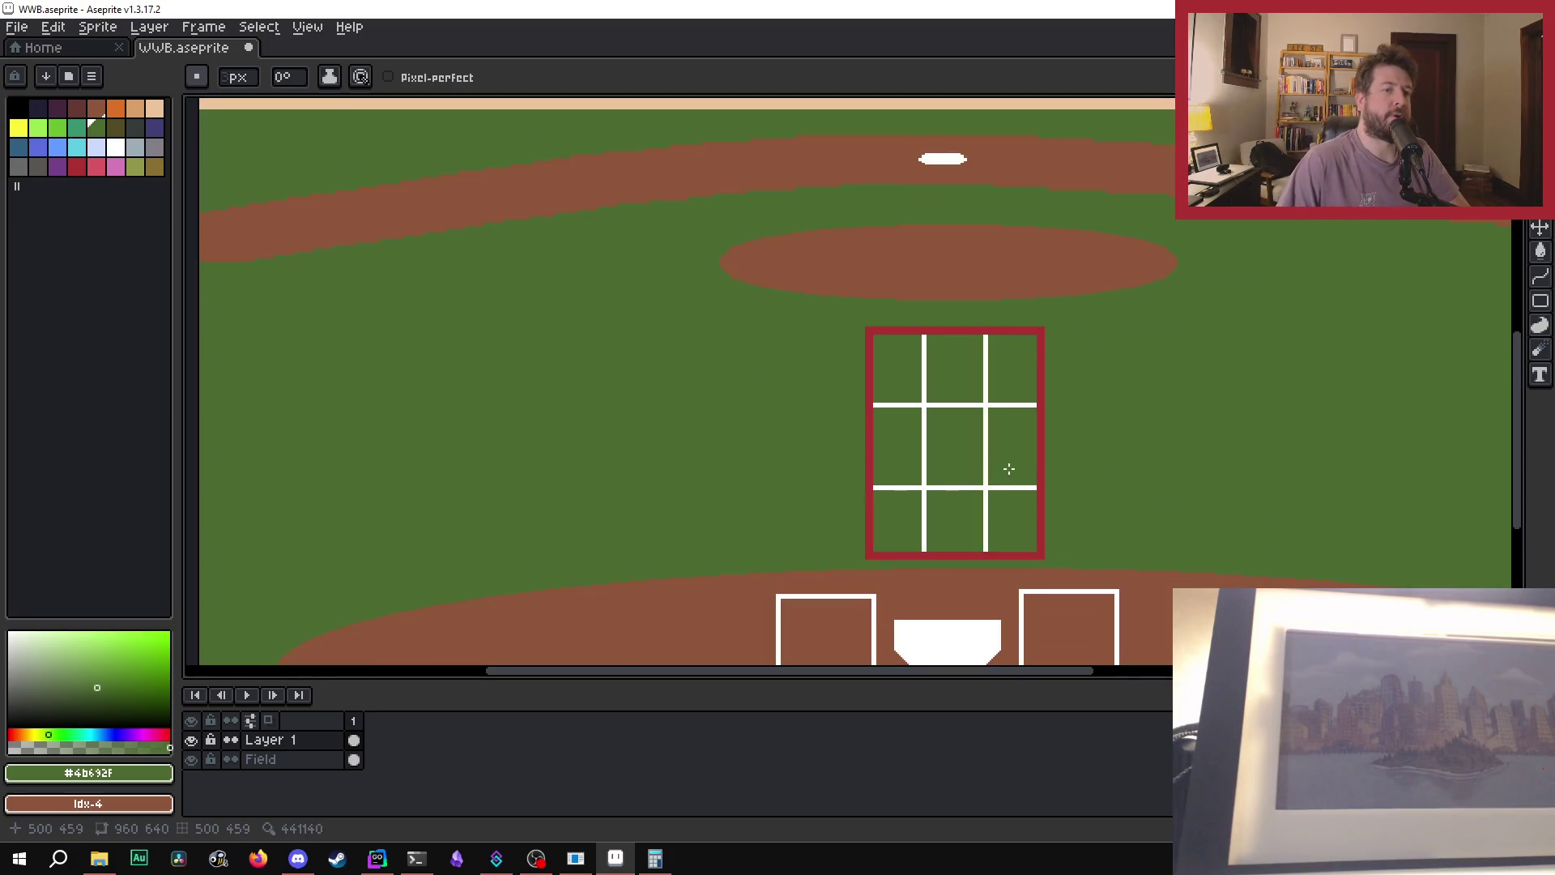
scroll(1002, 423, down, 3)
scroll(1002, 423, up, 3)
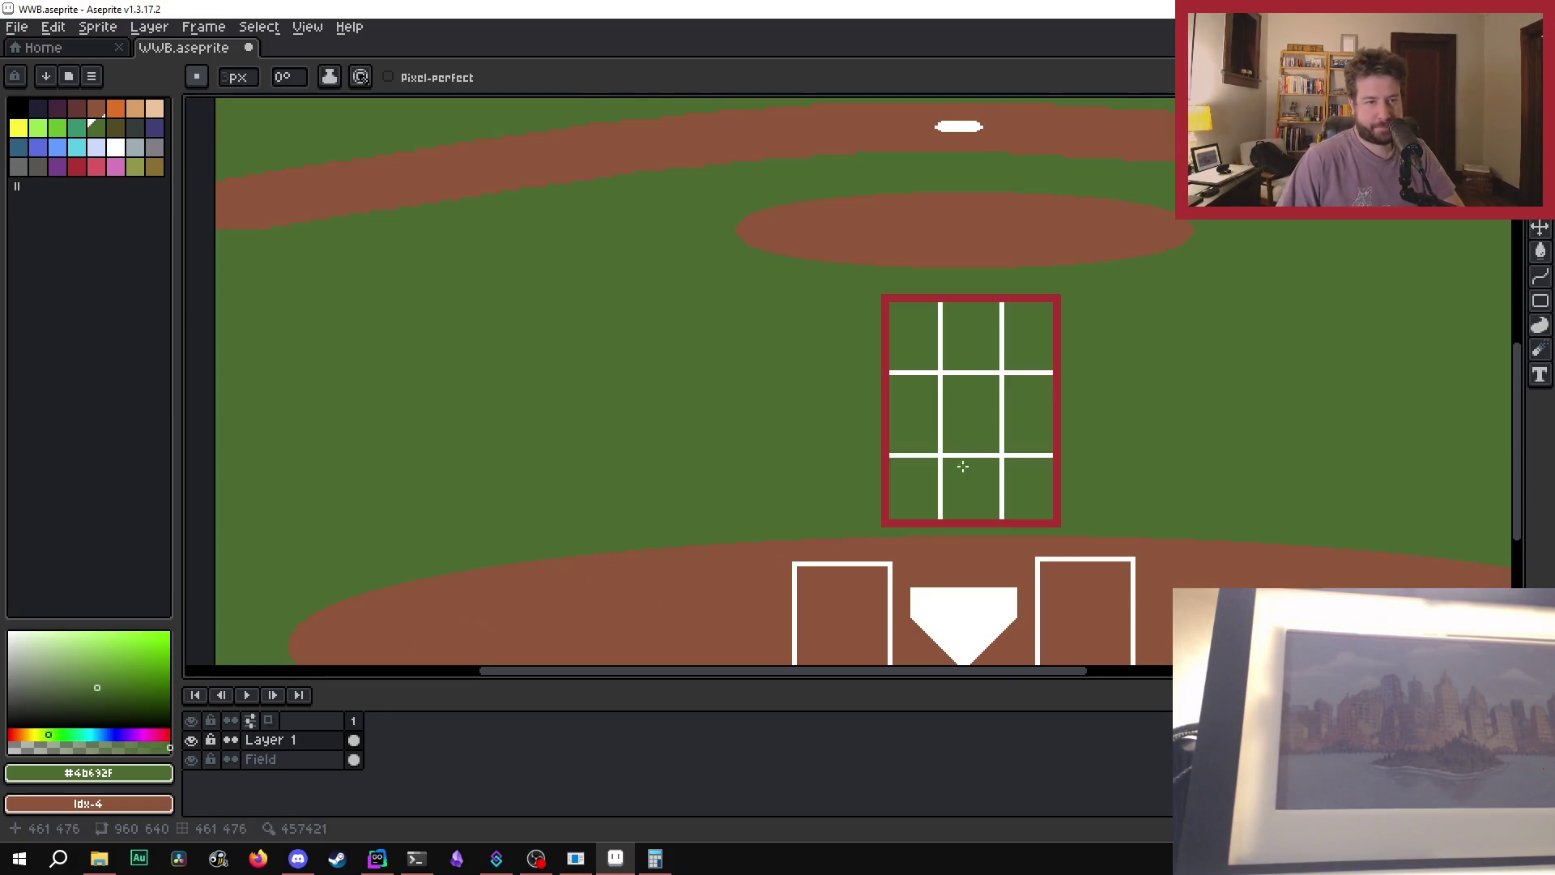
scroll(1002, 422, down, 2)
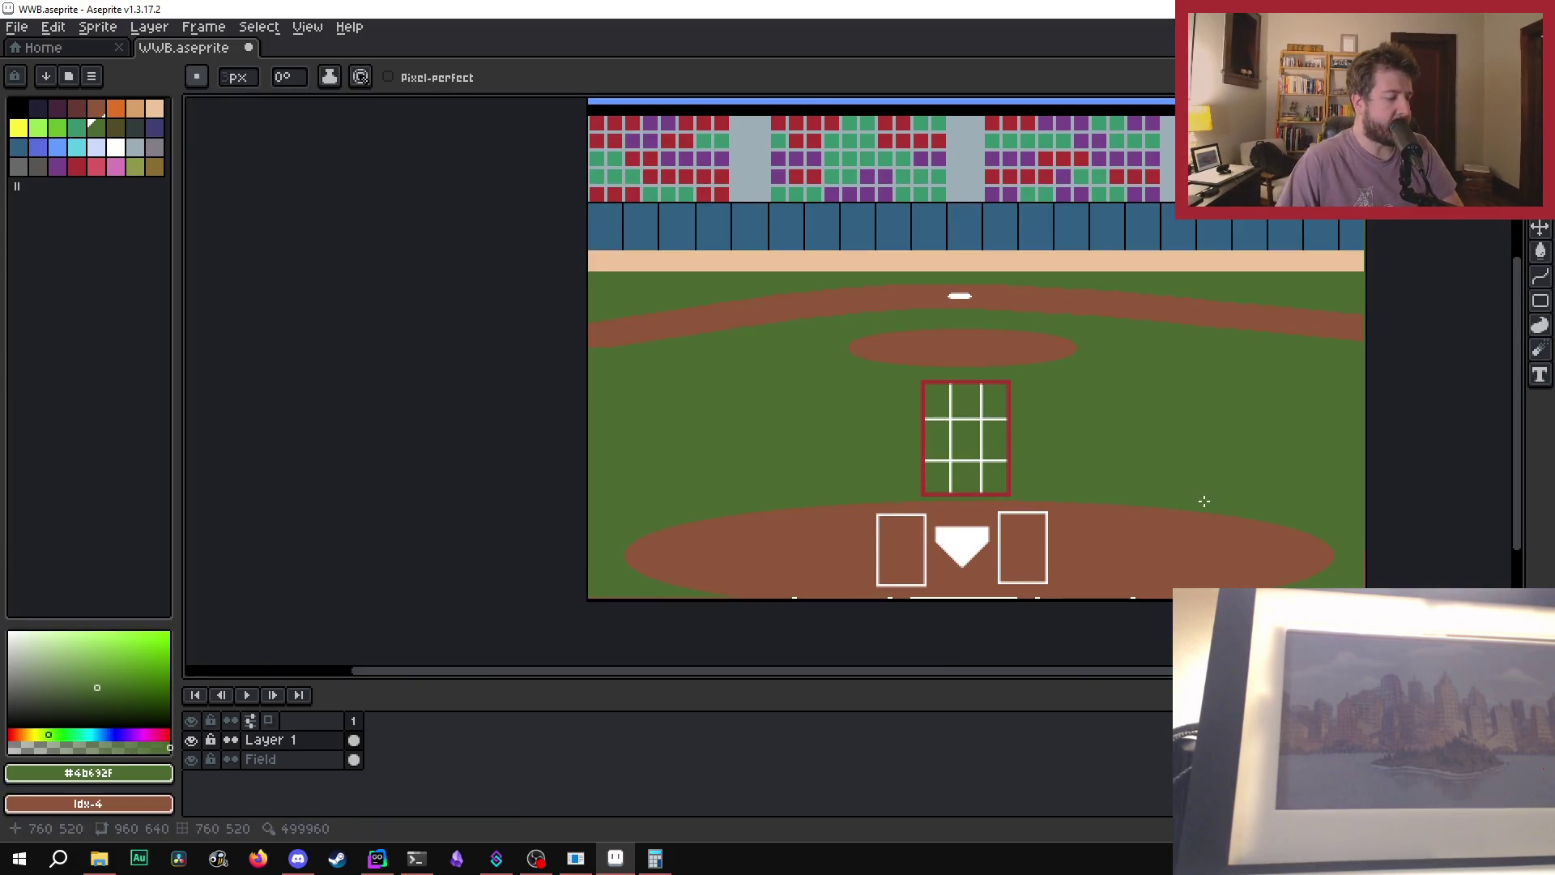
scroll(1156, 432, up, 1)
scroll(1071, 486, down, 4)
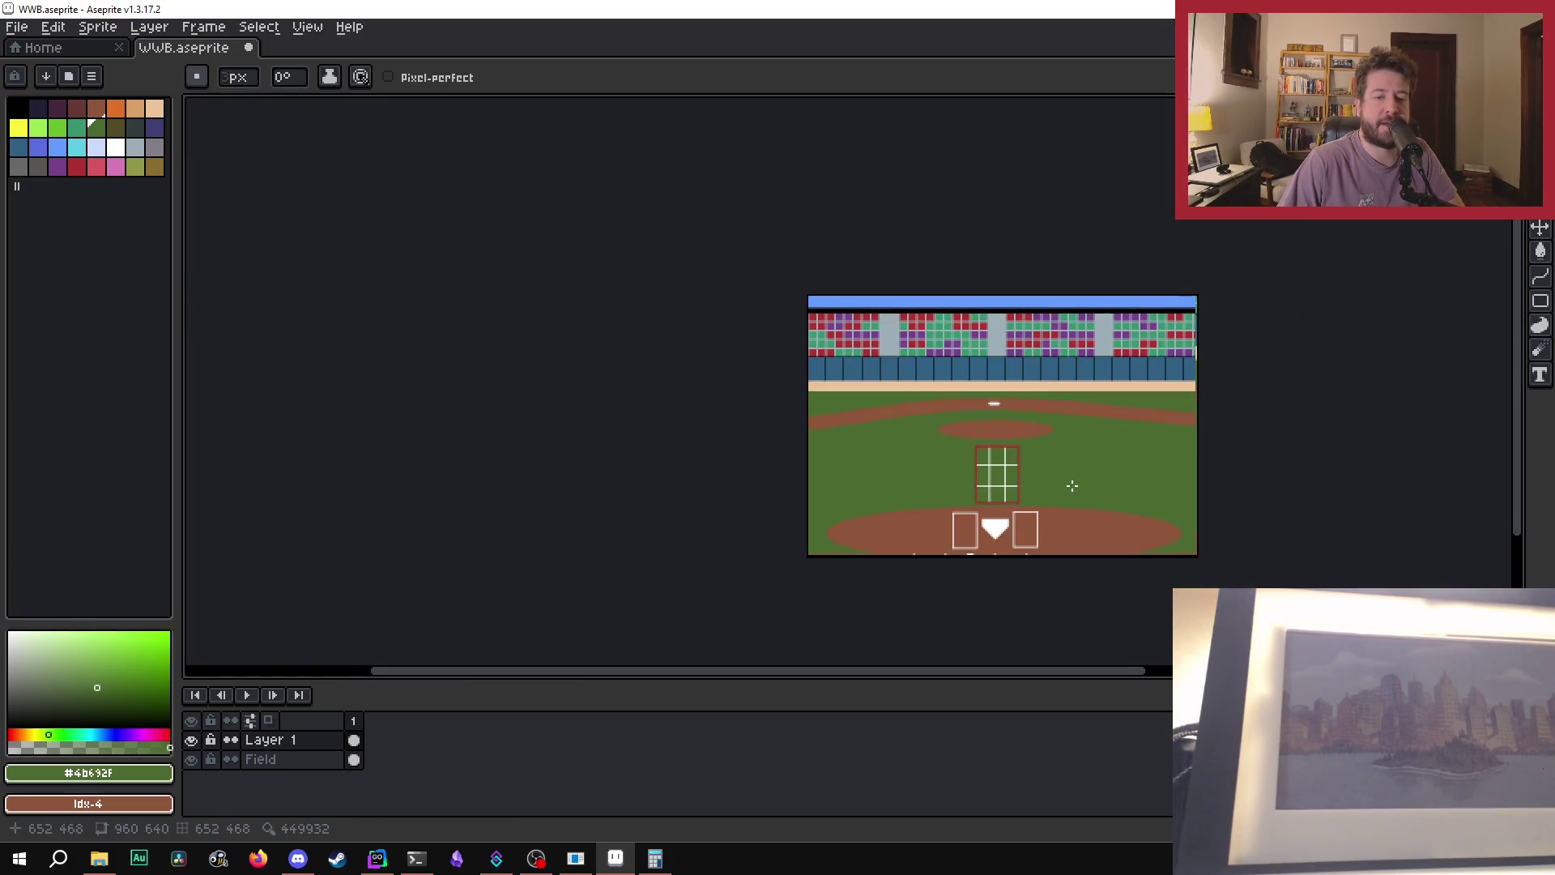
scroll(1071, 485, up, 1)
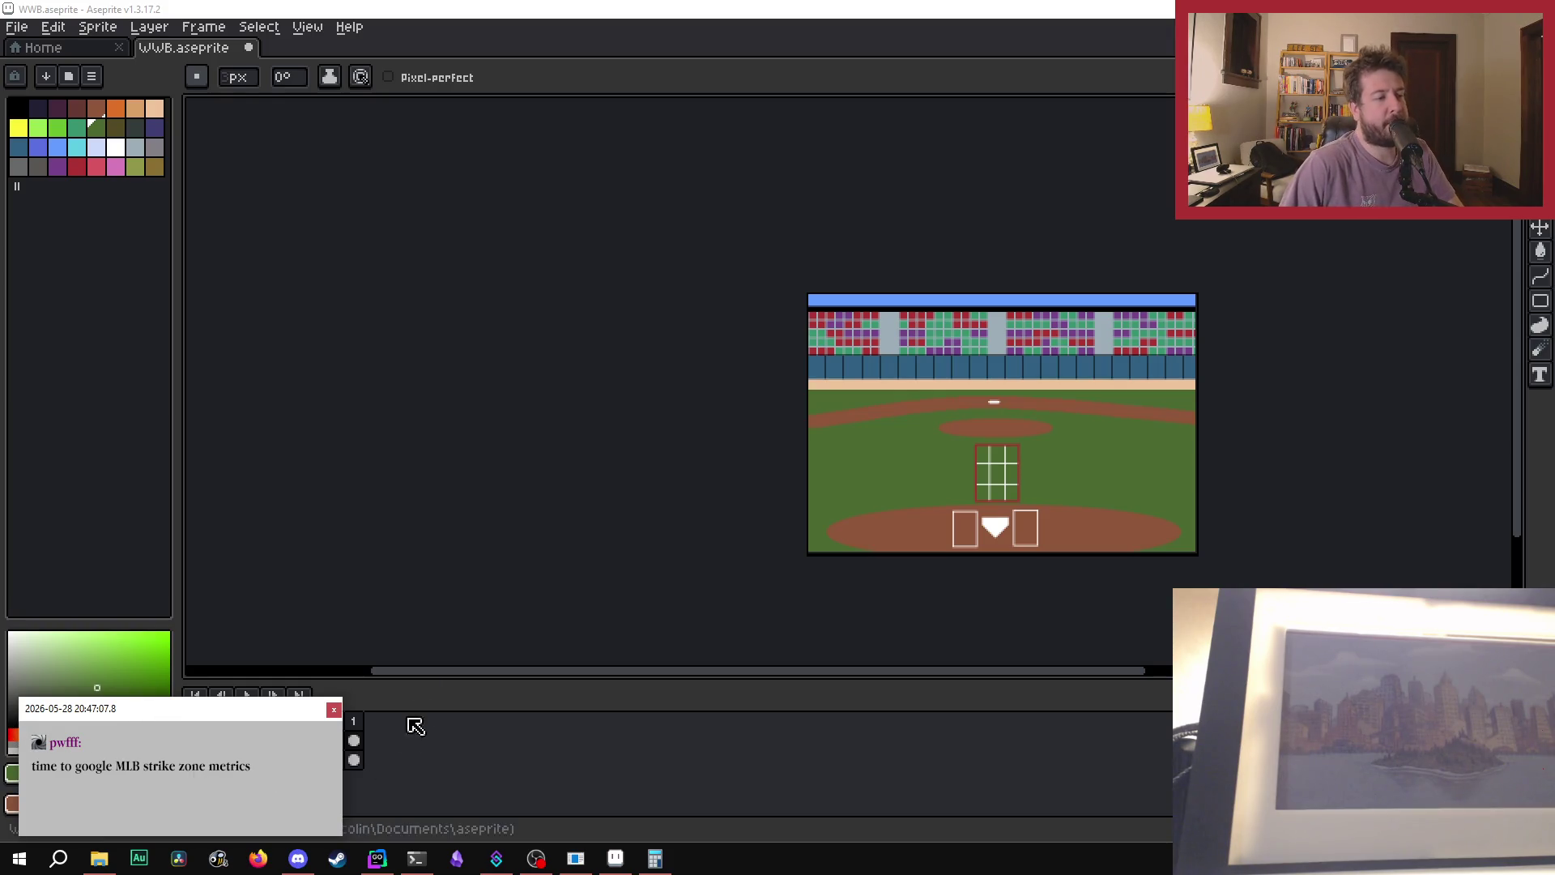
click(334, 710)
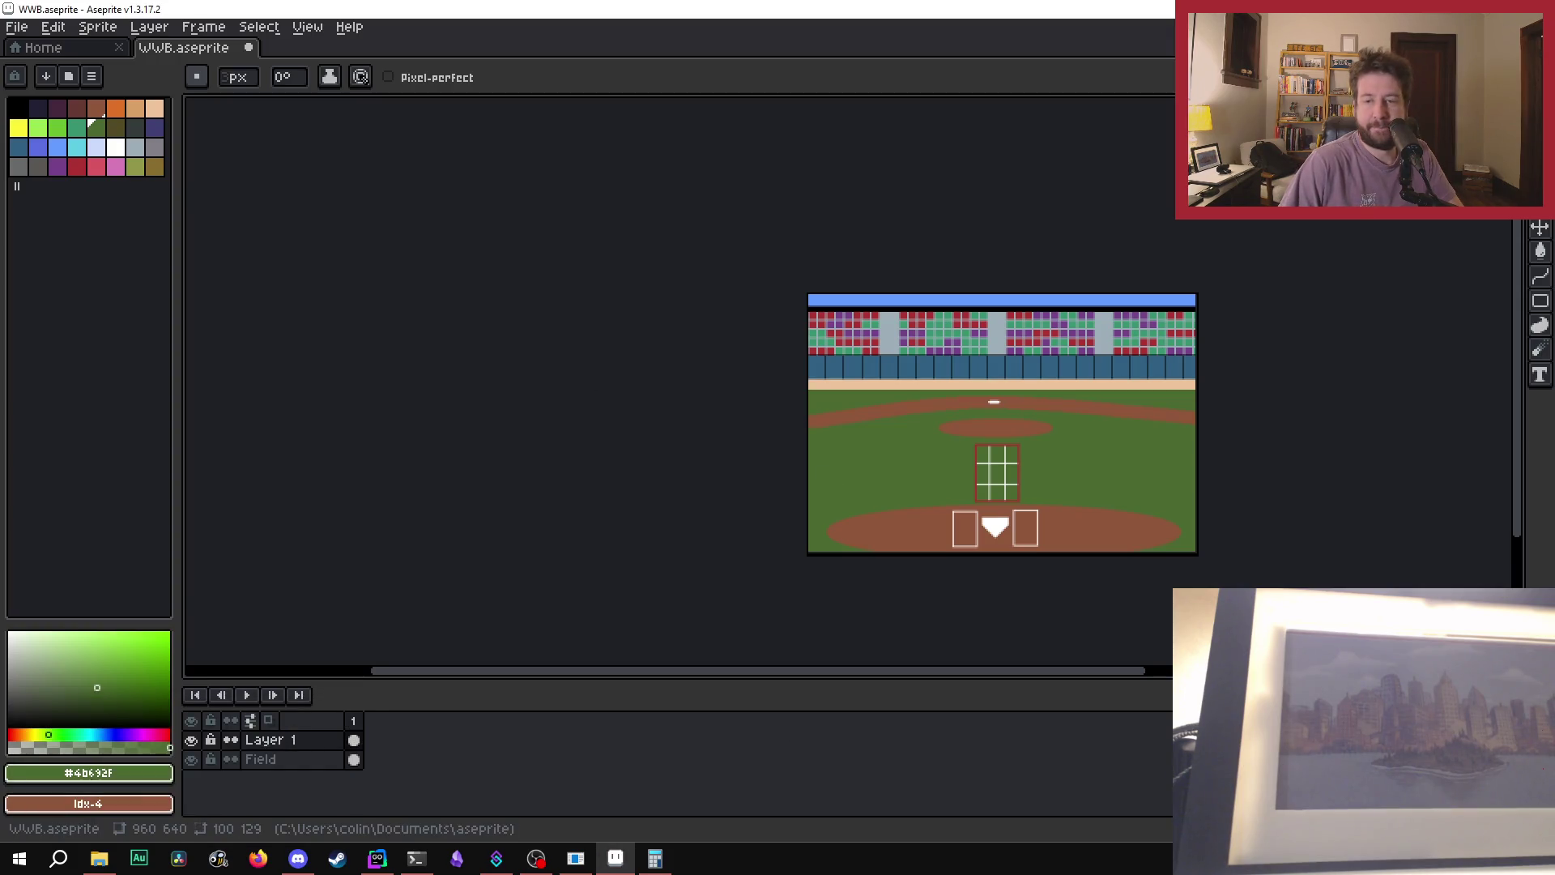
scroll(1192, 554, up, 1)
scroll(959, 583, up, 1)
scroll(959, 584, up, 1)
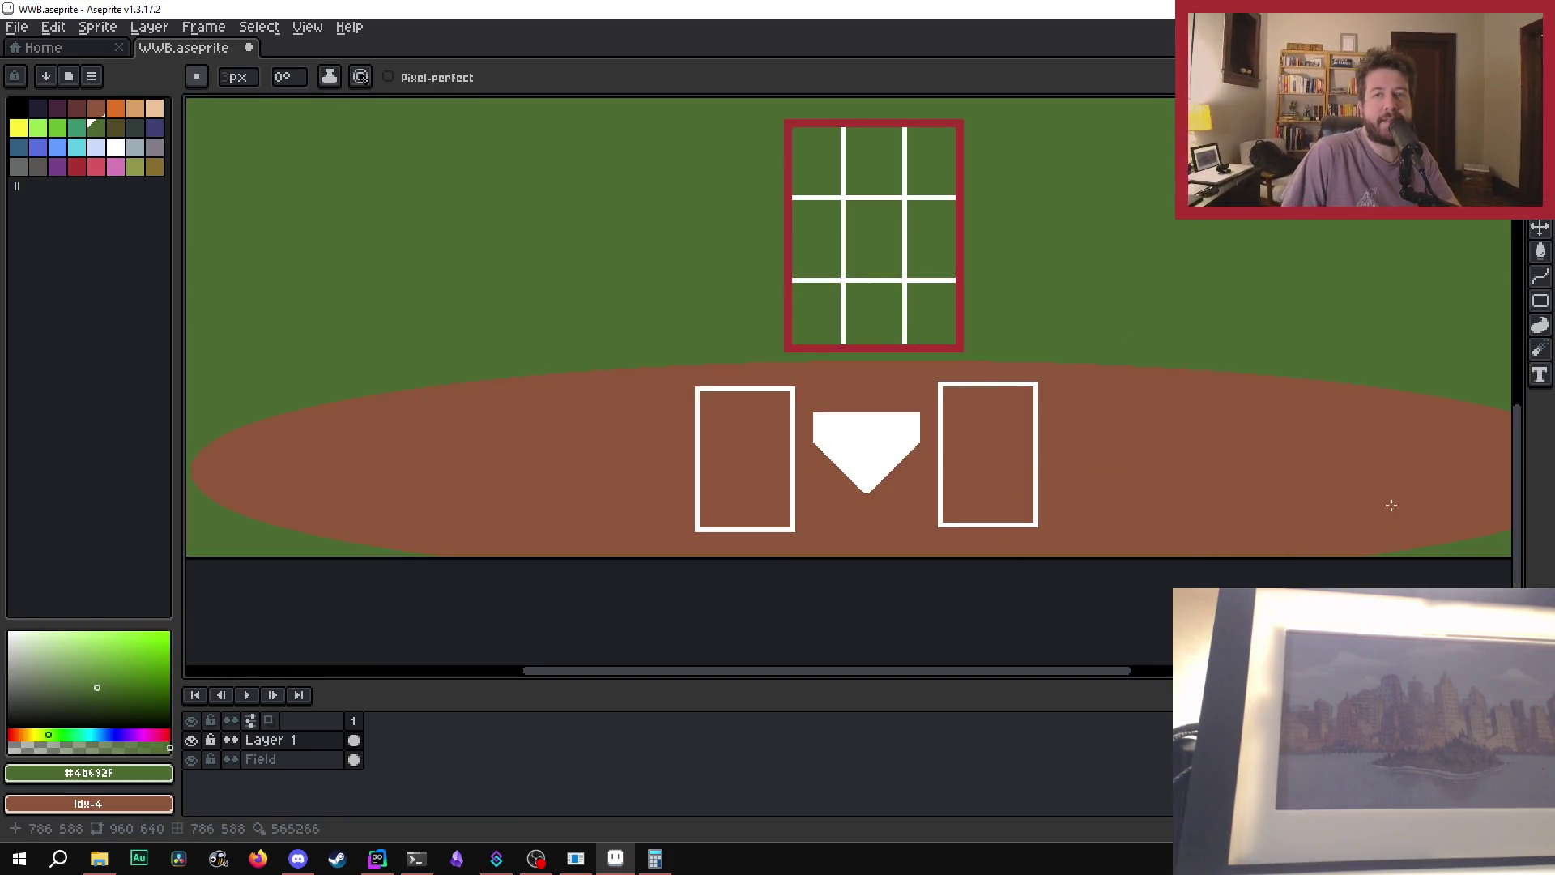
scroll(1280, 559, down, 1)
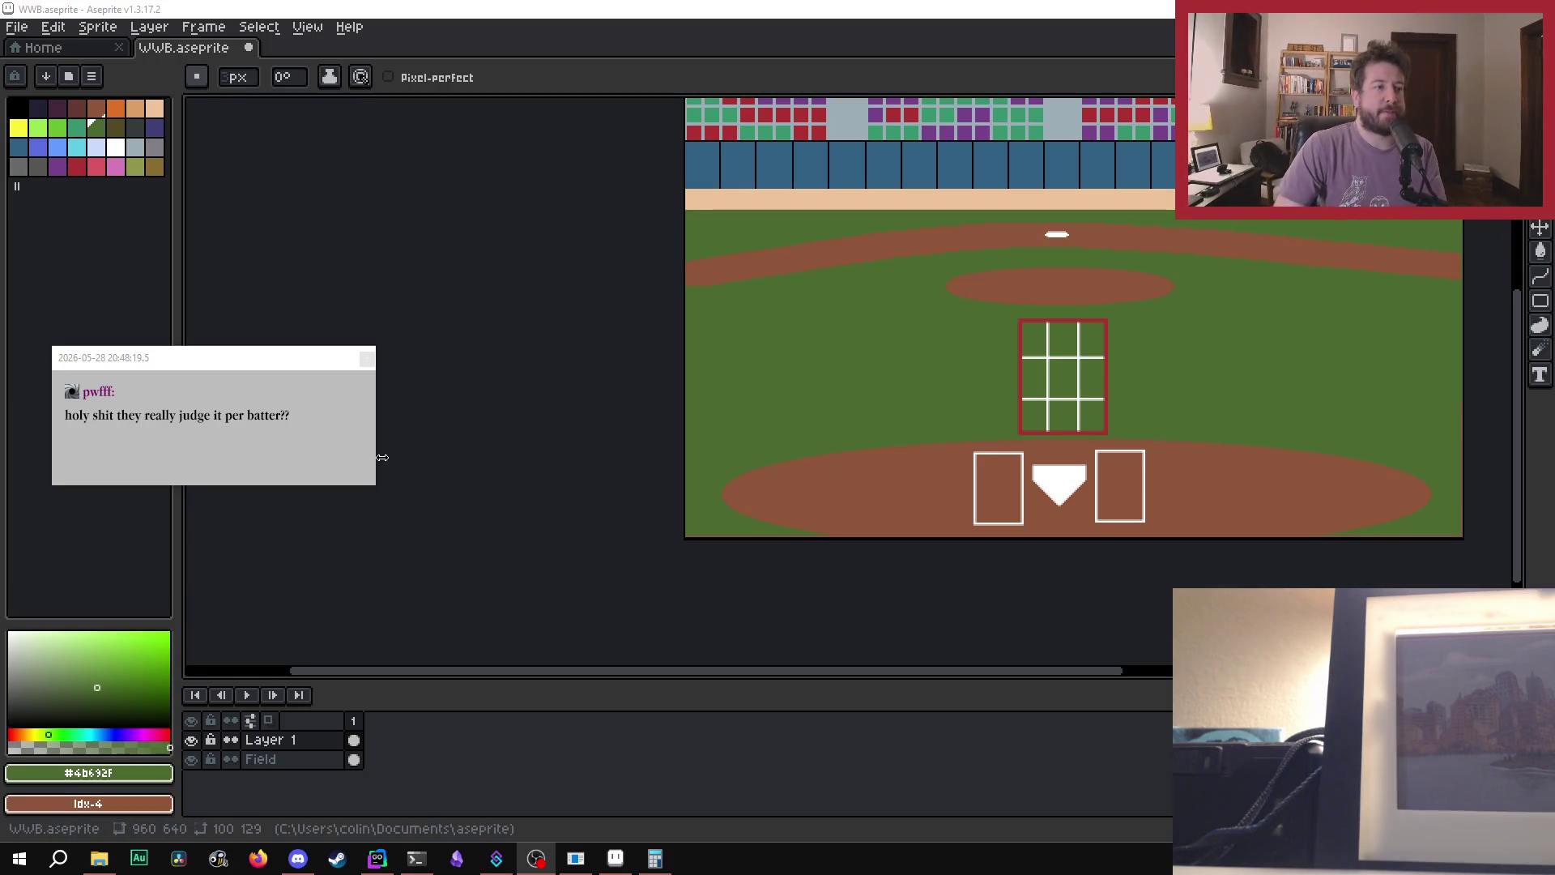
click(367, 360)
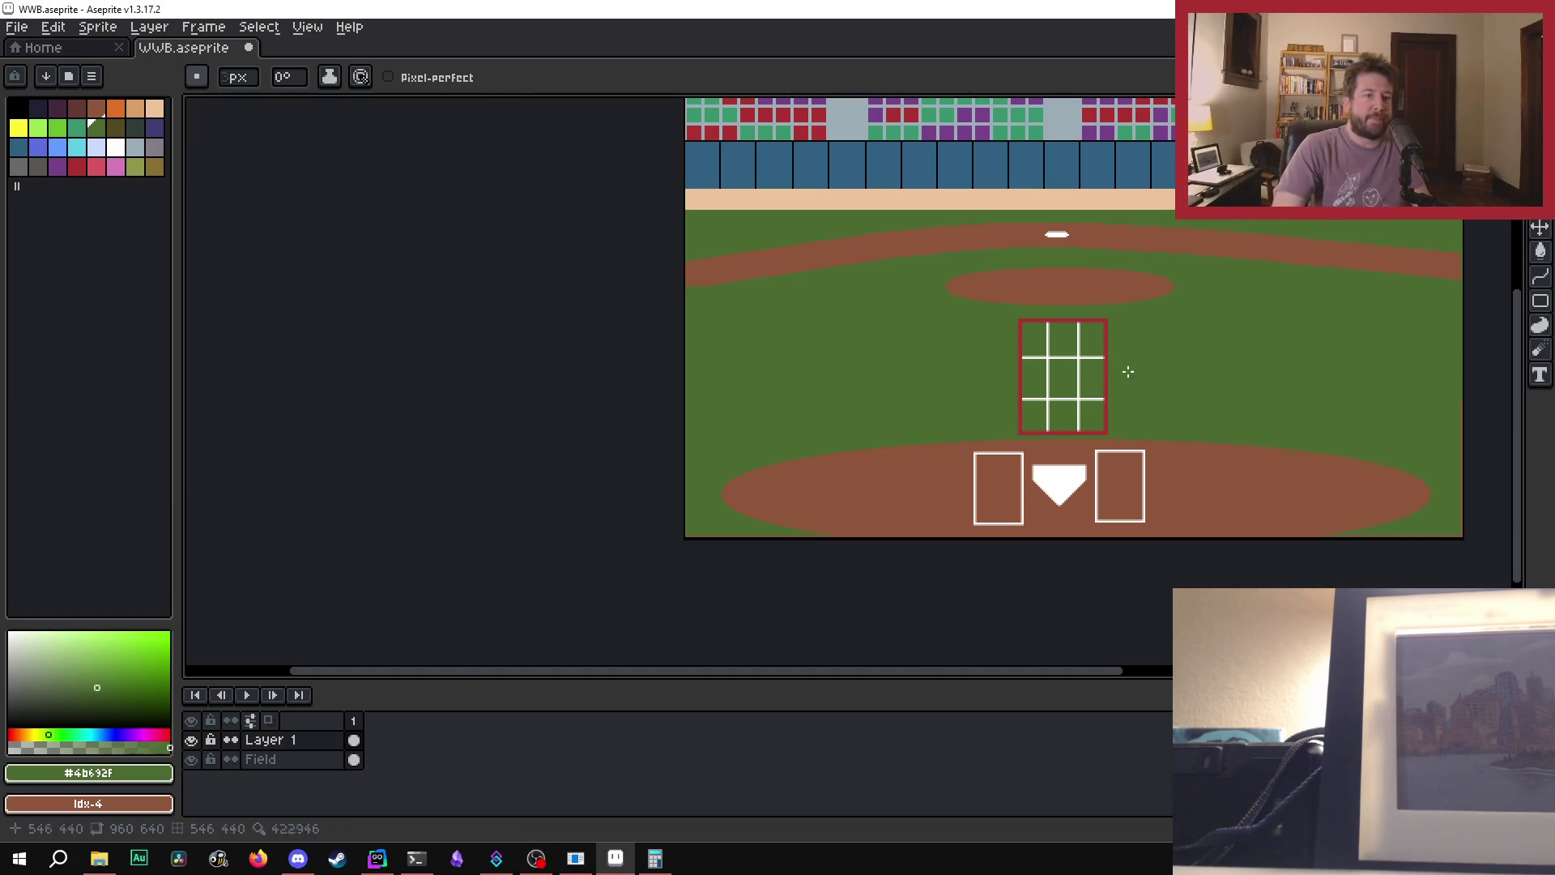
scroll(1223, 373, up, 1)
scroll(1228, 340, down, 1)
scroll(1259, 354, up, 1)
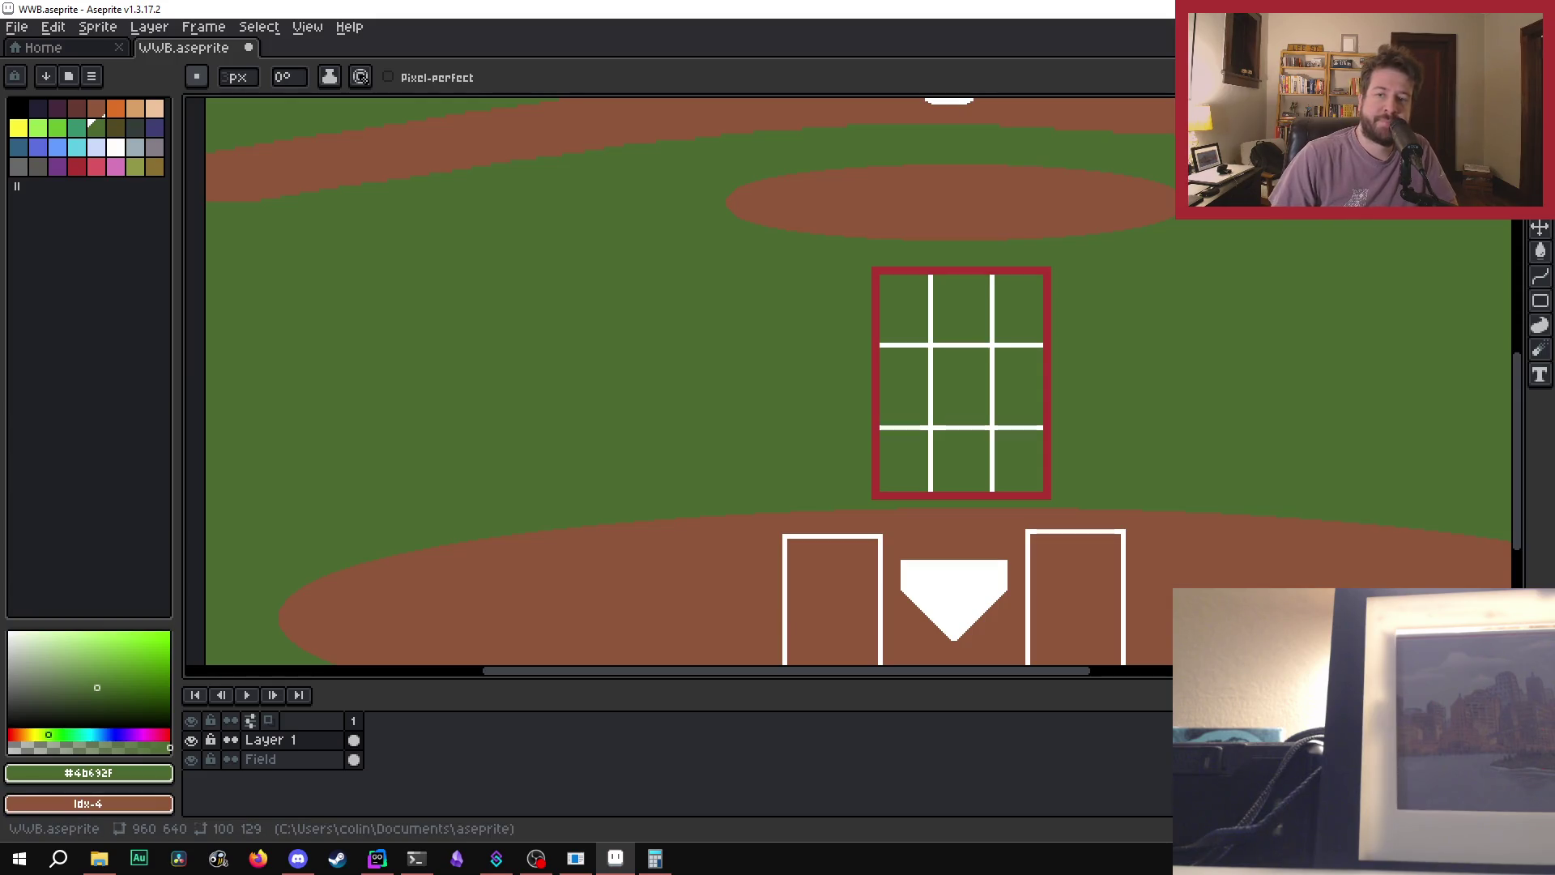
scroll(1176, 386, down, 1)
scroll(1129, 309, up, 1)
scroll(1131, 316, down, 1)
scroll(1137, 337, up, 1)
scroll(1138, 338, down, 1)
scroll(1138, 338, up, 1)
scroll(1253, 337, down, 1)
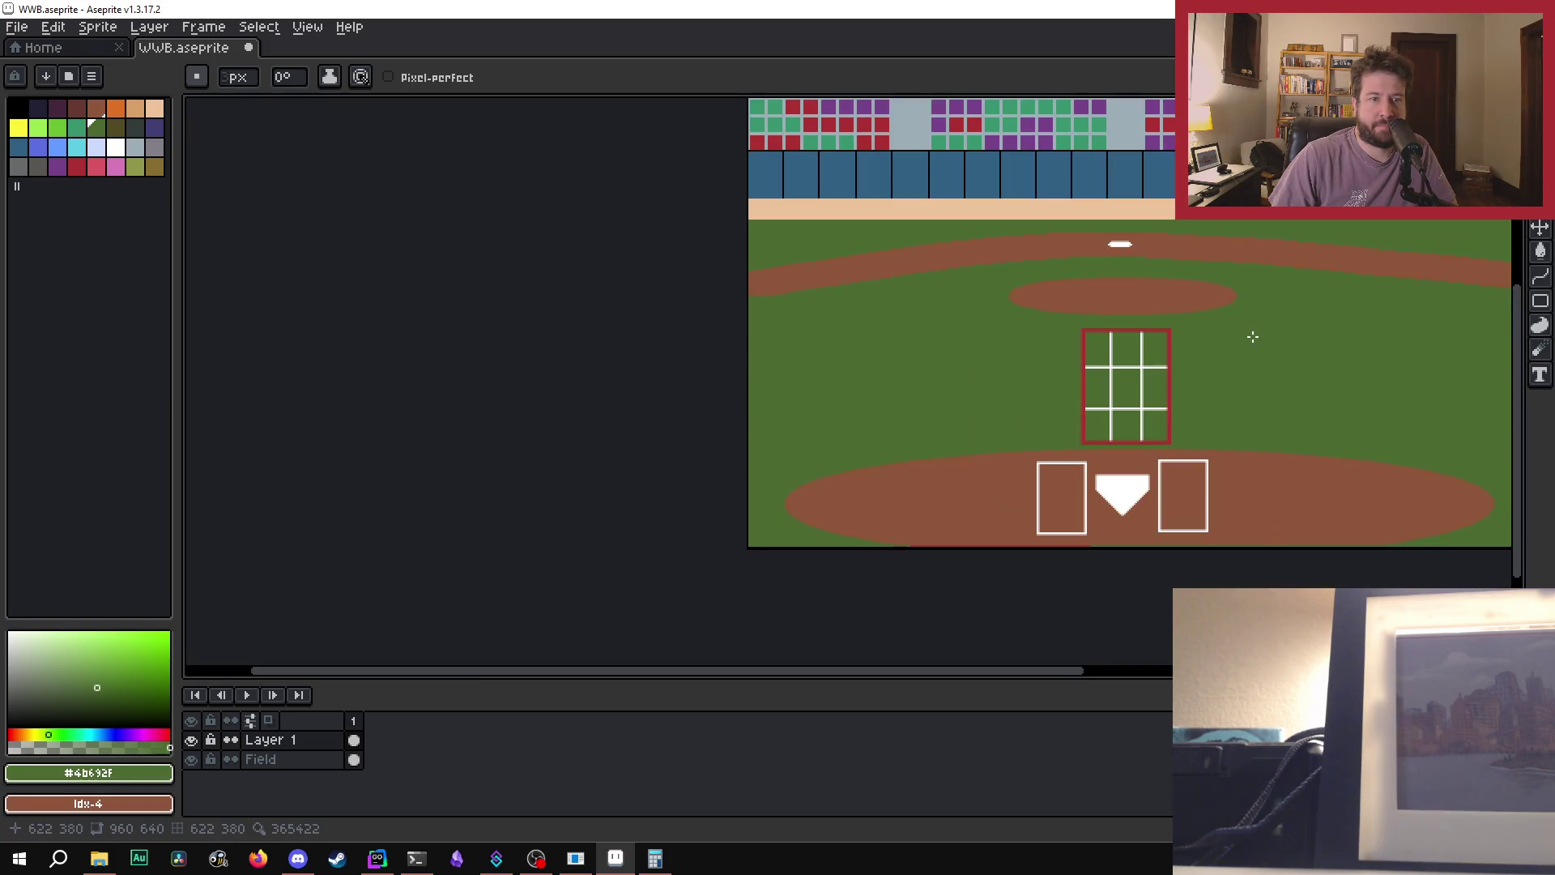
scroll(1253, 337, up, 1)
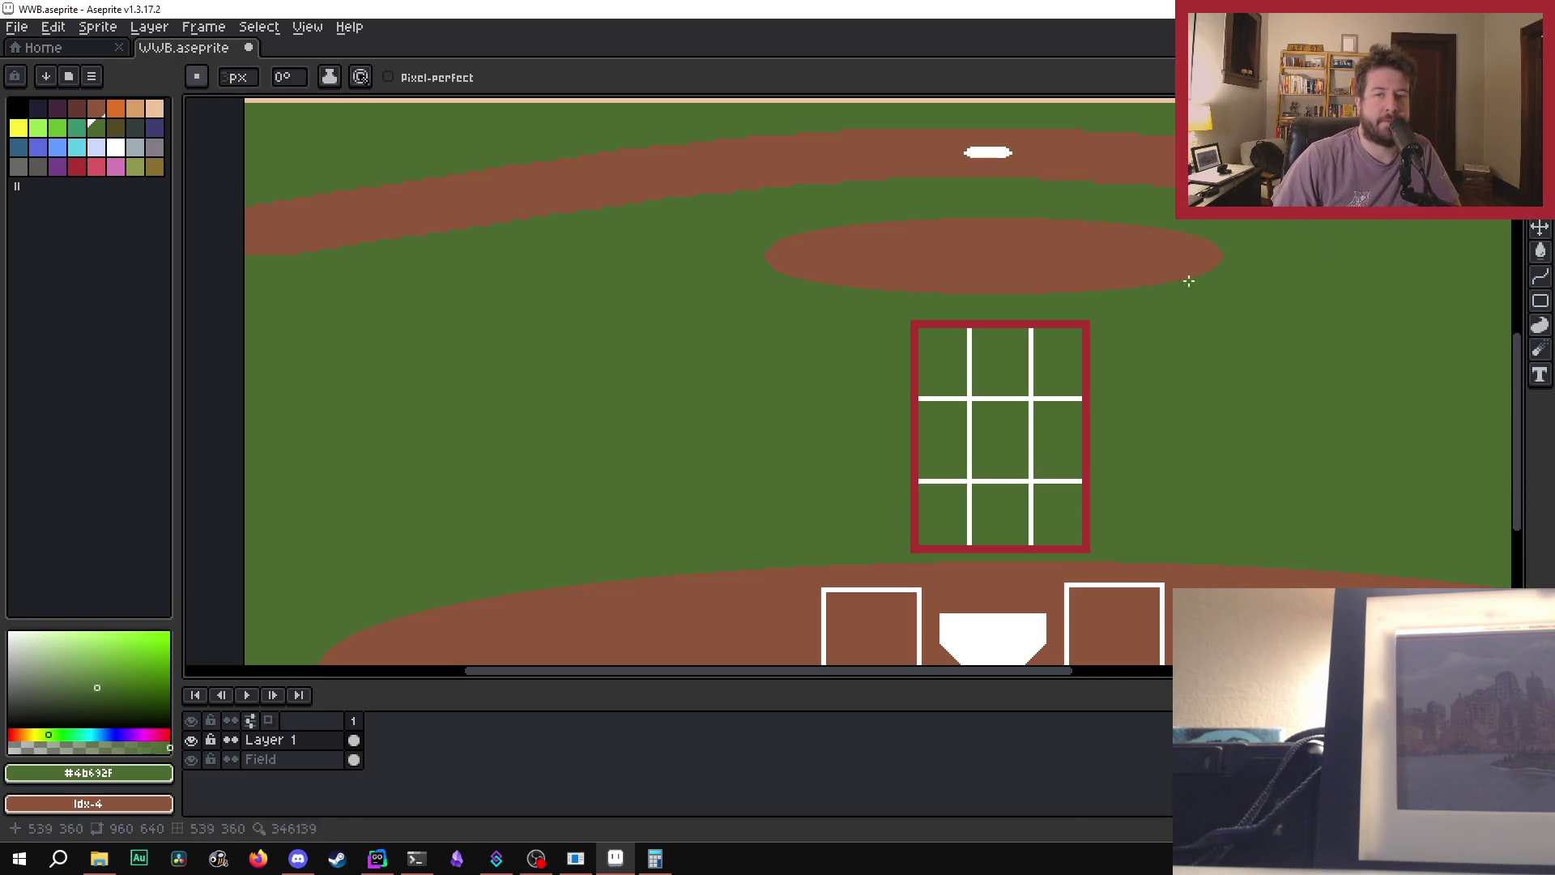
- Marquee-select the red strike-zone grid, move it 3 px left, and commit the move
key(m)
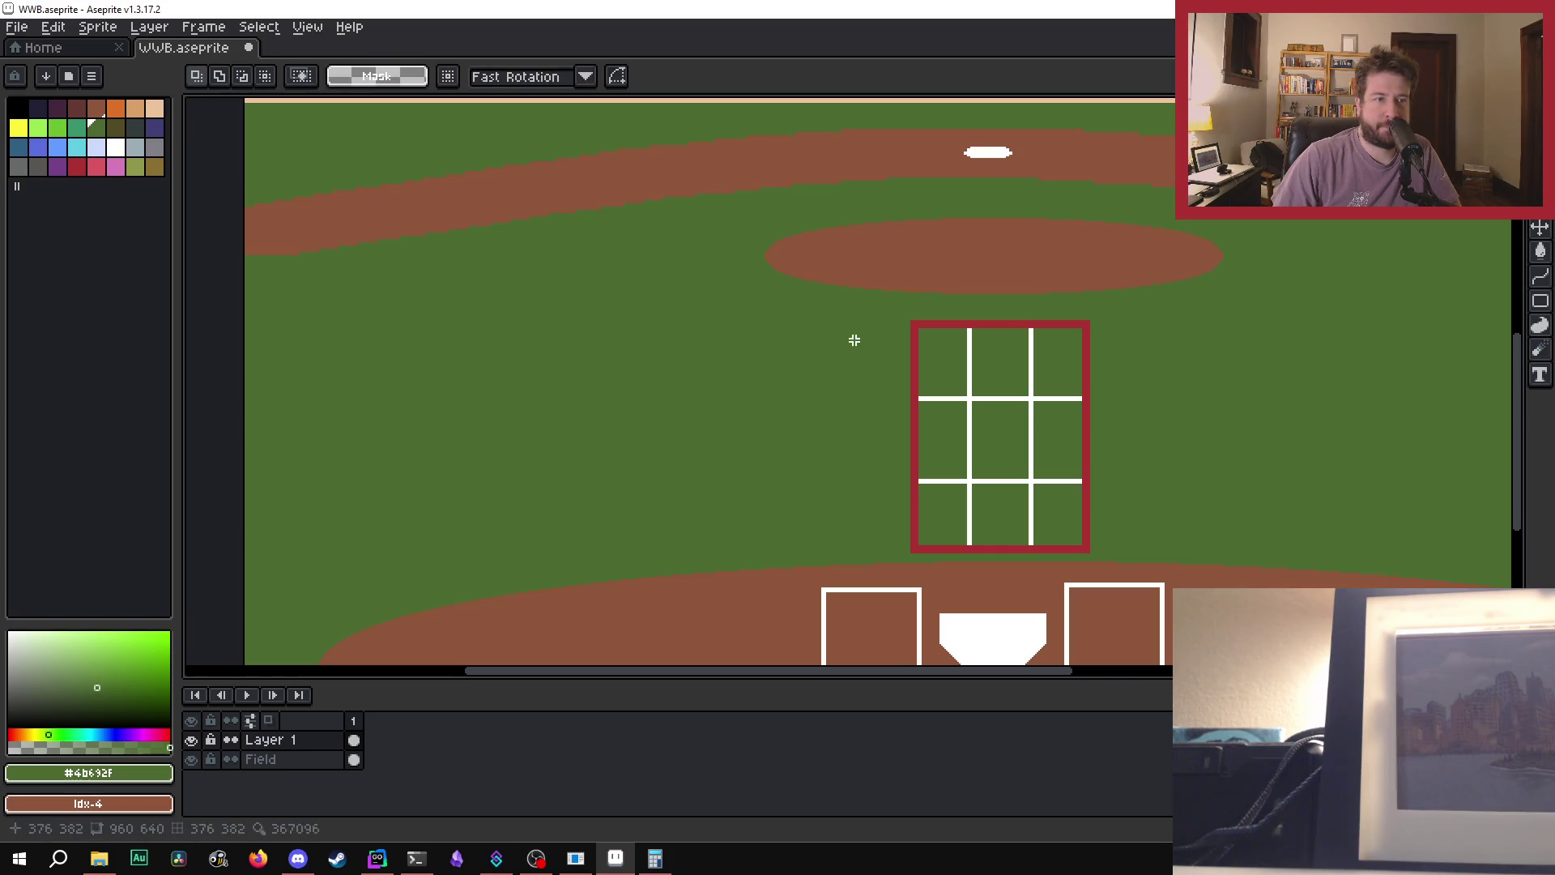
mouse_move(885, 306)
mouse_down()
mouse_move(1130, 535)
mouse_move(1121, 571)
mouse_up()
click(1063, 507)
drag(1064, 507, 1058, 507)
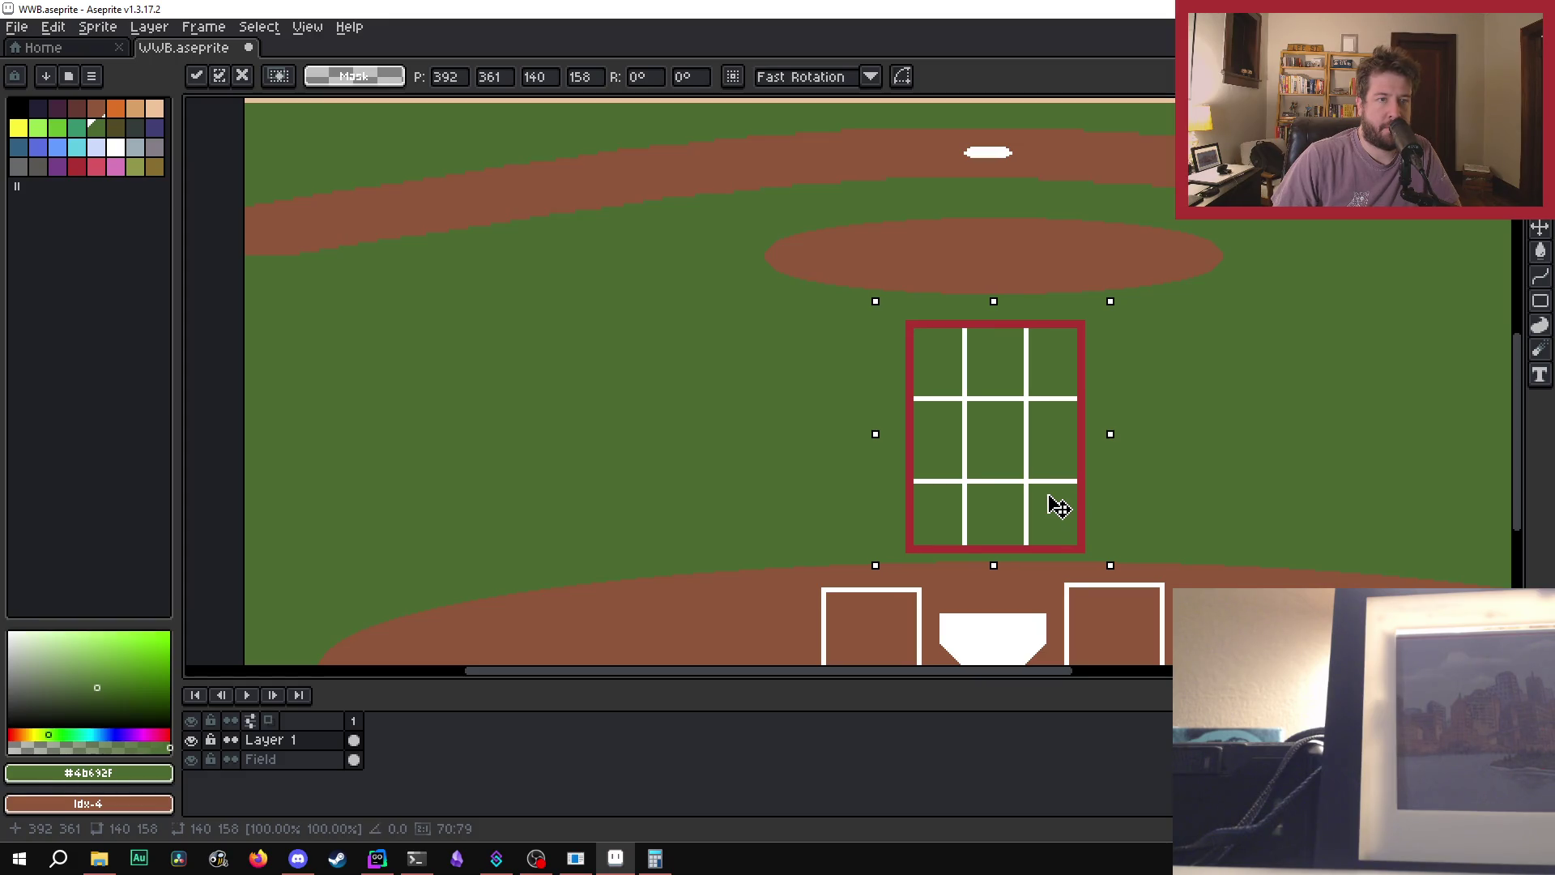
scroll(1059, 507, down, 2)
click(1134, 456)
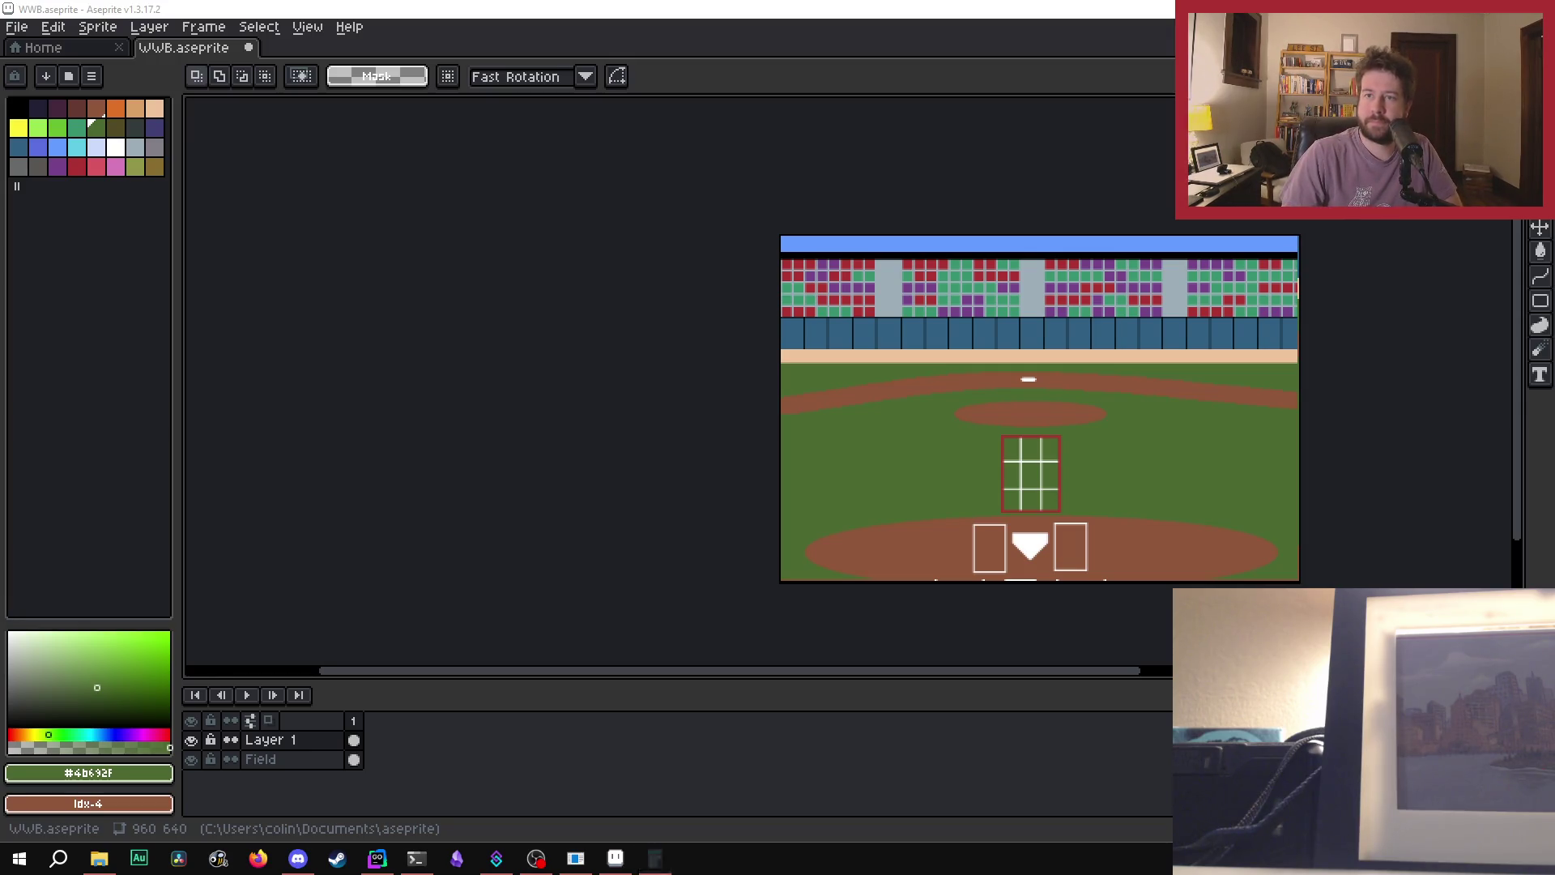
scroll(1107, 489, down, 1)
scroll(1204, 462, up, 2)
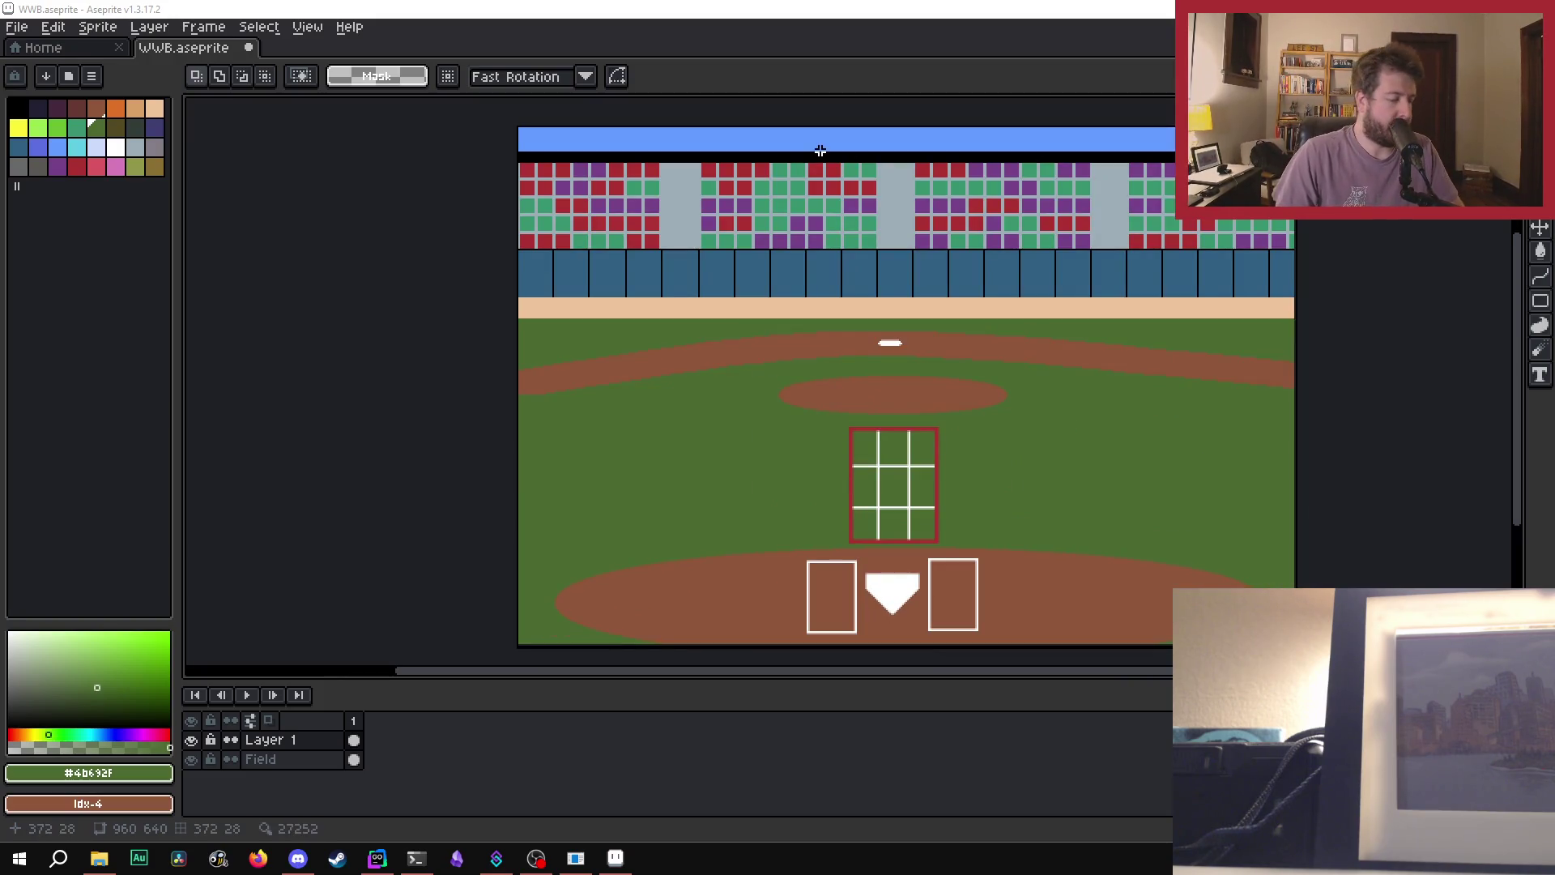
click(527, 6)
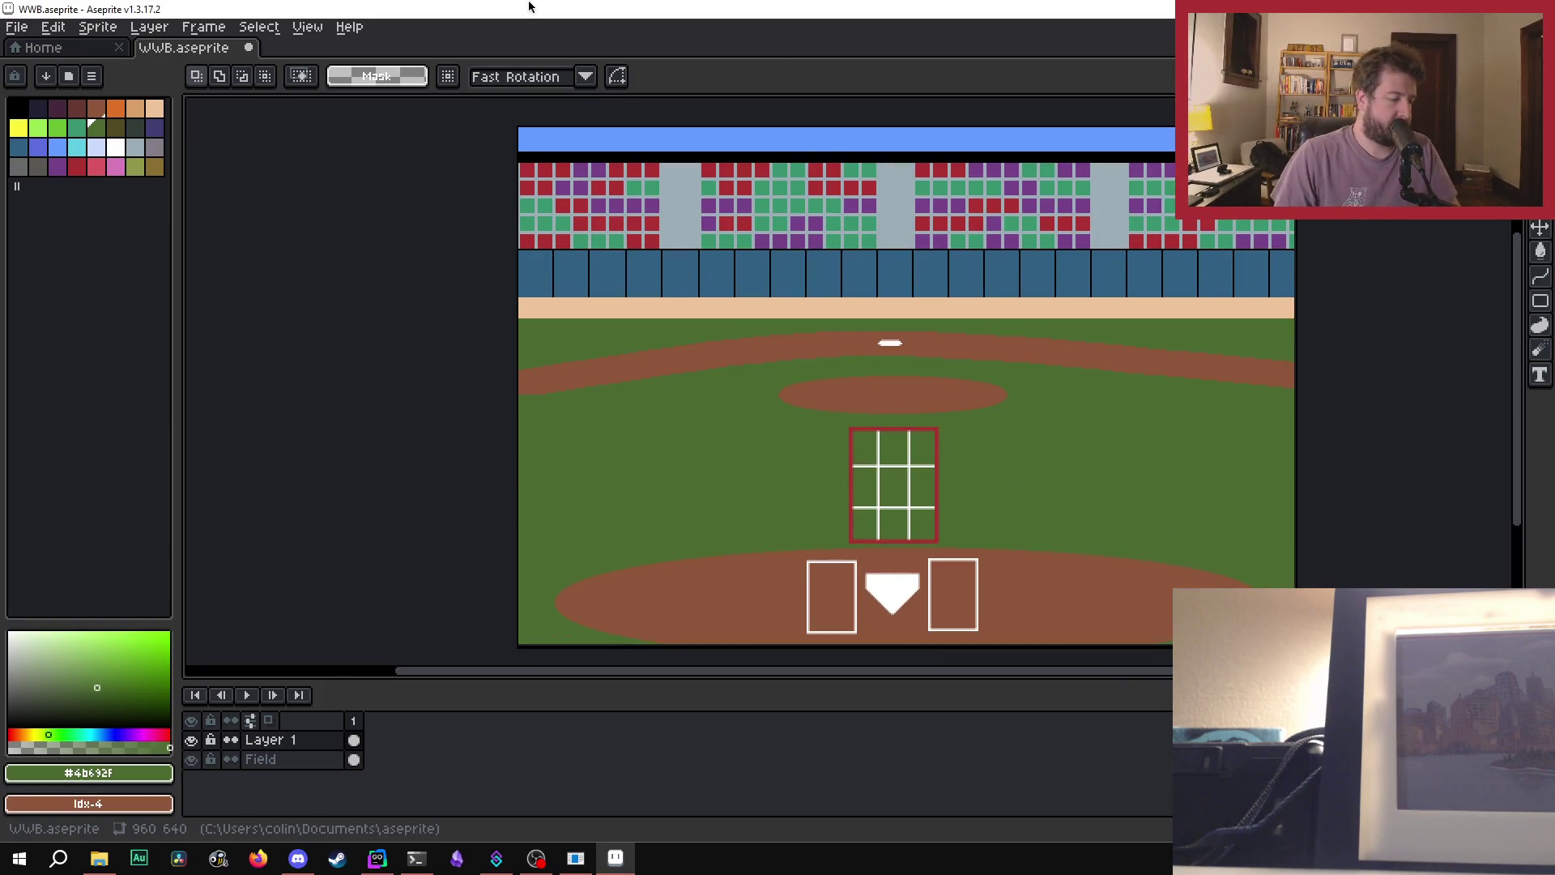
- Save WWB.aseprite with Ctrl+S and zoom around the canvas to review it
key(ctrl+s)
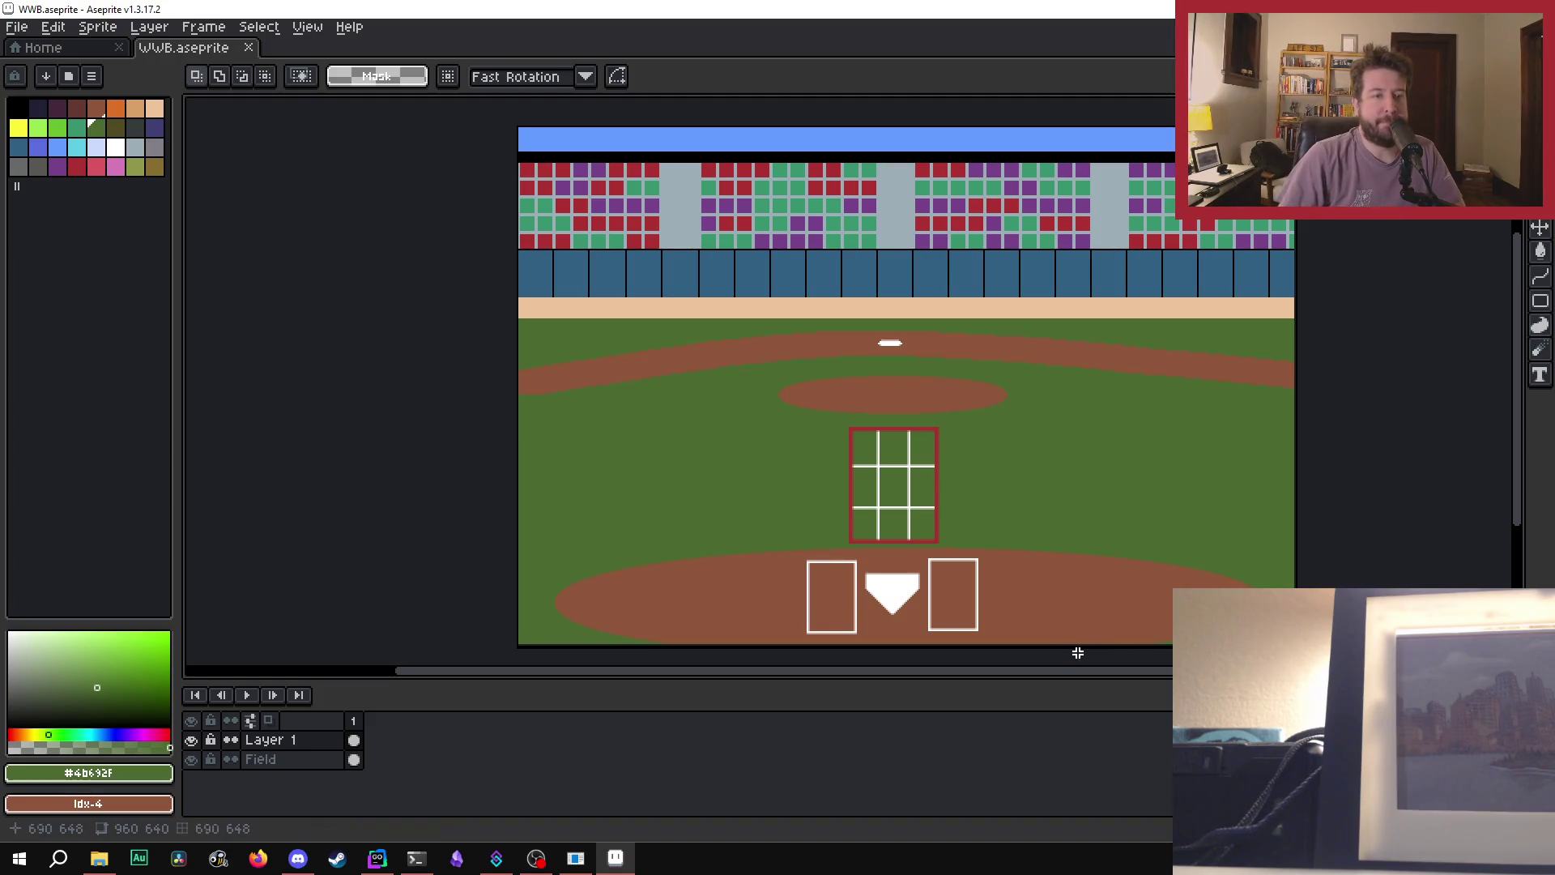
scroll(976, 629, up, 2)
scroll(928, 526, down, 2)
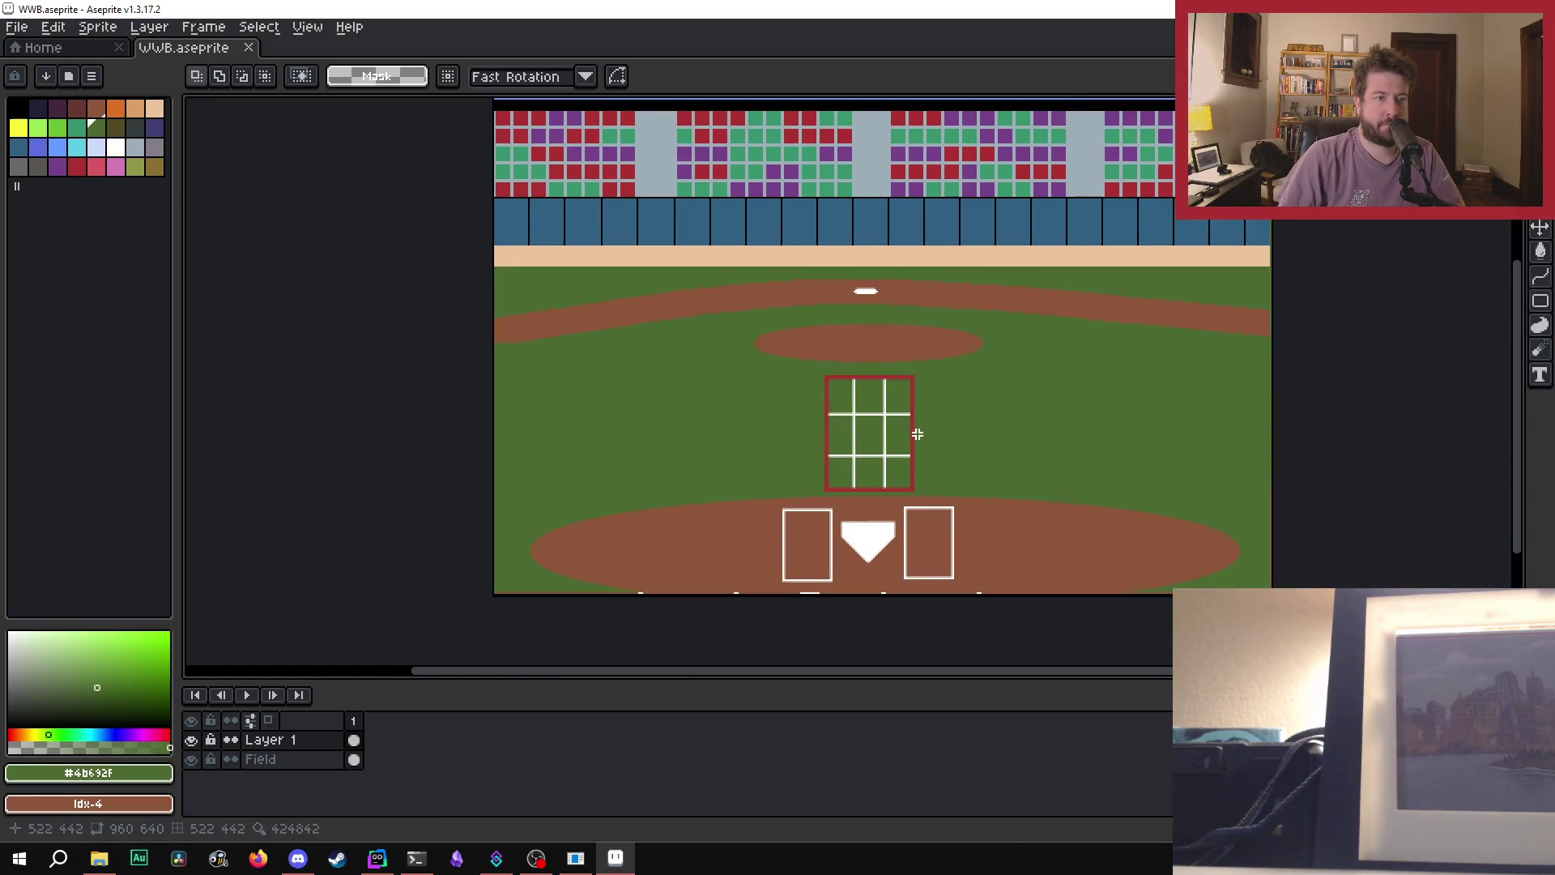
scroll(916, 434, up, 2)
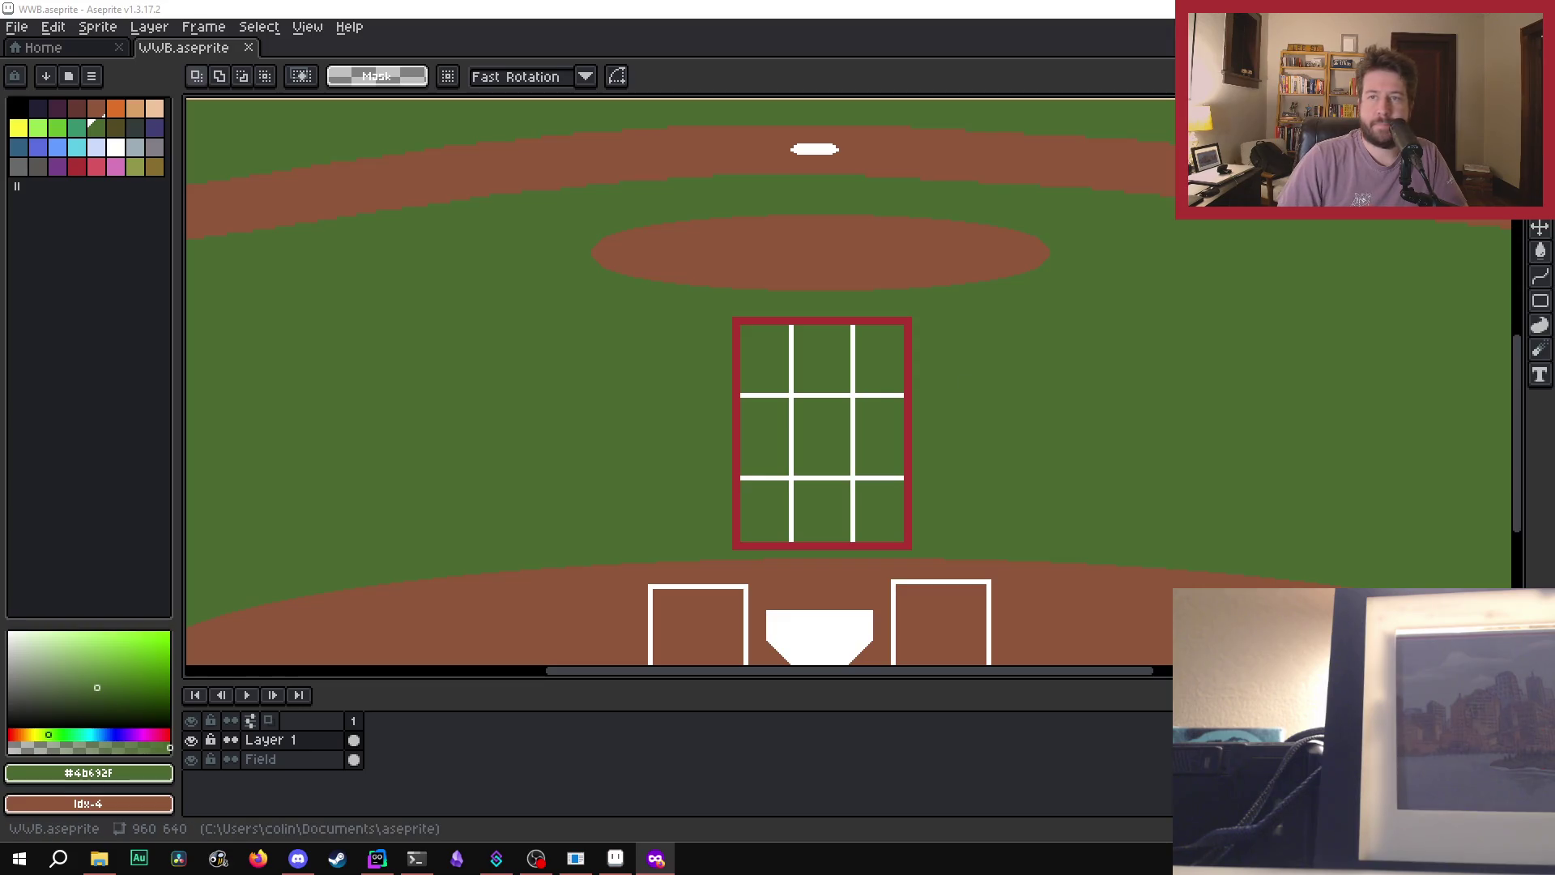
scroll(903, 545, down, 2)
scroll(903, 545, up, 1)
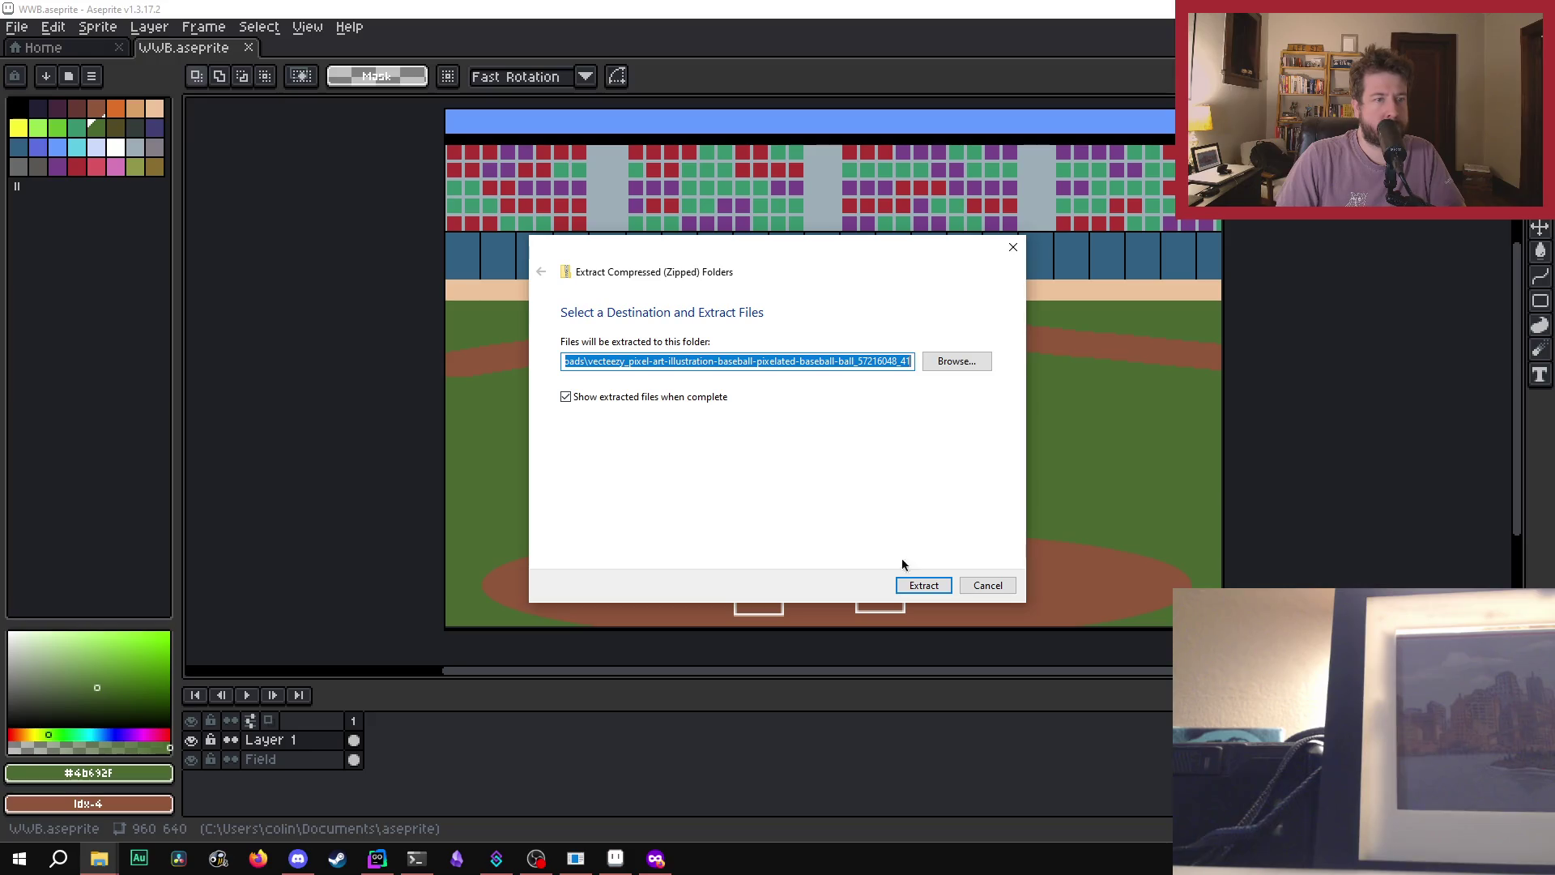
- Extract the downloaded Vecteezy baseball archive and close its license PDF
click(918, 584)
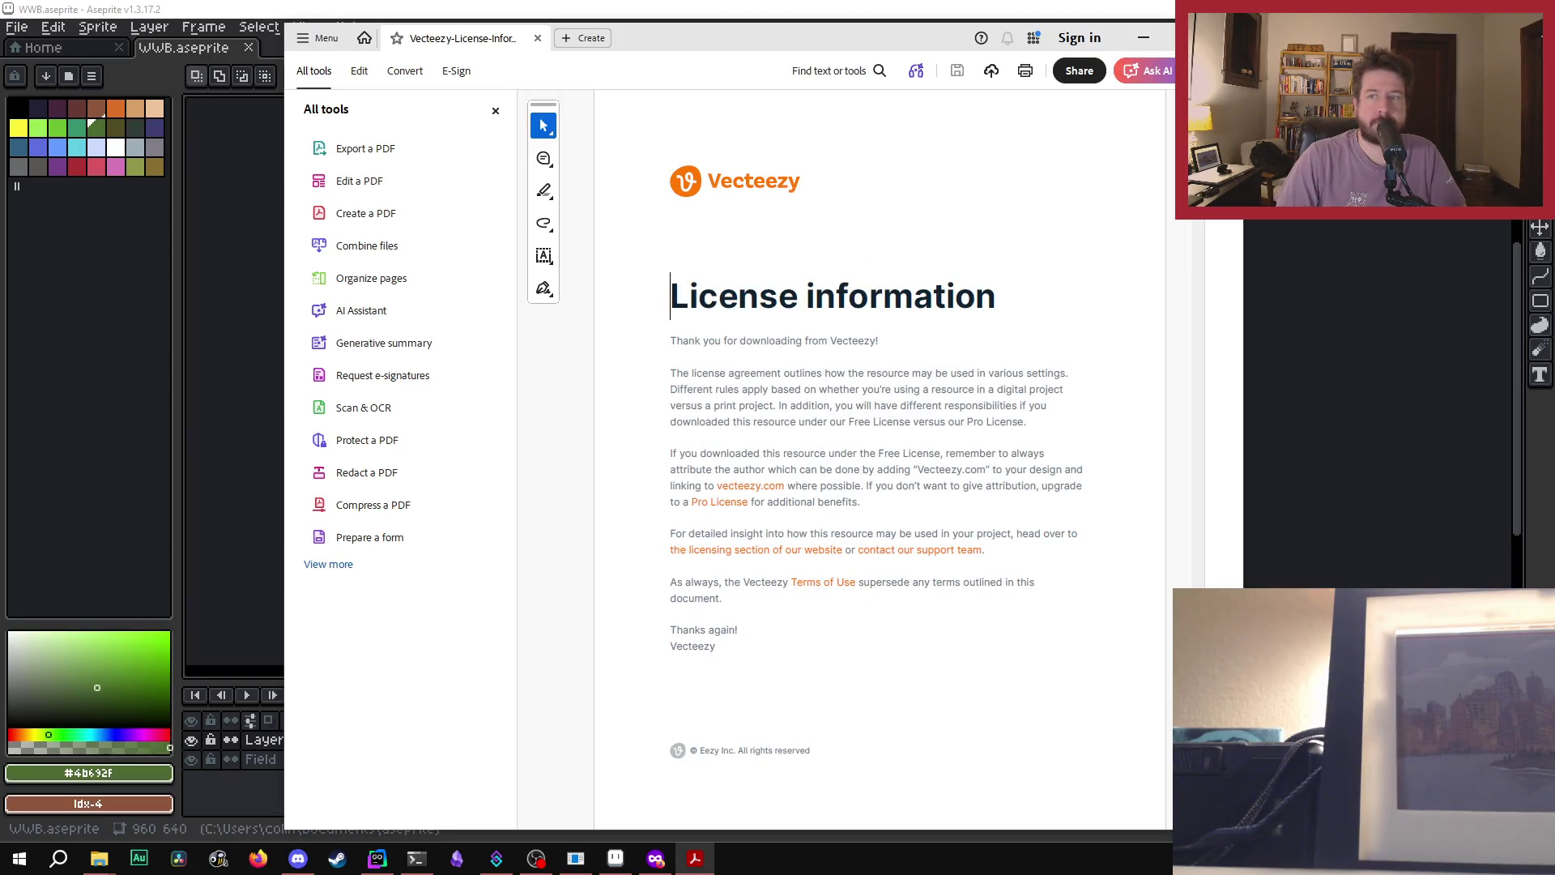
click(1215, 37)
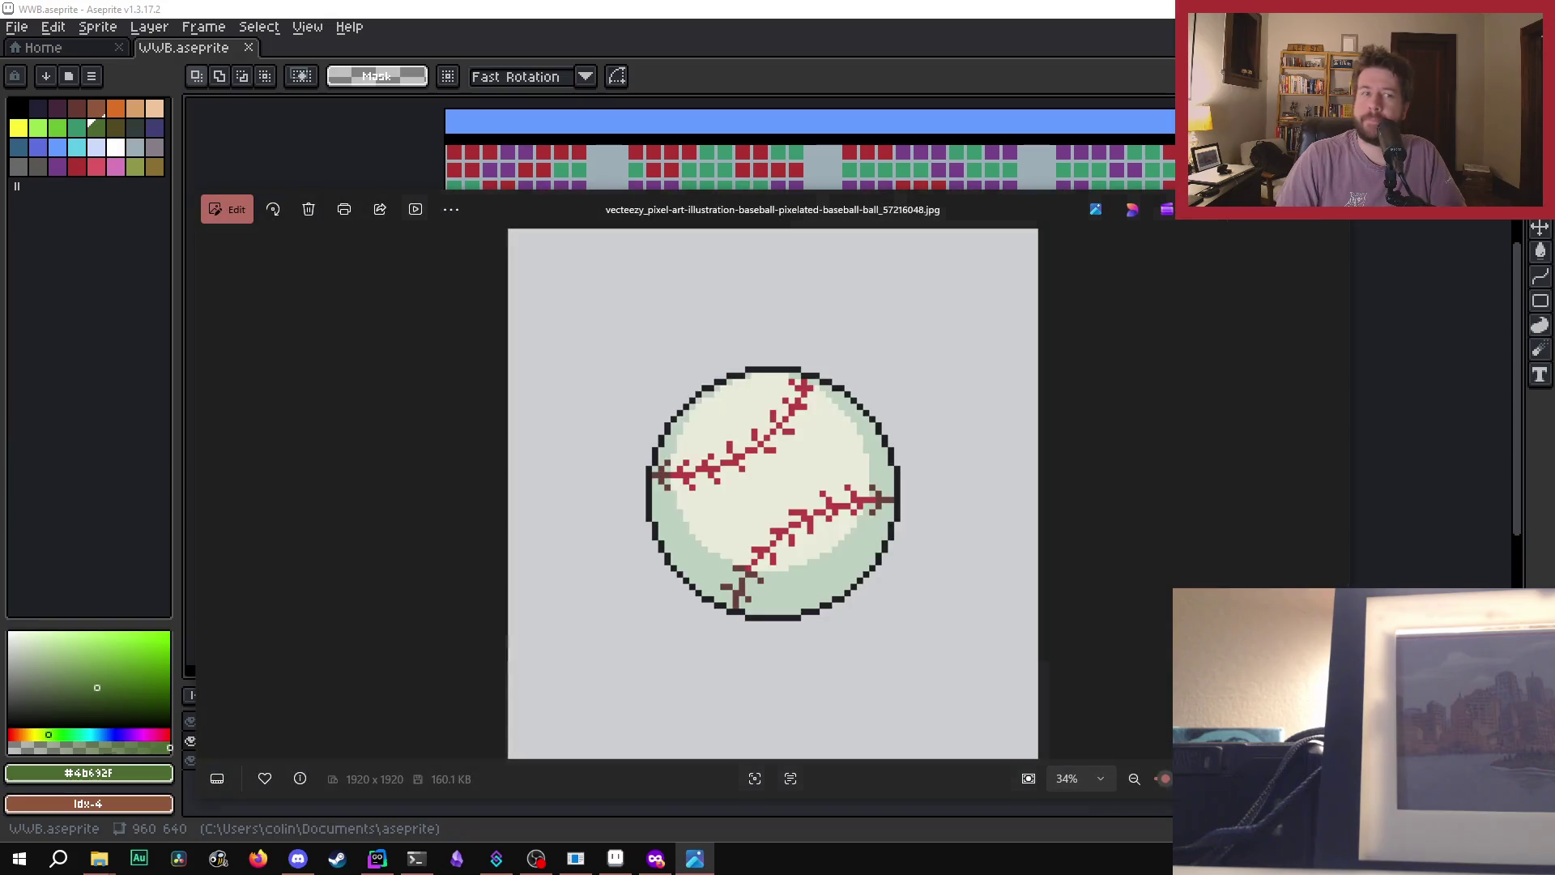
- Switch away from the Photos viewer showing the baseball JPG
key(alt+Tab)
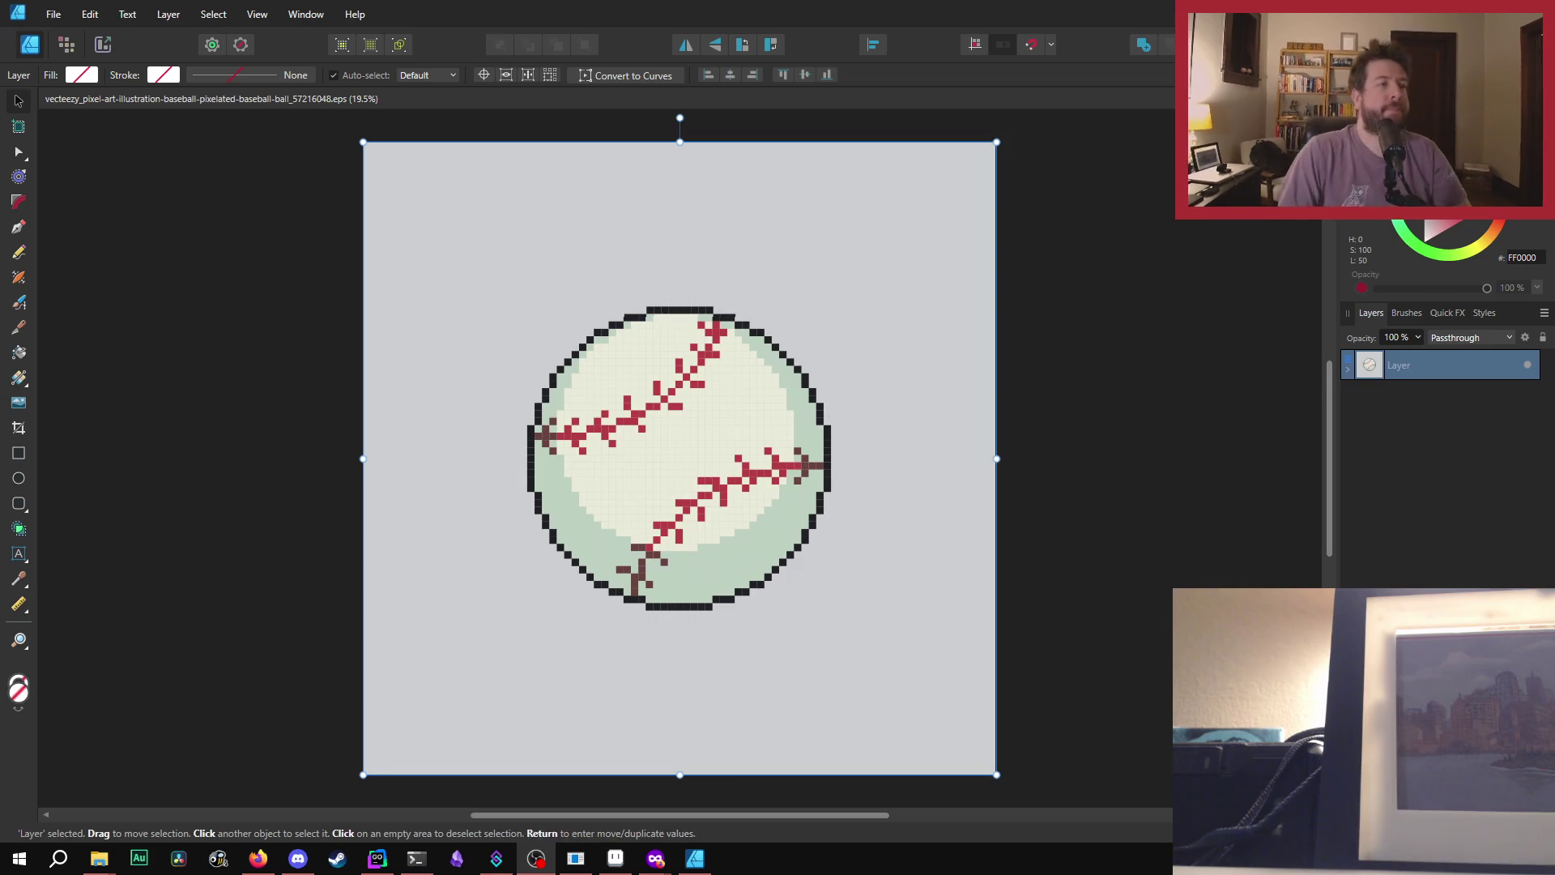
- Close the baseball EPS and Affinity Designer with Alt+F4
key(alt+F4)
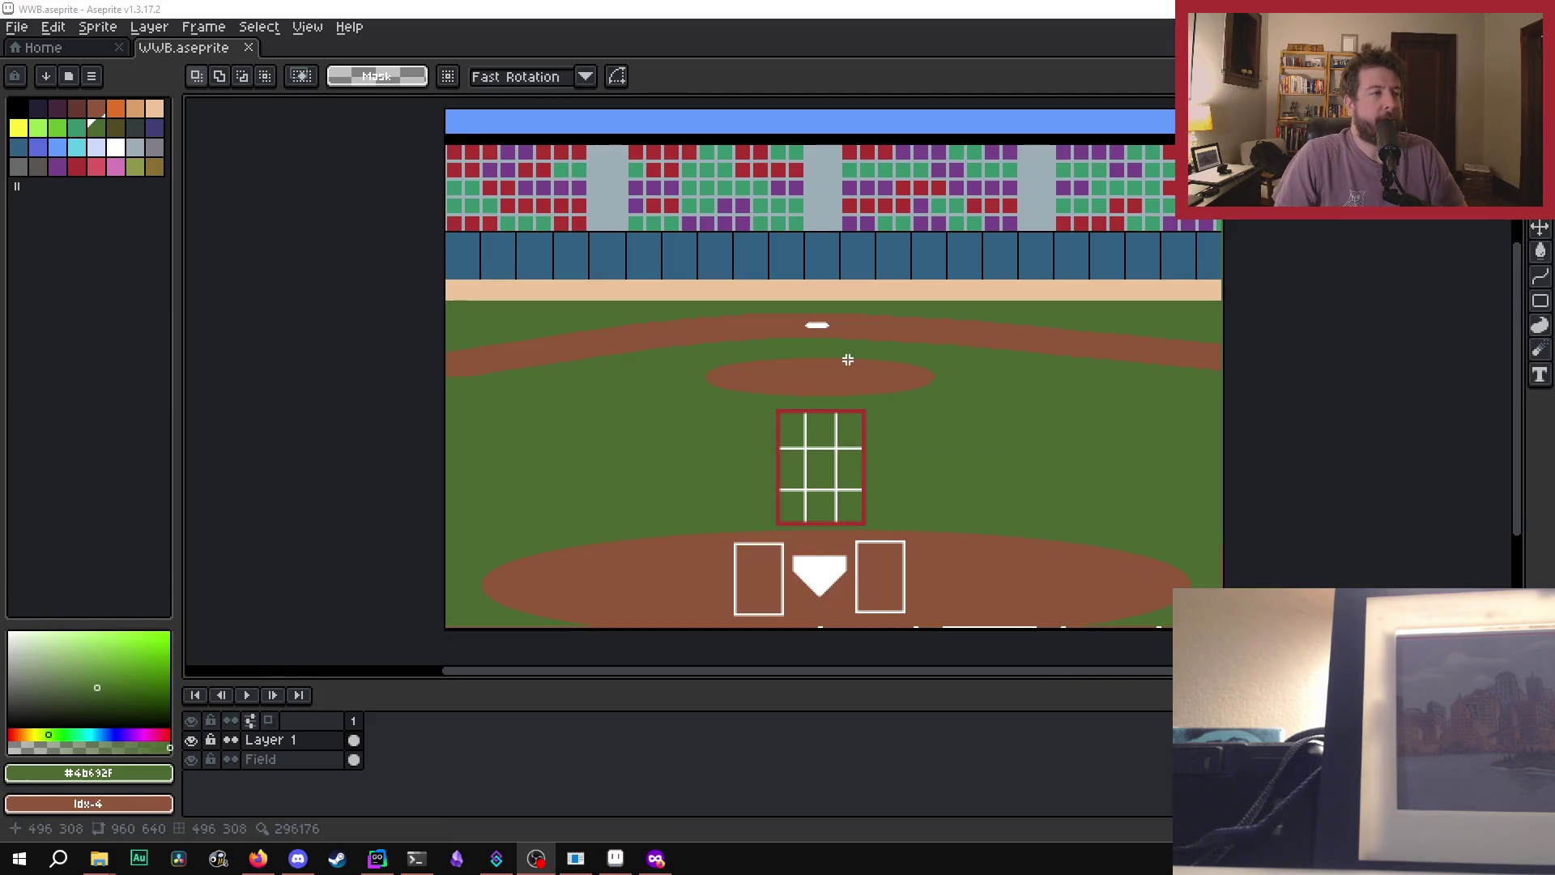
click(20, 32)
mouse_move(53, 194)
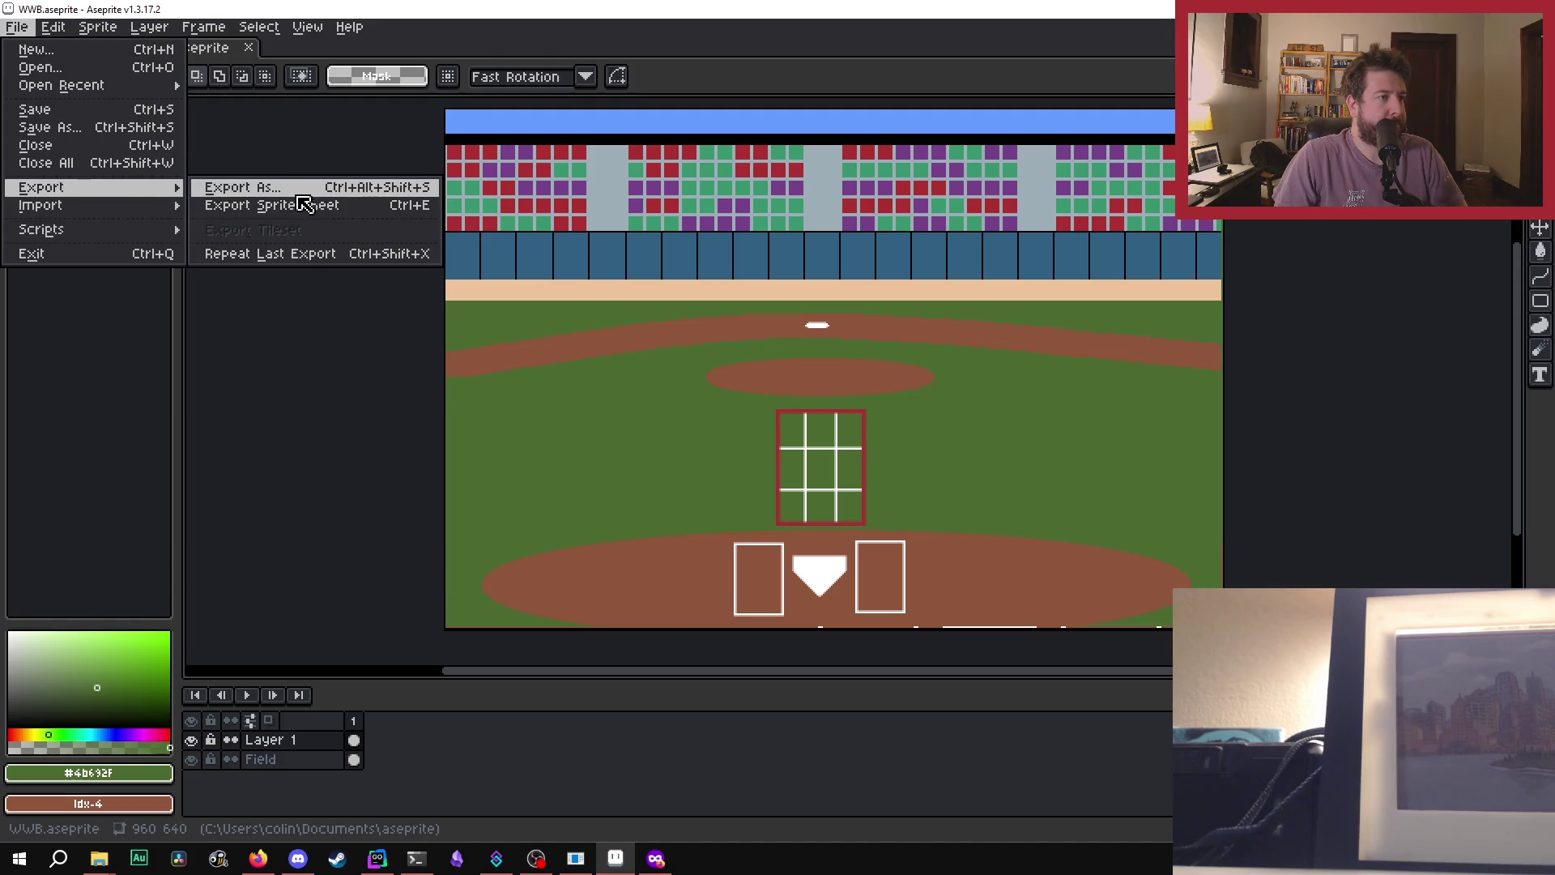
click(301, 190)
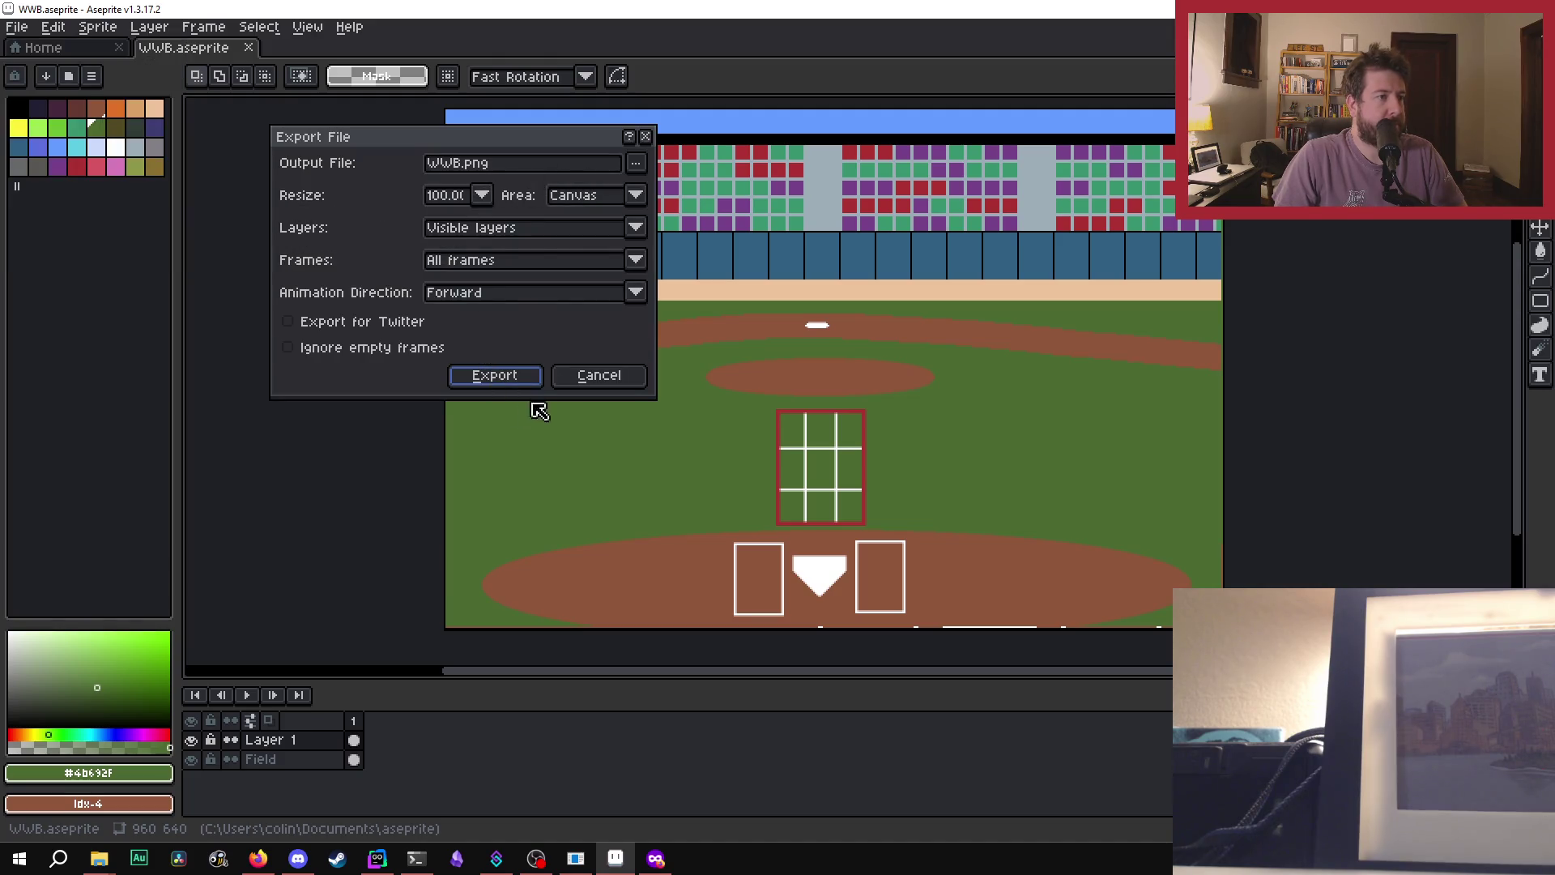
click(485, 196)
click(491, 202)
click(491, 202)
click(380, 192)
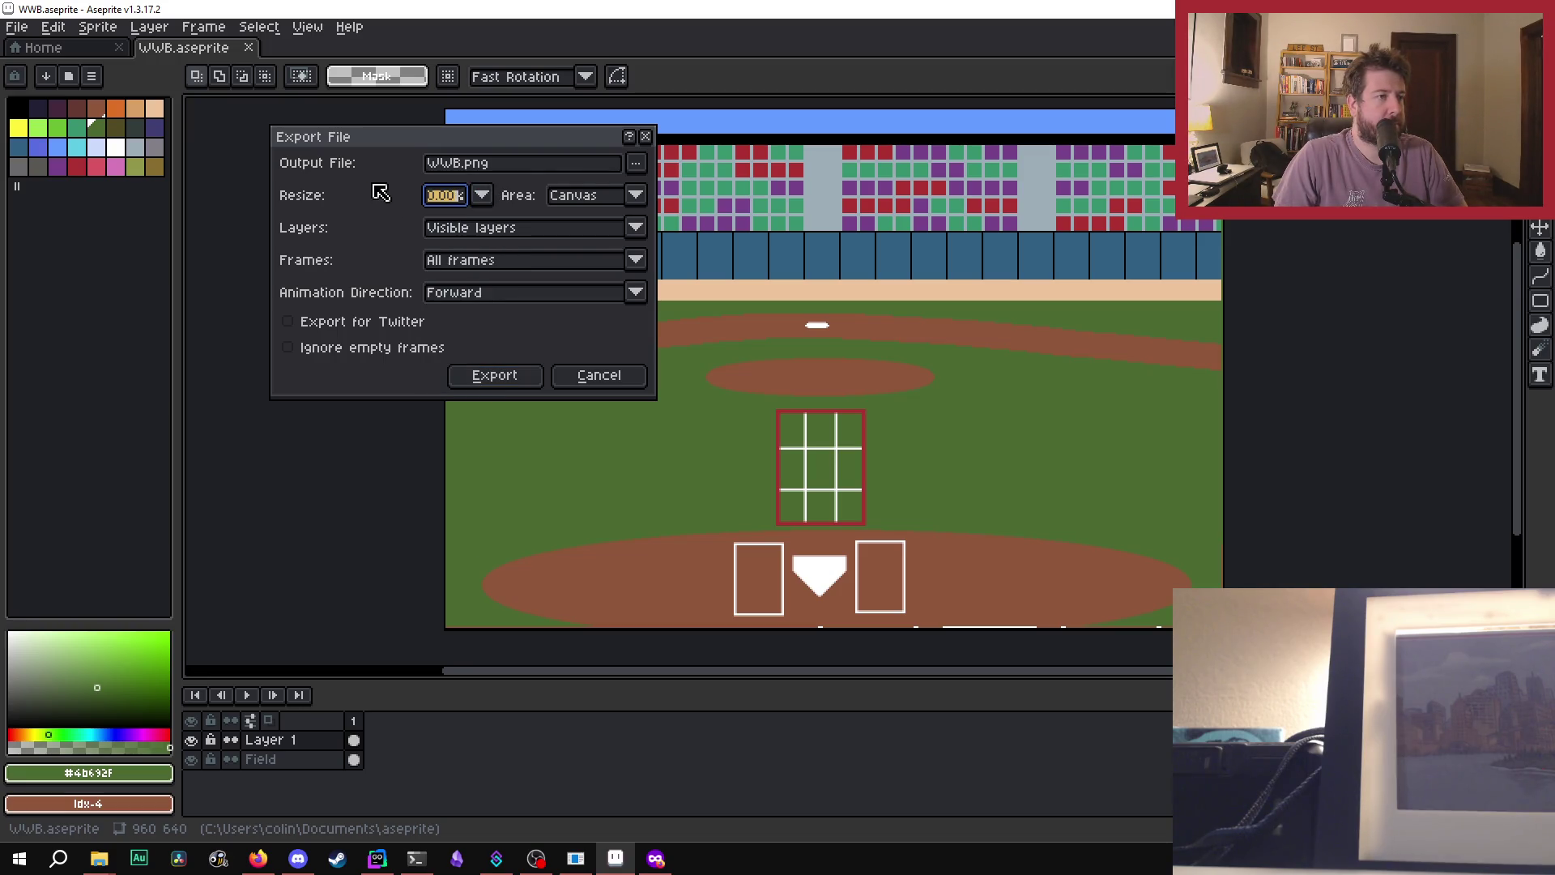
click(609, 380)
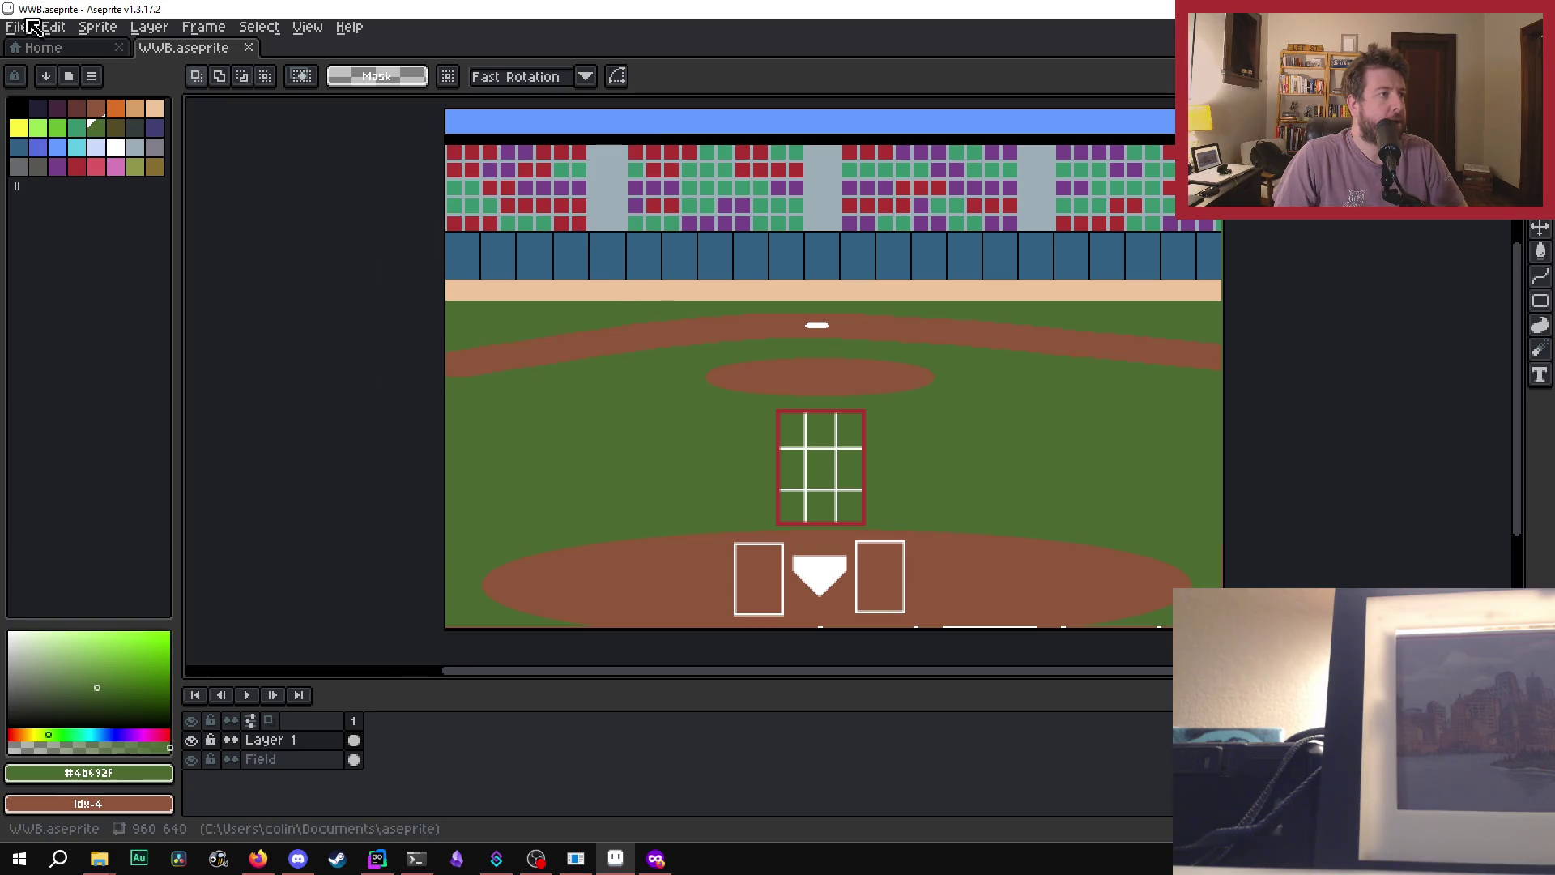
click(26, 21)
mouse_move(50, 208)
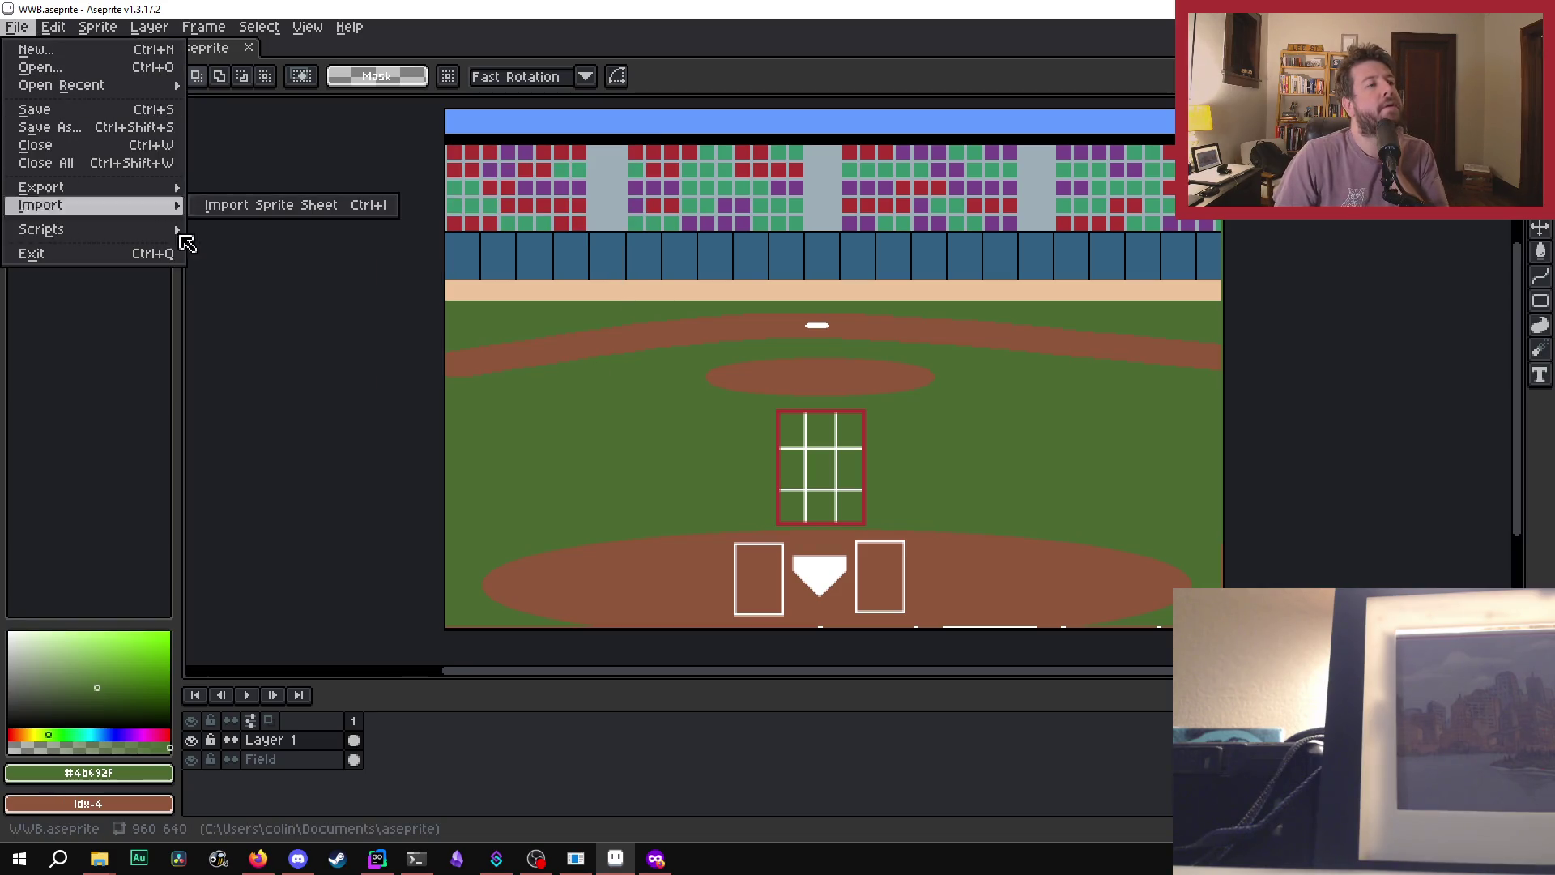
mouse_move(99, 190)
click(231, 188)
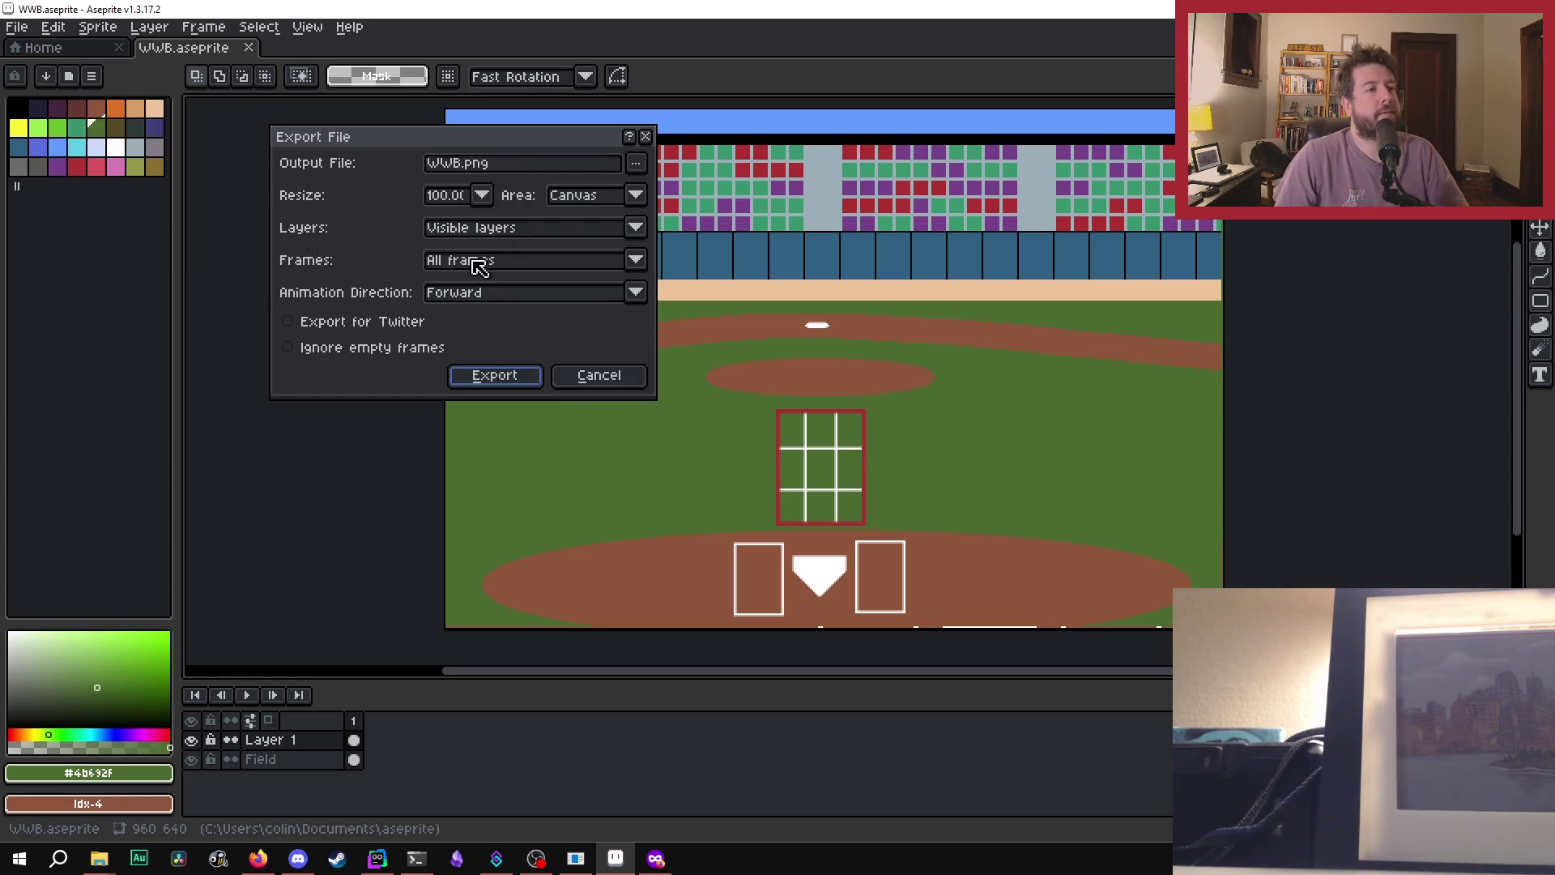
click(456, 163)
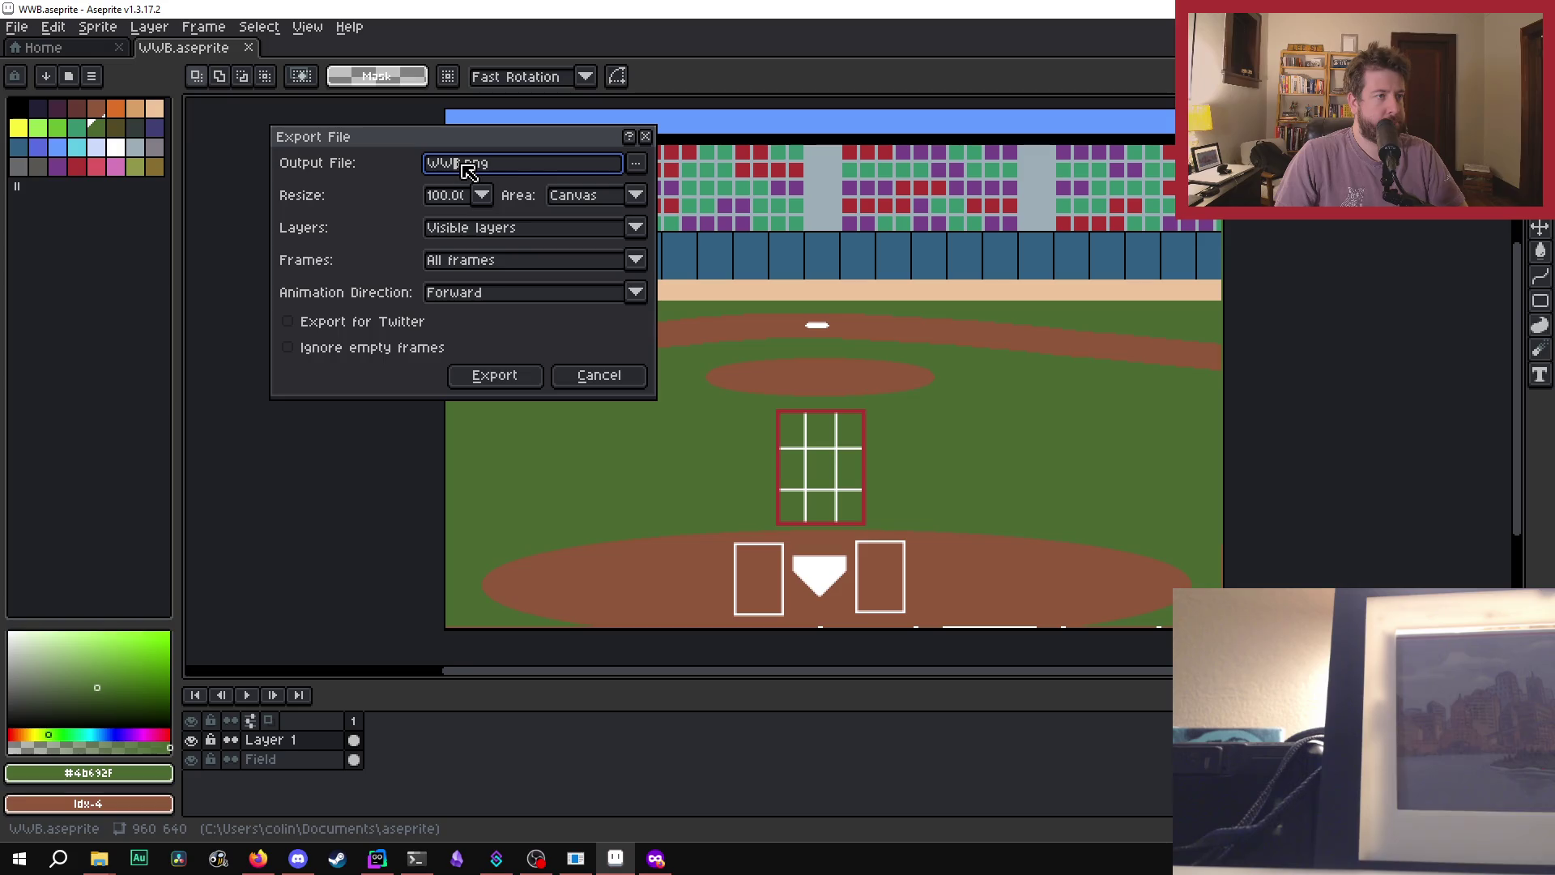
click(637, 165)
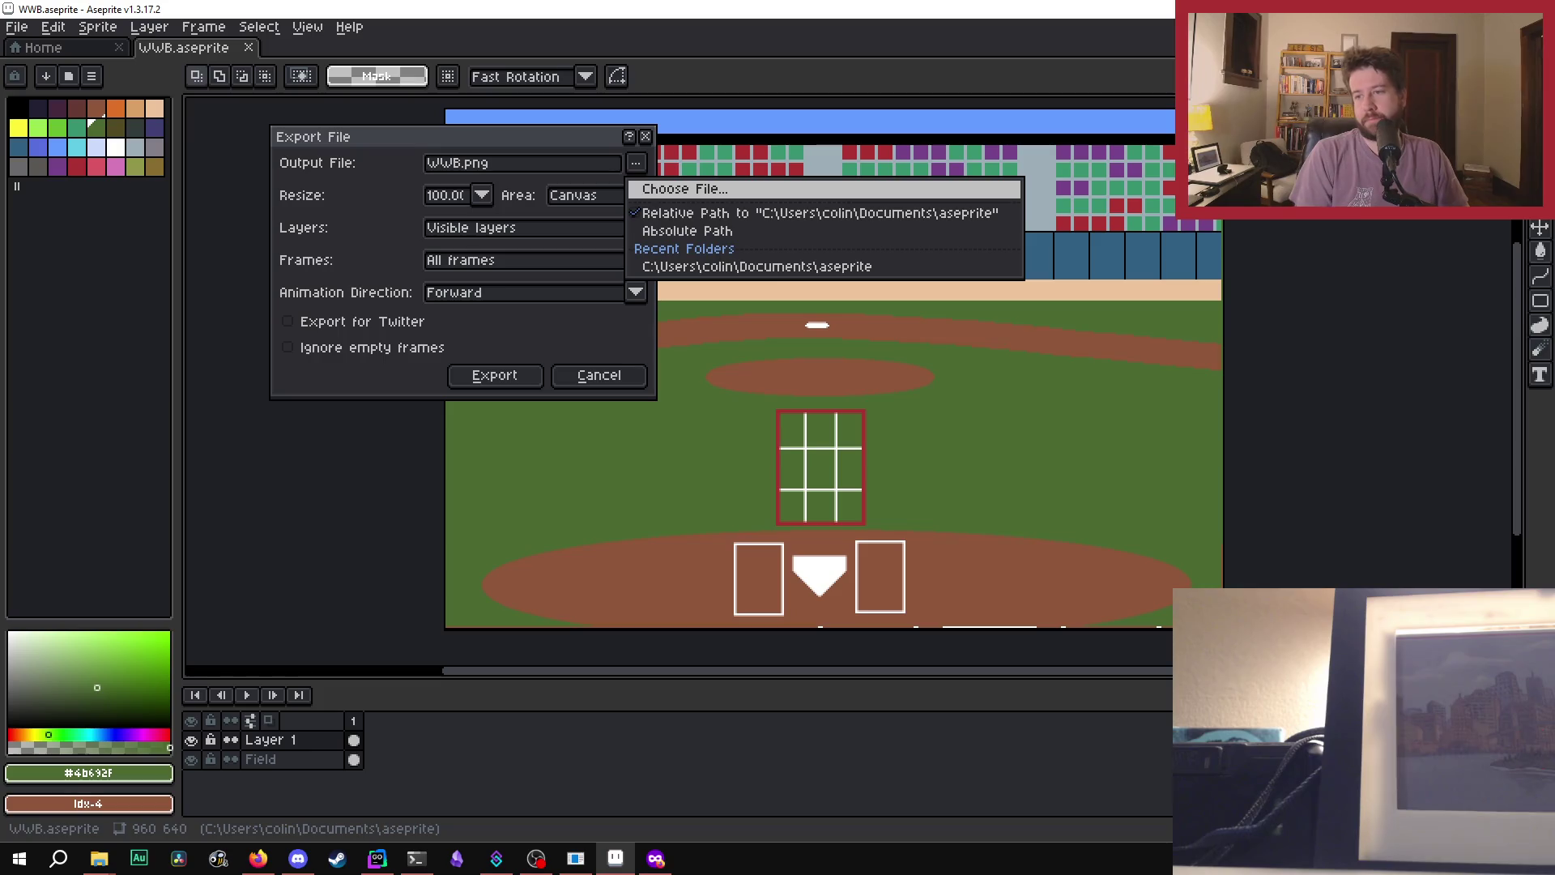
key(Return)
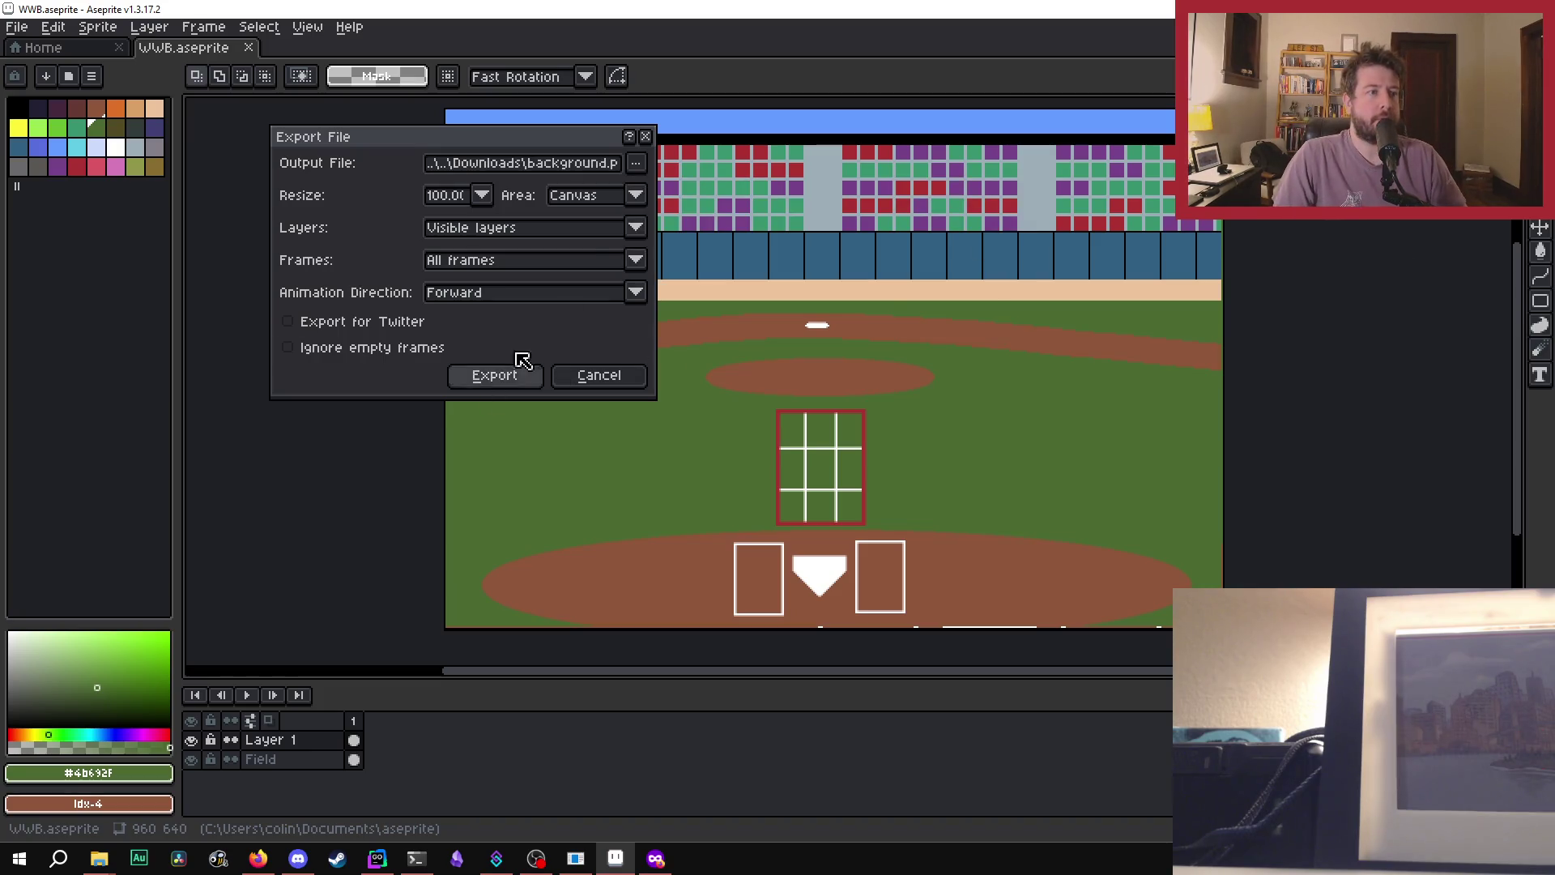
click(647, 137)
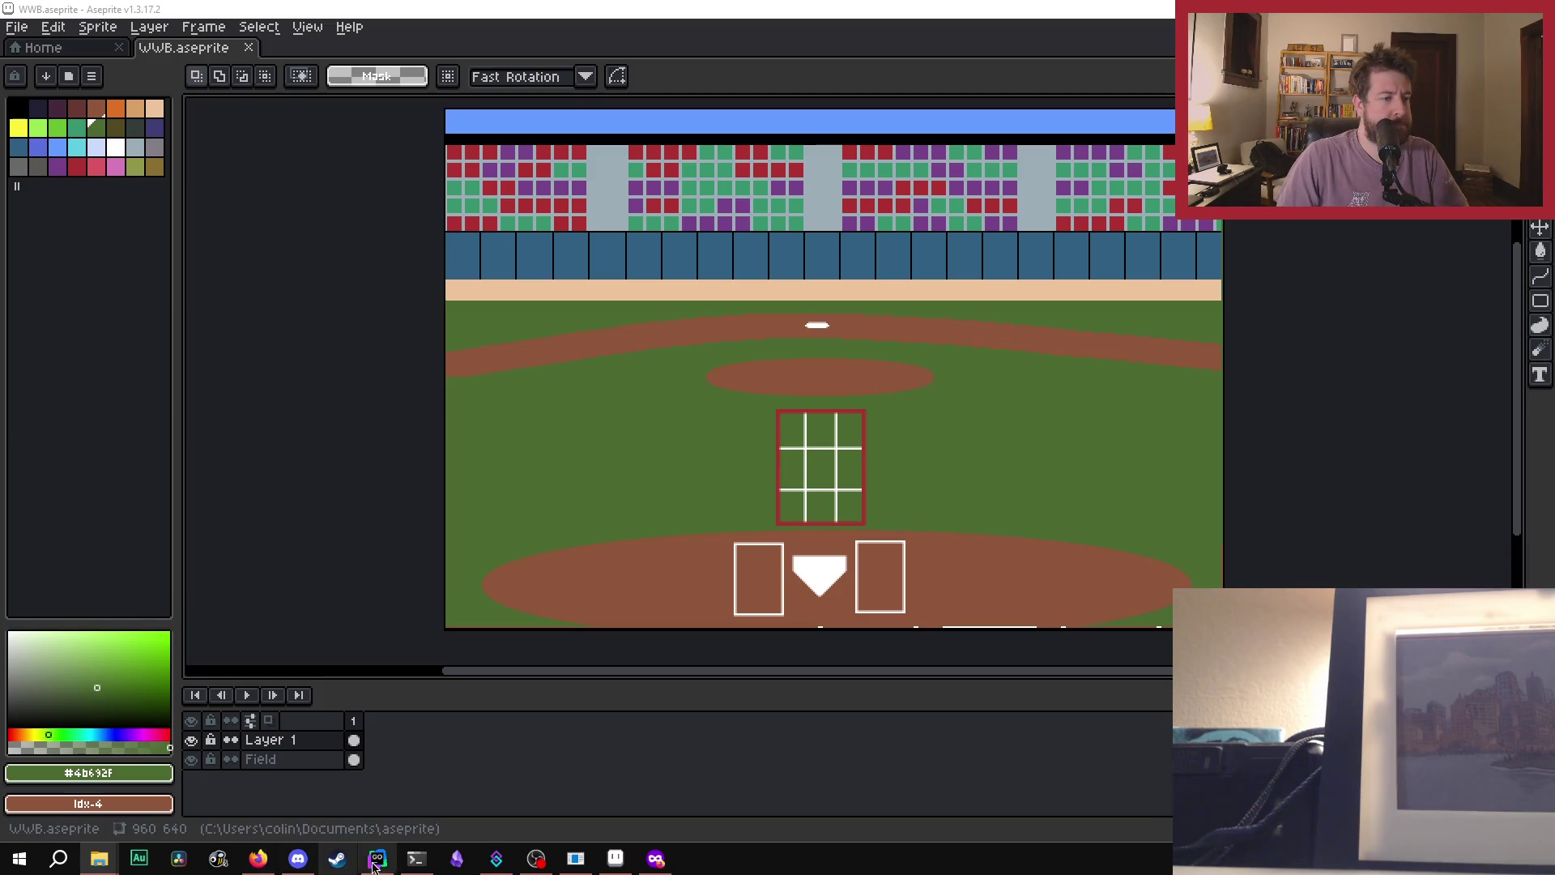
- Export the stadium scene as background.png, accepting the flattened-layers warning
click(29, 29)
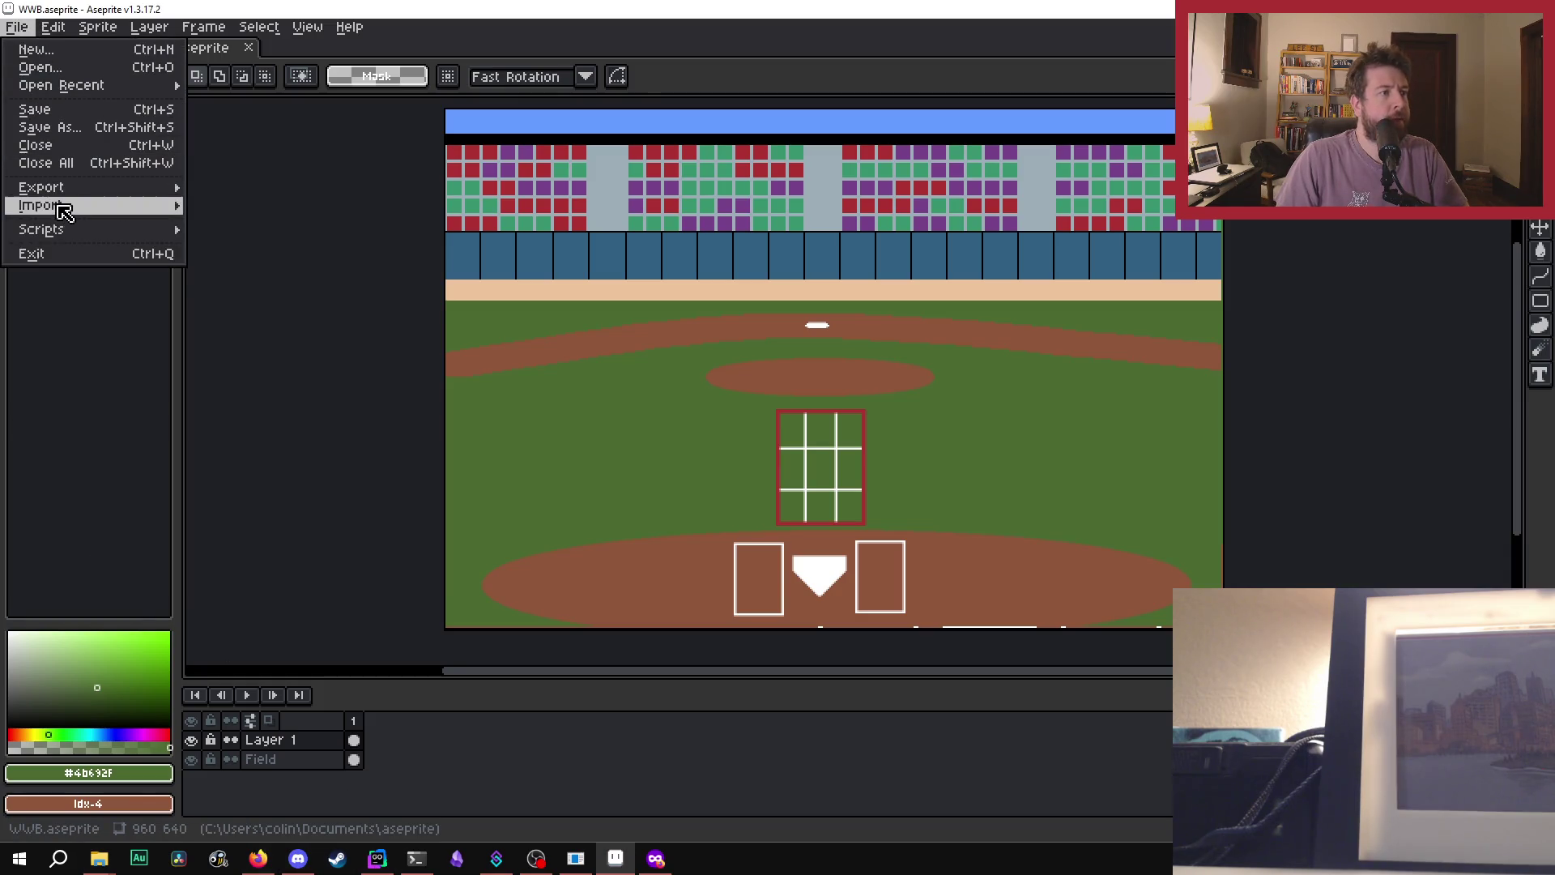
mouse_move(65, 202)
click(257, 189)
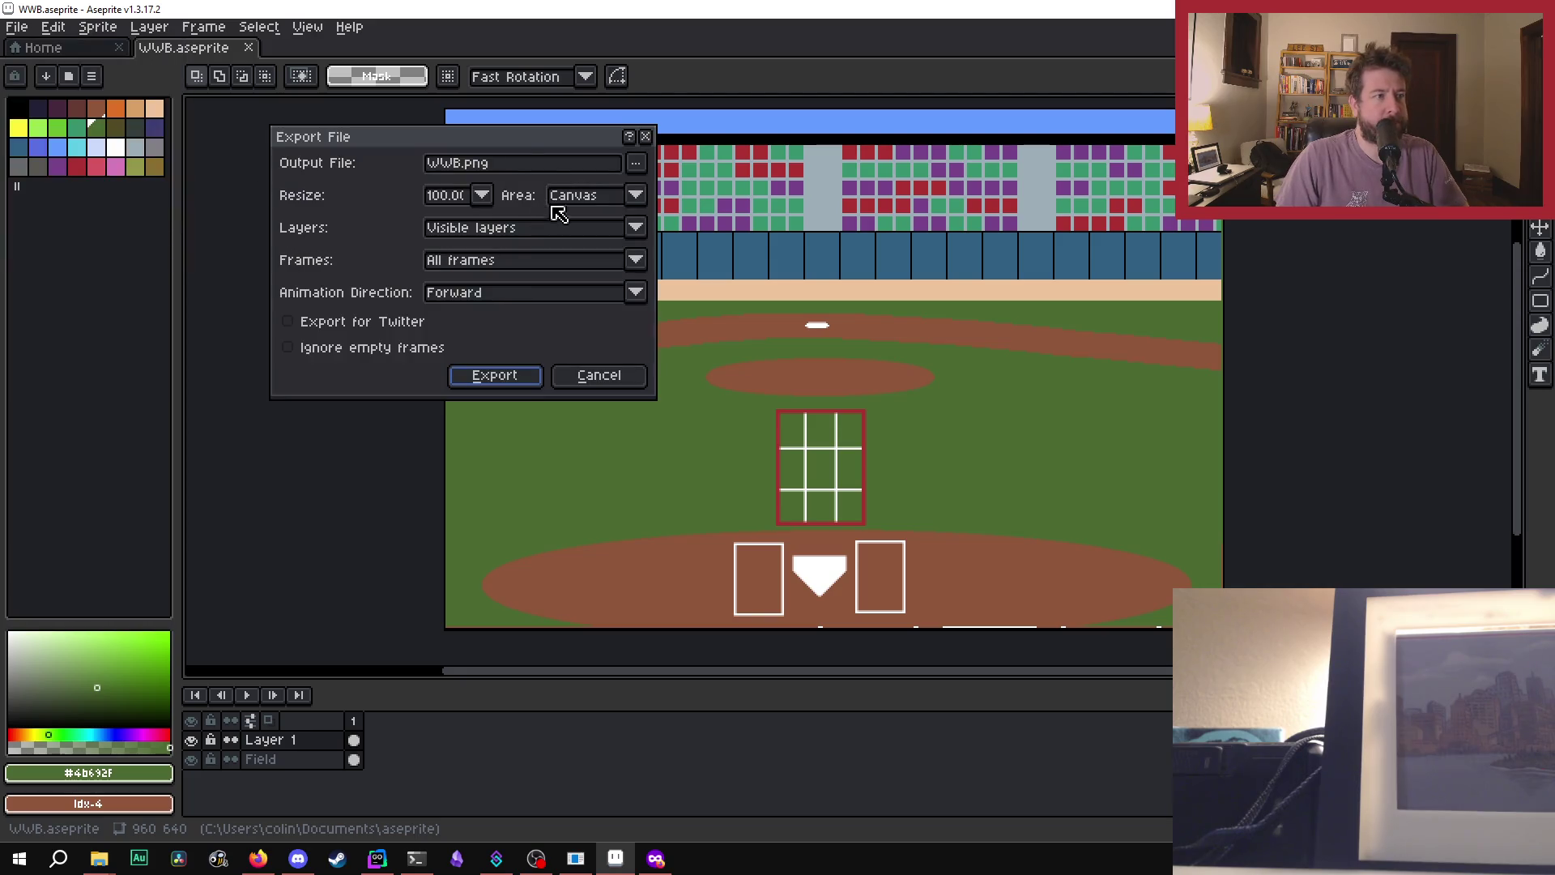
click(522, 170)
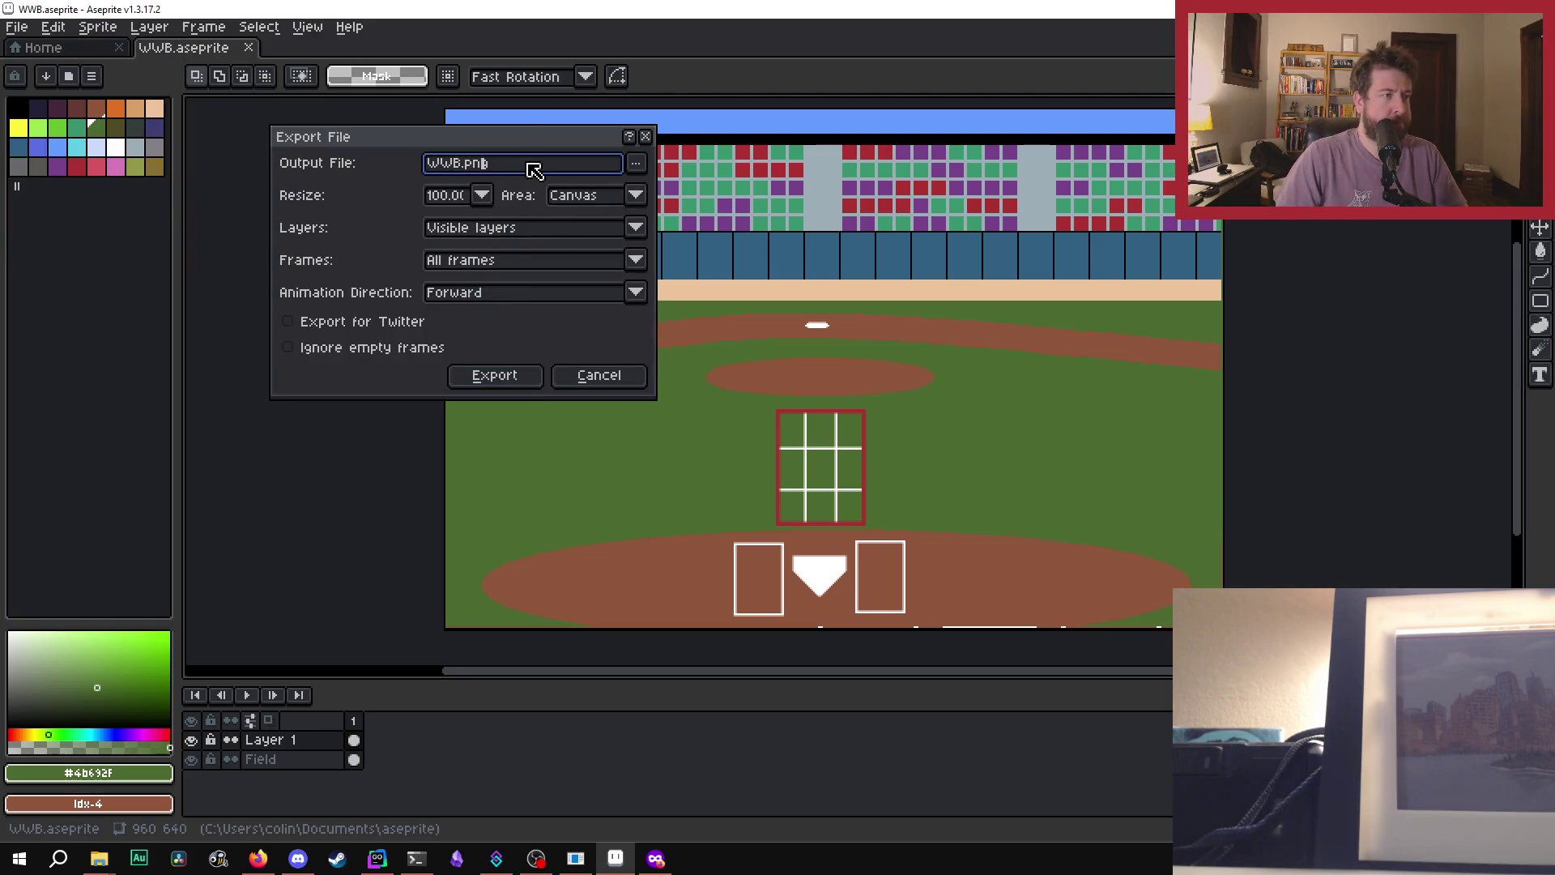
text(backgroubnd)
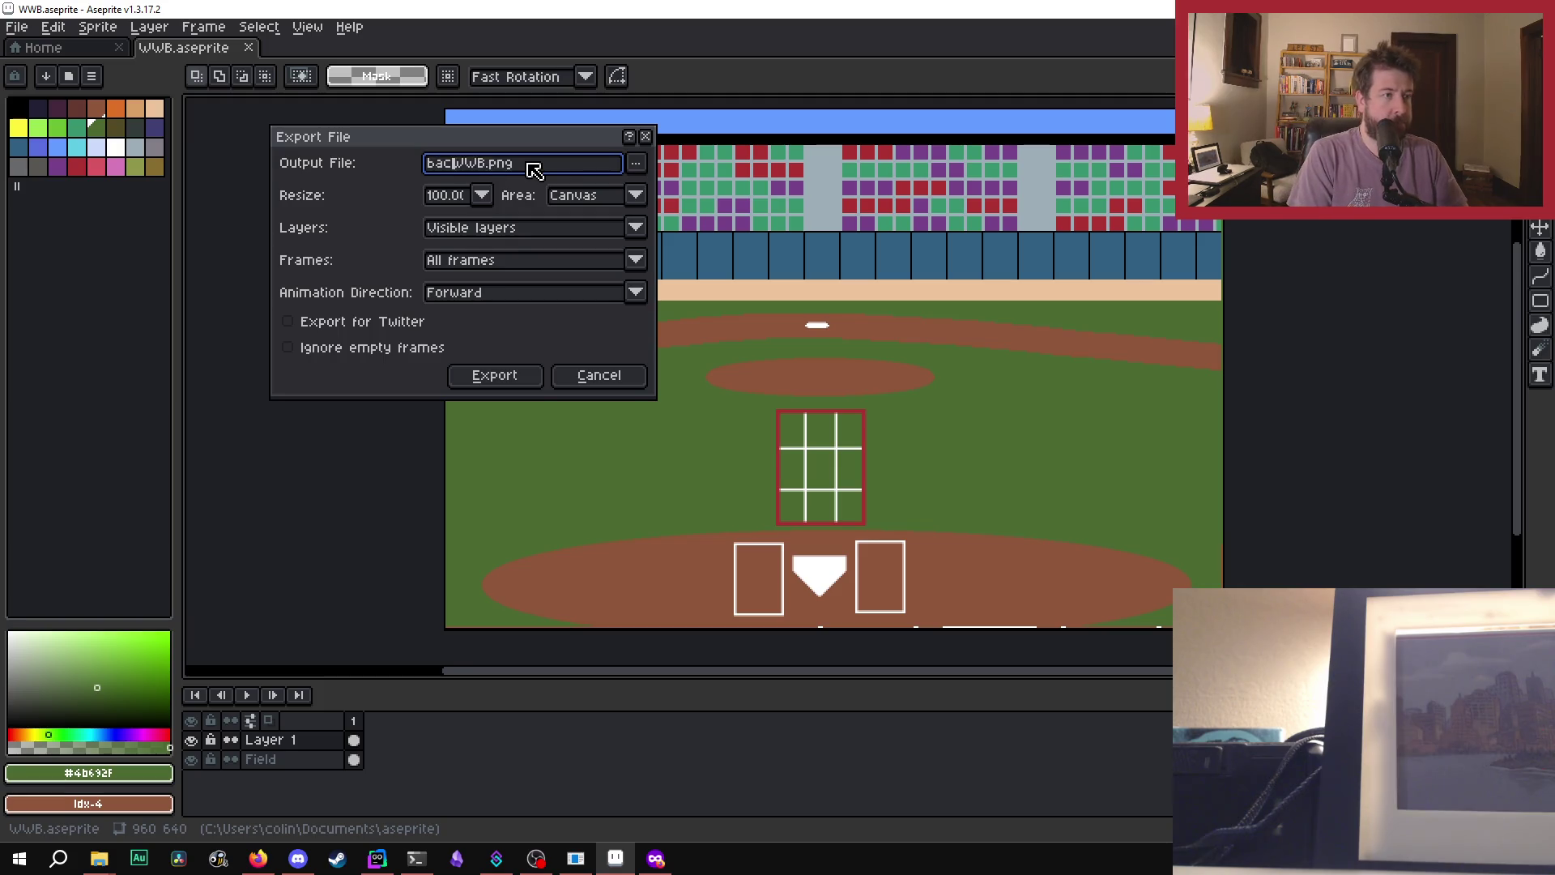
key(BackSpace)
key(BackSpace)
key(BackSpace)
text(nd)
key(Delete)
key(Delete)
key(Delete)
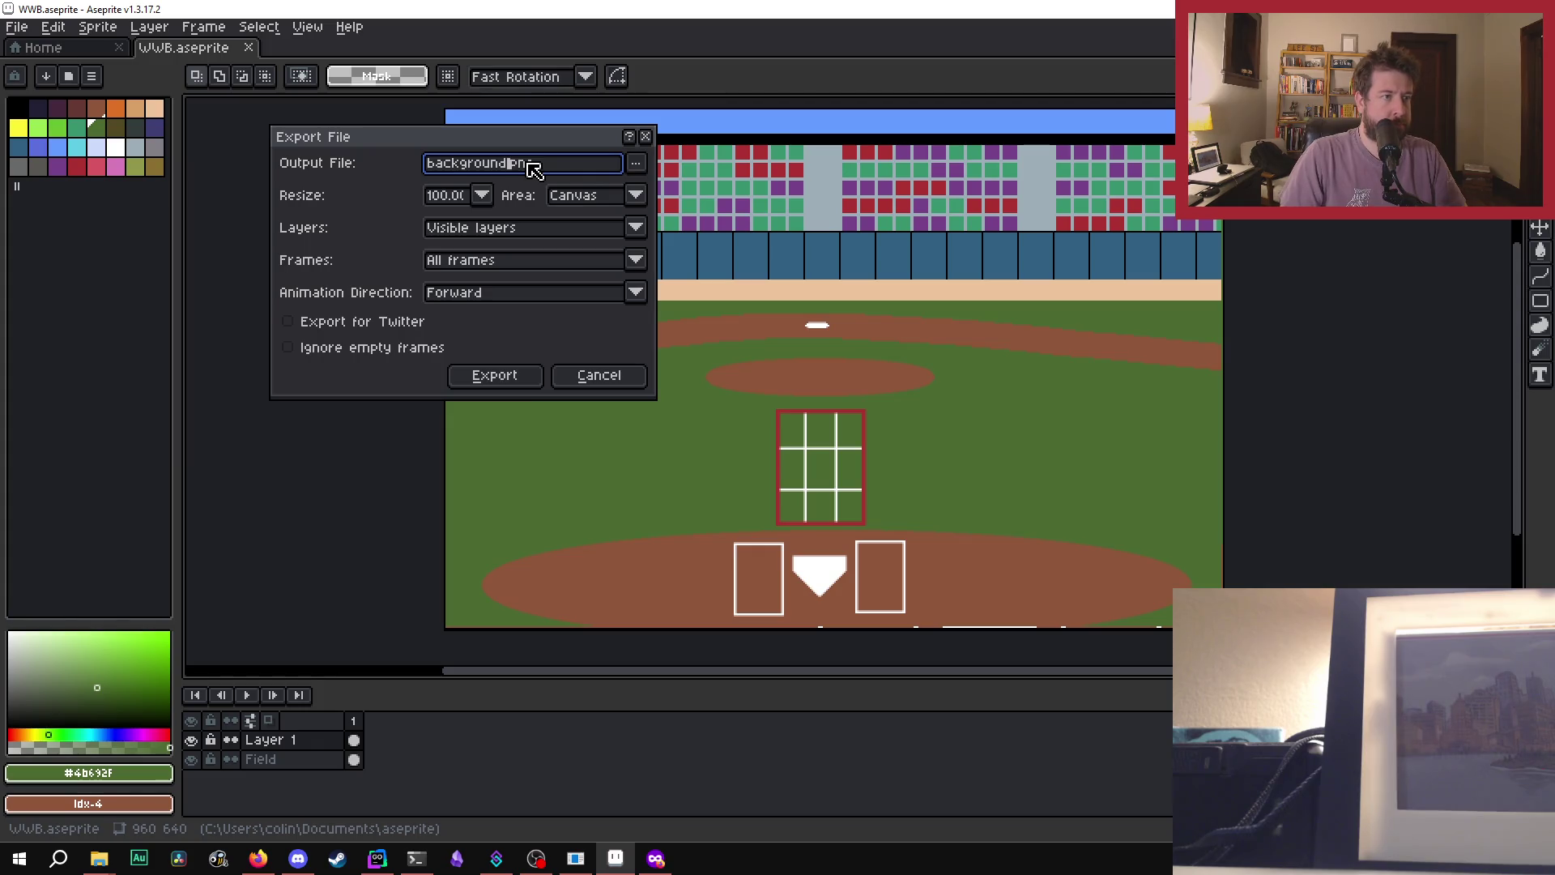
key(Return)
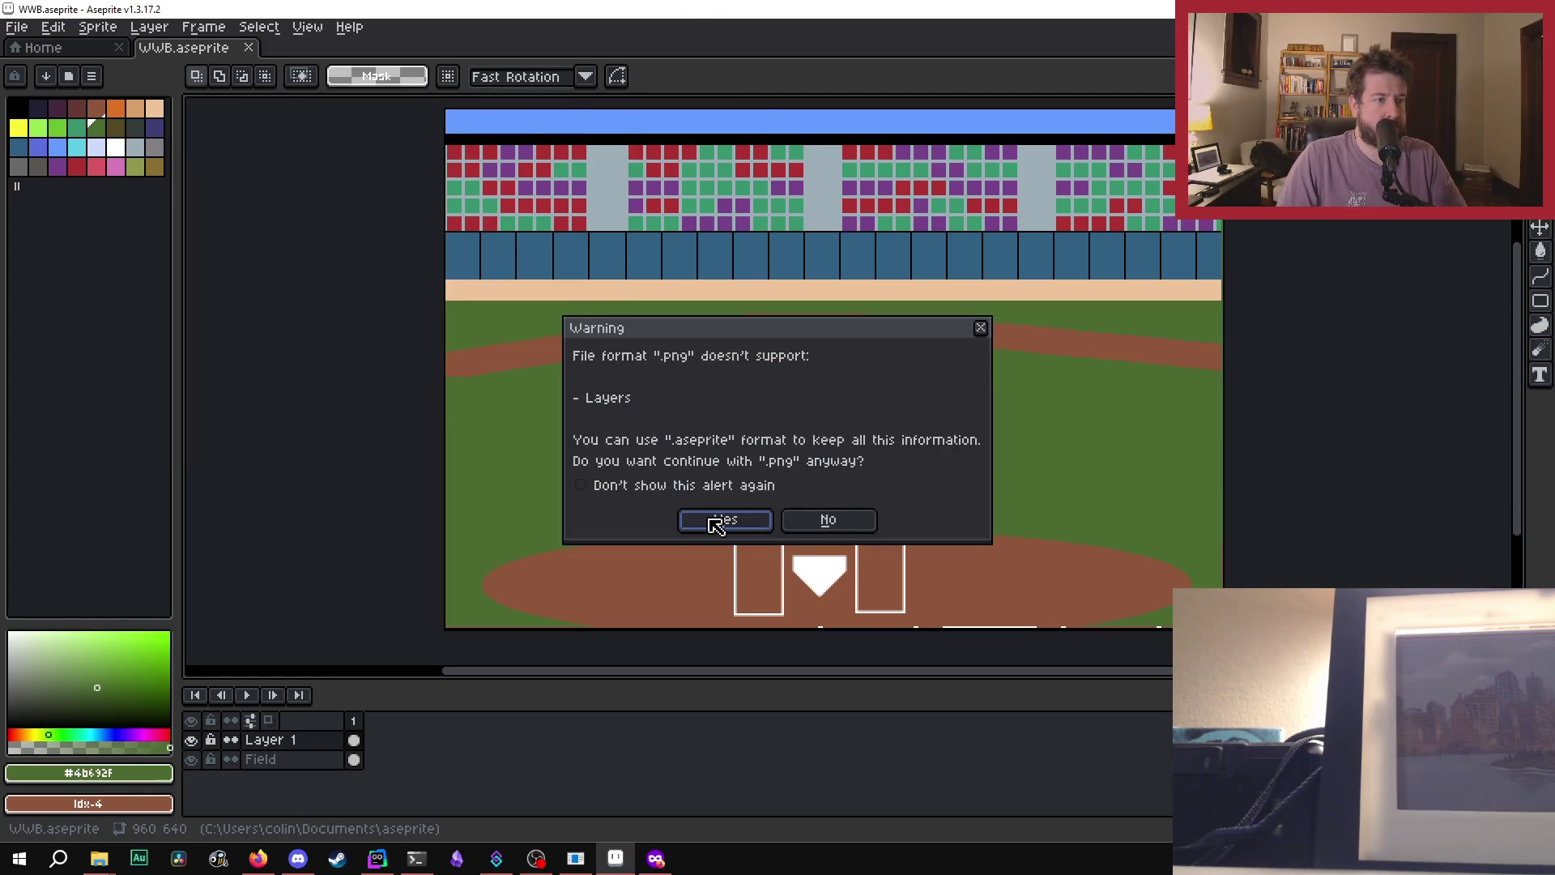
click(711, 521)
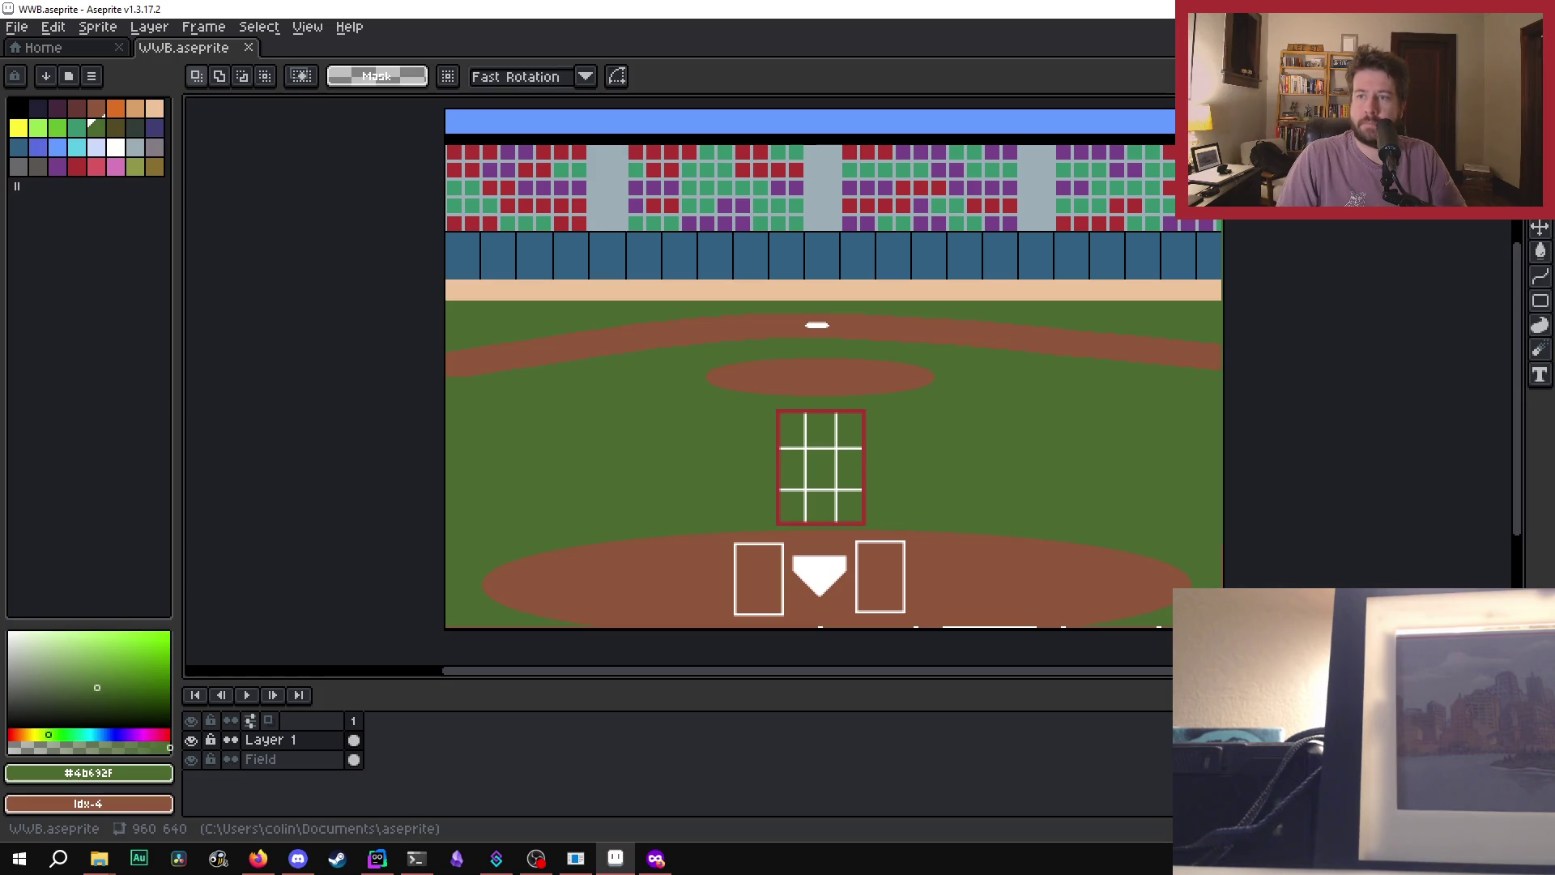
- Switch through File Explorer back to Aseprite, then bring up the SvelteKit project in the IDE
key(alt+Tab)
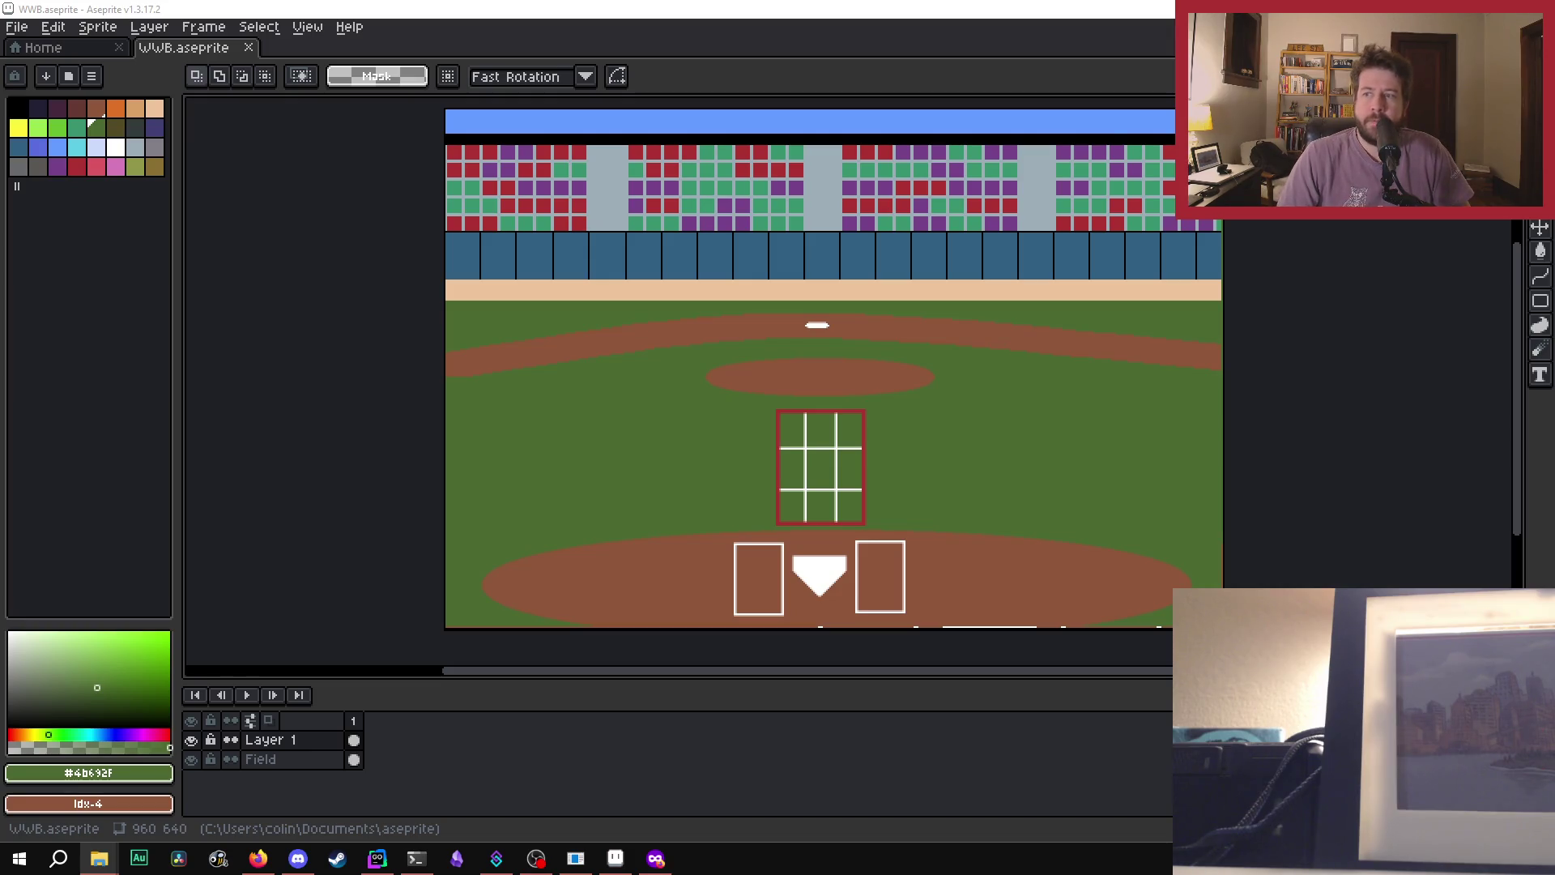
key(alt+Tab)
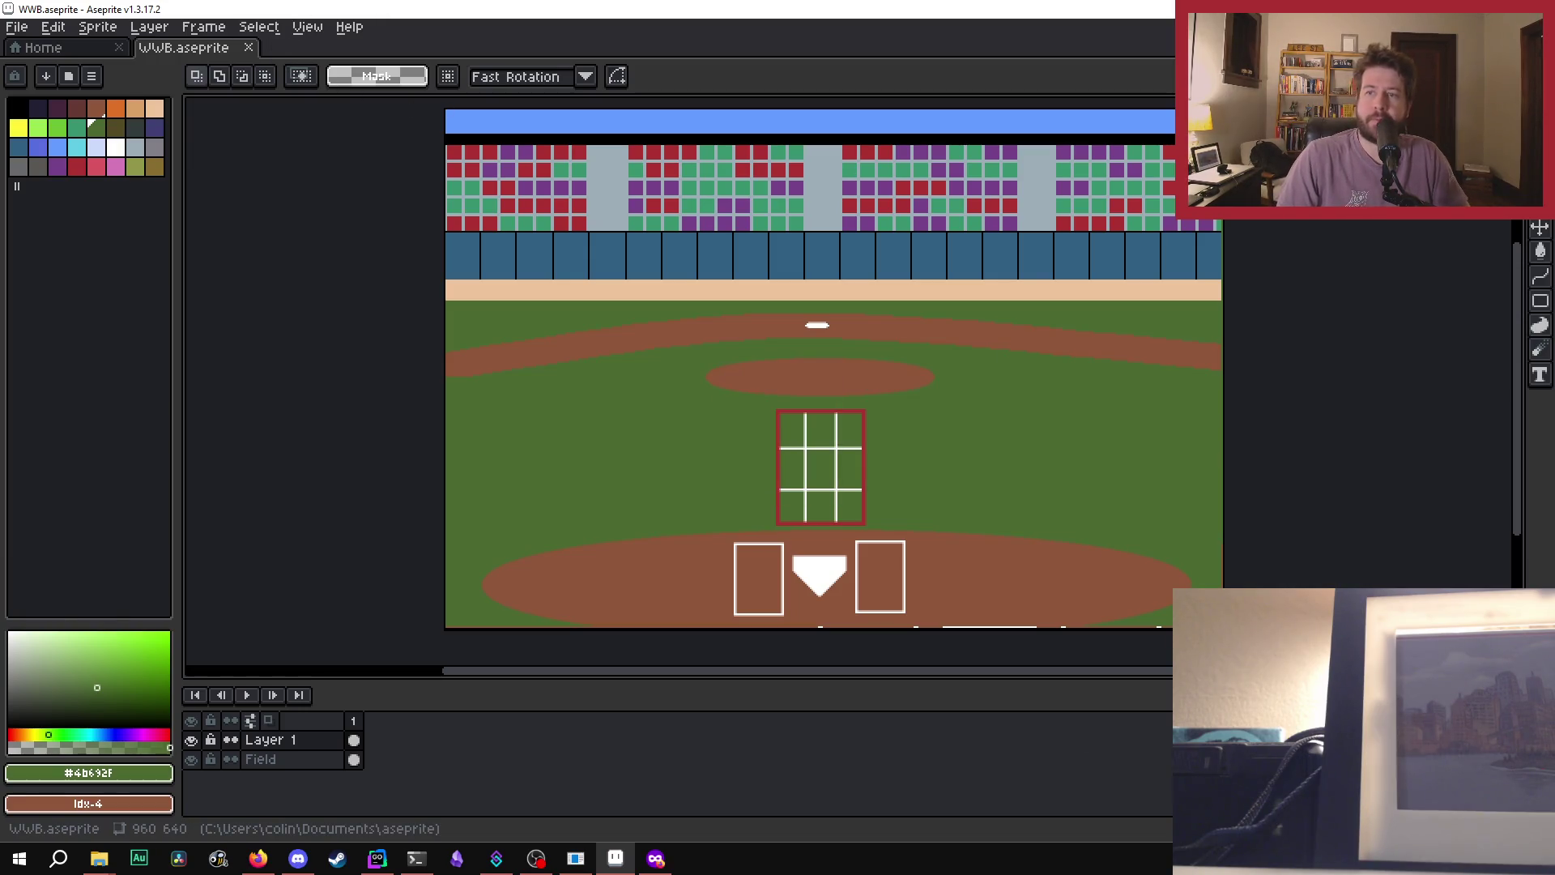
click(378, 860)
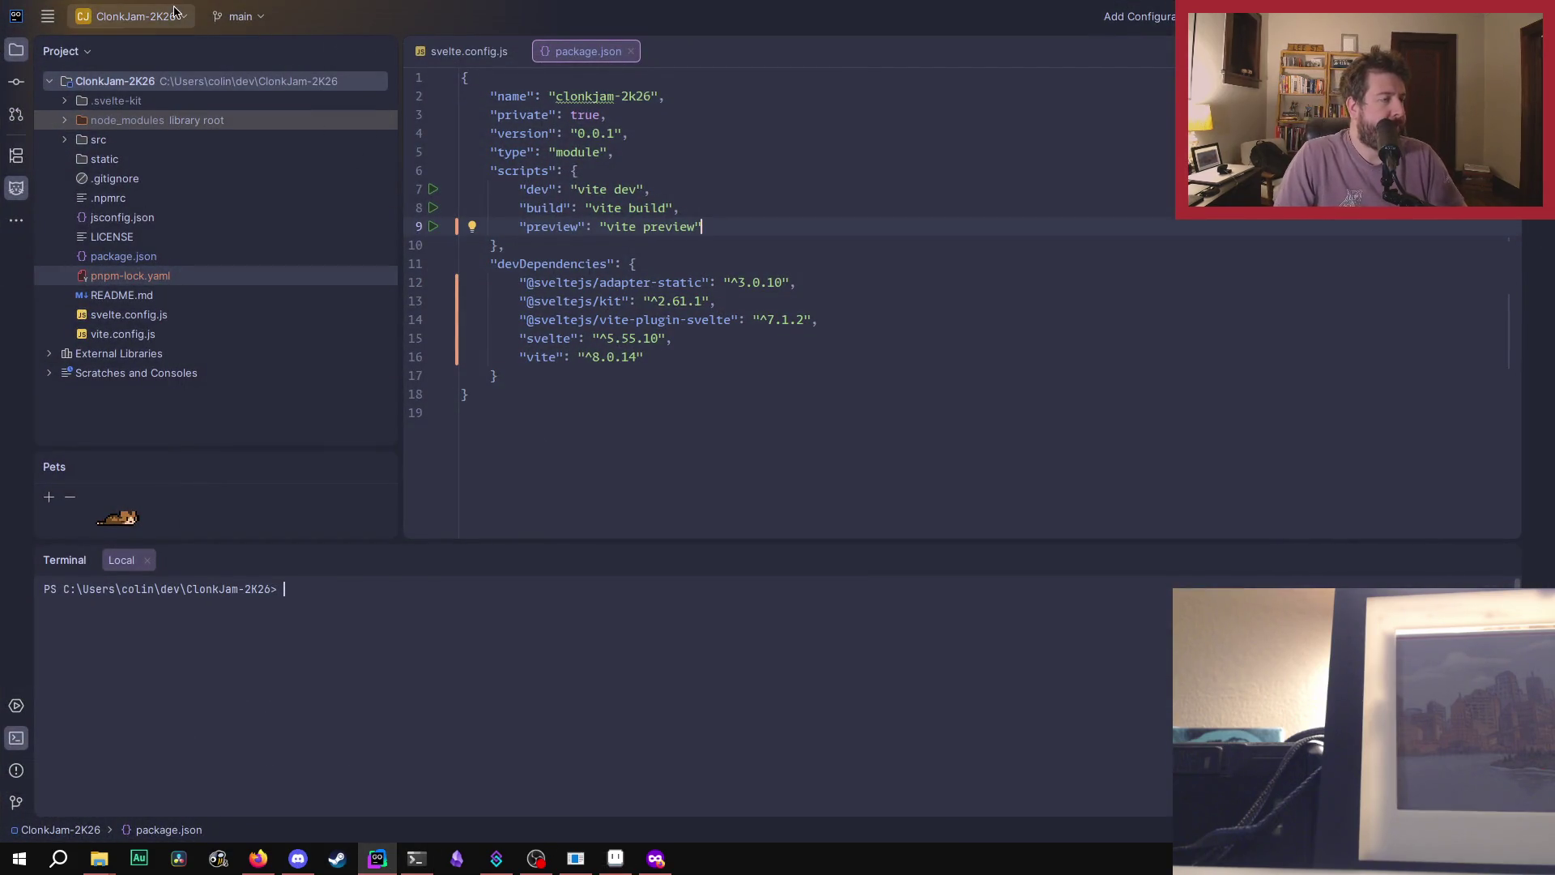
- Expand src > lib > assets in GoLand's Project tree and open assets in Explorer
click(68, 141)
click(80, 158)
click(96, 180)
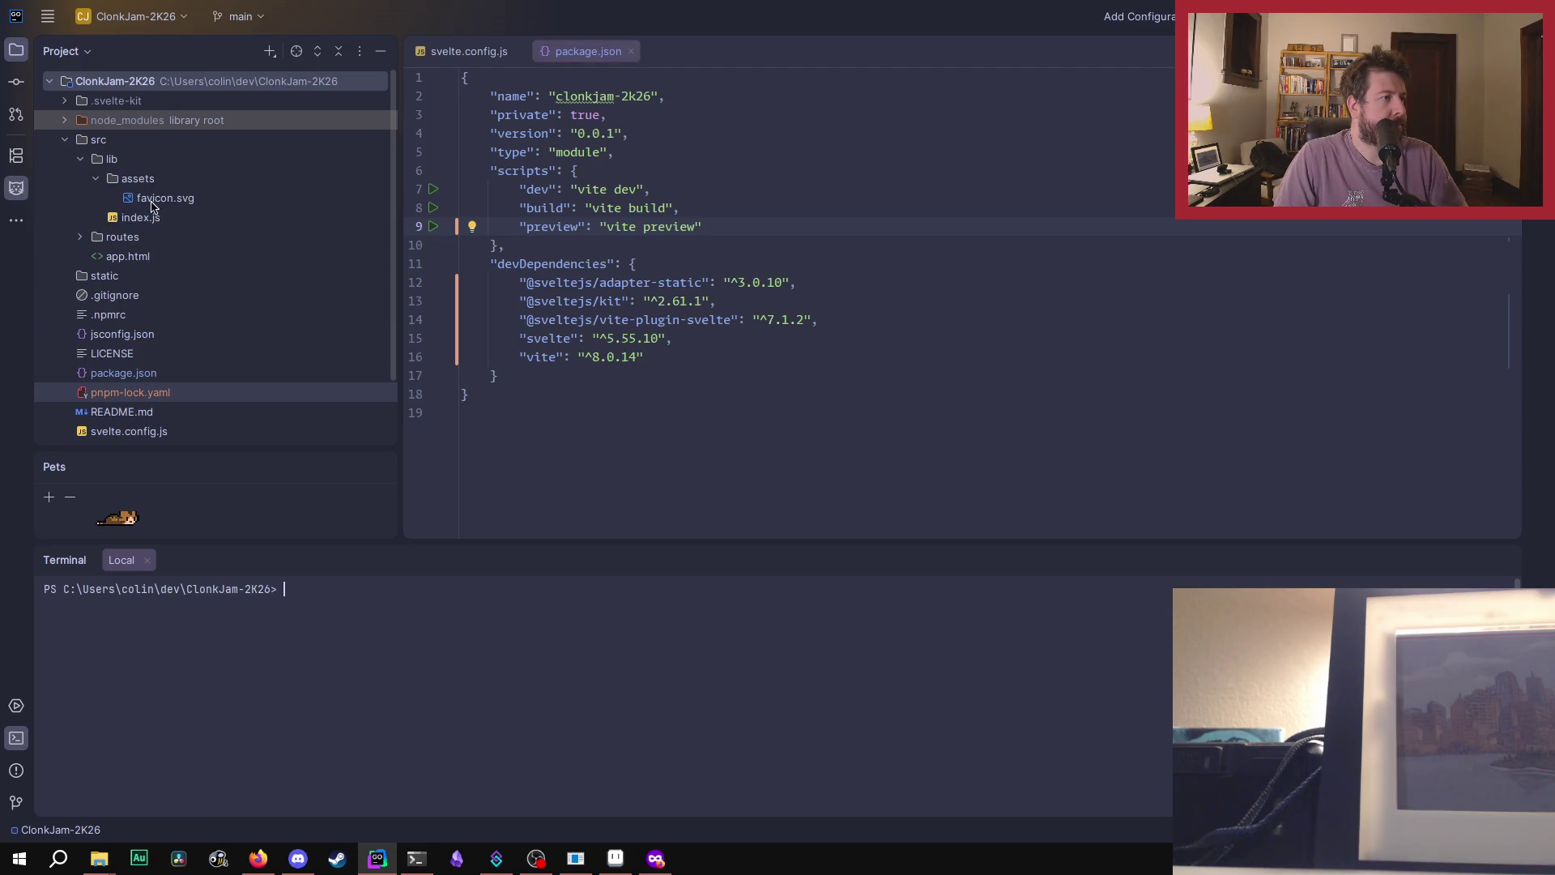
click(193, 180)
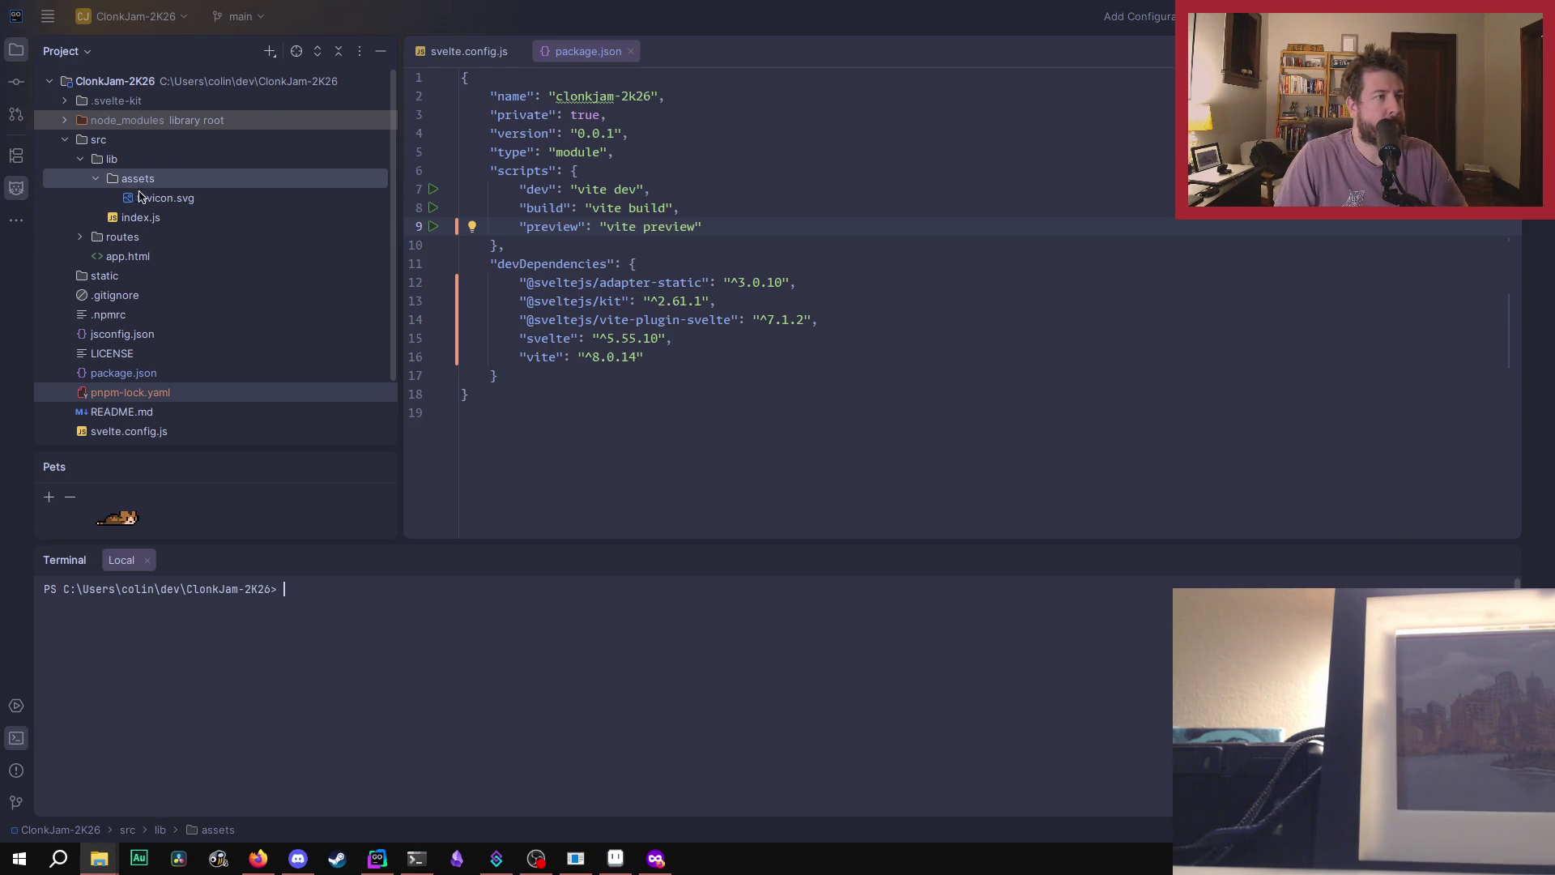
right_click(146, 179)
mouse_move(243, 642)
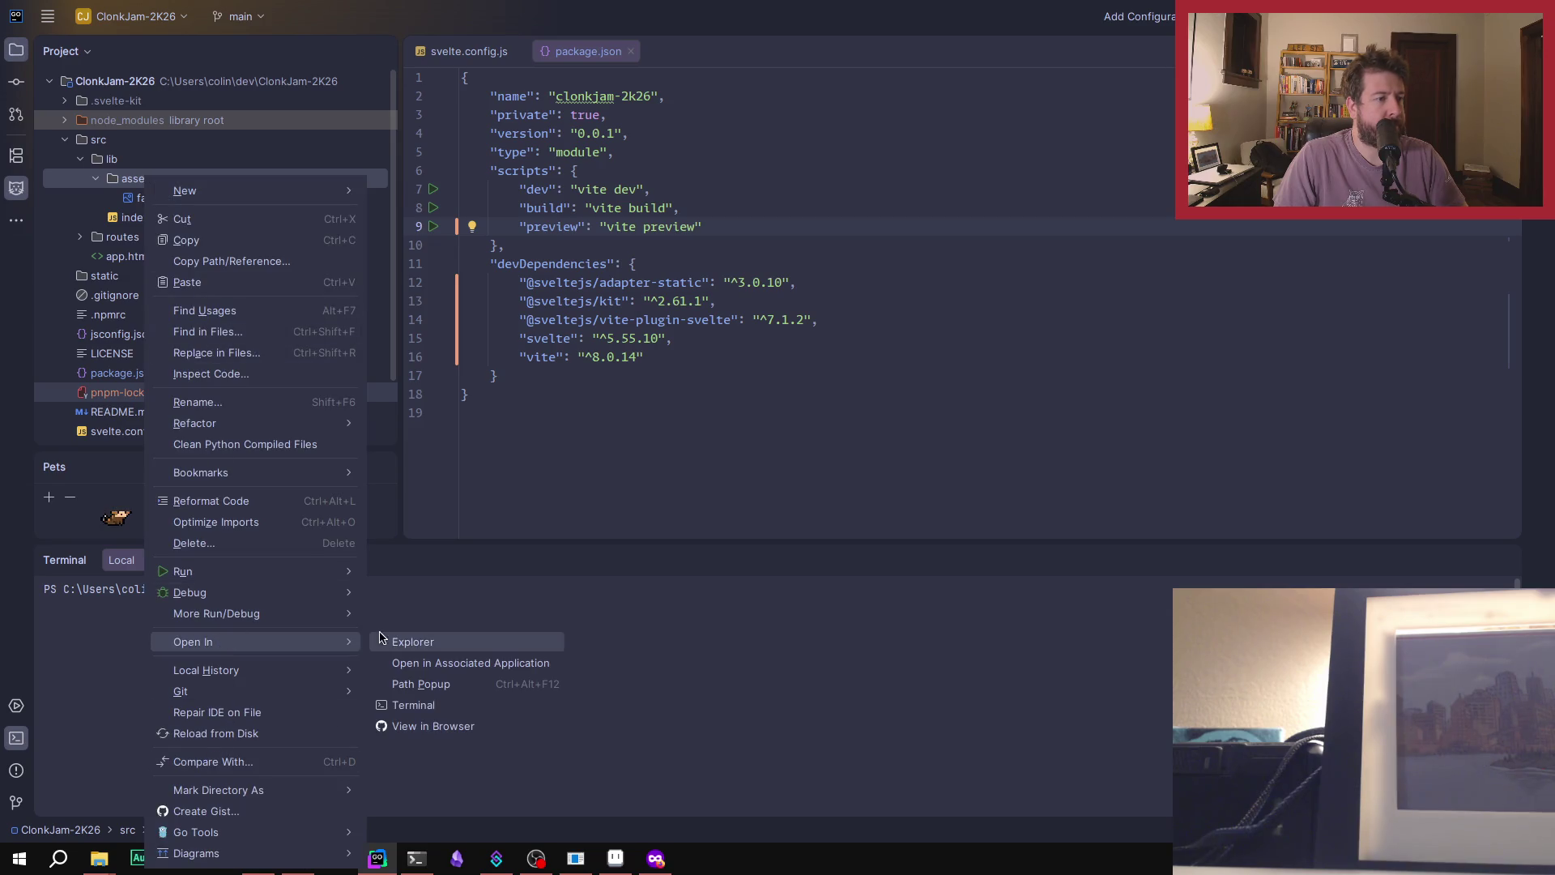
click(422, 641)
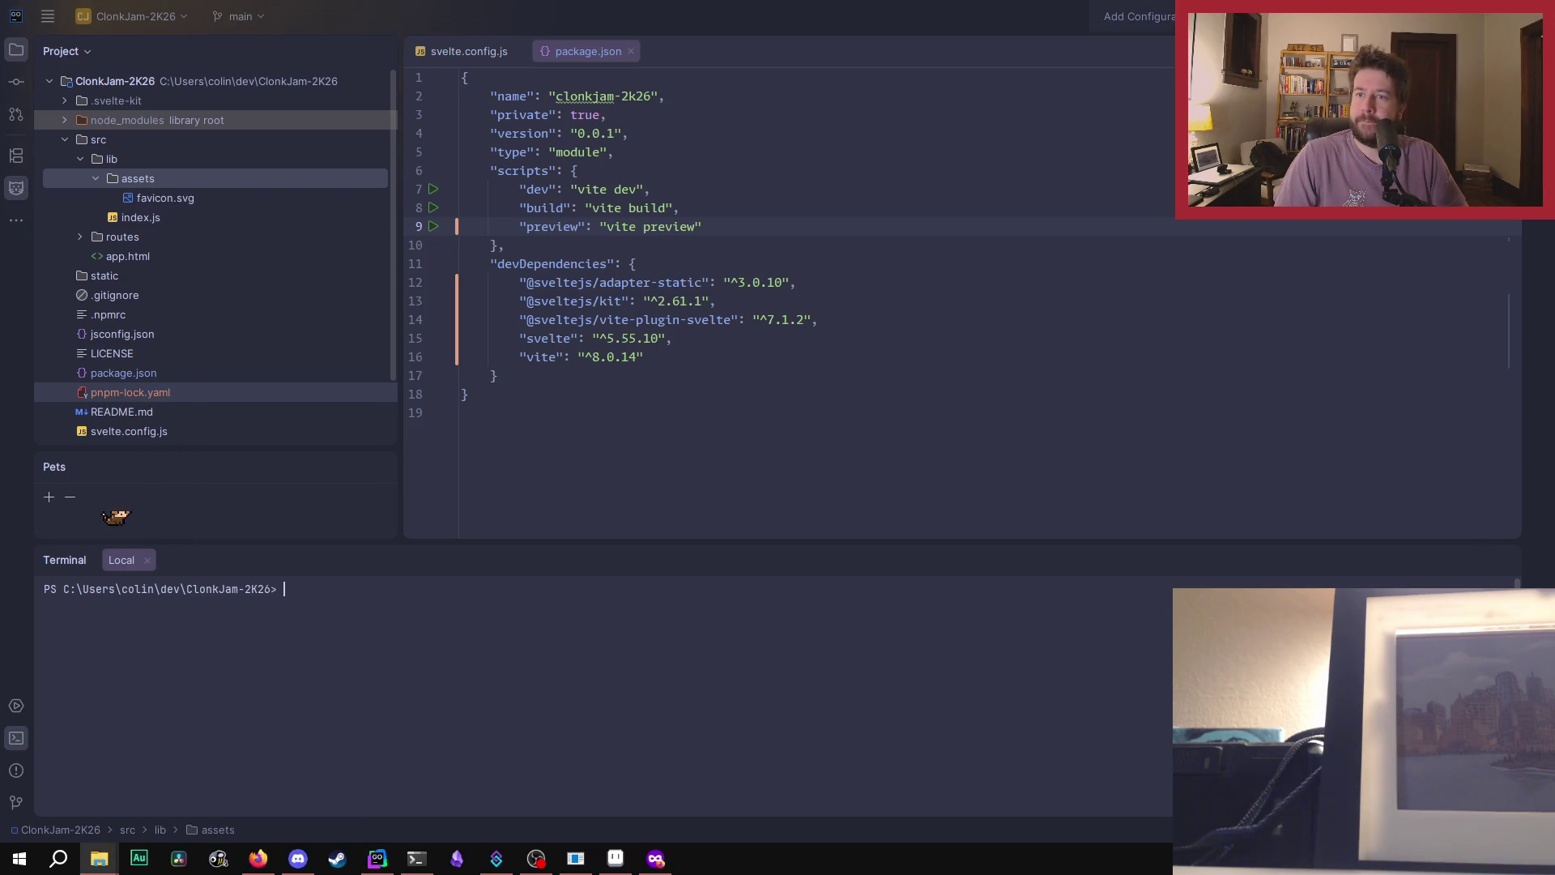
double_click(622, 241)
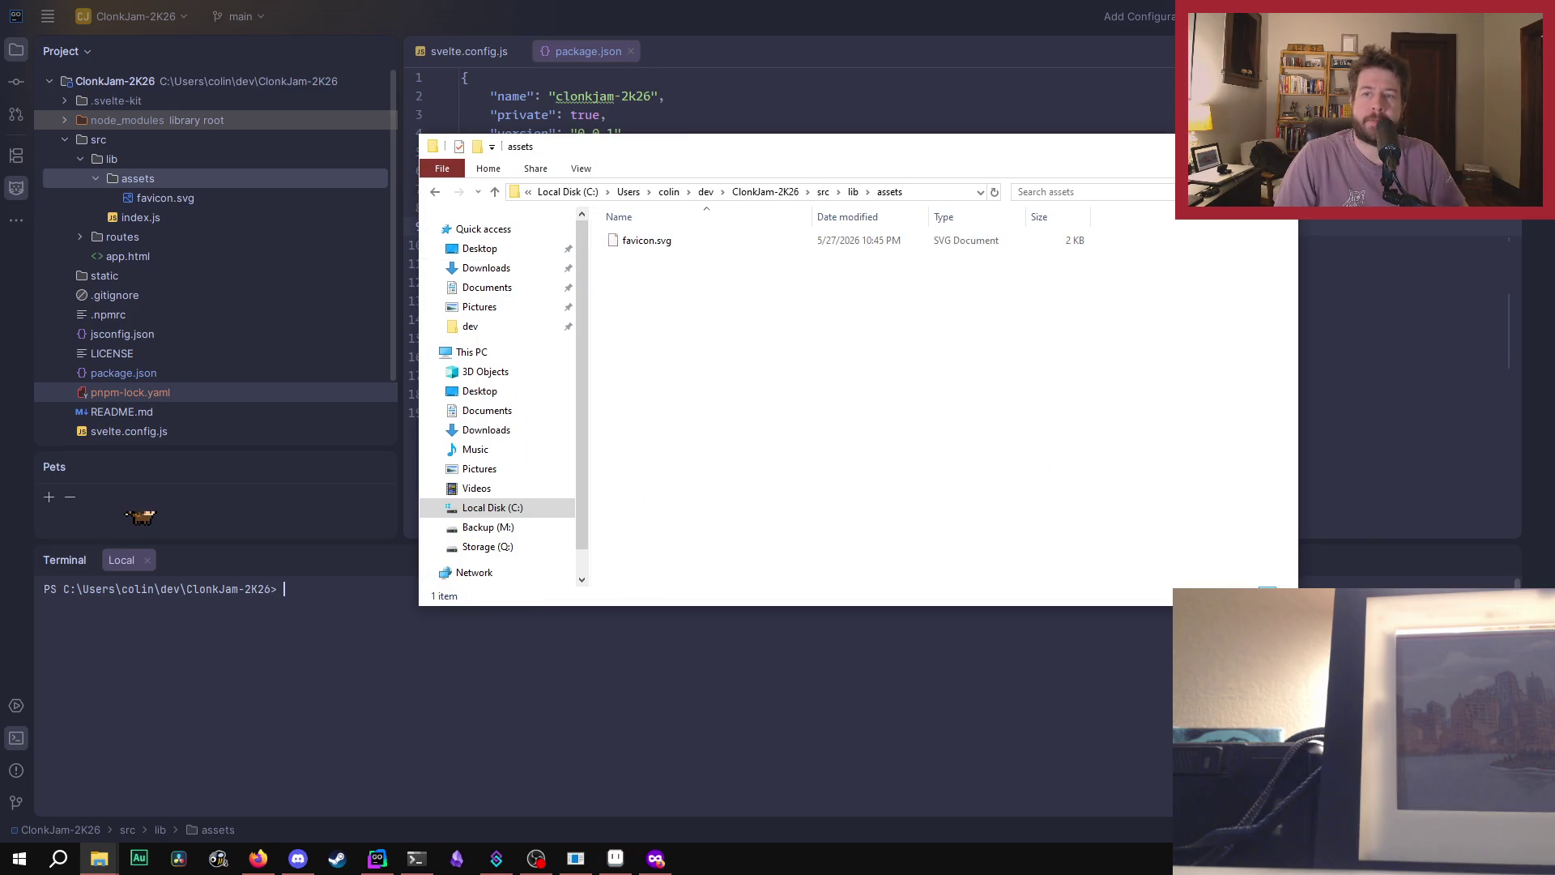
- Move background.png into assets beside favicon.svg, dismissing favicon.svg's menu without deleting it
mouse_move(567, 567)
mouse_down()
mouse_move(615, 478)
mouse_move(656, 337)
mouse_up()
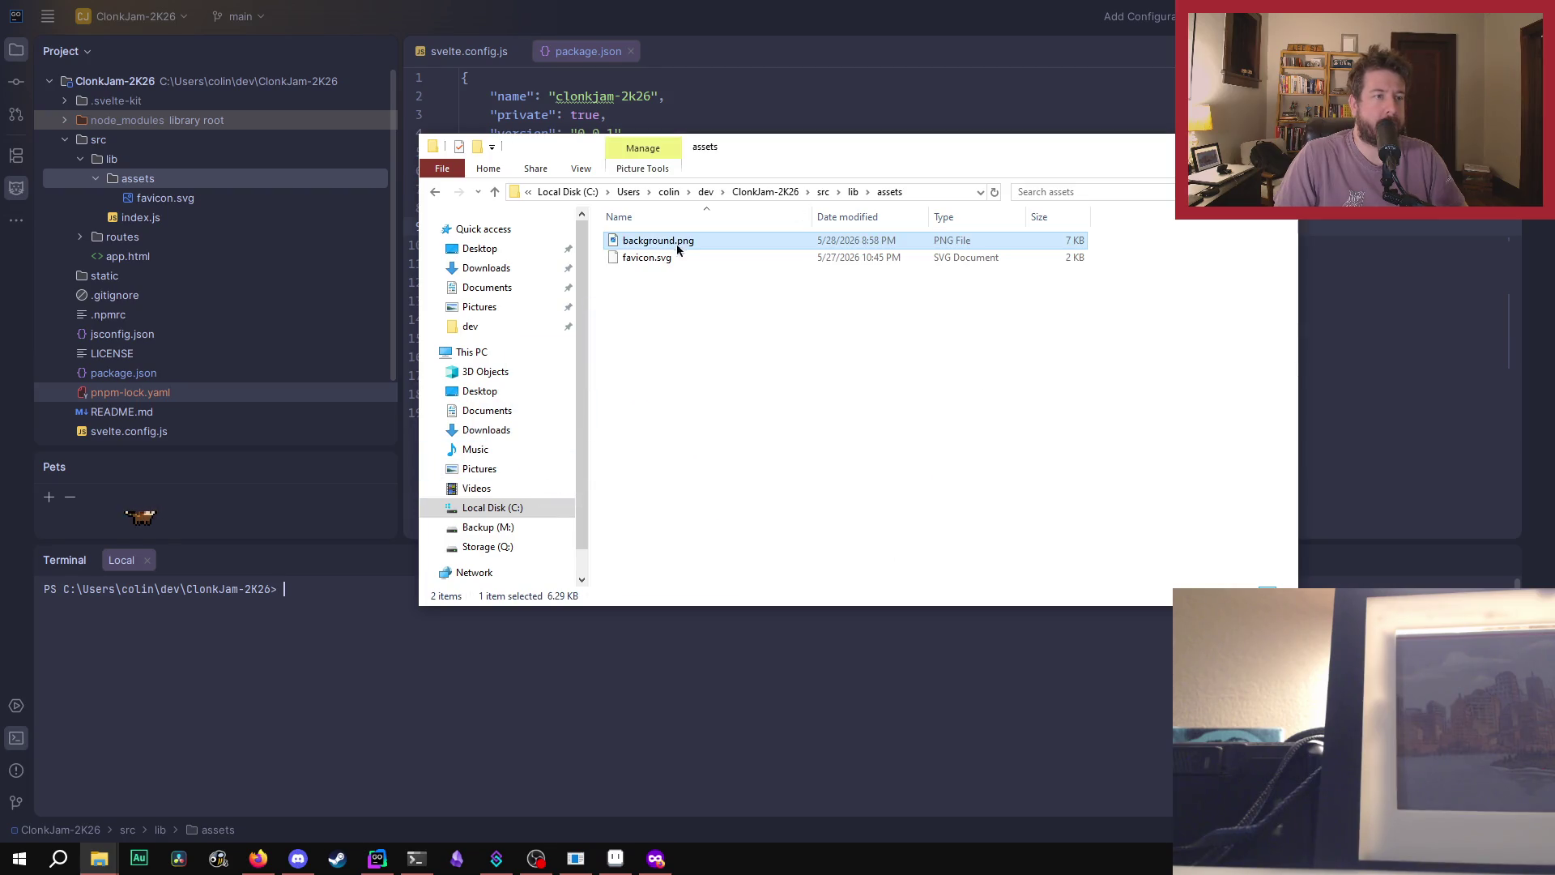
right_click(681, 257)
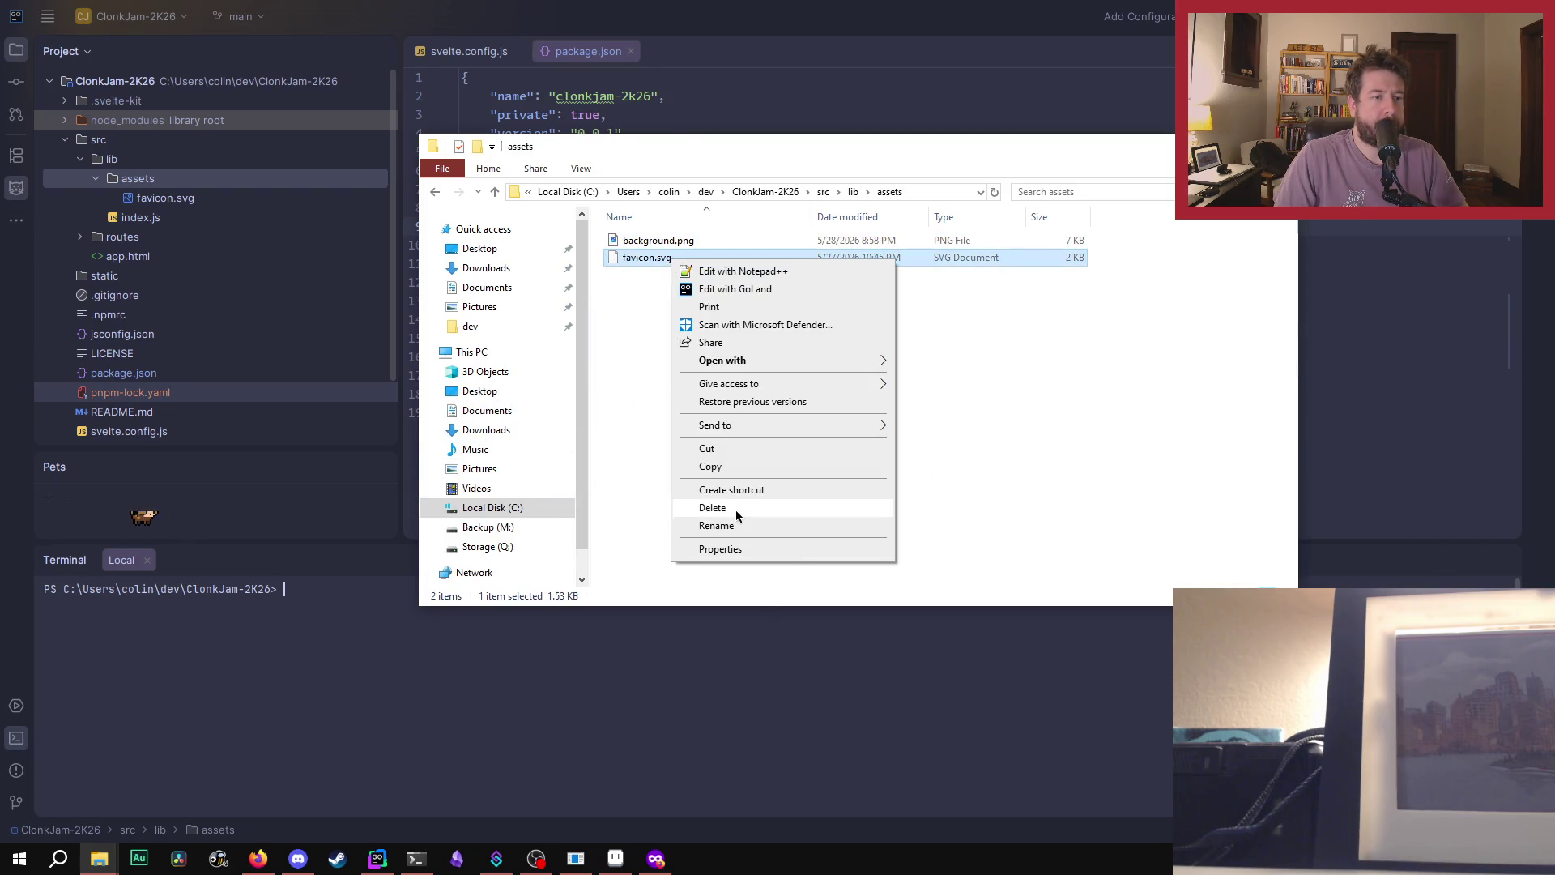
click(620, 371)
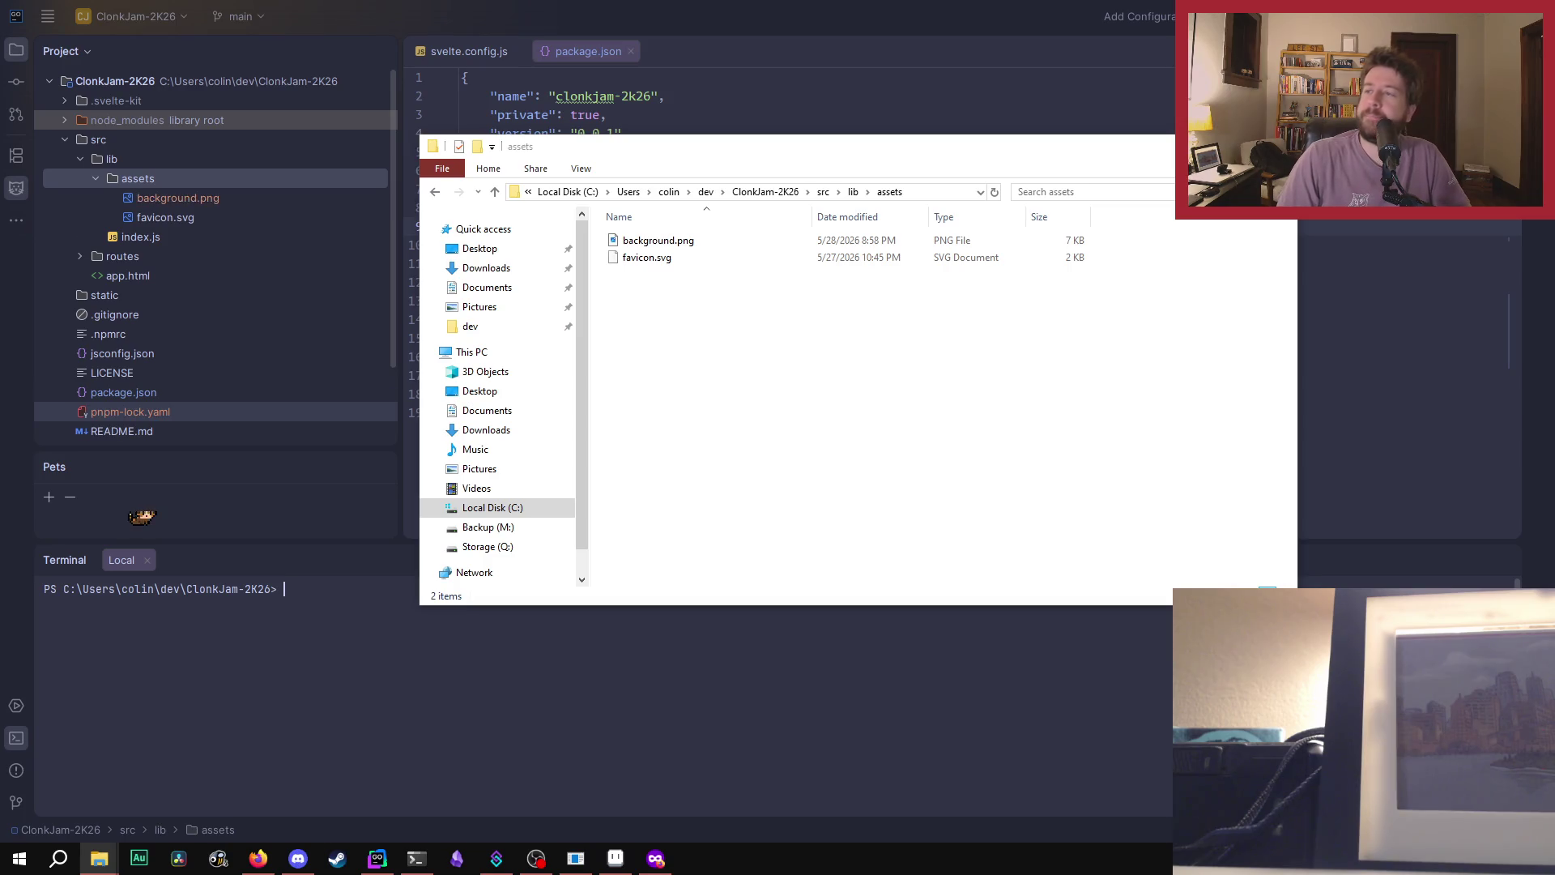
key(alt+Tab)
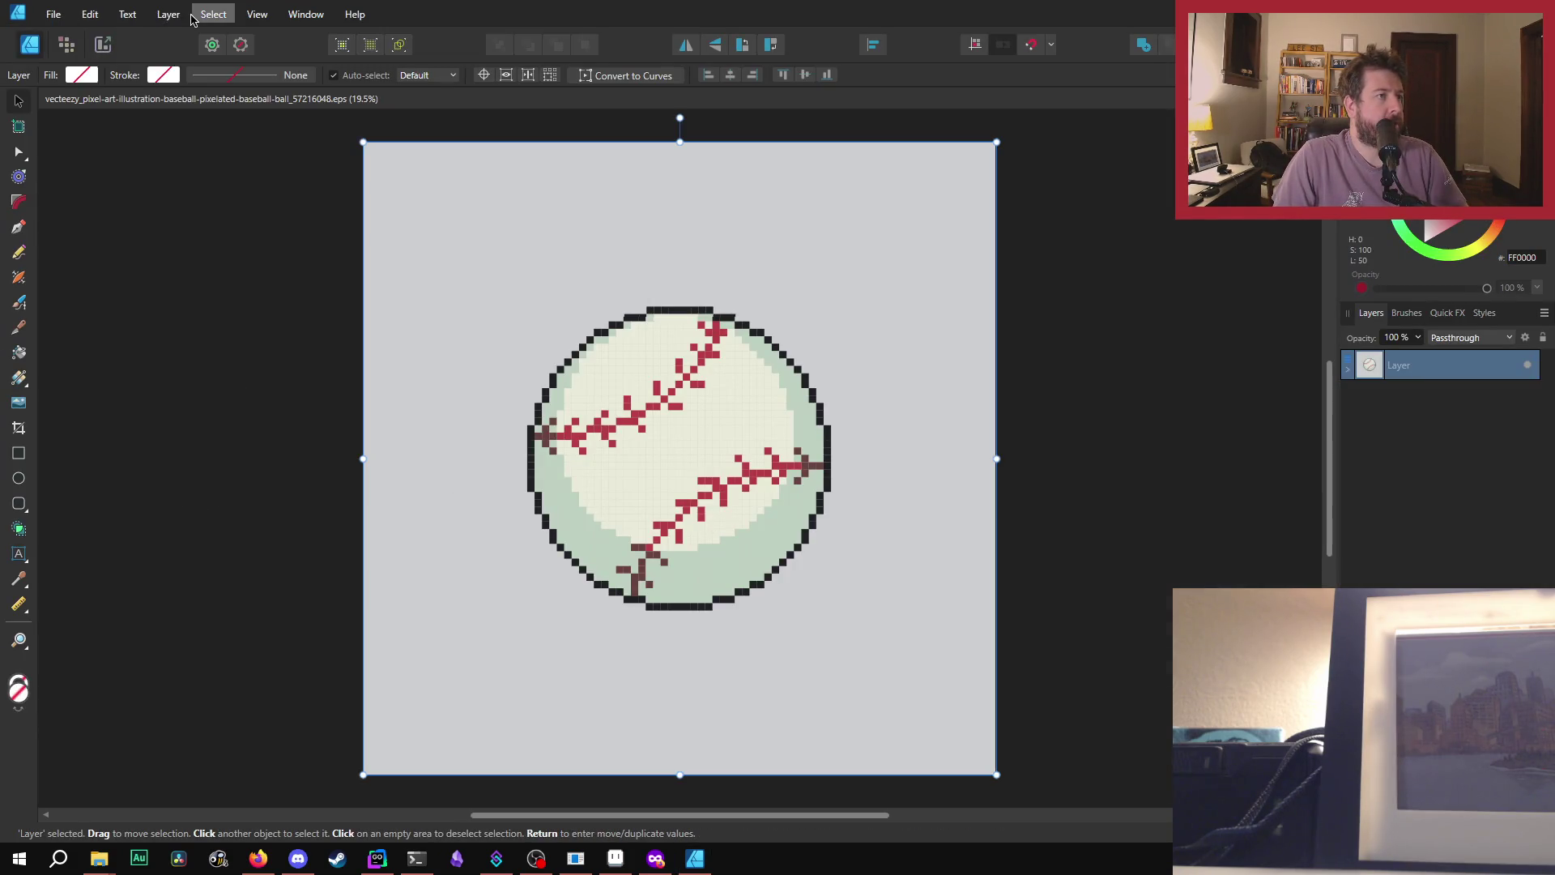
- Look through the File, Edit, Text and Layer menus, then squash the baseball artwork into a thin sliver
click(52, 15)
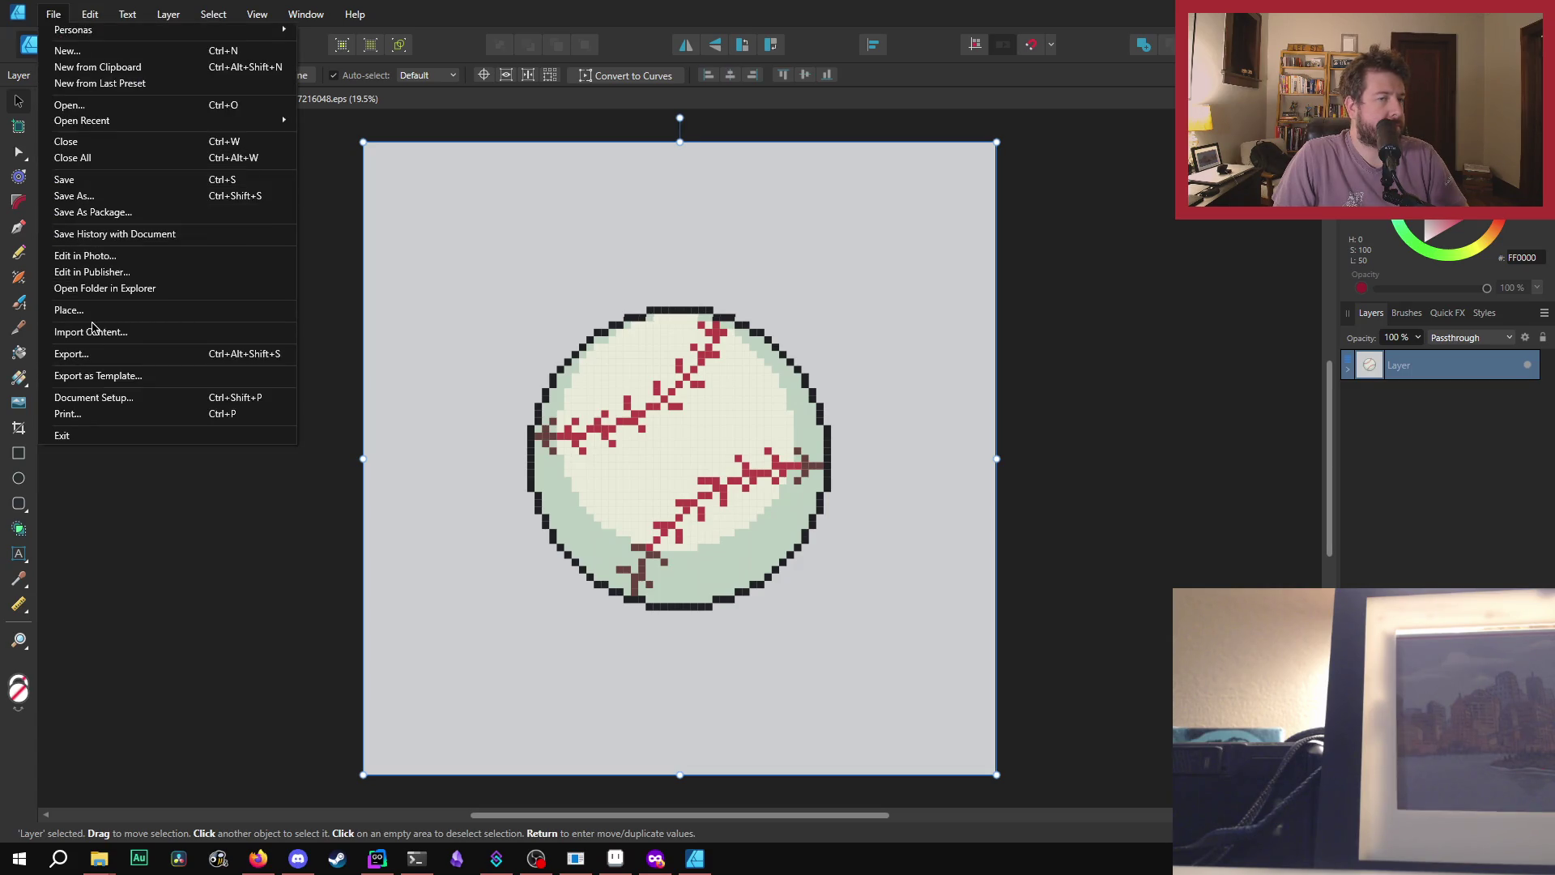
mouse_move(166, 18)
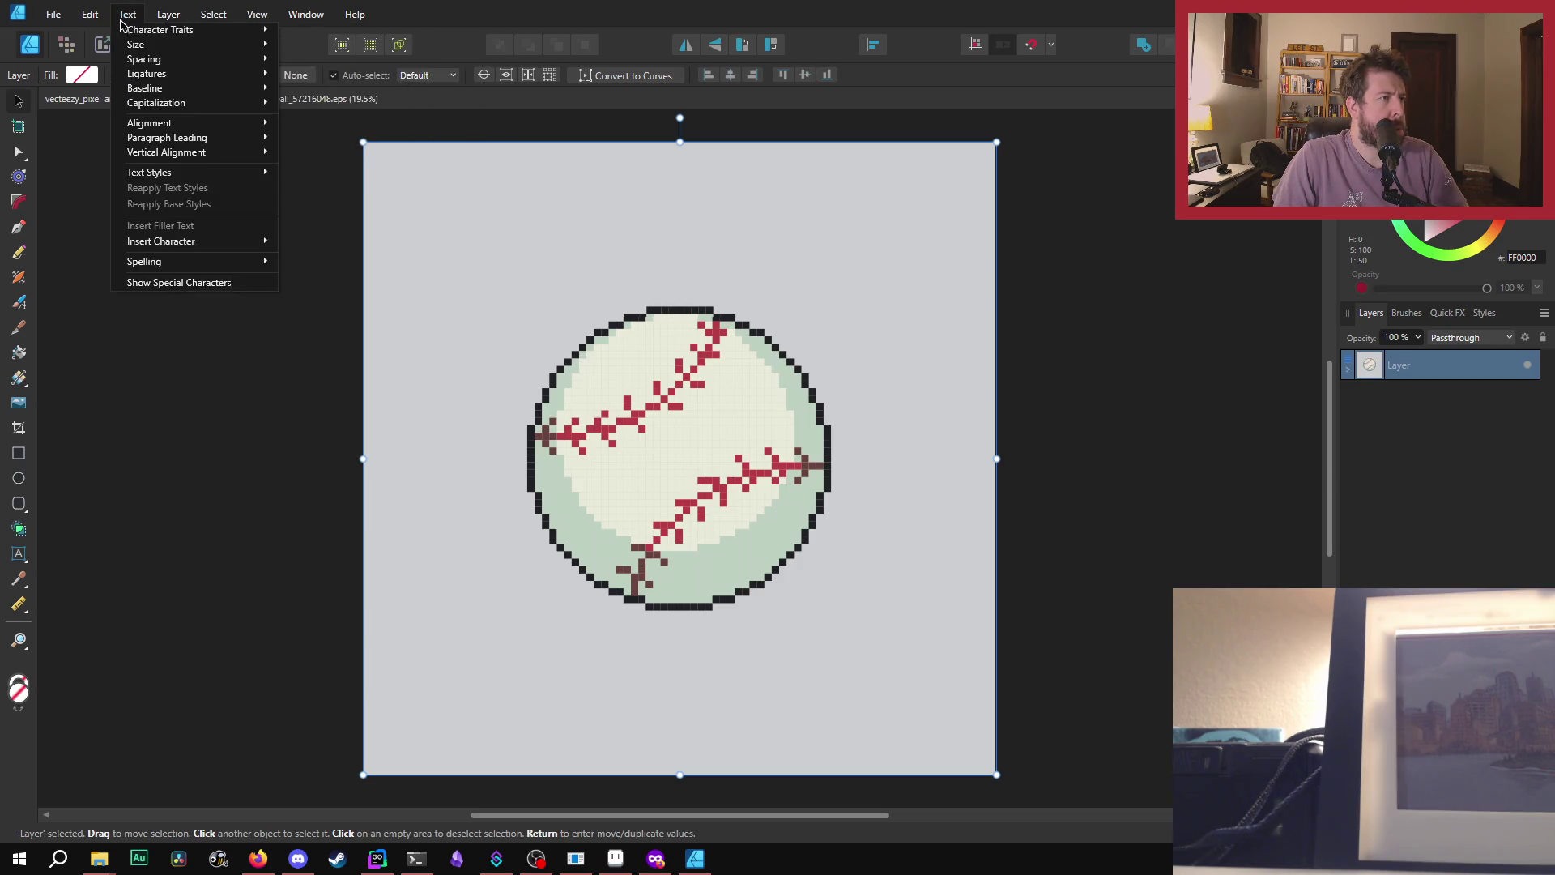
mouse_move(91, 20)
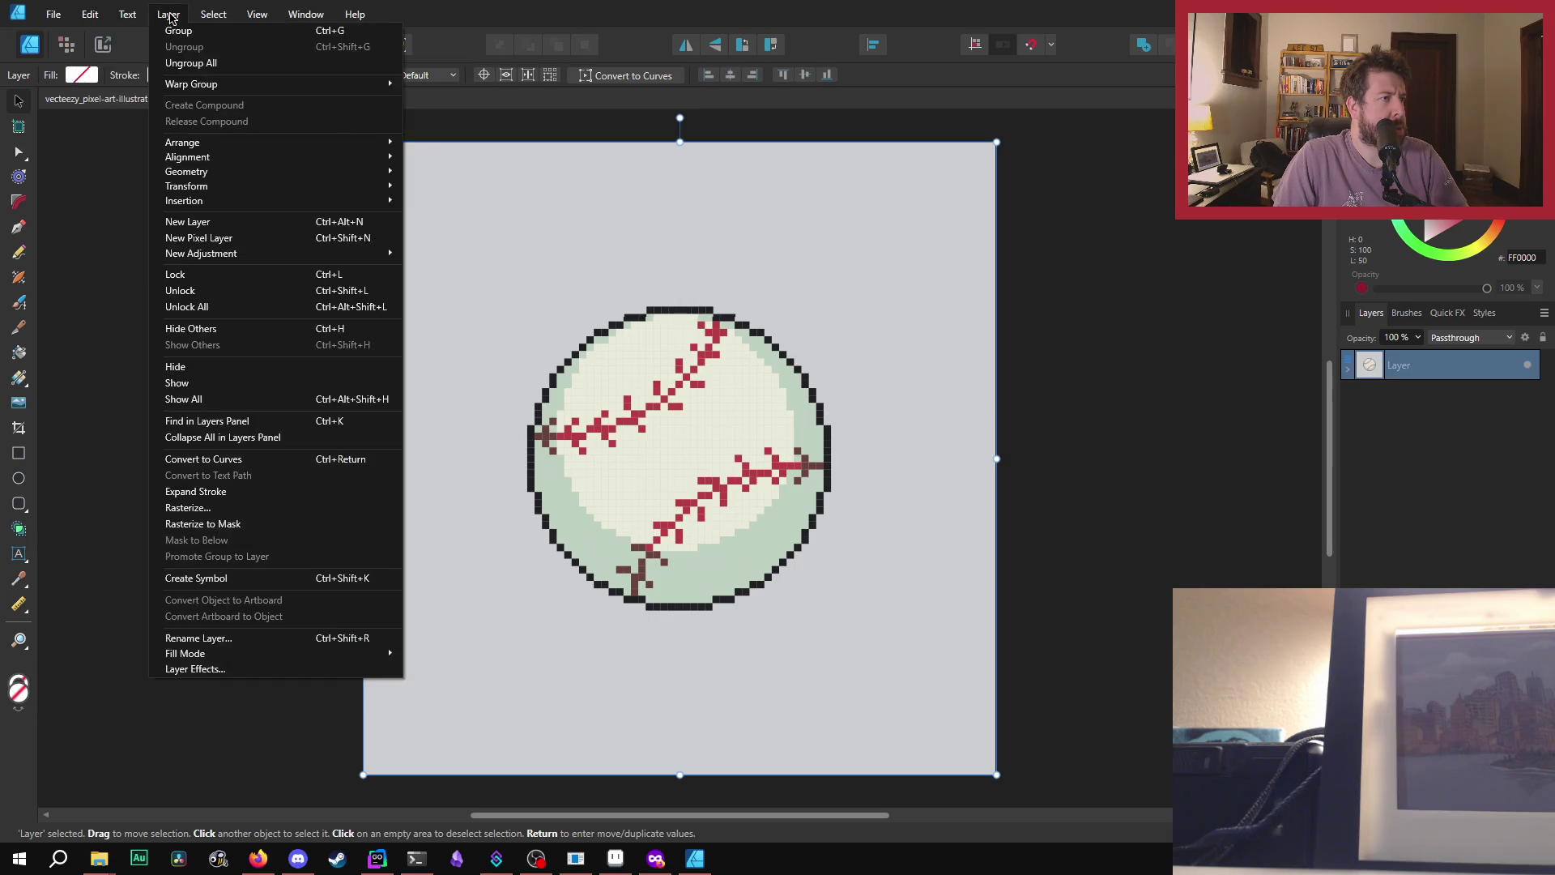
mouse_move(262, 17)
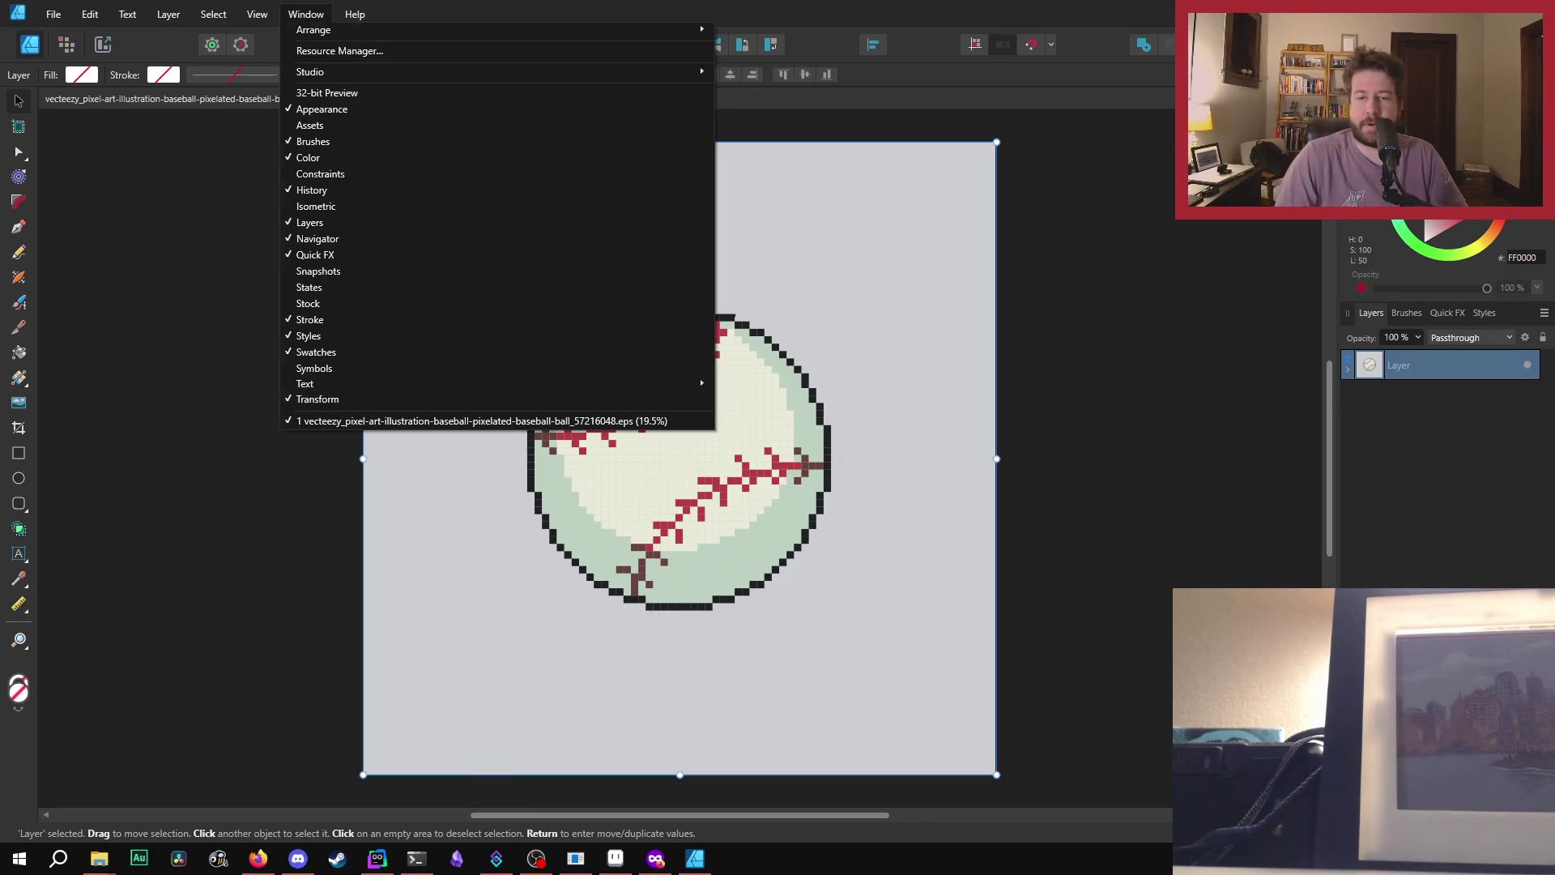
key(Escape)
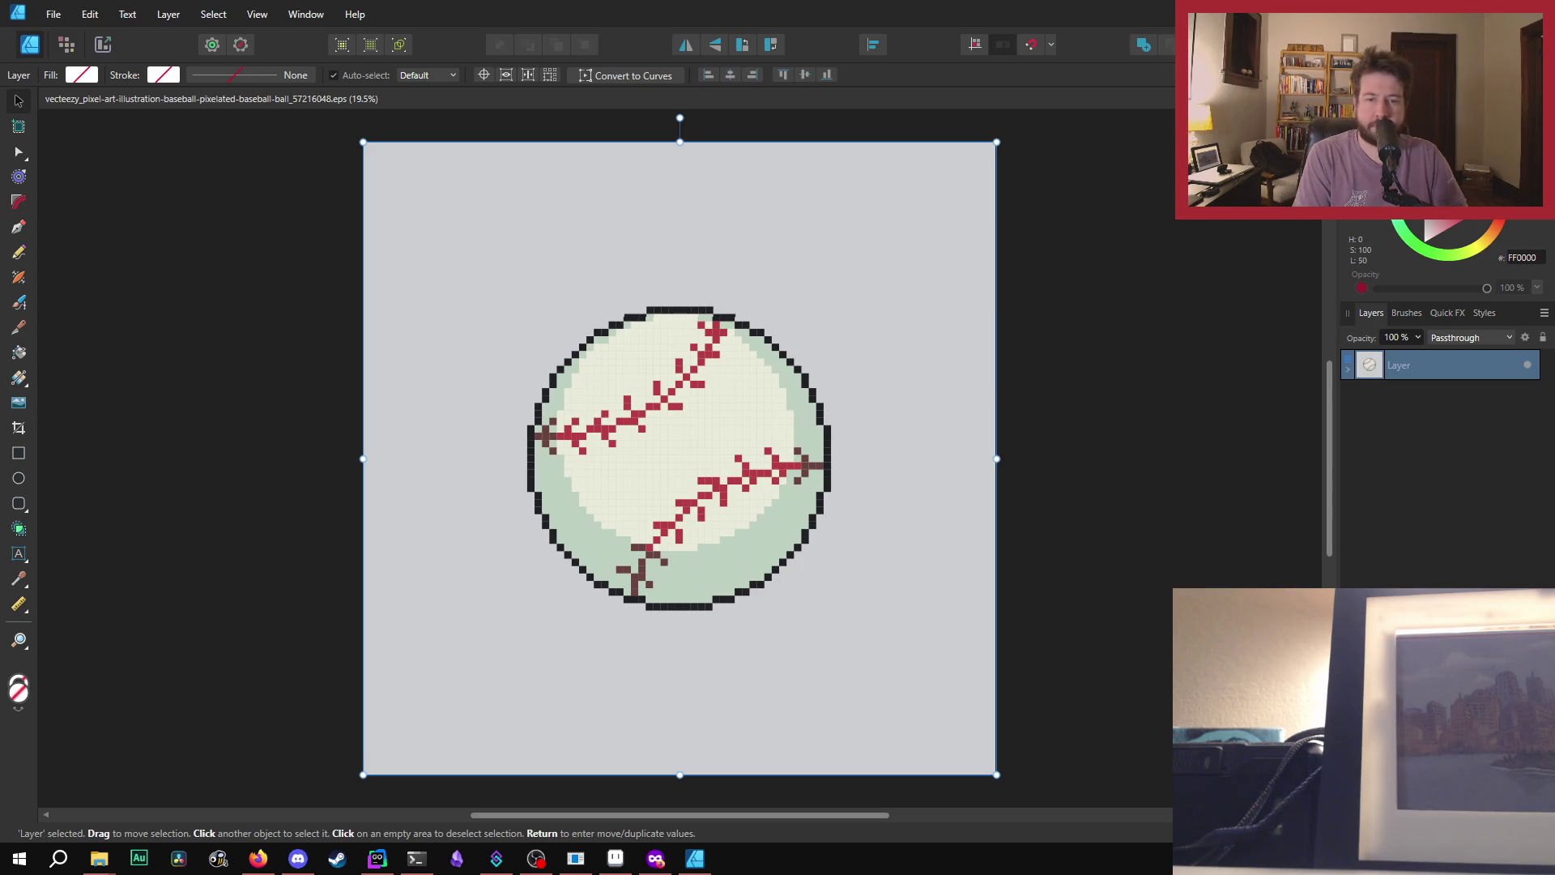
key(ctrl+shift+z)
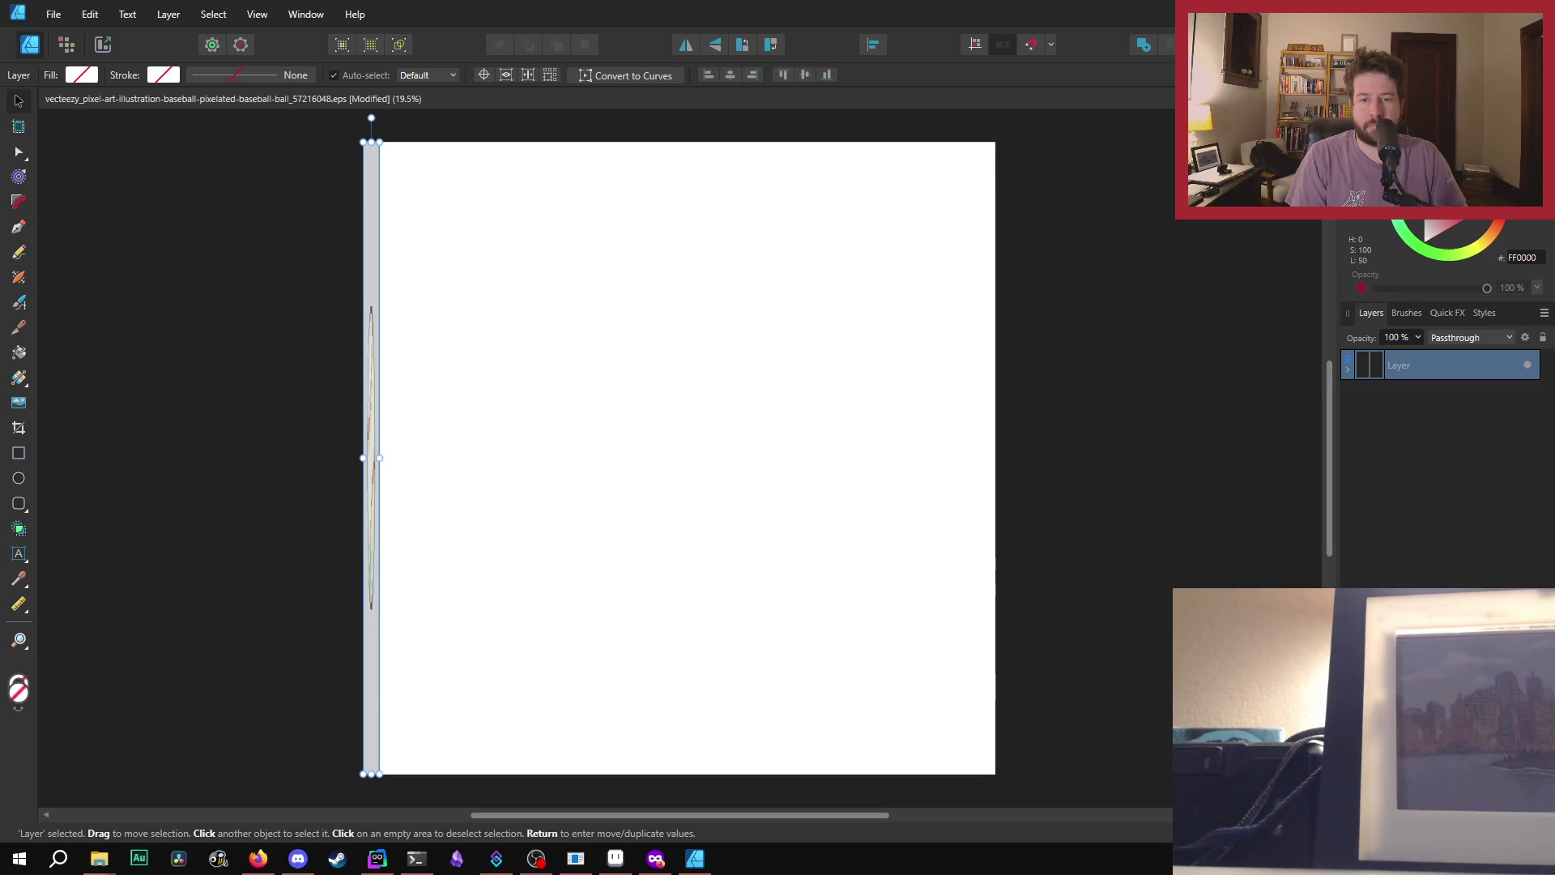
- Shrink the squeezed baseball artwork to a tiny ball of about 20×20 at the artboard's top-left
drag(371, 771, 371, 761)
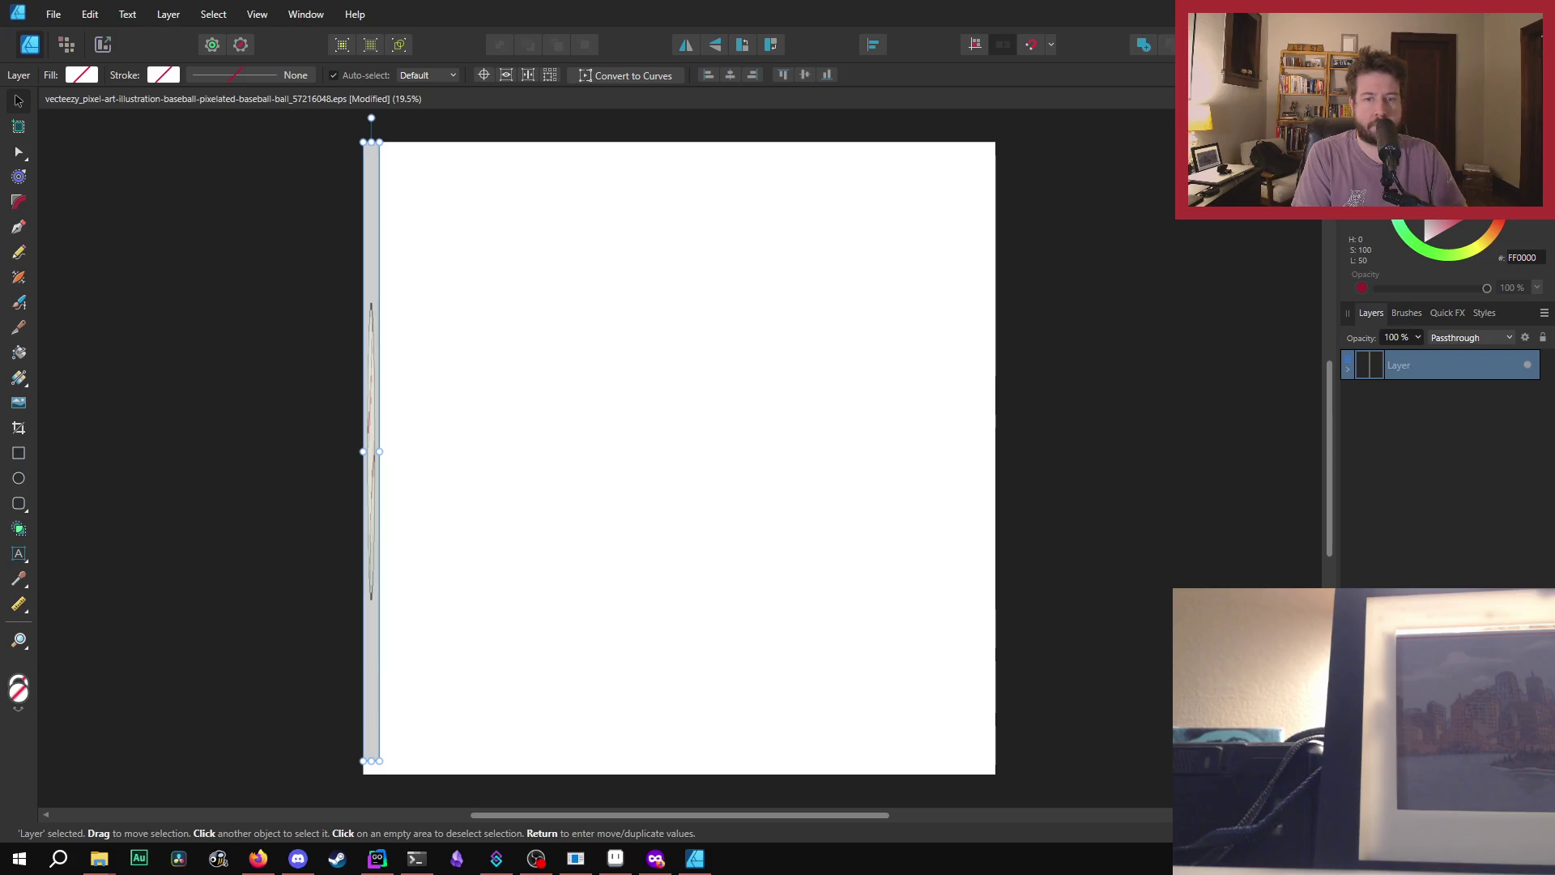
drag(371, 761, 371, 158)
scroll(397, 162, up, 2)
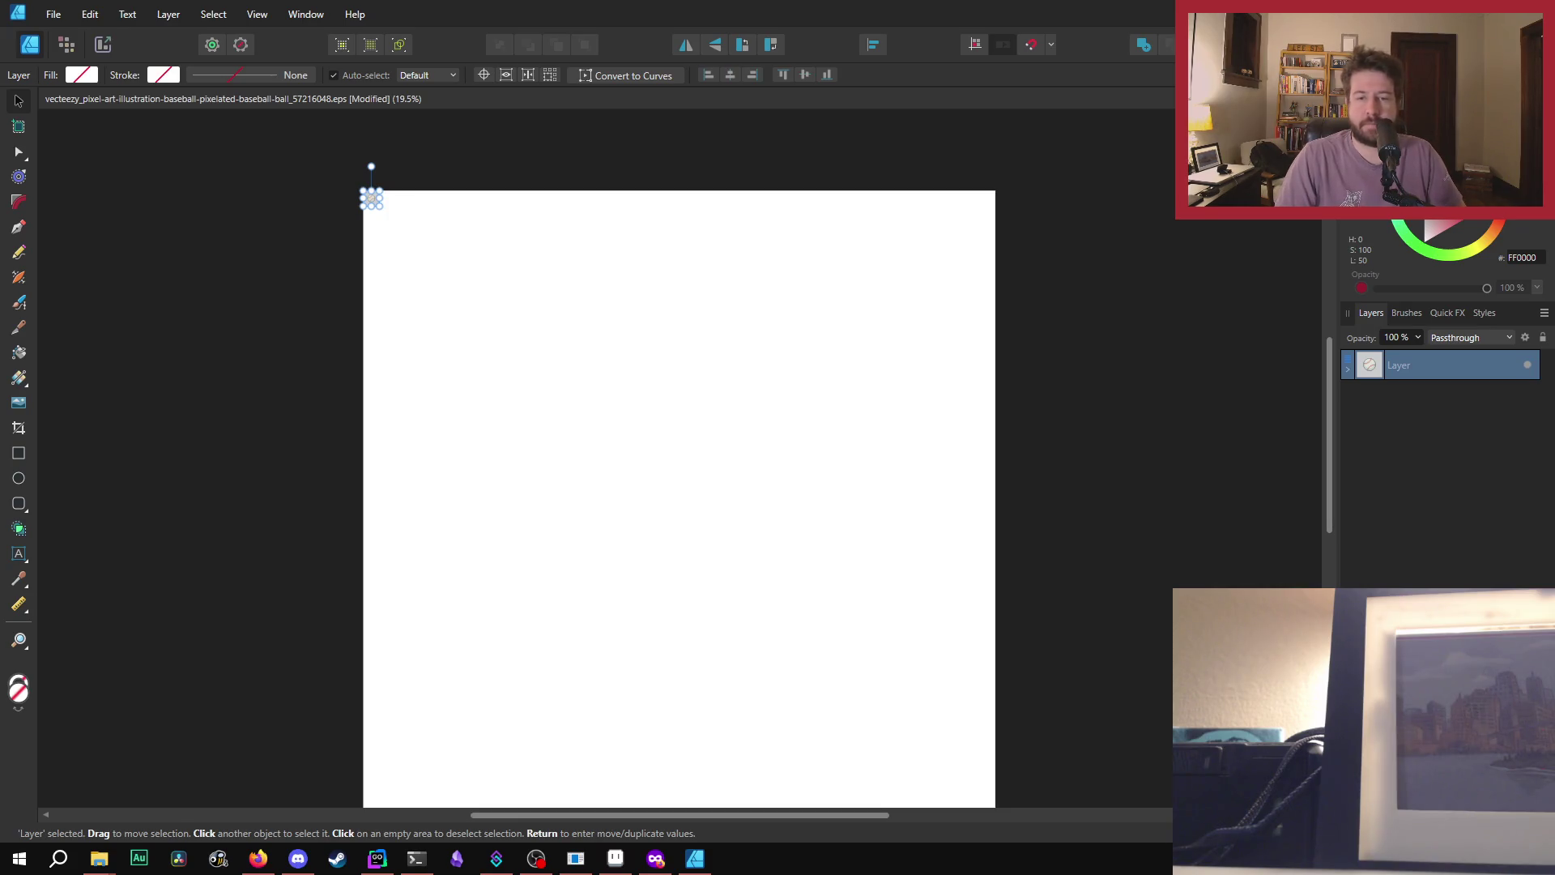
- Close the modified baseball document without saving its changes
key(u)
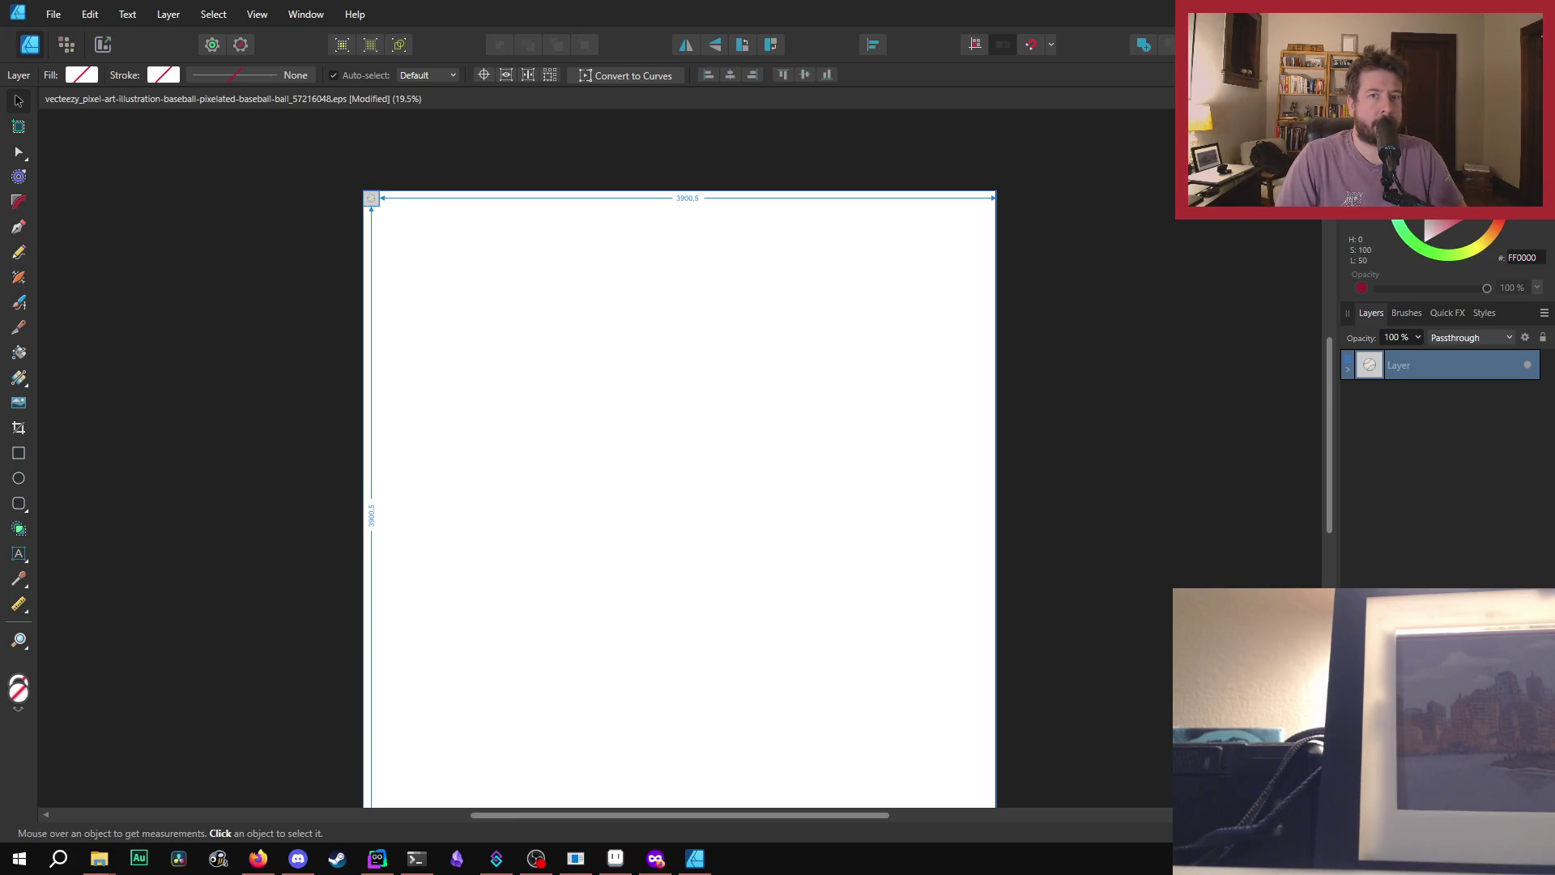
key(ctrl+w)
click(765, 441)
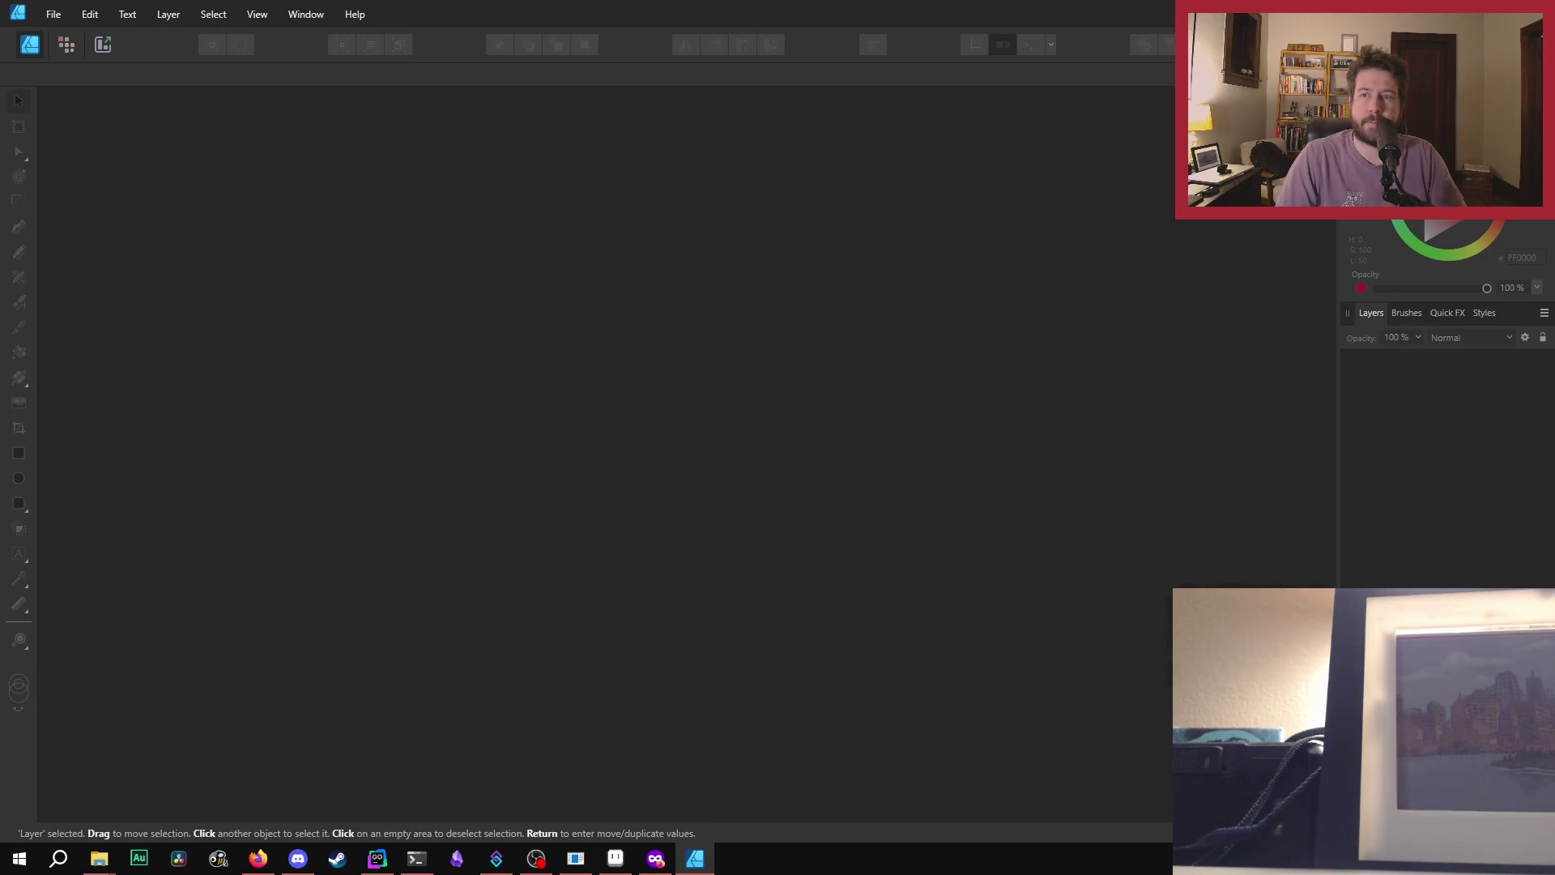
- Reopen the original baseball .eps document and look through the Edit menu
drag(1033, 316, 731, 321)
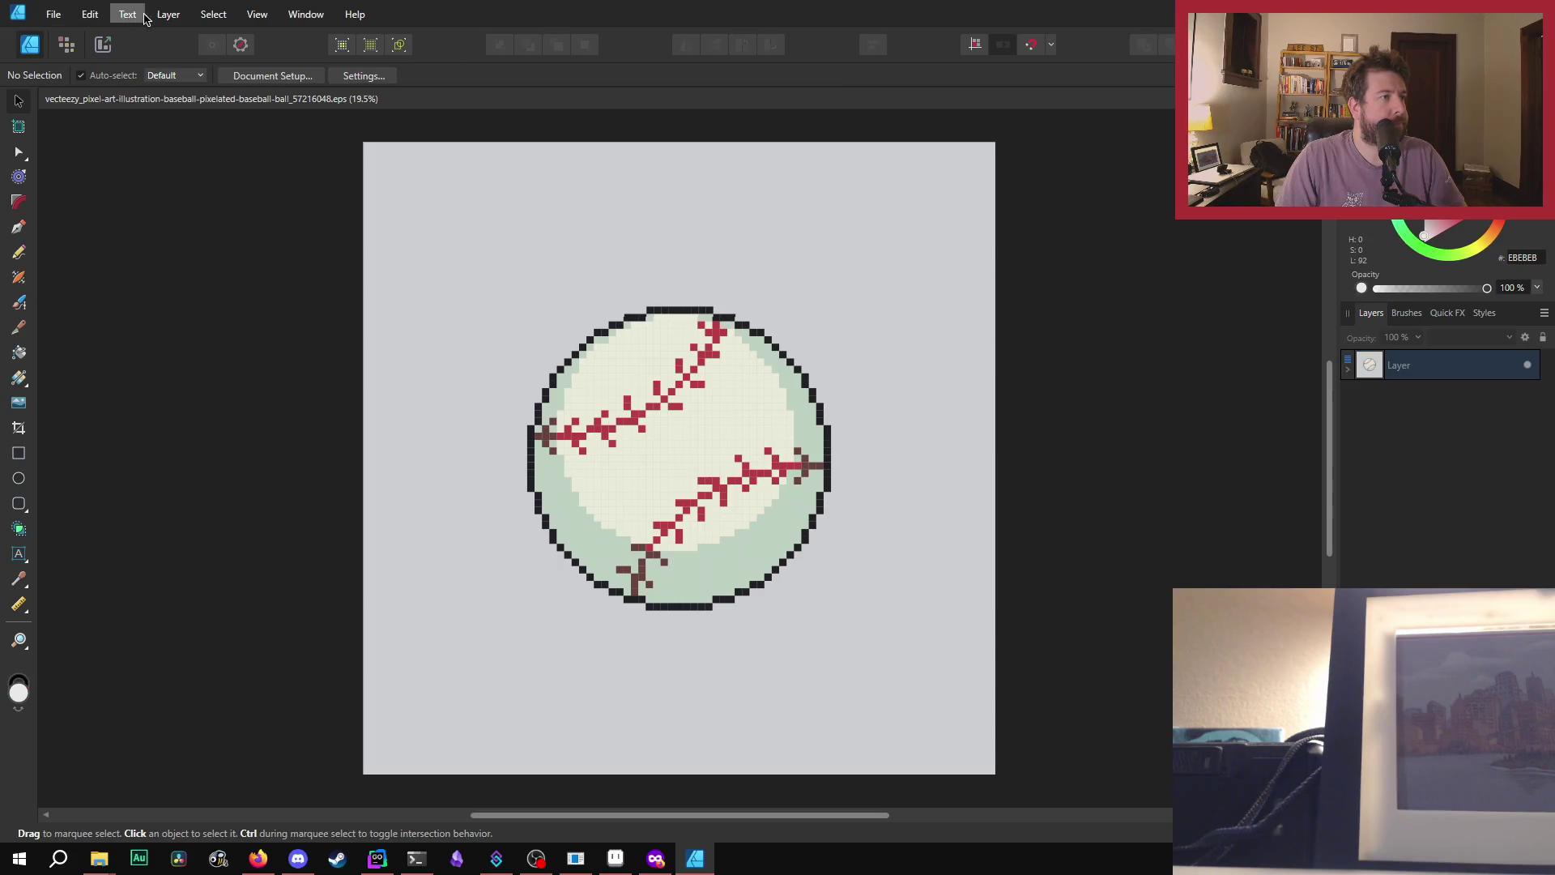
click(89, 16)
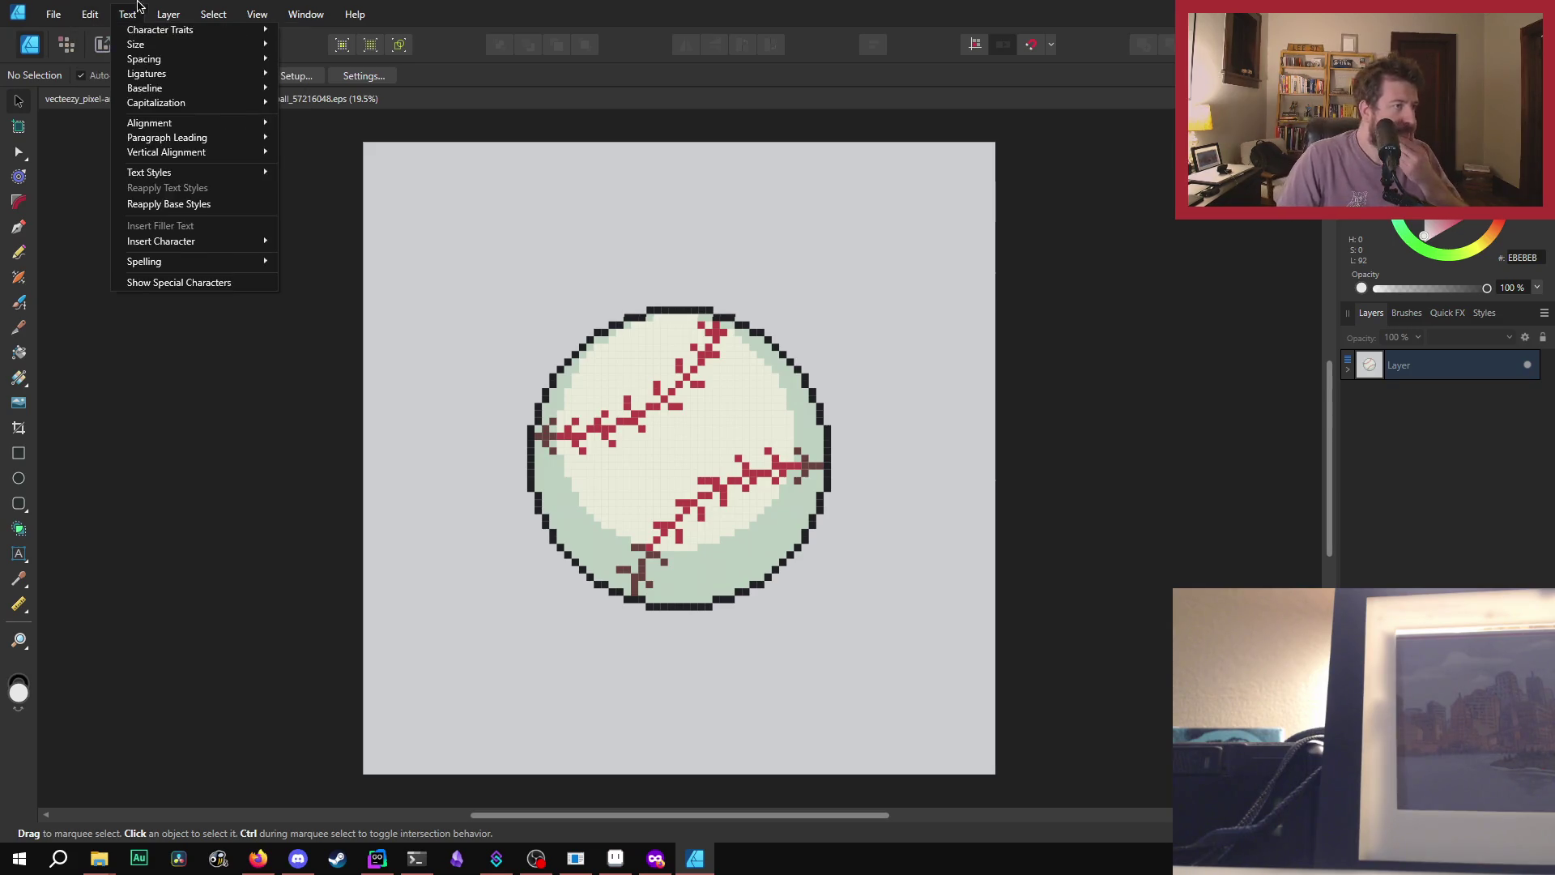
mouse_move(53, 11)
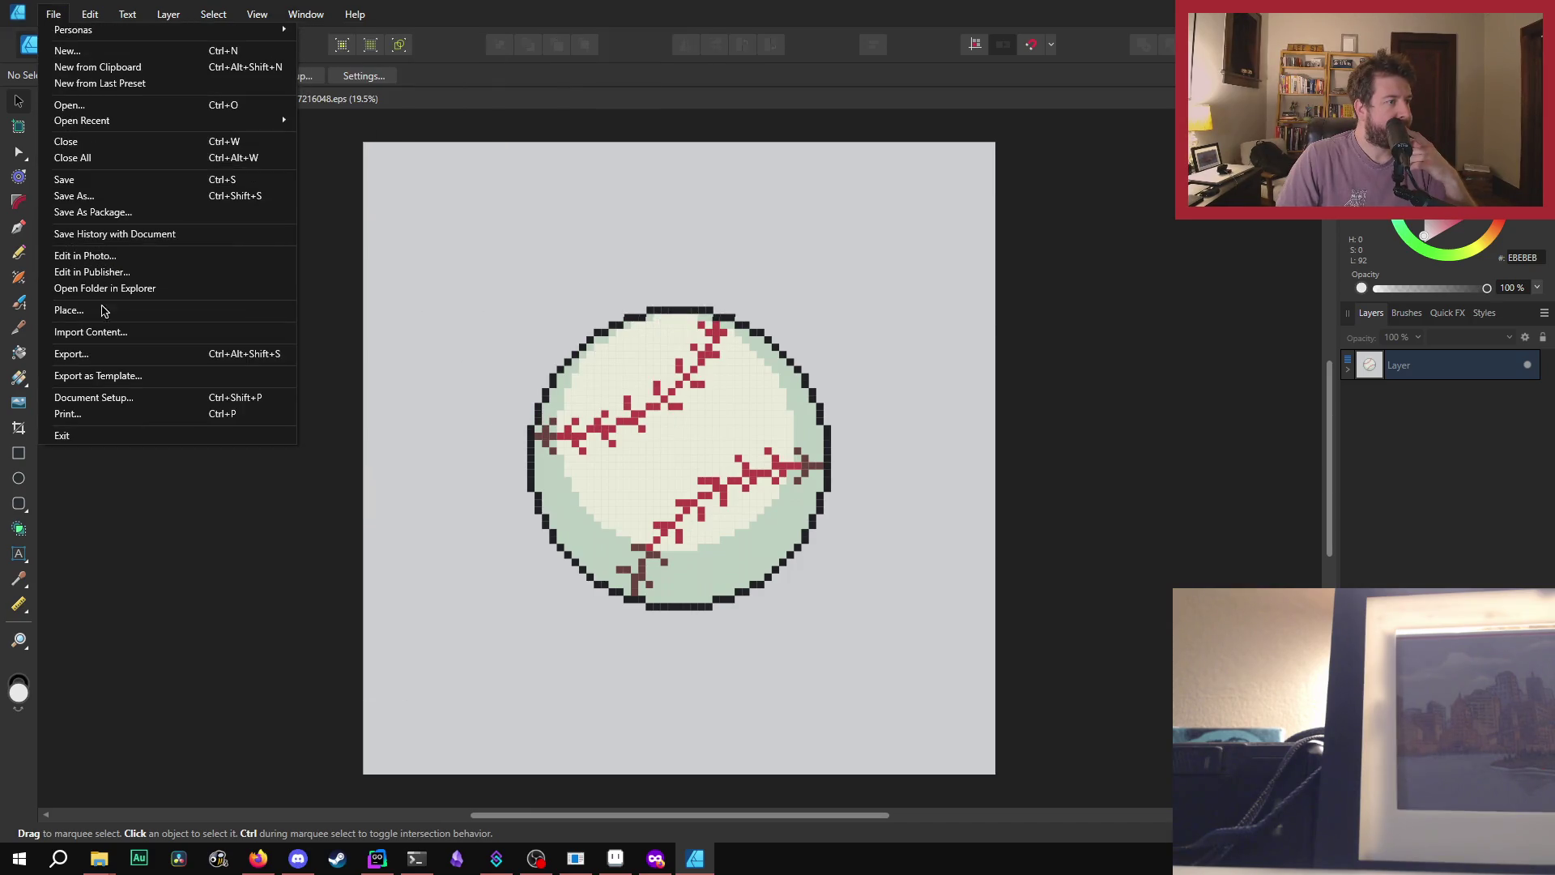
click(119, 360)
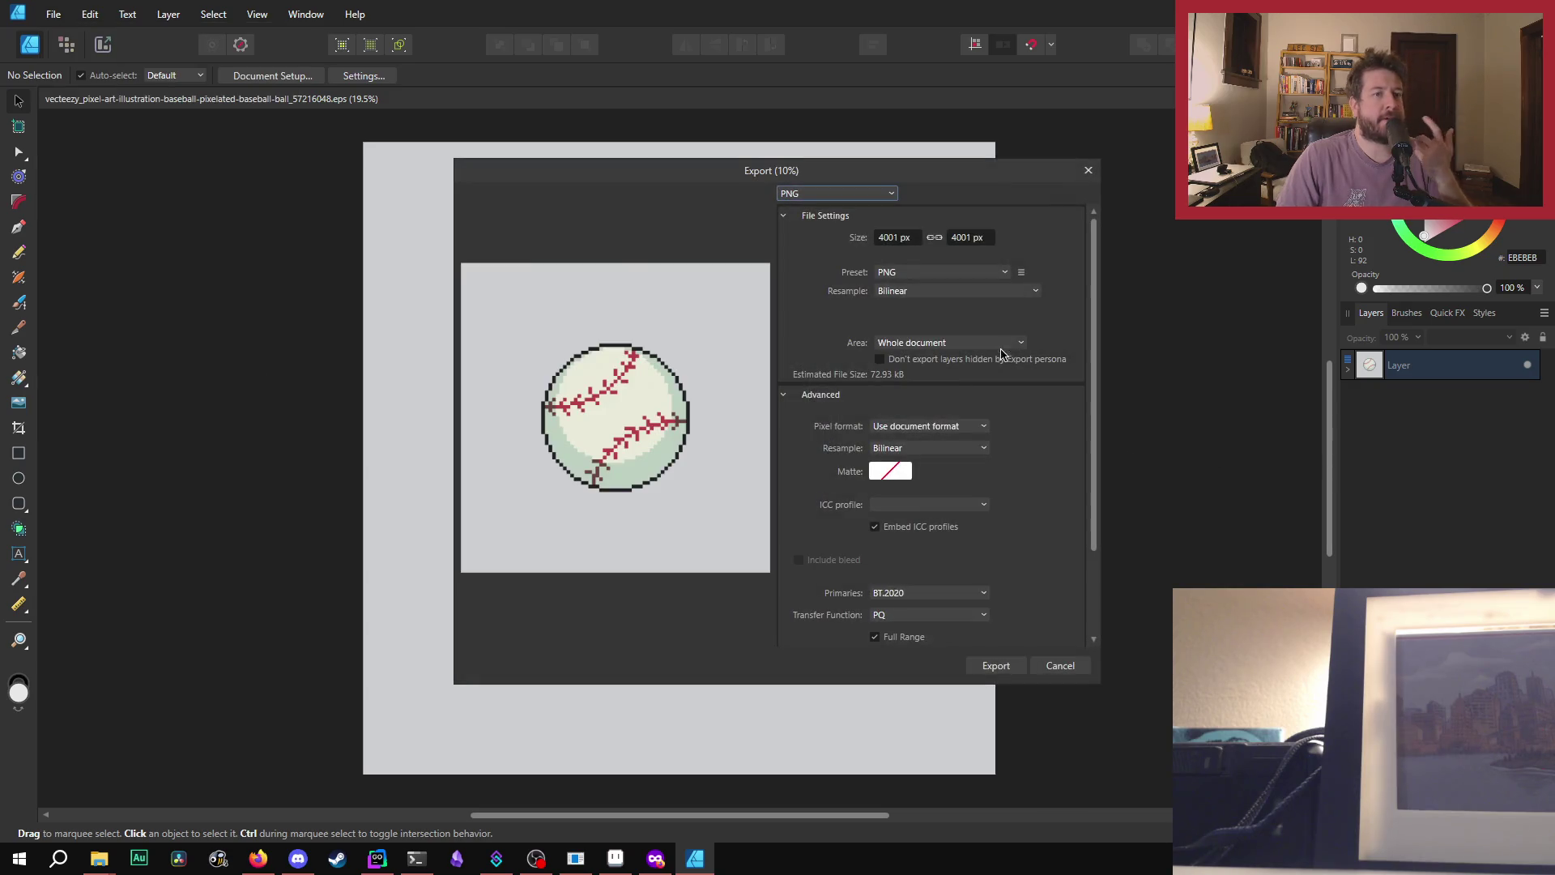
click(895, 238)
text(4000)
key(Return)
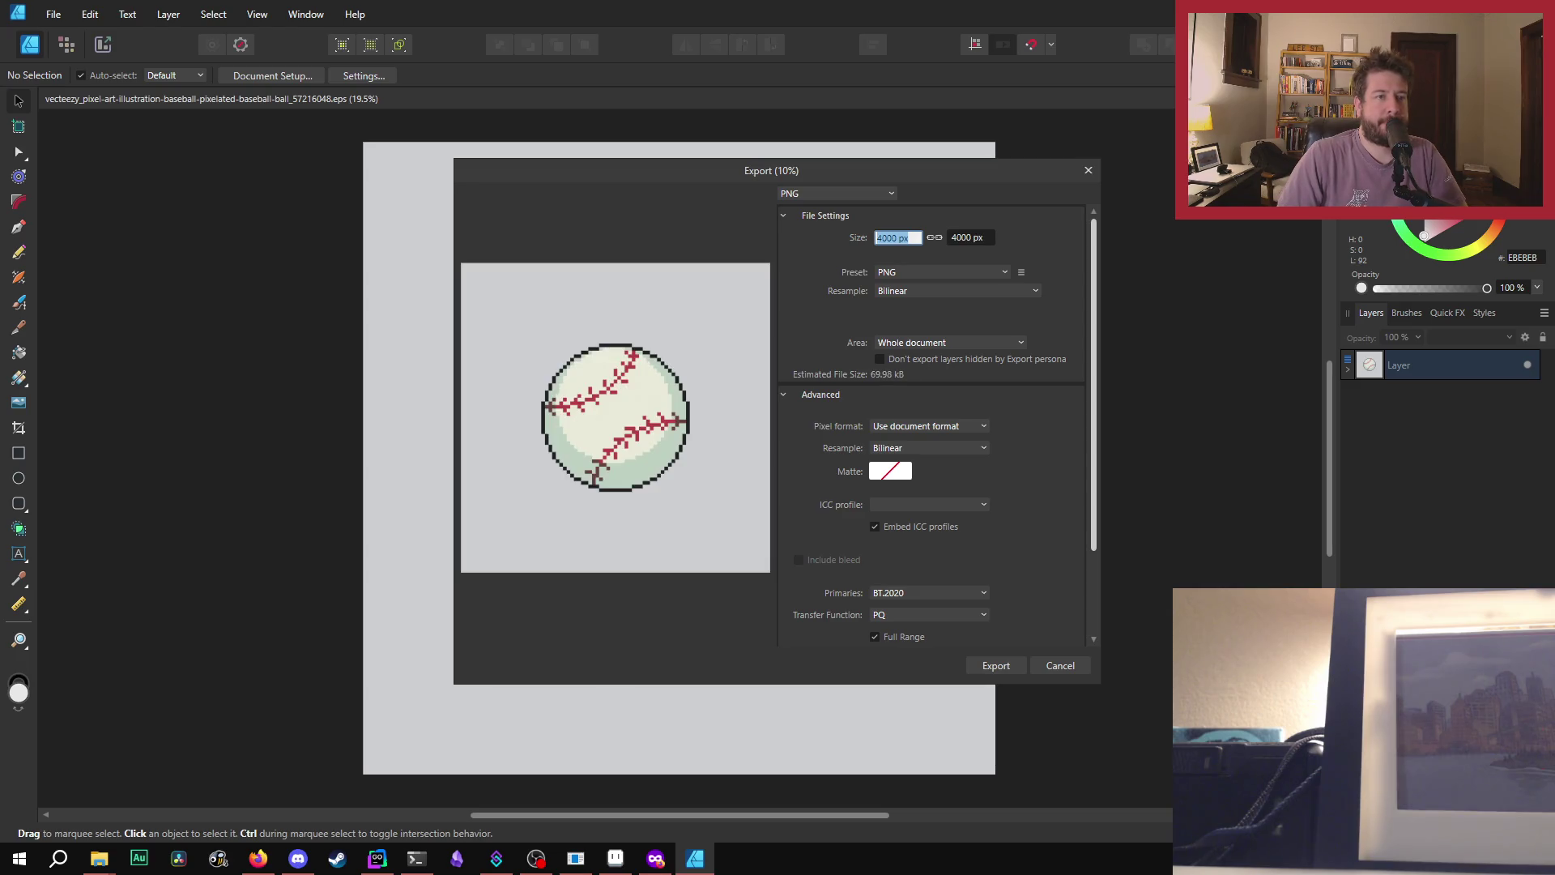
text(100)
key(Return)
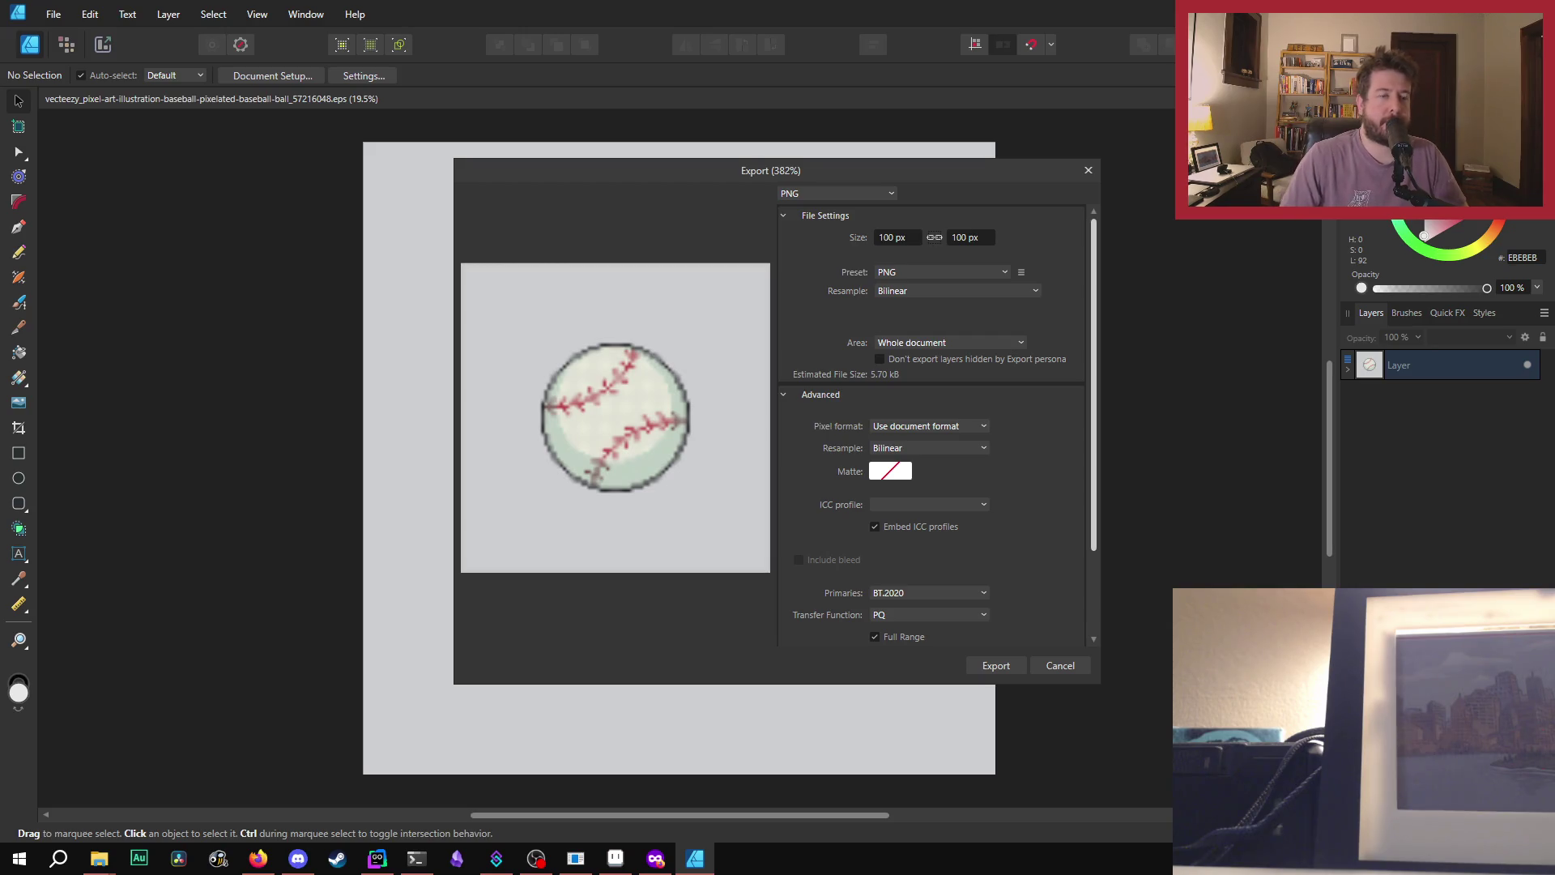
click(888, 239)
text(200)
key(Return)
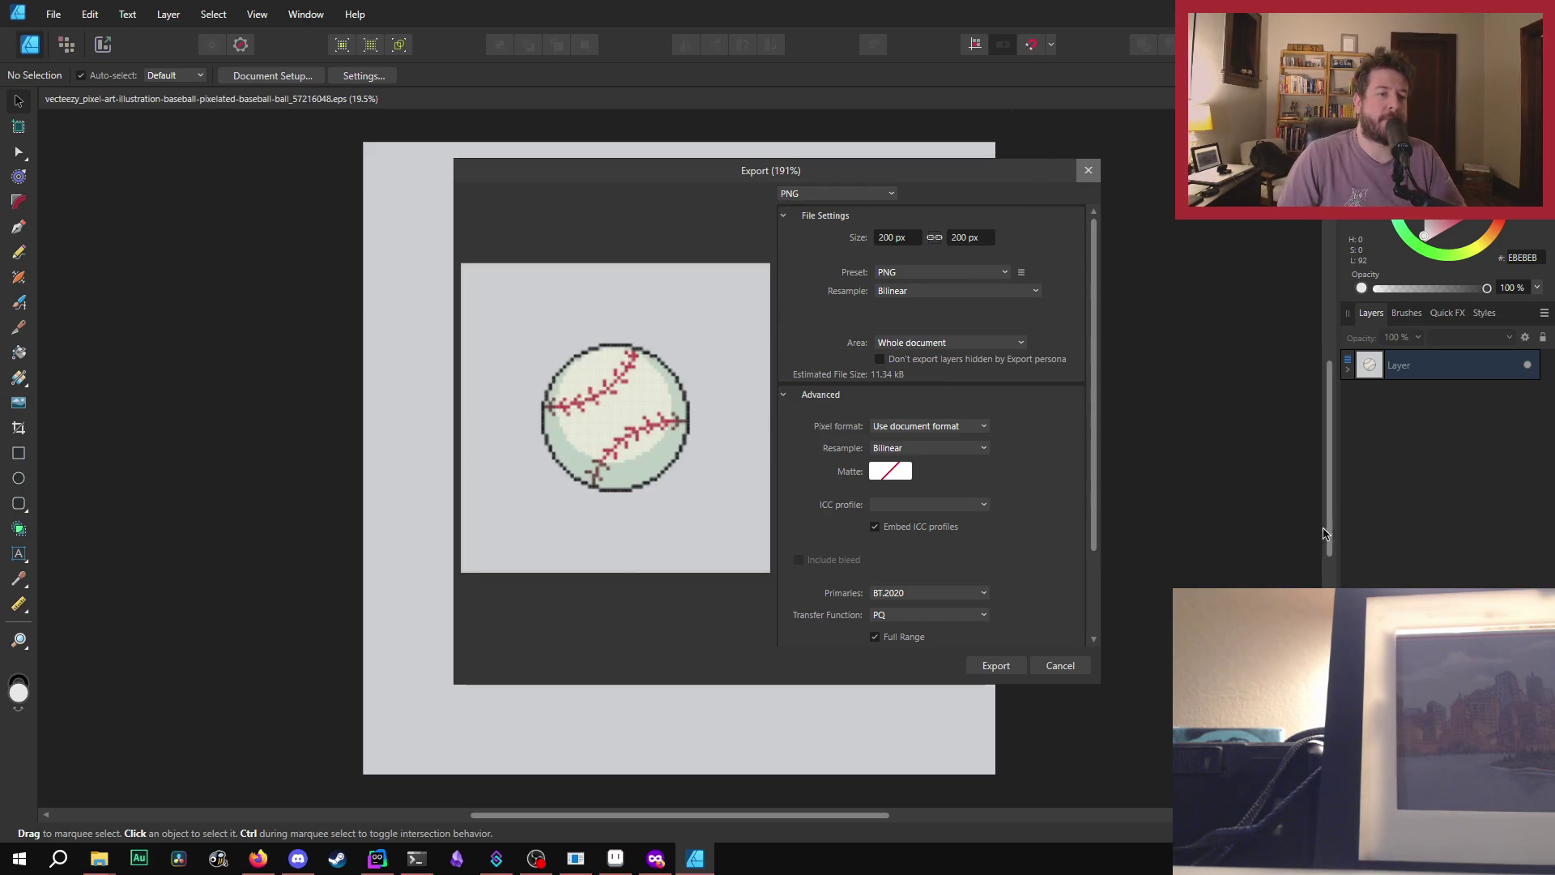
scroll(950, 538, down, 1)
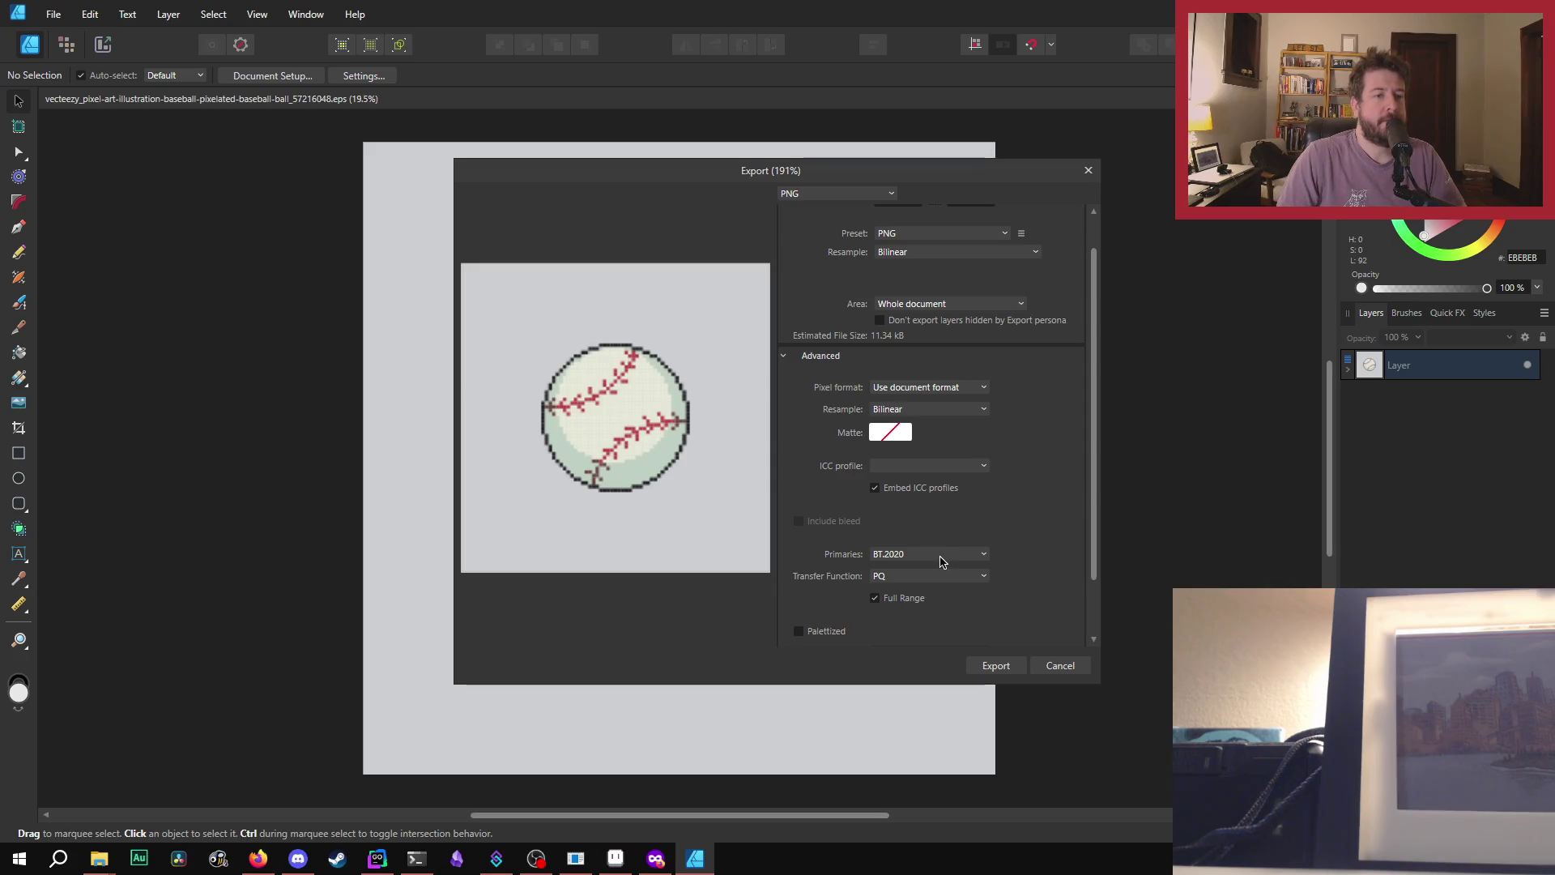
click(940, 554)
click(1040, 516)
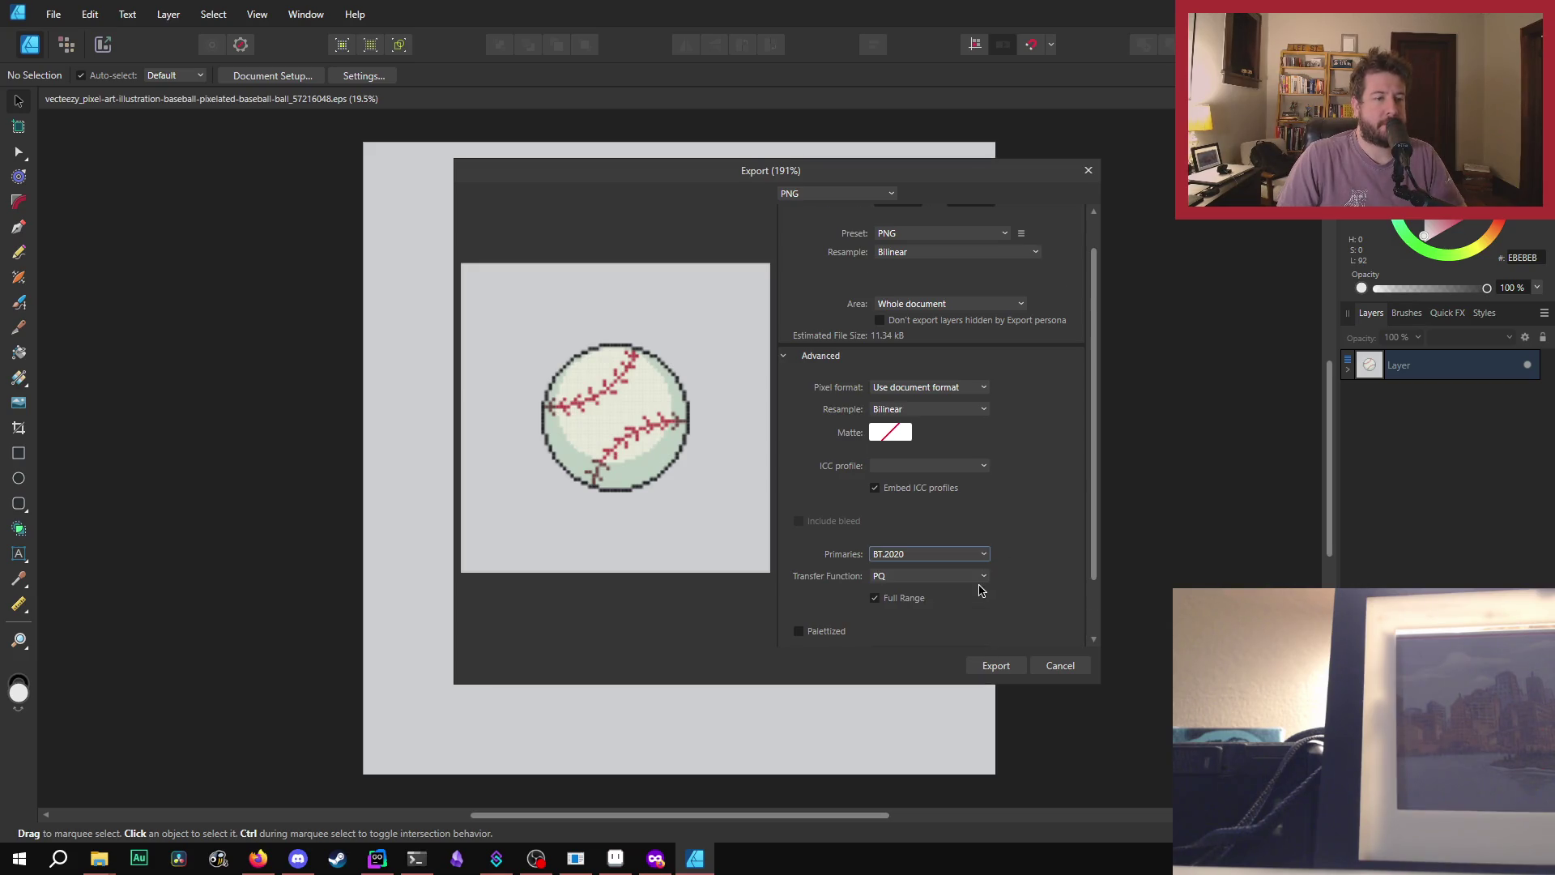
scroll(983, 591, down, 2)
click(997, 664)
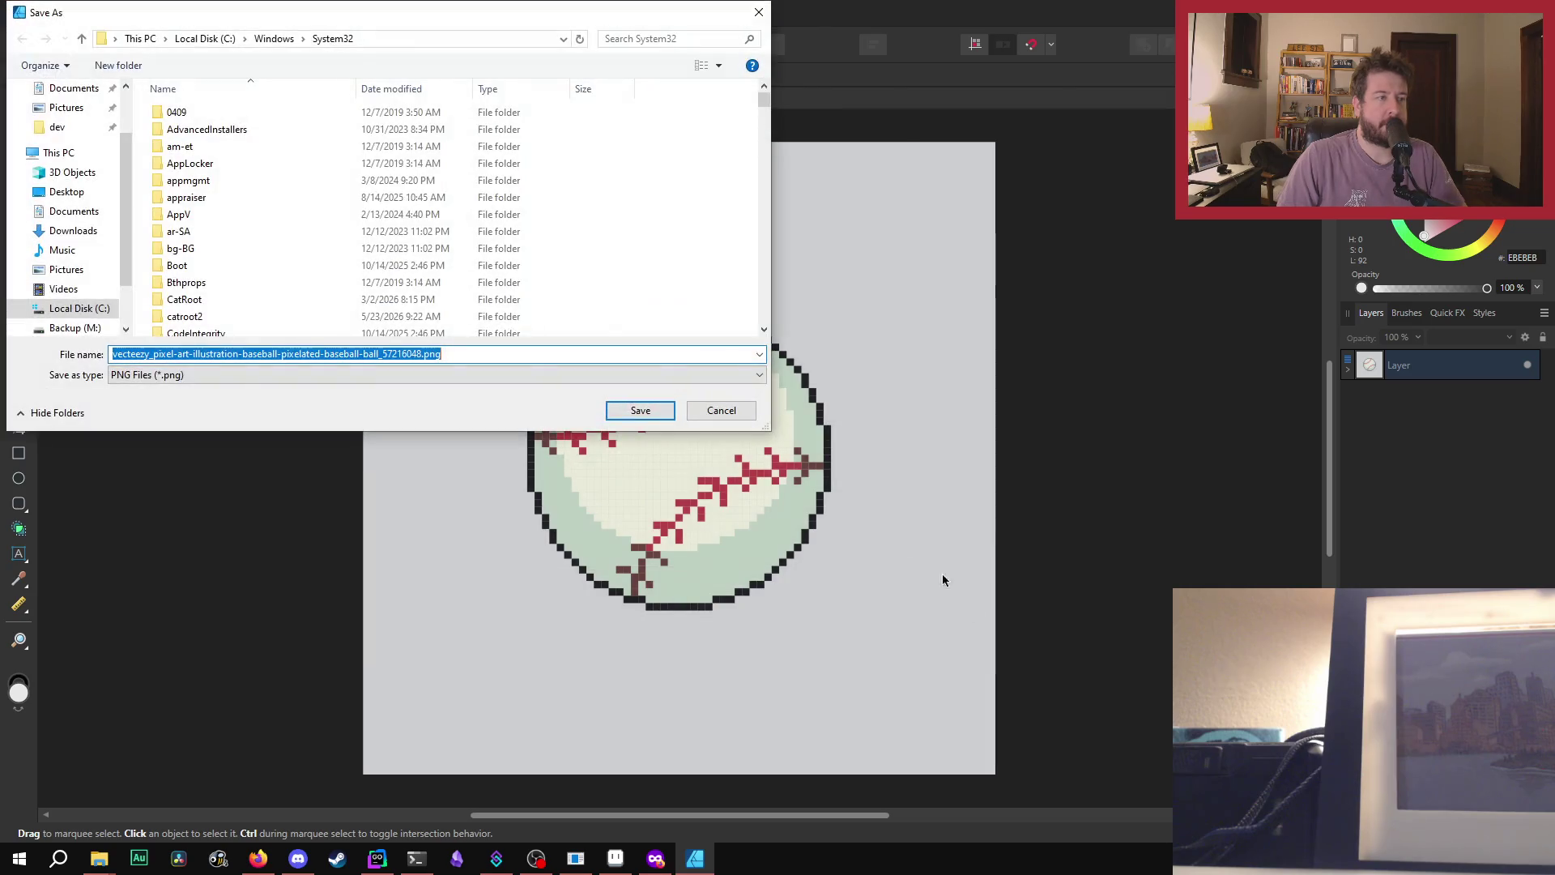
text(base)
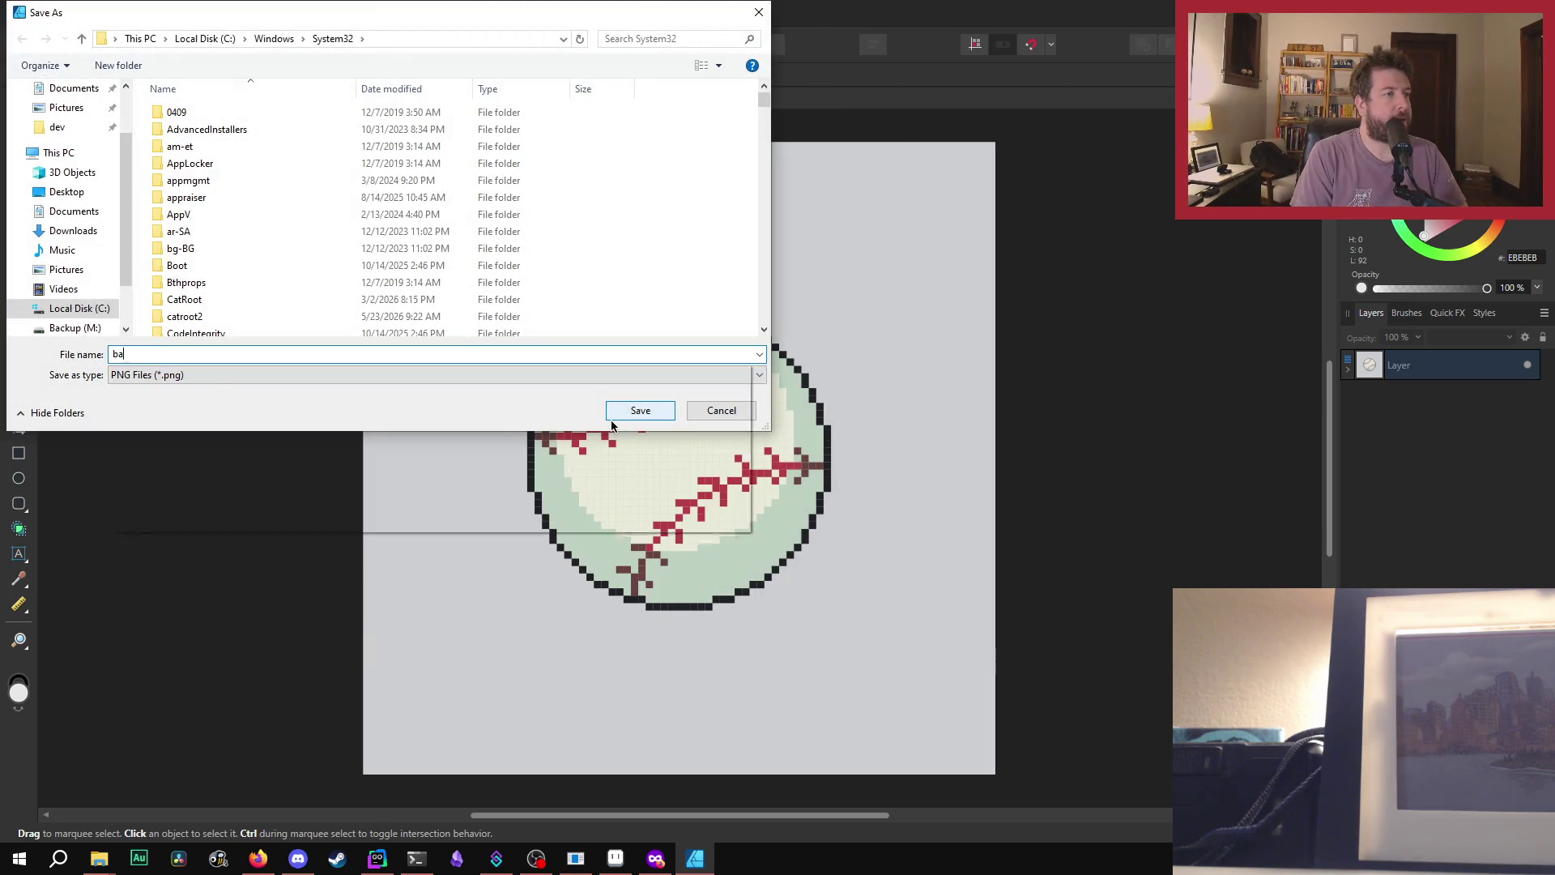
text(ll)
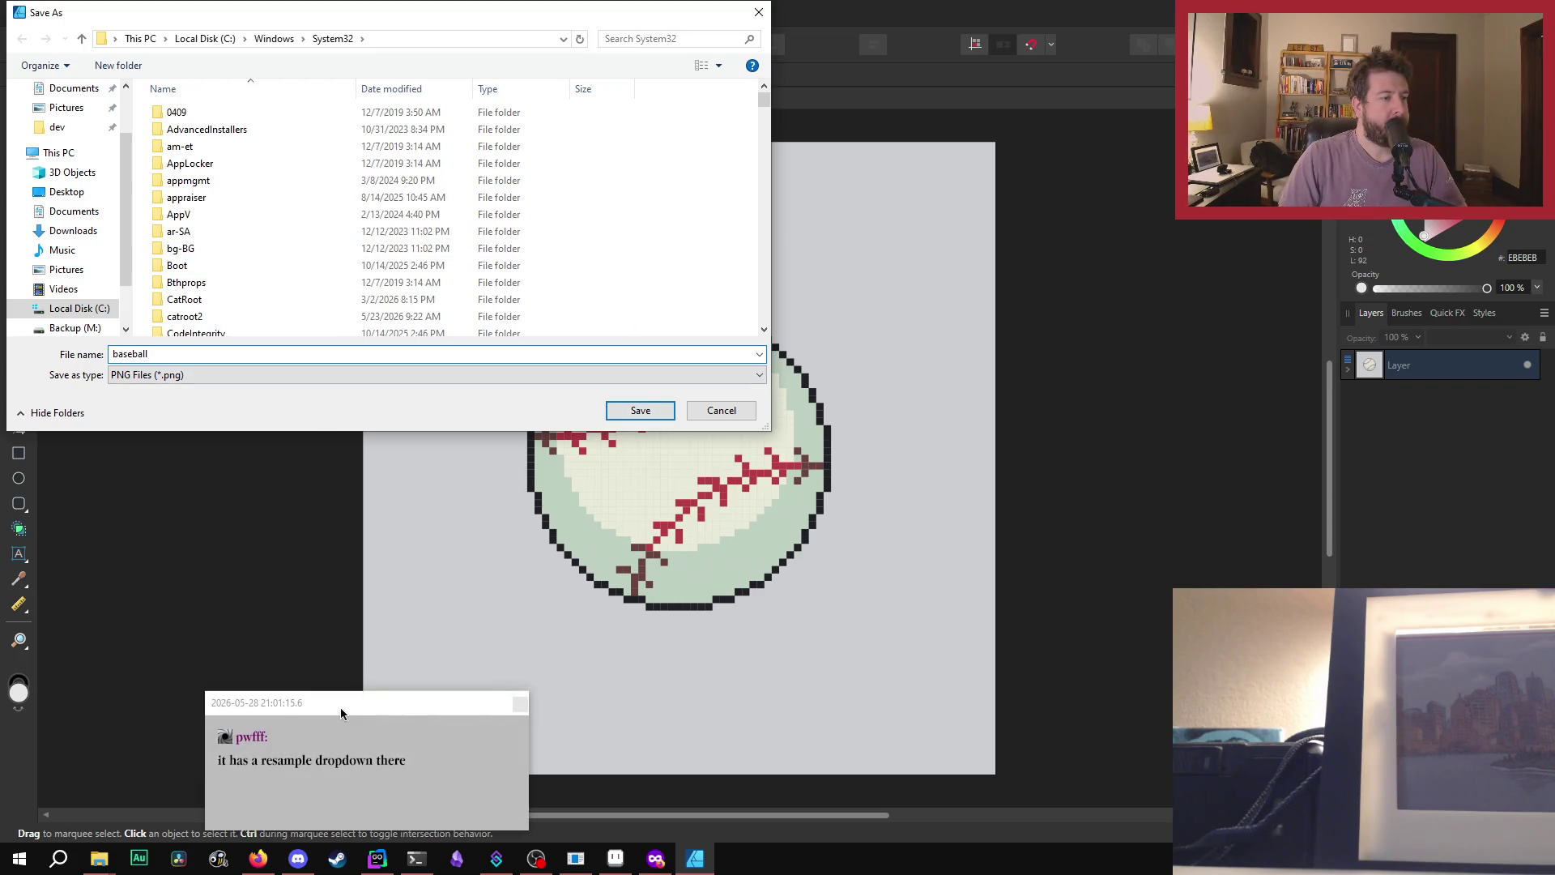
mouse_move(340, 707)
mouse_down()
mouse_move(1125, 397)
mouse_move(1095, 360)
mouse_up()
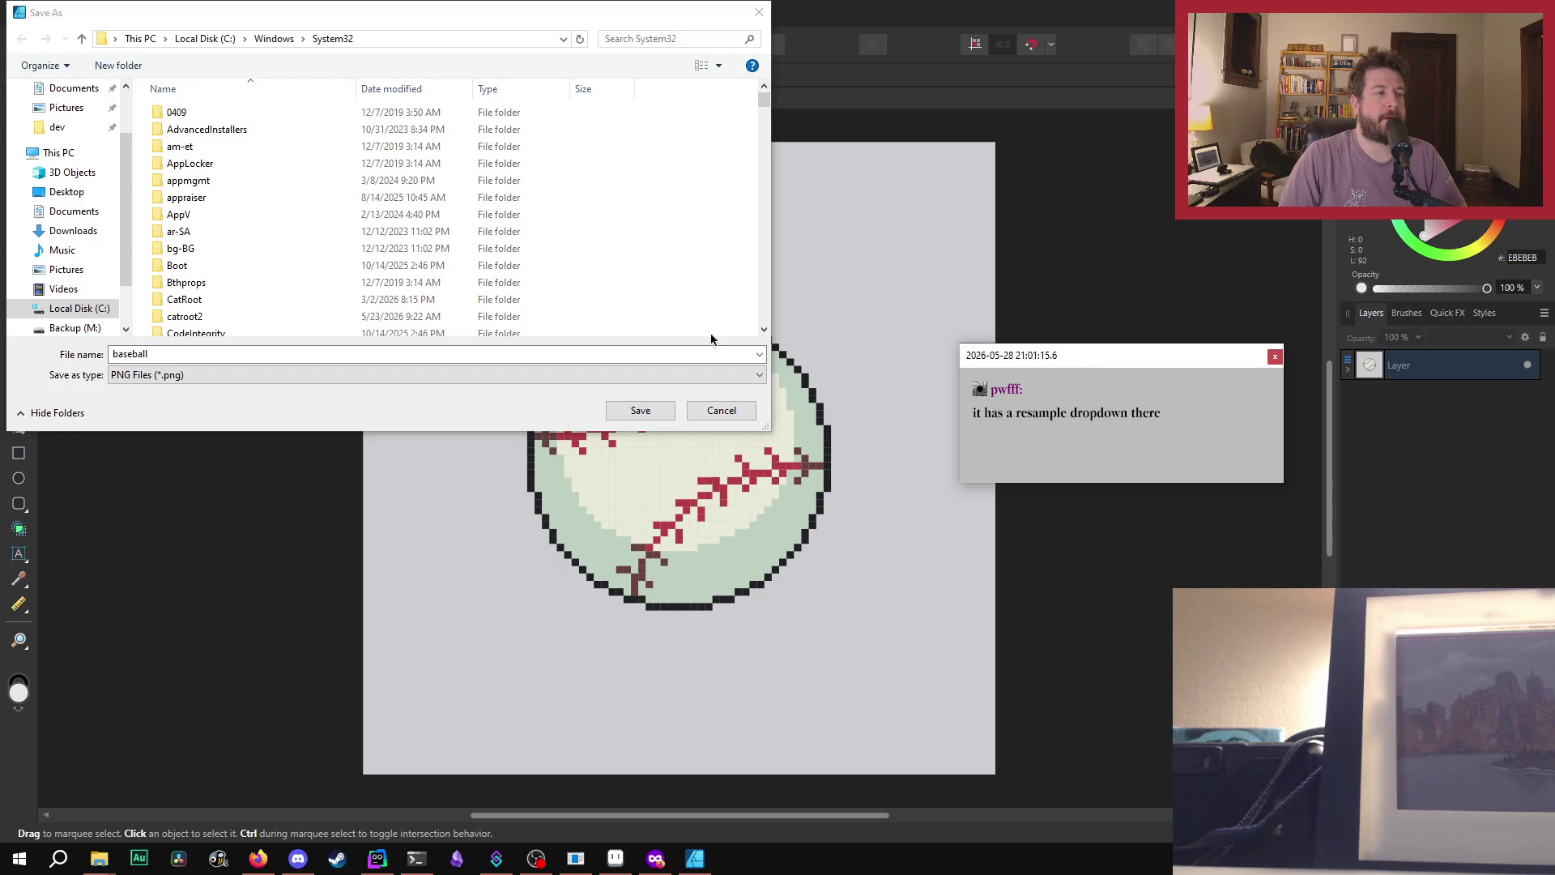
click(737, 411)
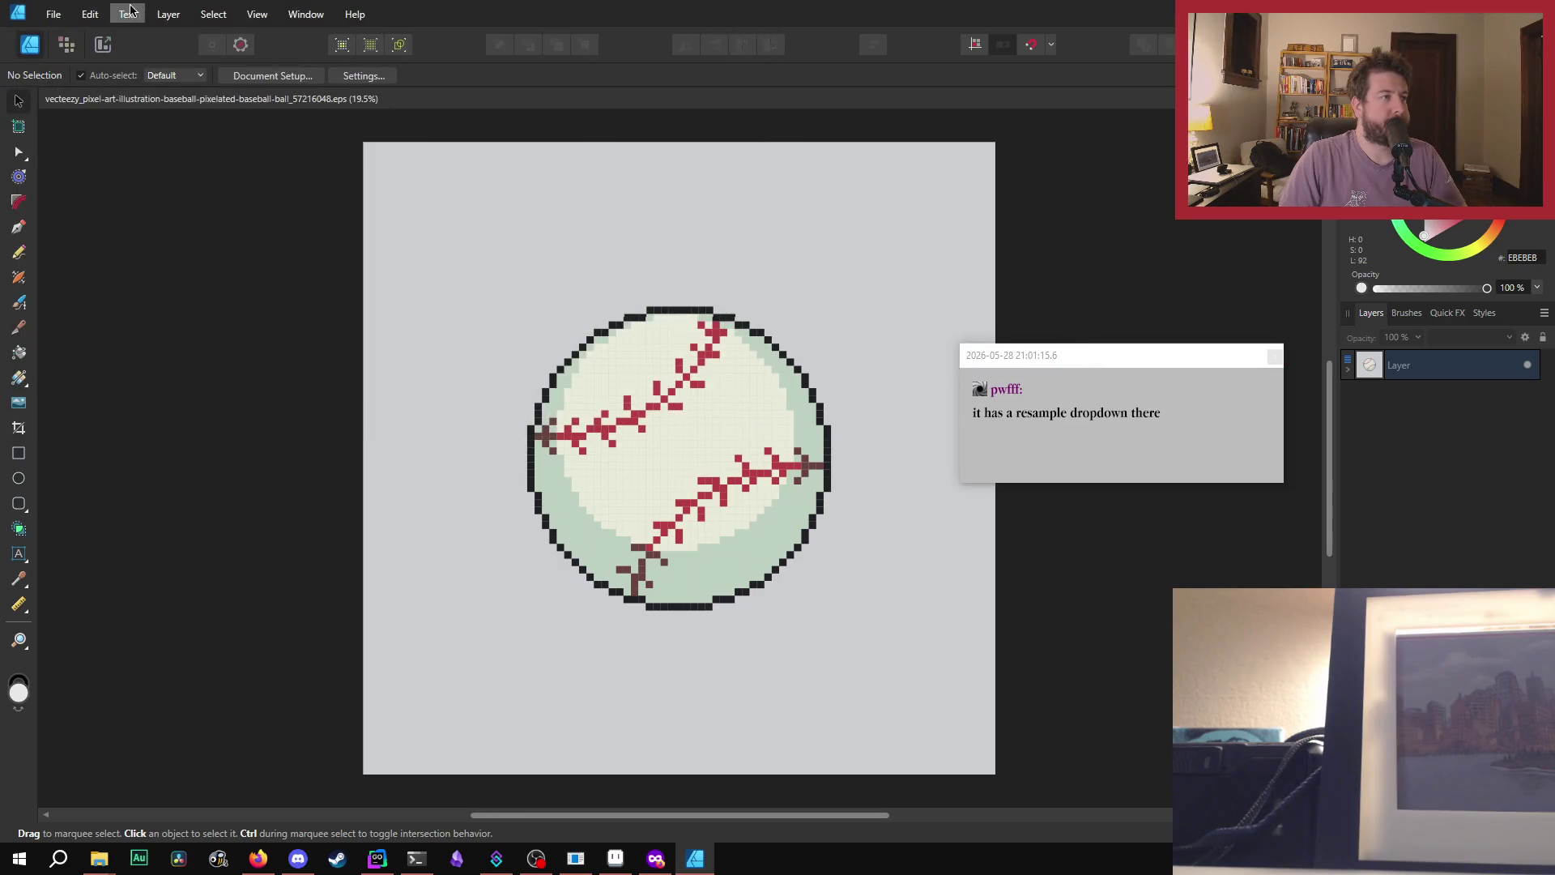
click(54, 13)
- Set the PNG export's resampling method to Nearest Neighbor
click(122, 354)
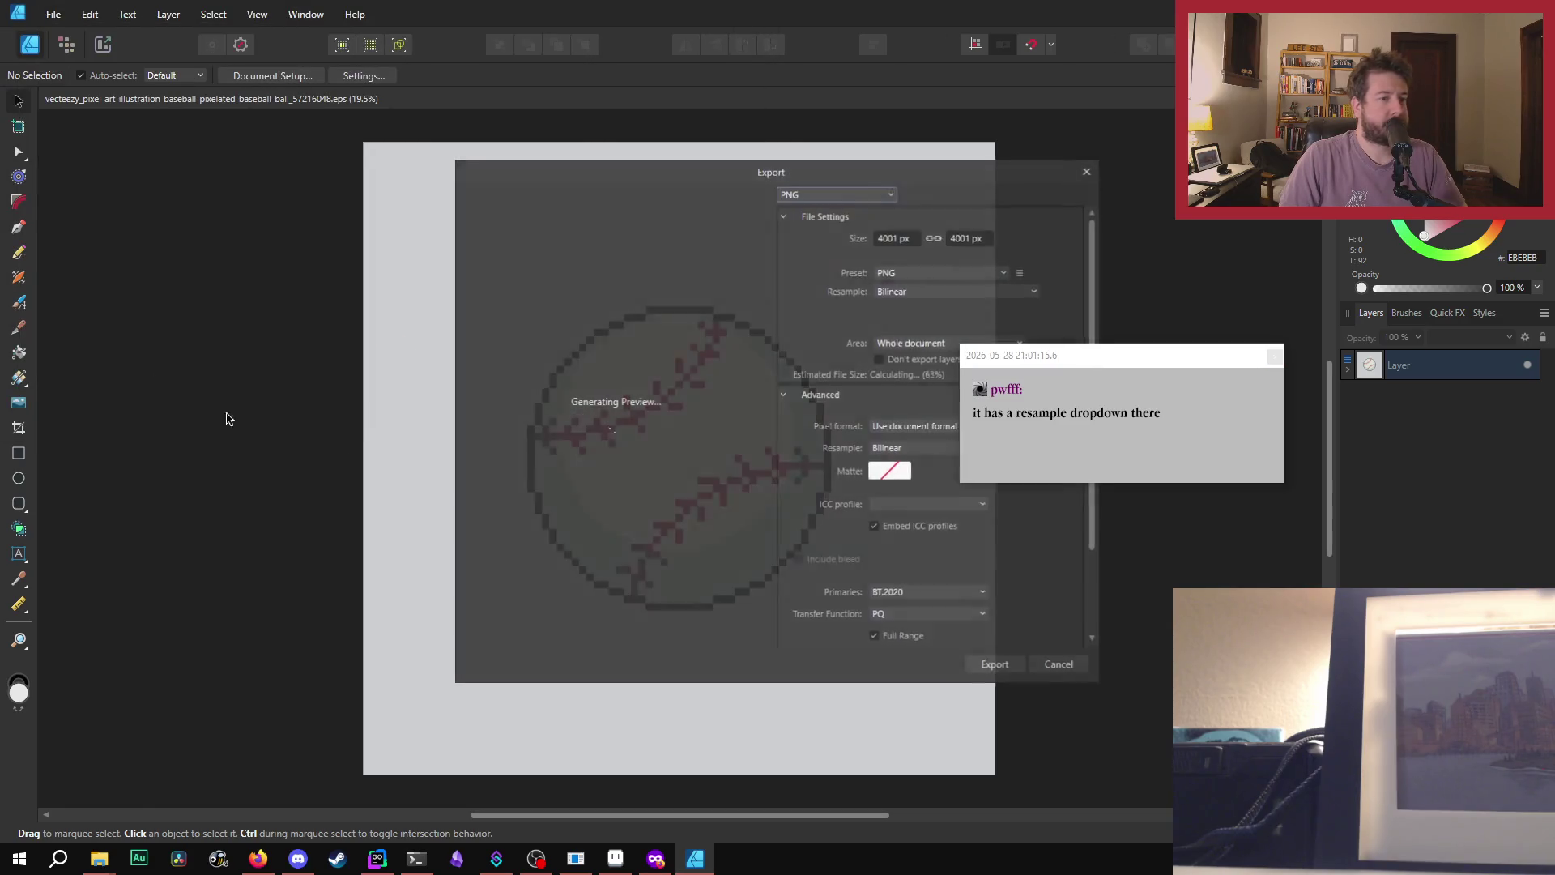
mouse_move(1153, 361)
mouse_down()
mouse_move(1418, 285)
mouse_move(1389, 271)
mouse_up()
click(977, 449)
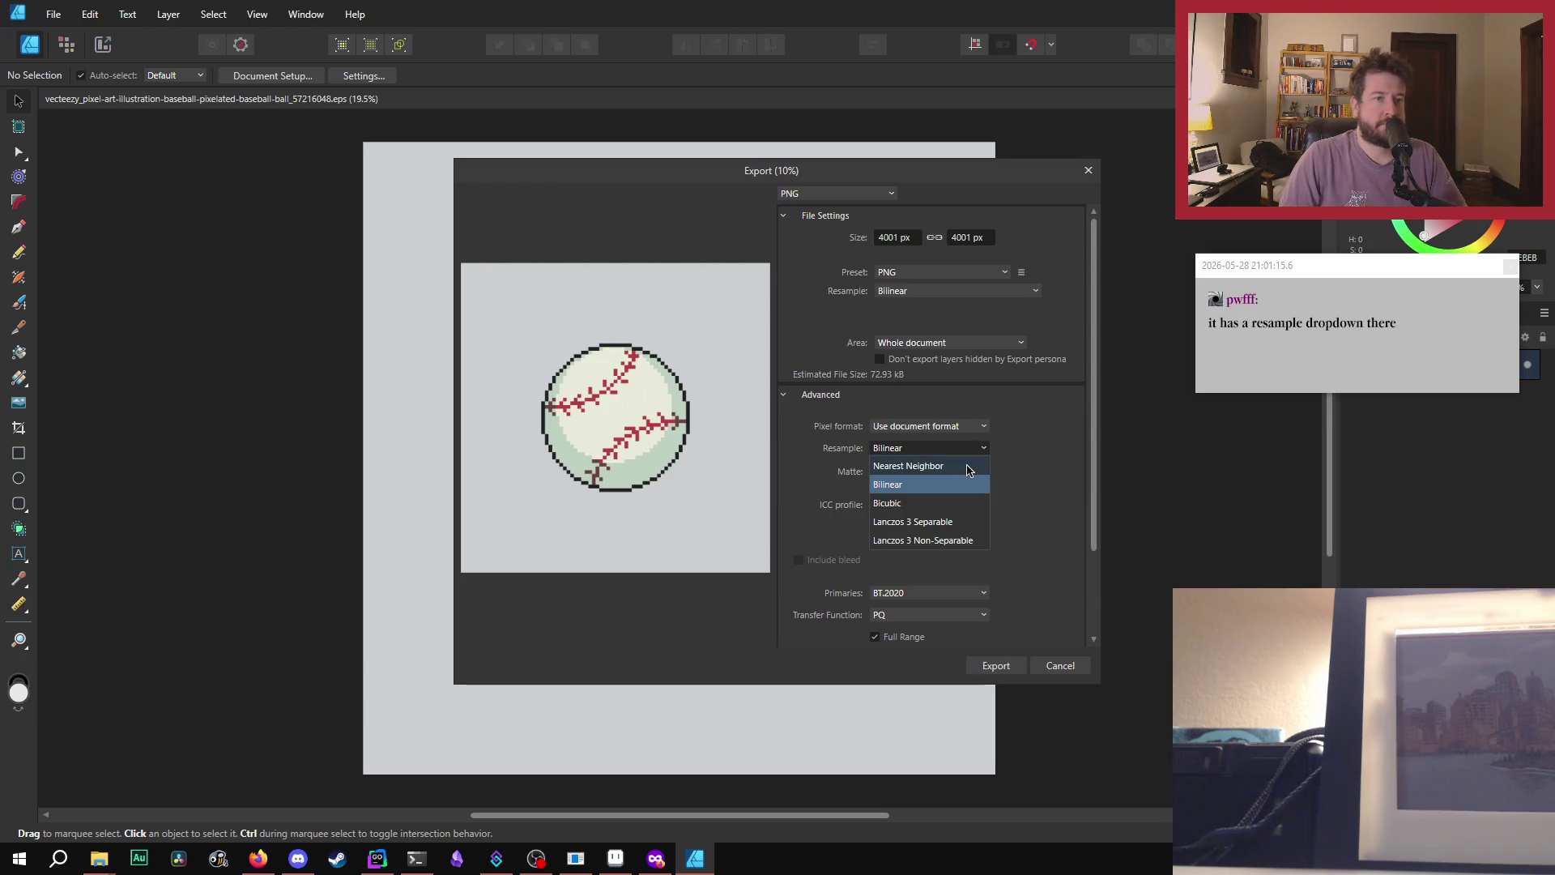
click(1012, 483)
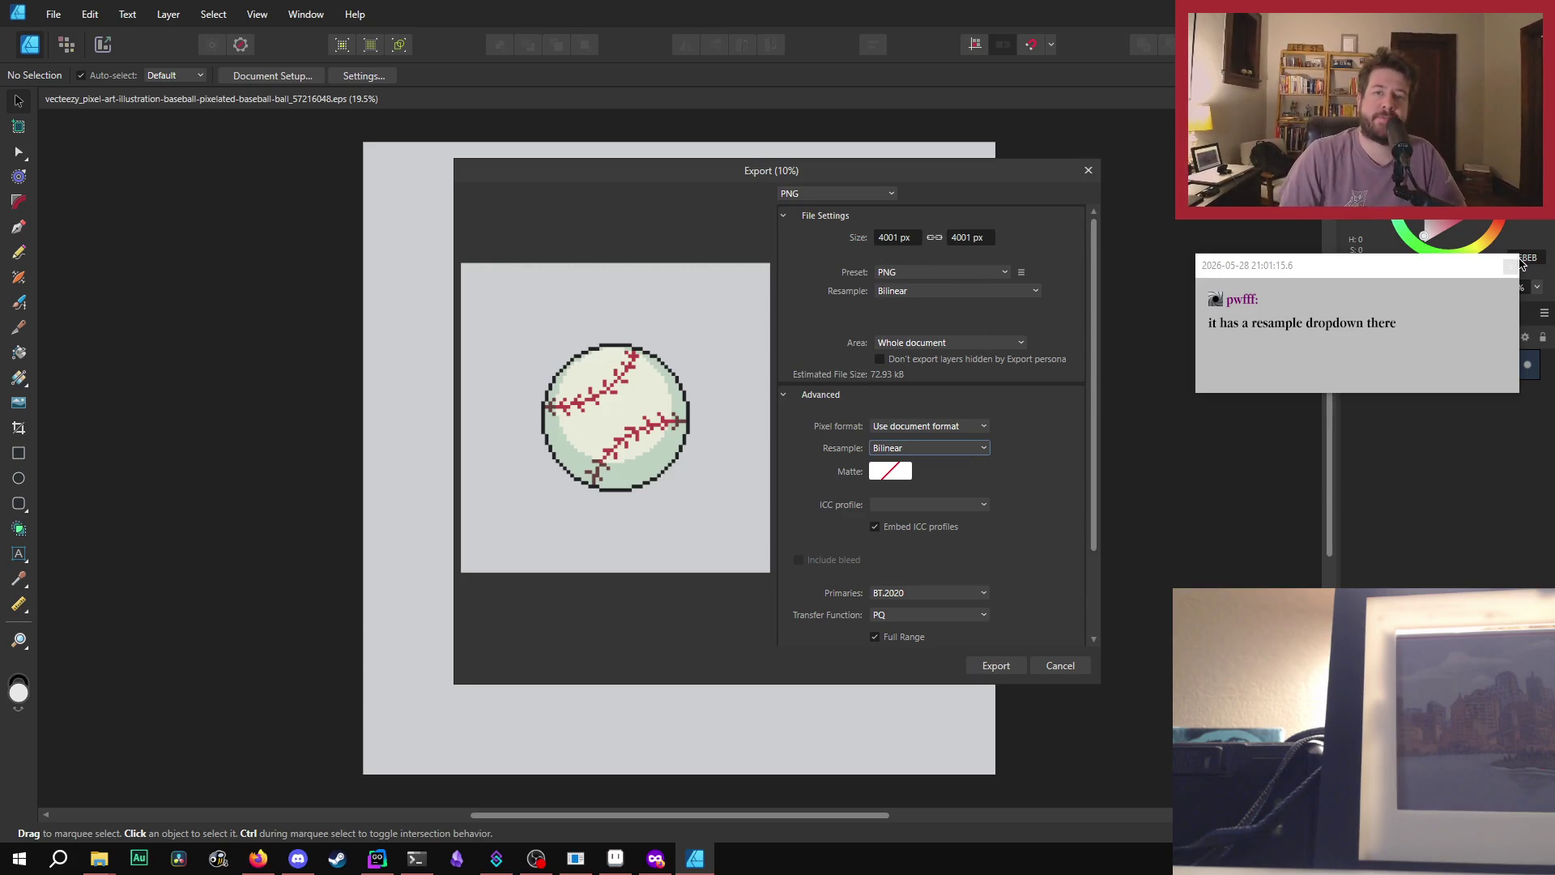
click(934, 291)
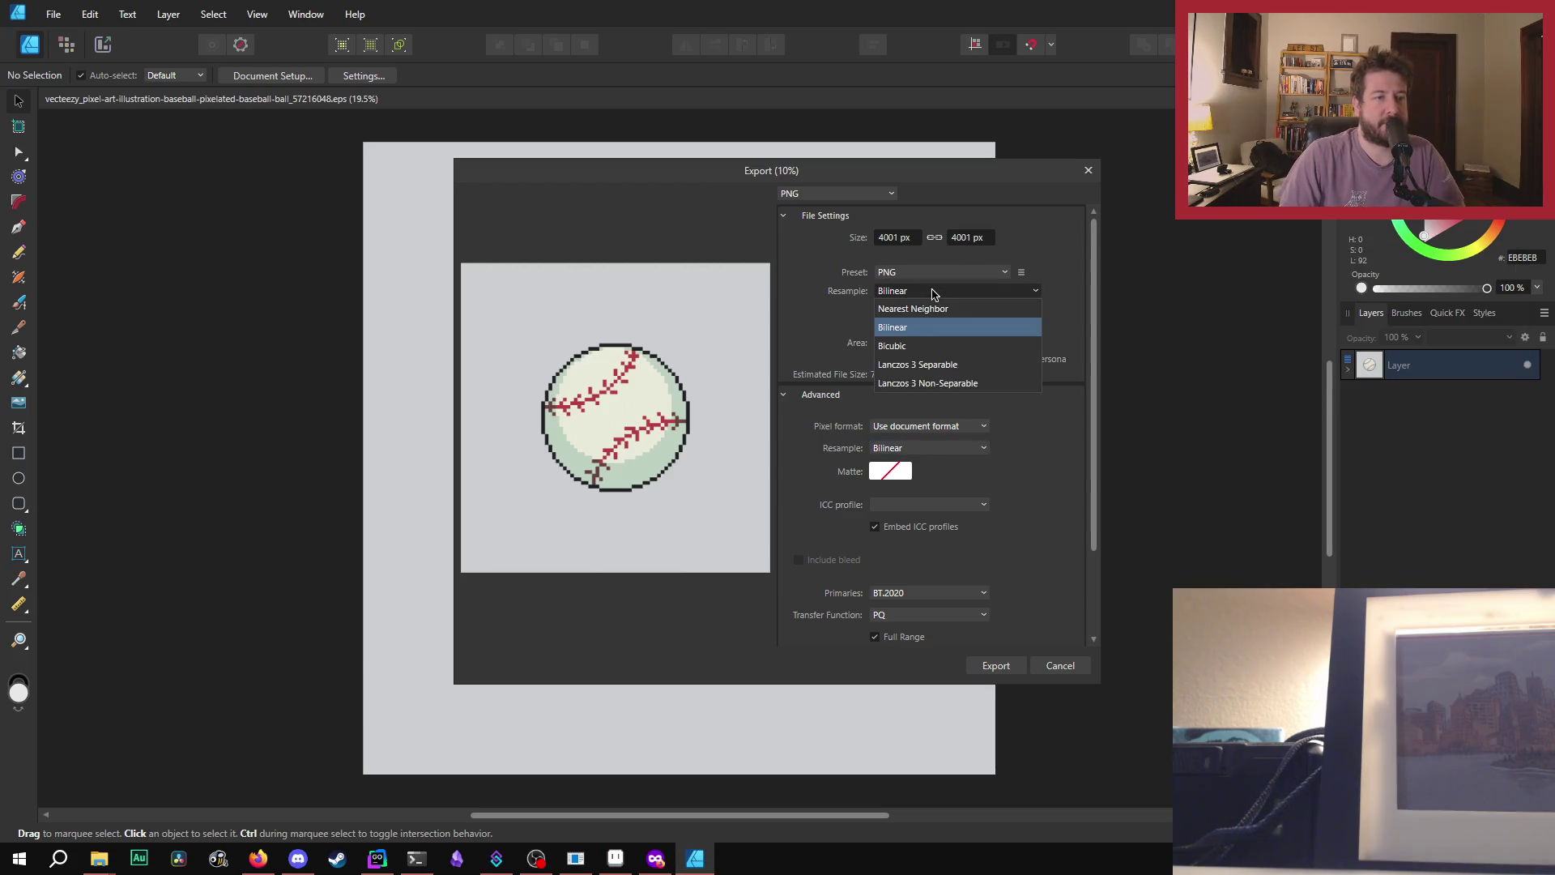
click(933, 293)
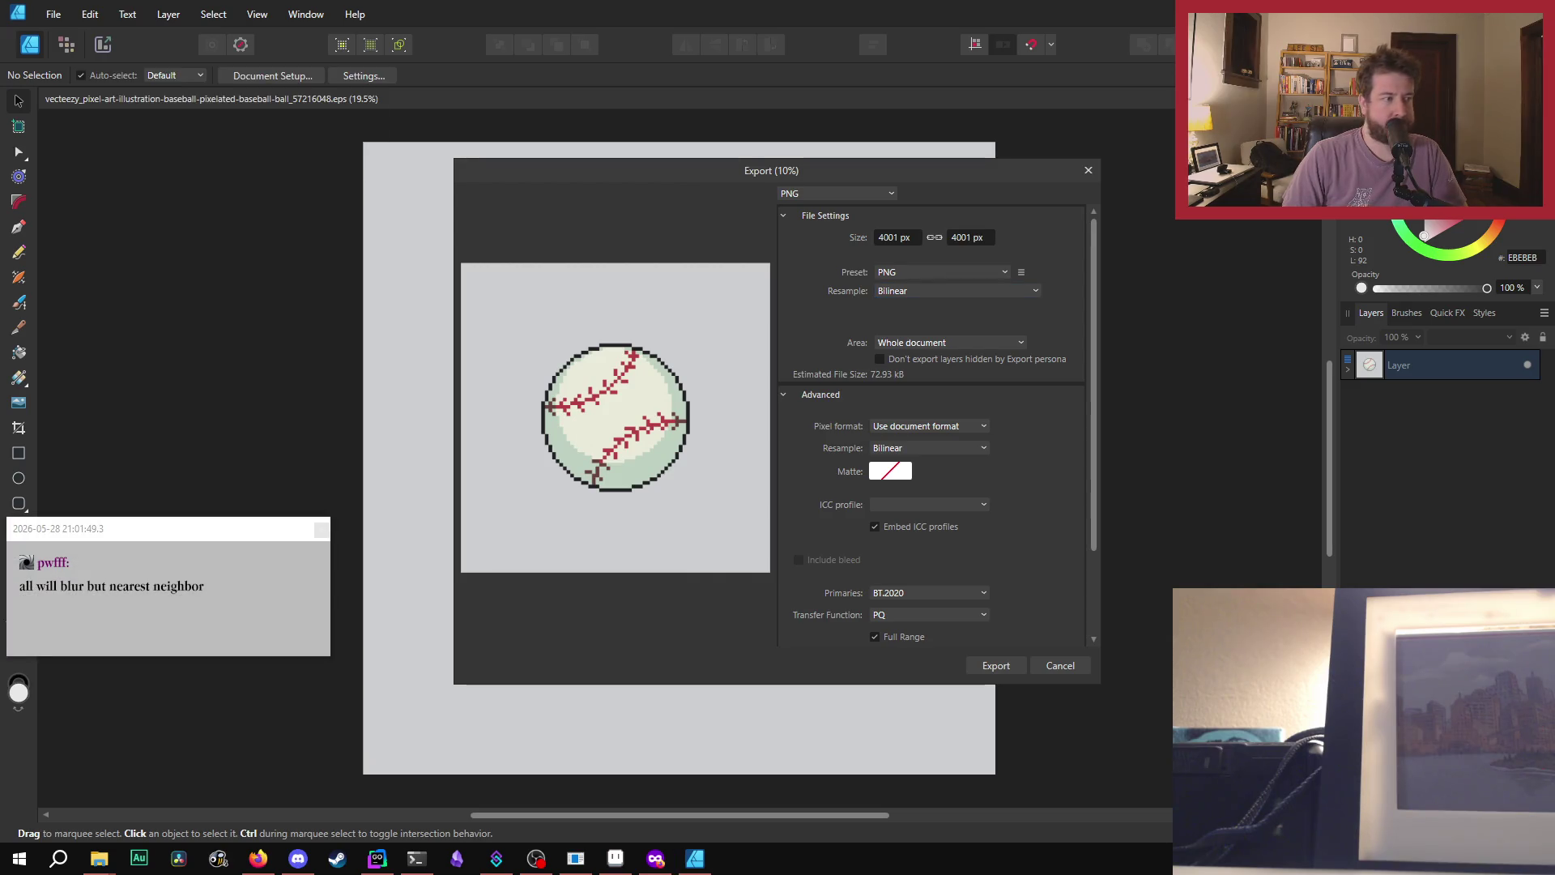
click(976, 292)
click(944, 311)
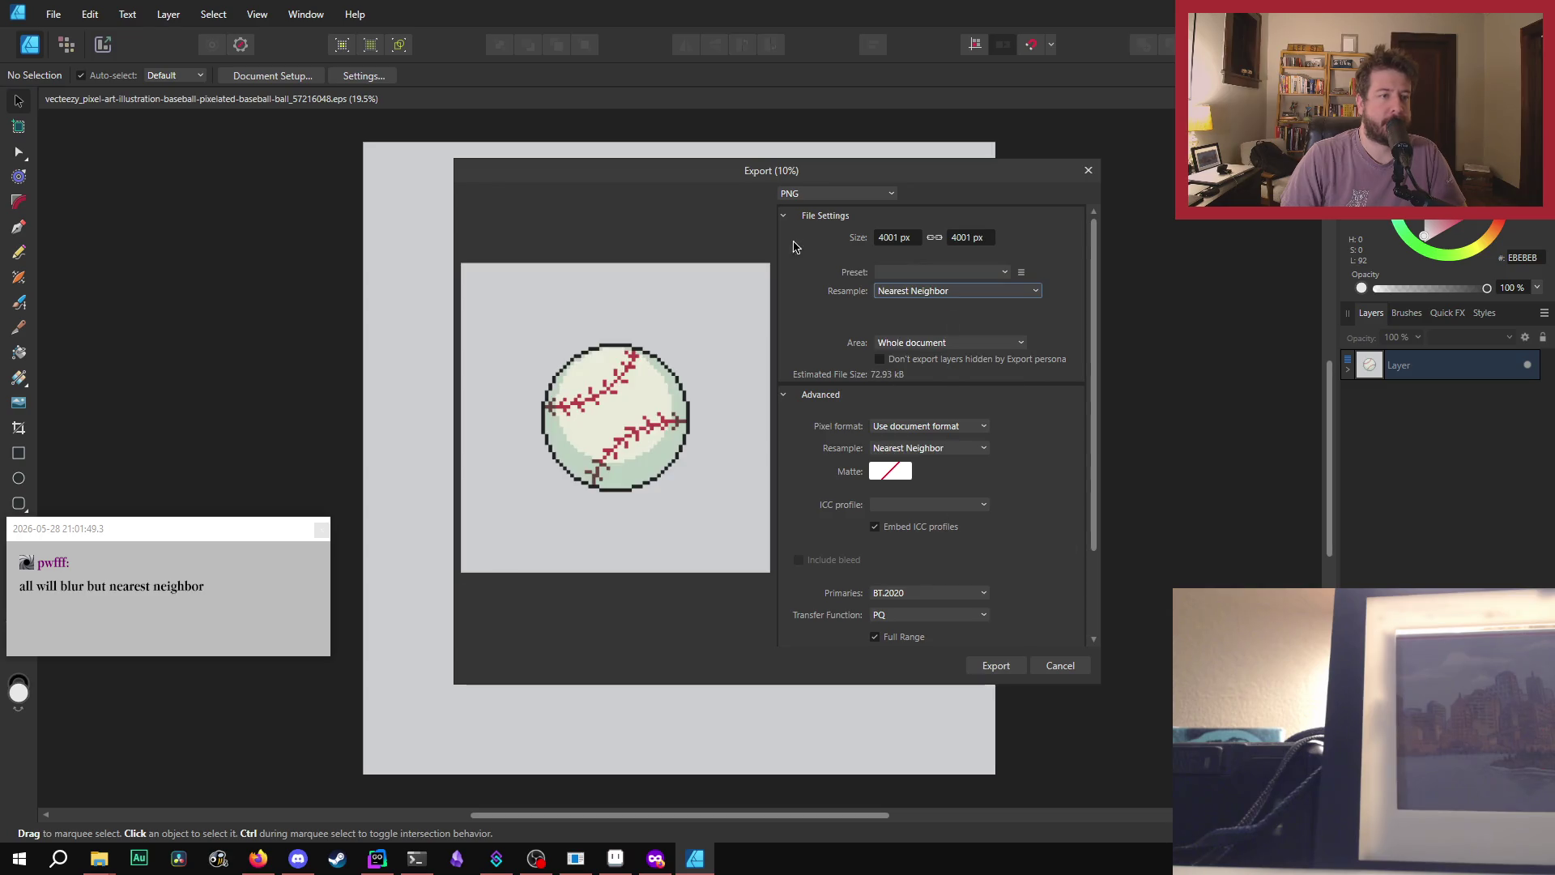
- Set the export width to 200 px and export the baseball
click(889, 243)
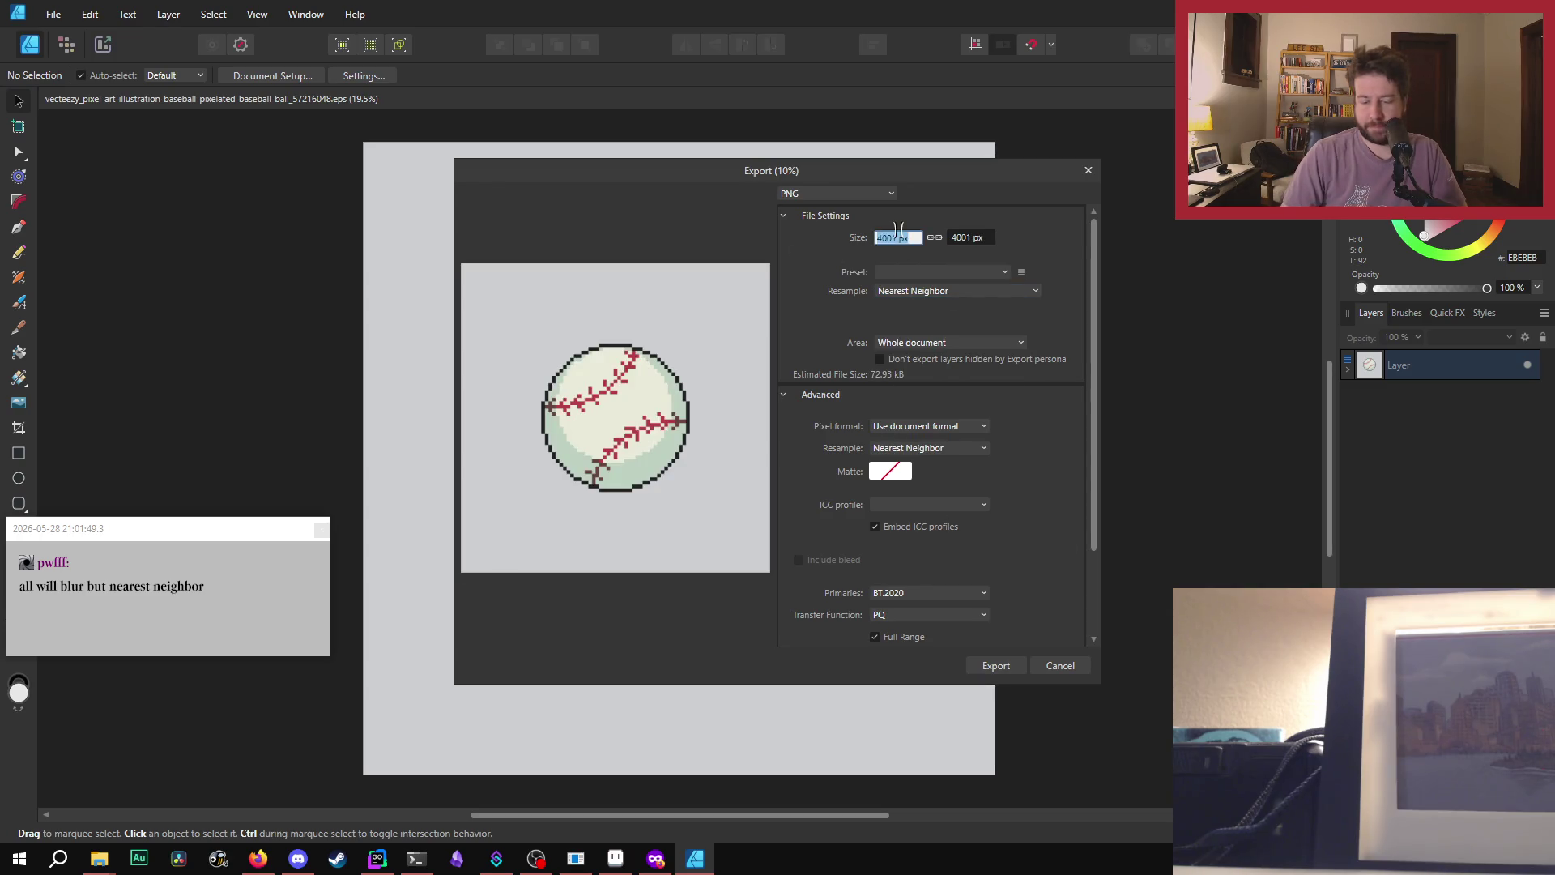
text(200)
key(Return)
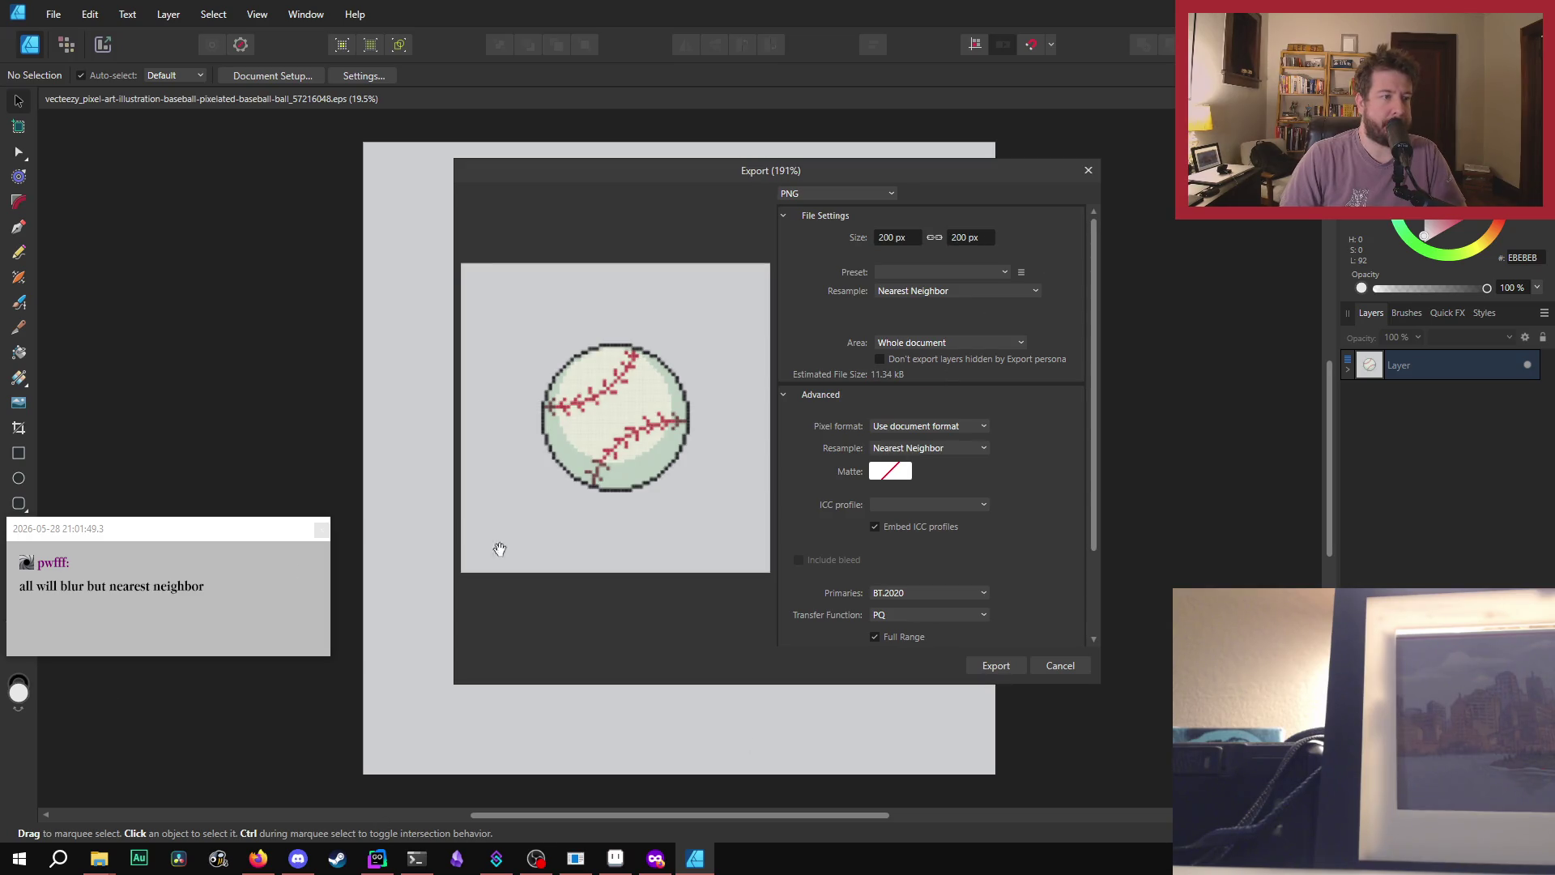
click(888, 236)
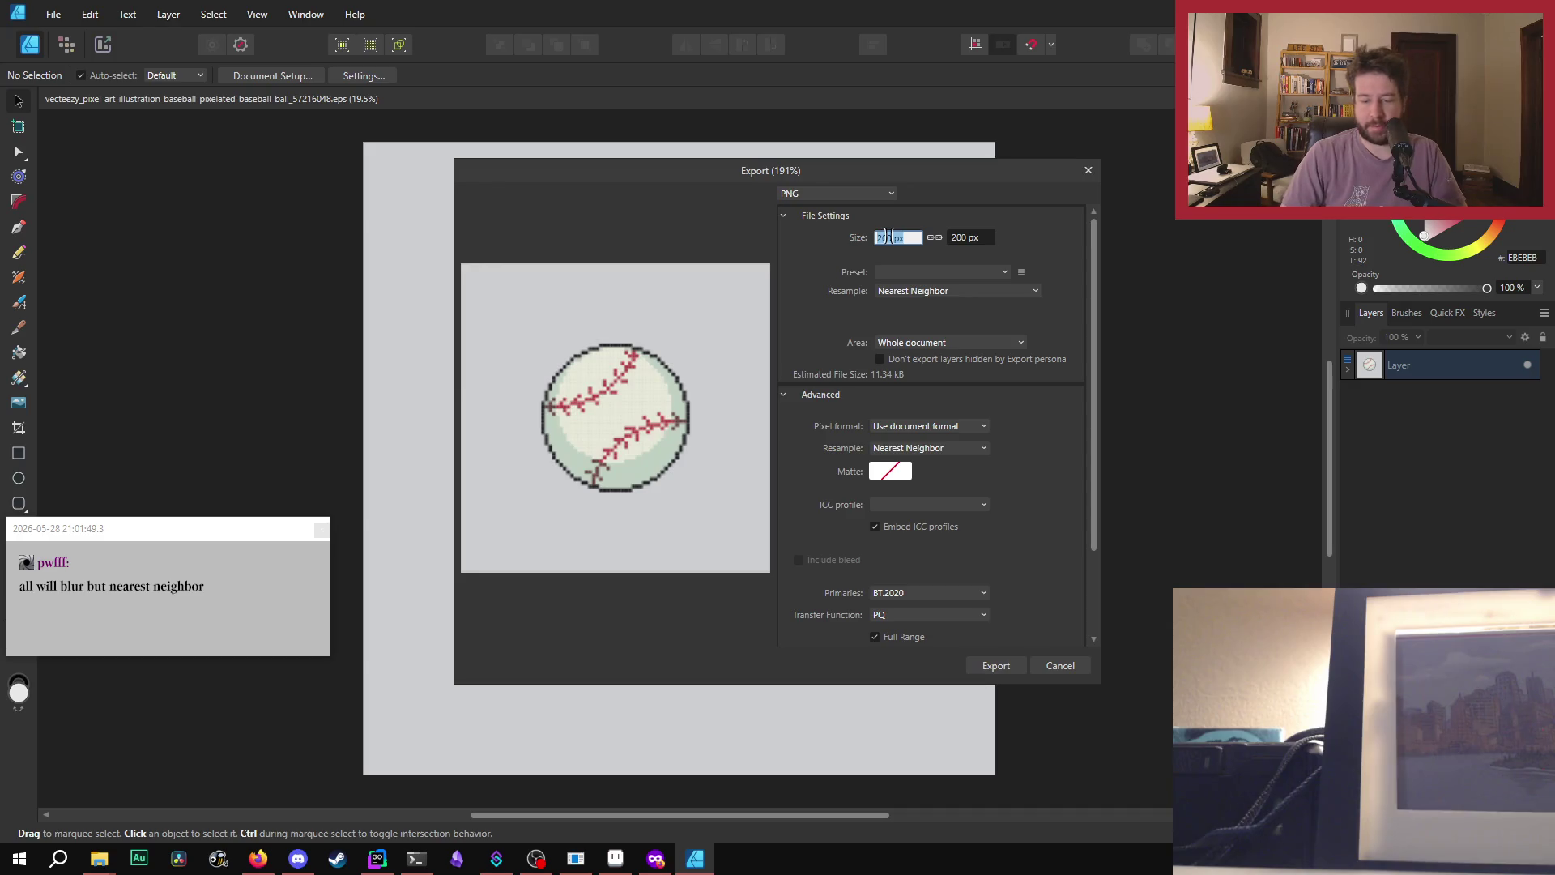
text(100)
key(Return)
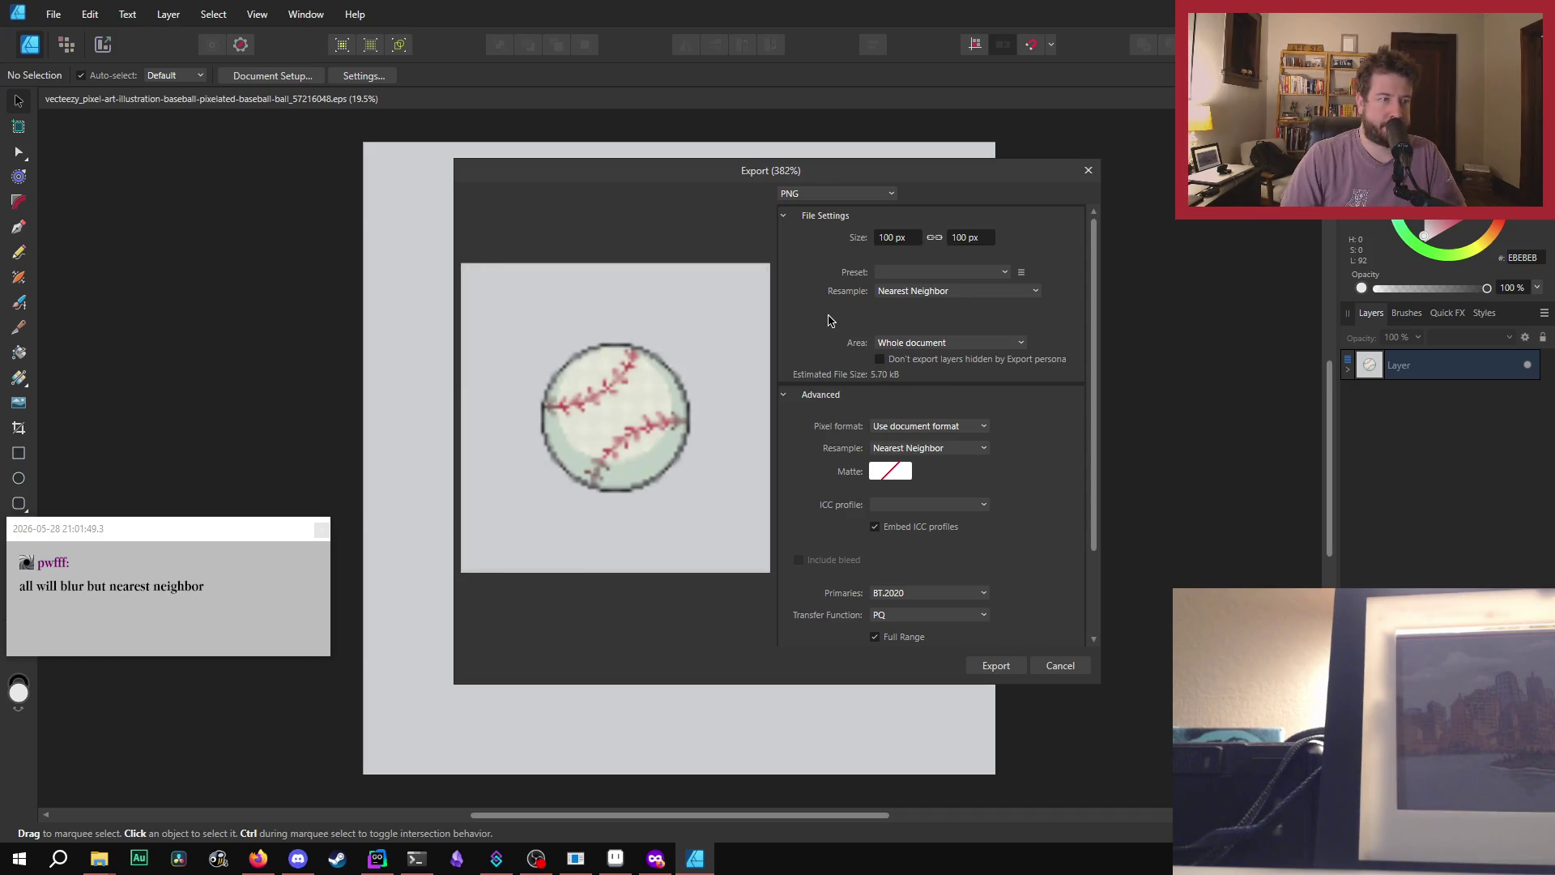
click(888, 238)
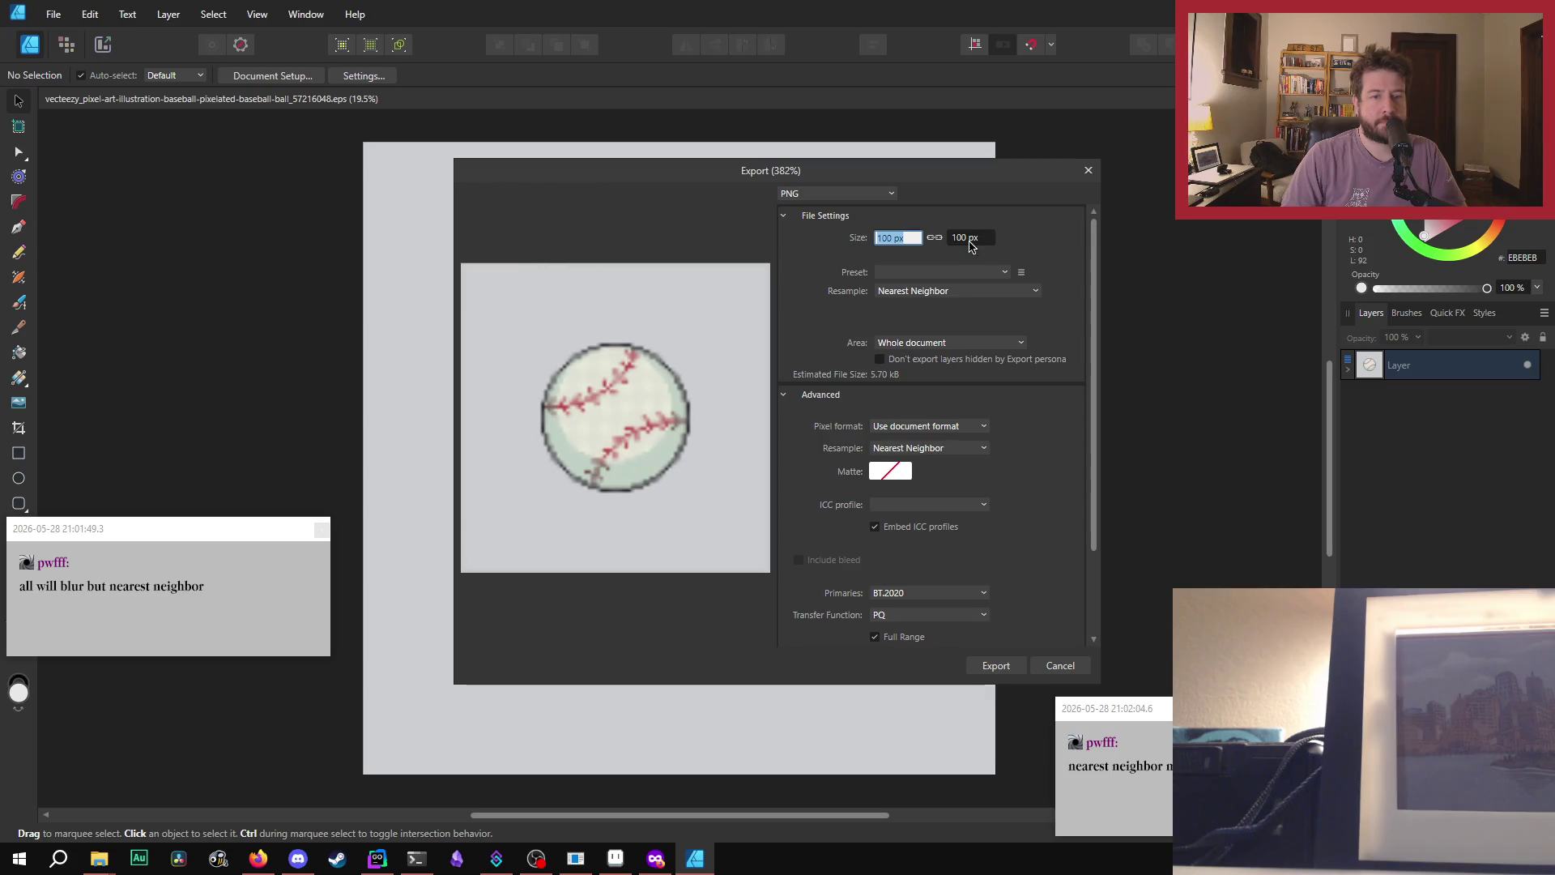
text(200)
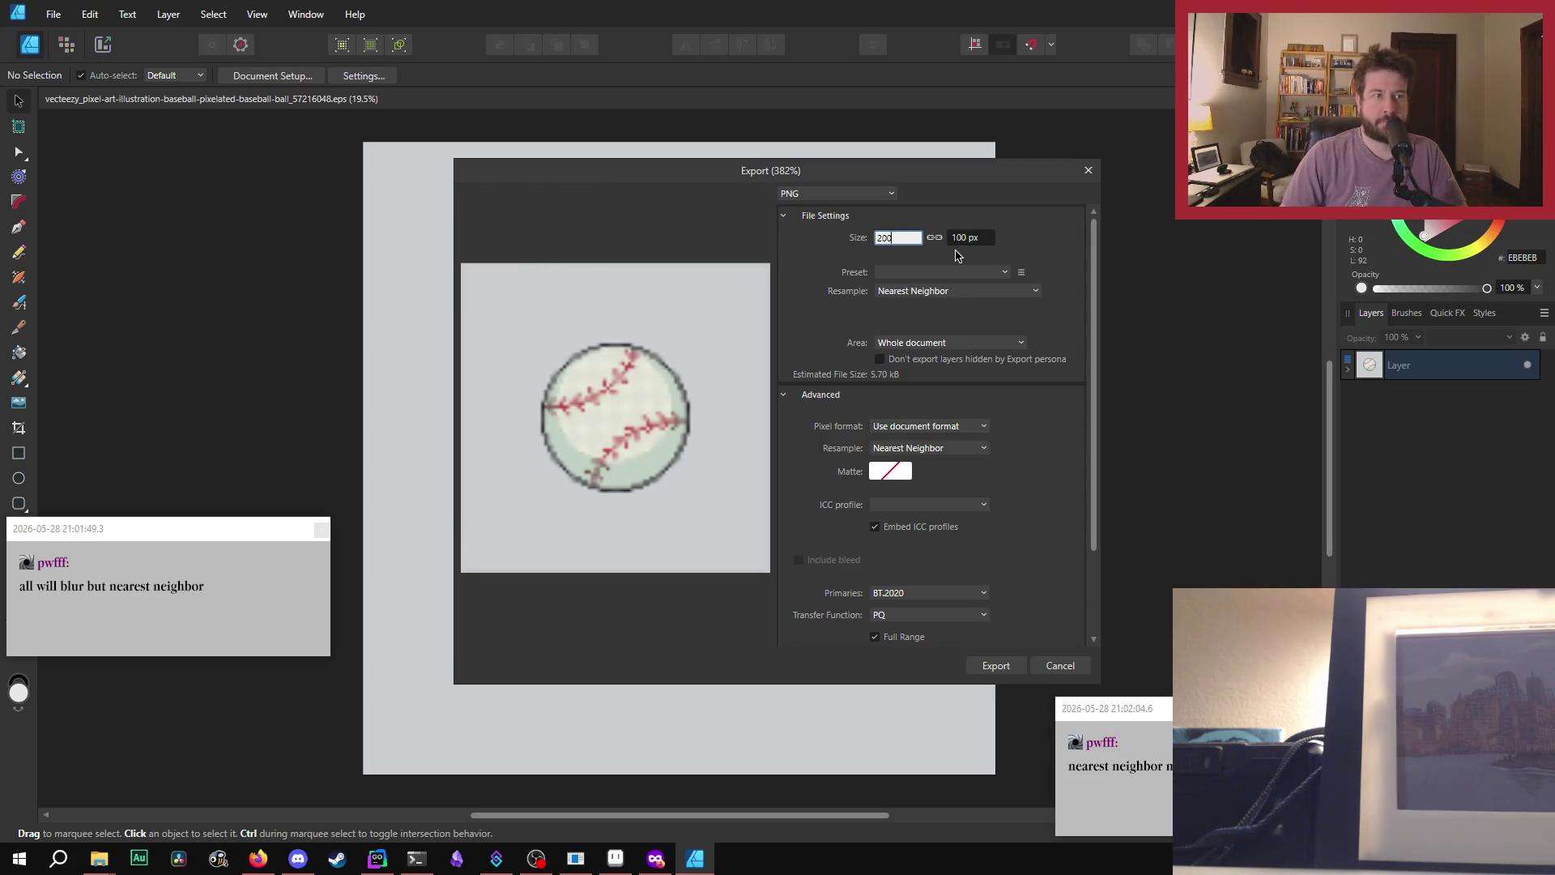
key(Return)
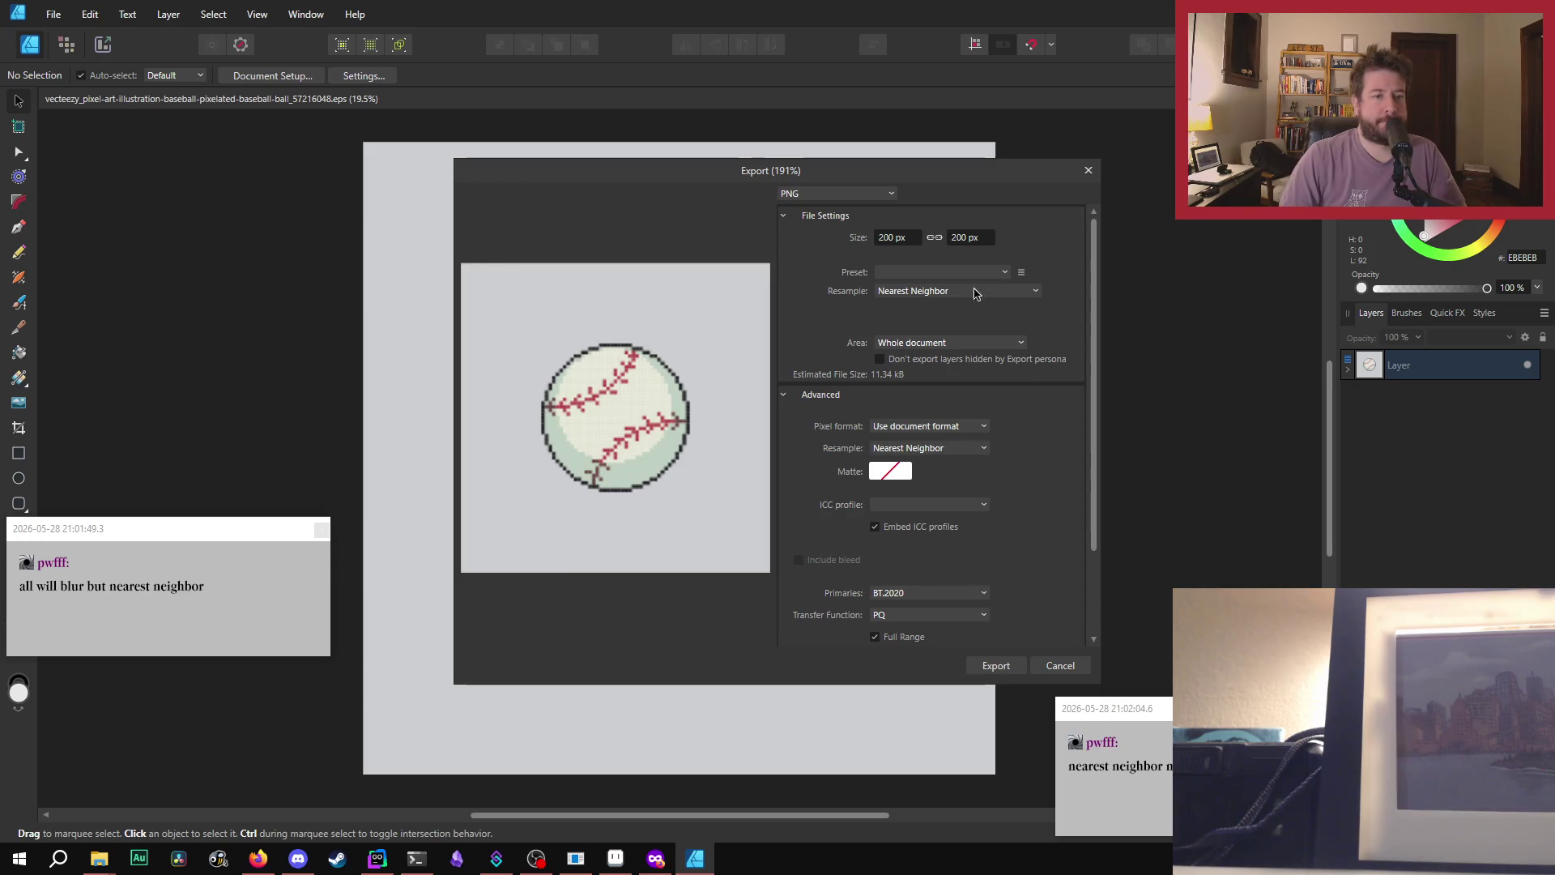
click(322, 531)
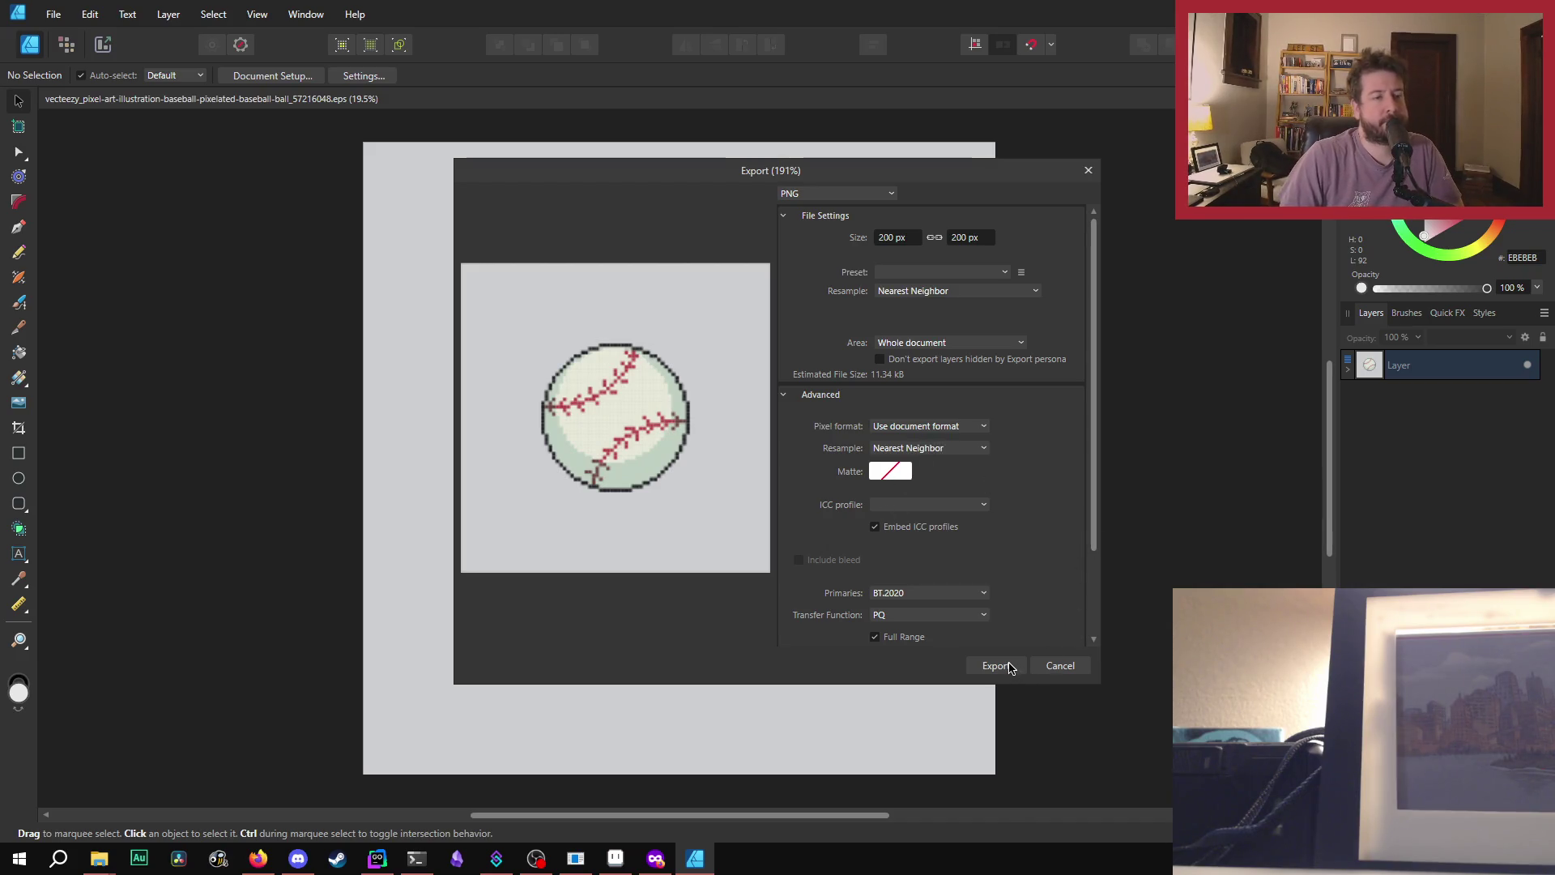
click(1010, 667)
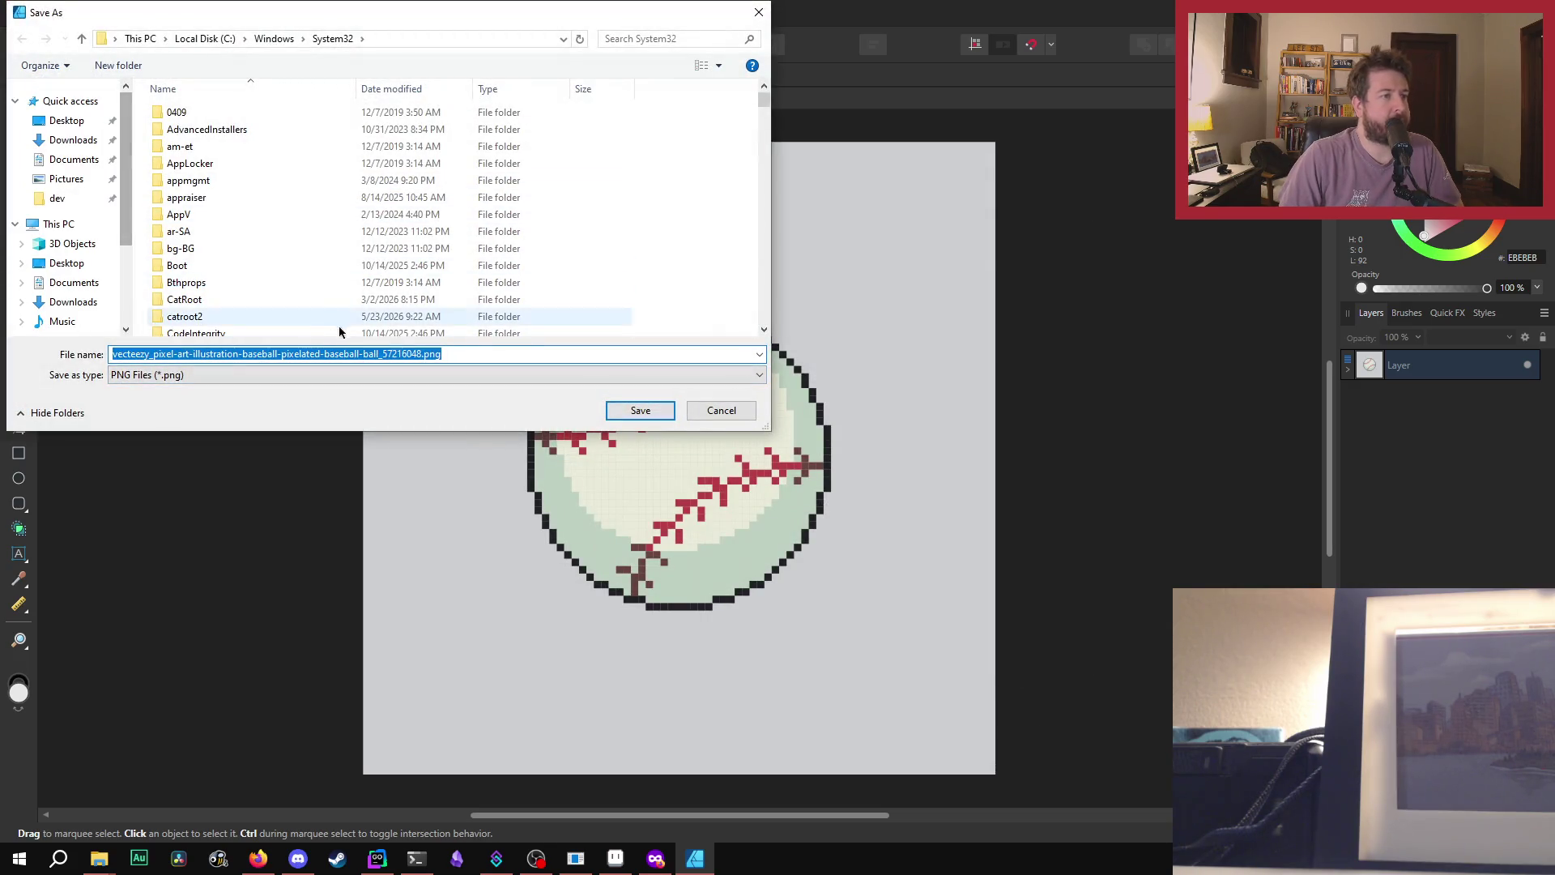
- Rename the export file to baseball.png and accept the Pictures folder prompt
click(399, 354)
double_click(421, 354)
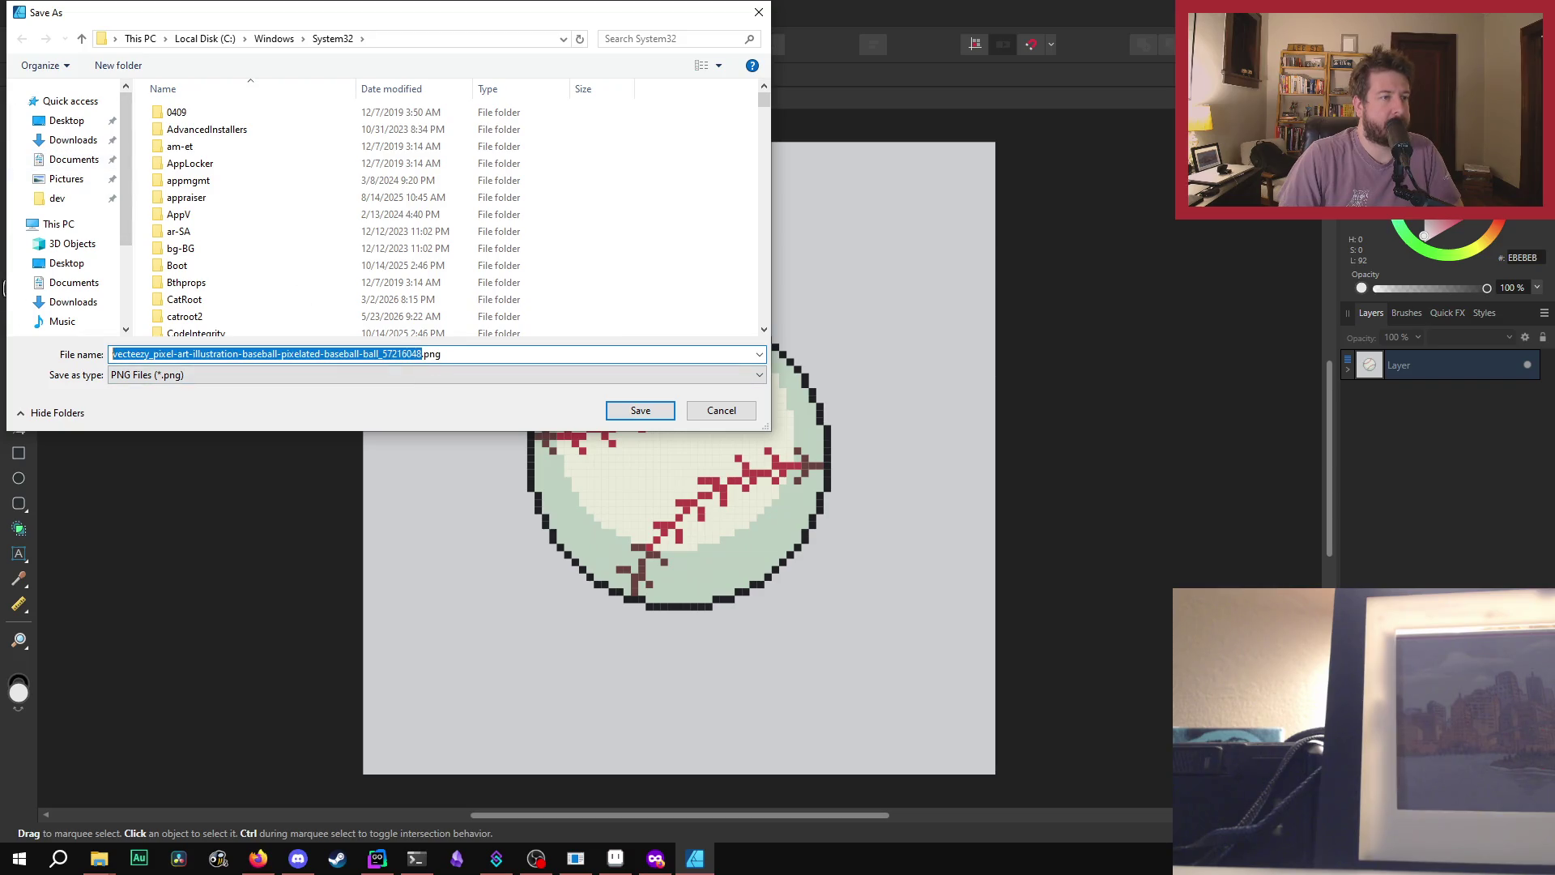
text(baseba)
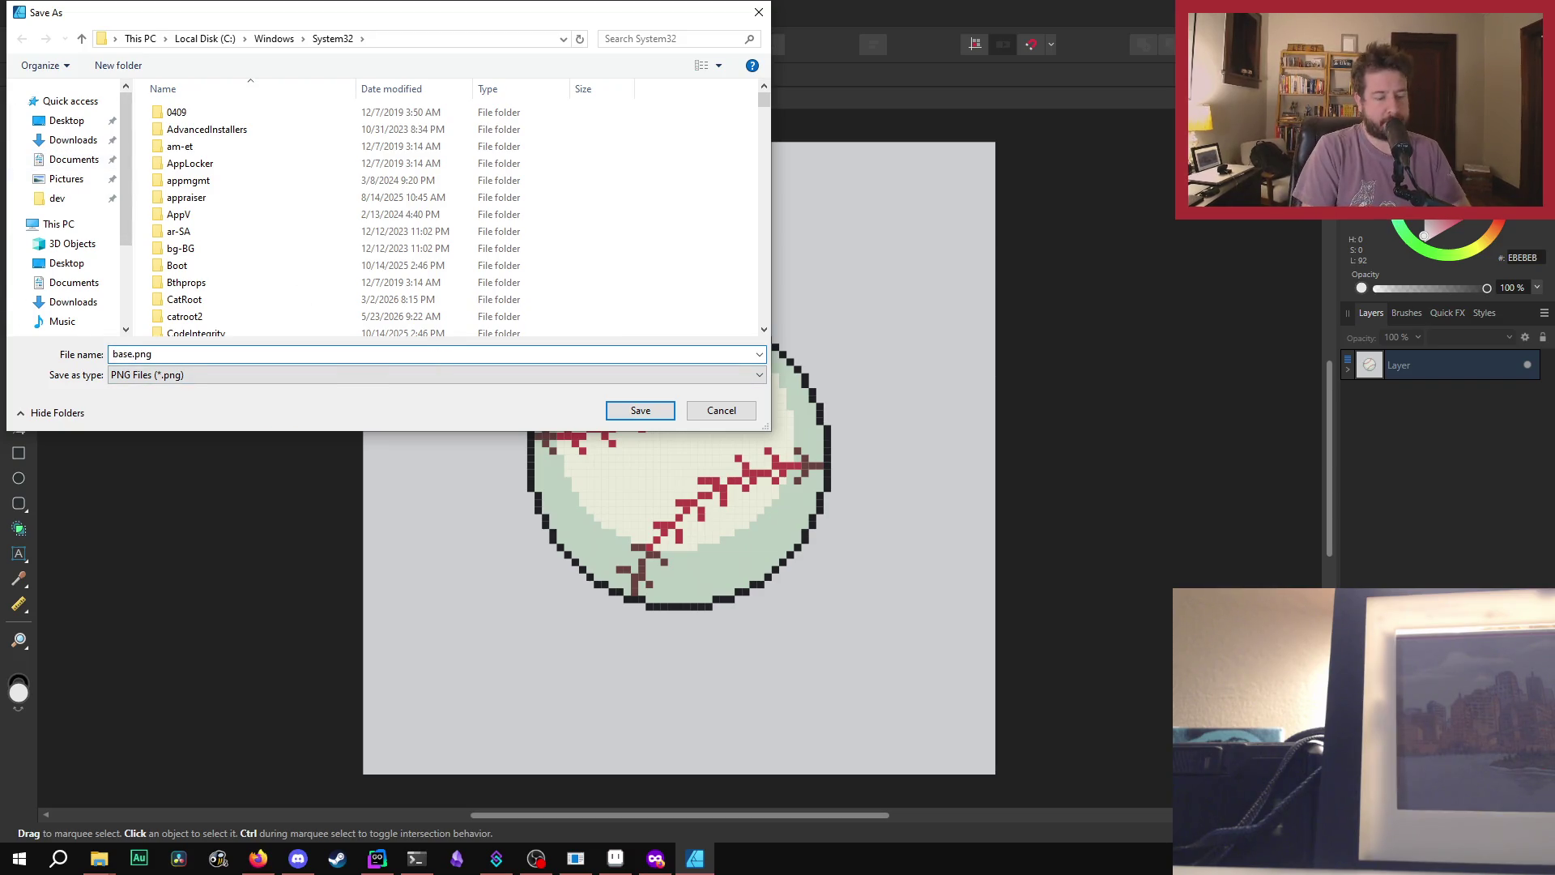
text(ll)
key(Return)
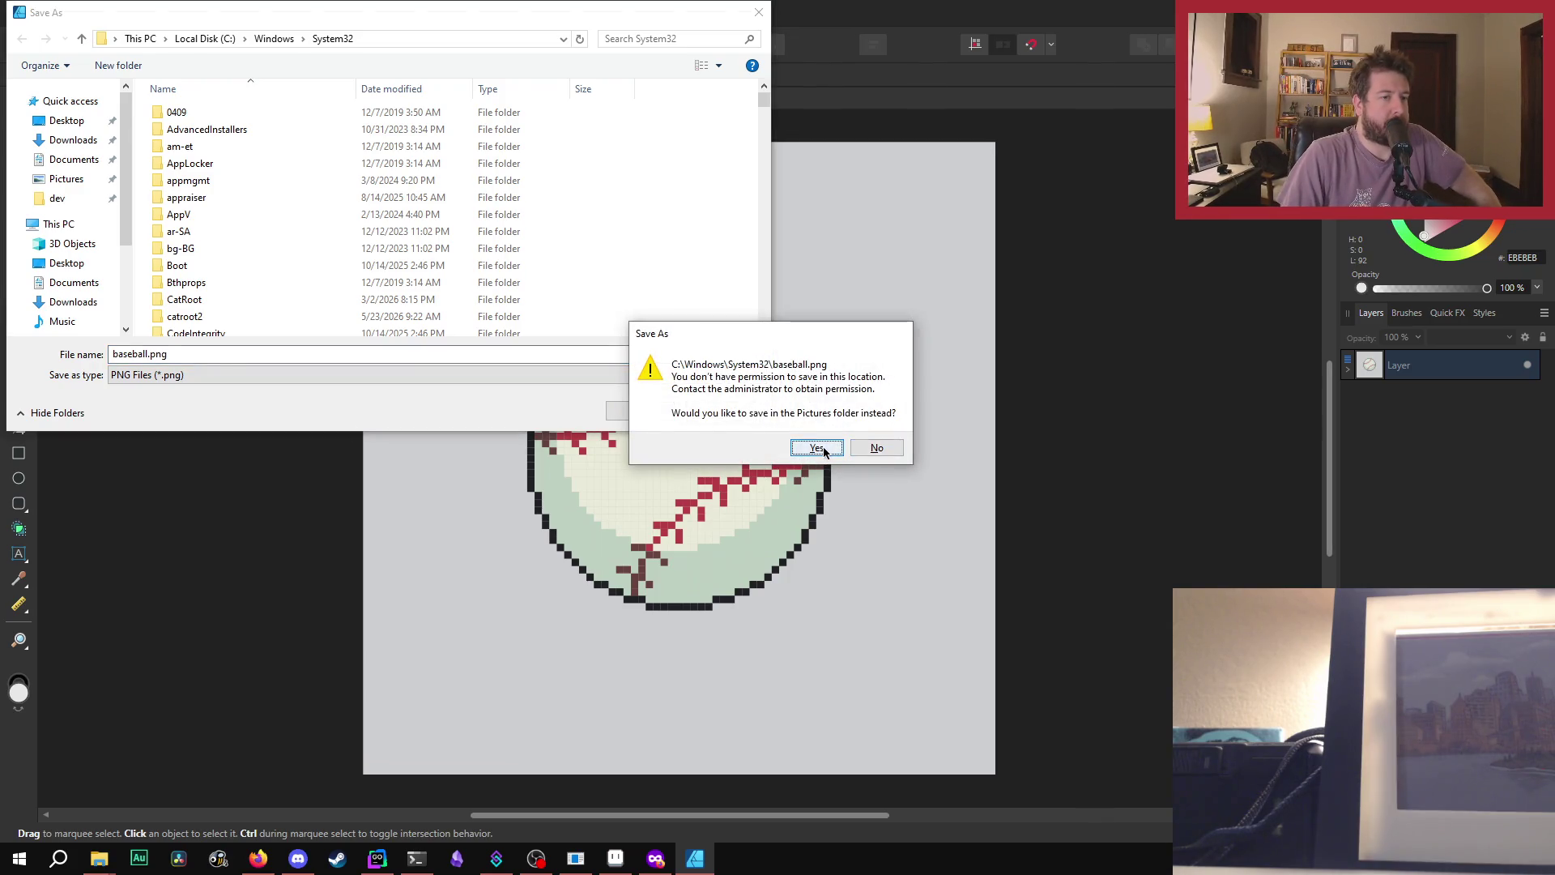
click(818, 448)
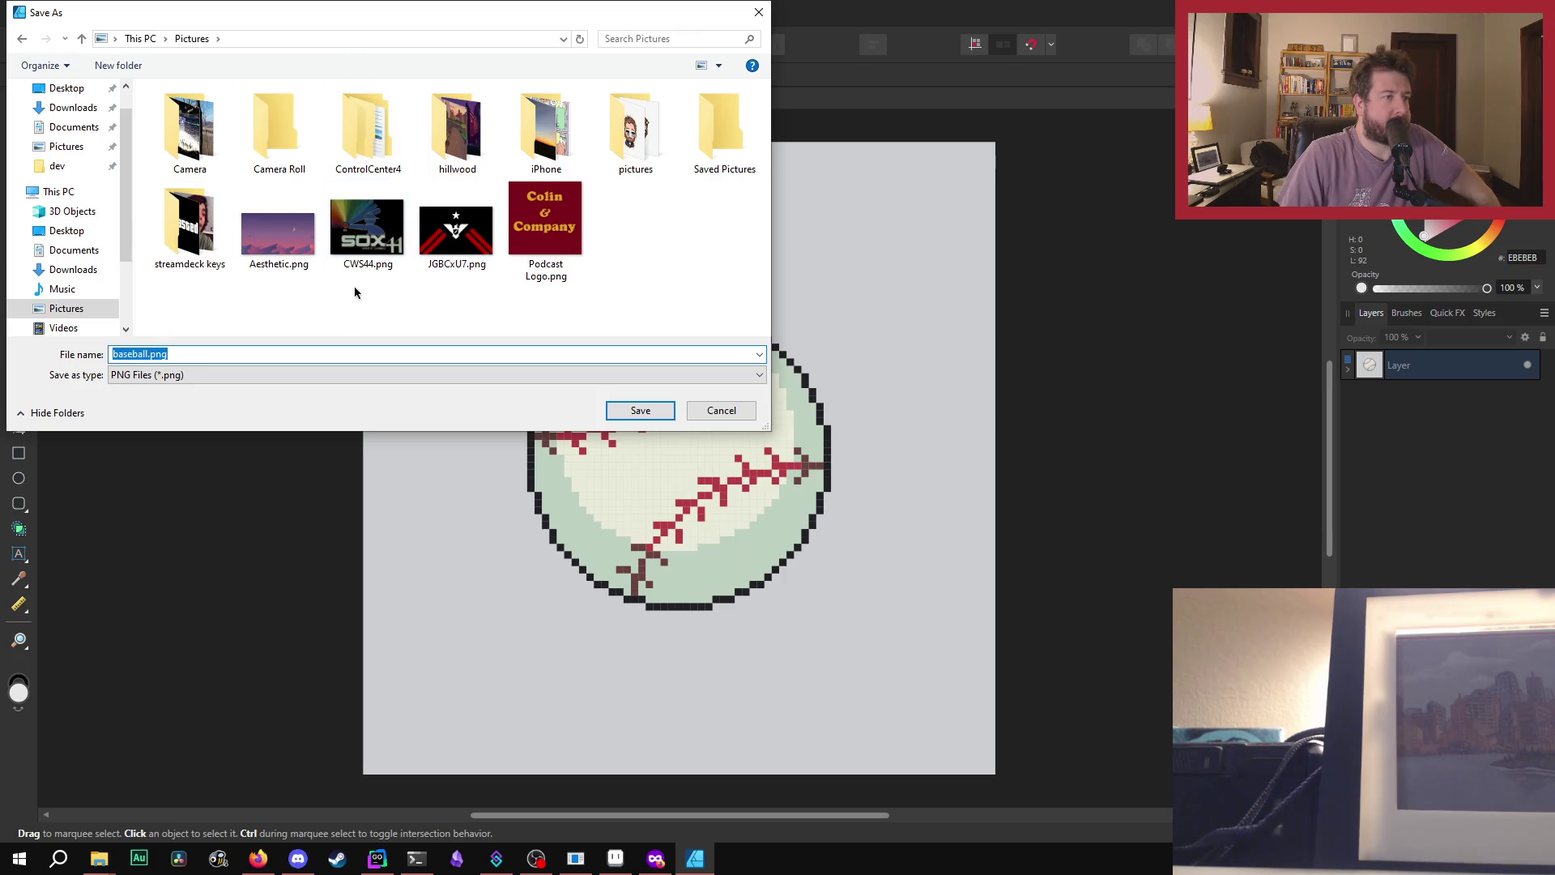
- Save baseball.png into Downloads and close the baseball document
scroll(77, 122, up, 1)
click(74, 142)
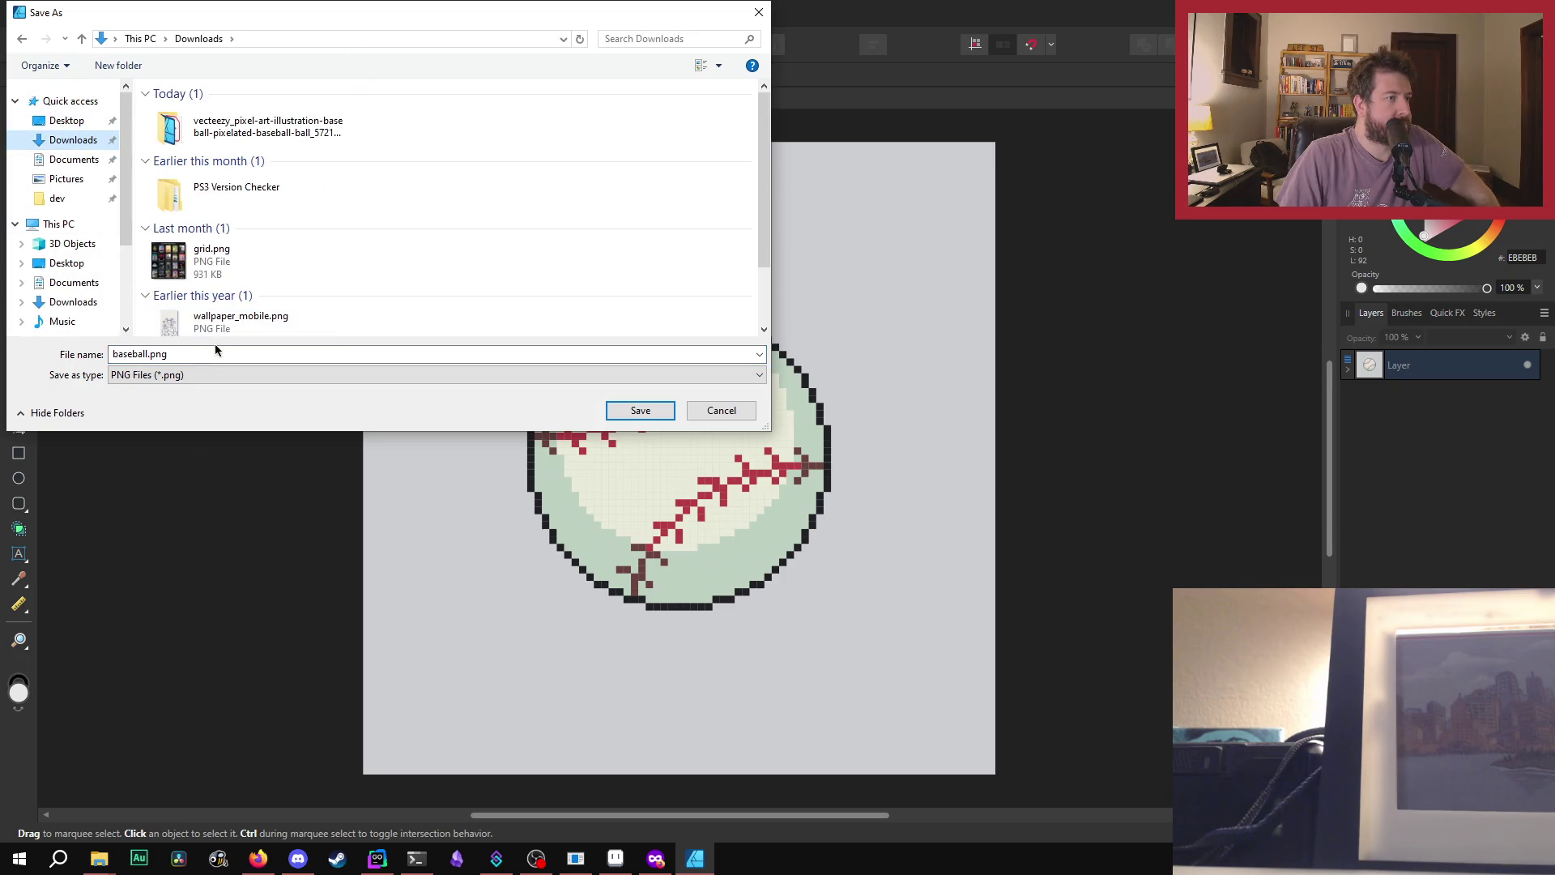
click(637, 411)
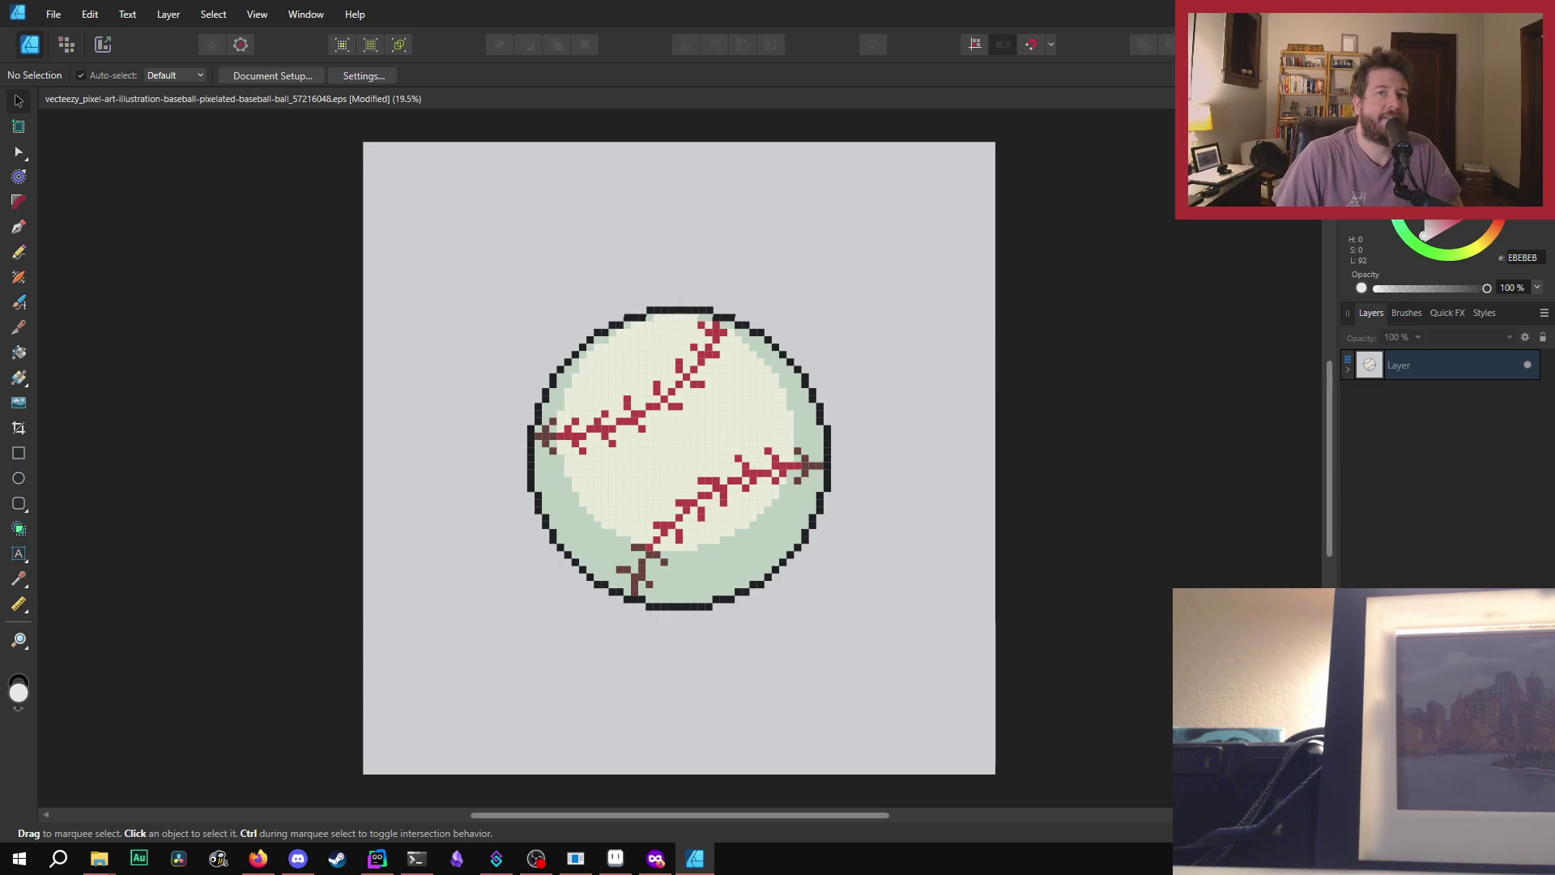
key(ctrl+w)
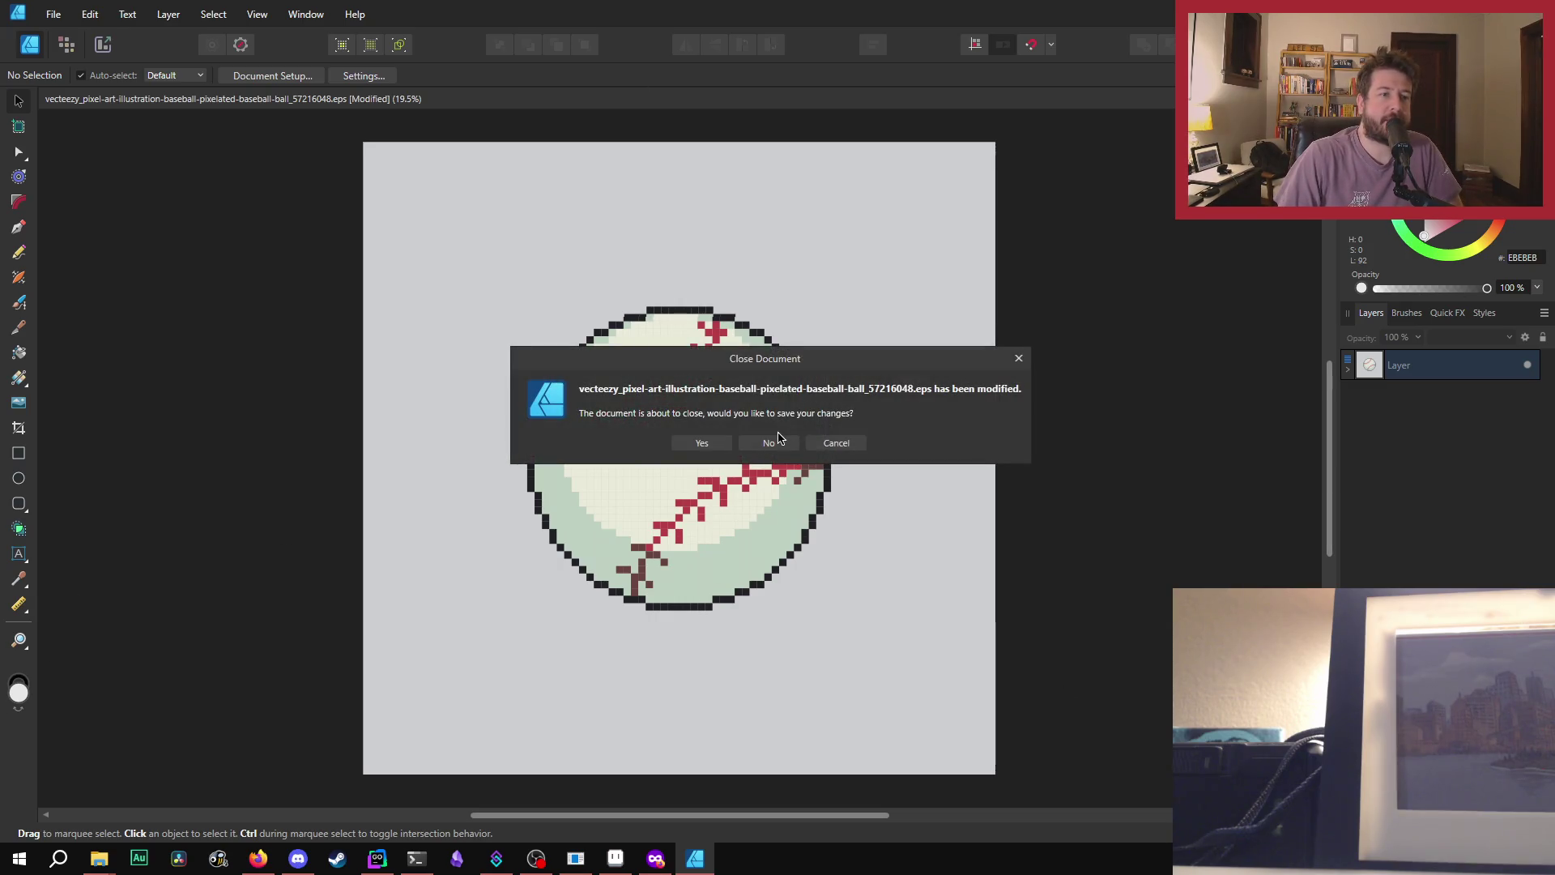
- Discard the Designer document's changes, then open baseball.png from Downloads in Affinity Photo
click(769, 443)
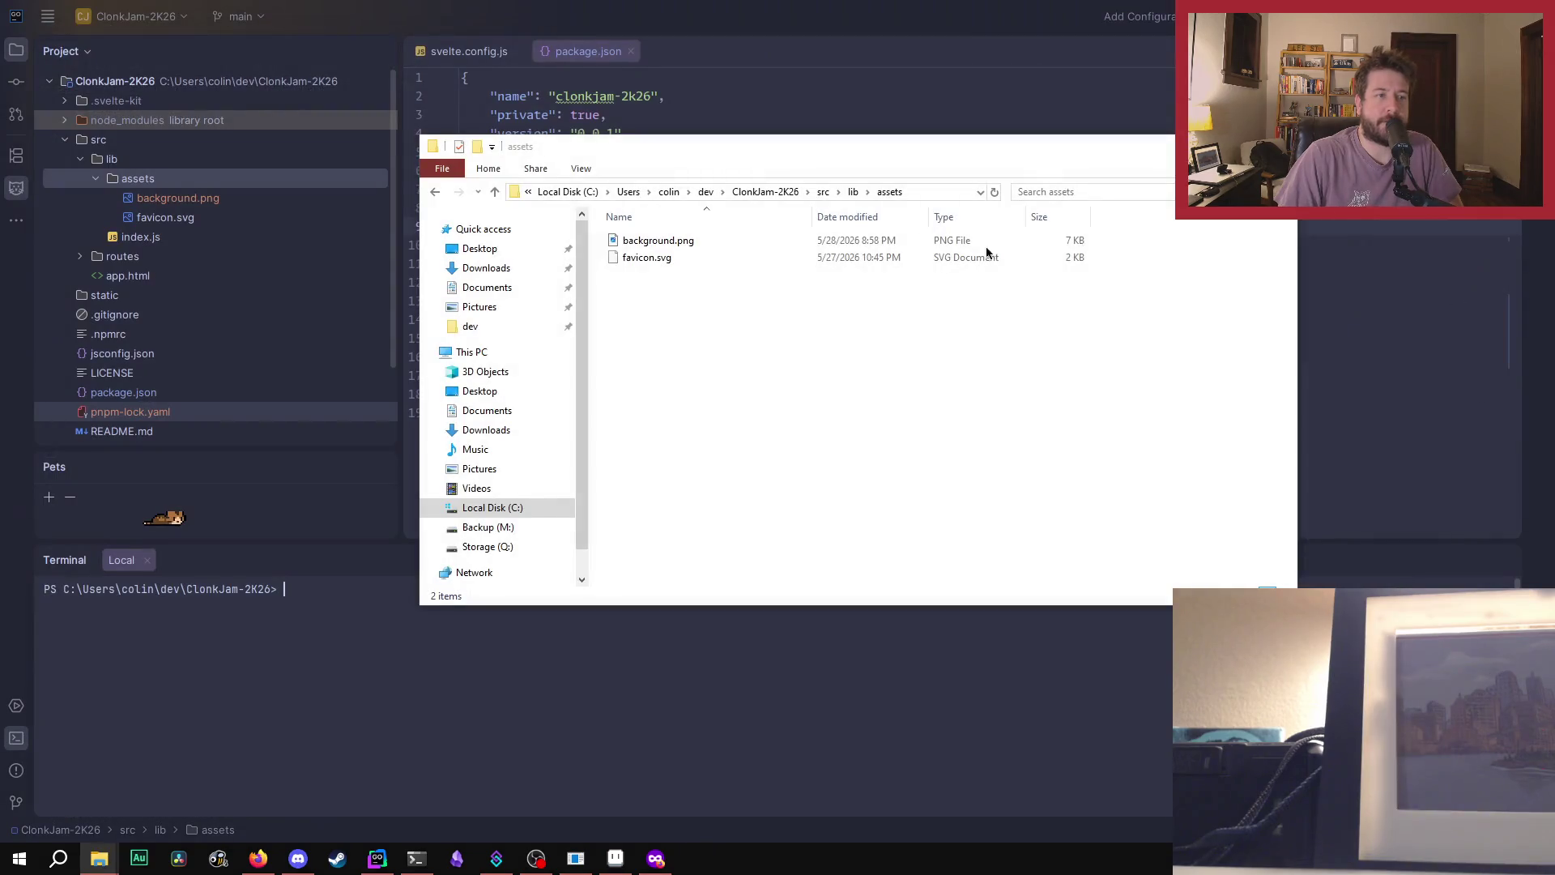
click(539, 267)
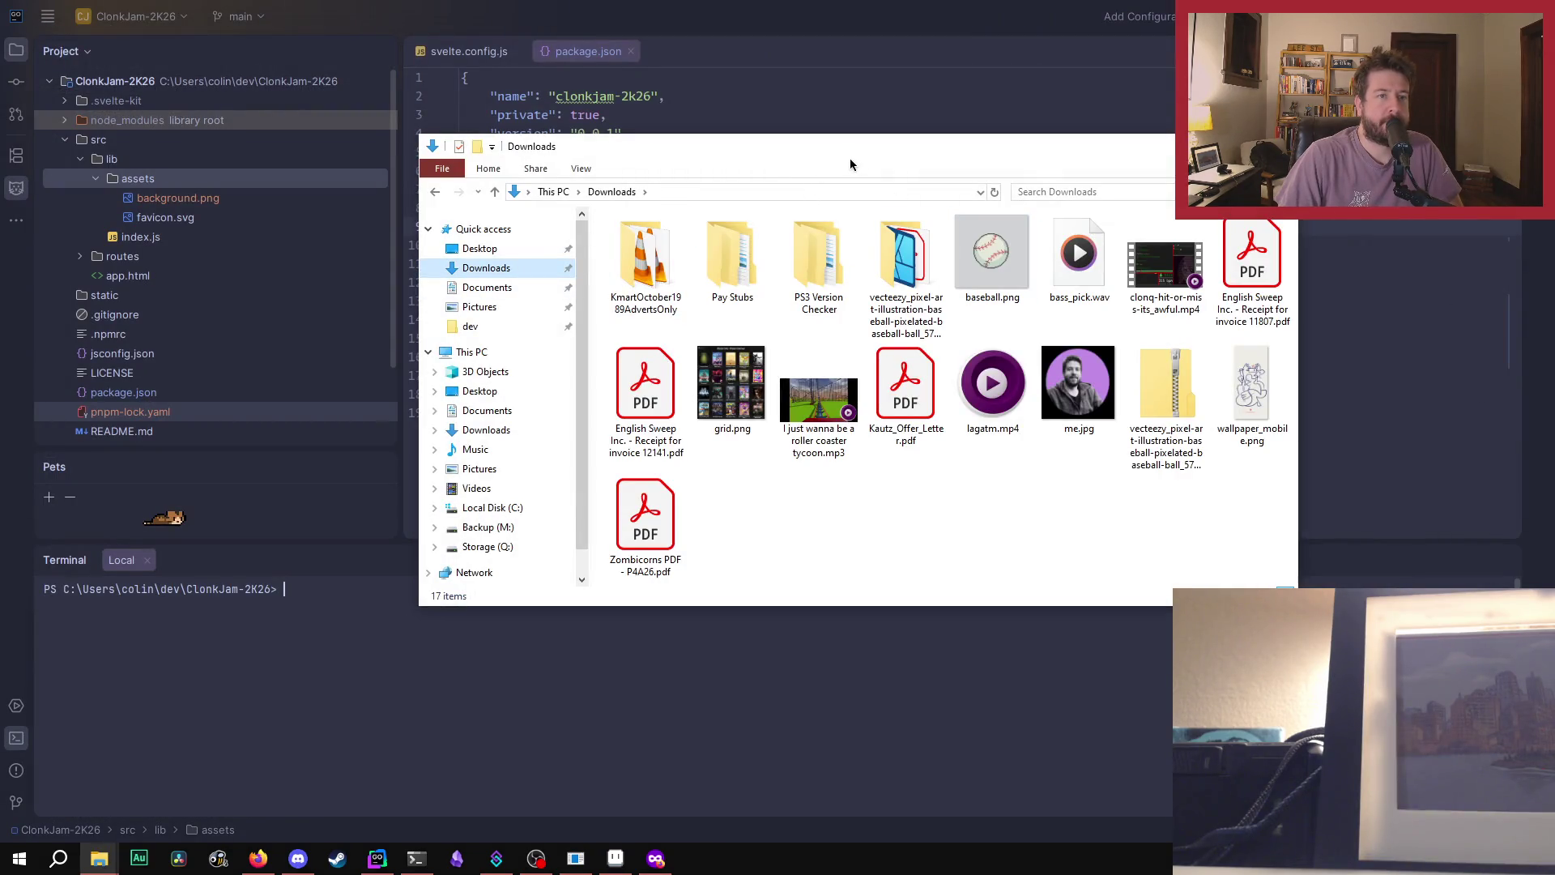
drag(899, 153, 1554, 251)
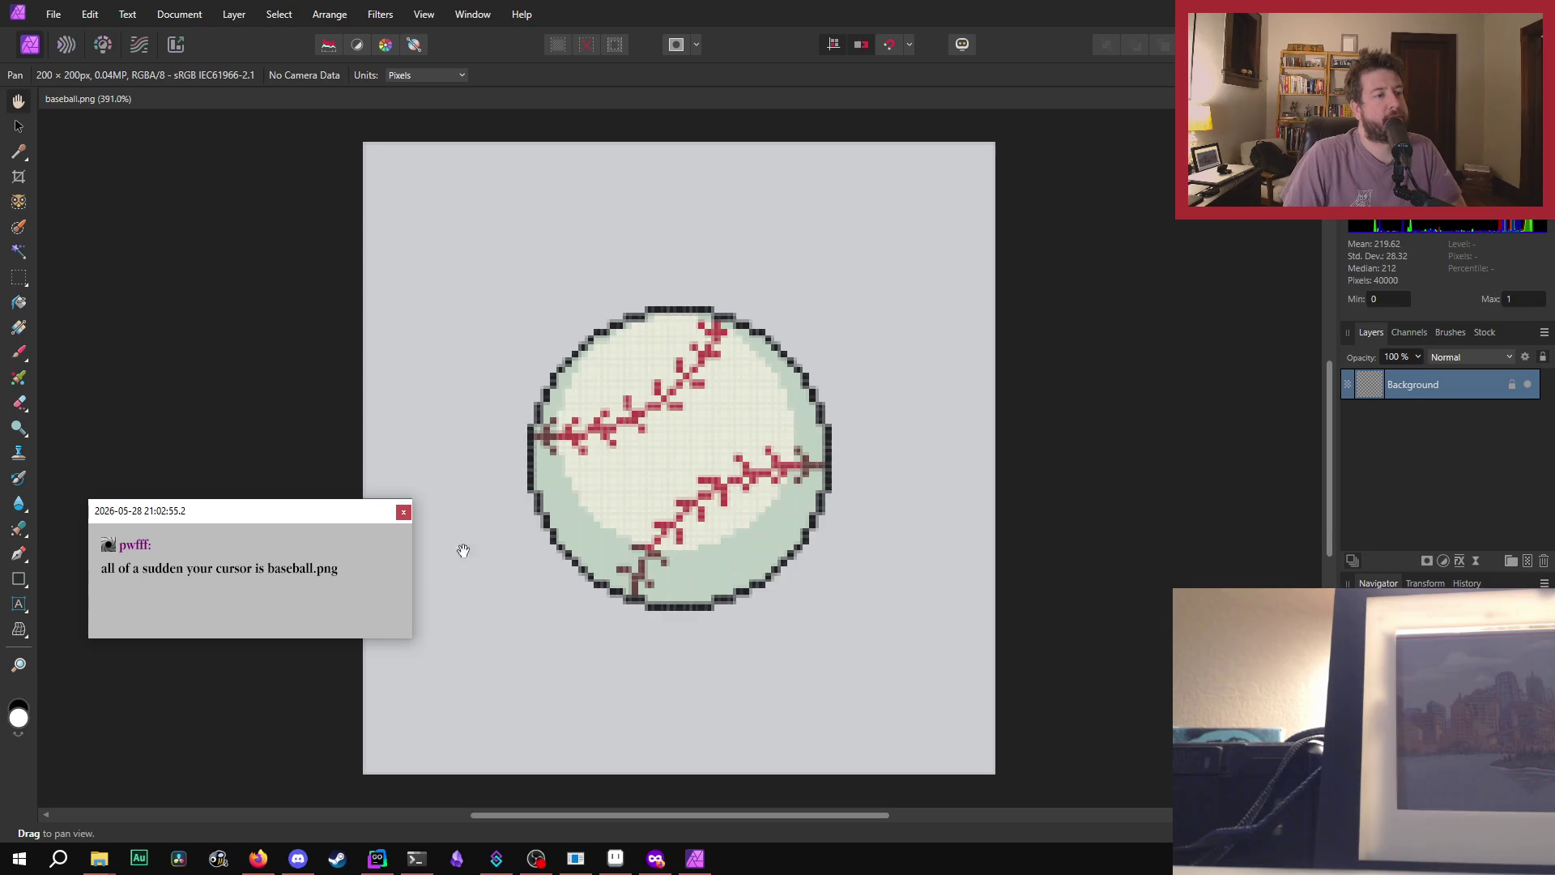
- Dismiss the chat popup, look through the menus for a resize option, and pick the Crop Tool
click(403, 512)
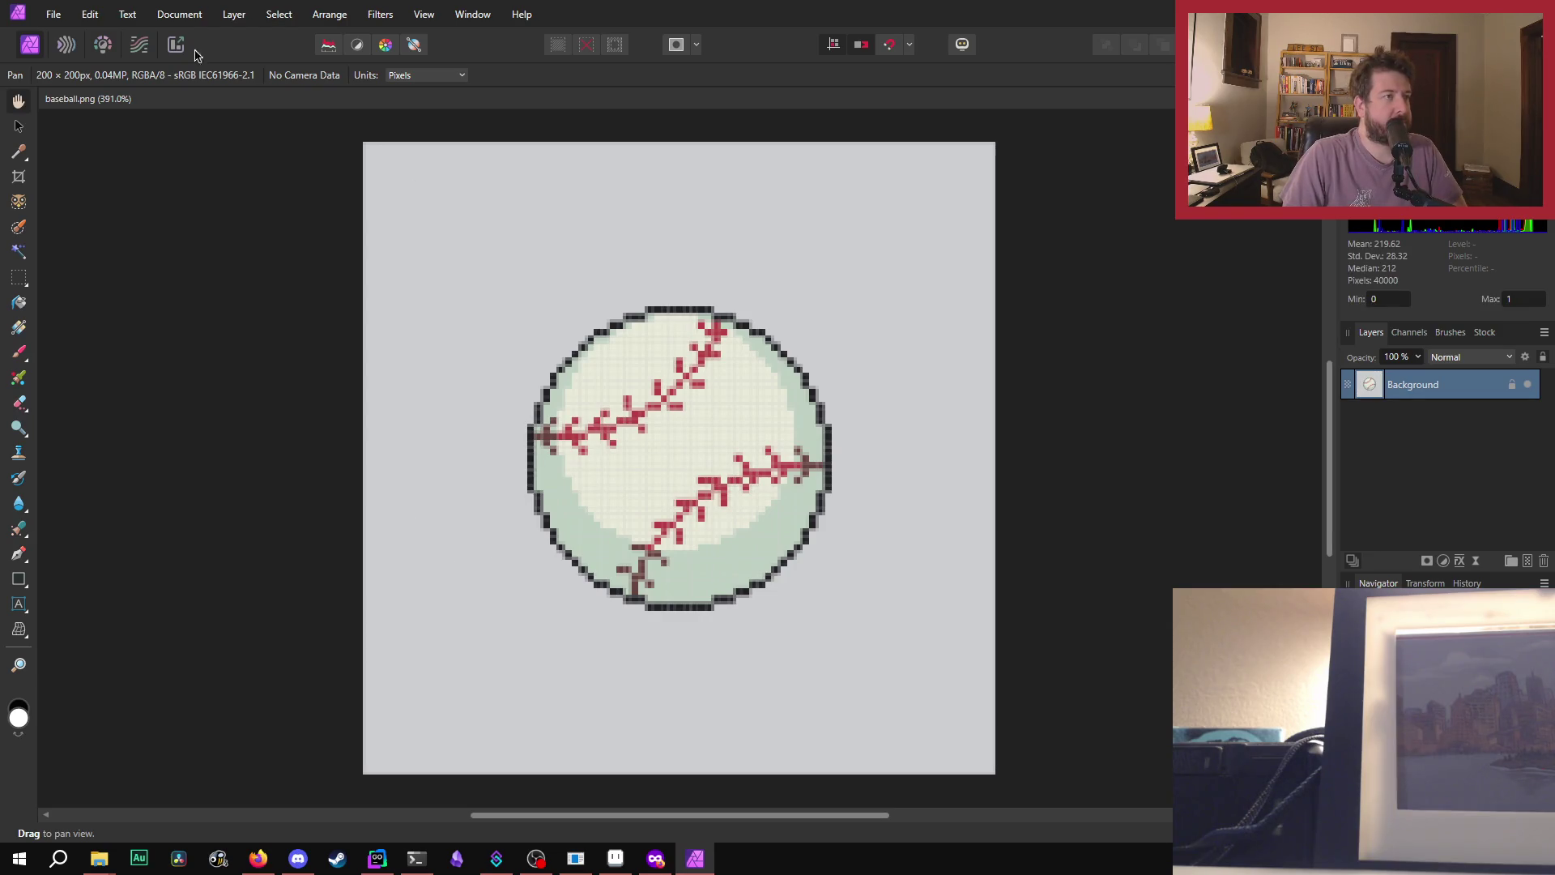
click(170, 14)
mouse_move(90, 14)
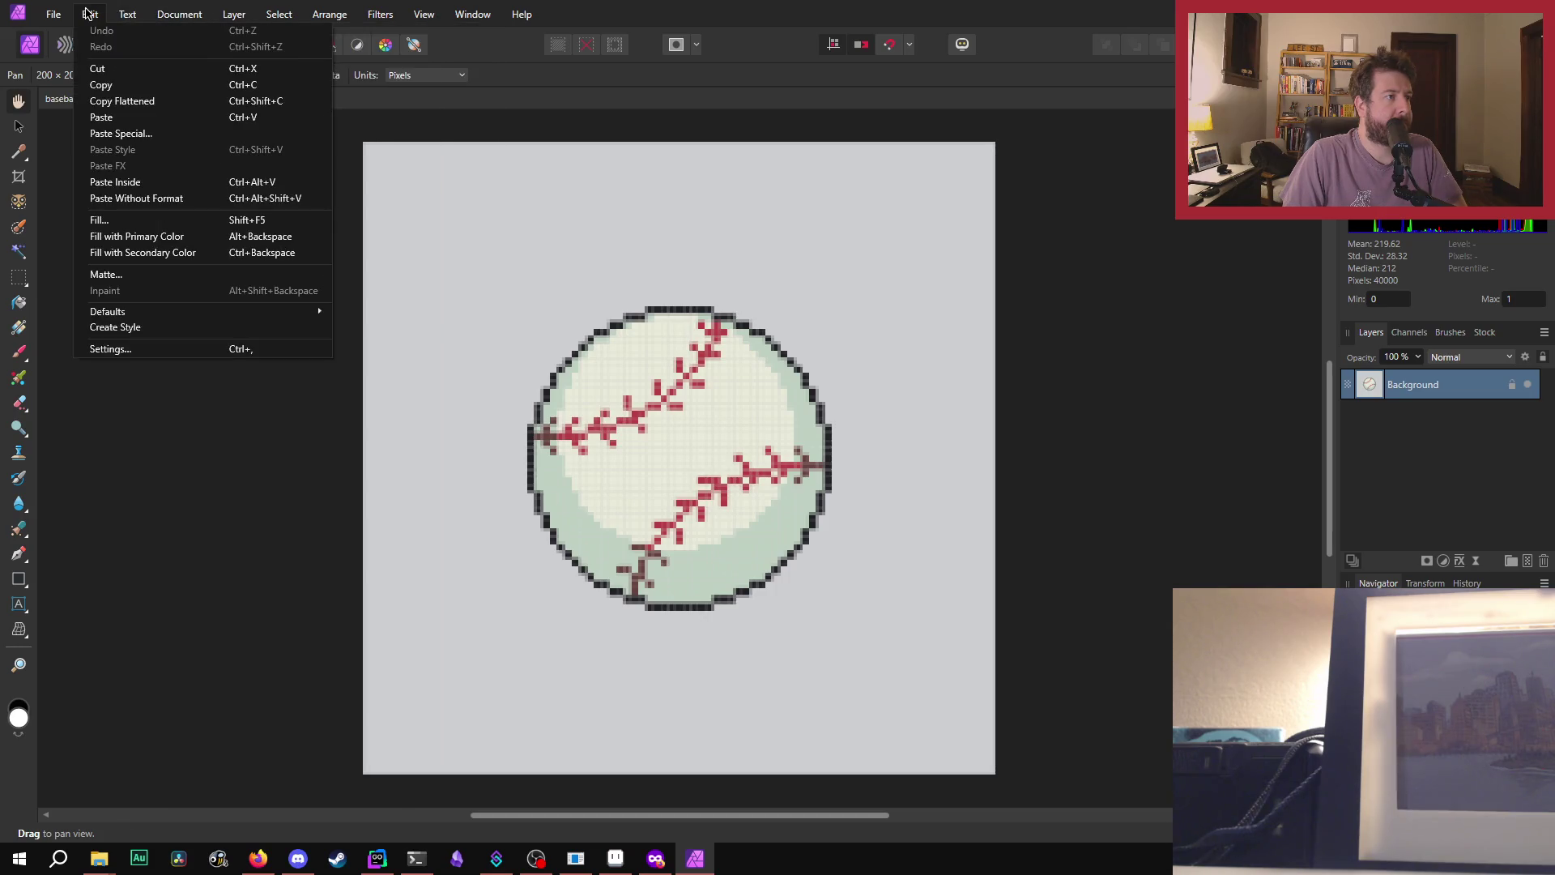
mouse_move(263, 8)
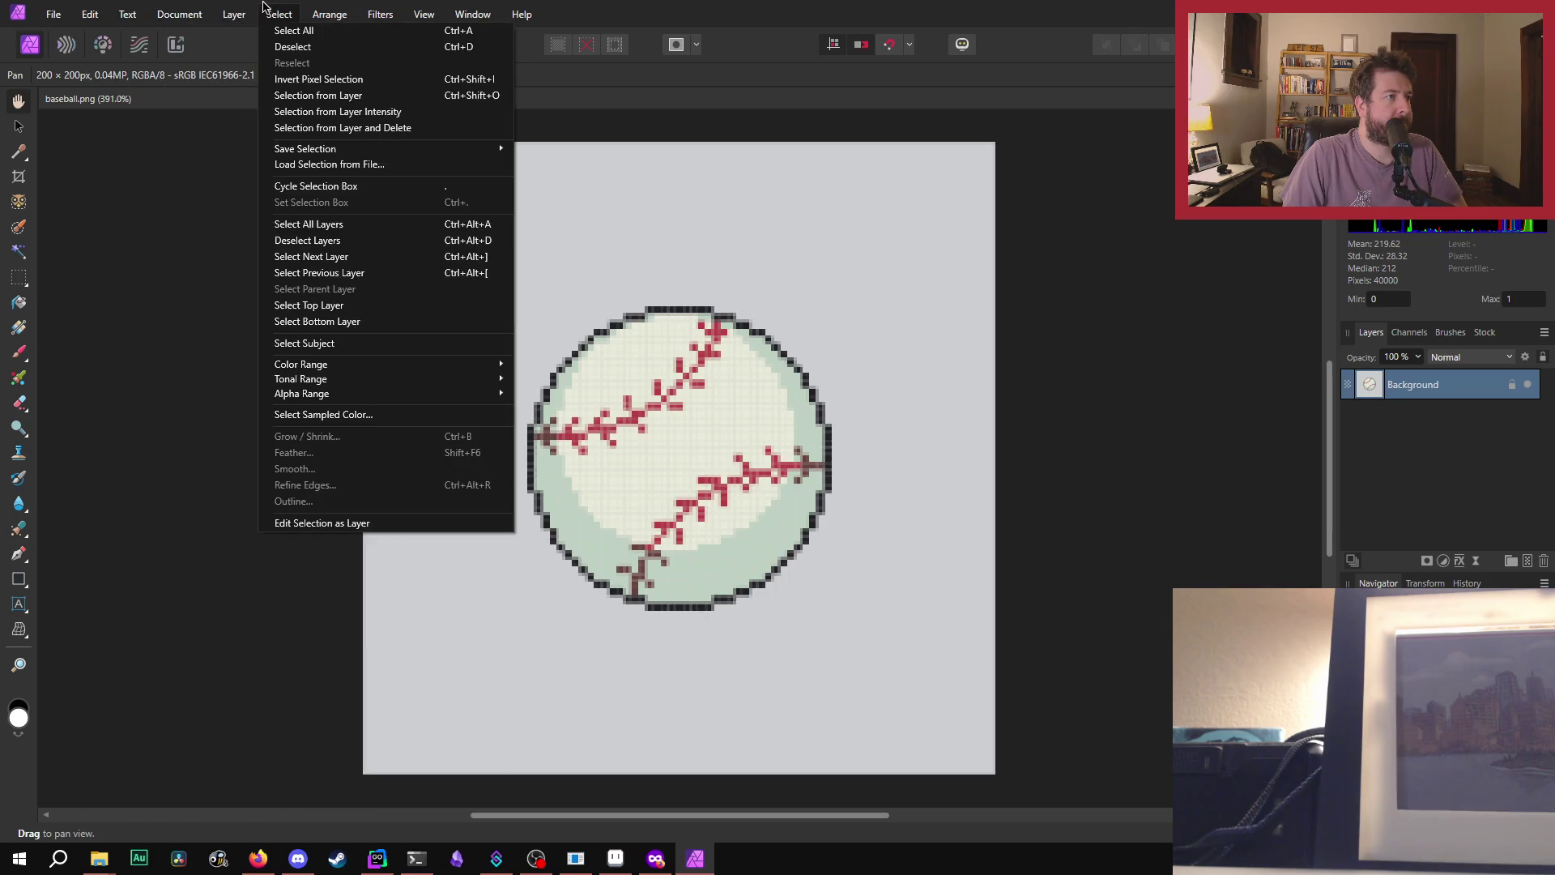
mouse_move(328, 10)
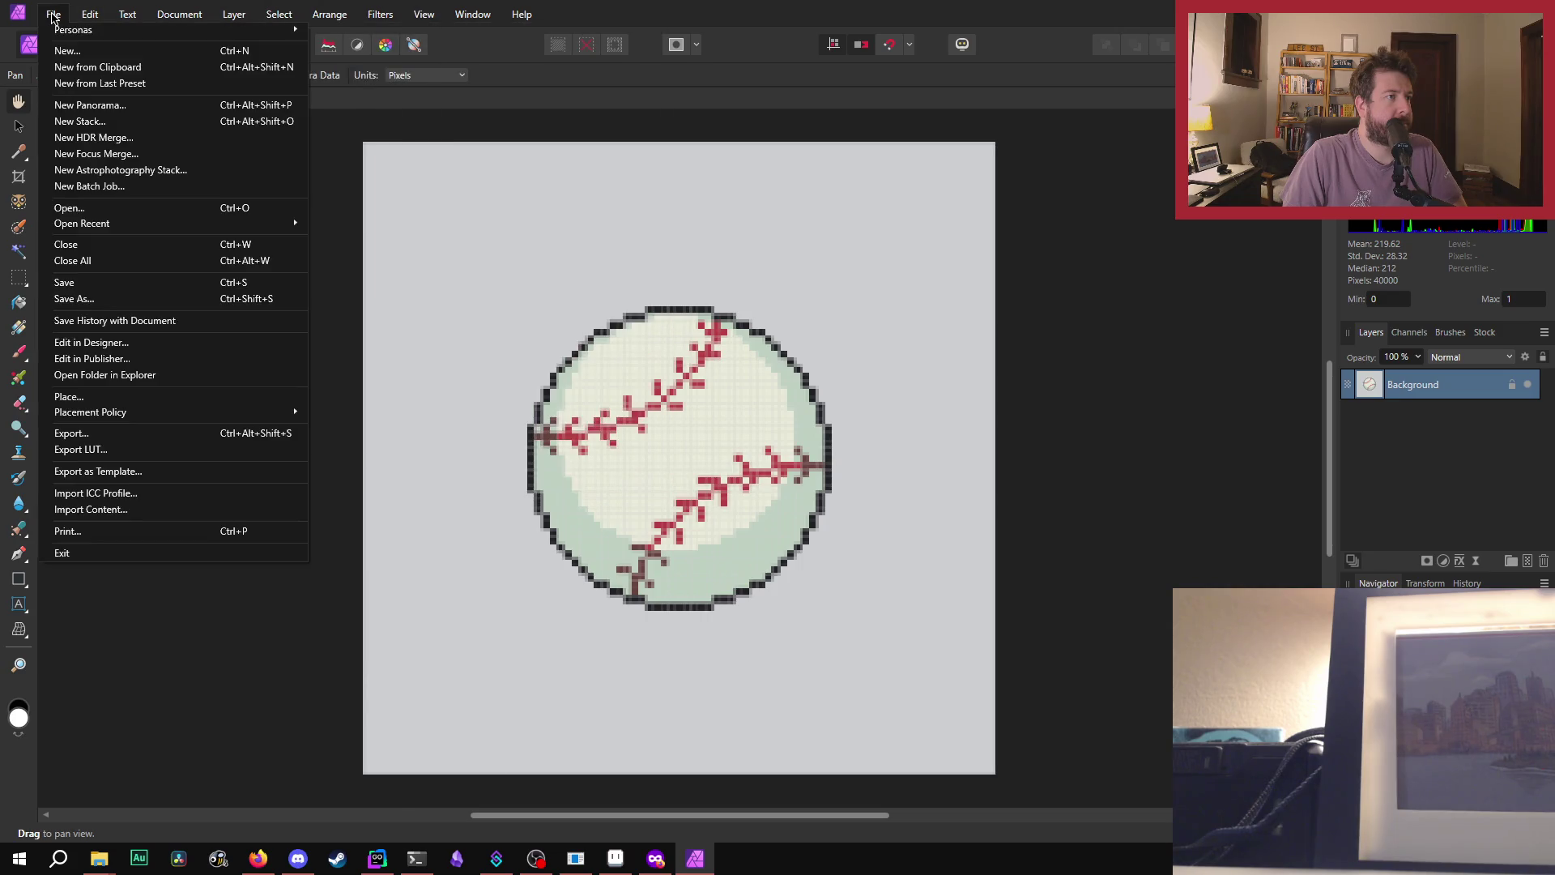
mouse_move(160, 10)
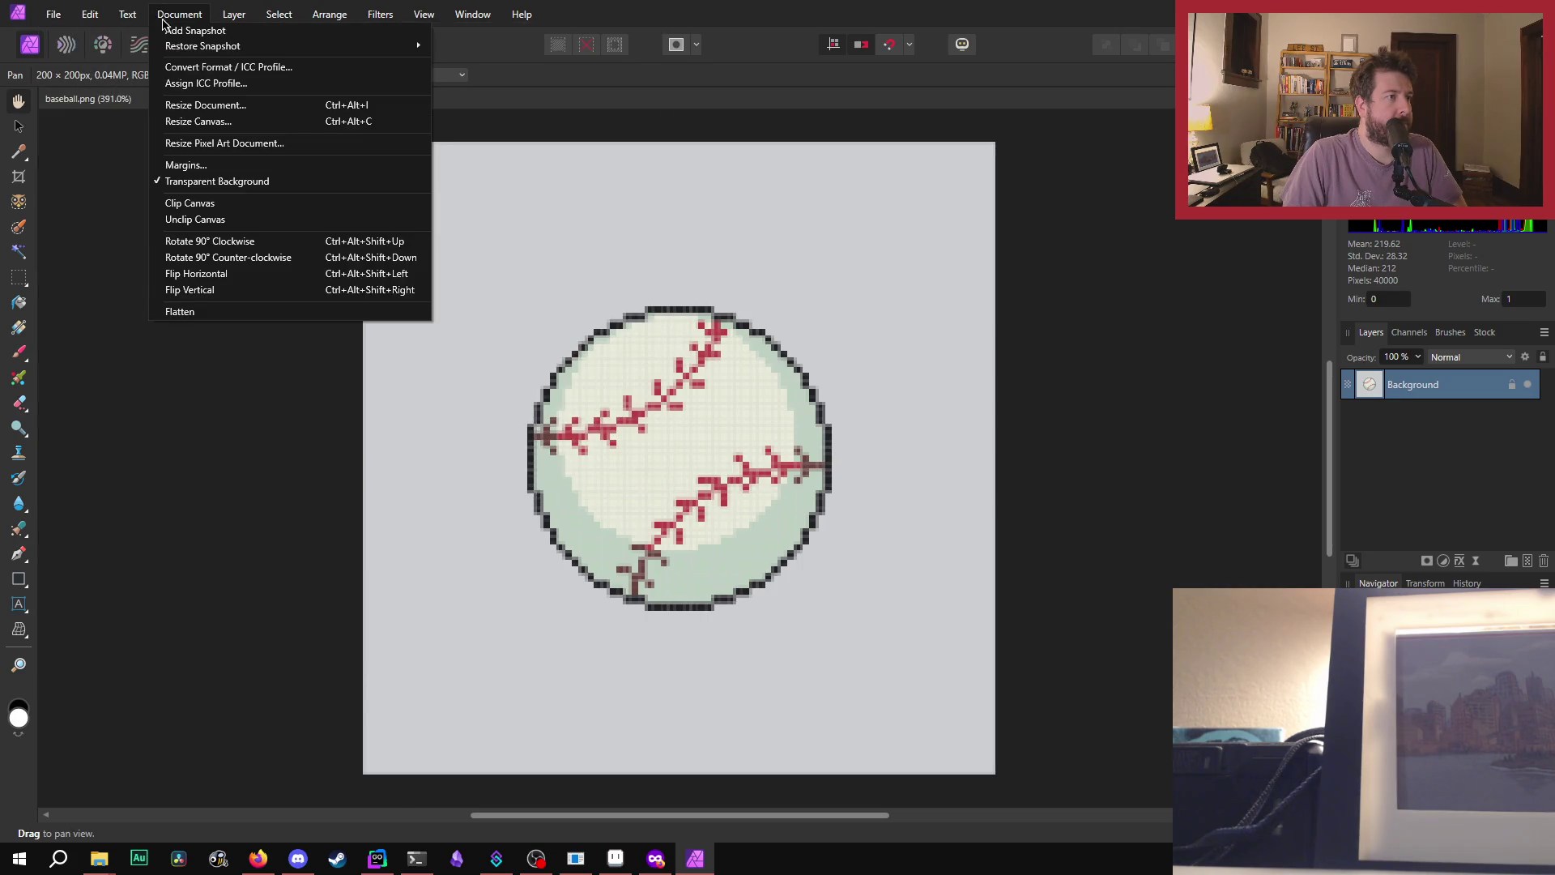
click(20, 181)
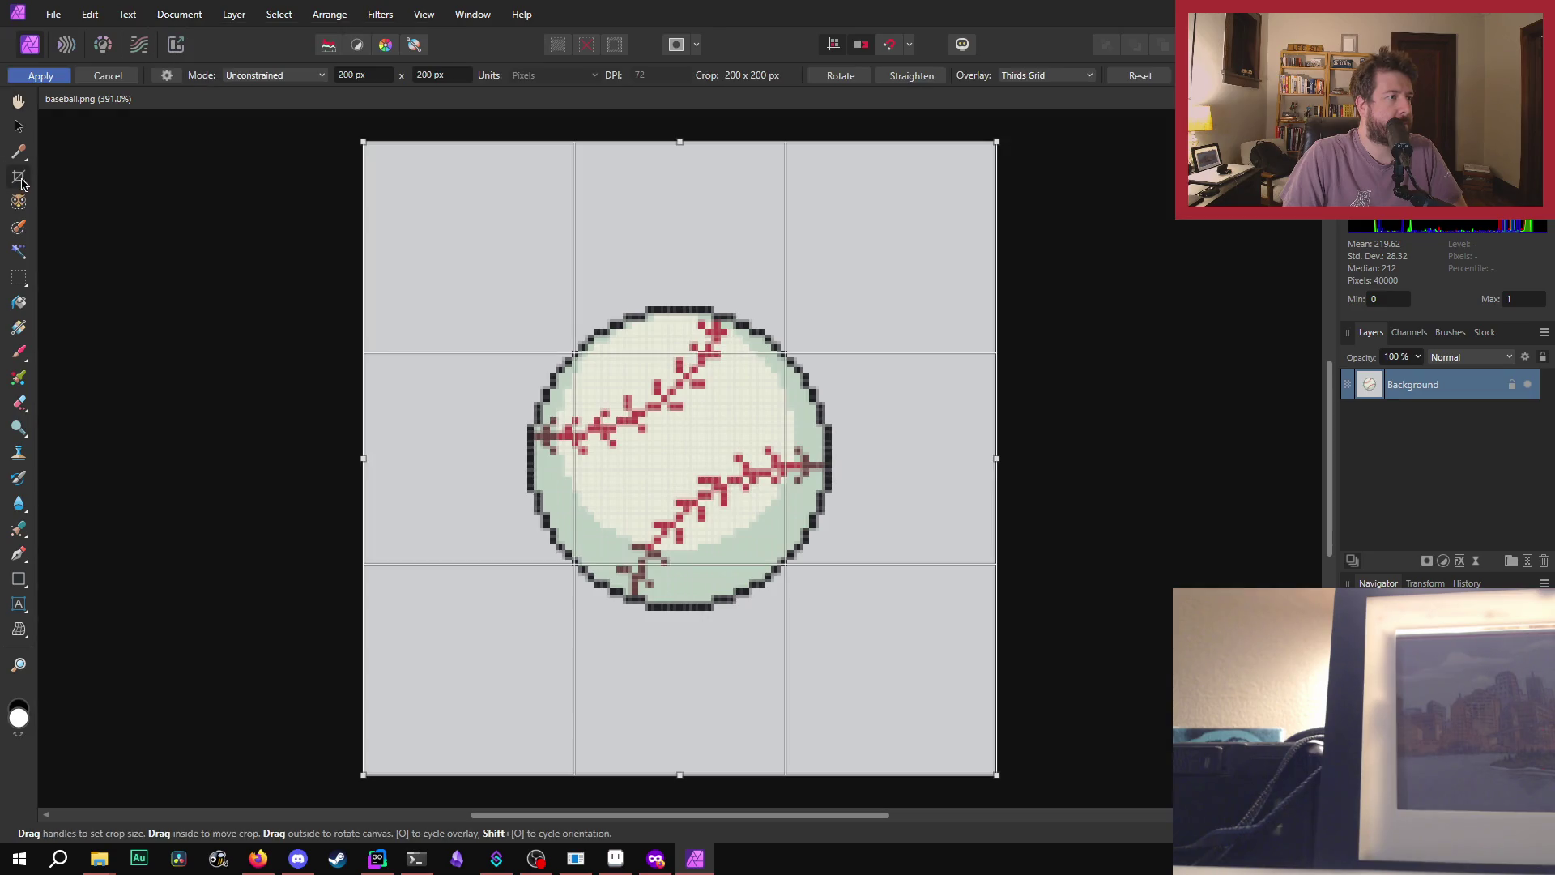
- Bring the crop's top edge toward the ball and set the crop height to 160 px
mouse_move(363, 142)
mouse_down()
mouse_move(451, 278)
mouse_move(368, 129)
mouse_move(350, 136)
mouse_move(362, 139)
mouse_up()
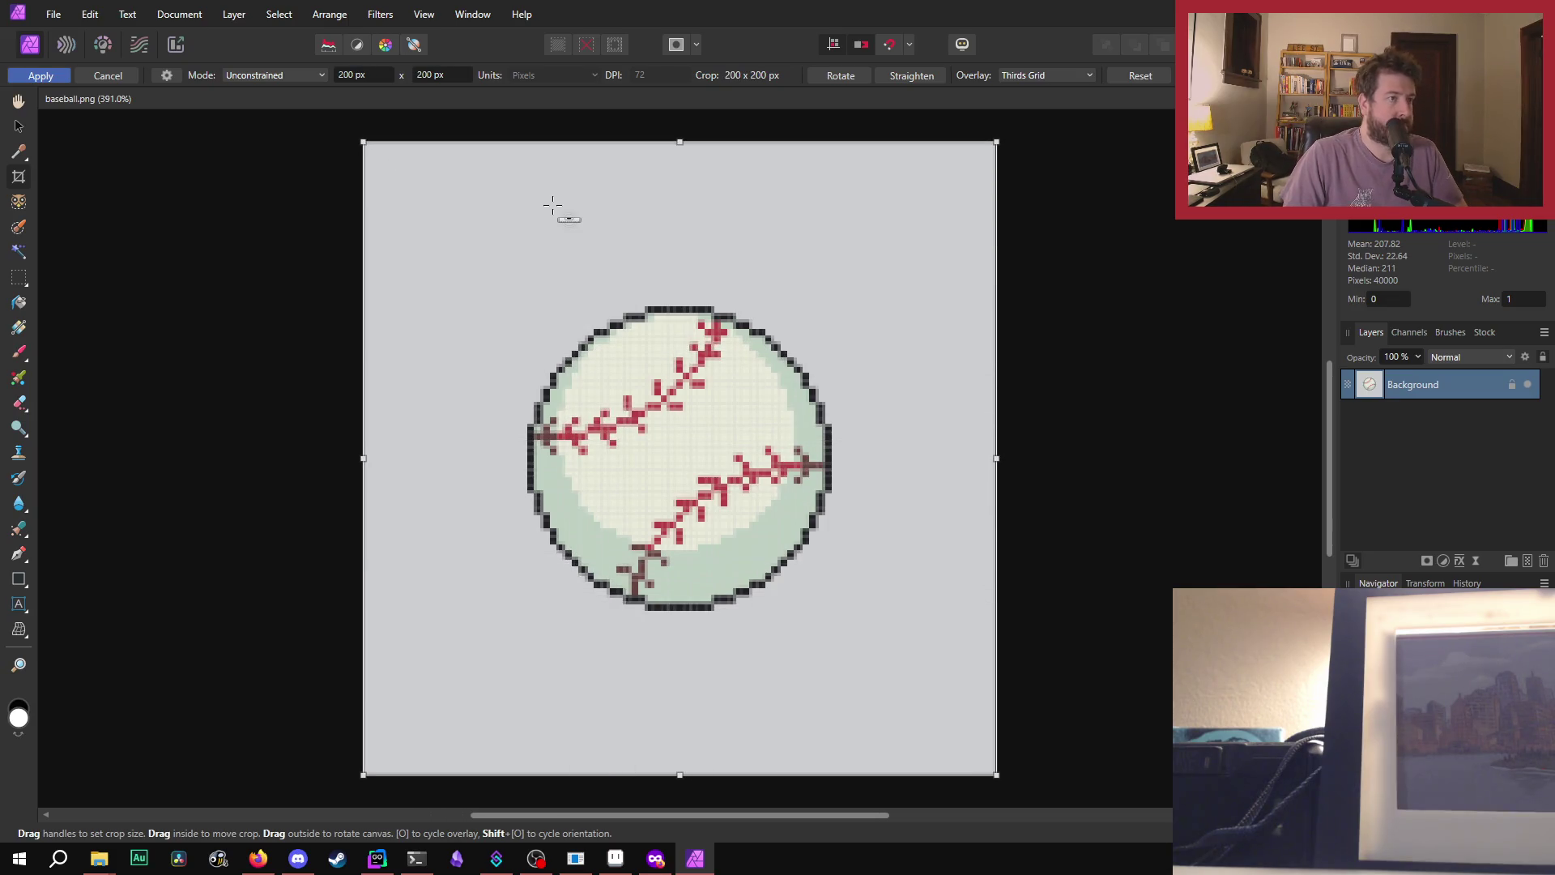
drag(679, 139, 676, 279)
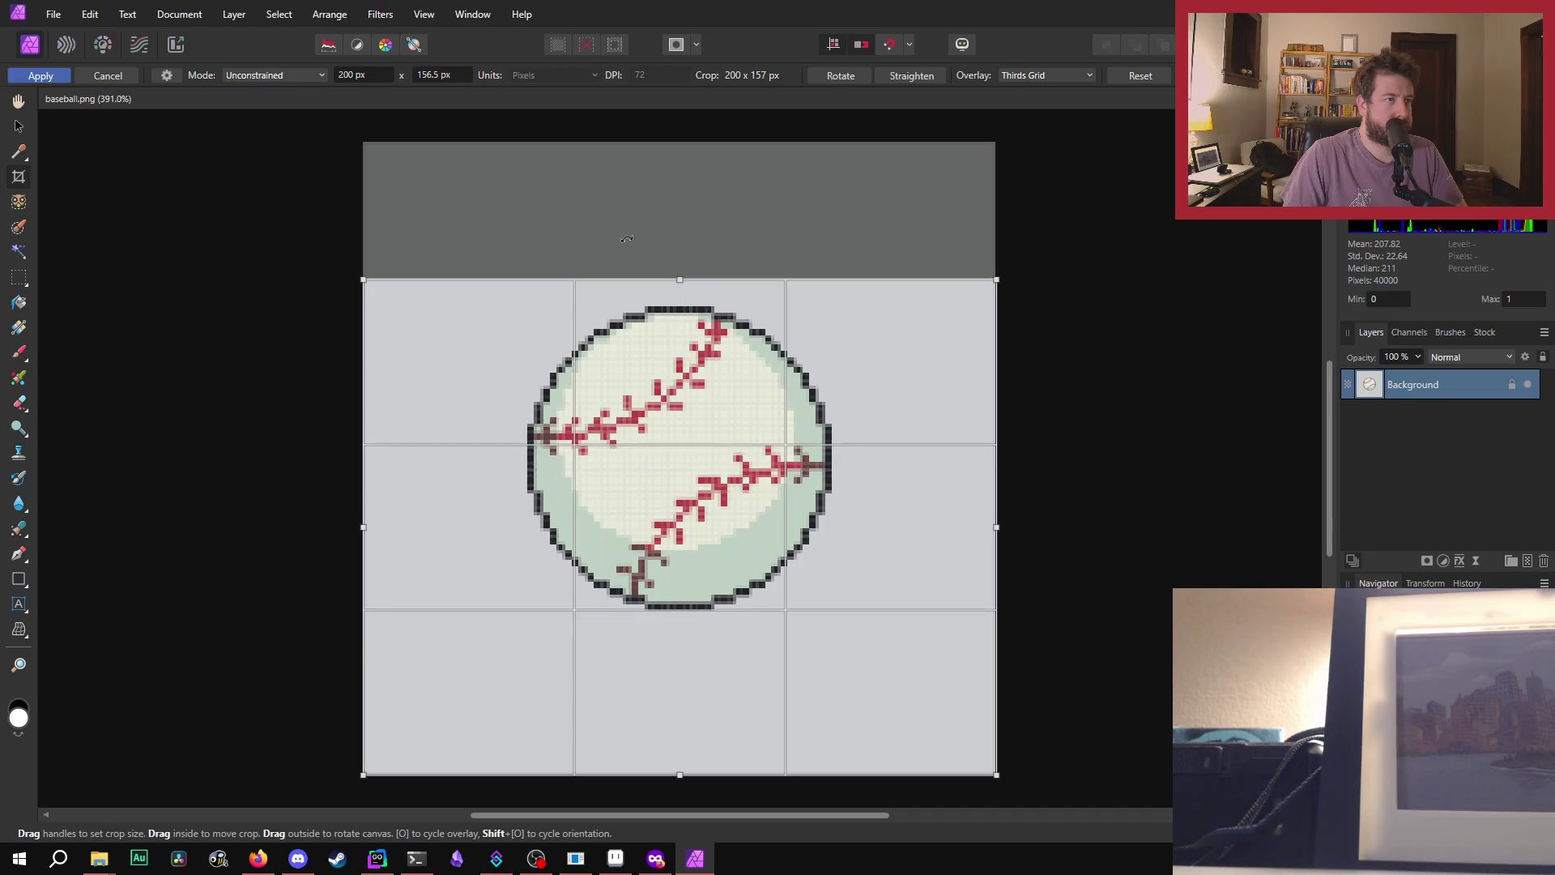
click(438, 75)
text(160)
key(Return)
text(158)
key(Return)
text(160)
key(Return)
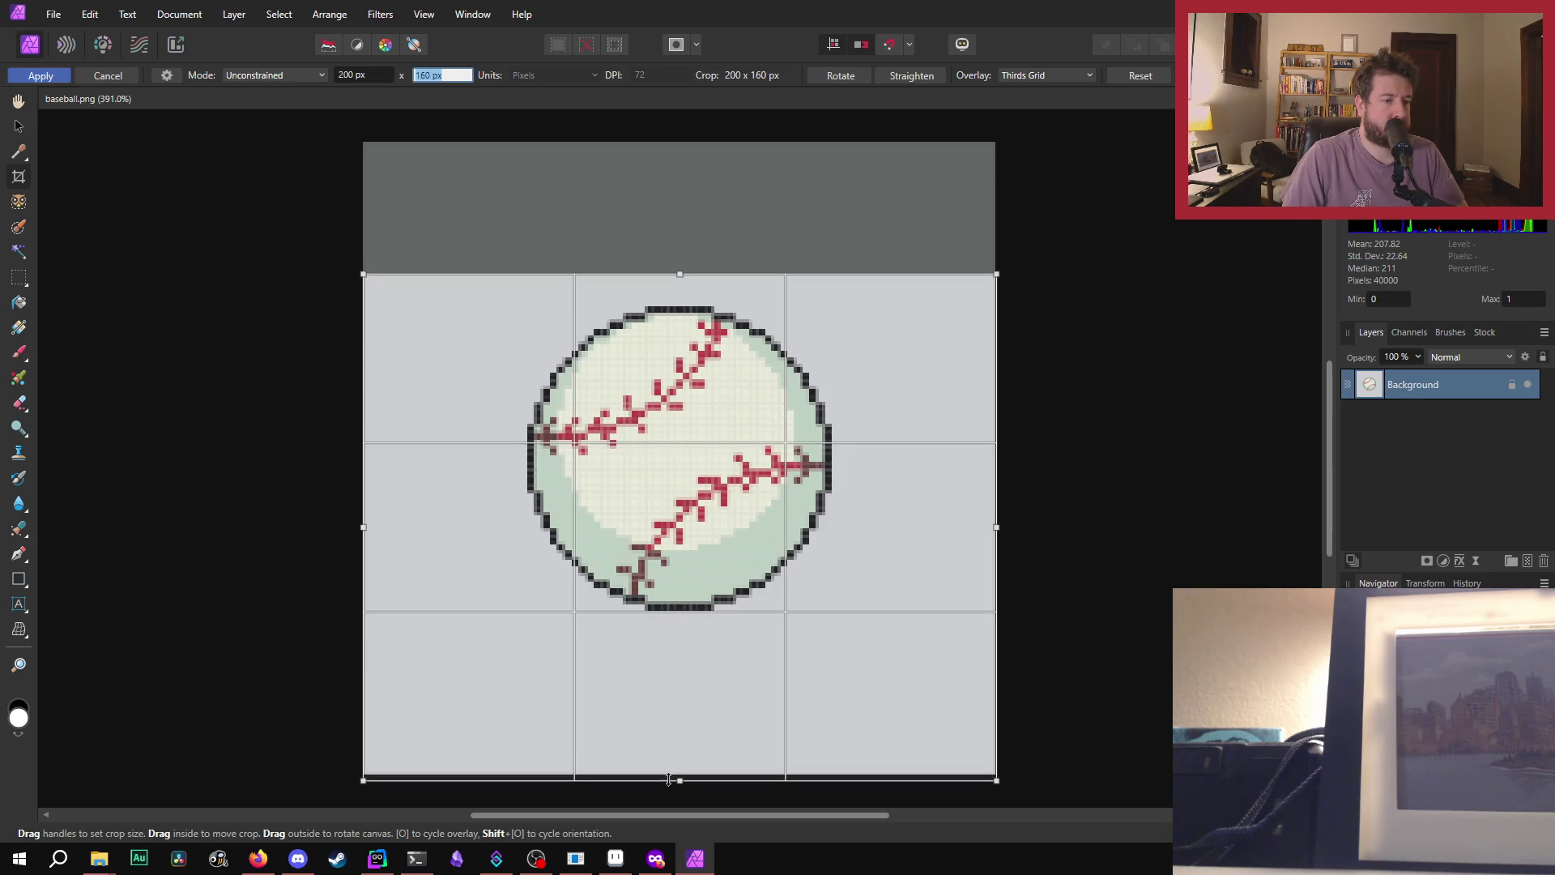
- Set the crop width to 160 px, centre the square on the ball, and apply
drag(362, 526, 479, 525)
click(366, 75)
text(157)
key(Return)
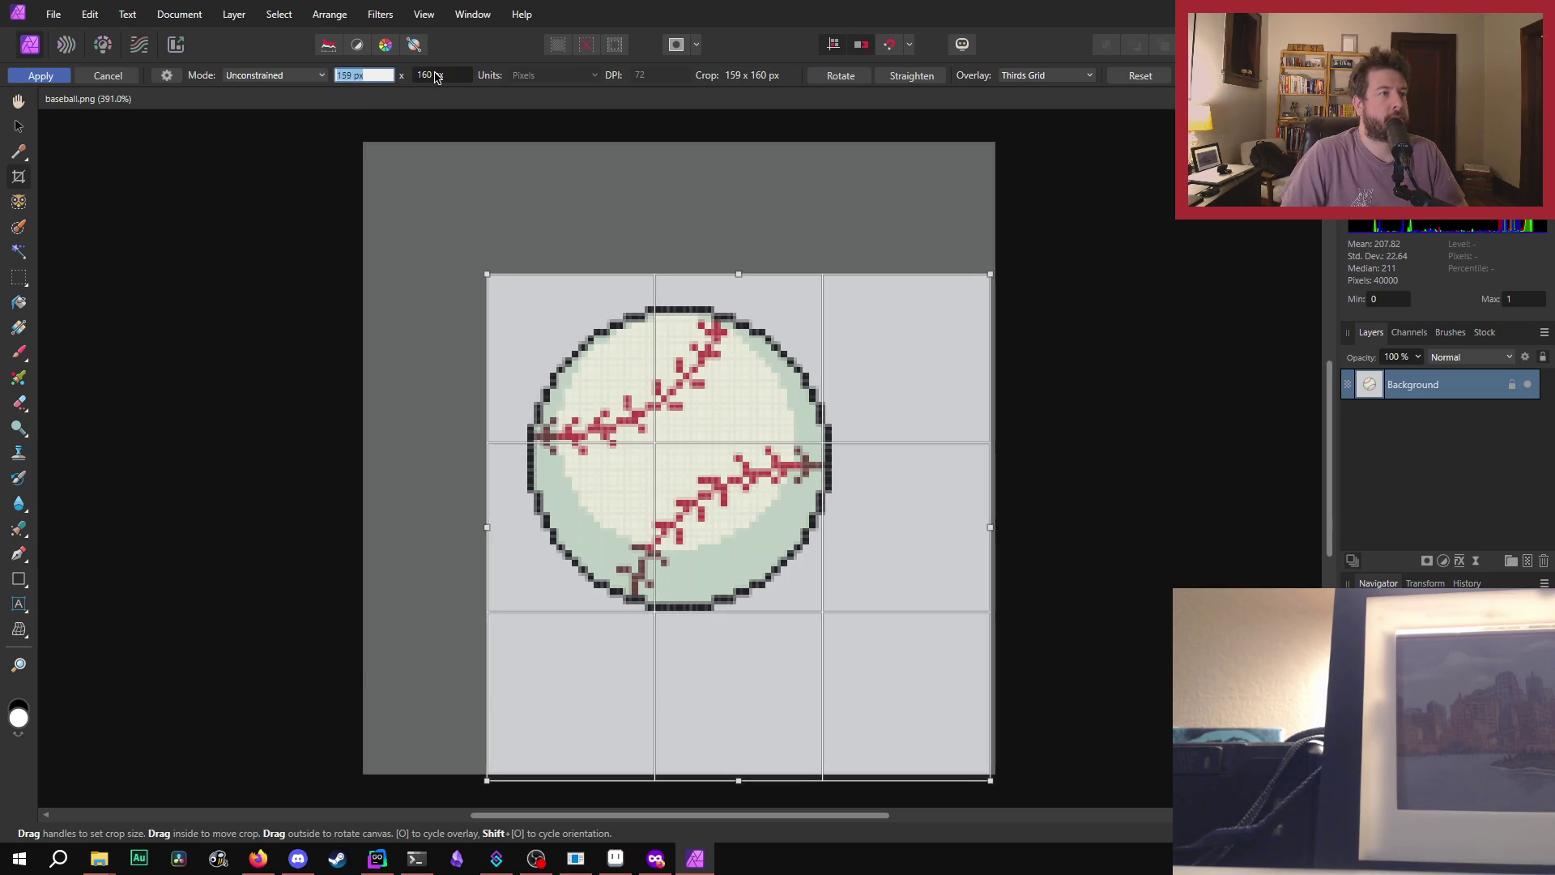
text(160)
key(Return)
mouse_move(757, 516)
mouse_down()
mouse_move(713, 474)
mouse_move(722, 463)
mouse_up()
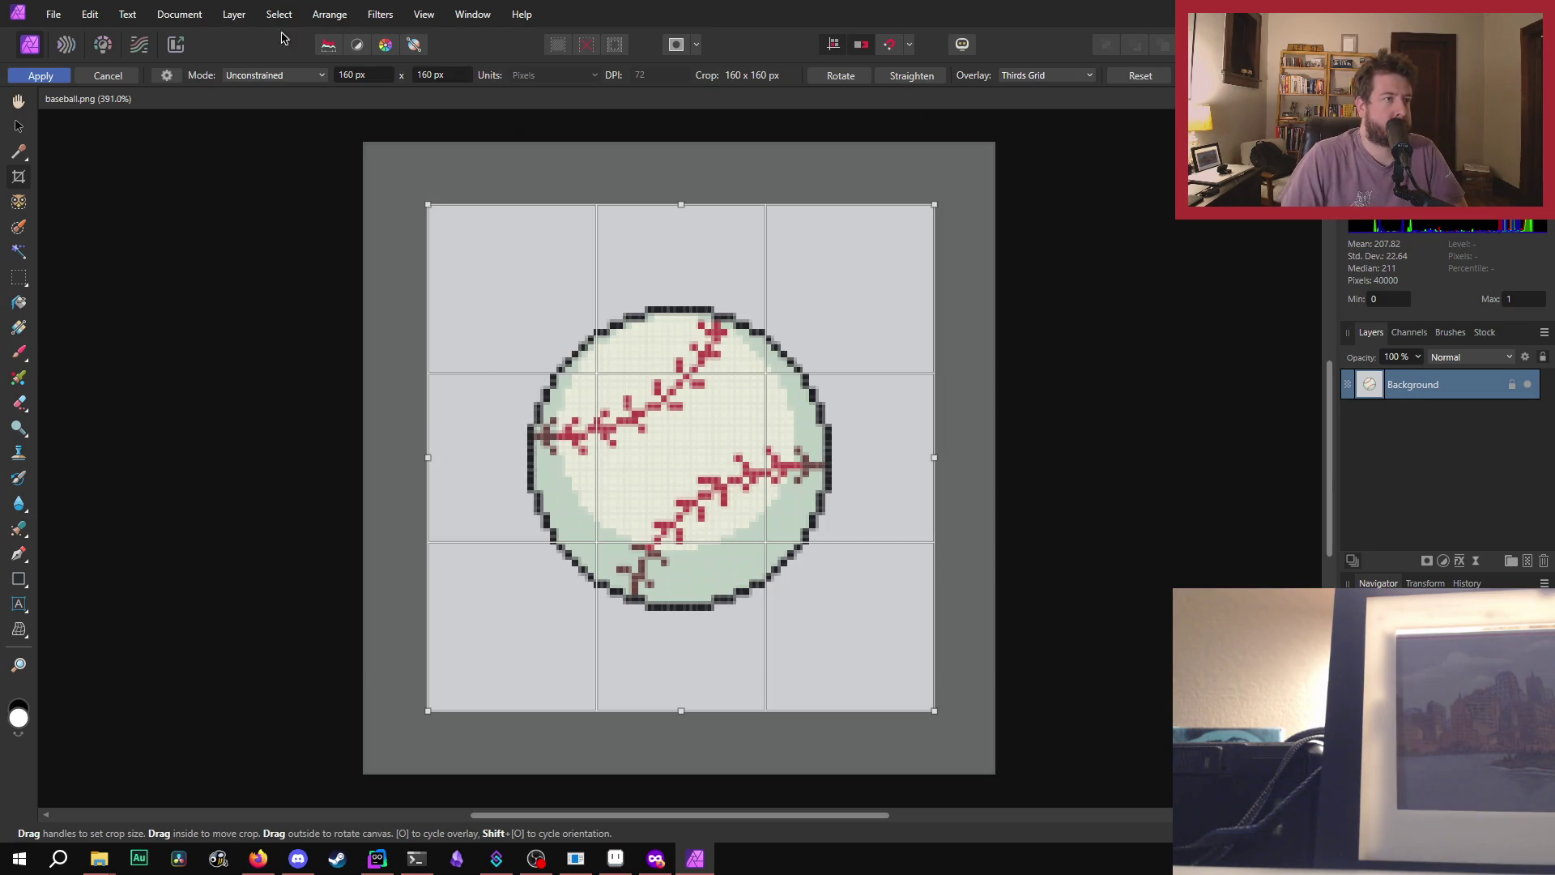
click(40, 78)
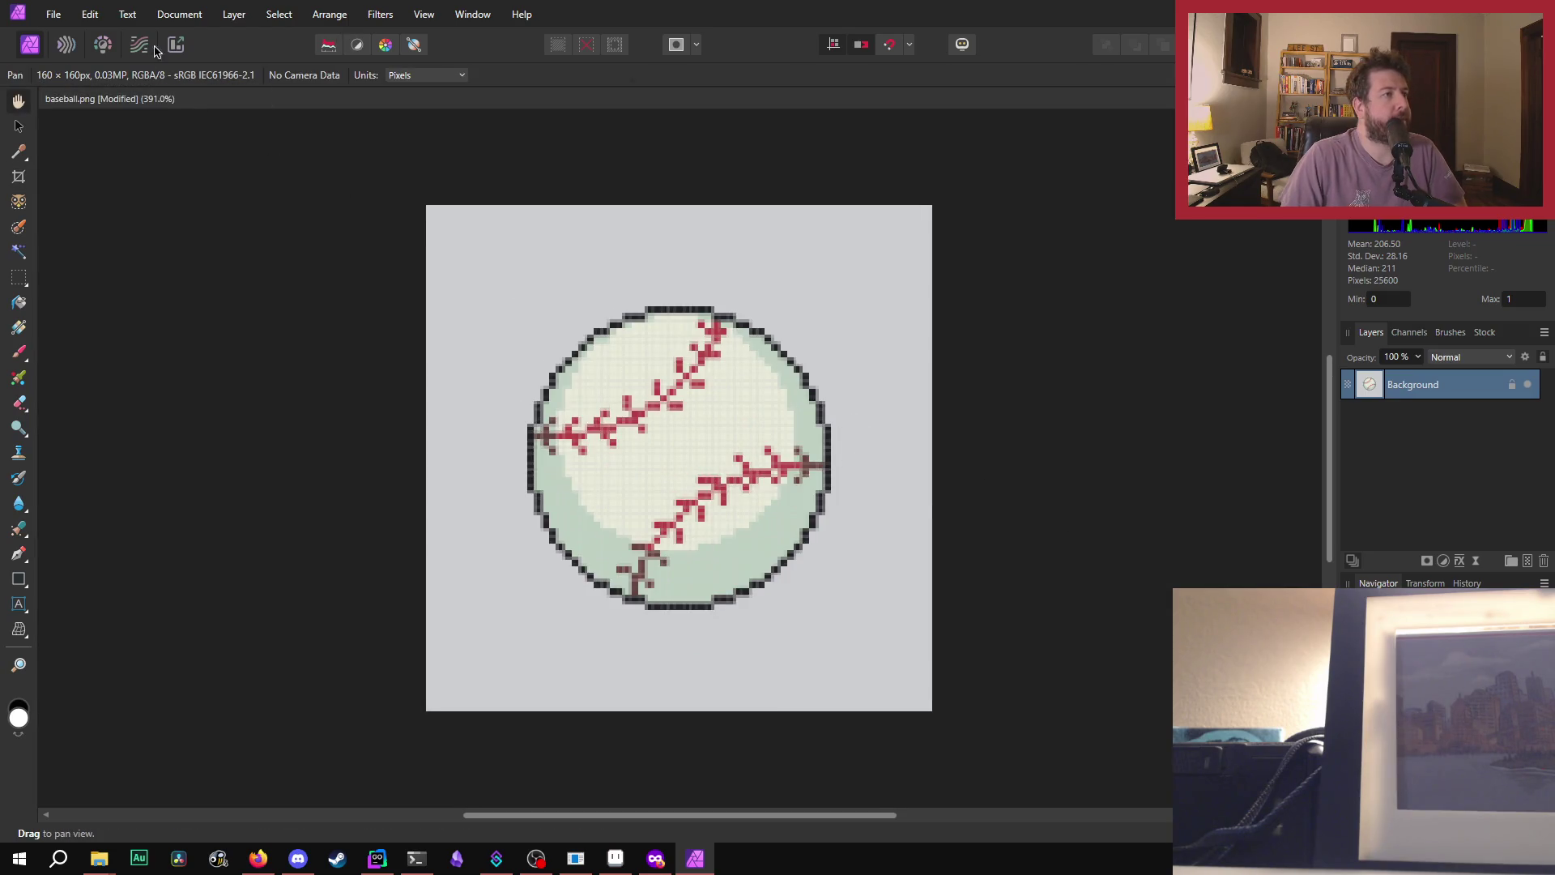
- Resize the cropped baseball document to 100 × 100 px with linked dimensions via Resize Document
click(192, 16)
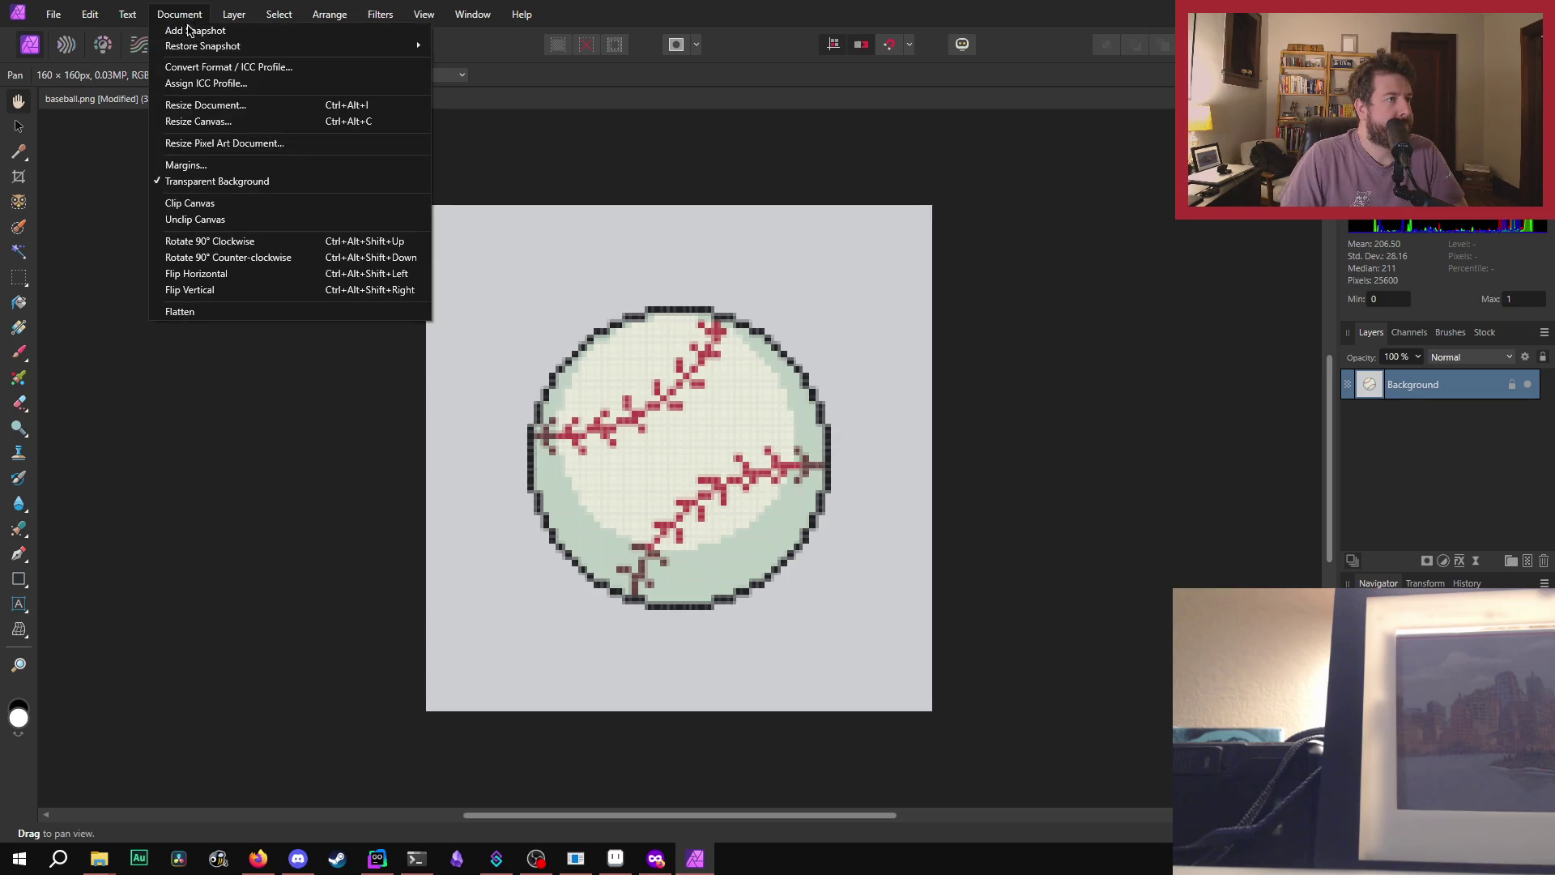
click(206, 106)
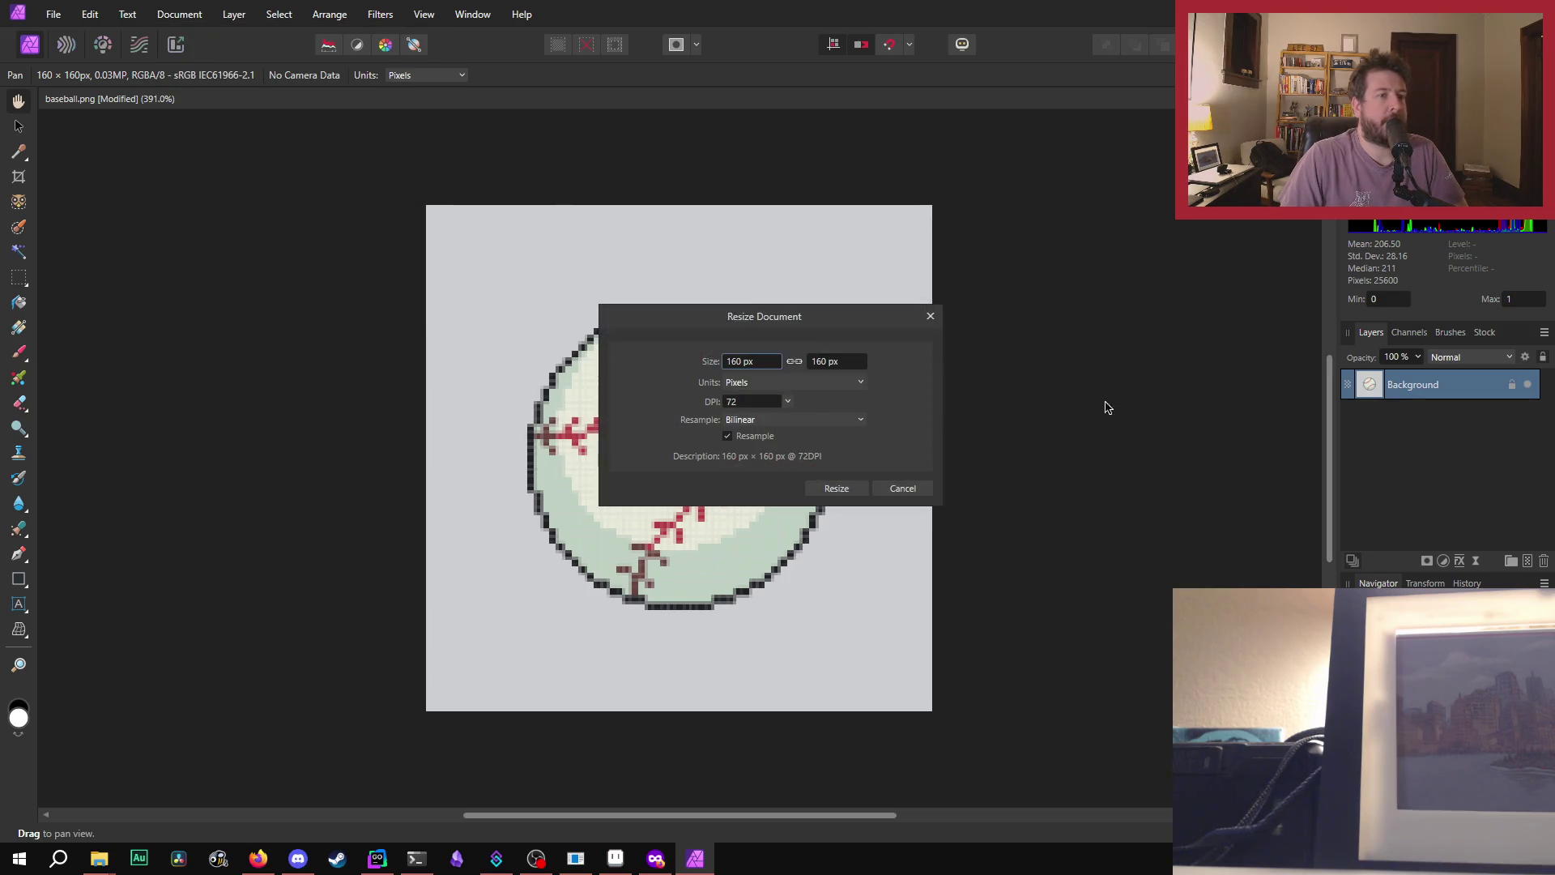
text(200)
key(Return)
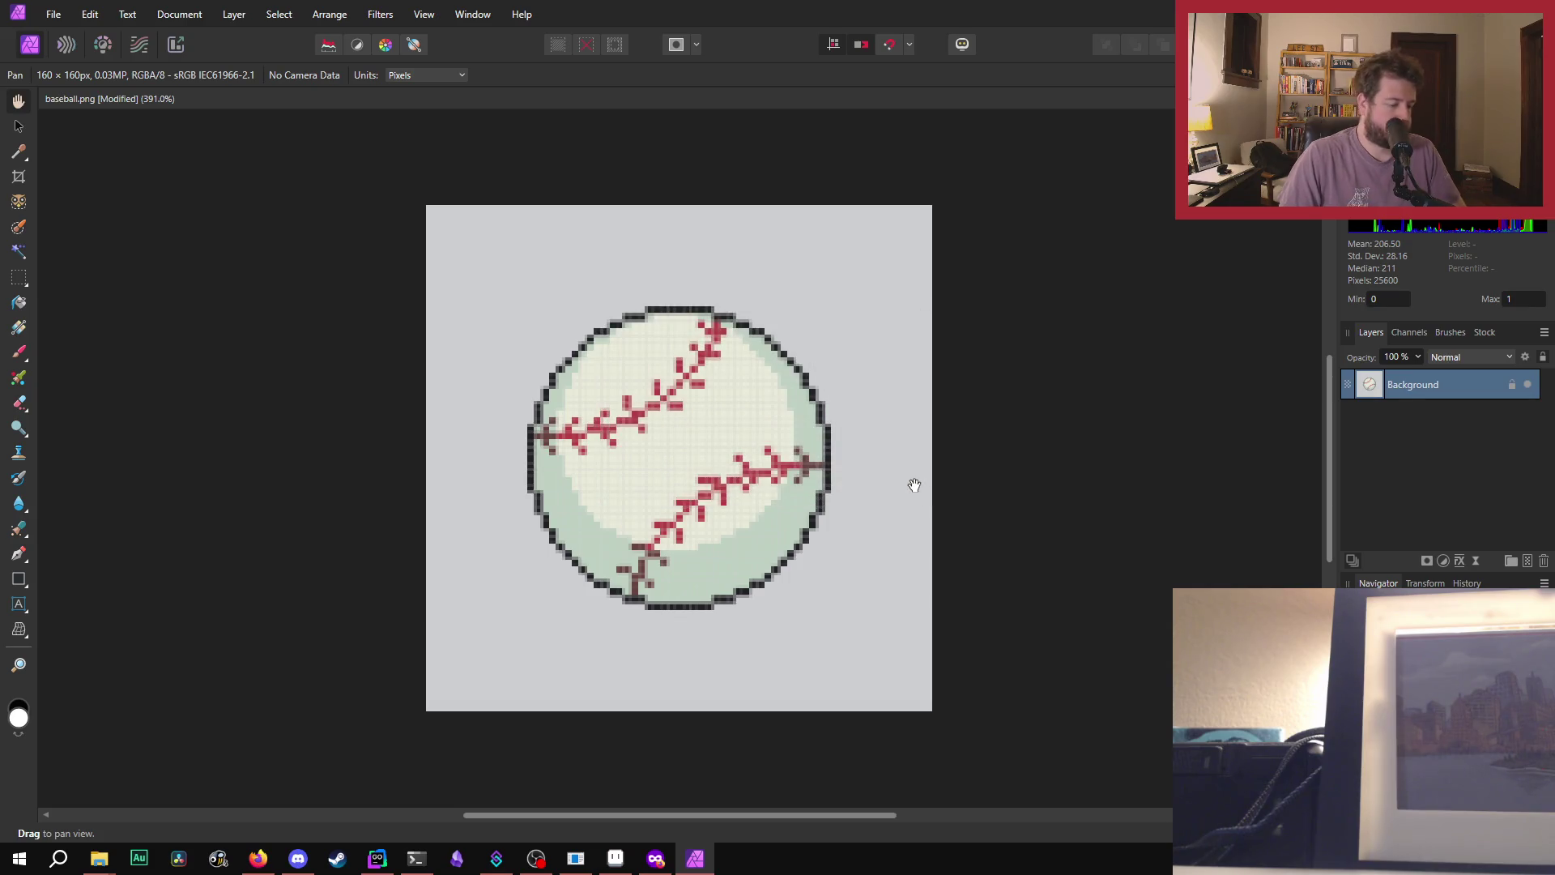
click(179, 14)
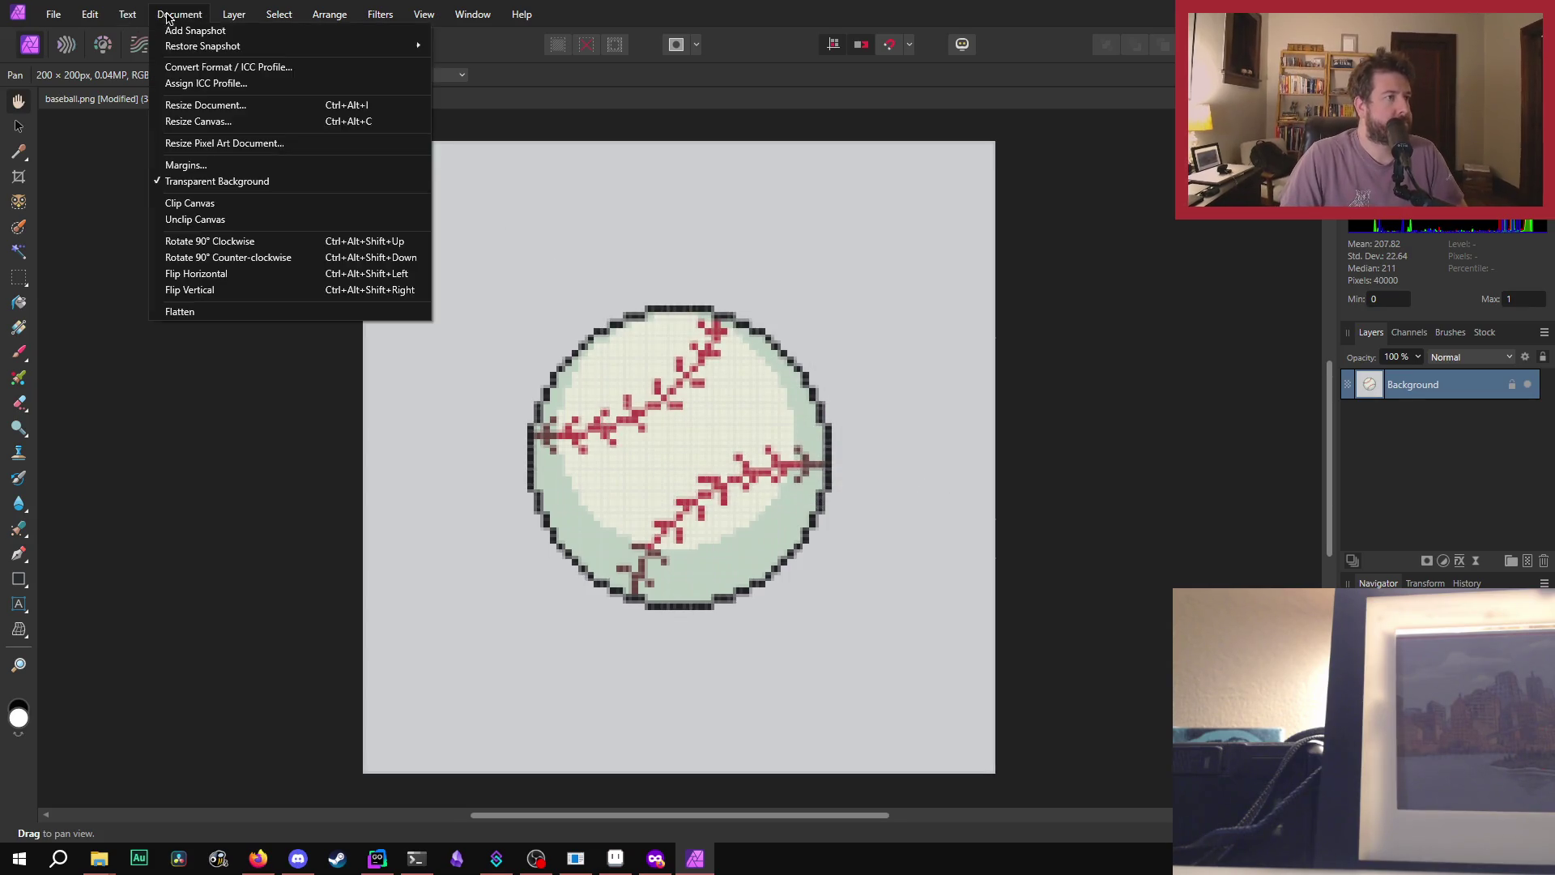
click(206, 105)
text(195)
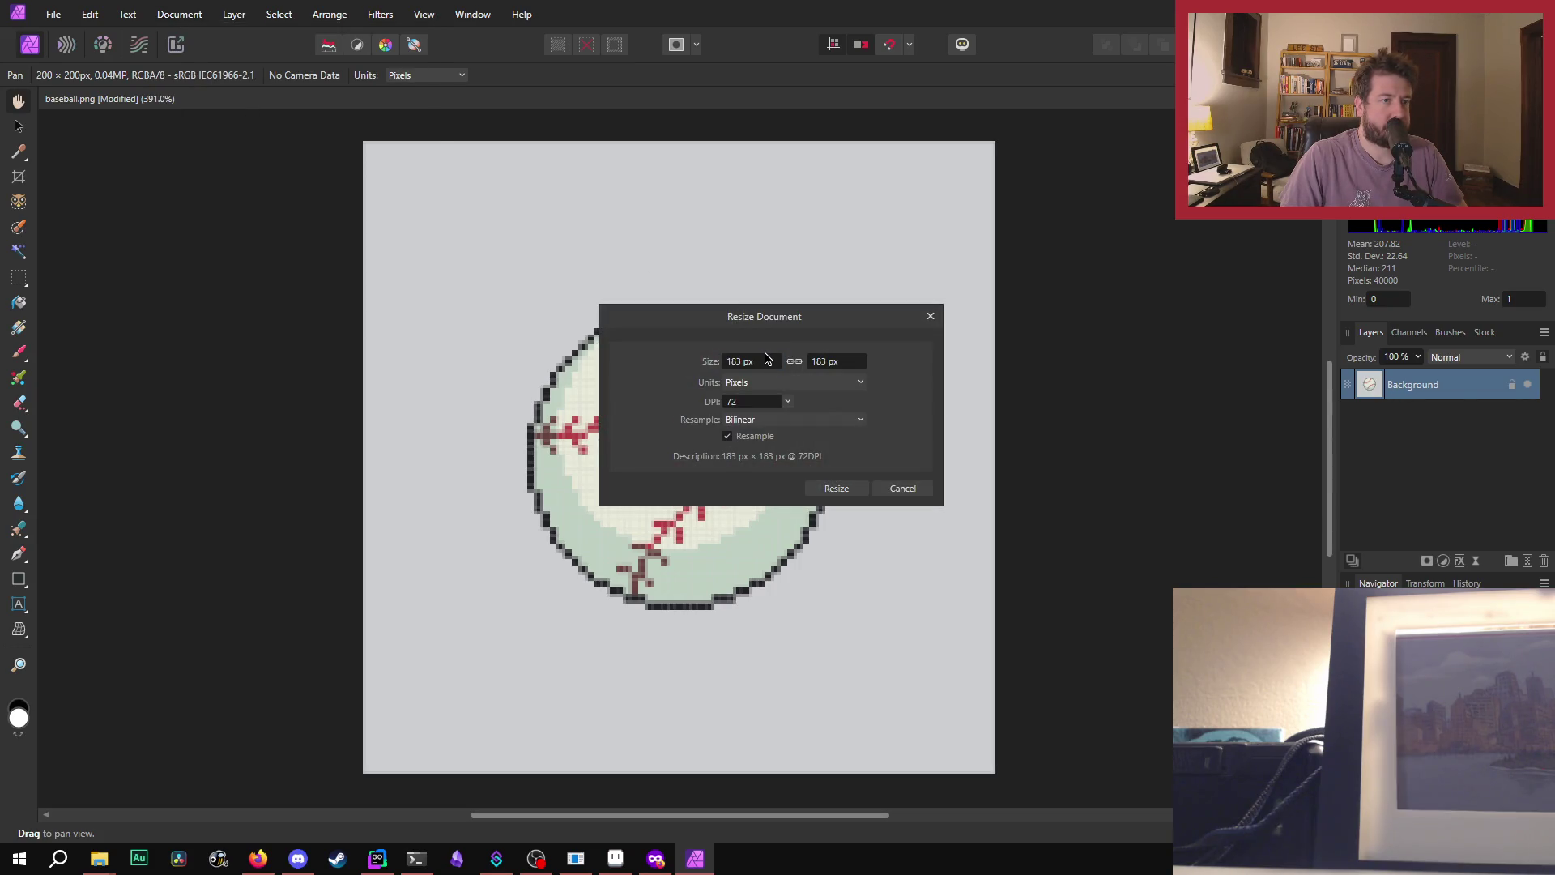
scroll(752, 363, down, 20)
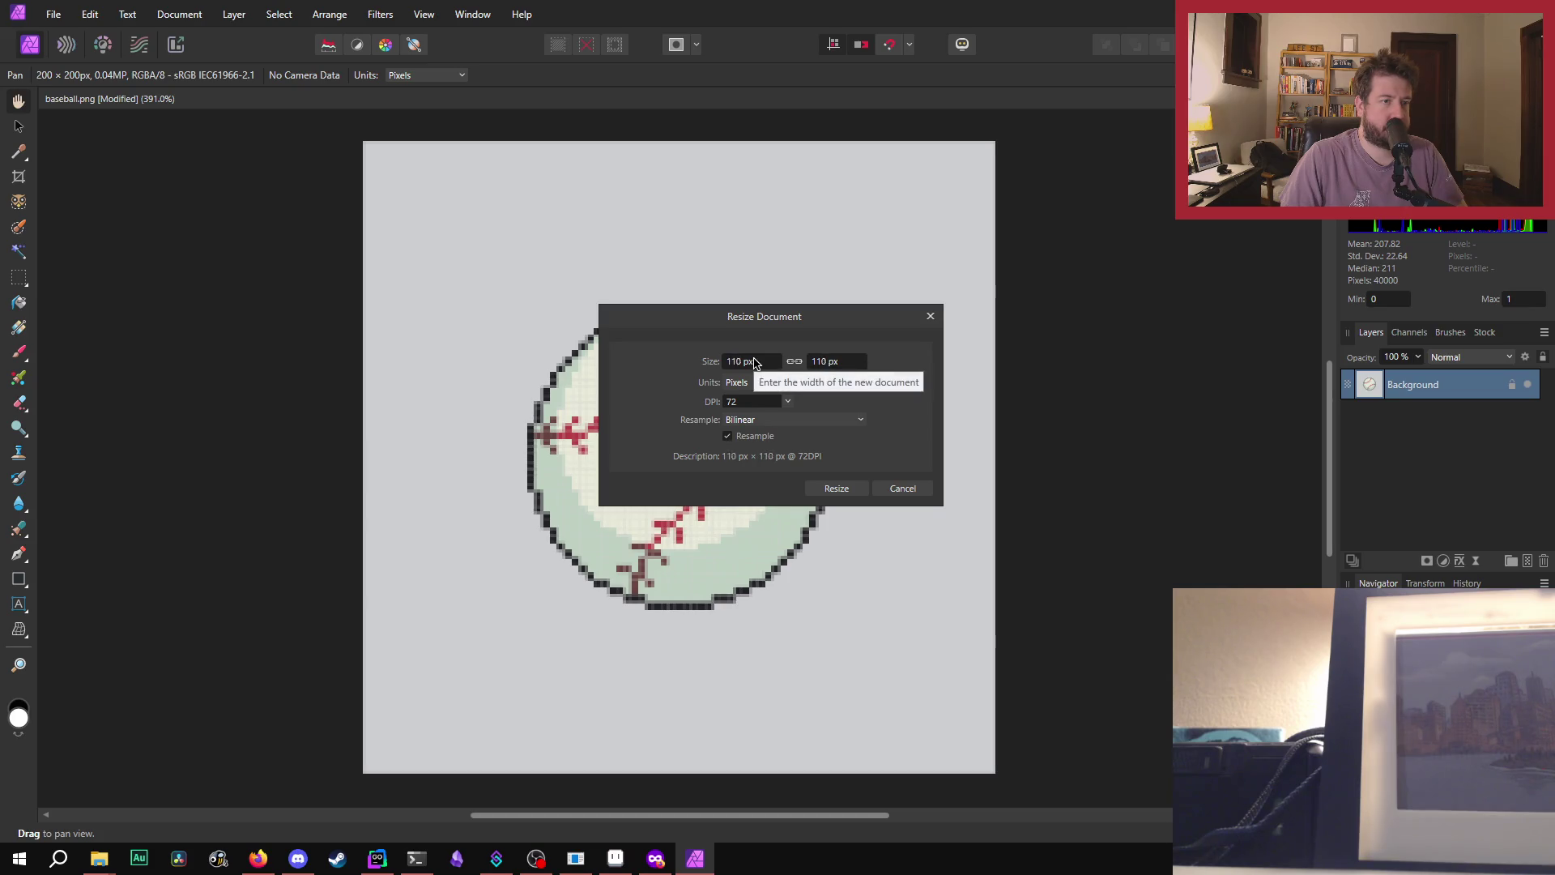
click(841, 486)
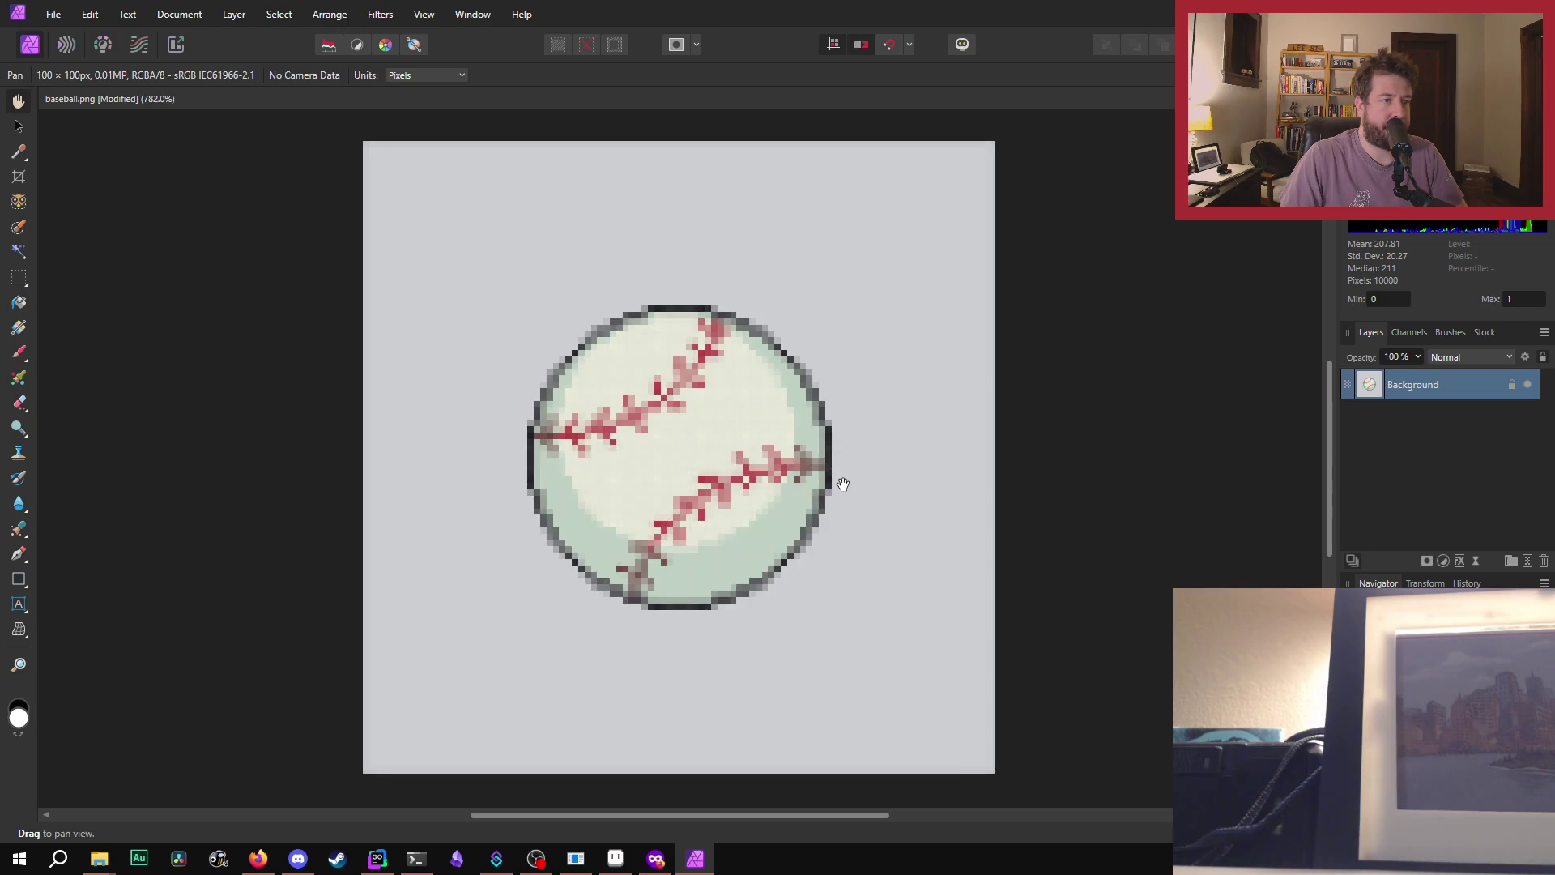
scroll(841, 486, down, 3)
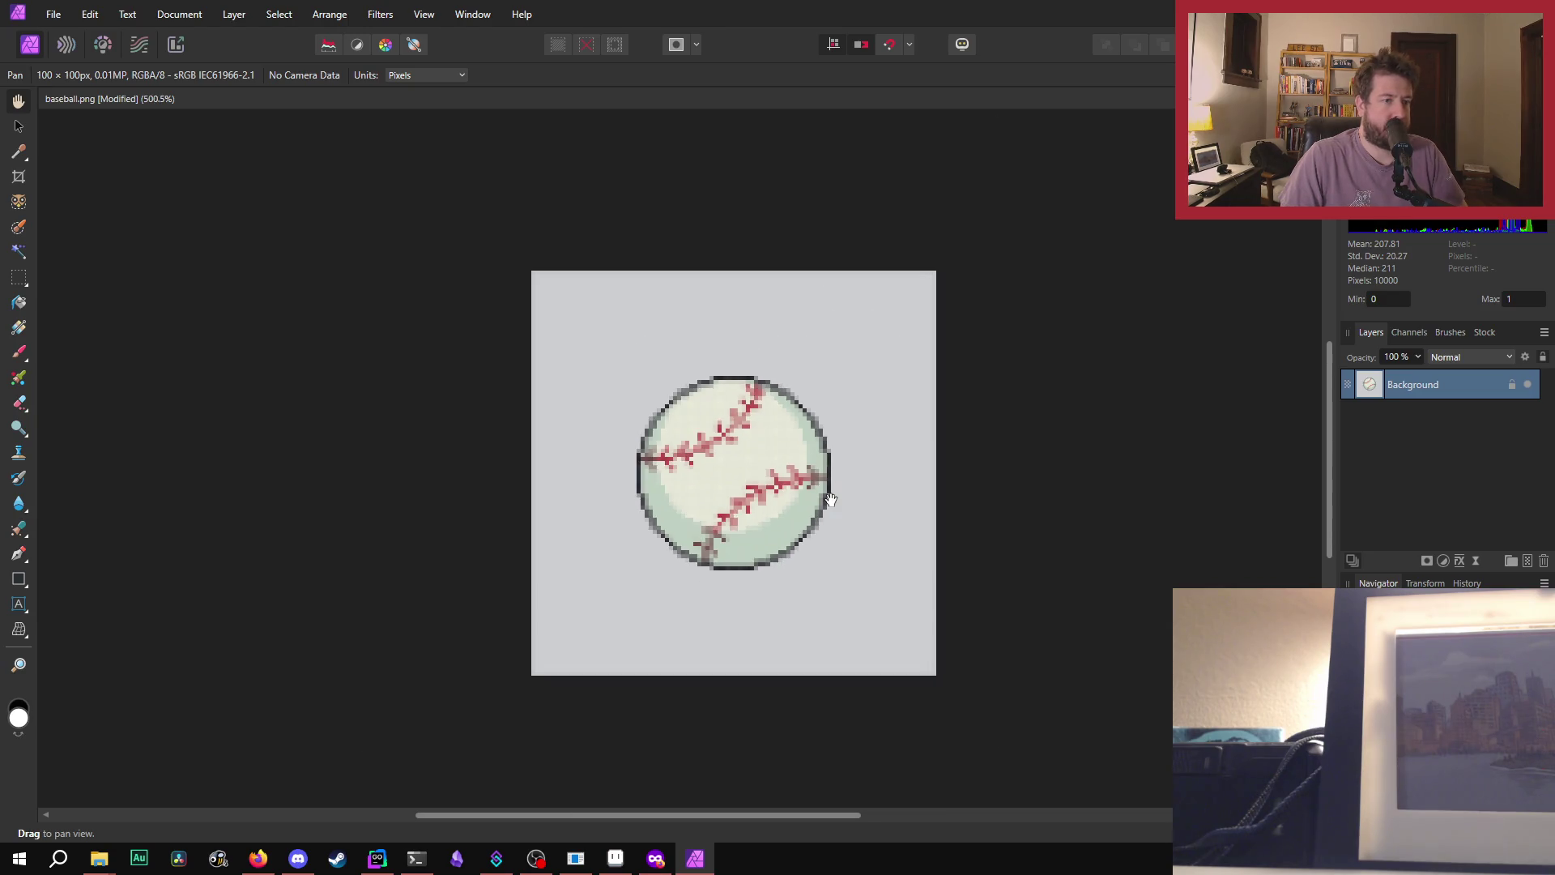
- Zoom around to inspect the 100 px baseball, then quit Affinity Photo with Alt+F4
scroll(830, 499, down, 3)
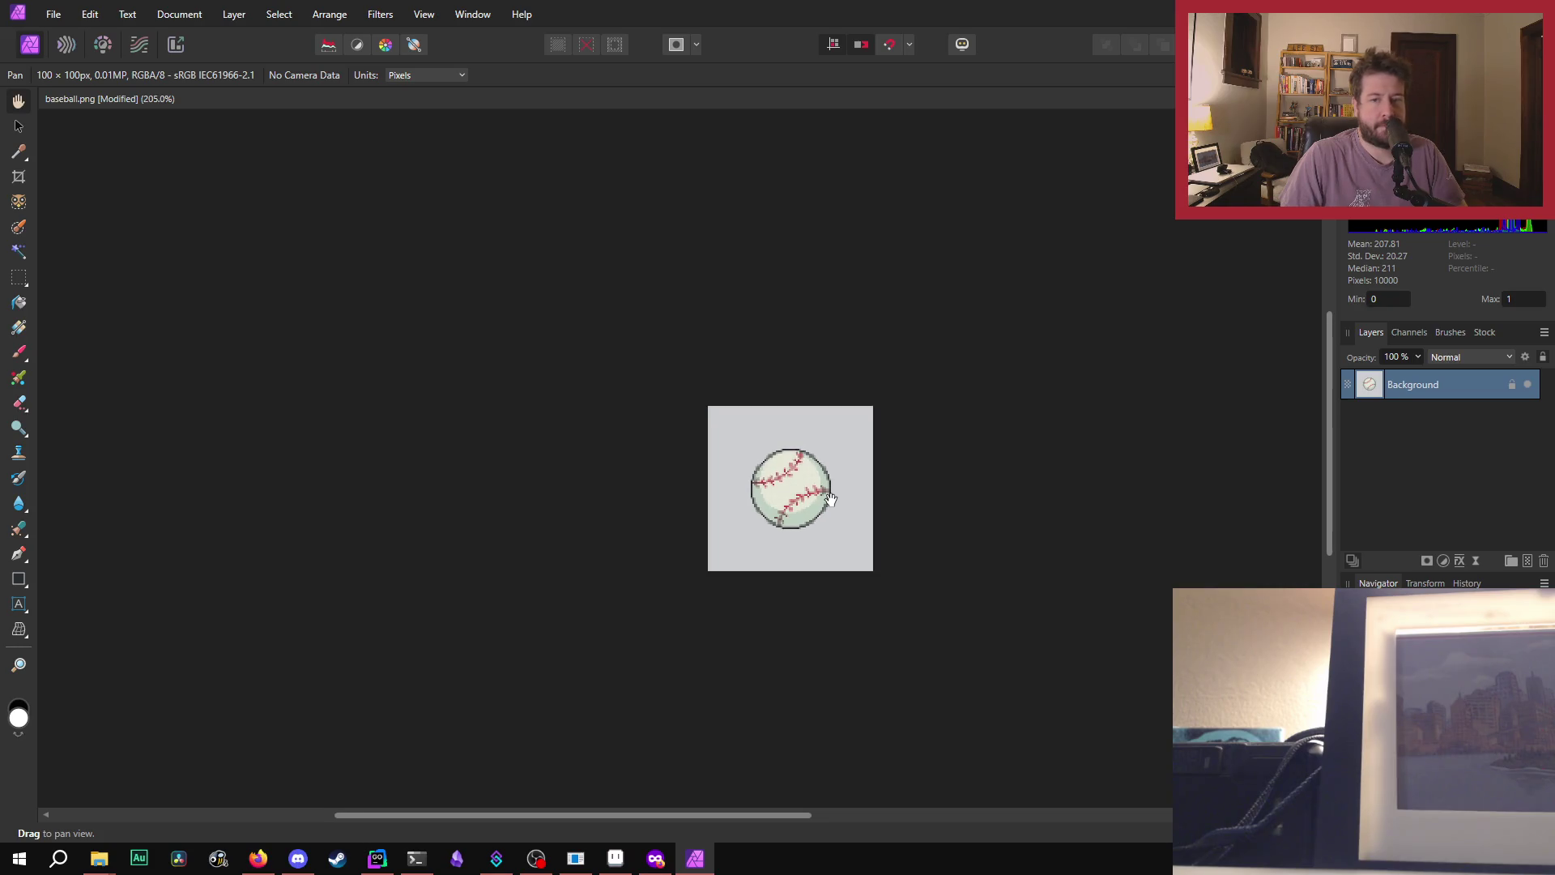
scroll(830, 499, down, 1)
scroll(830, 499, down, 3)
scroll(830, 499, up, 1)
scroll(830, 499, down, 1)
scroll(830, 499, up, 1)
scroll(834, 499, down, 2)
scroll(854, 501, down, 1)
scroll(855, 501, up, 1)
scroll(854, 502, down, 1)
scroll(853, 502, up, 4)
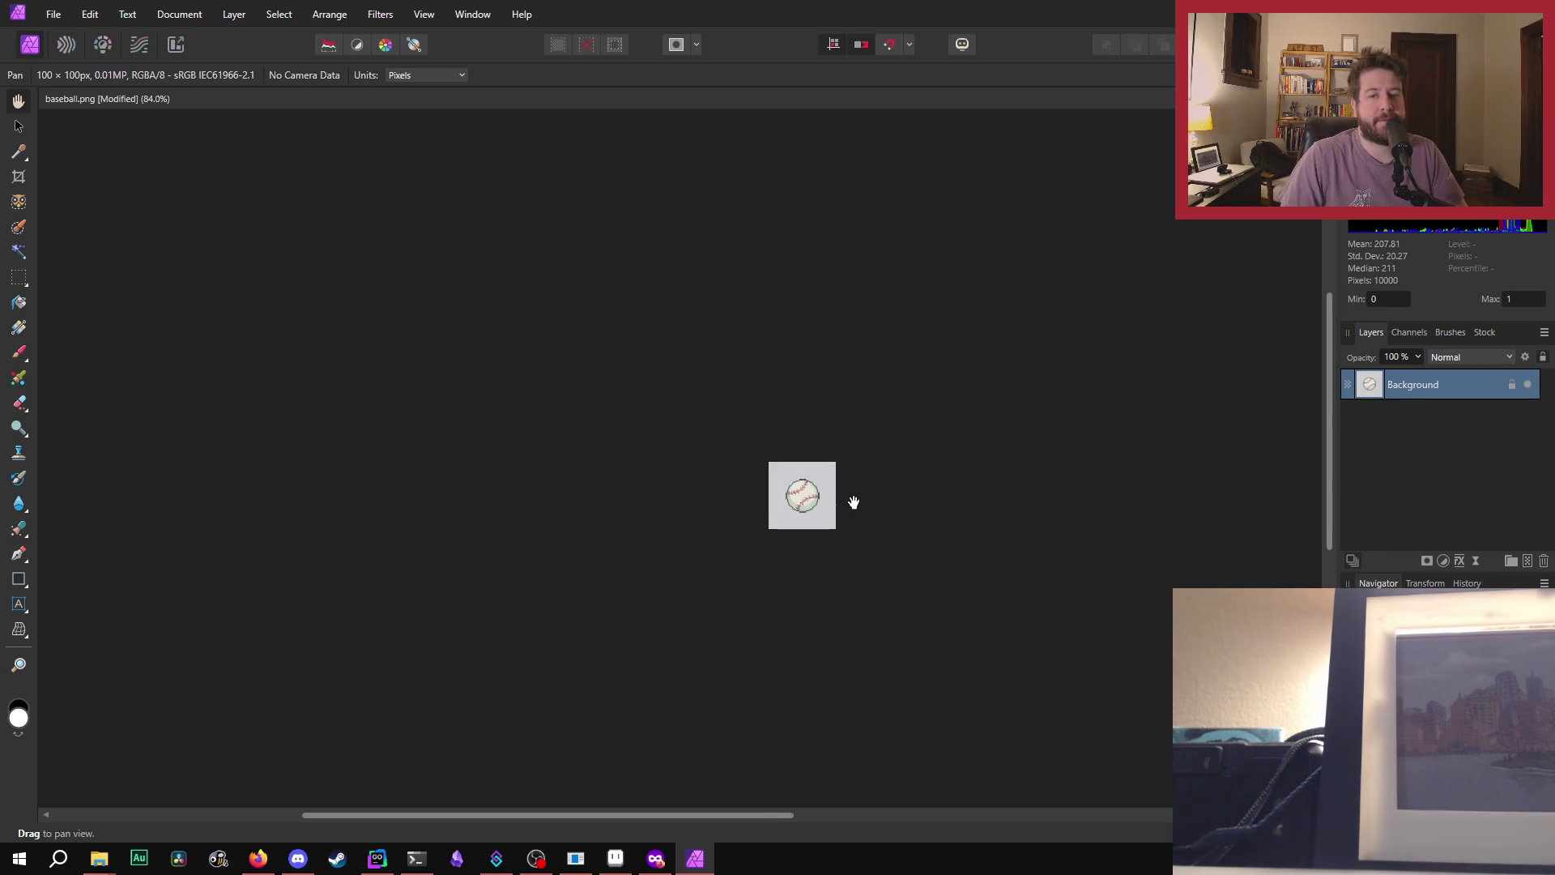
scroll(853, 503, down, 1)
scroll(854, 503, down, 2)
scroll(853, 503, up, 2)
scroll(854, 503, up, 1)
scroll(855, 503, down, 1)
scroll(855, 504, up, 1)
scroll(855, 504, down, 1)
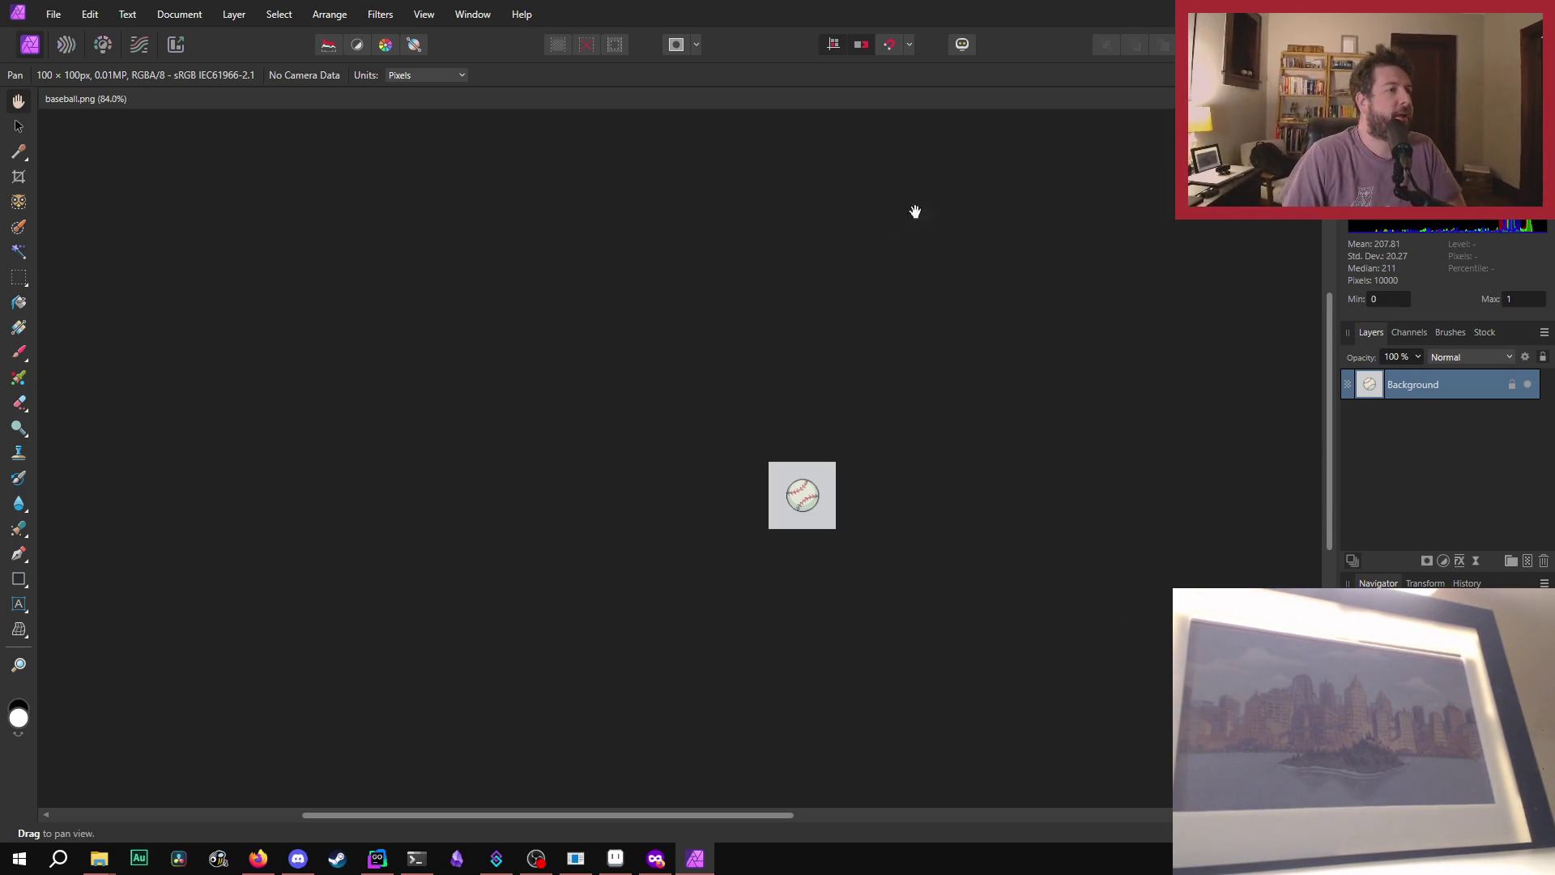
key(alt+F4)
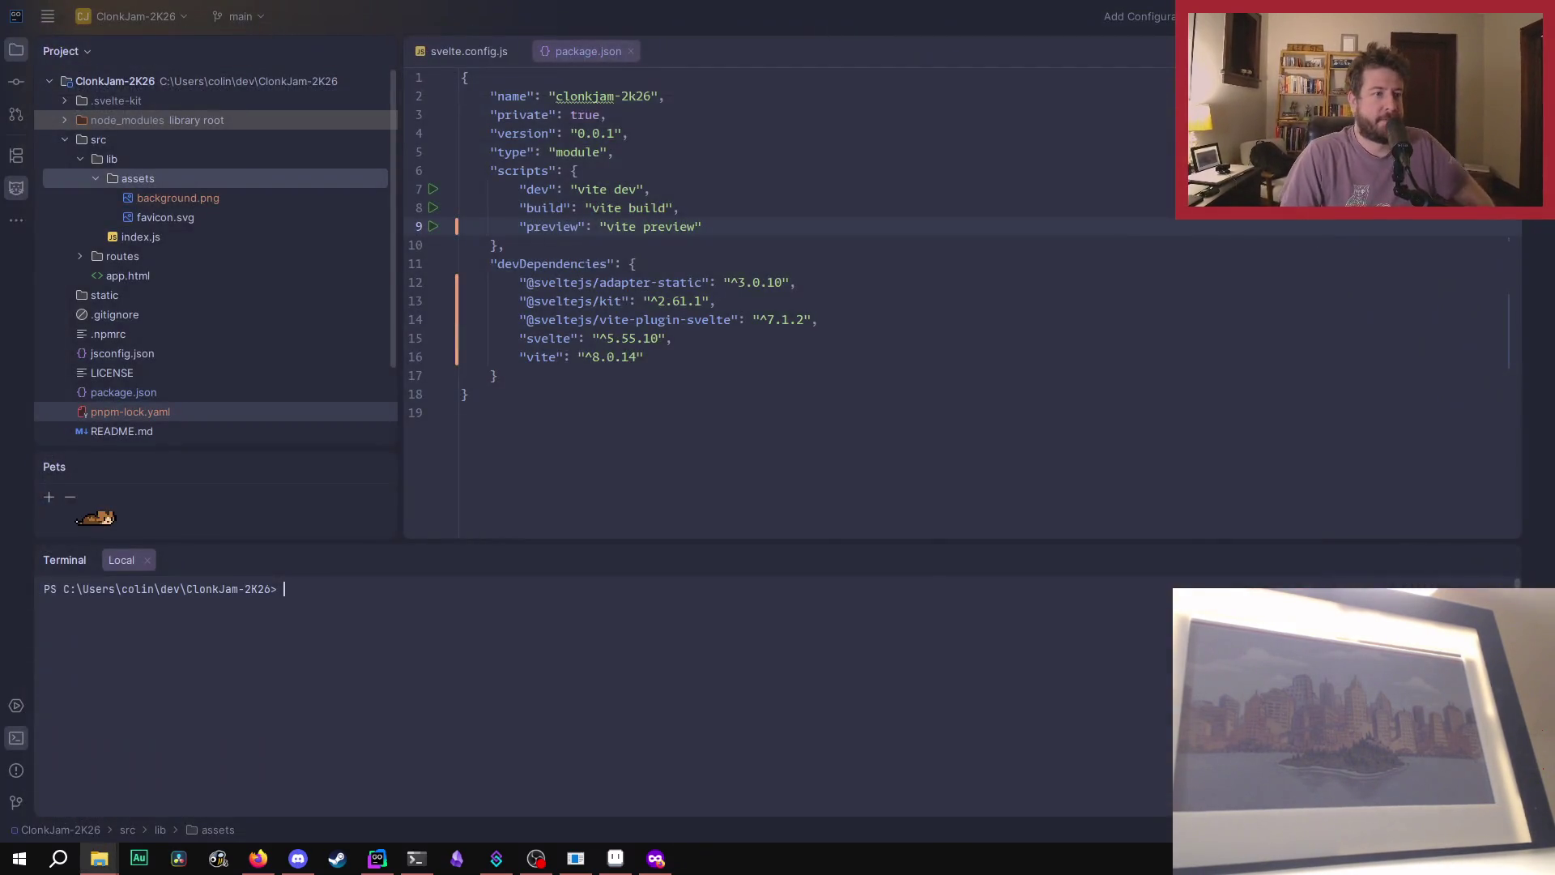
- Move baseball.png from Downloads into src/lib/assets via Refactor and add it to Git
right_click(178, 179)
click(99, 857)
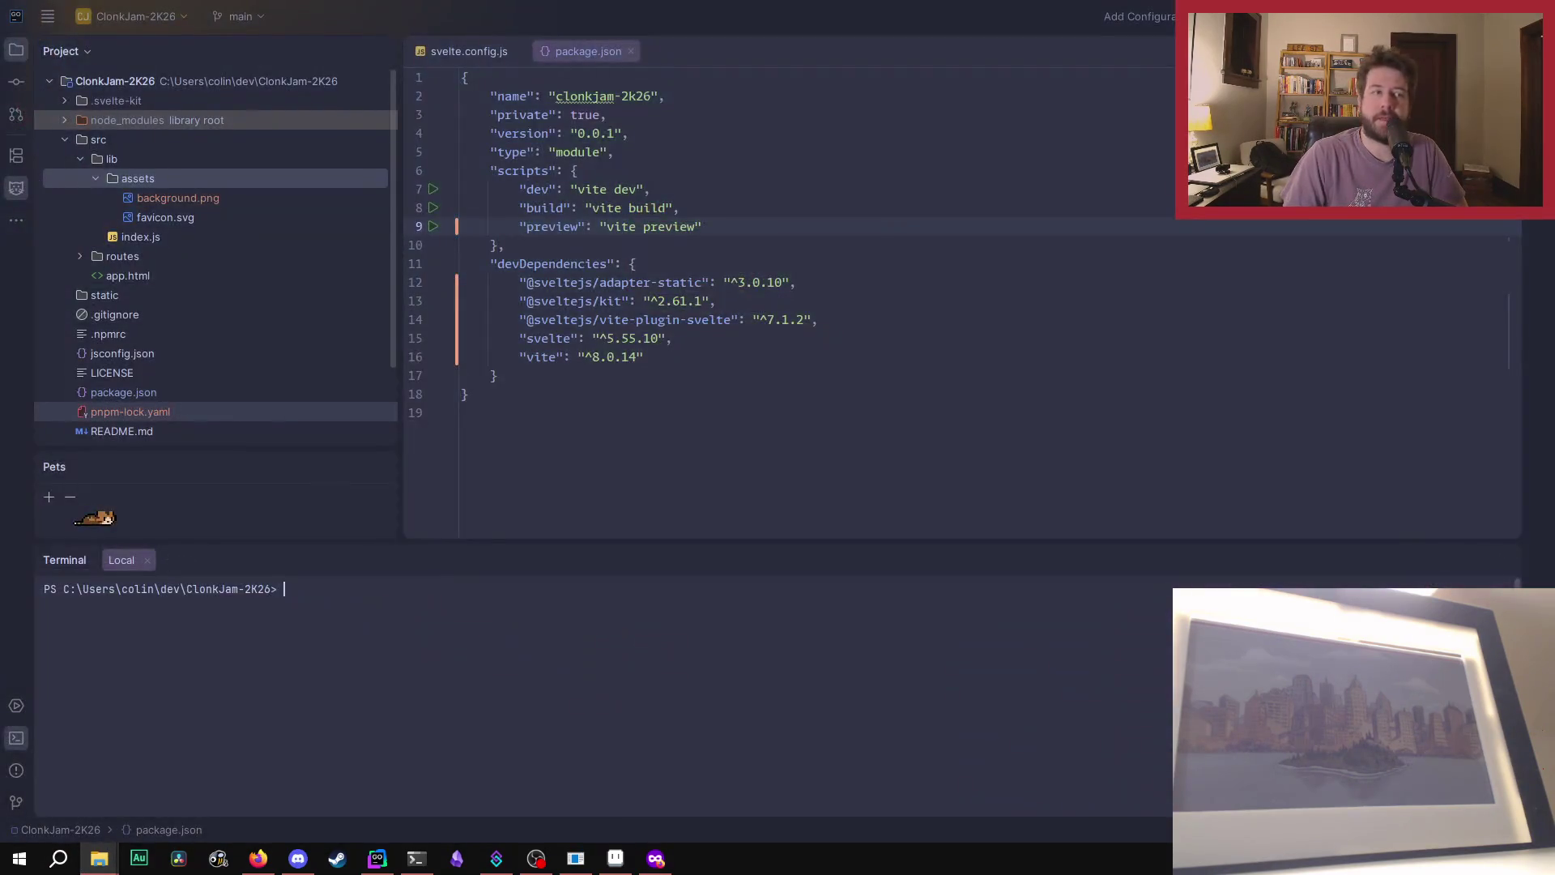
mouse_move(397, 340)
mouse_down()
mouse_move(223, 291)
mouse_move(166, 182)
mouse_up()
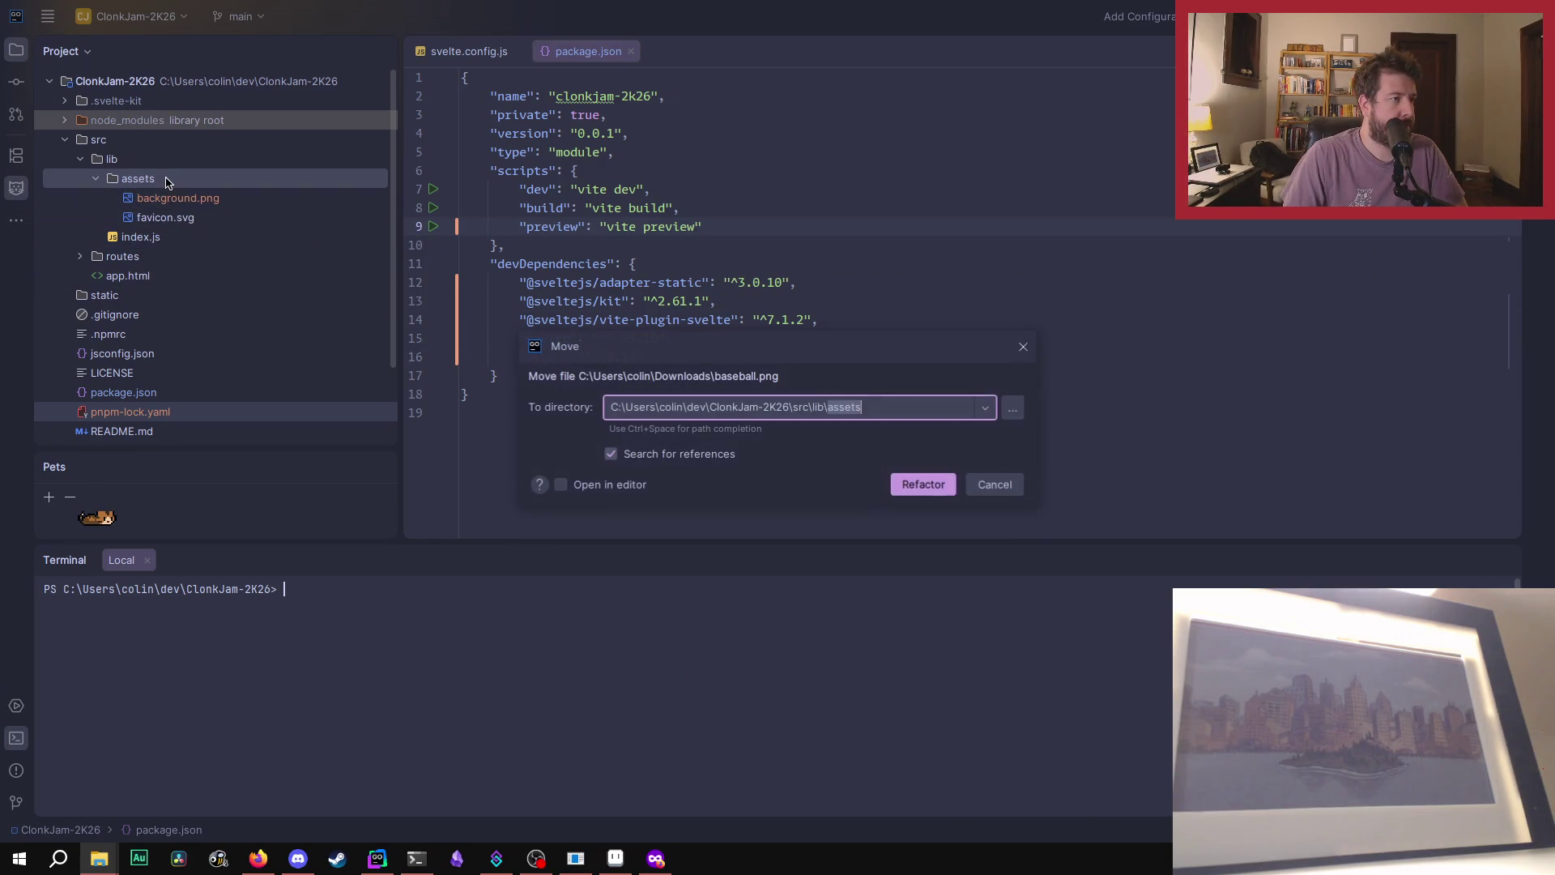
click(934, 488)
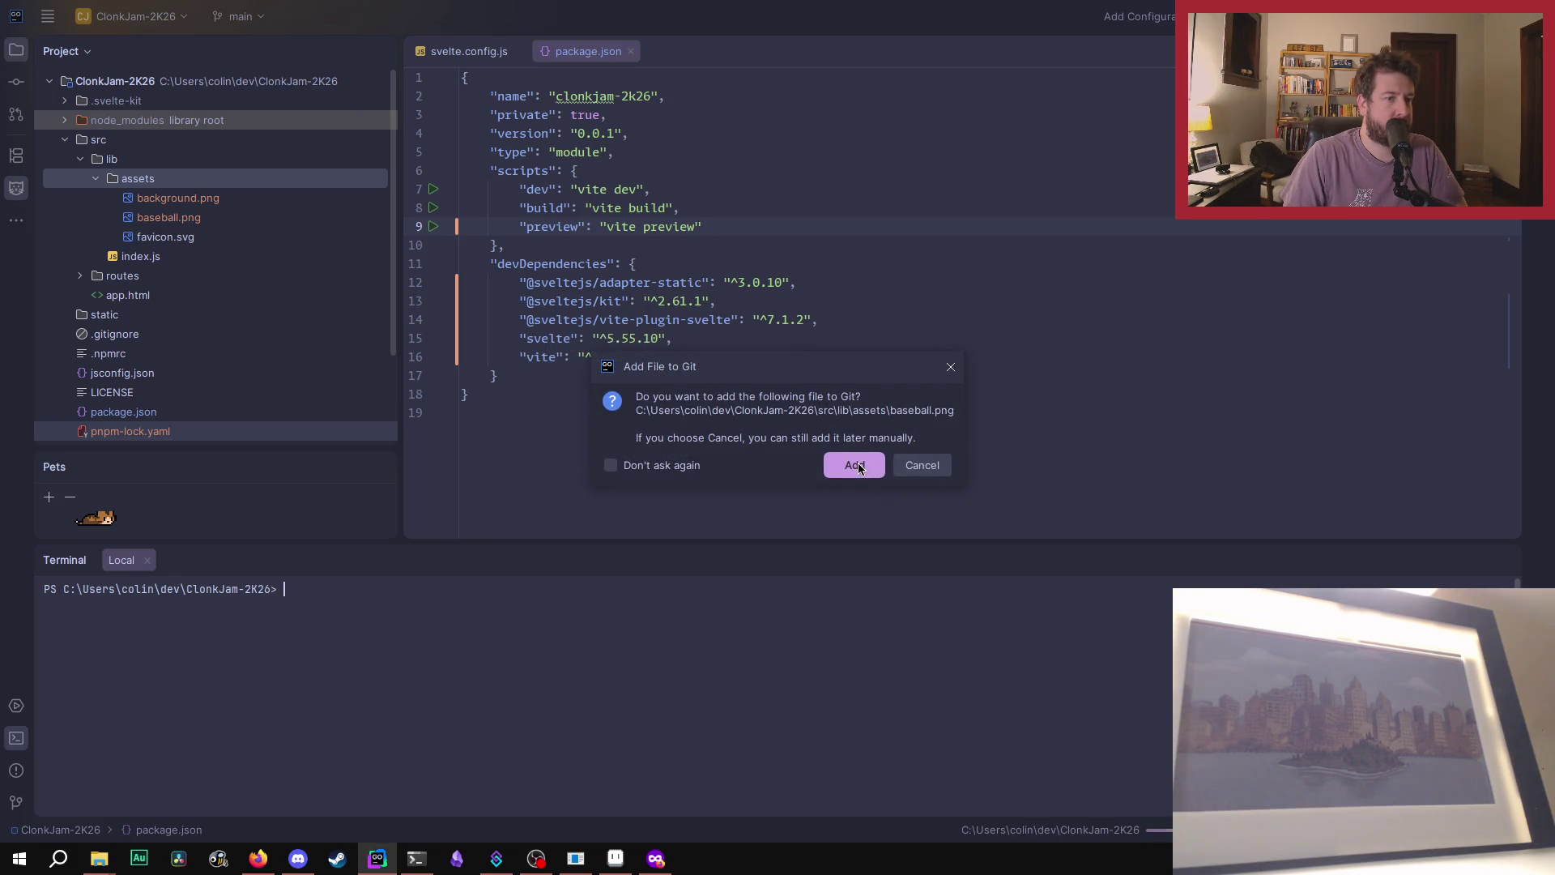
click(857, 462)
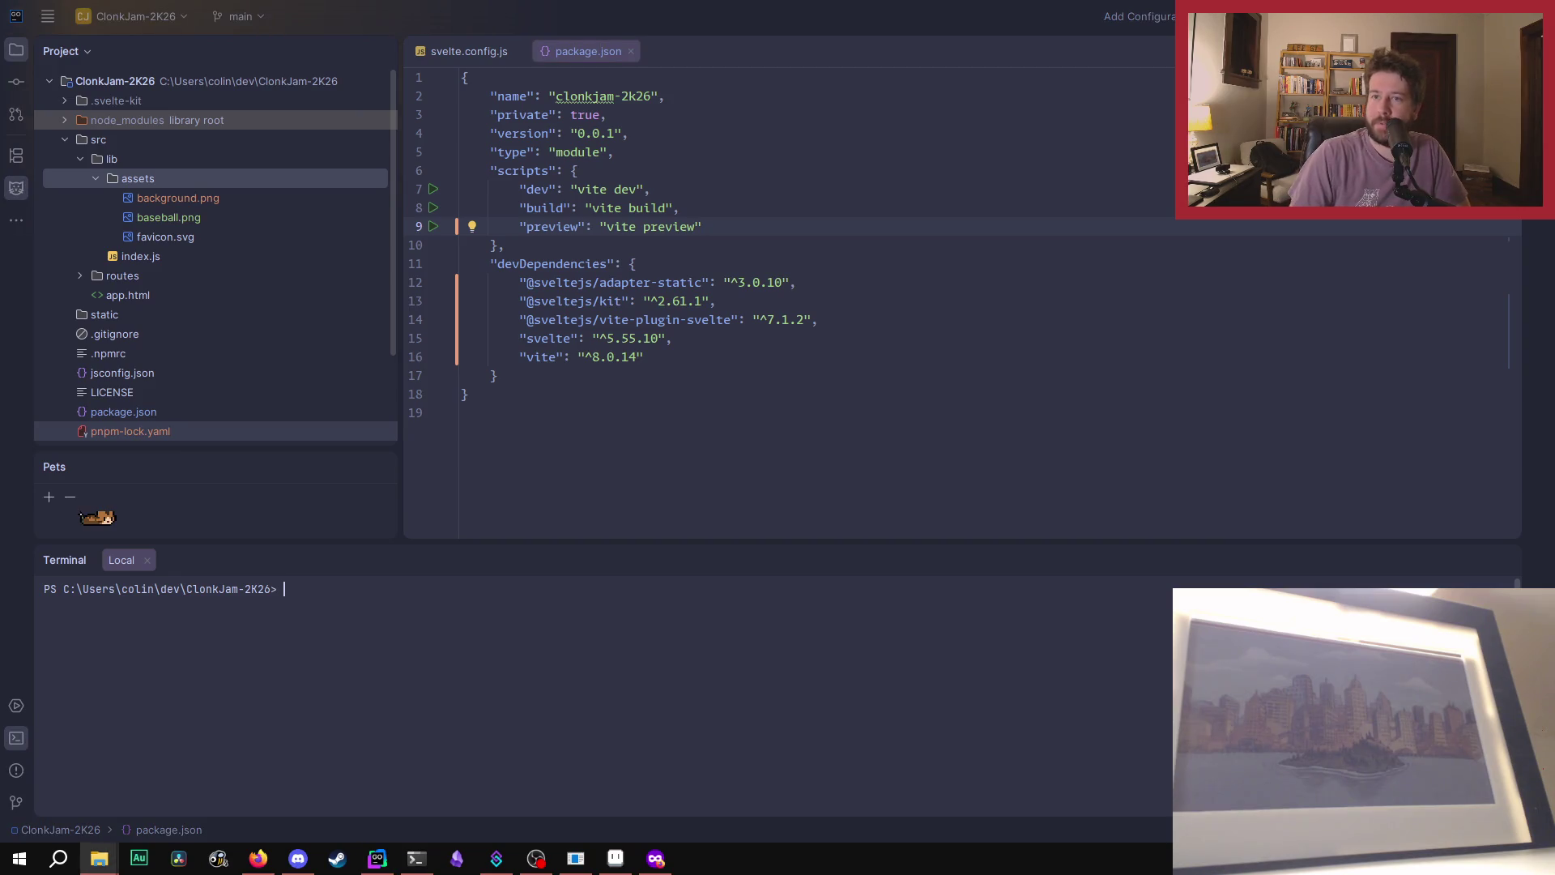
key(alt+Tab)
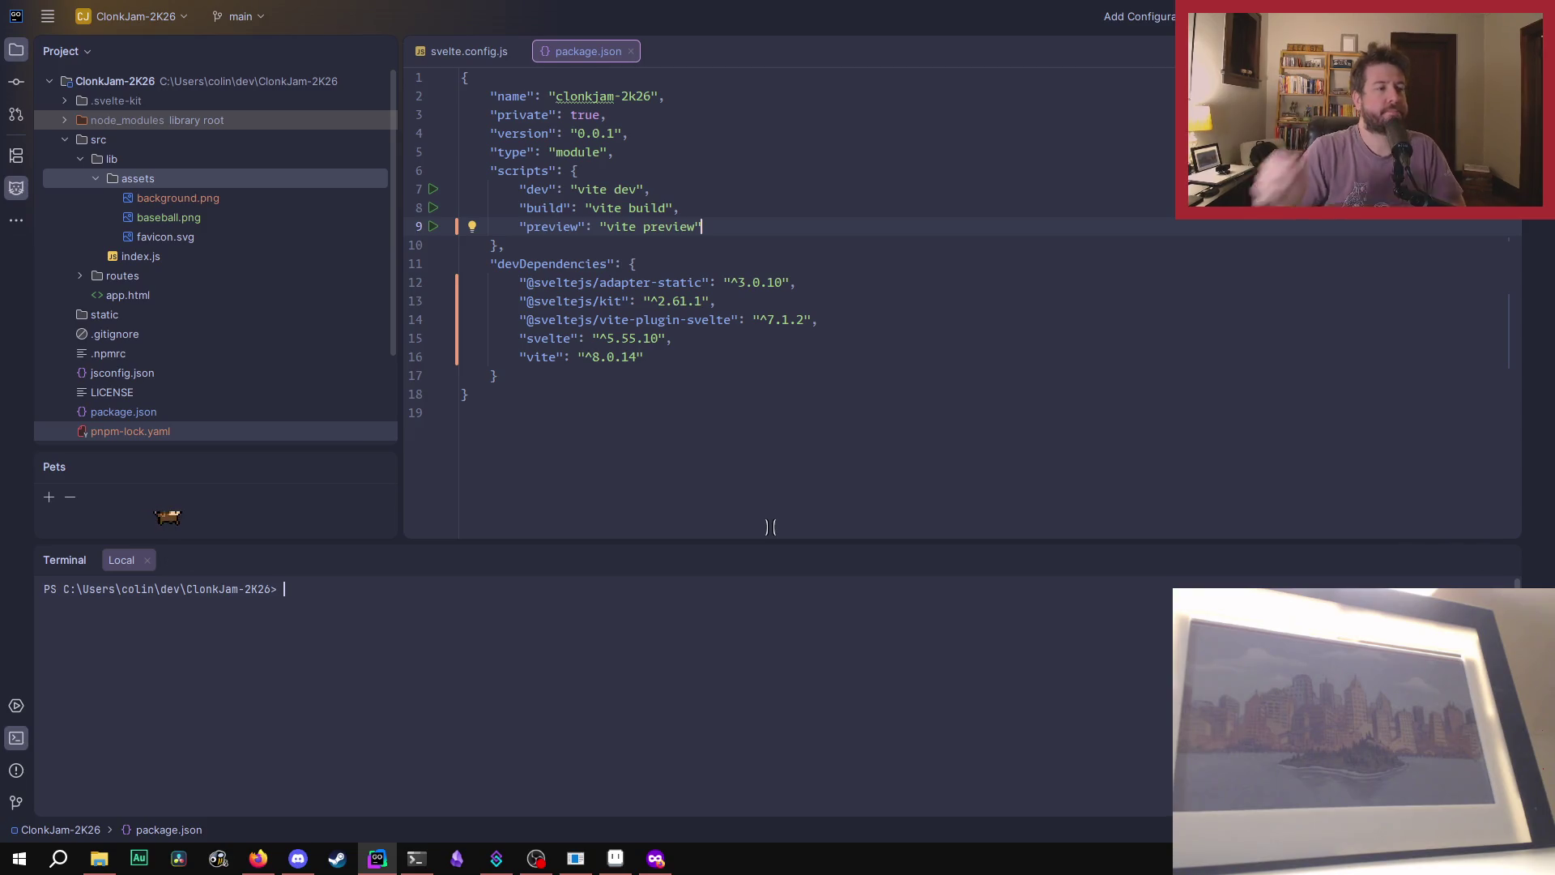
- Toggle the Git log closed so the project tree extends, and make the Pets panel taller
click(17, 803)
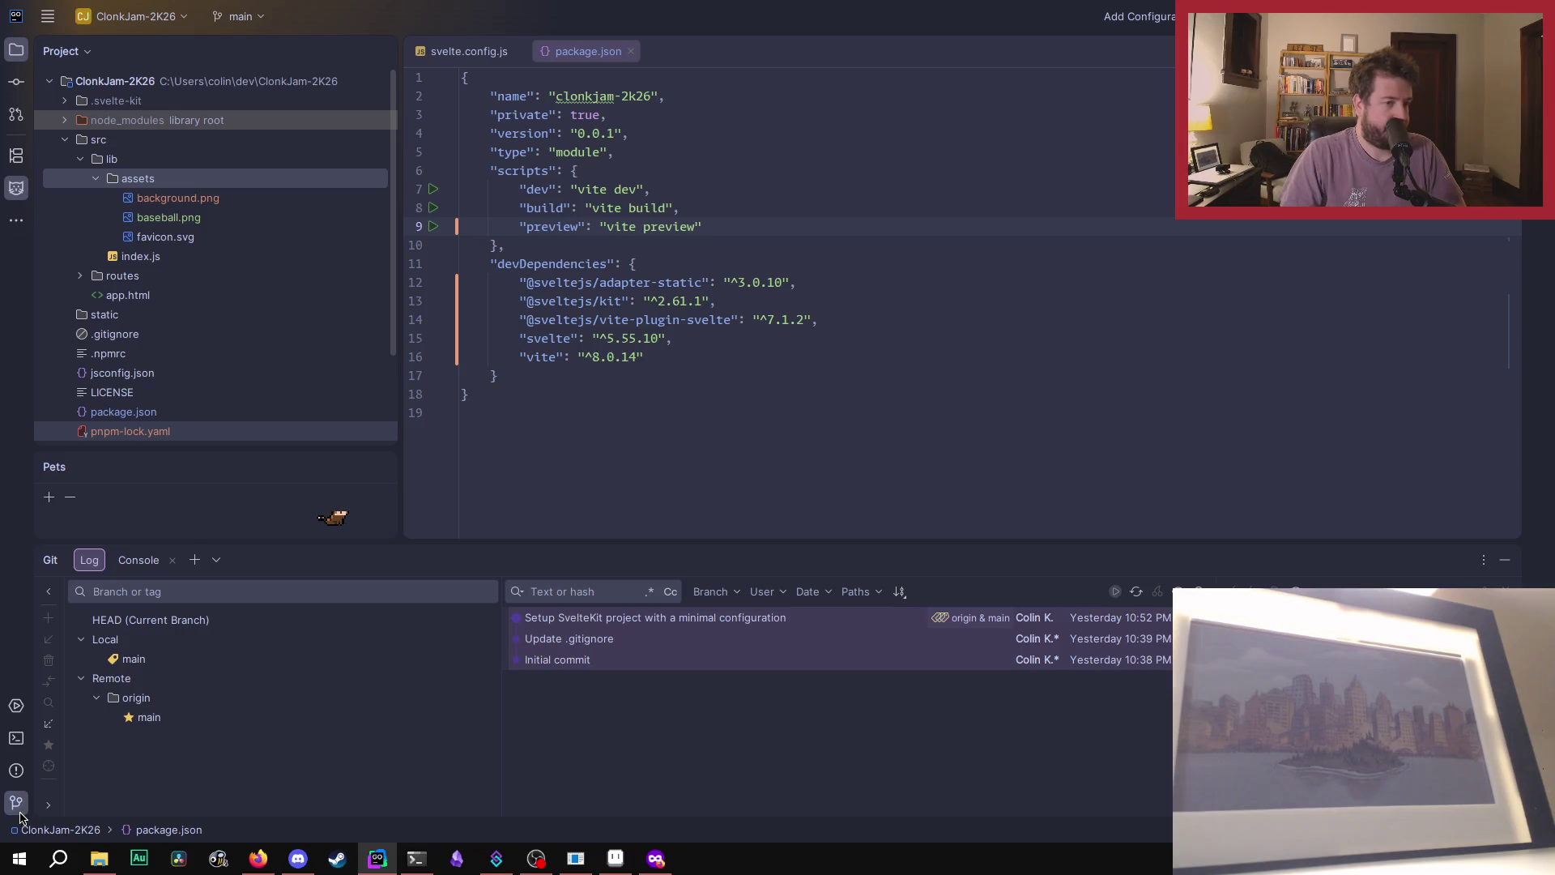
click(19, 802)
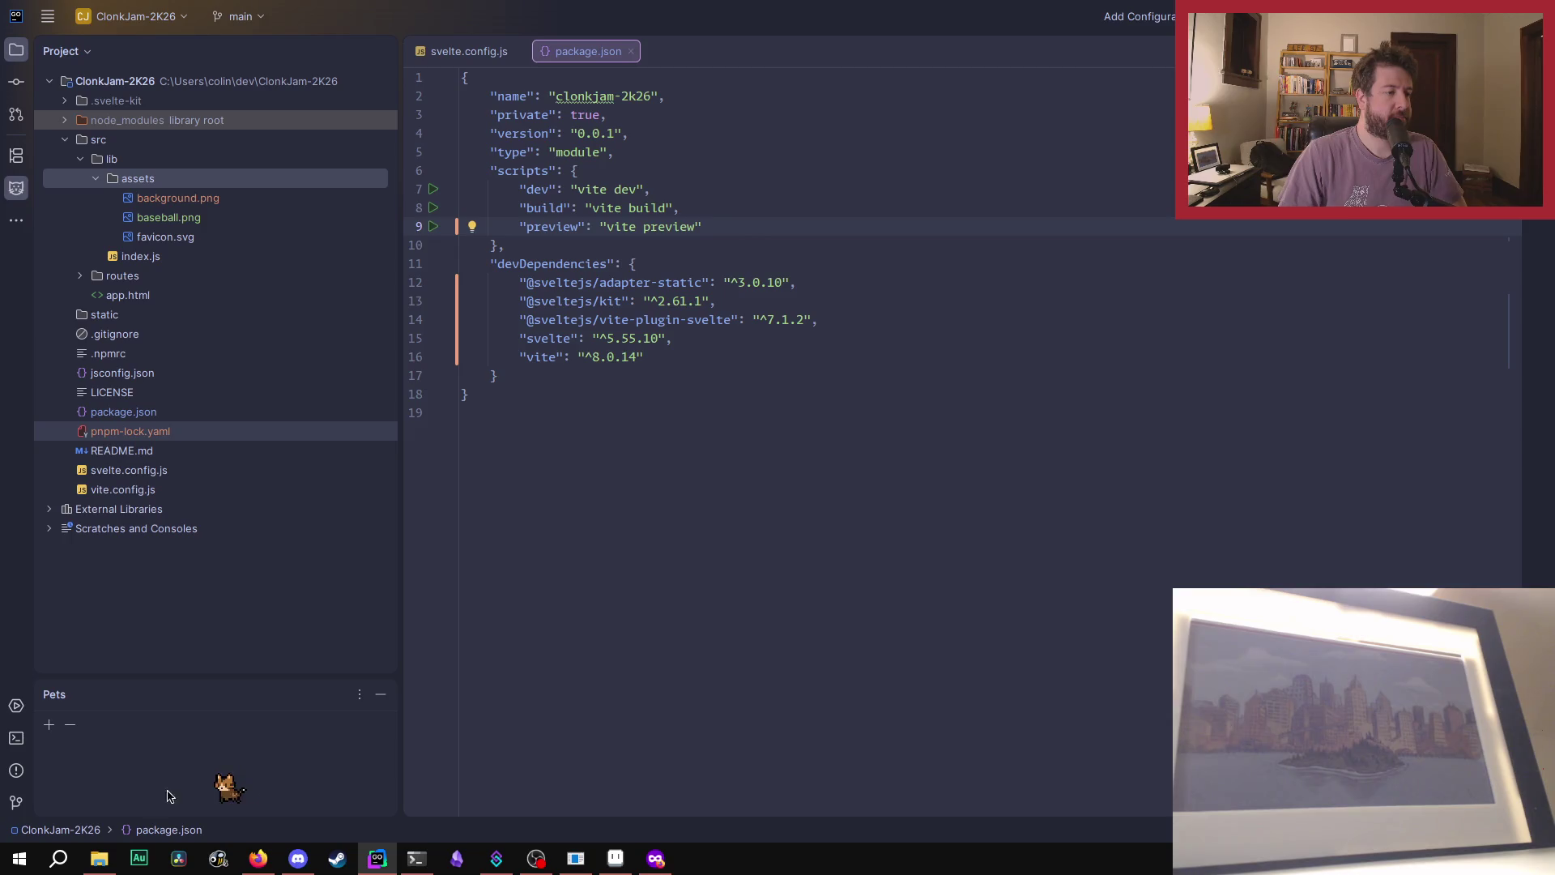
drag(243, 677, 244, 570)
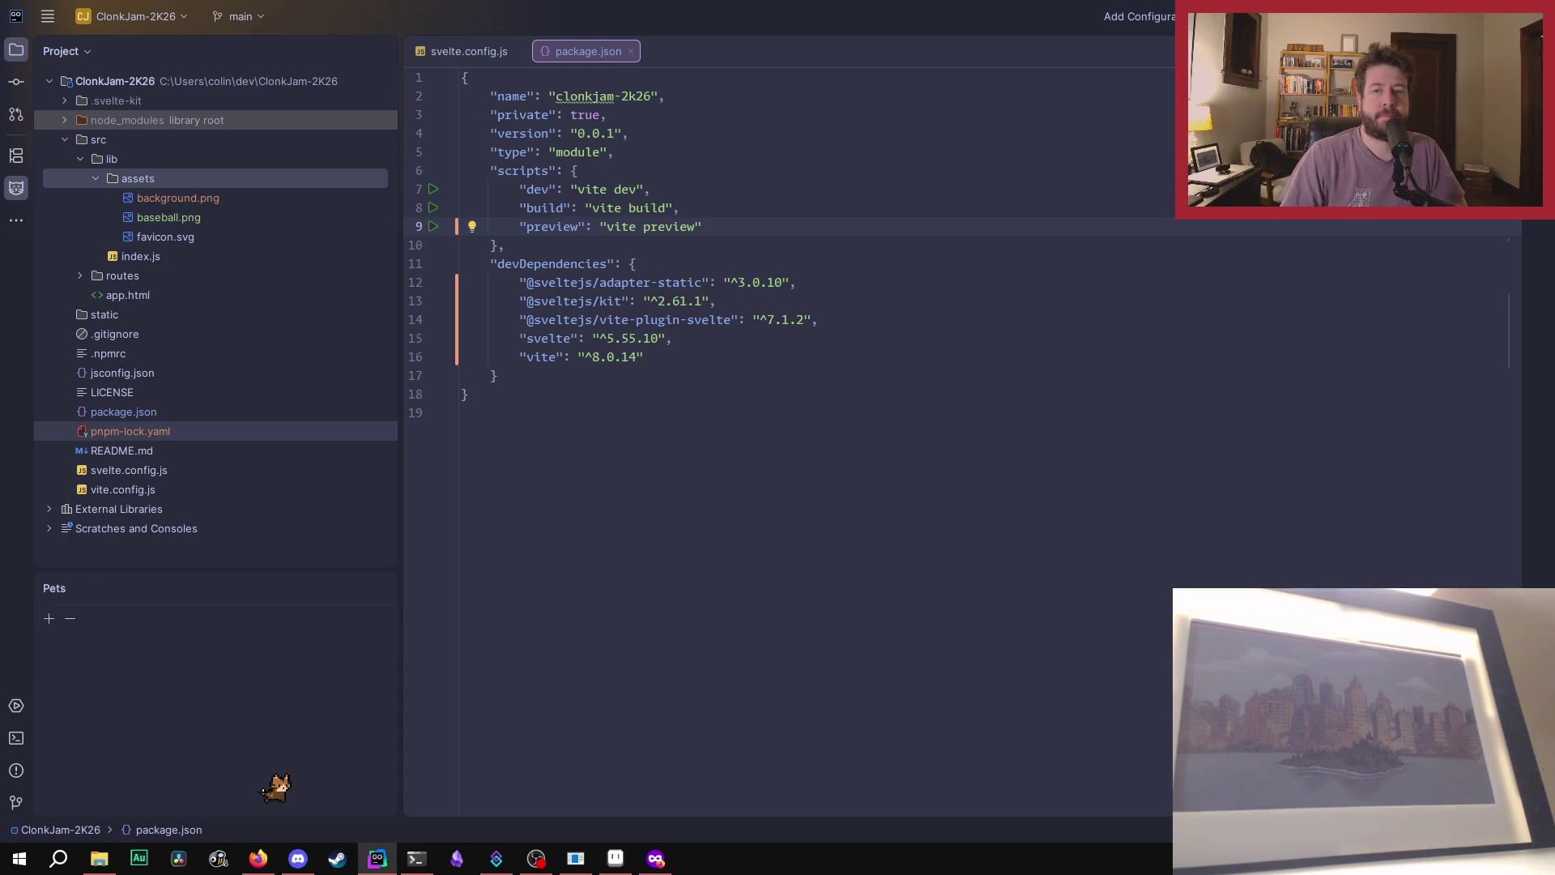
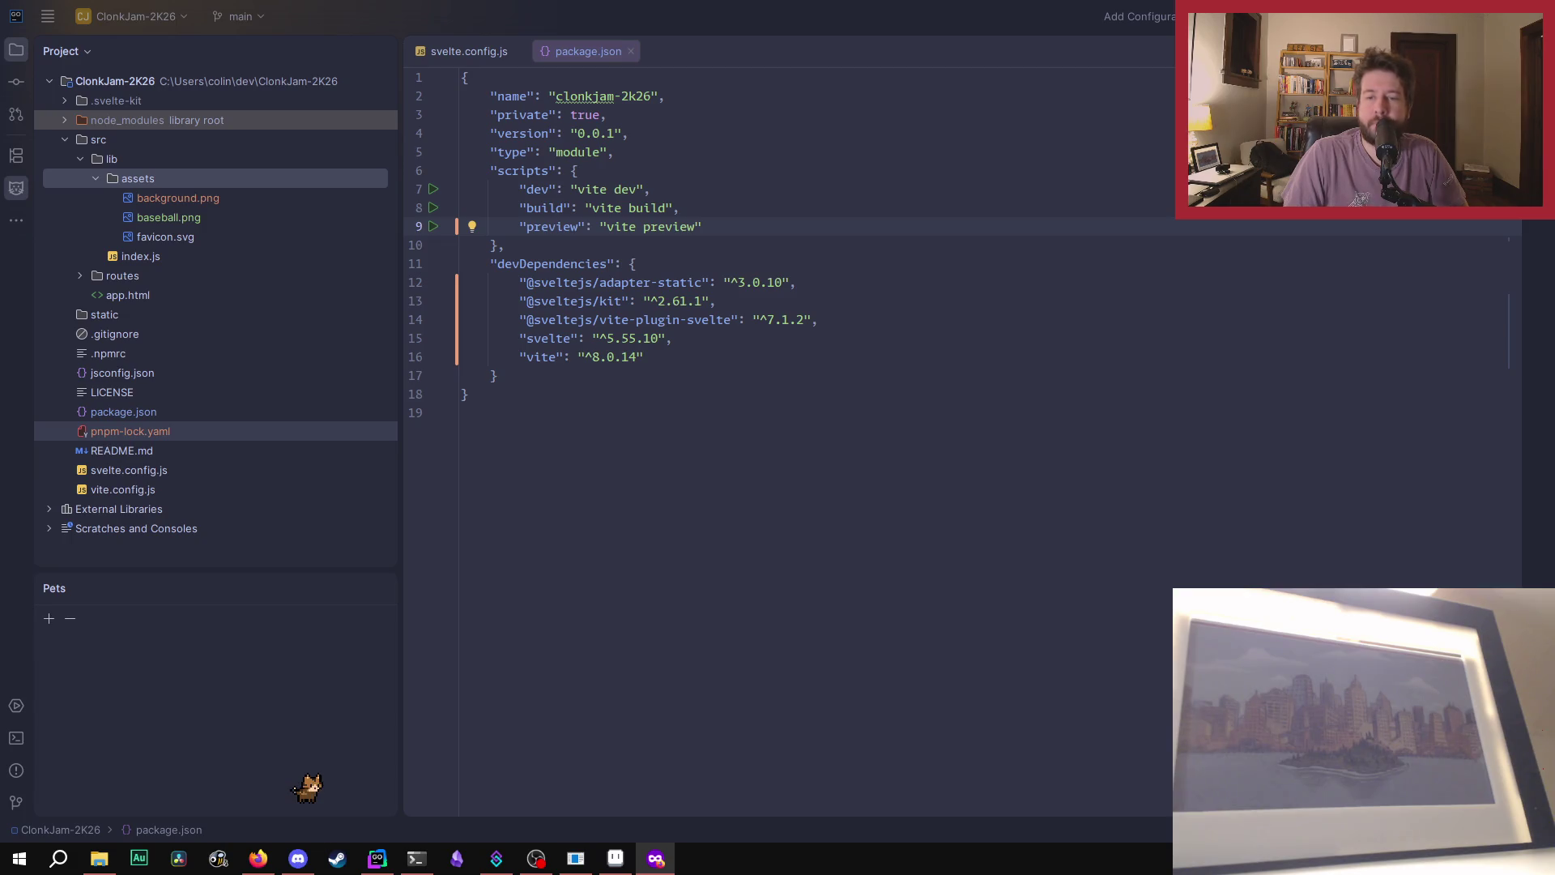
key(alt+Tab)
key(alt+Tab)
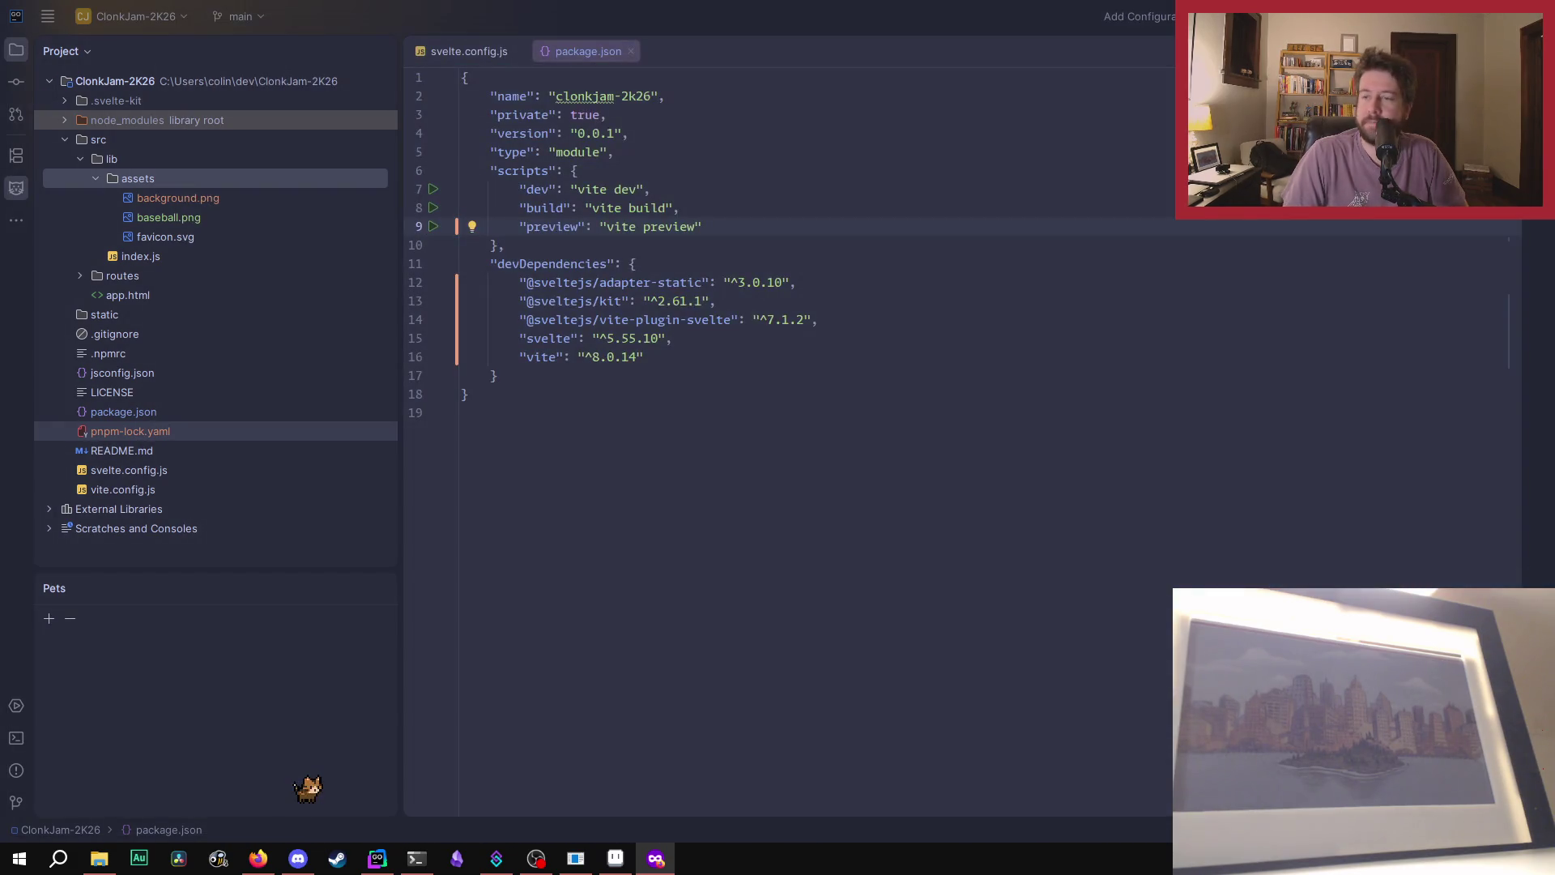